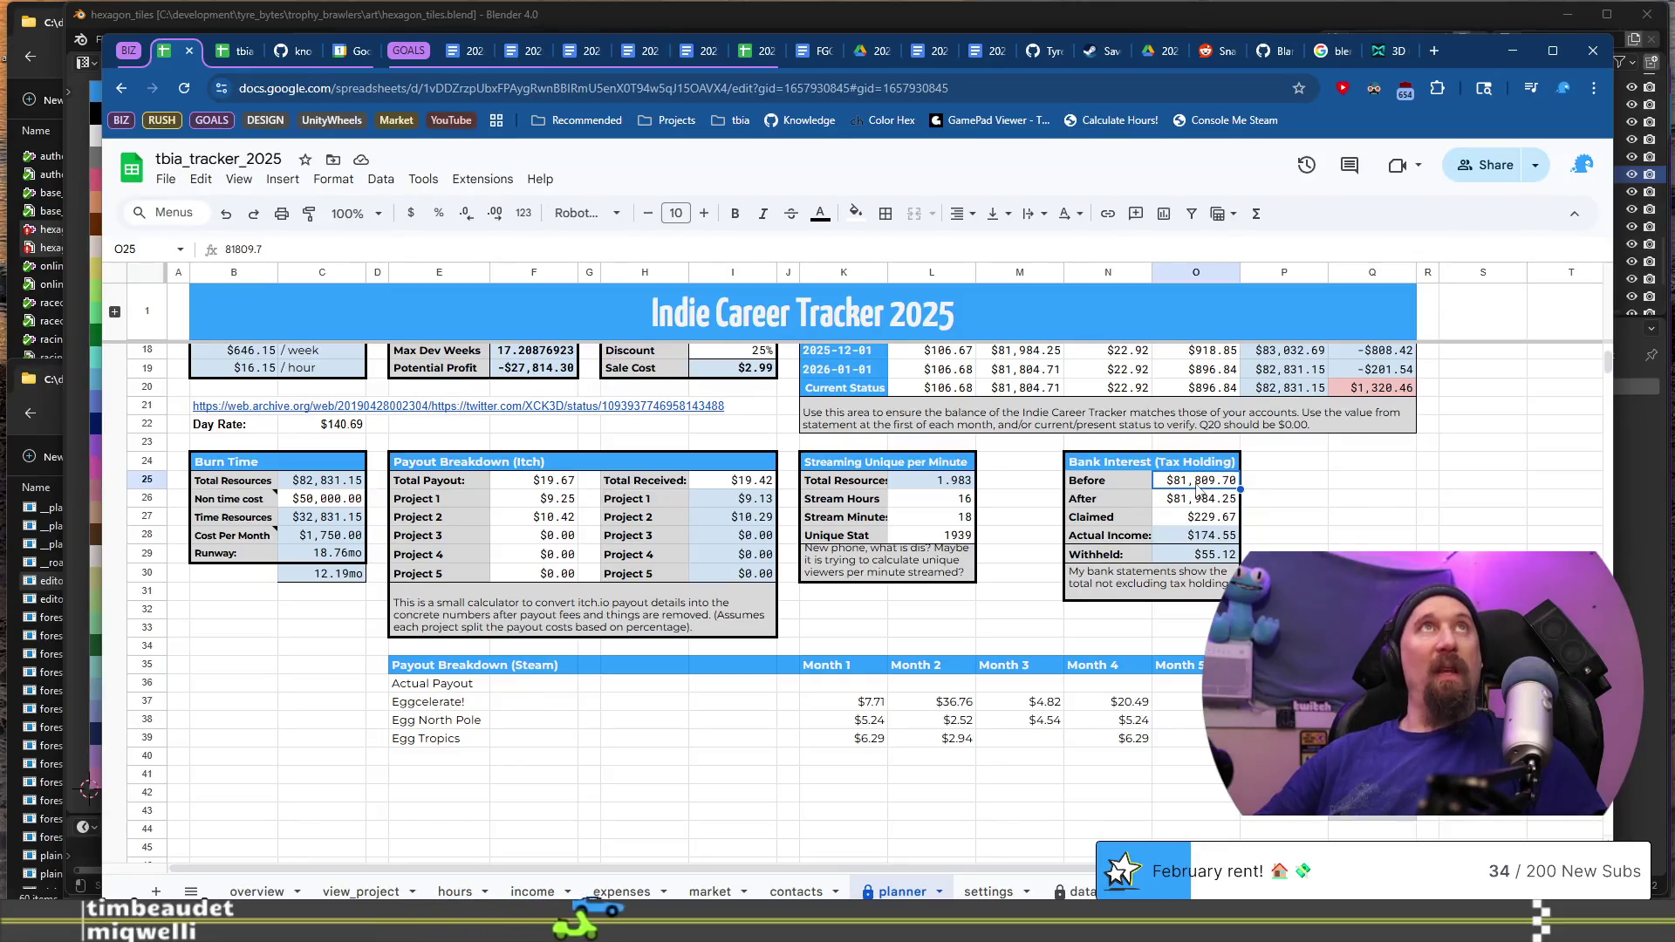
Step: Enter 80484.26, 80648.71 and 216.40 as the planner's Before, After and Claimed bank interest figures
text(8048)
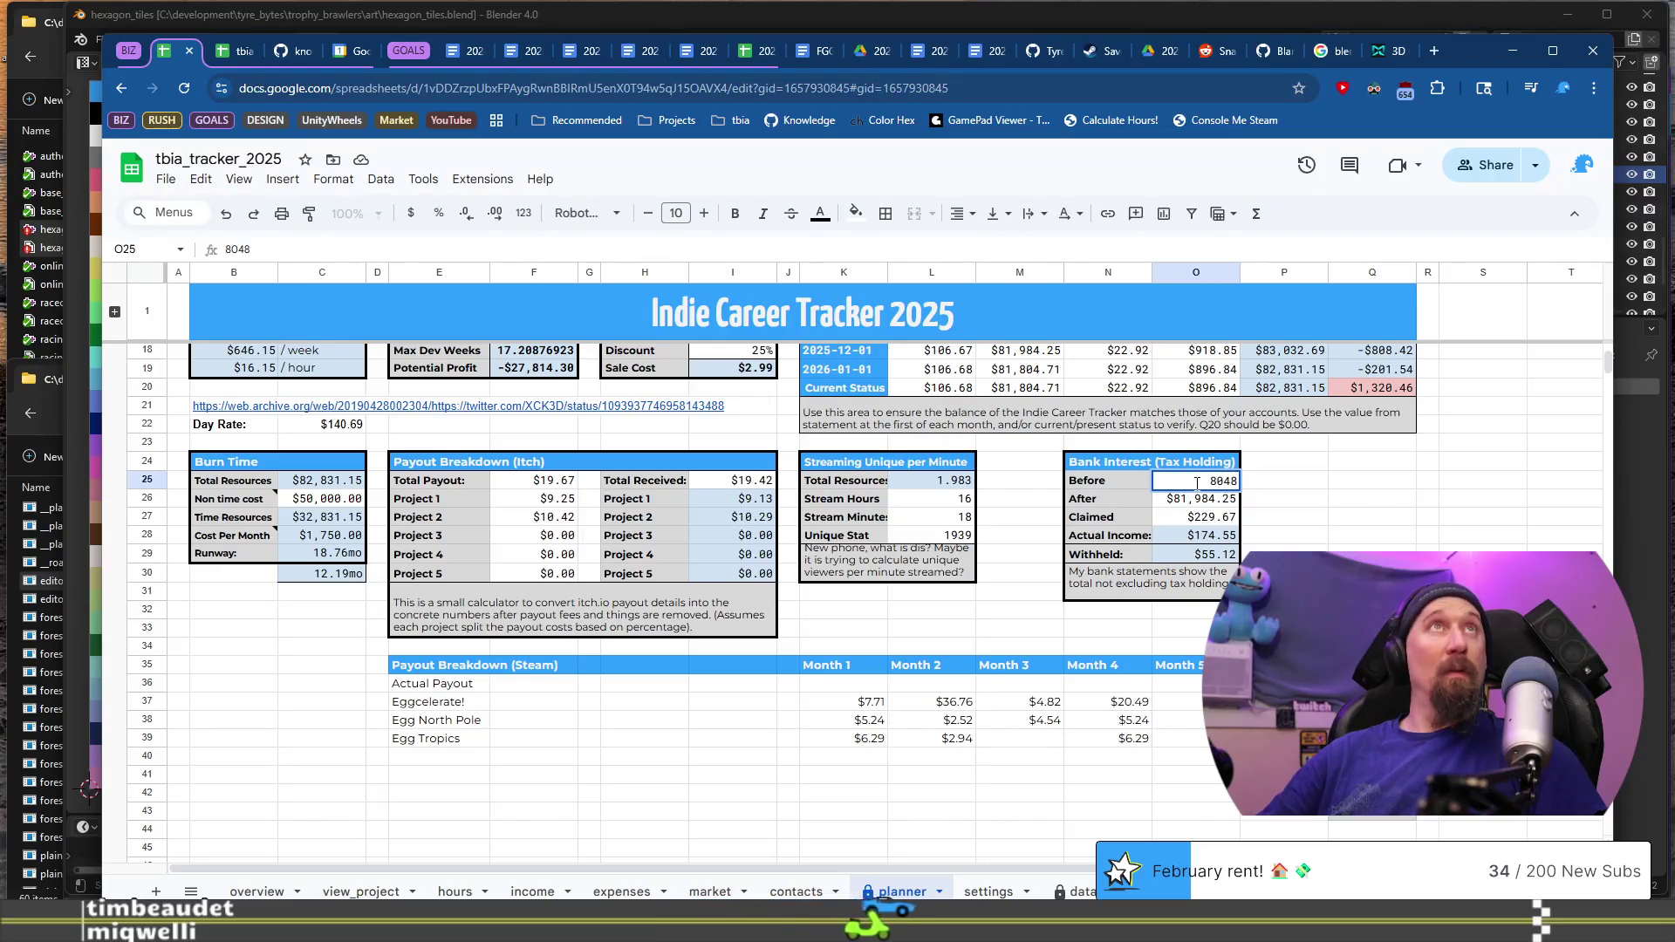
text(4.26)
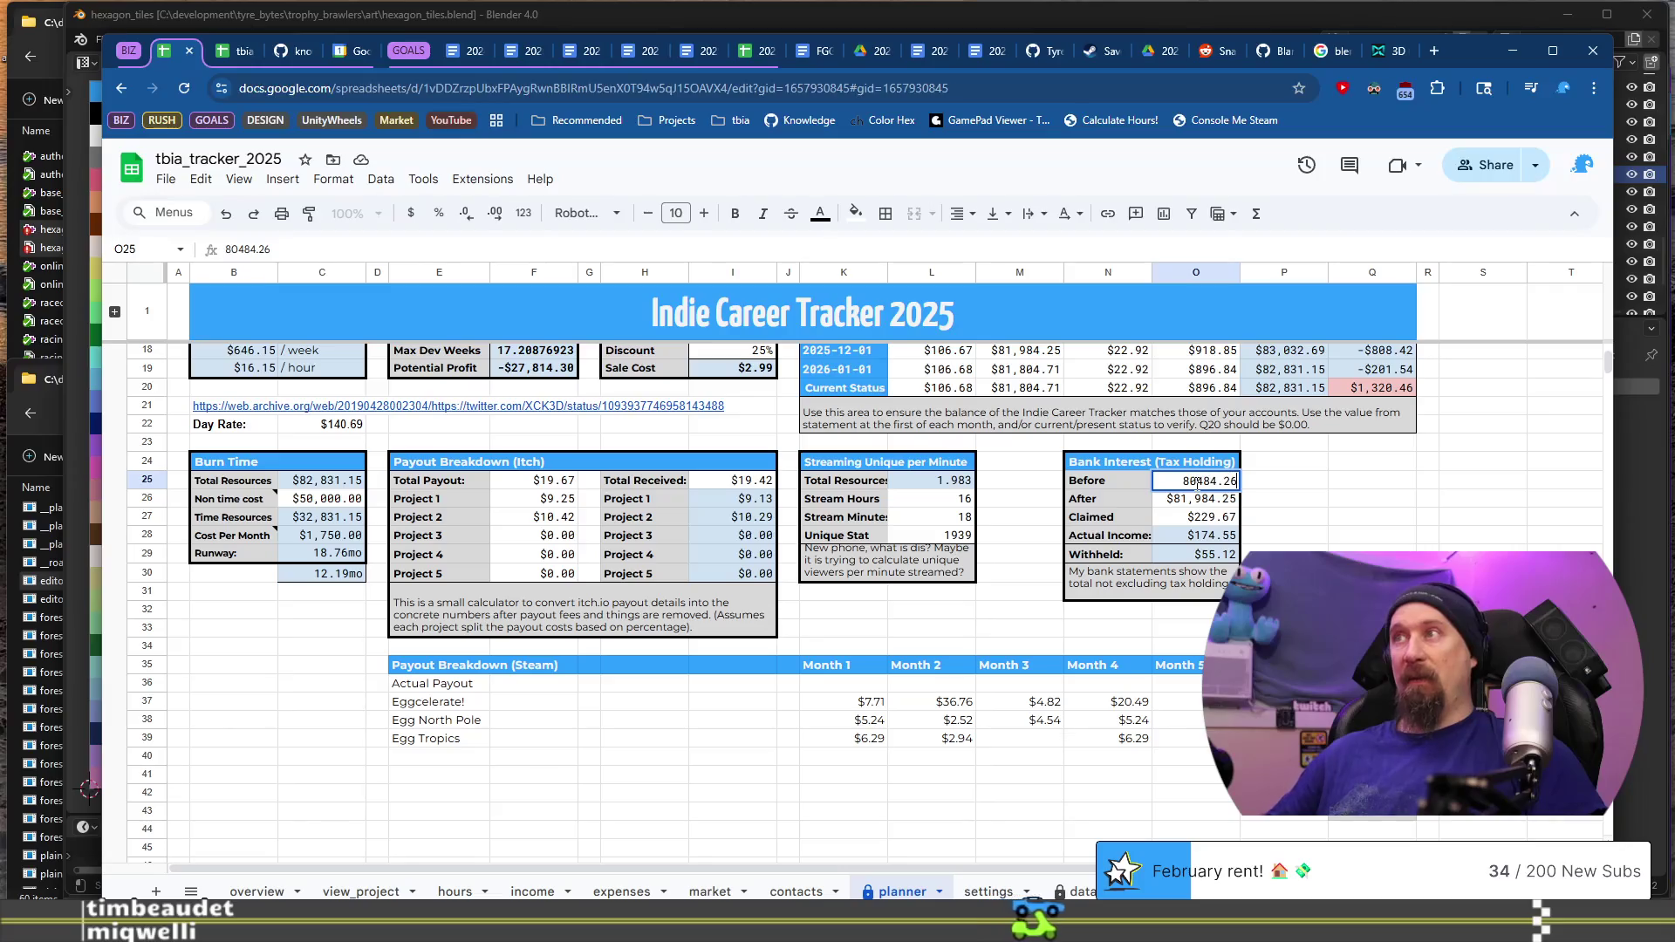
key(Return)
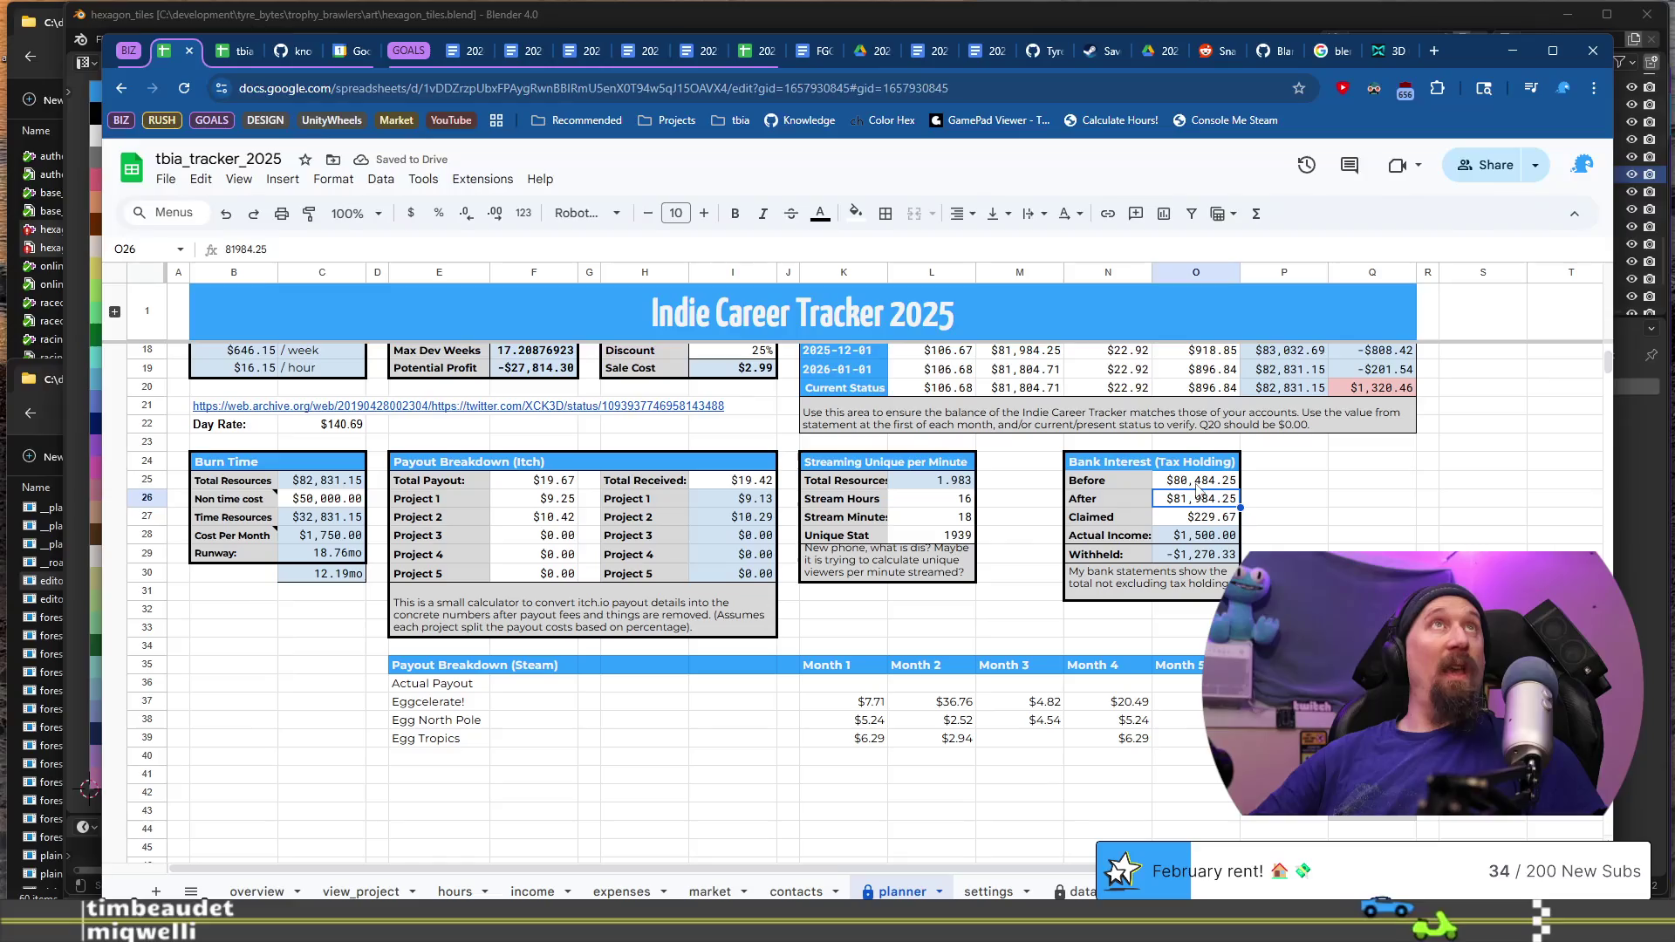
text(80648.71)
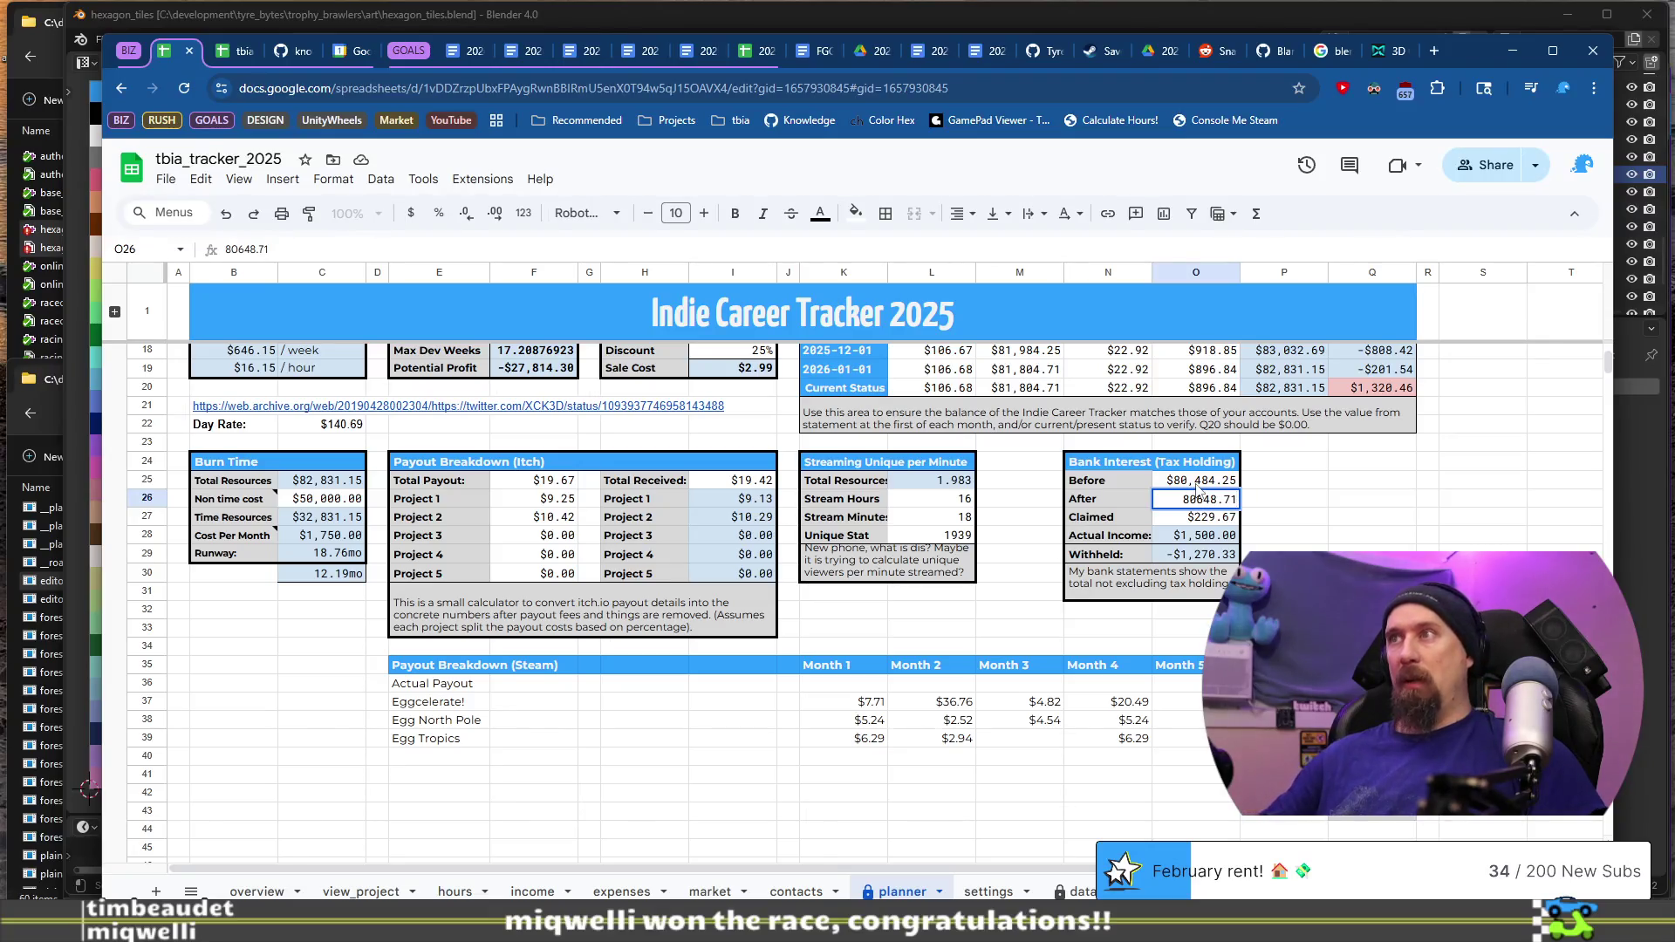
key(Return)
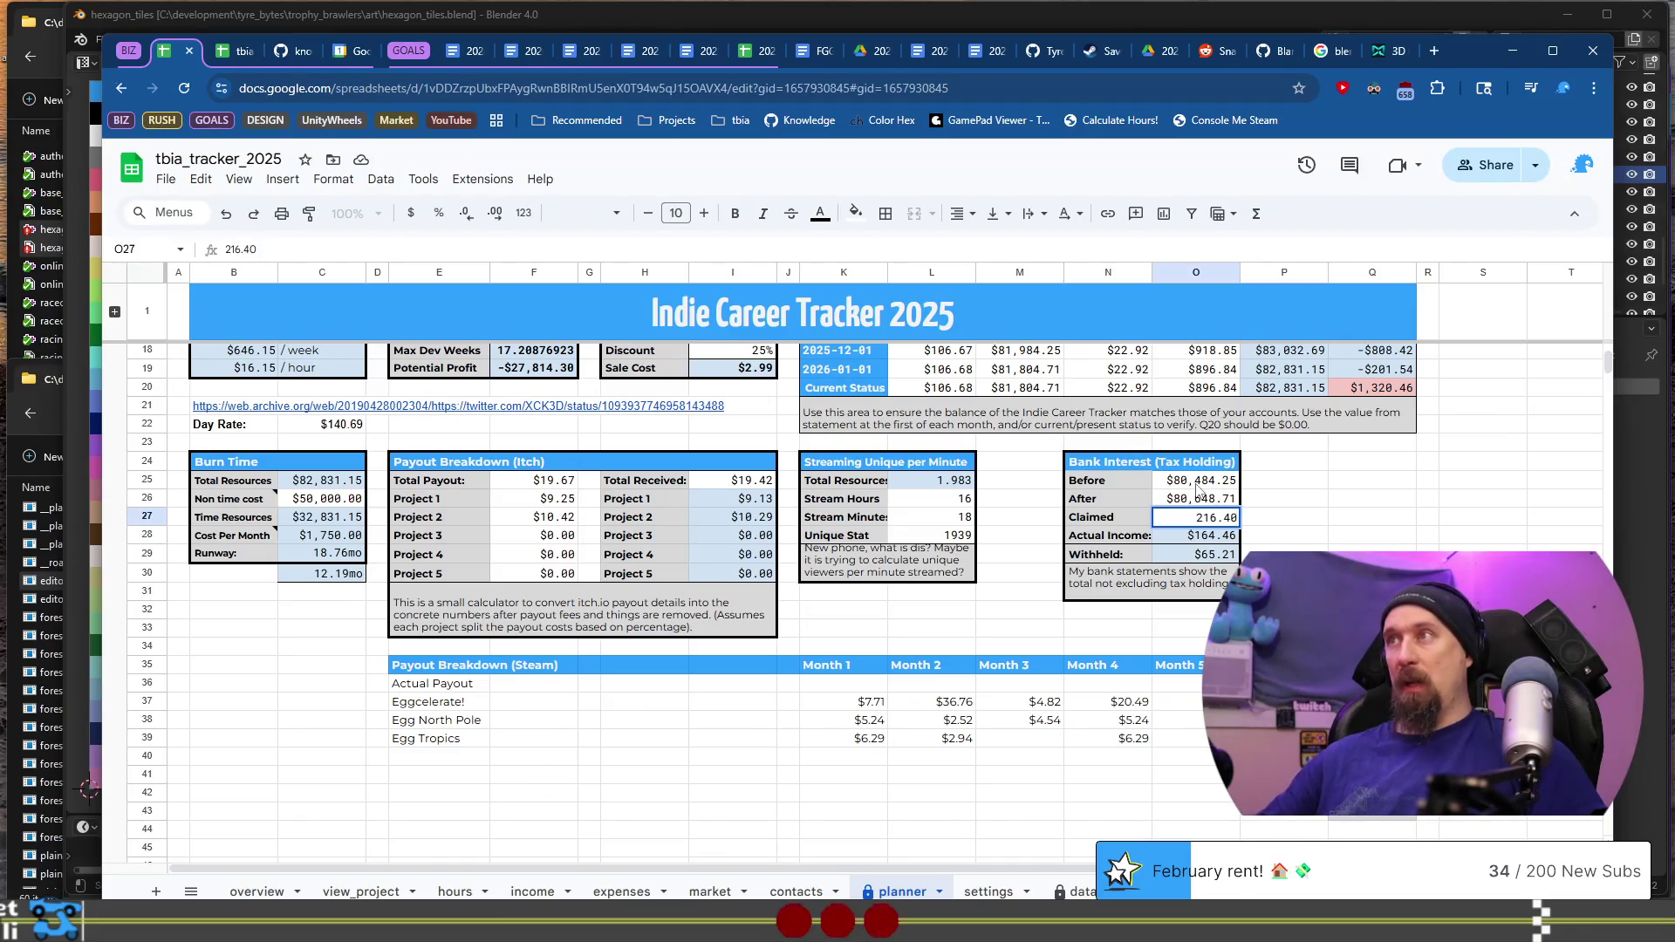
key(Return)
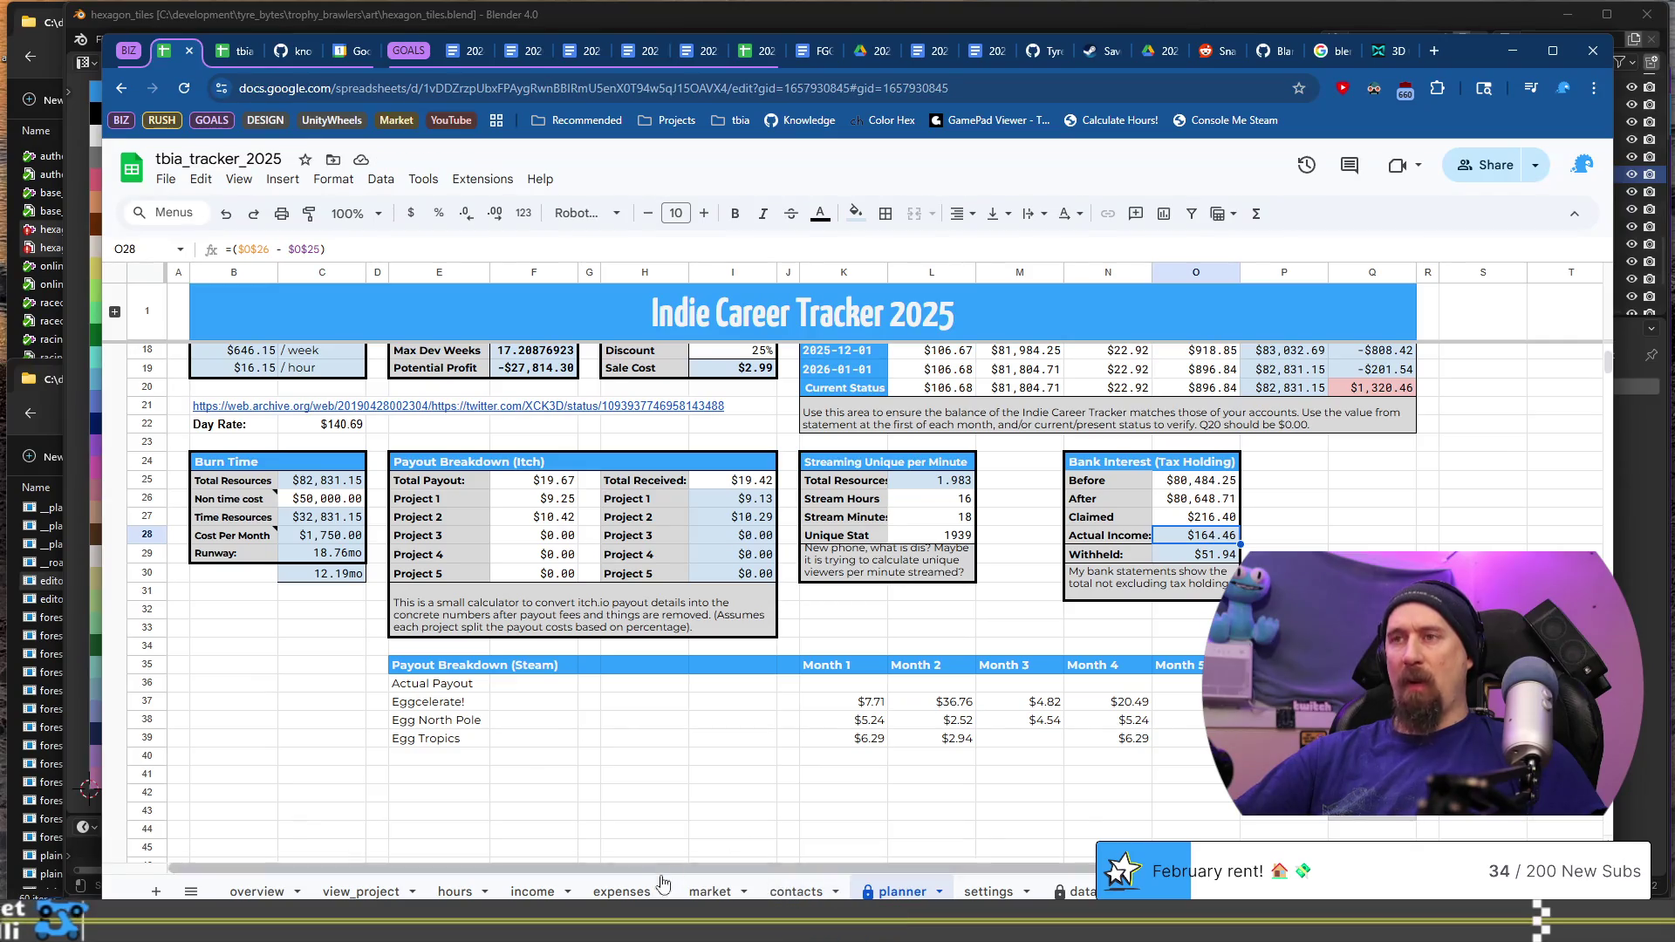
Step: On the income sheet, record the December 20 savings interest of 164.46 in row 97
click(532, 890)
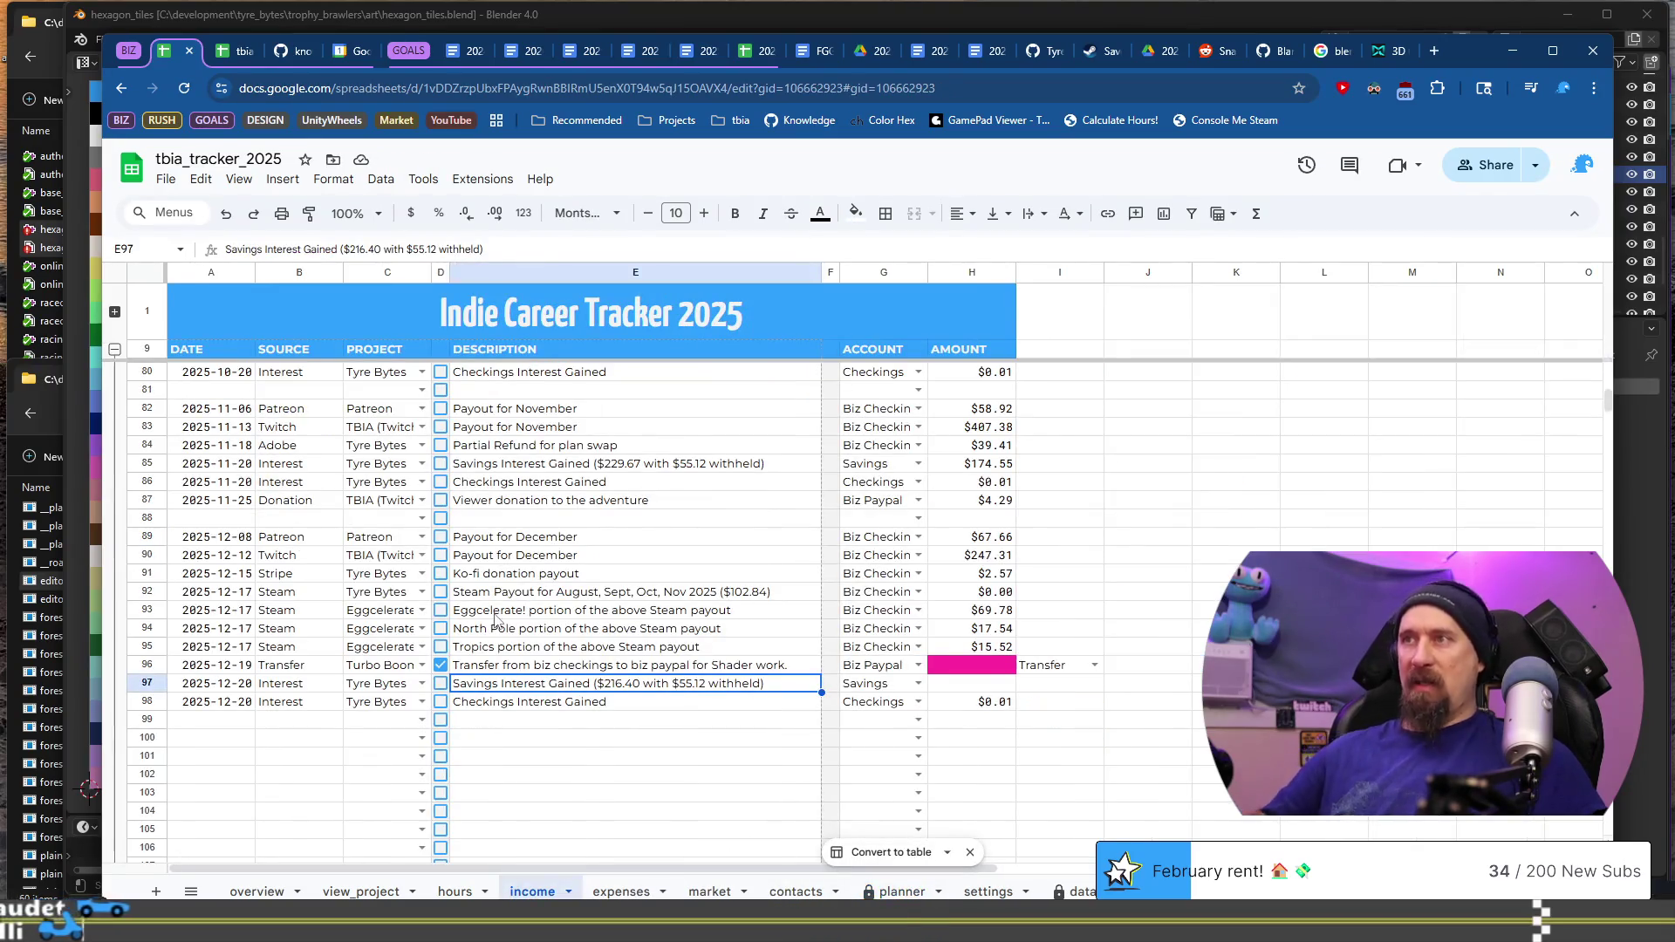
key(ctrl+Right)
key(ctrl+Right)
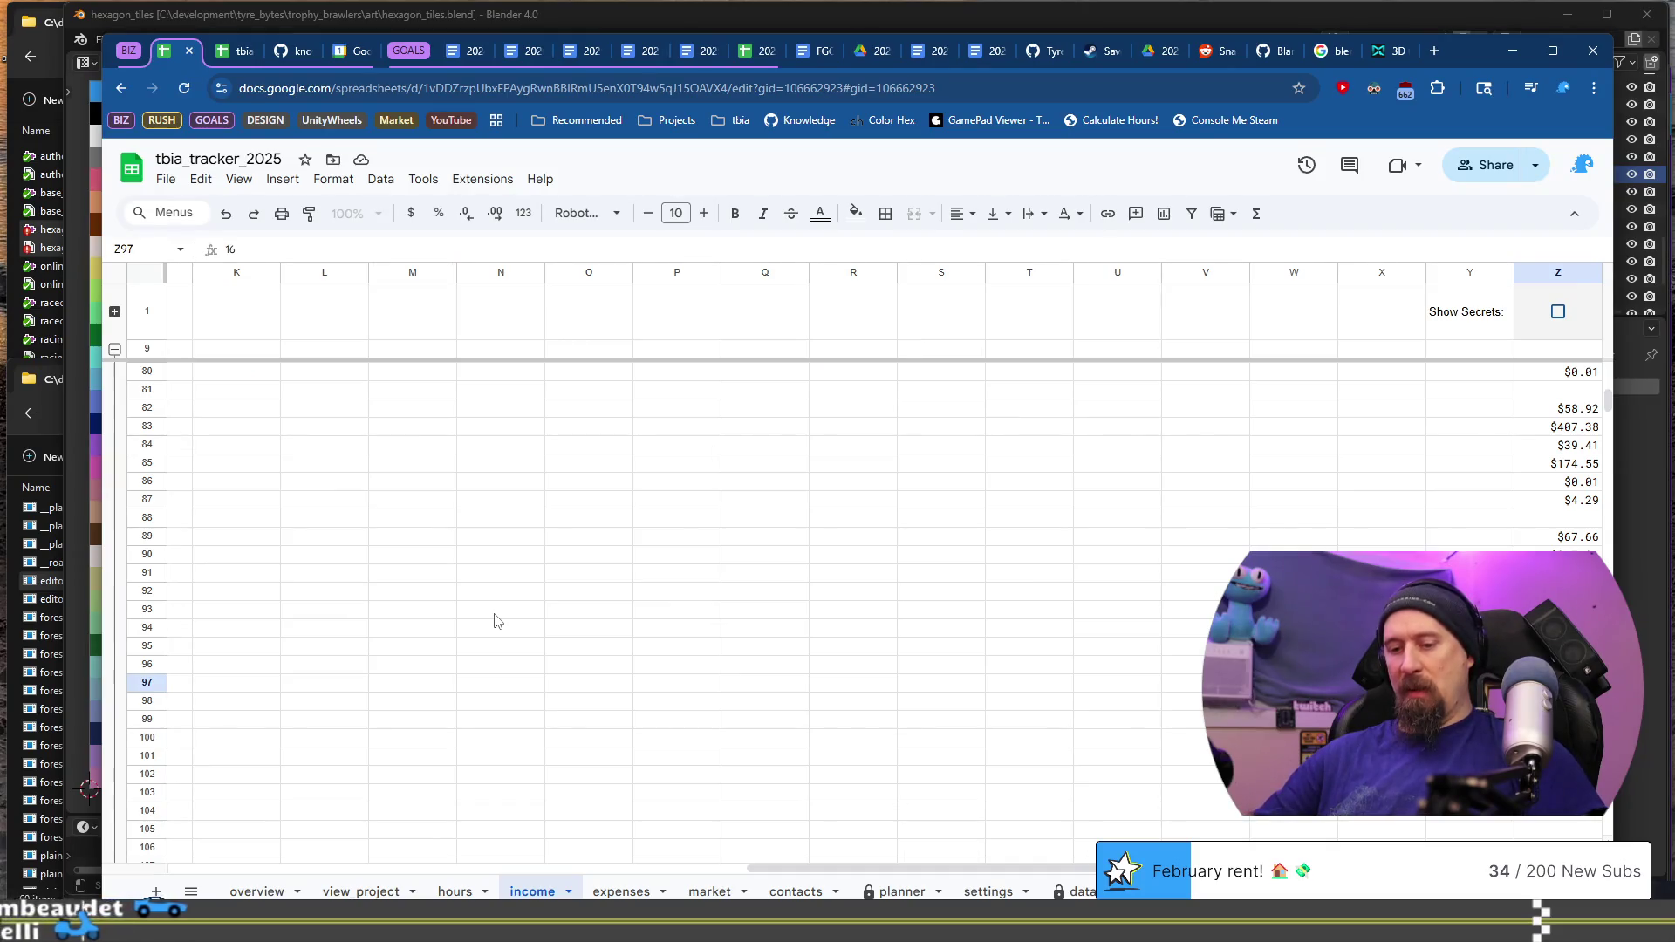
key(Return)
key(Up)
key(Home)
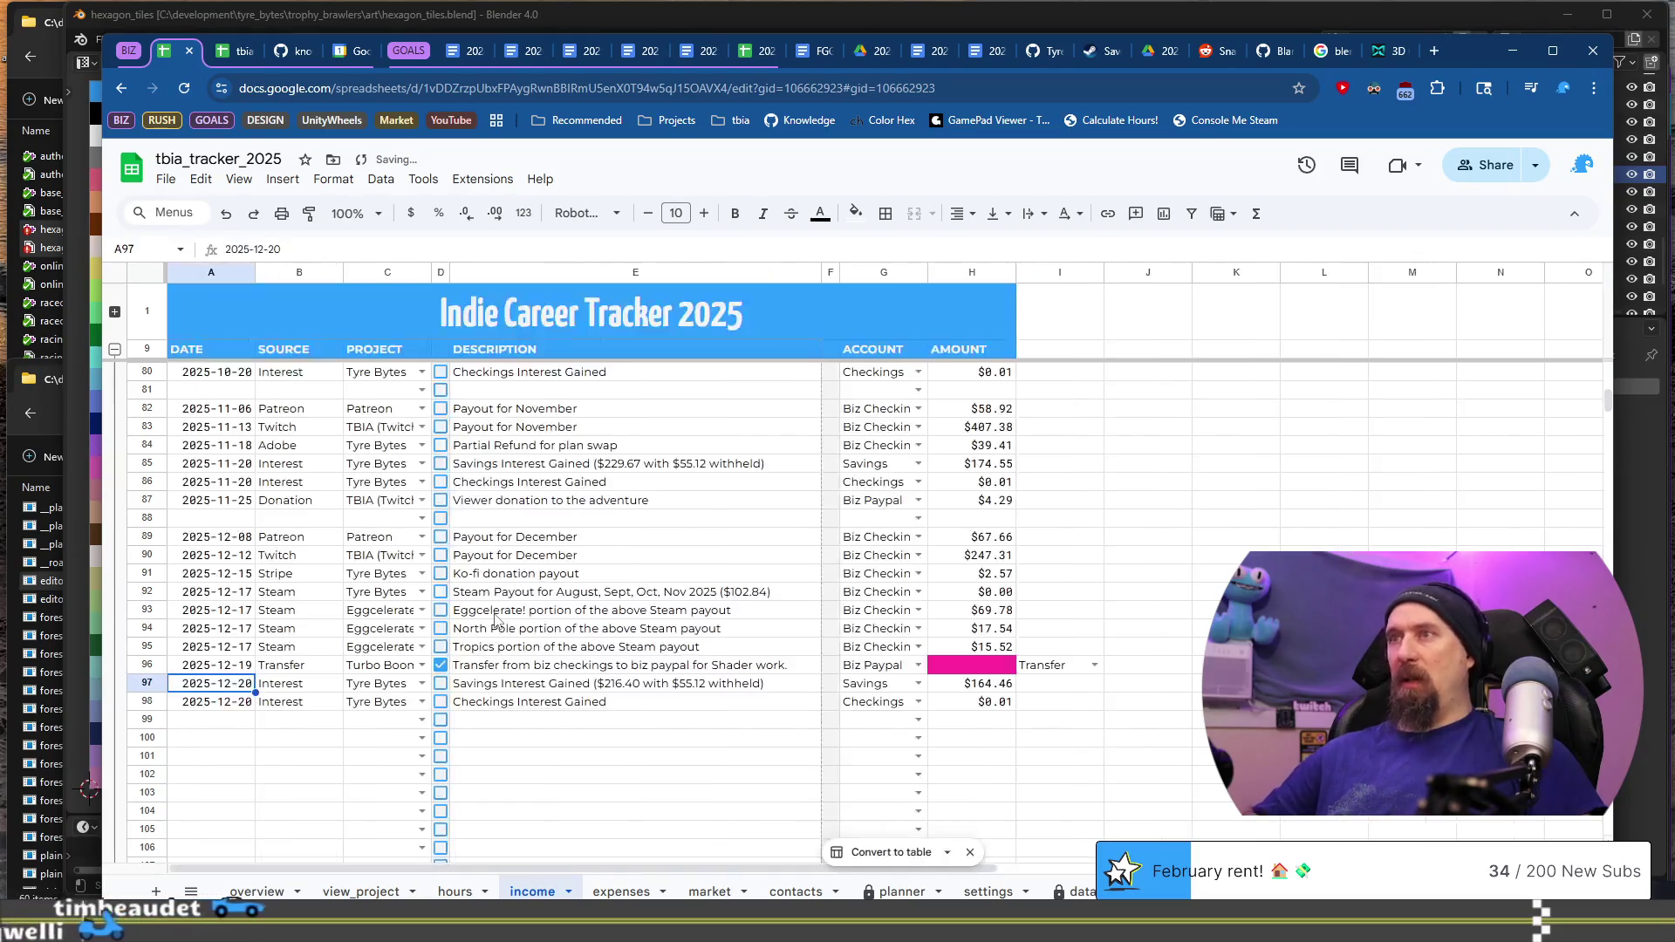
click(680, 686)
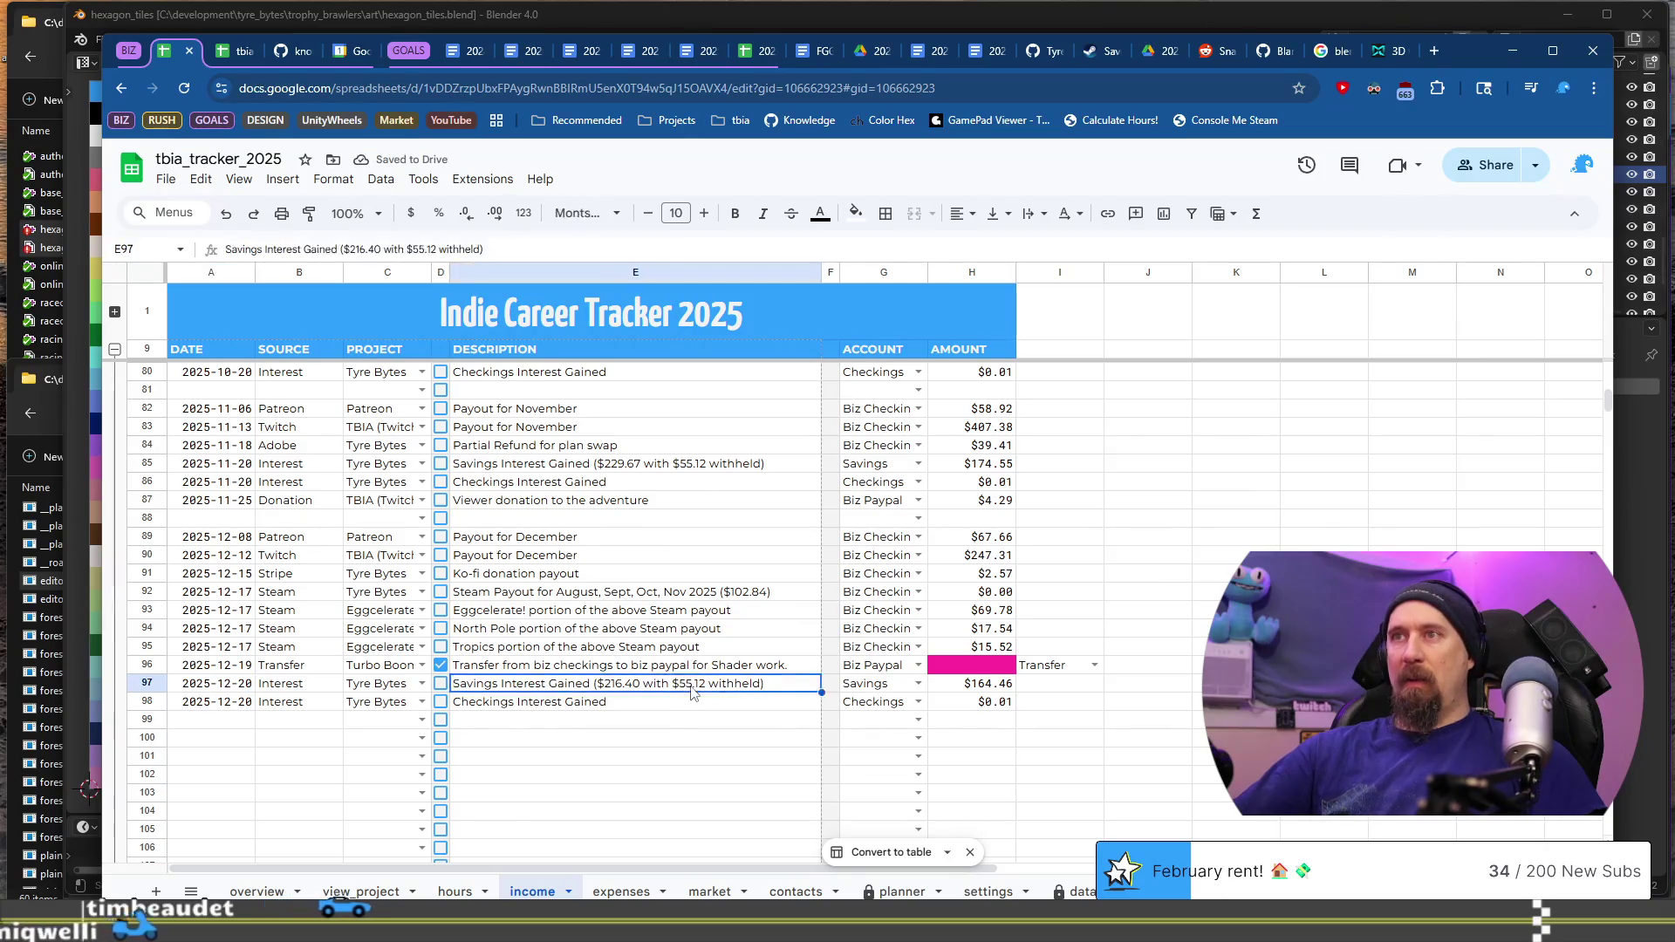
Step: Correct the E97 description's withheld amount from $55.12 to $51.94, matching the planner
click(901, 891)
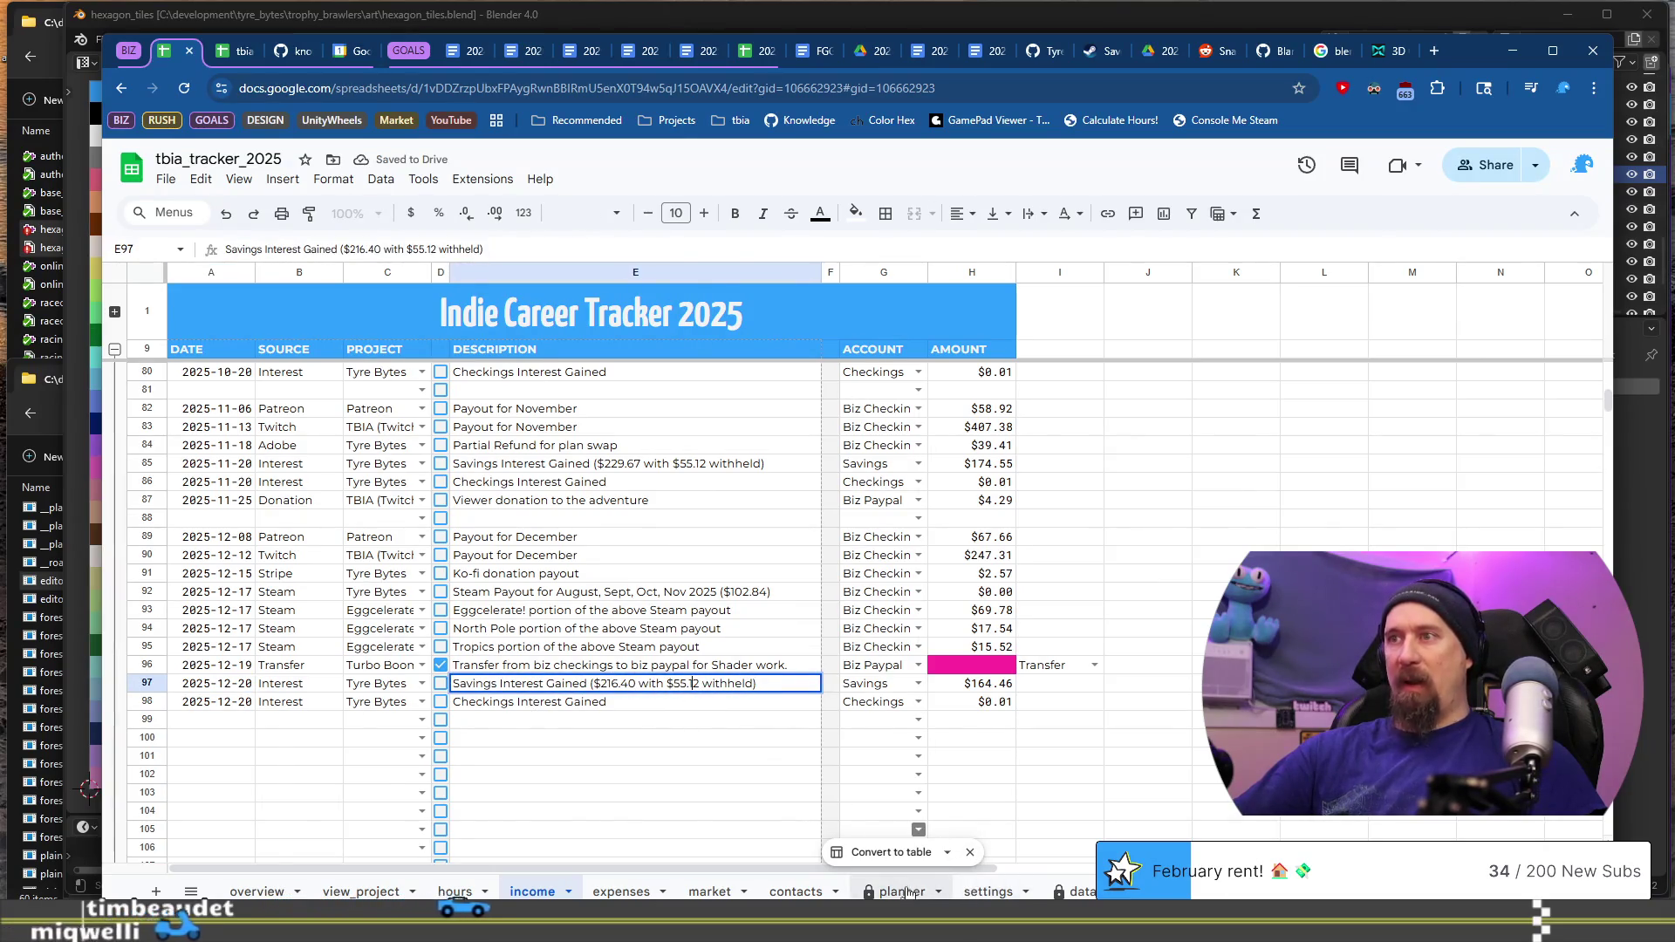
click(532, 890)
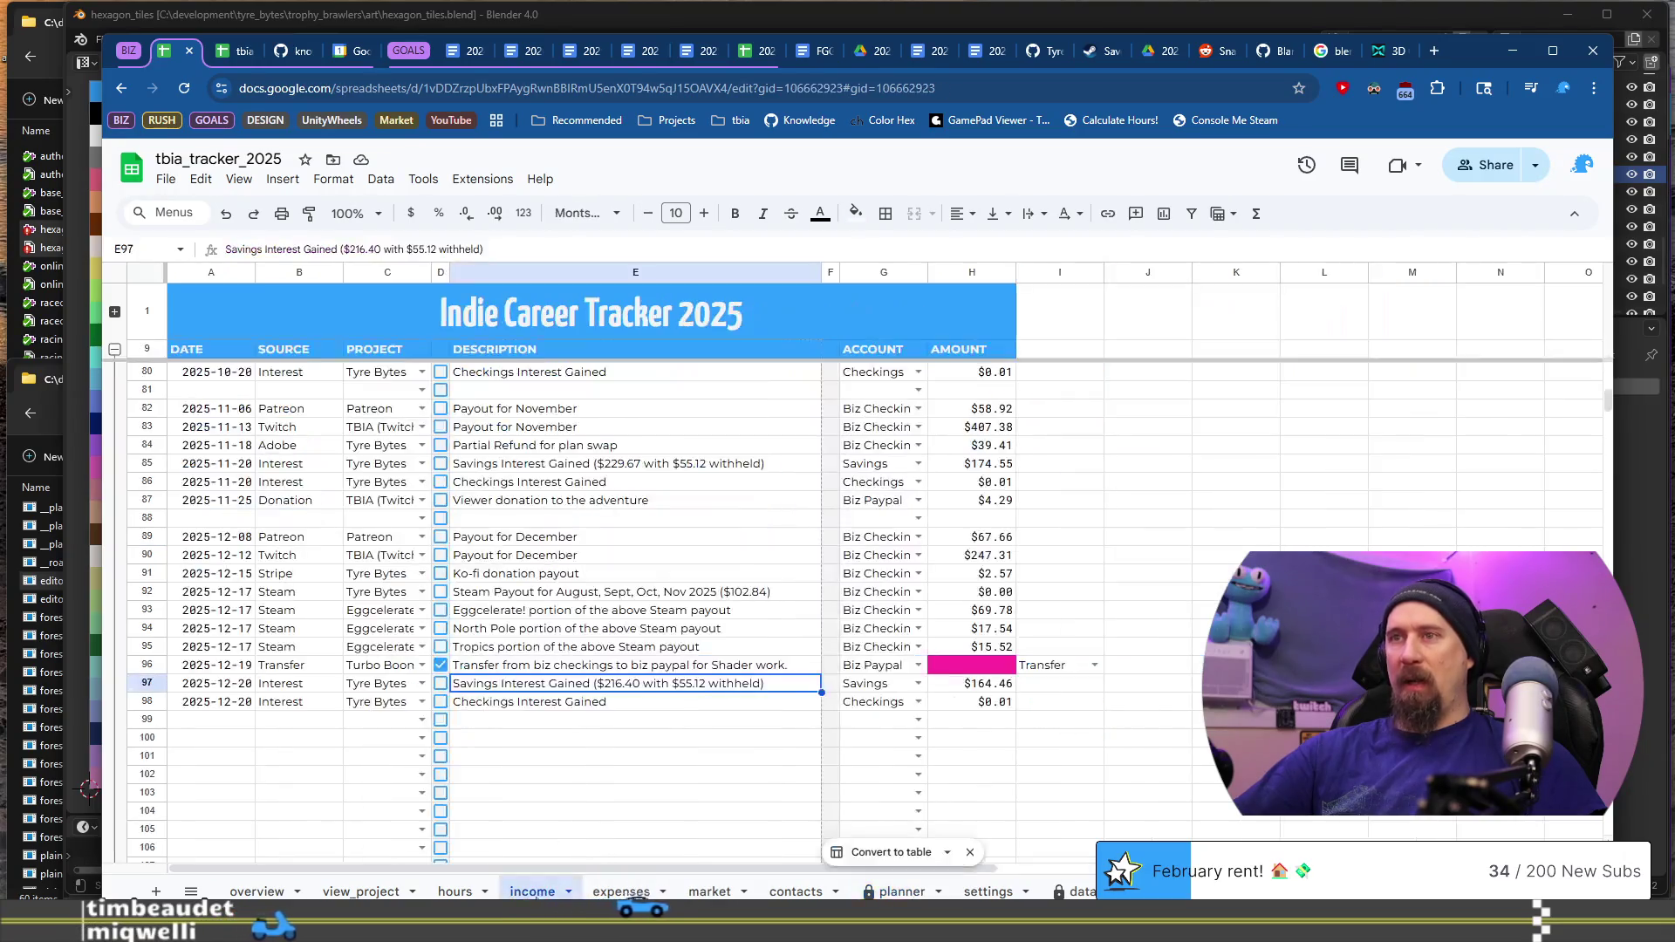
double_click(695, 685)
click(683, 683)
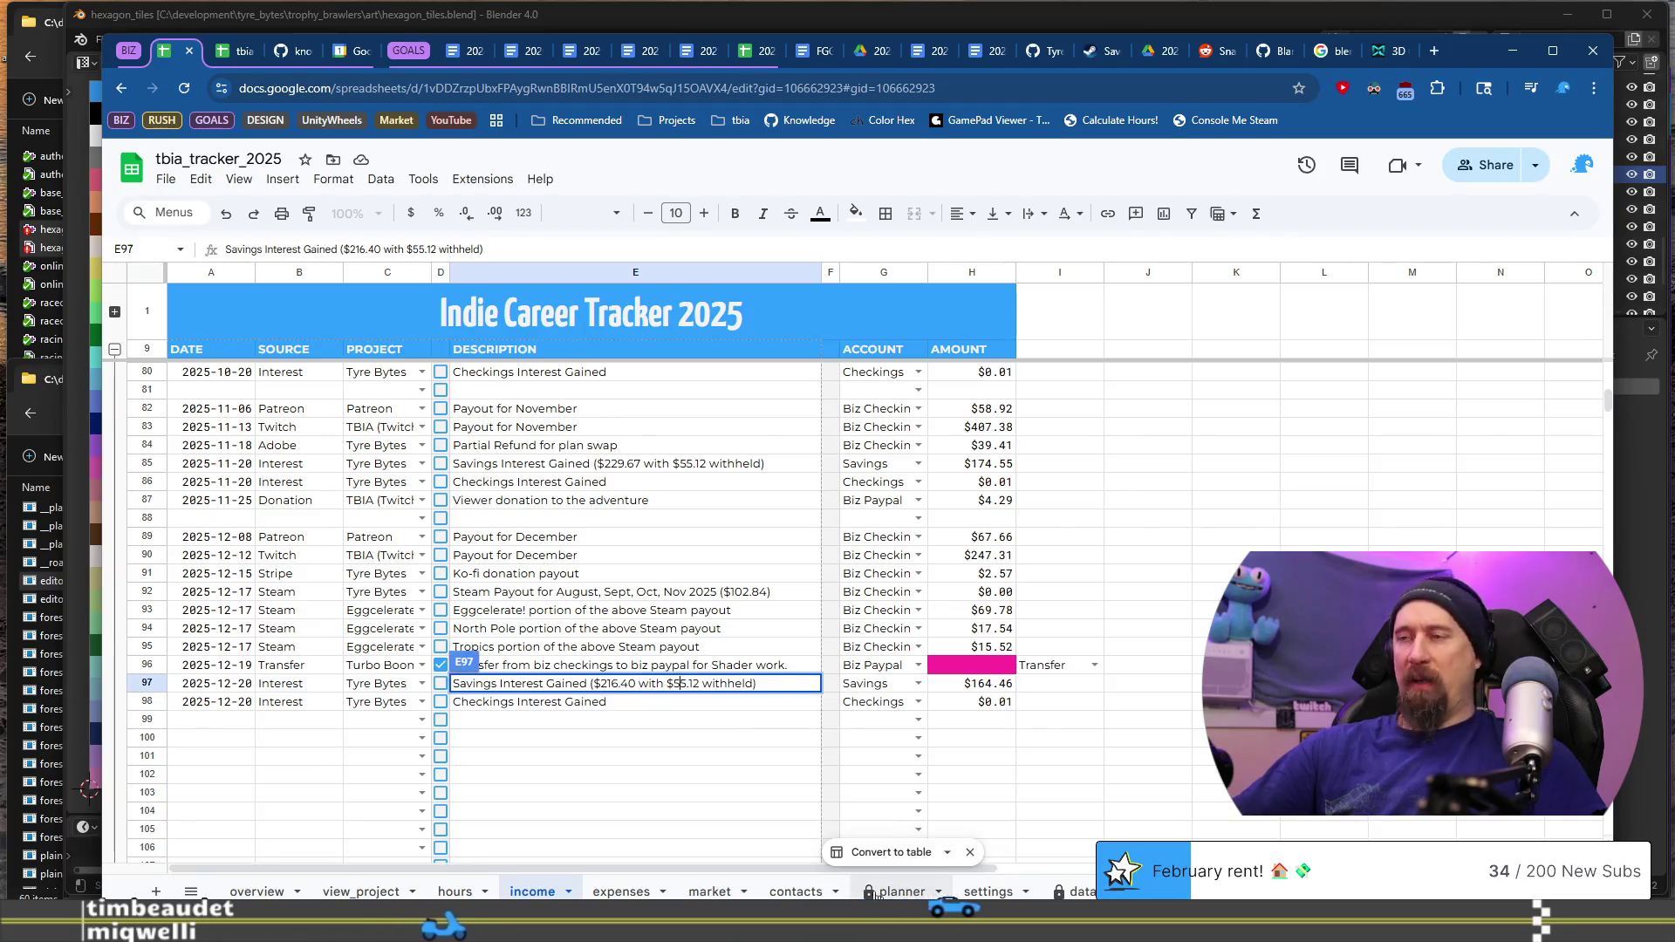
click(902, 891)
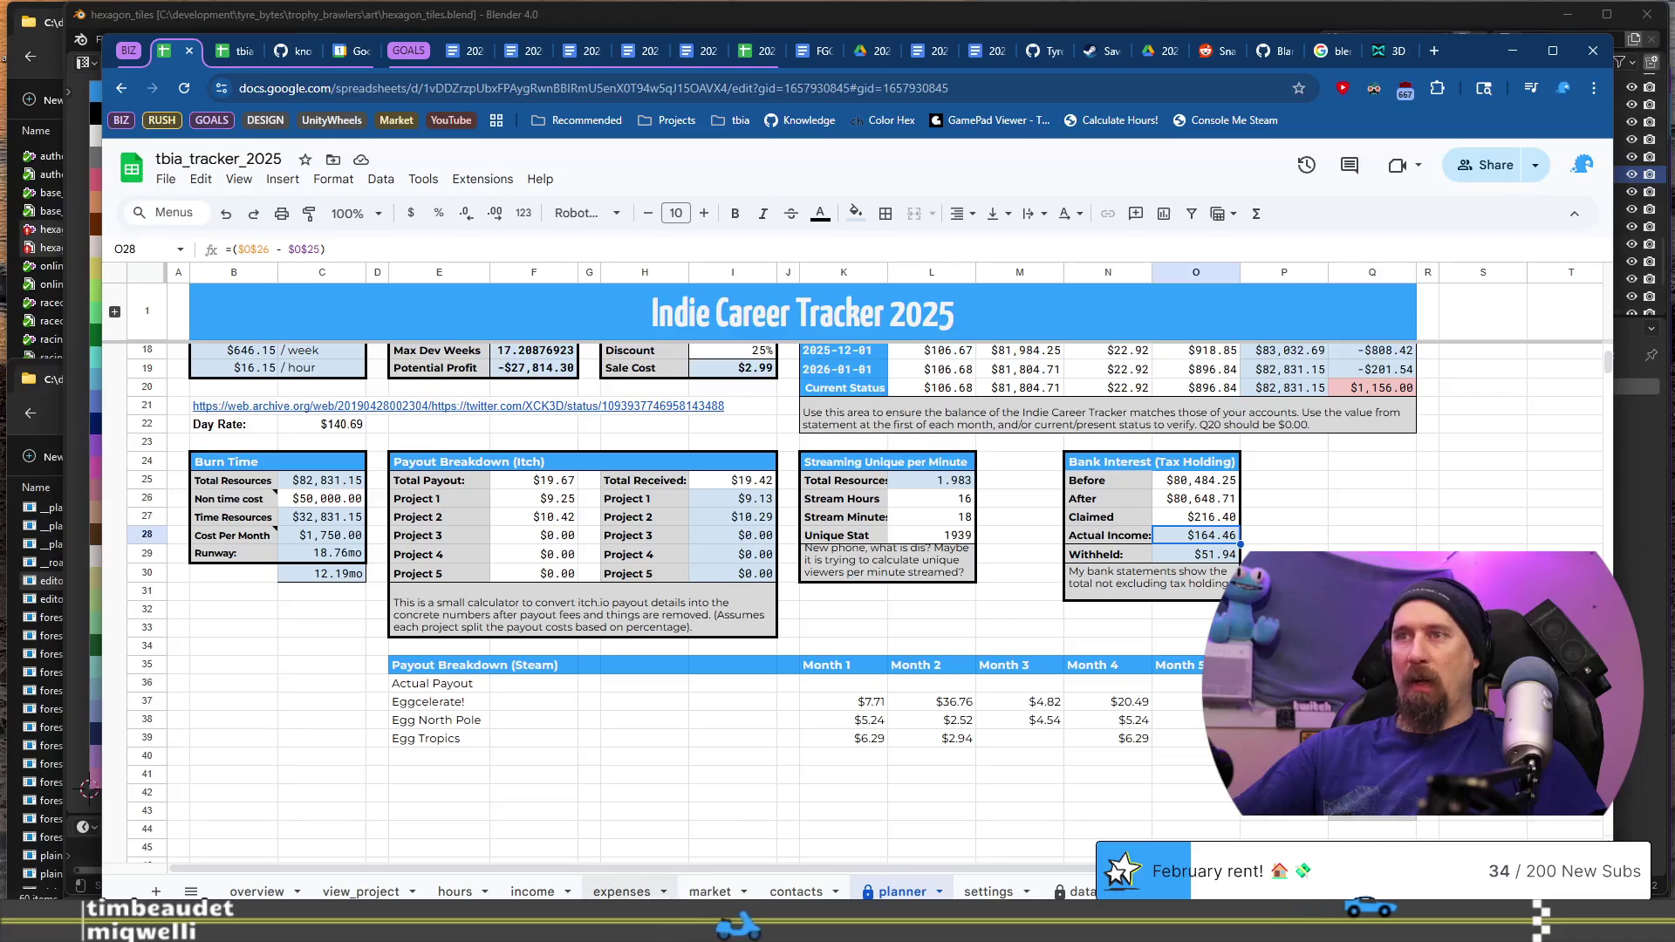
click(562, 892)
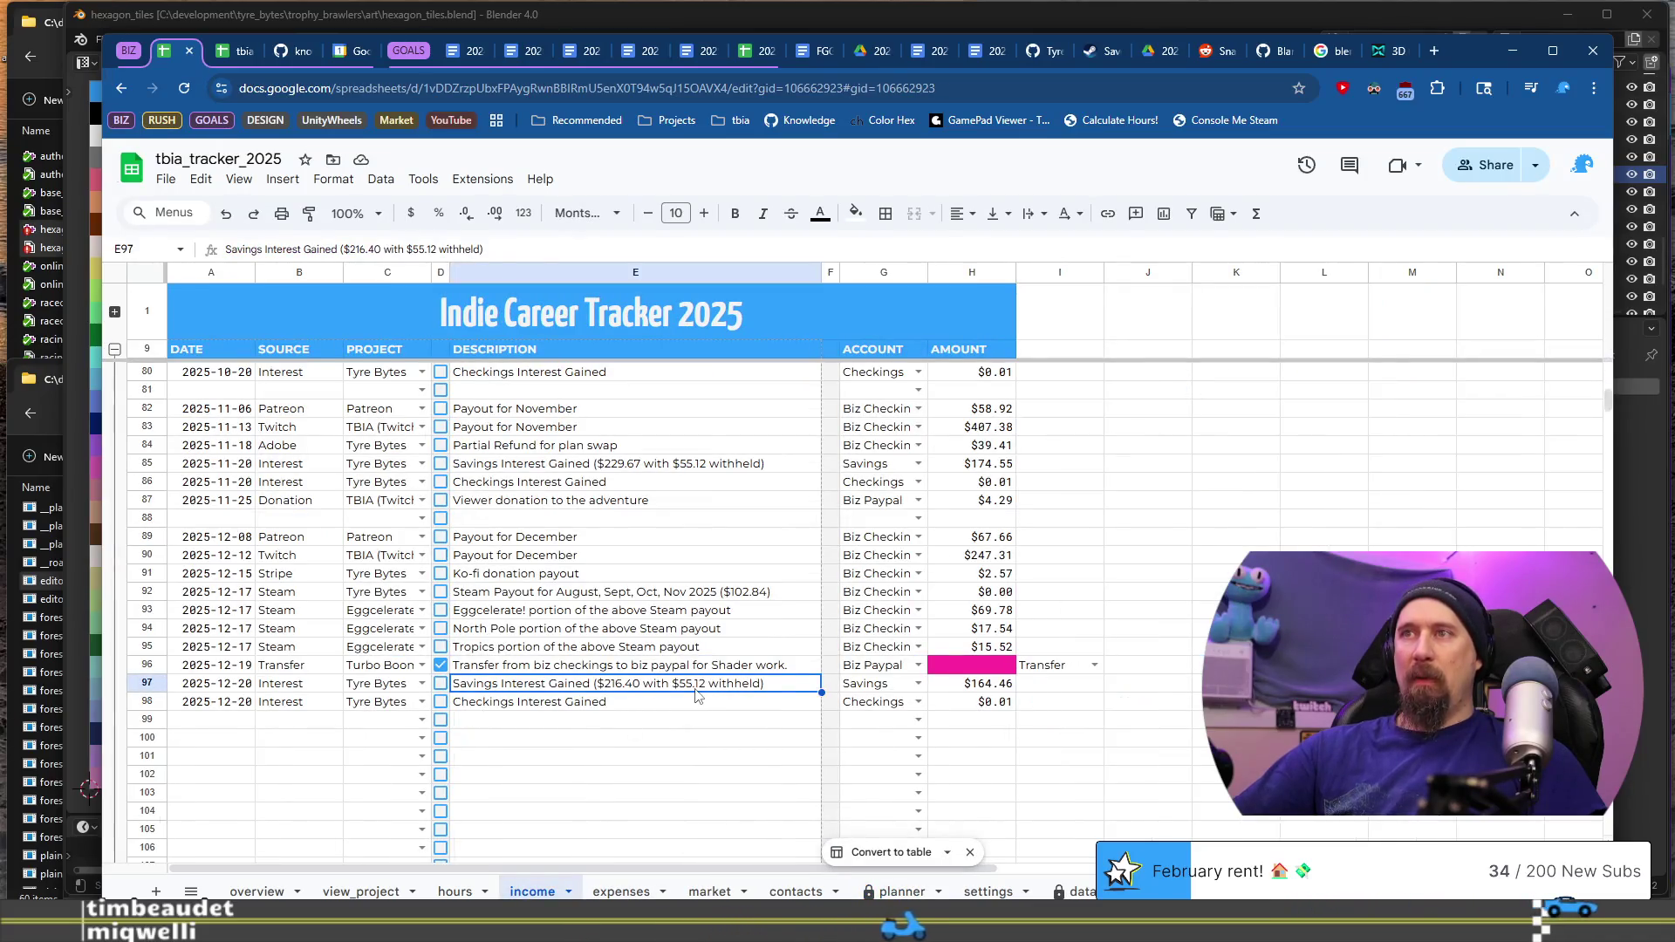
key(Return)
key(BackSpace)
text(1)
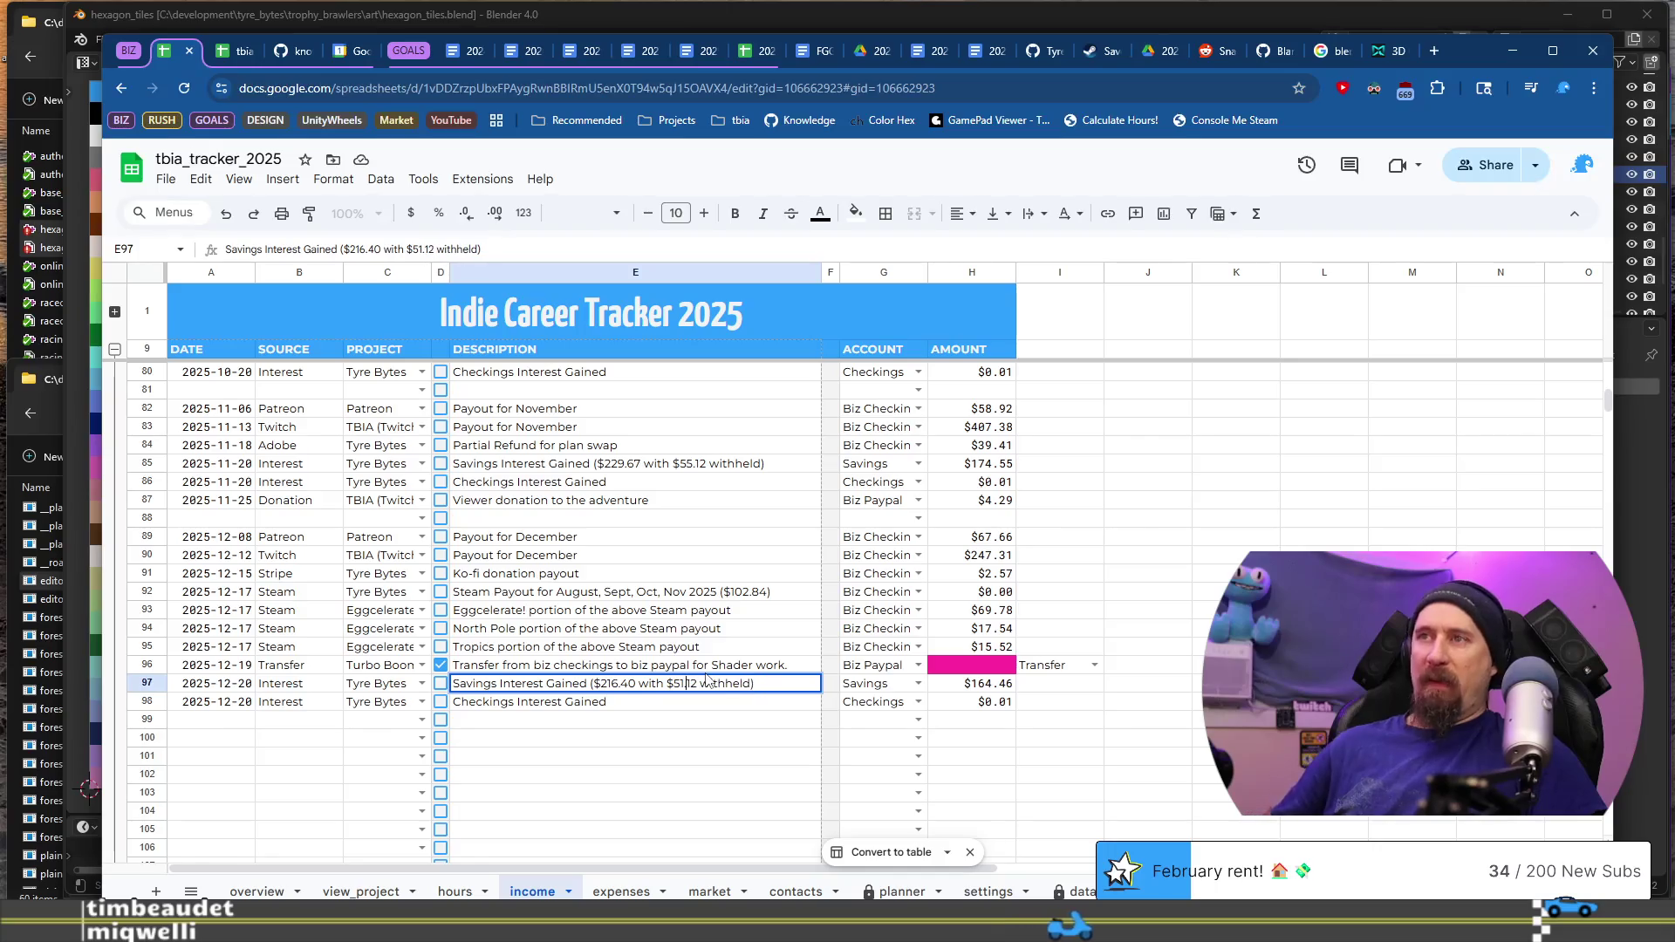
key(BackSpace)
text(94)
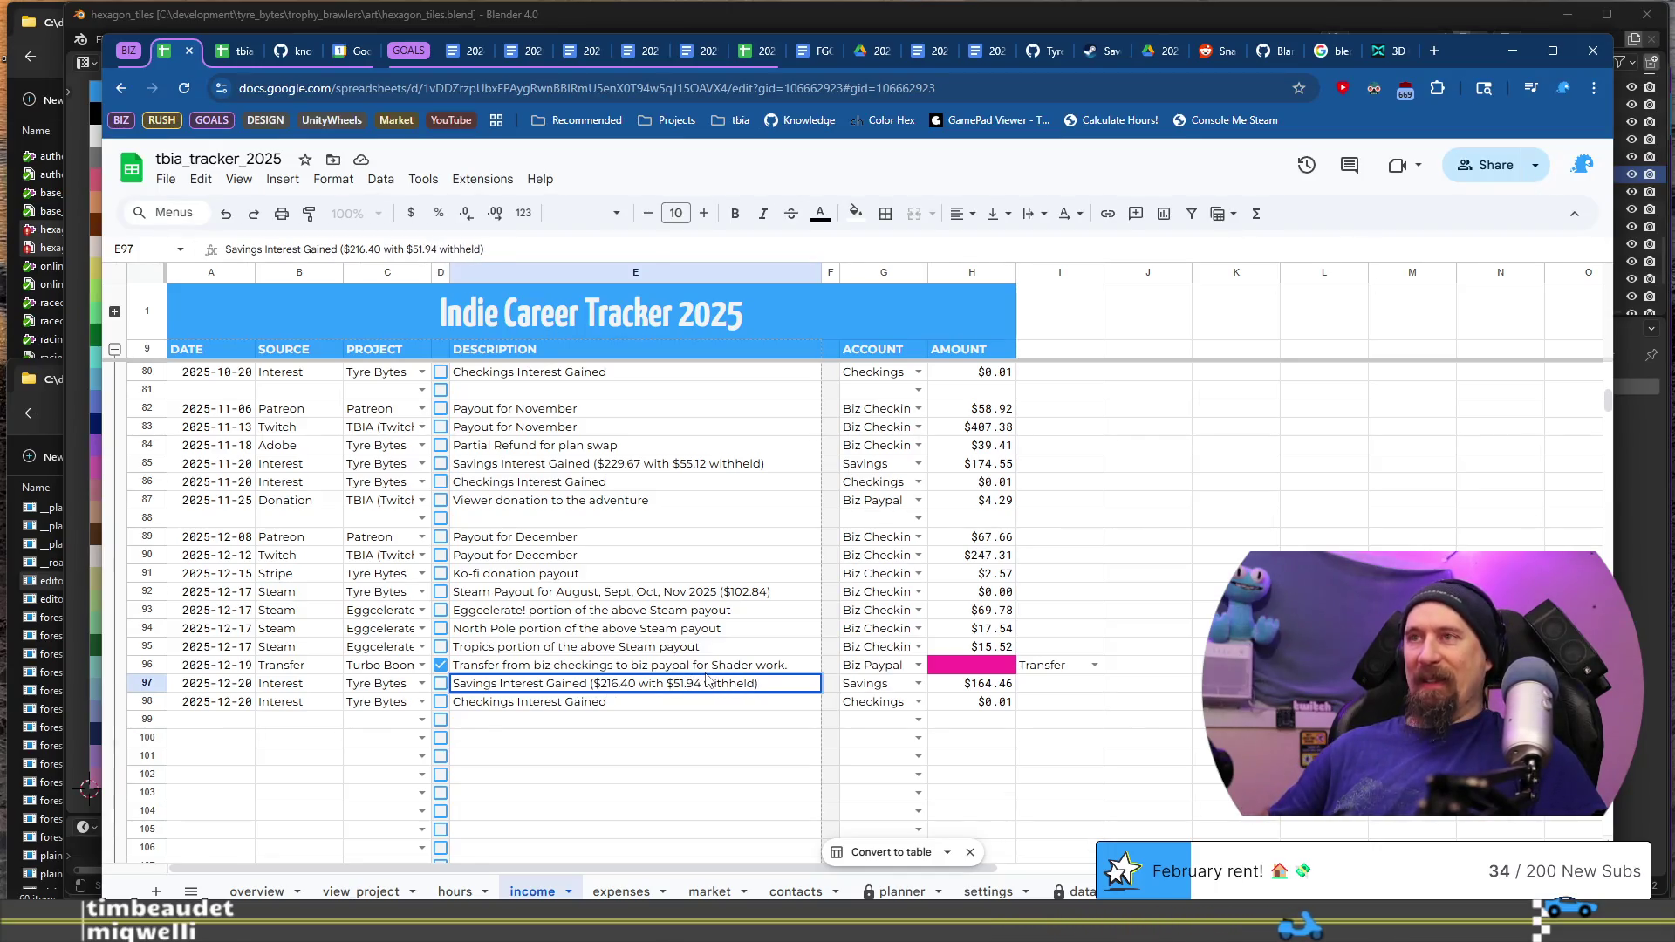
key(Return)
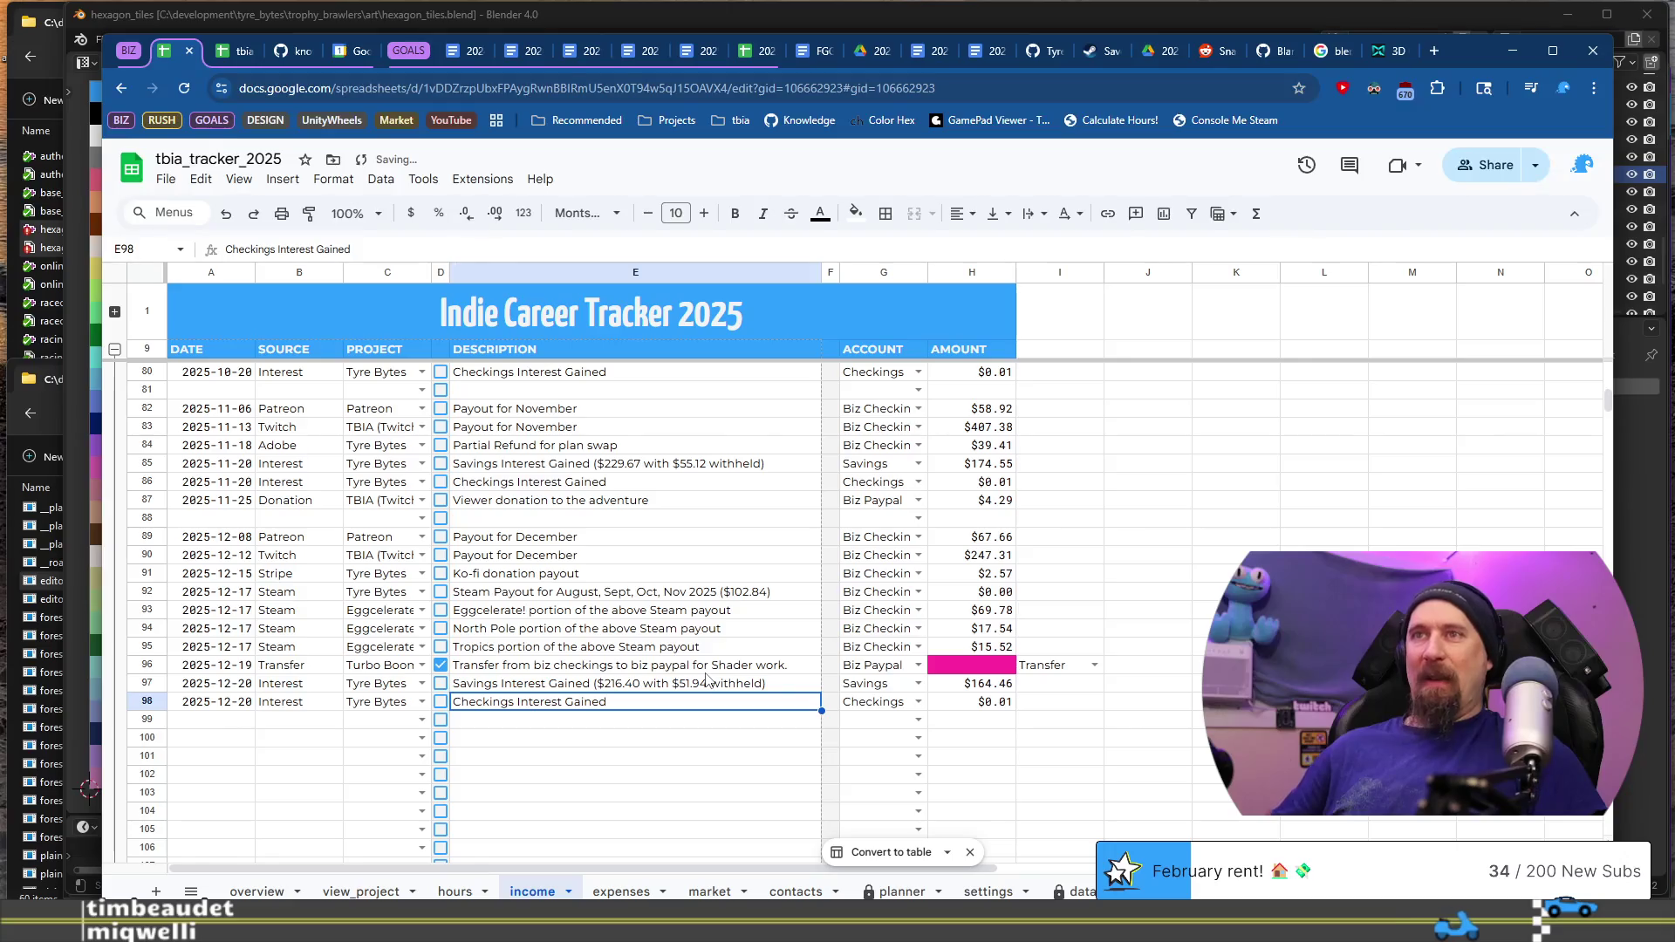
key(Down)
key(Home)
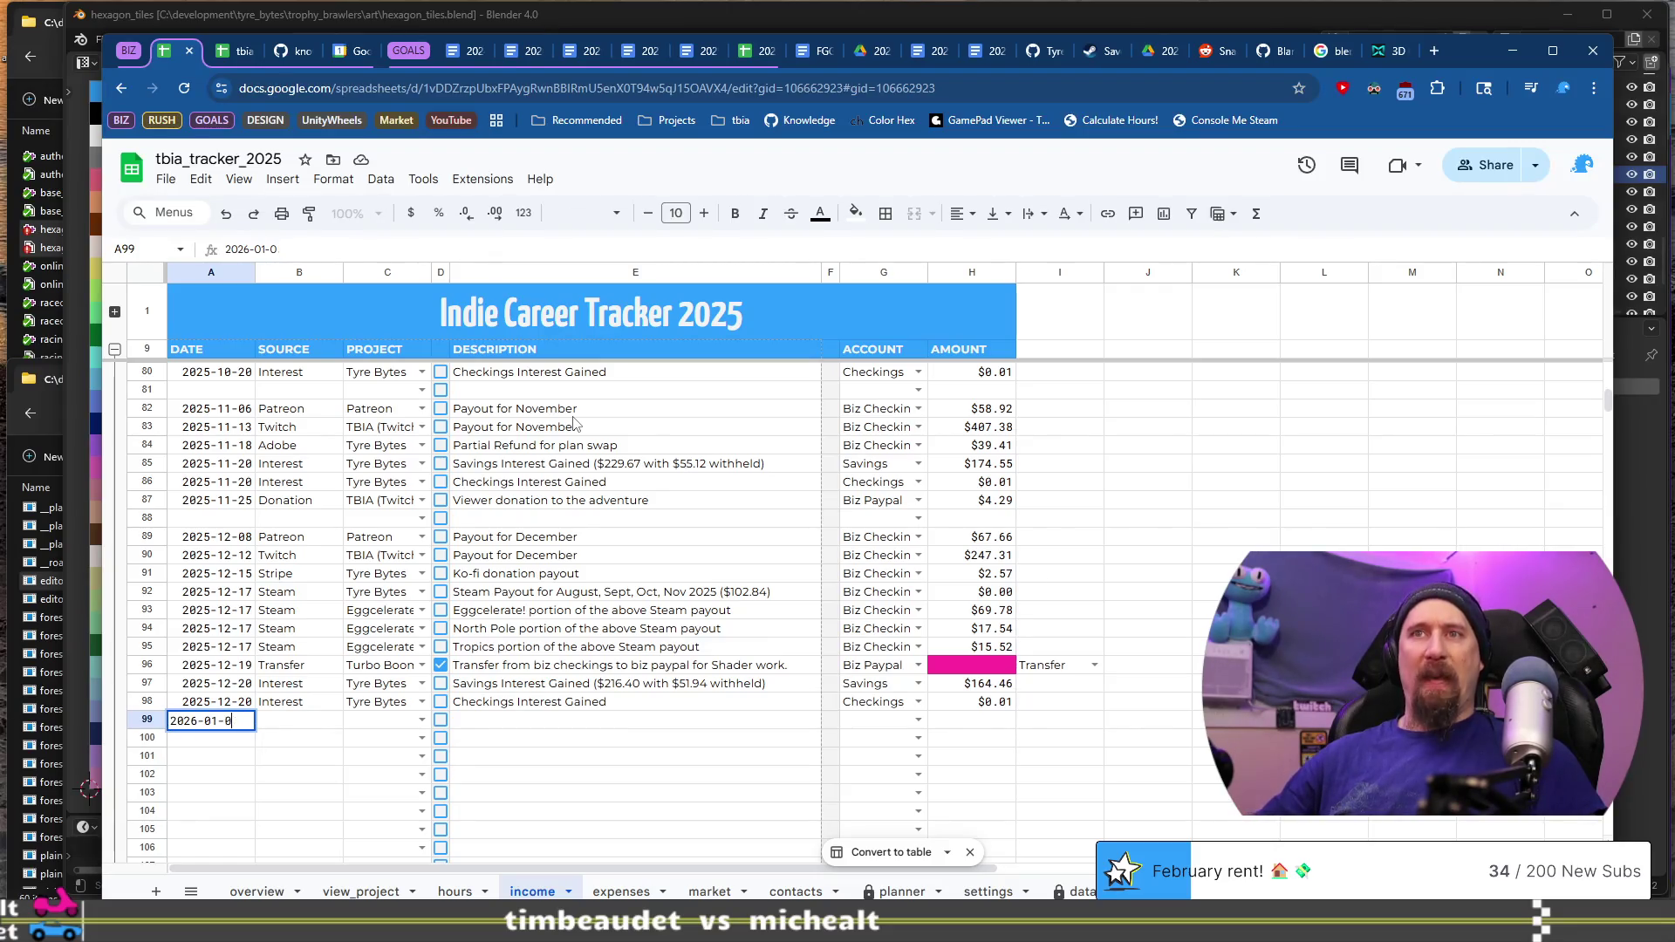
Step: Start row 99 with date 2025-12-29, source Personal and project Tyre Bytes
text(5)
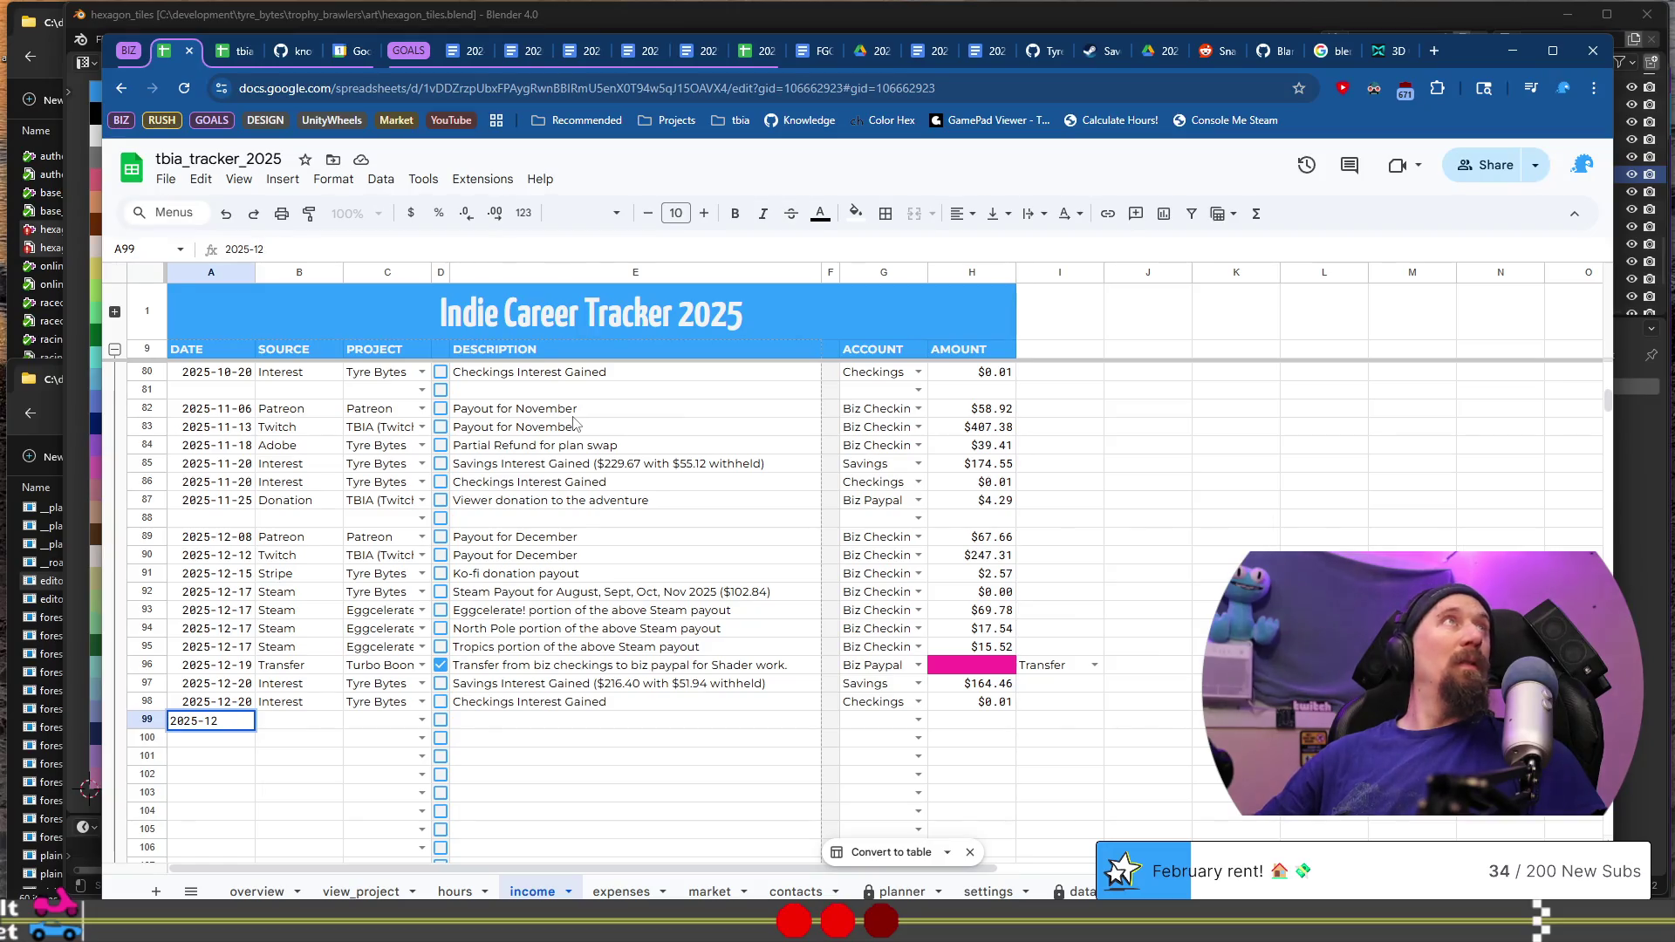
key(BackSpace)
text(-)
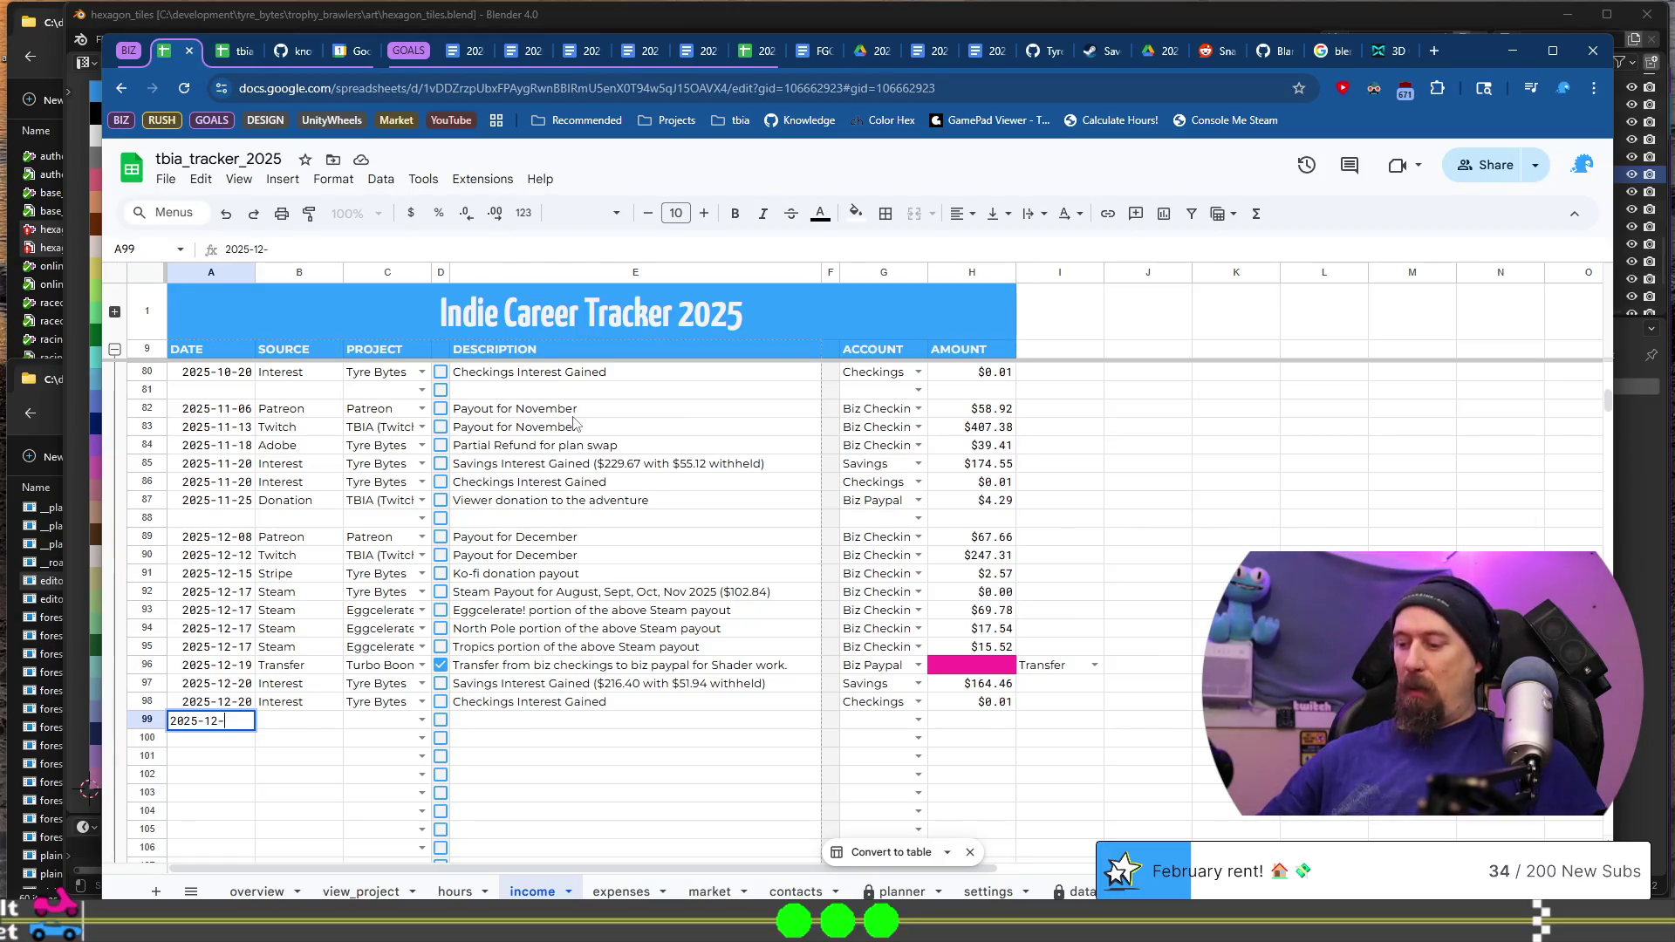
text(29)
key(Tab)
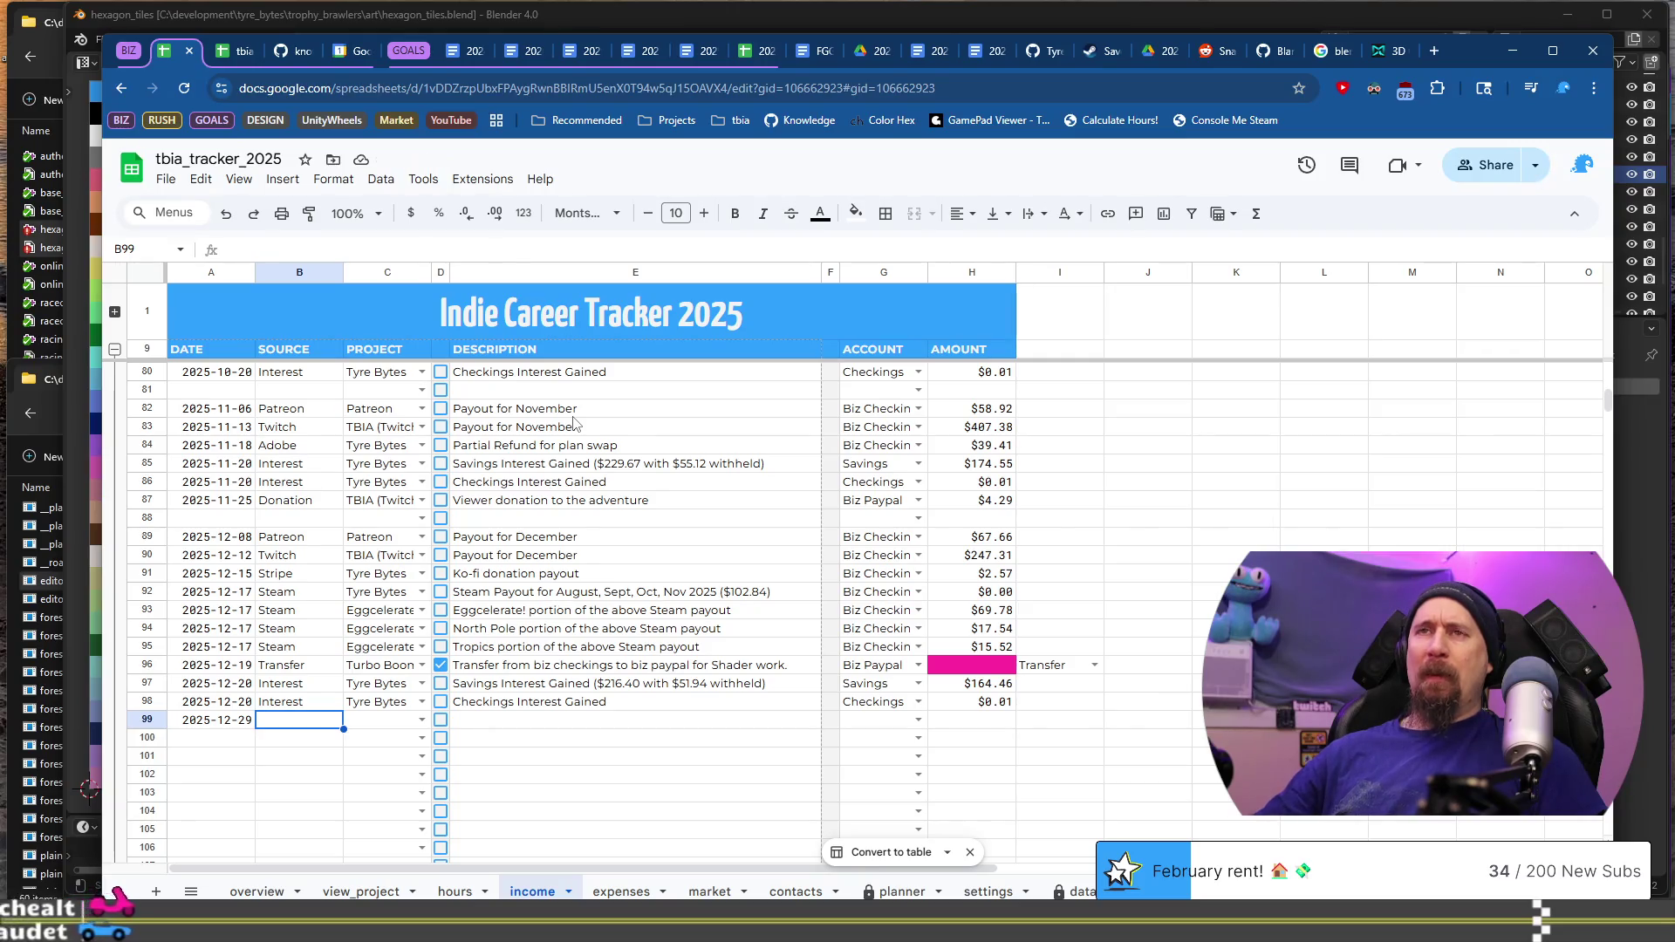
scroll(575, 424, up, 6)
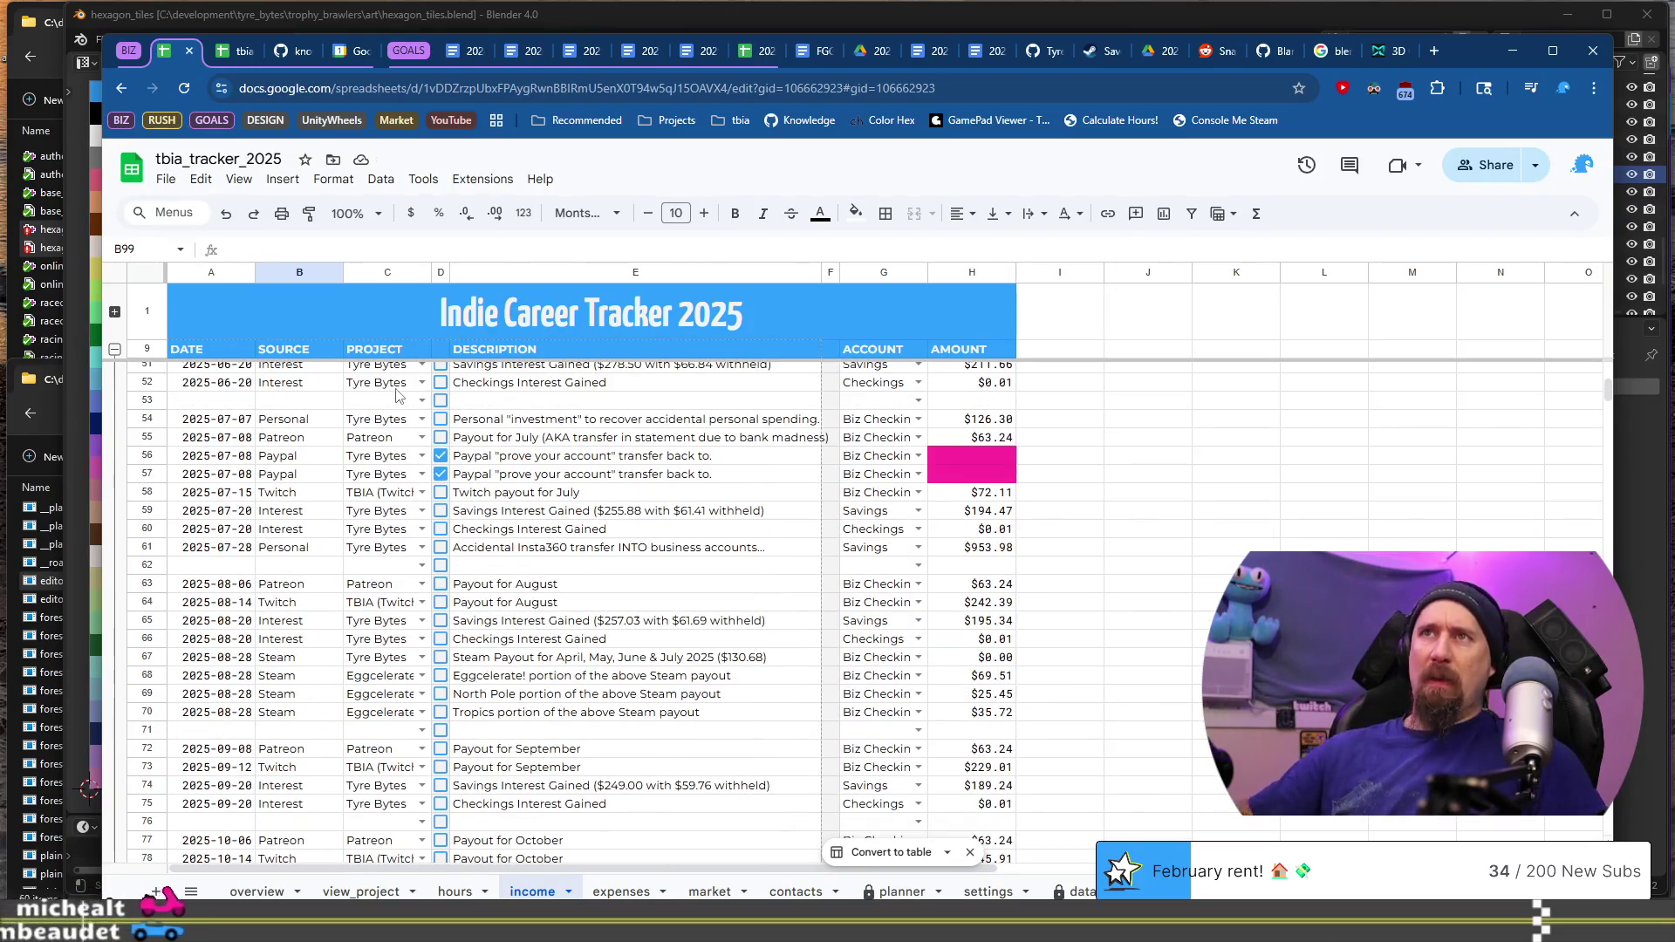
text(Personal)
key(Tab)
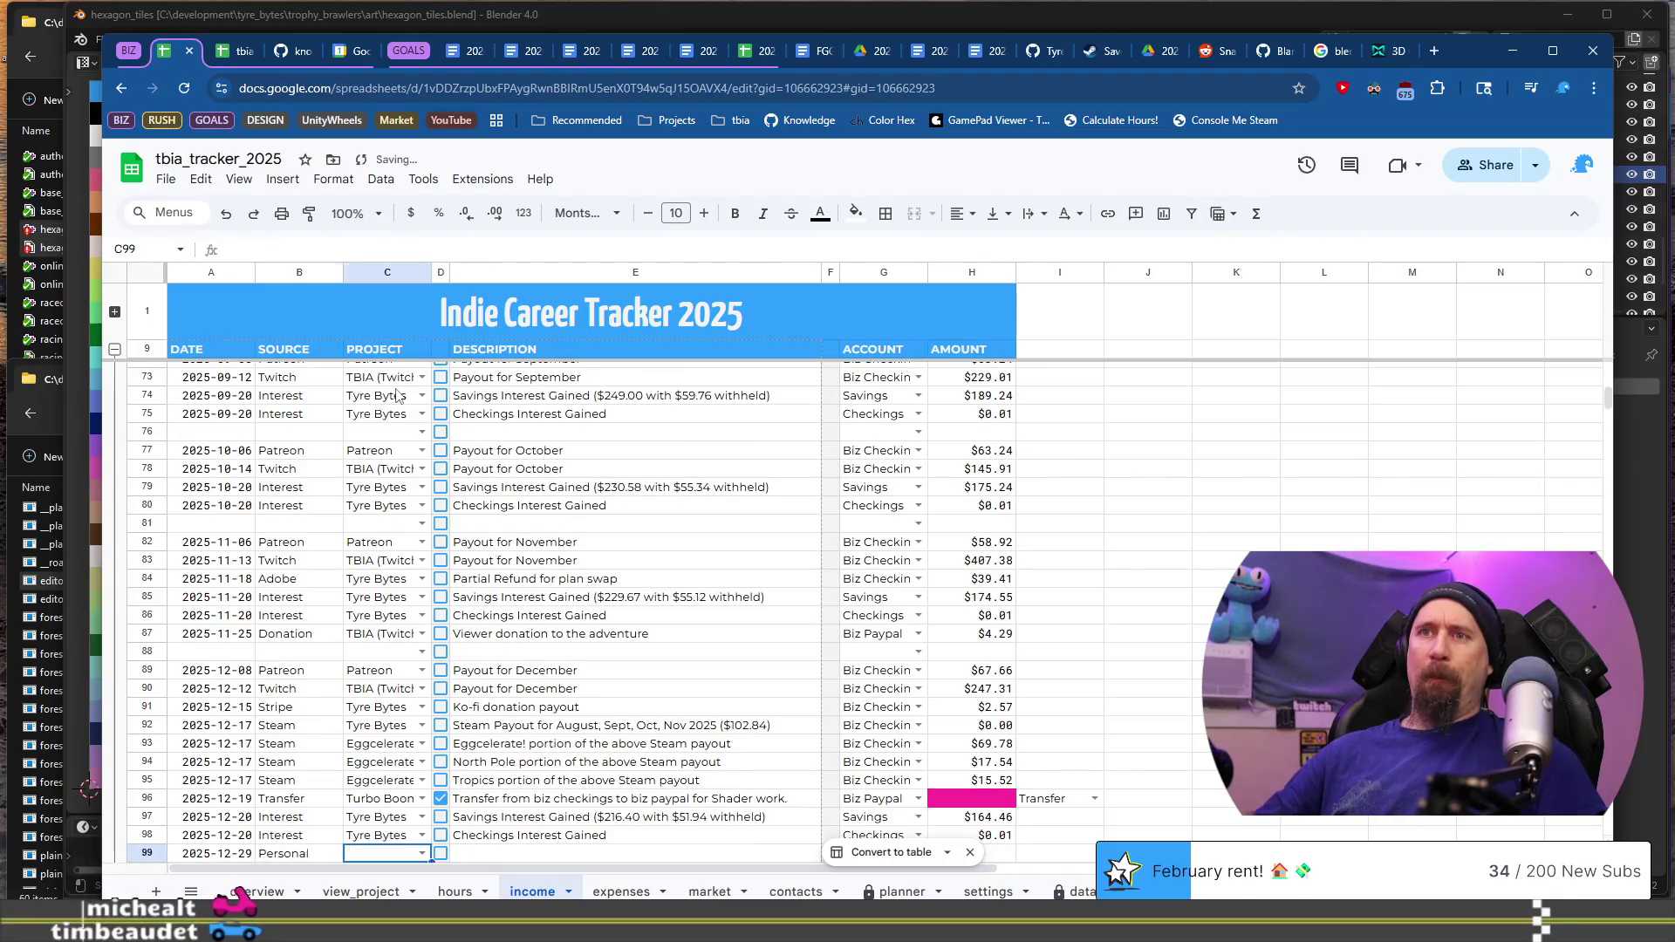
text(Ty)
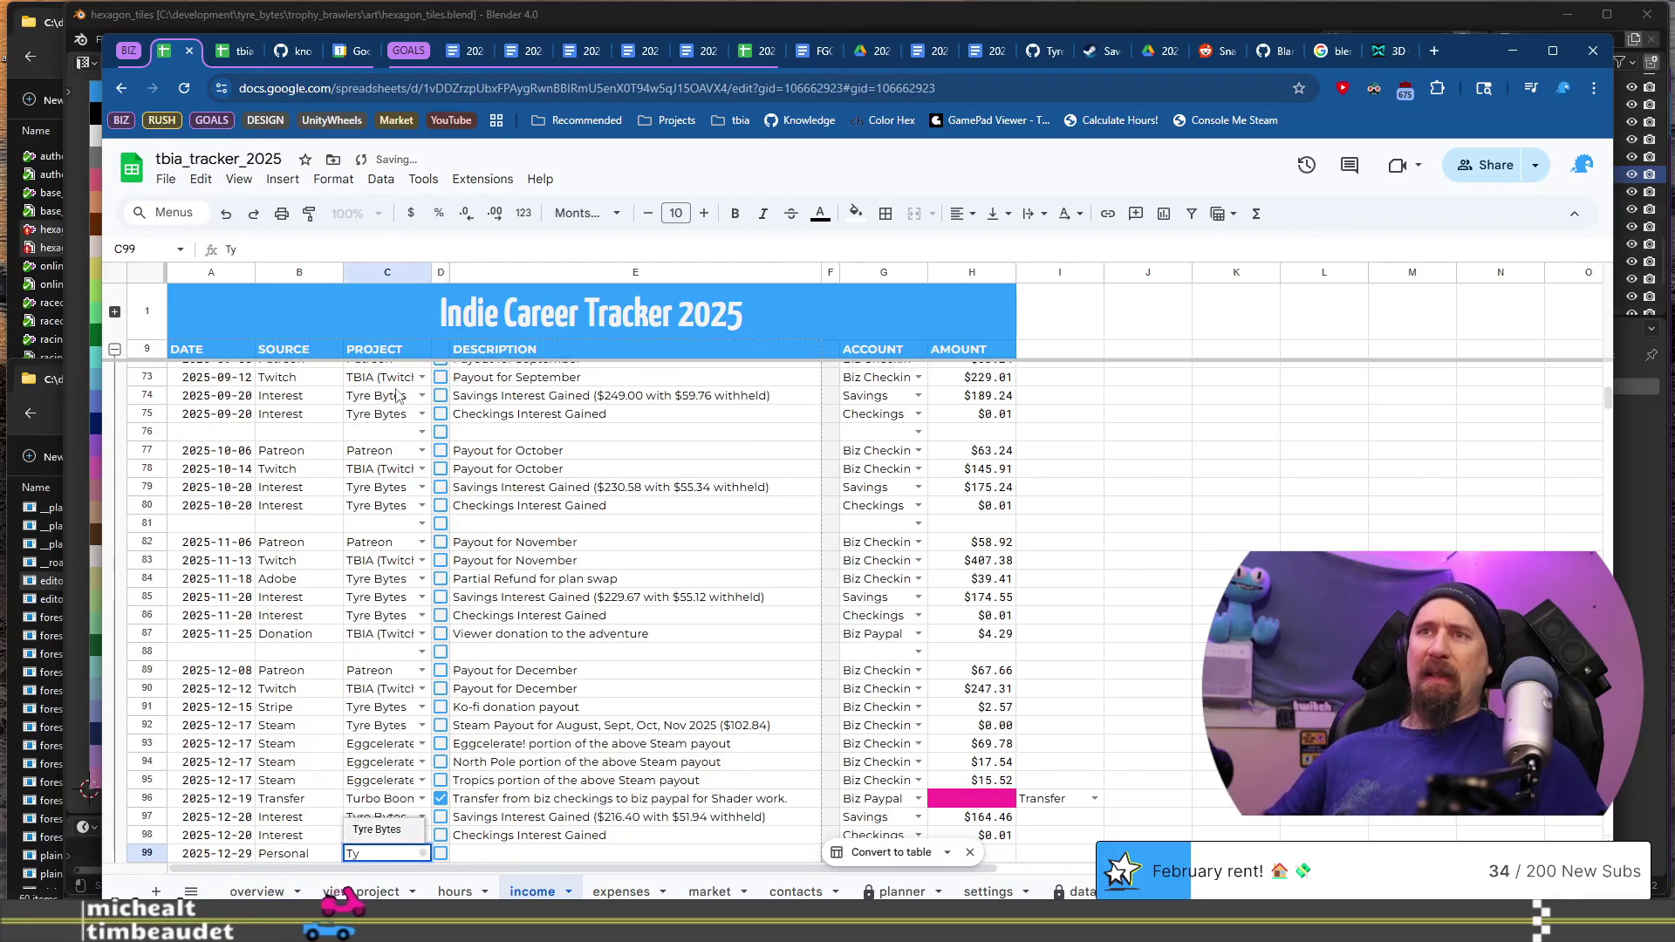
key(Tab)
key(Tab)
Step: Describe row 99 as 'Personal Investment into Indie Adventure from State Return'
text(Pers)
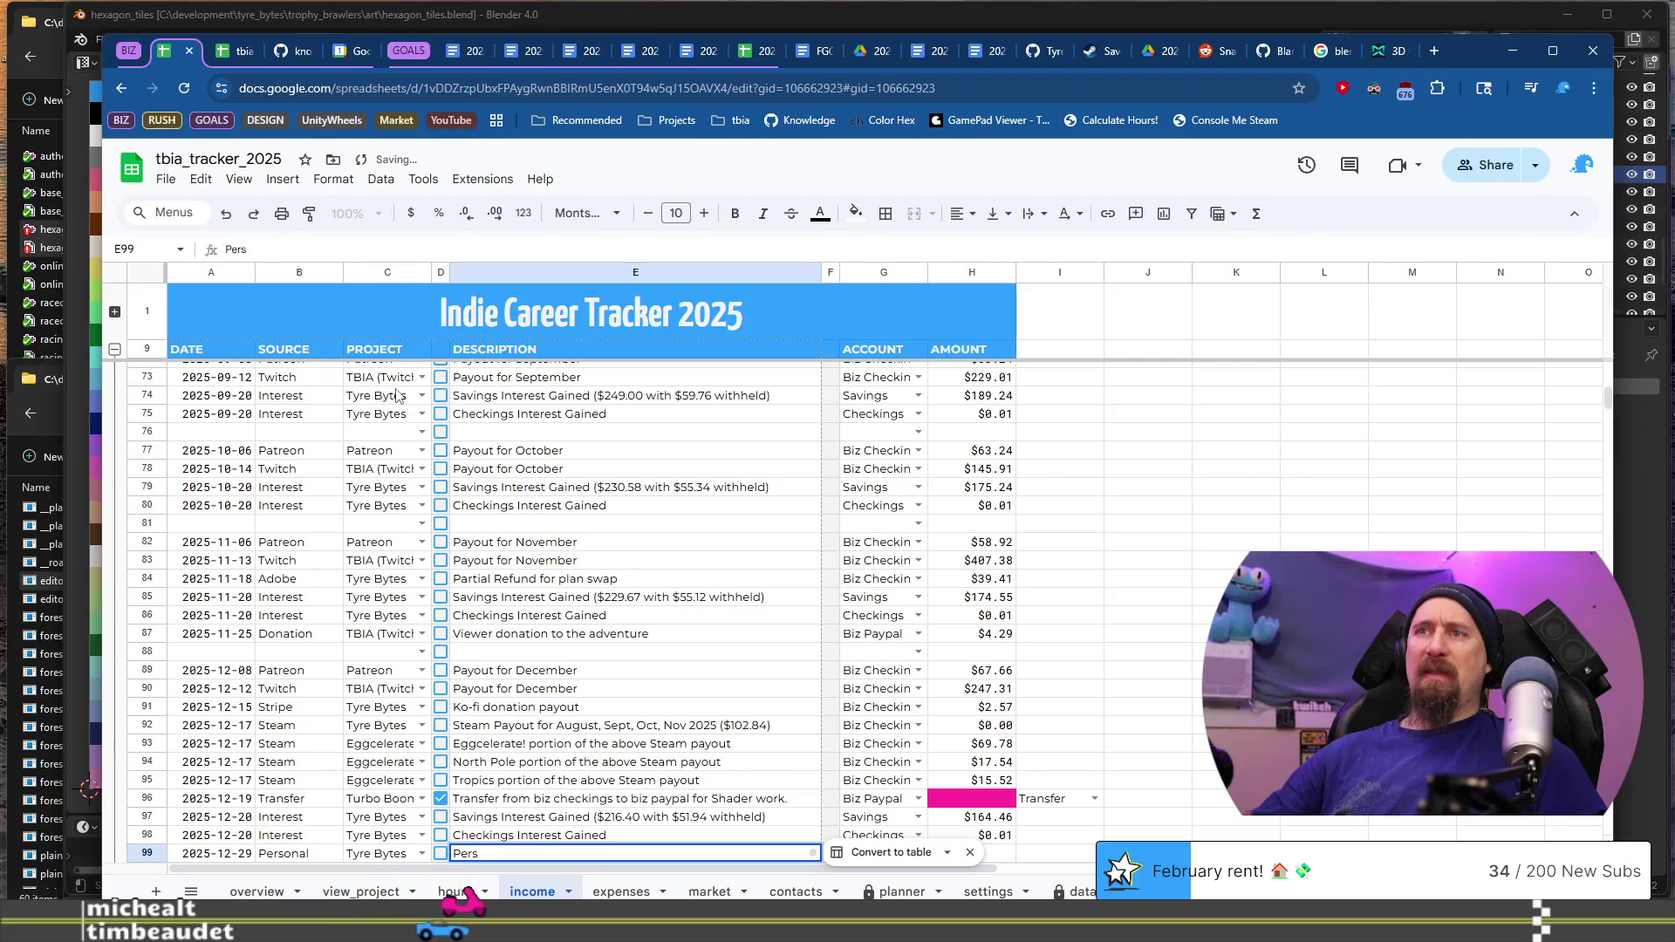
text(on)
text(an)
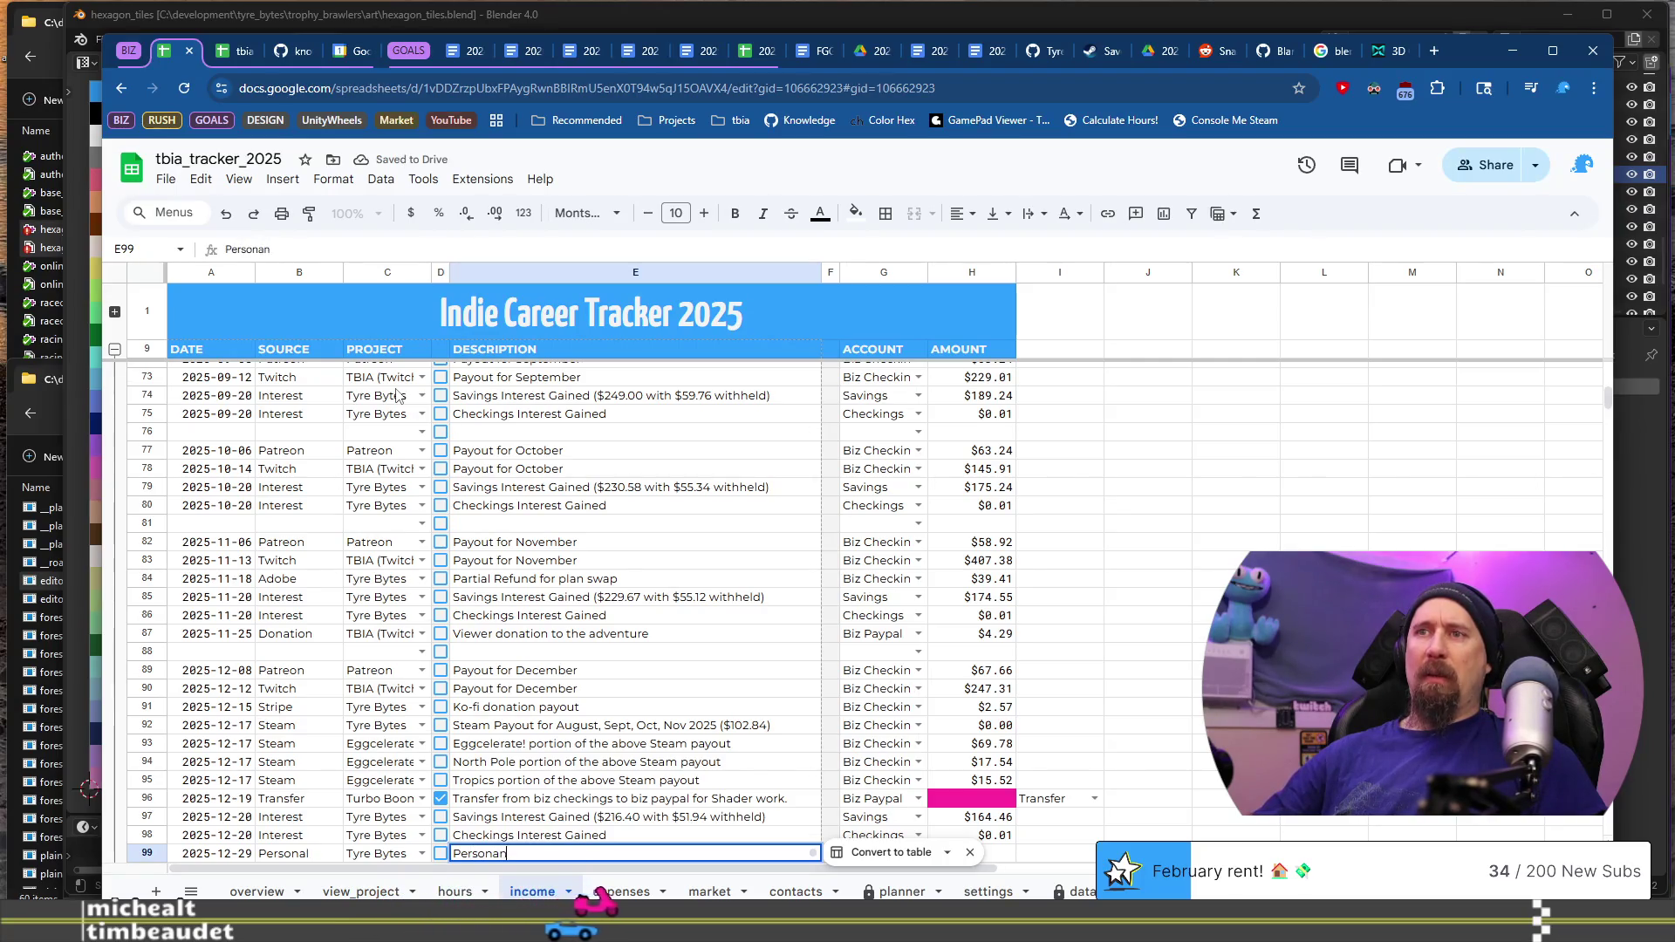
key(BackSpace)
text(l Investment)
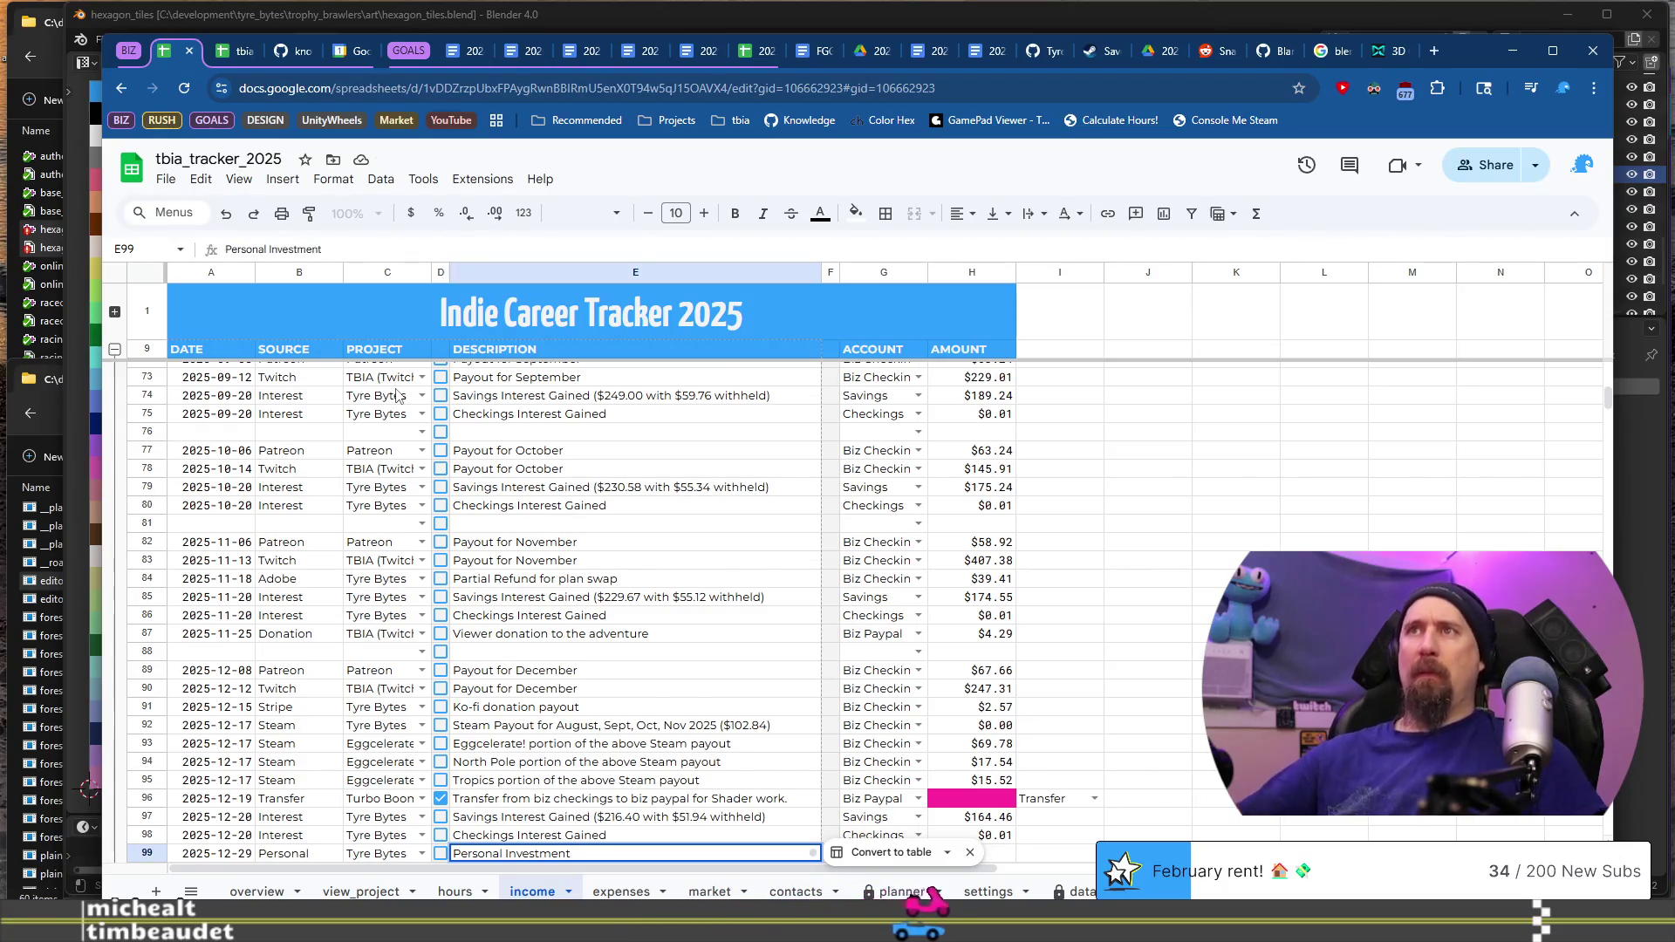
scroll(589, 504, up, 5)
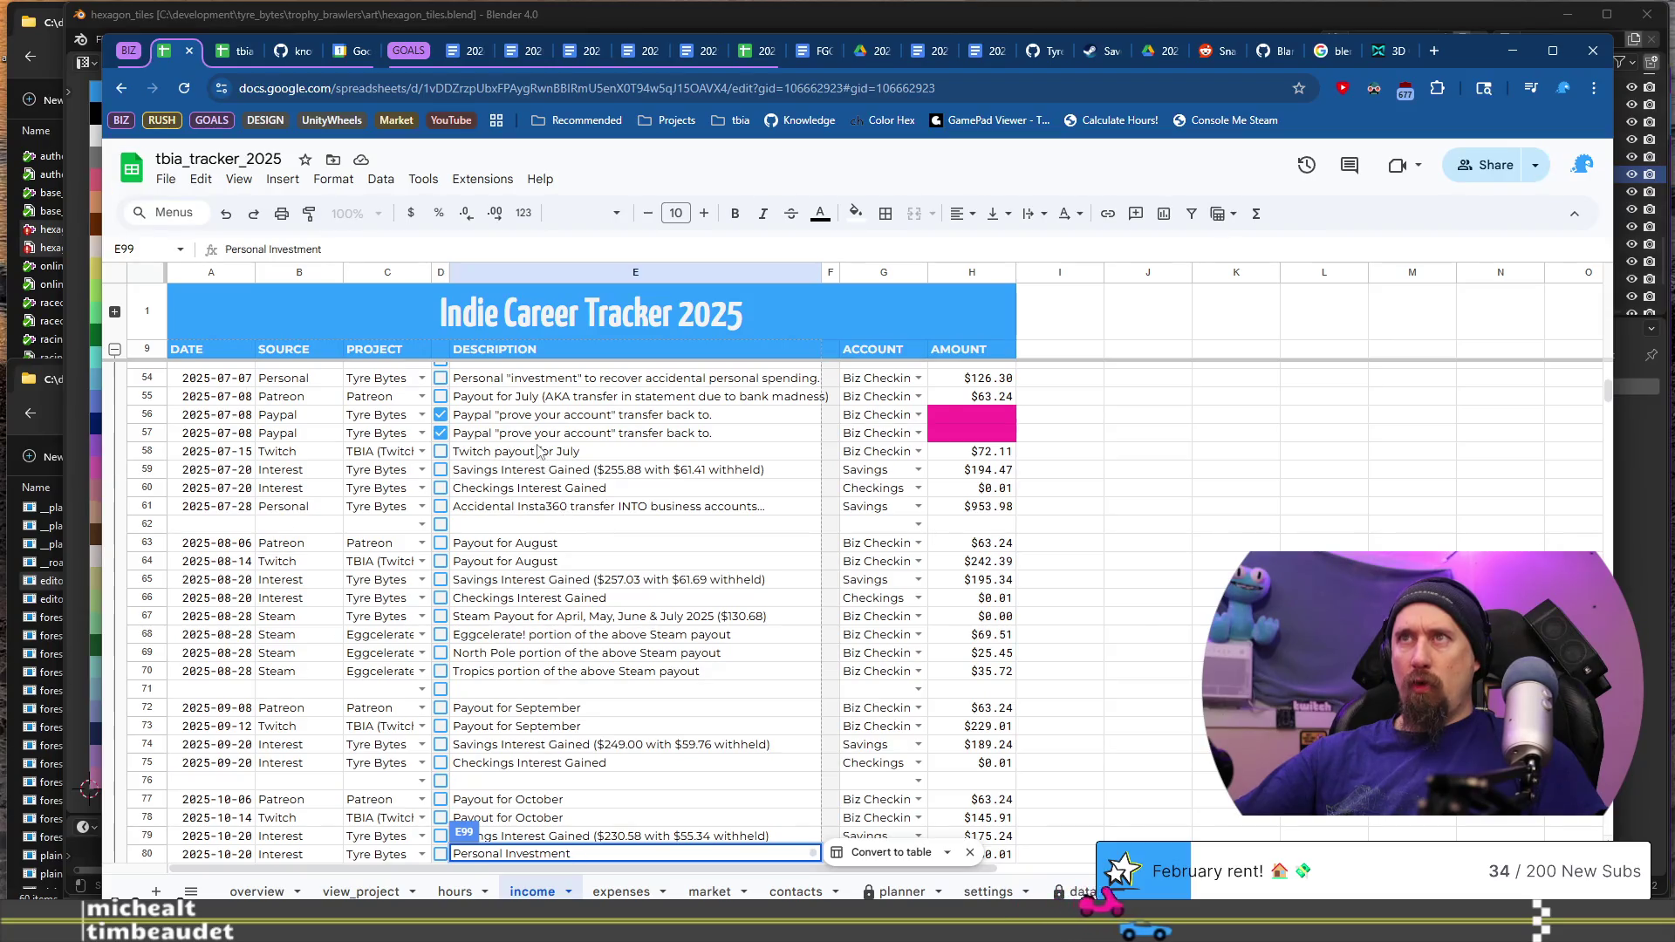
scroll(591, 394, up, 5)
text(into Indie A)
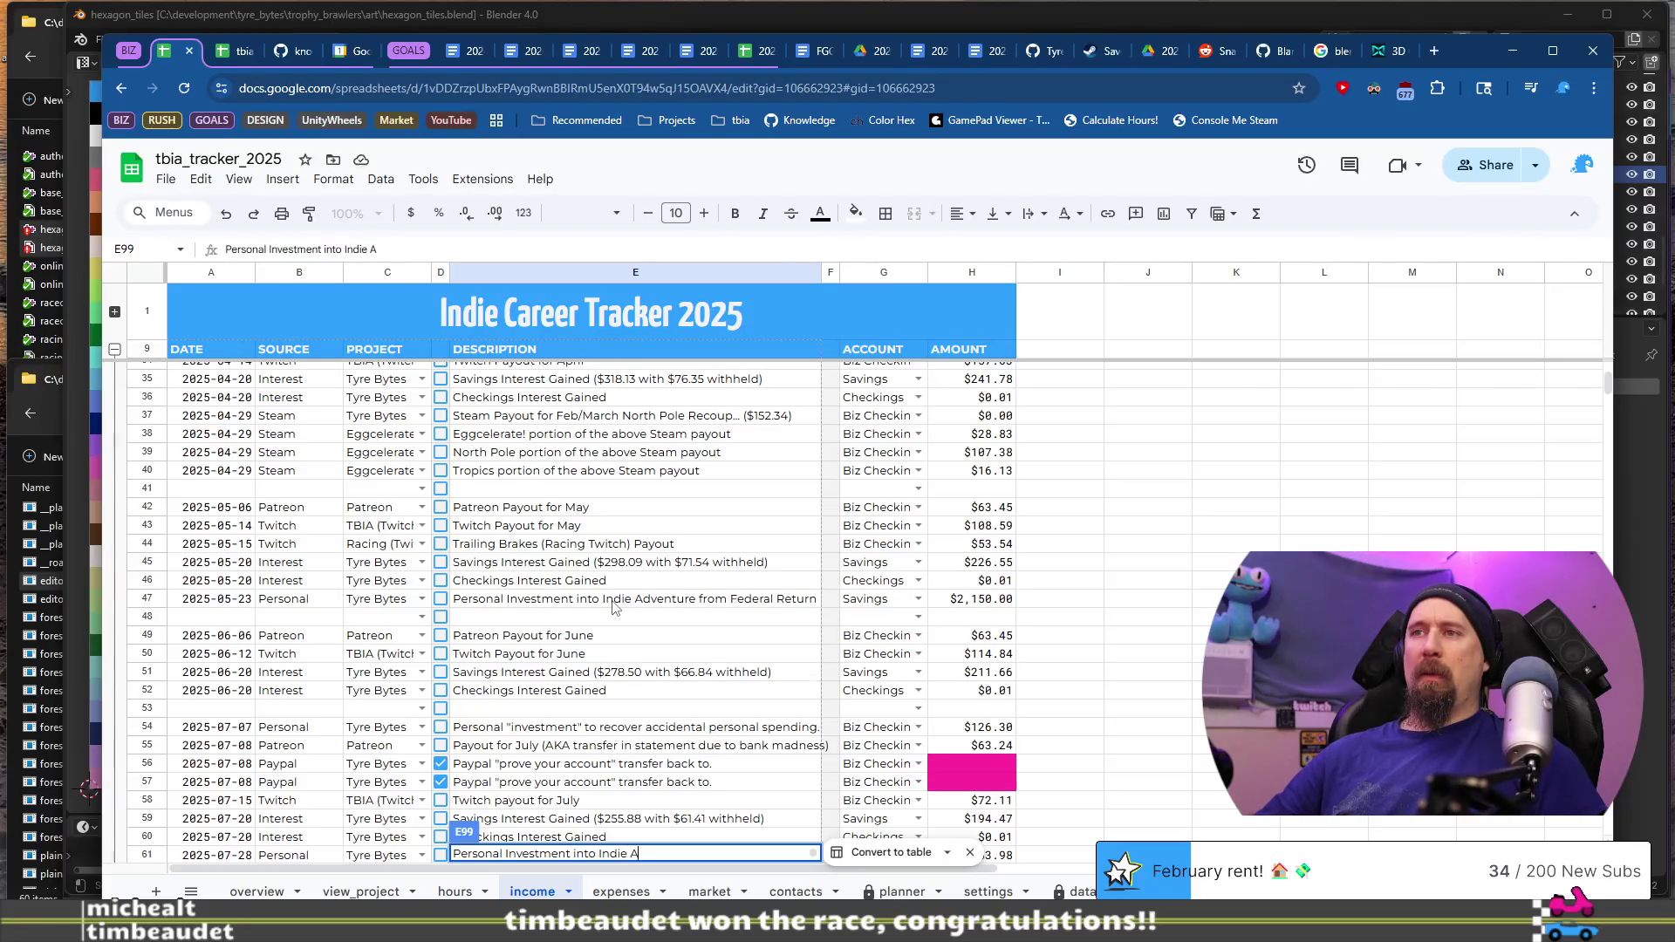
text(dventure from State)
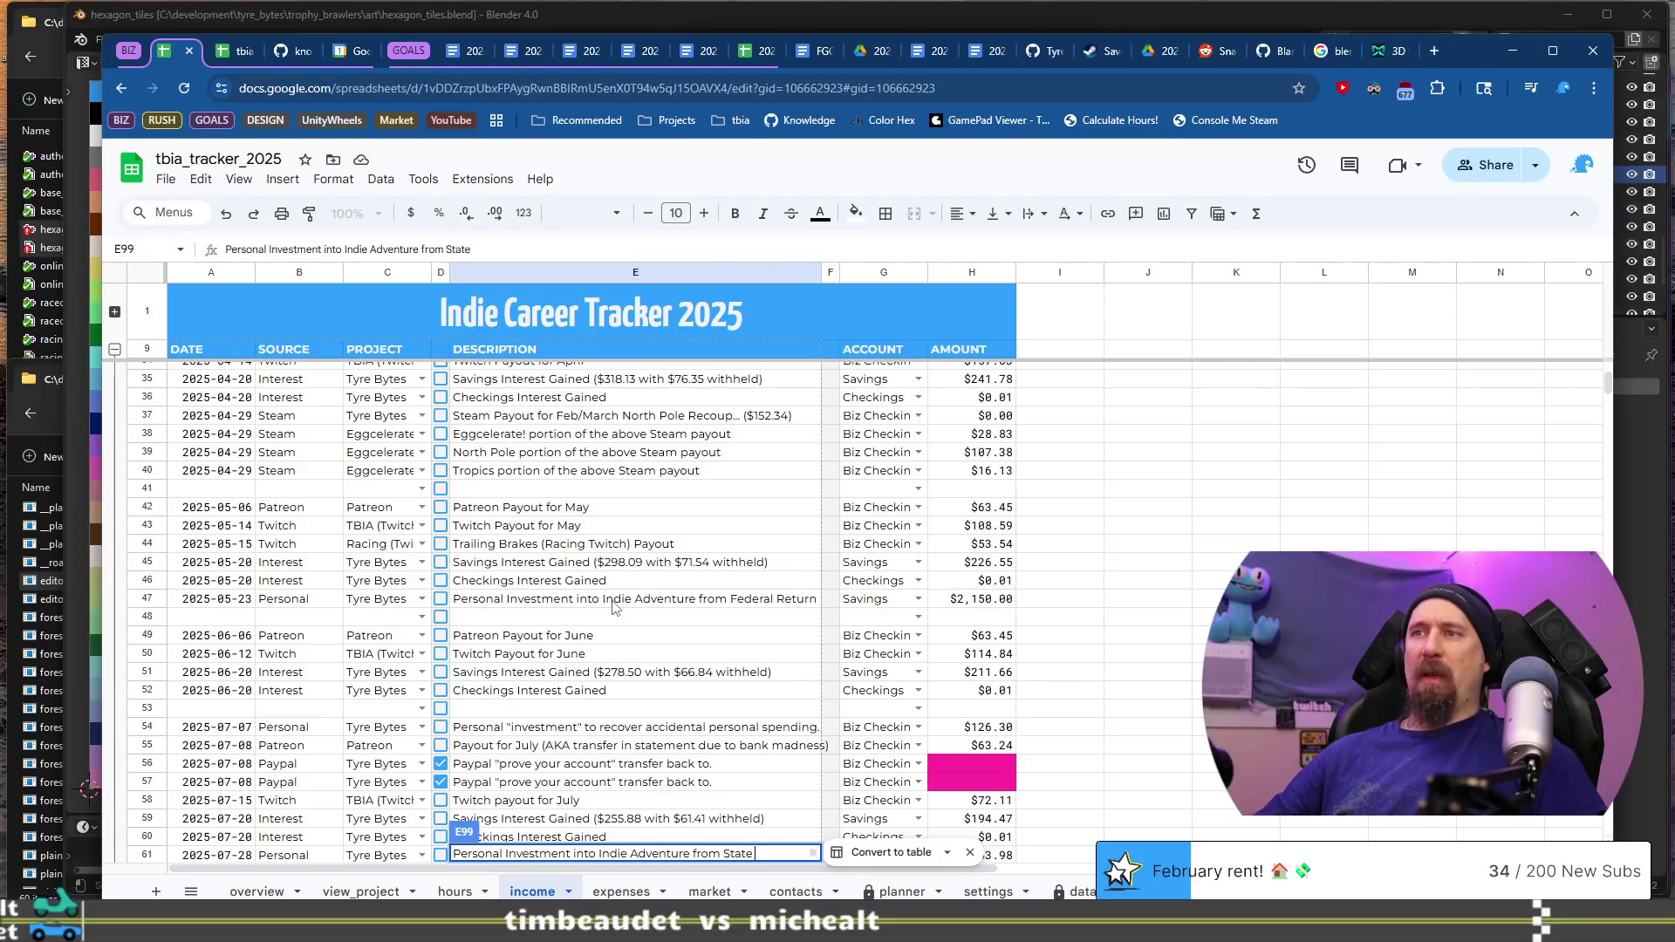
text( Return)
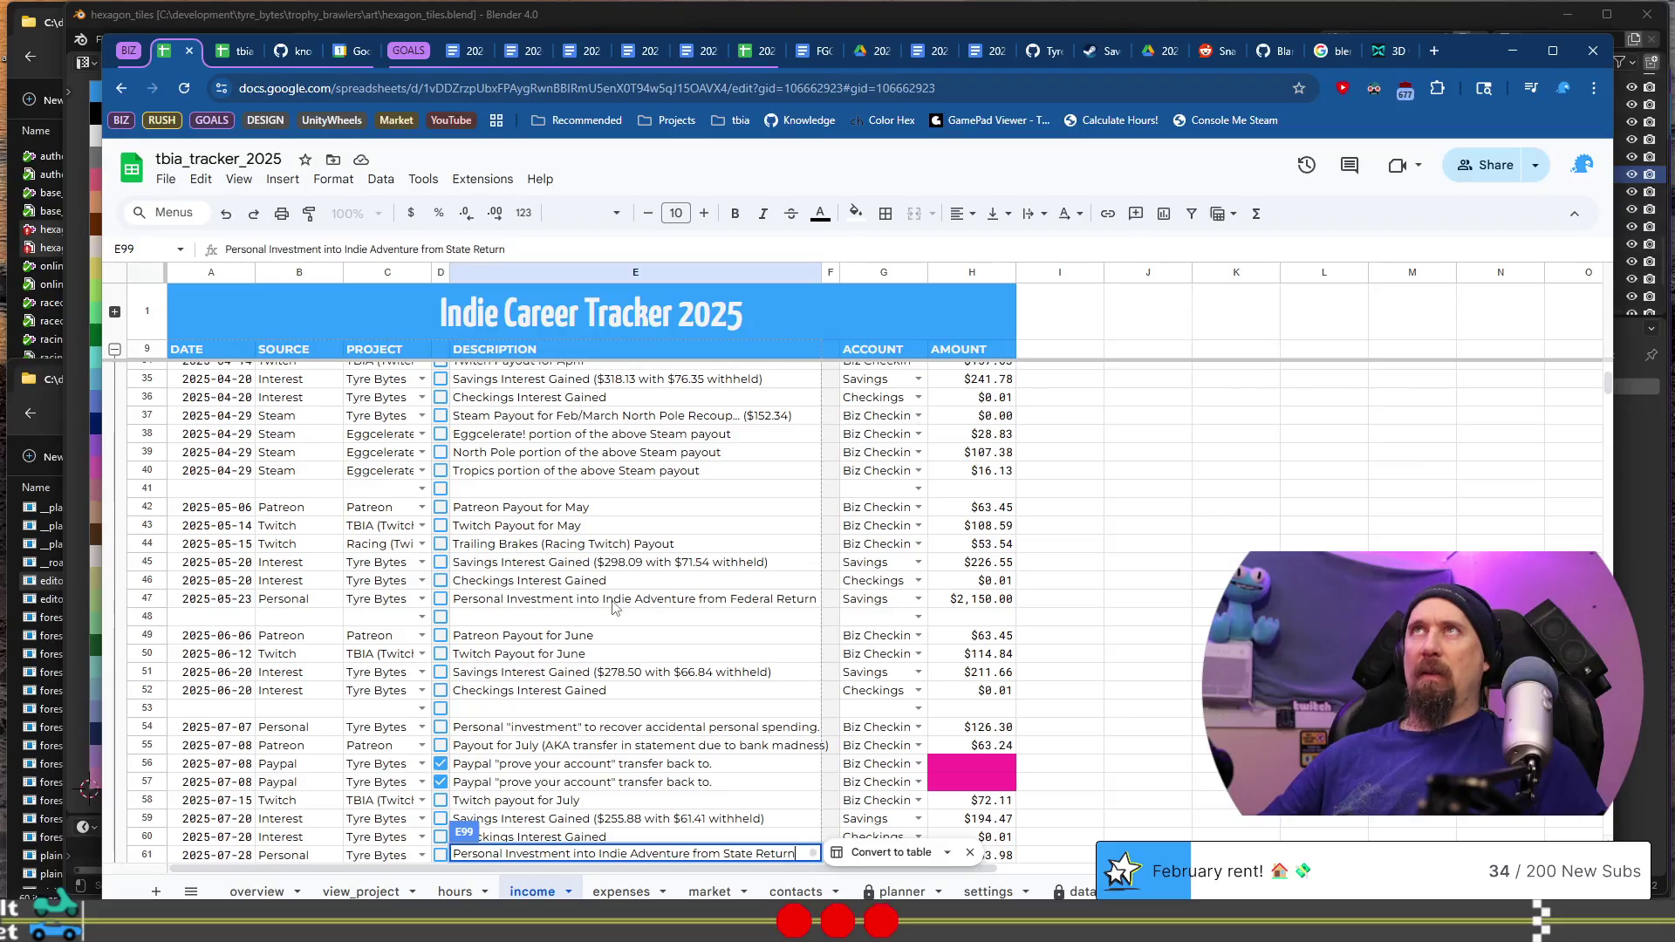
key(Return)
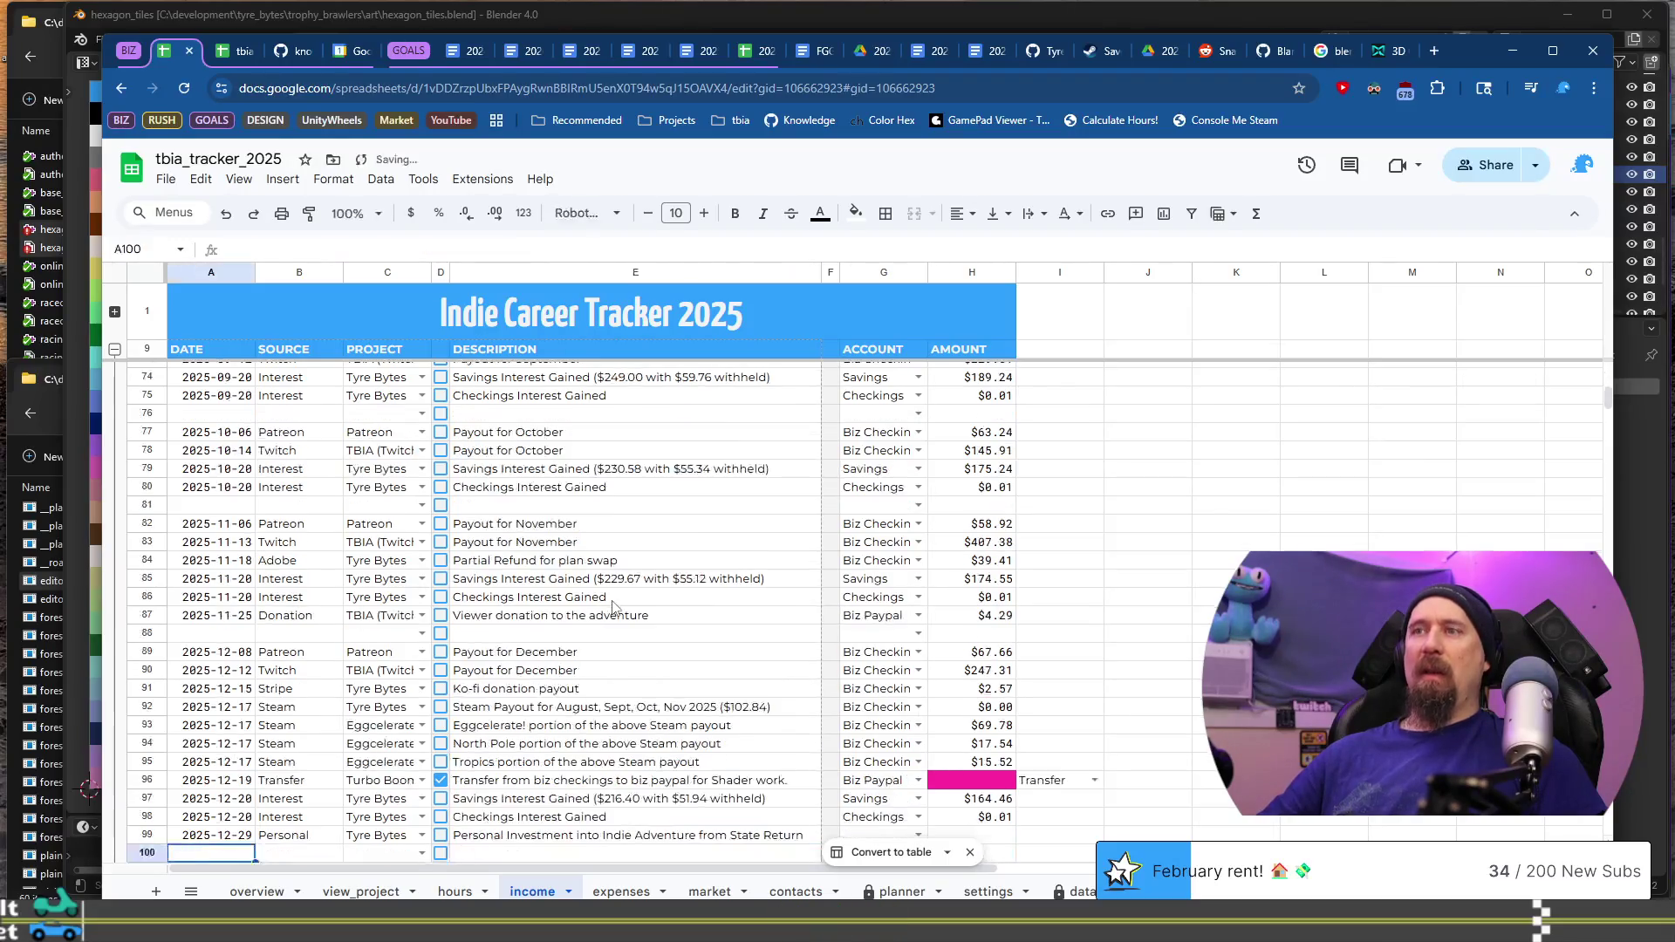
key(Up)
scroll(881, 585, down, 5)
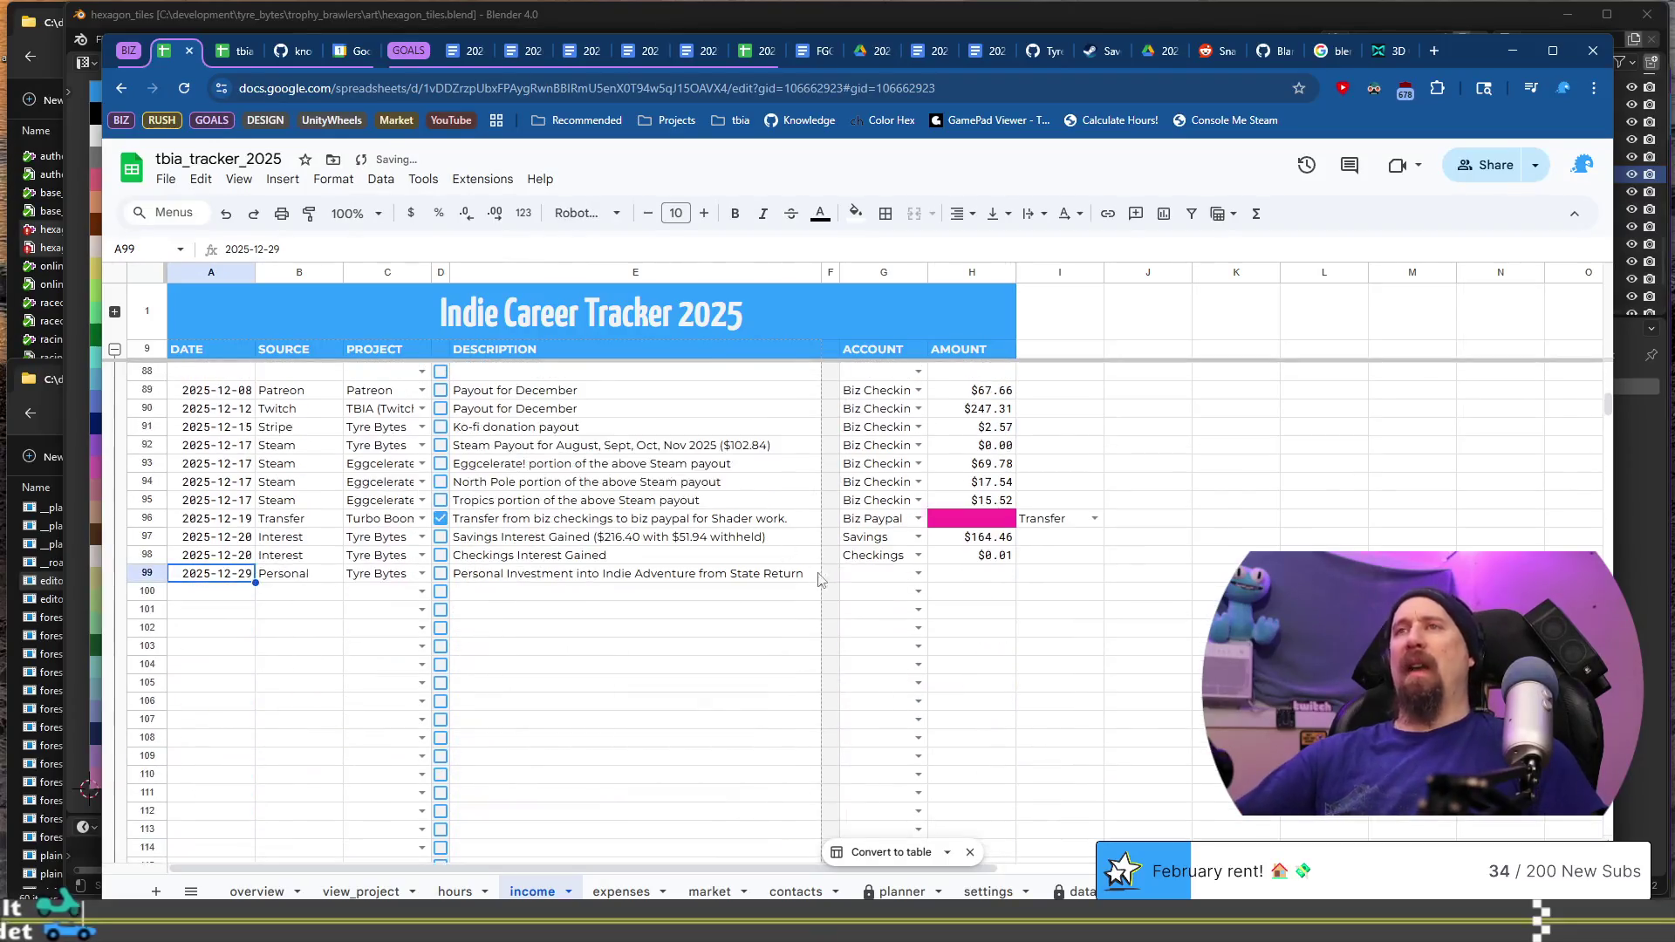
click(879, 578)
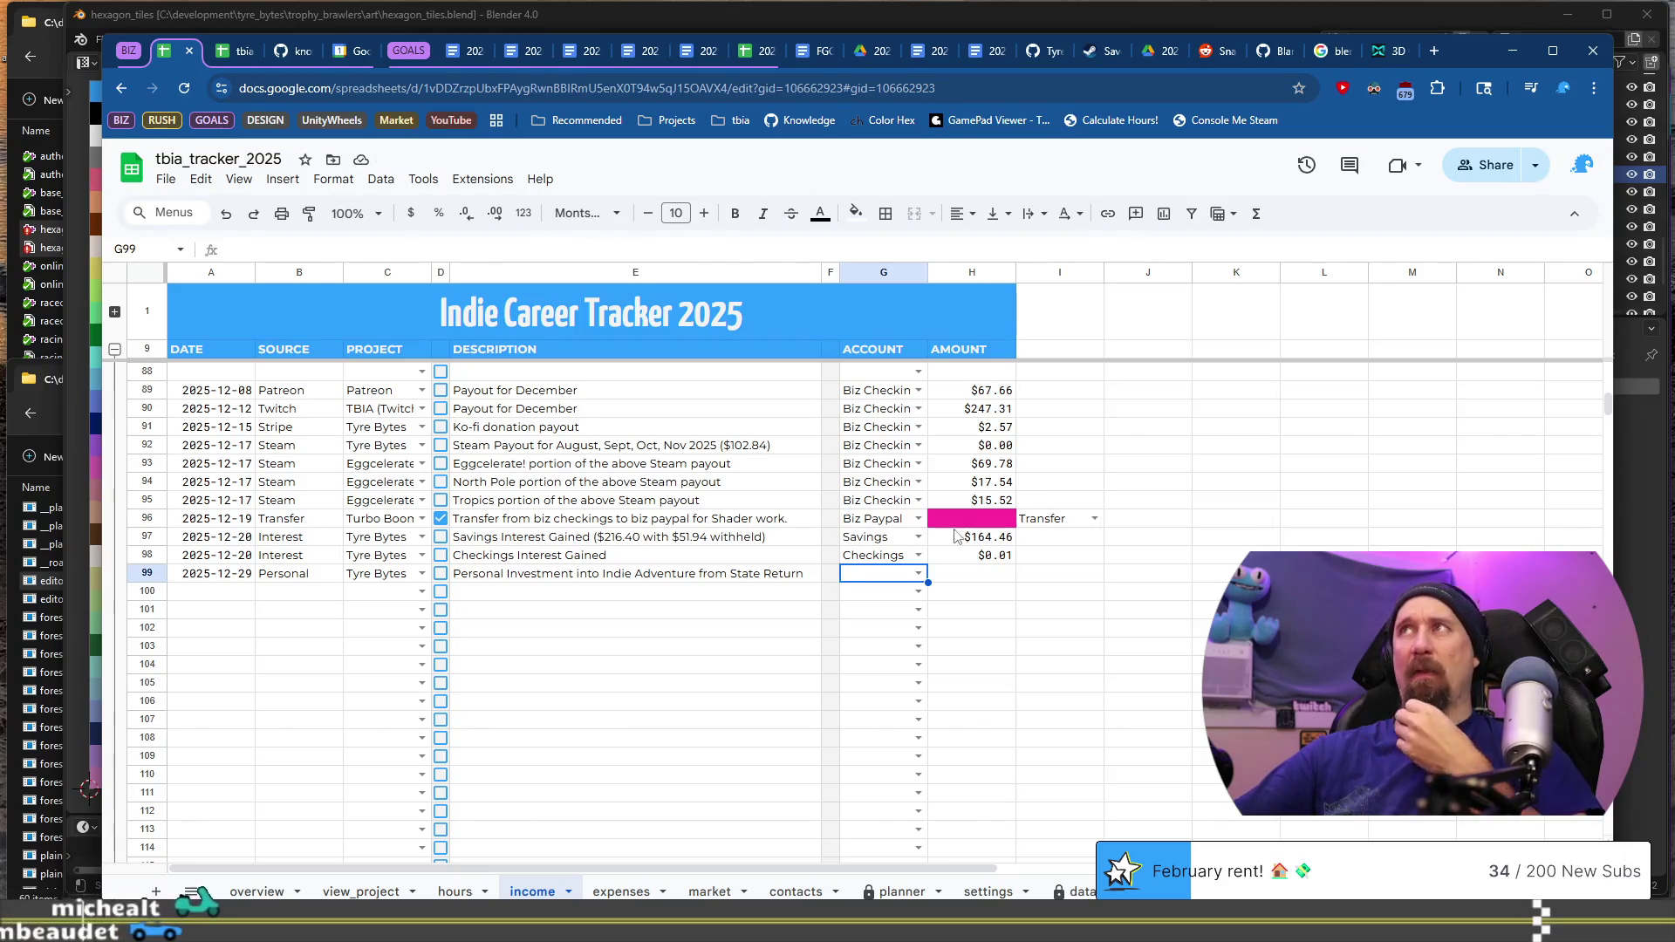
Step: Open tbia_tracker_2019 from the tbia bookmark folder in a new tab
click(1431, 51)
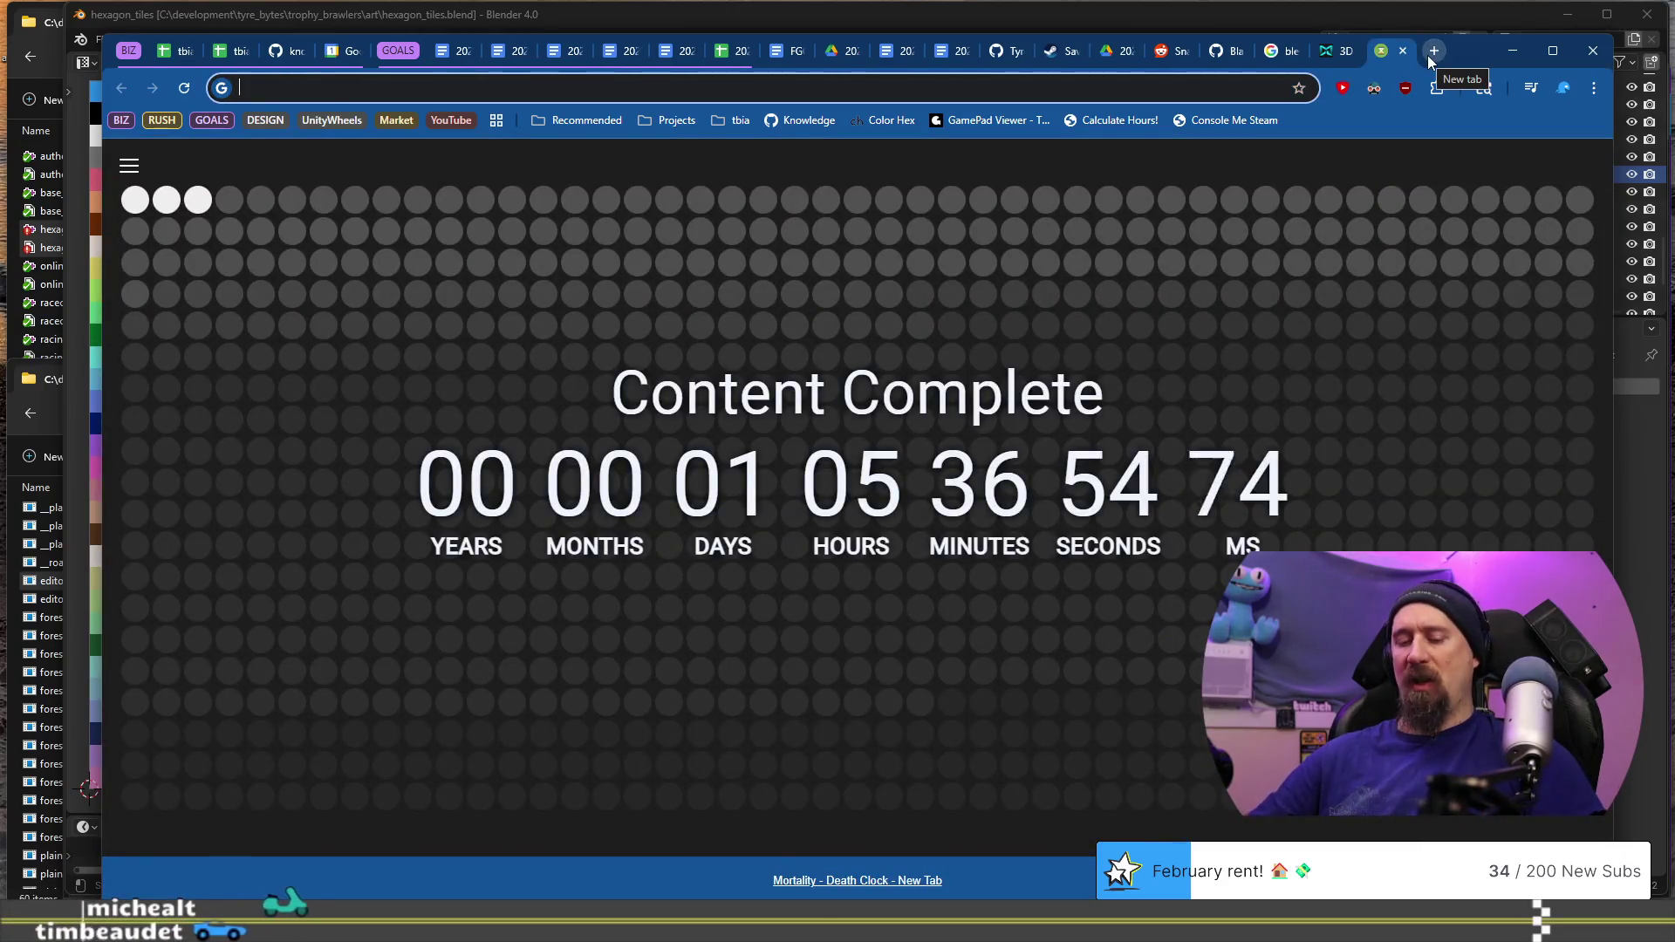
text(2019 subaru crosstrek)
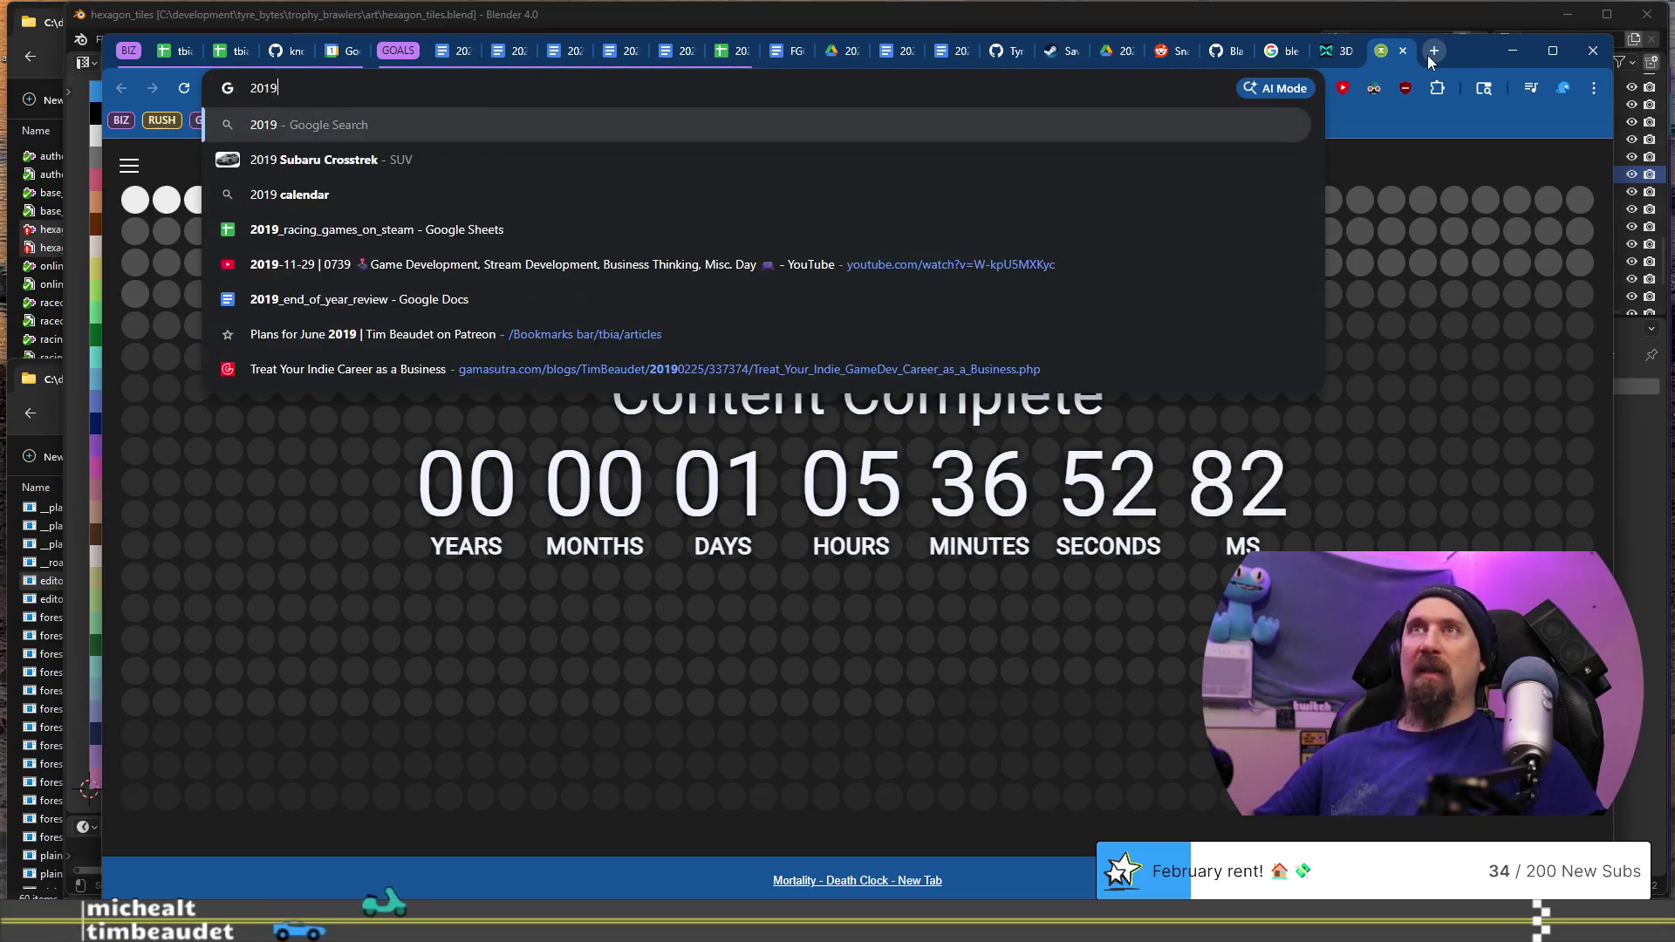
key(Down)
key(Down)
key(Escape)
key(Escape)
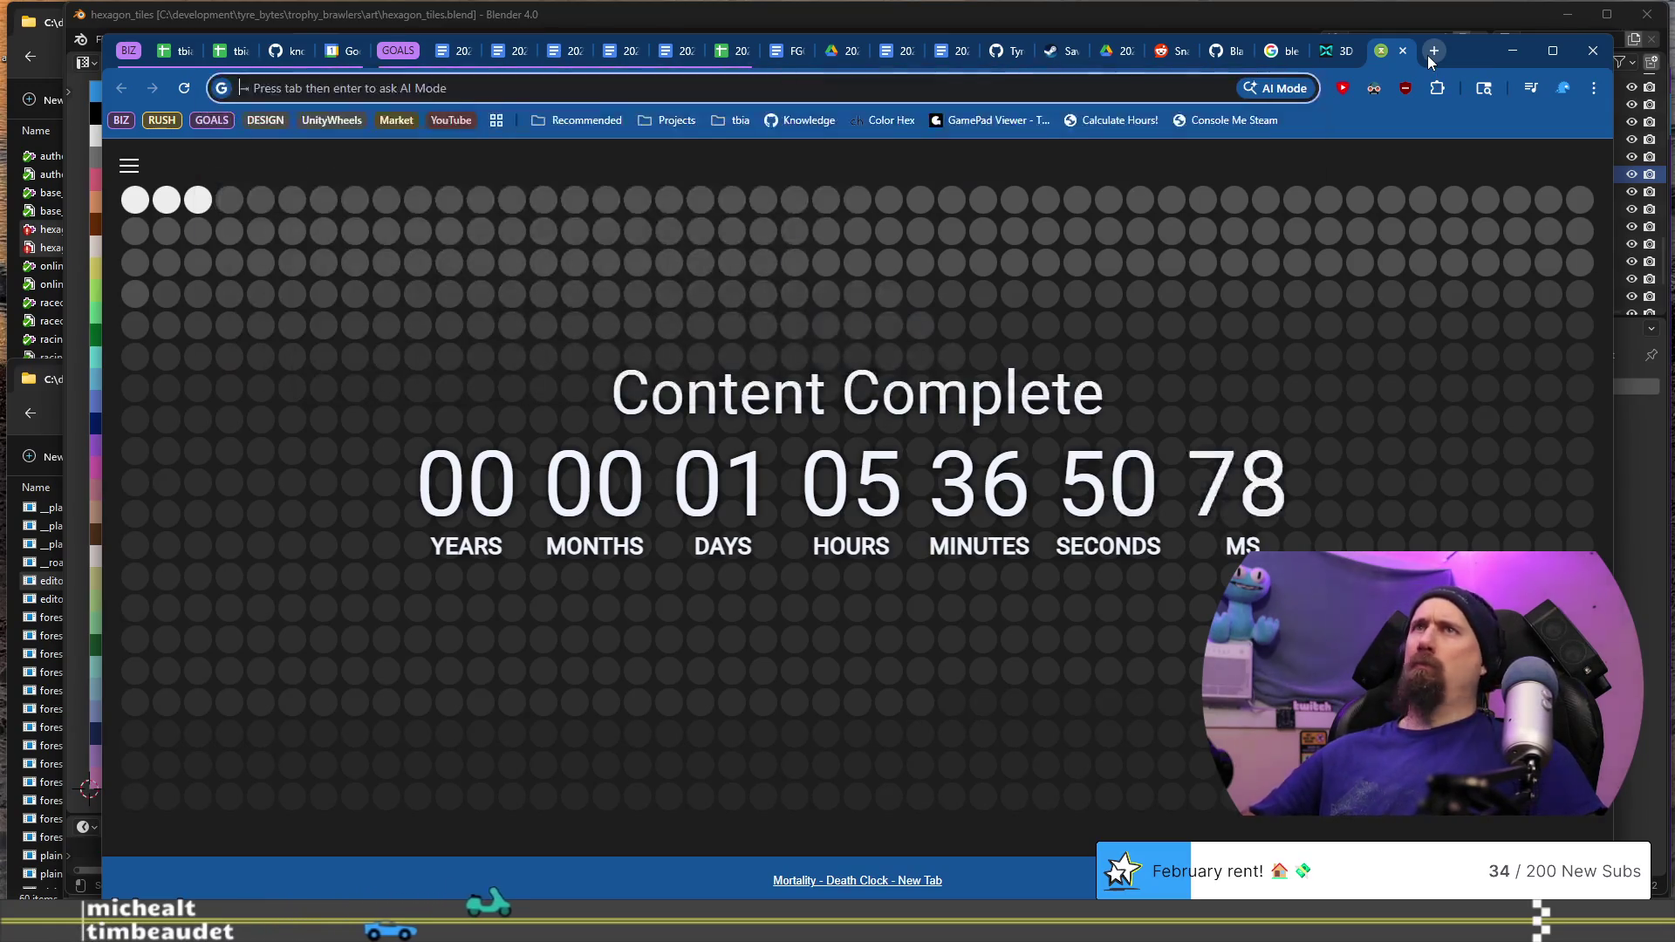
text(tracker)
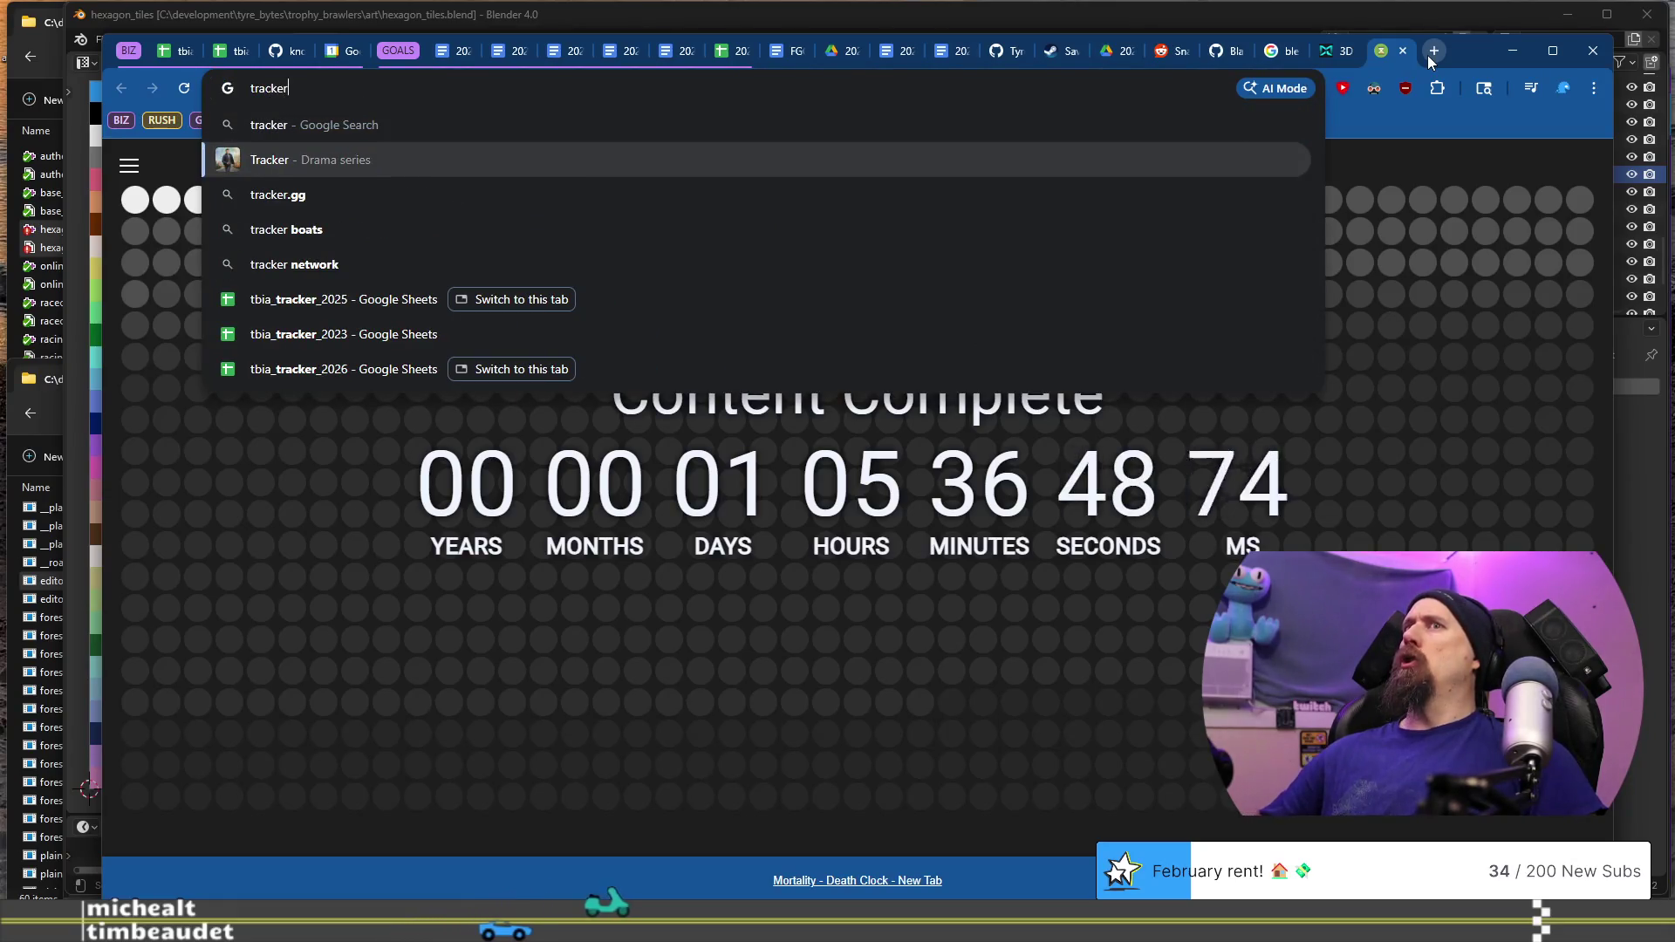
text(_2)
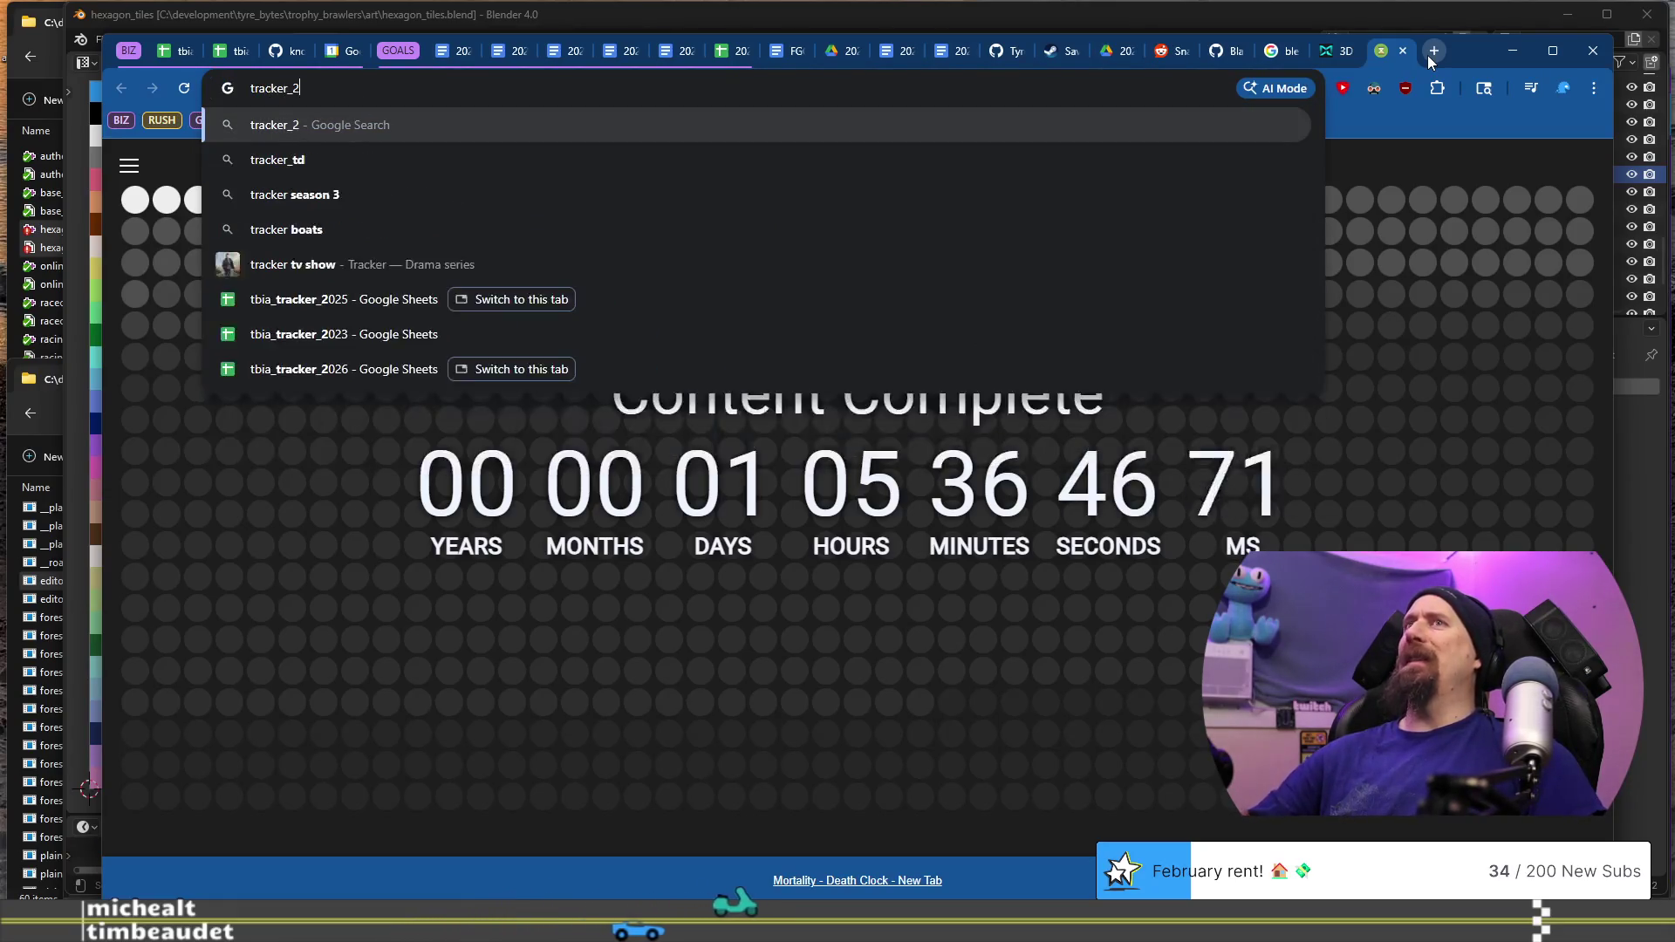
text(019)
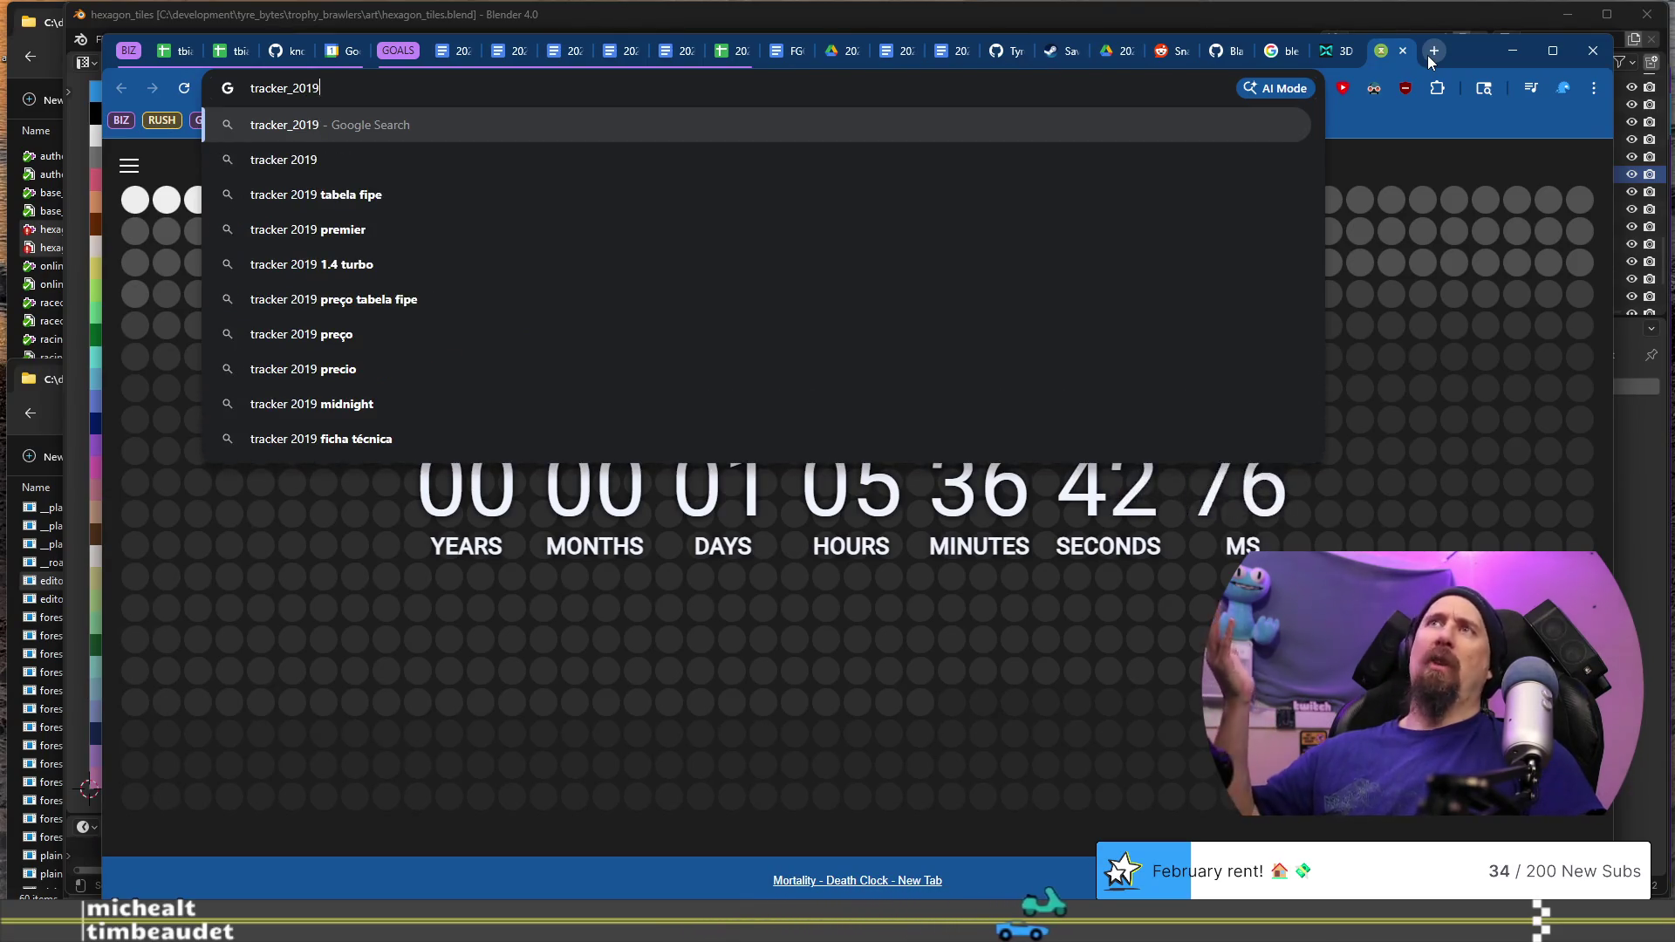
key(Escape)
click(734, 118)
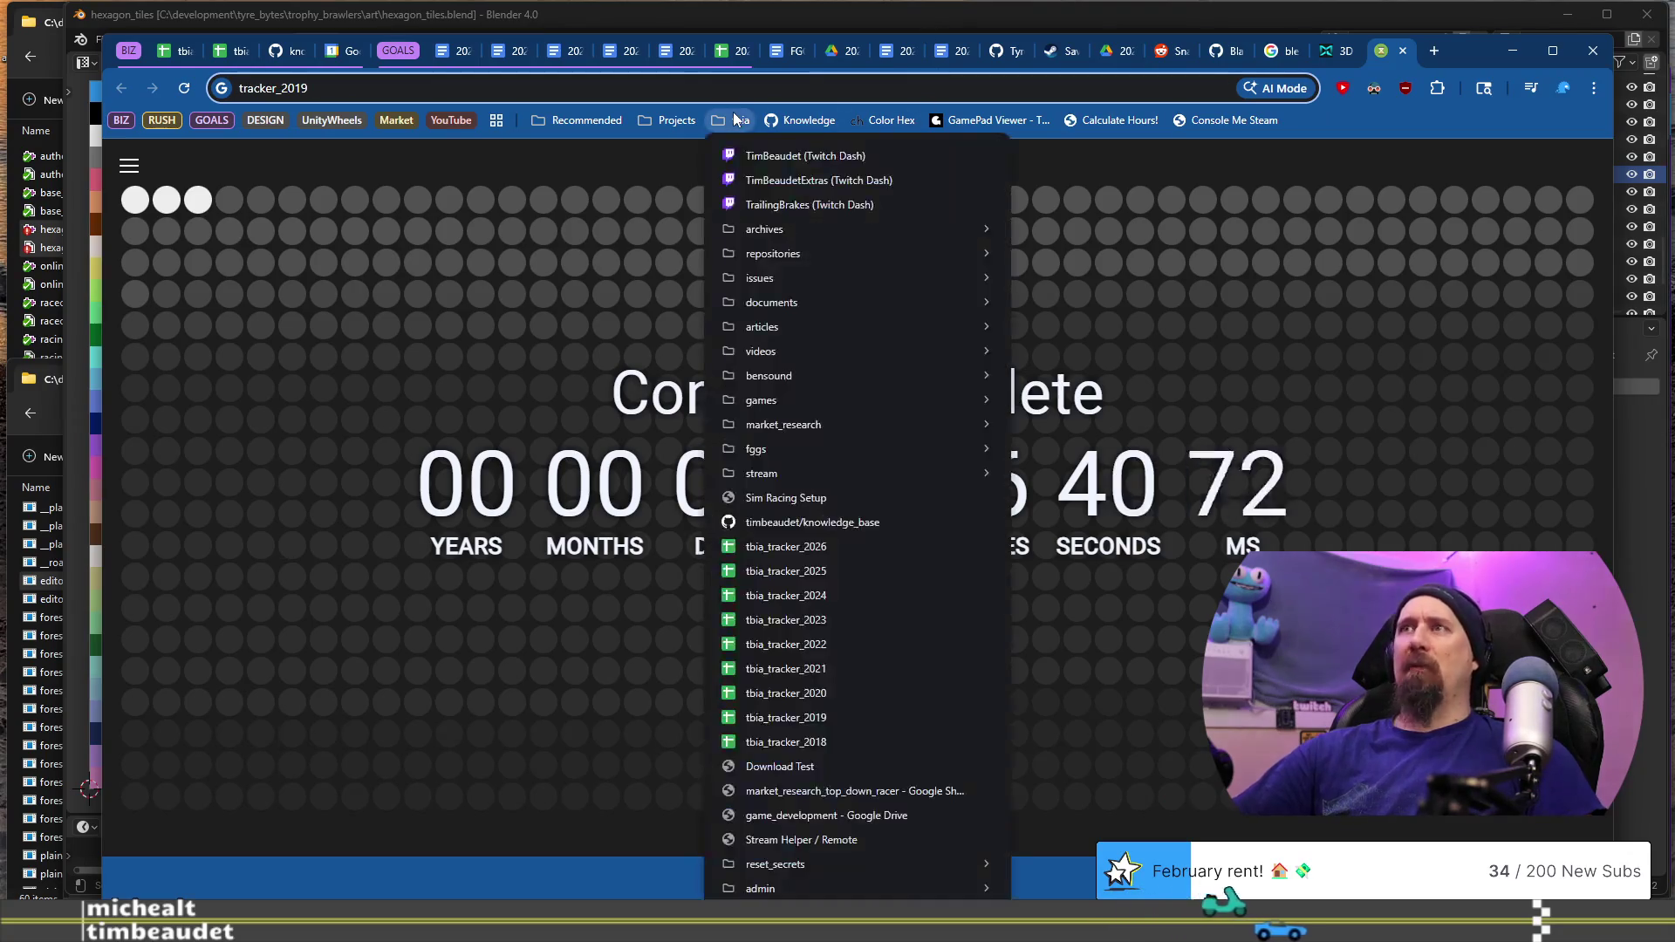
click(829, 711)
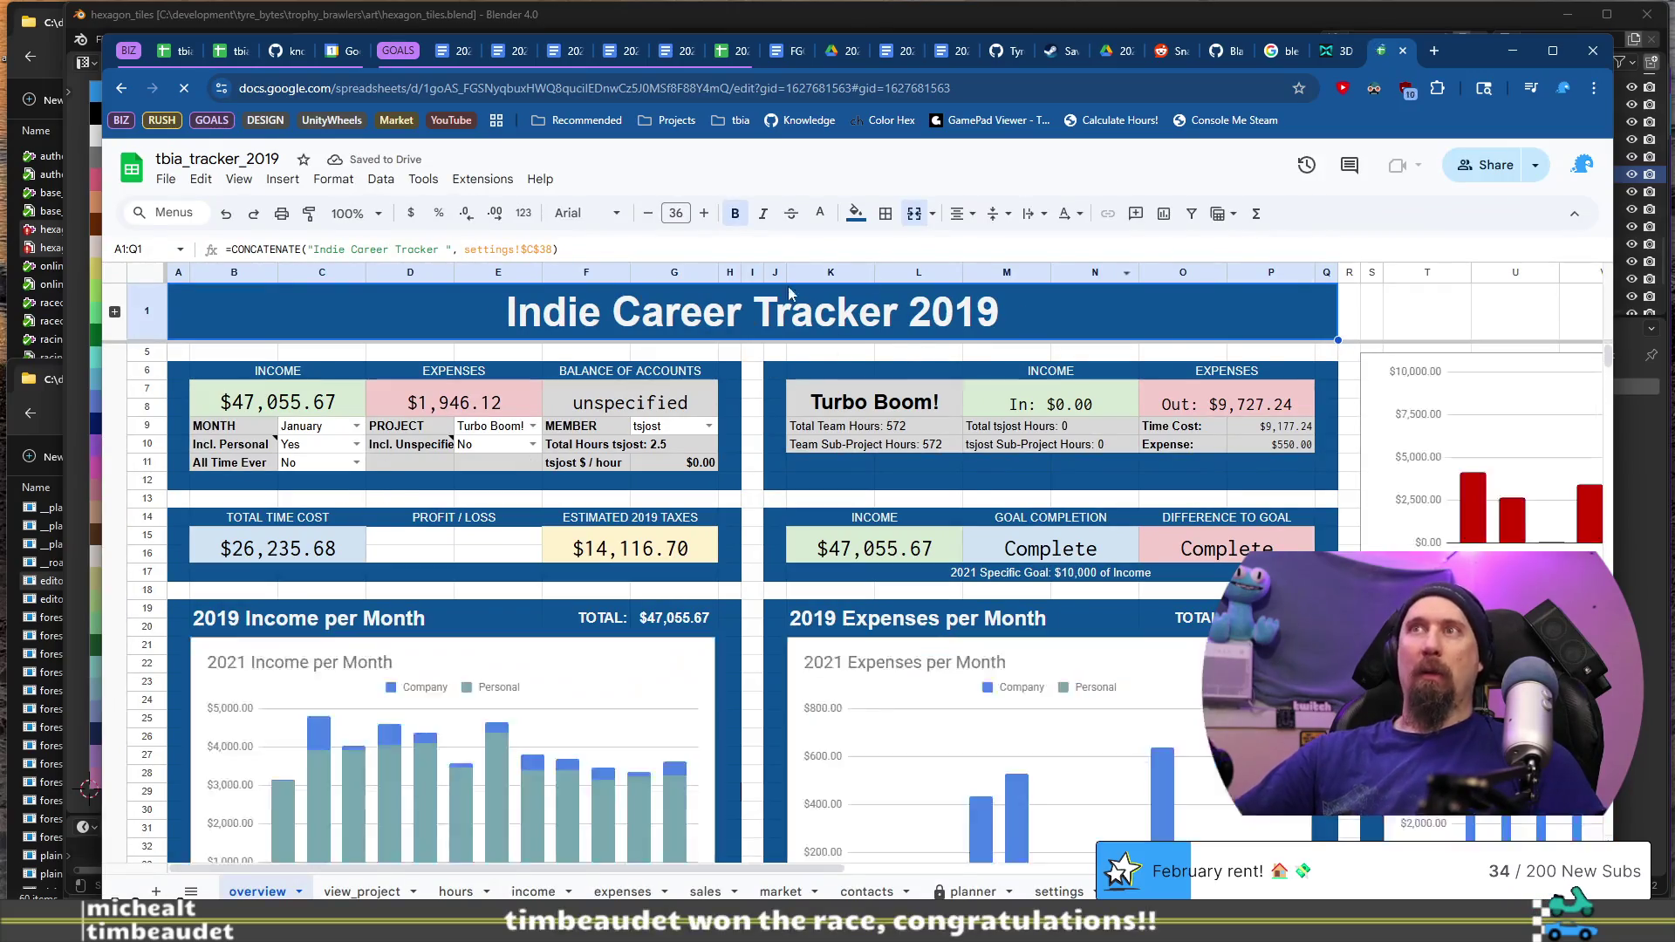
Step: Scroll through the 2019 overview's income and expense totals, then close that tracker
scroll(410, 569, down, 4)
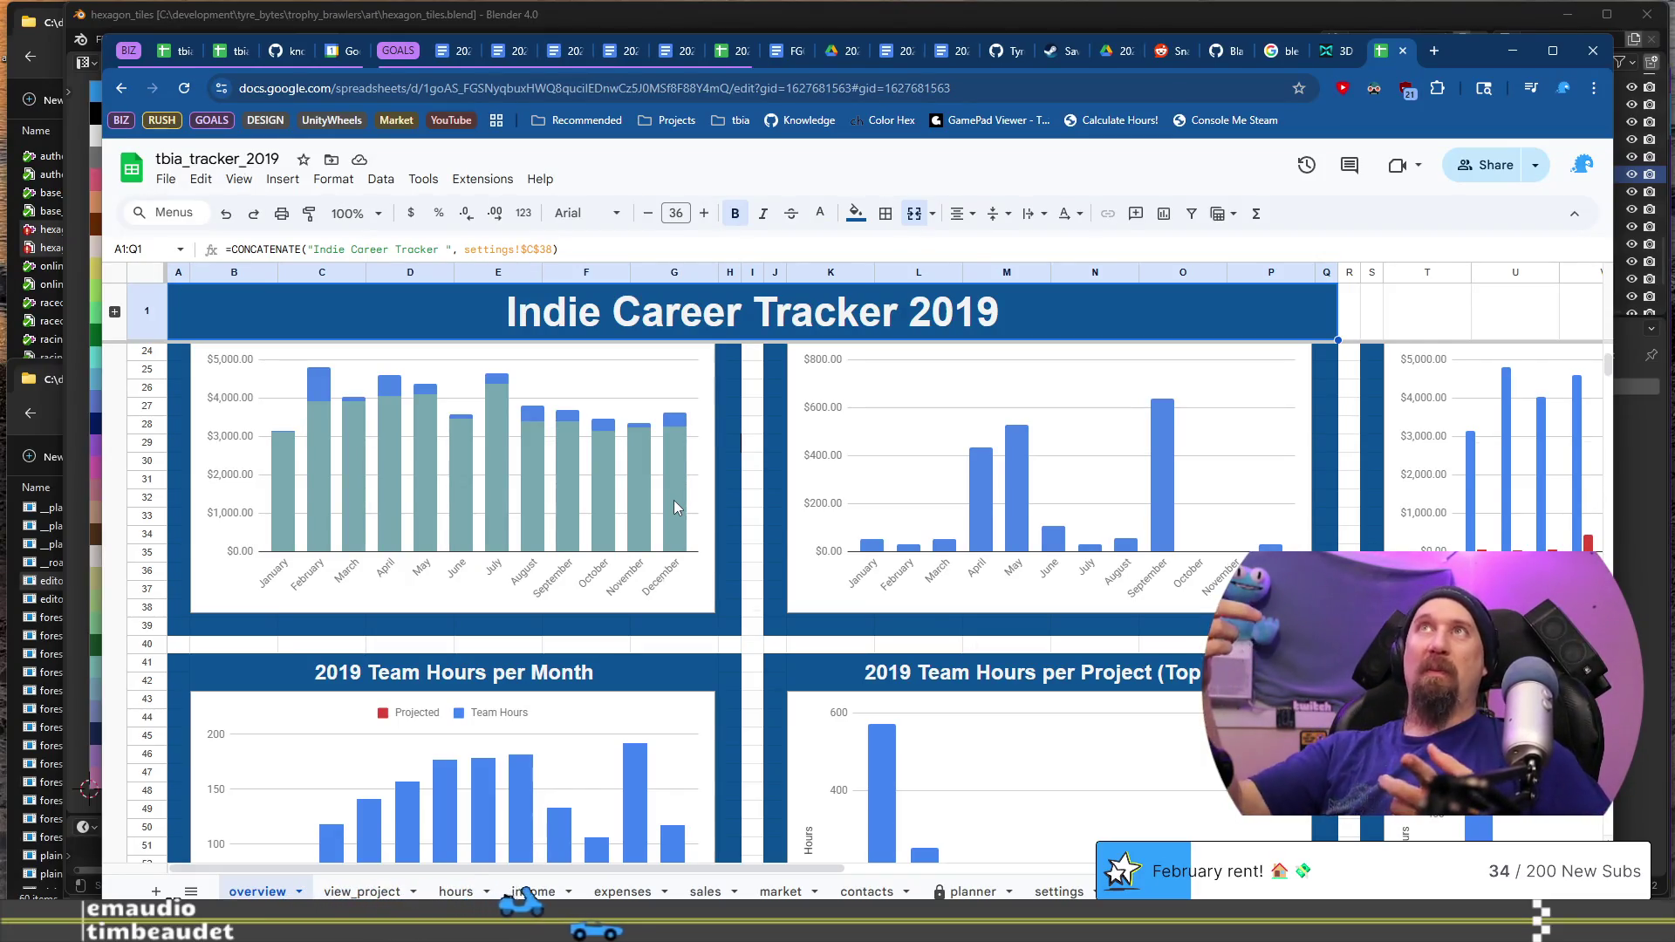
scroll(674, 503, up, 5)
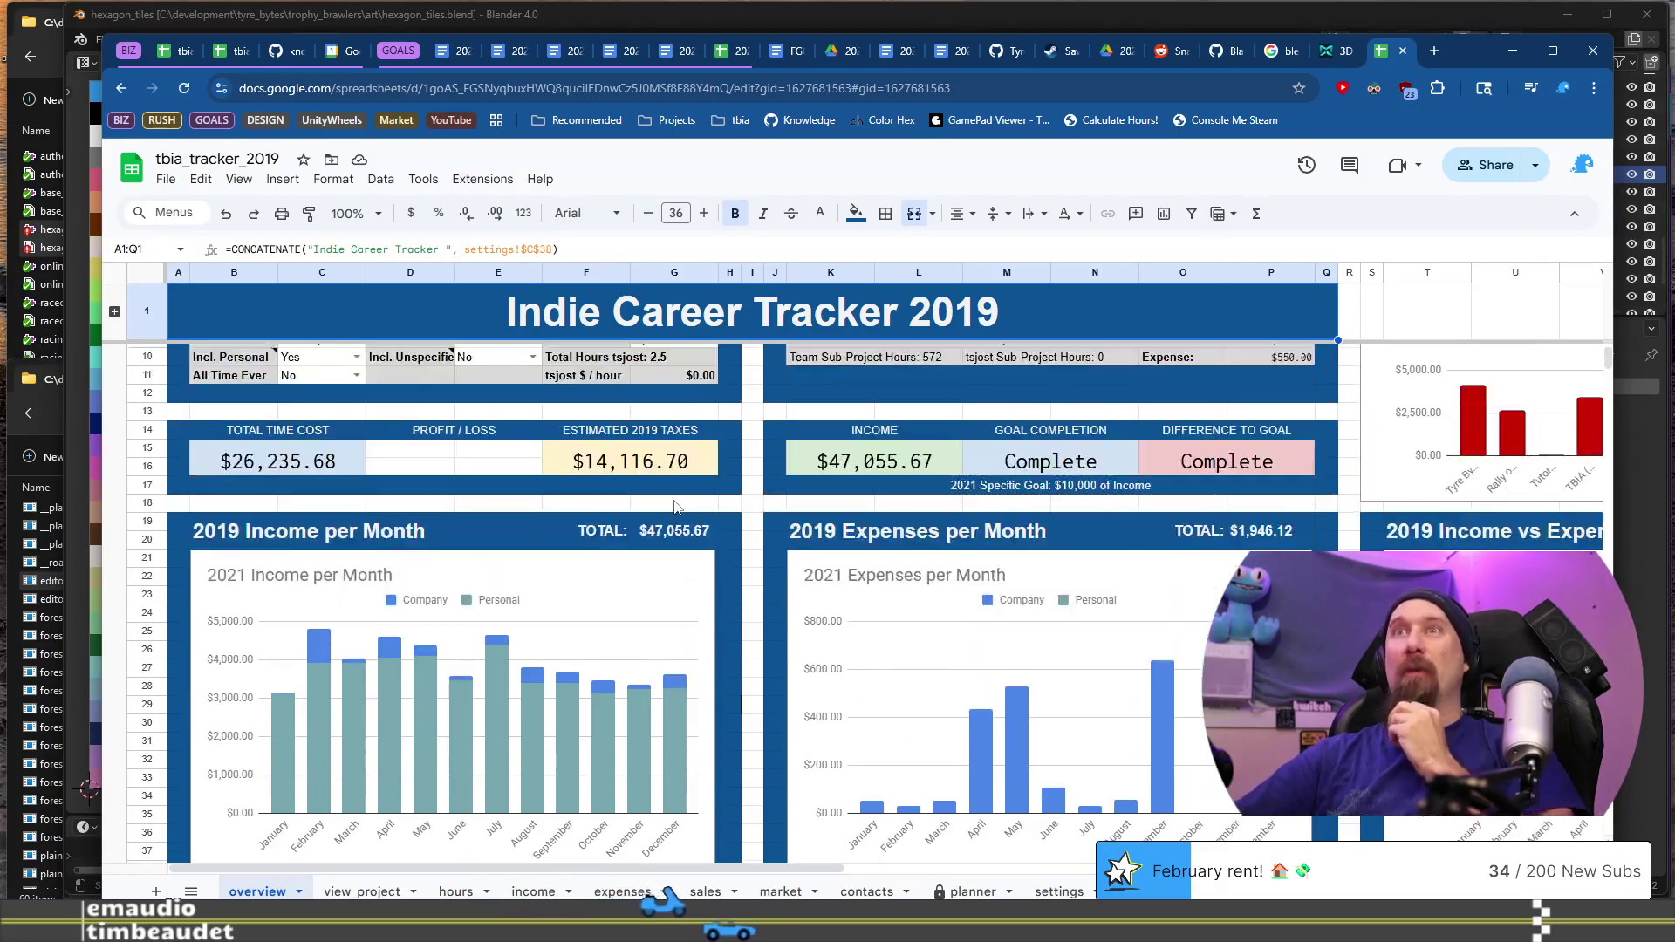
scroll(767, 549, down, 2)
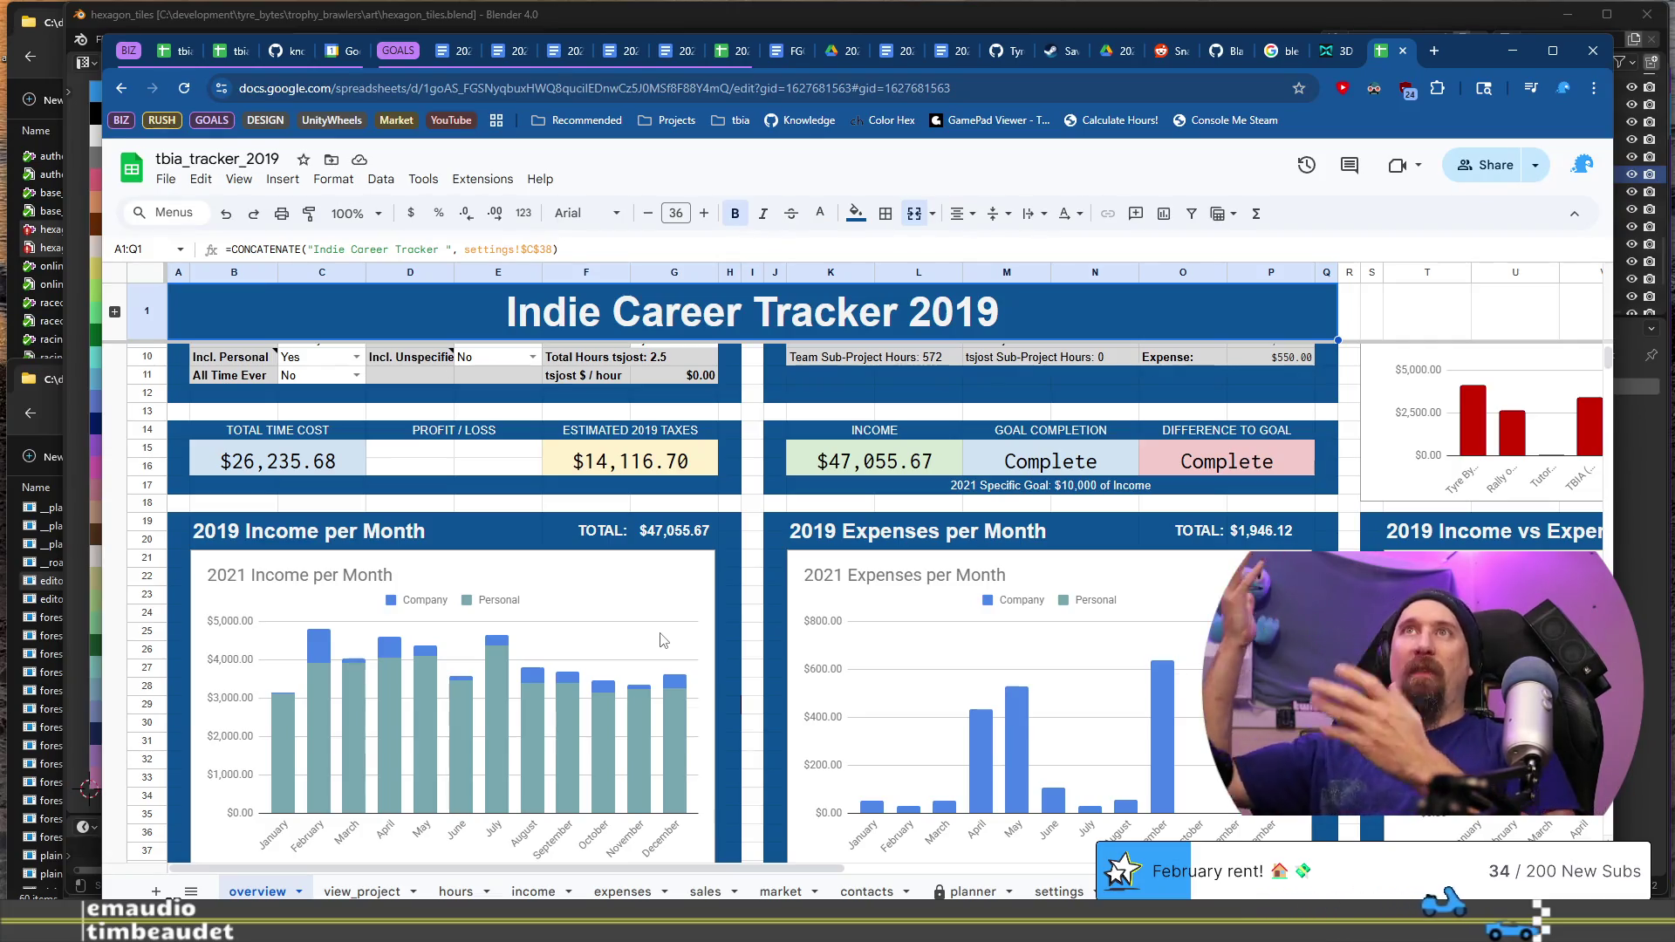
click(1403, 52)
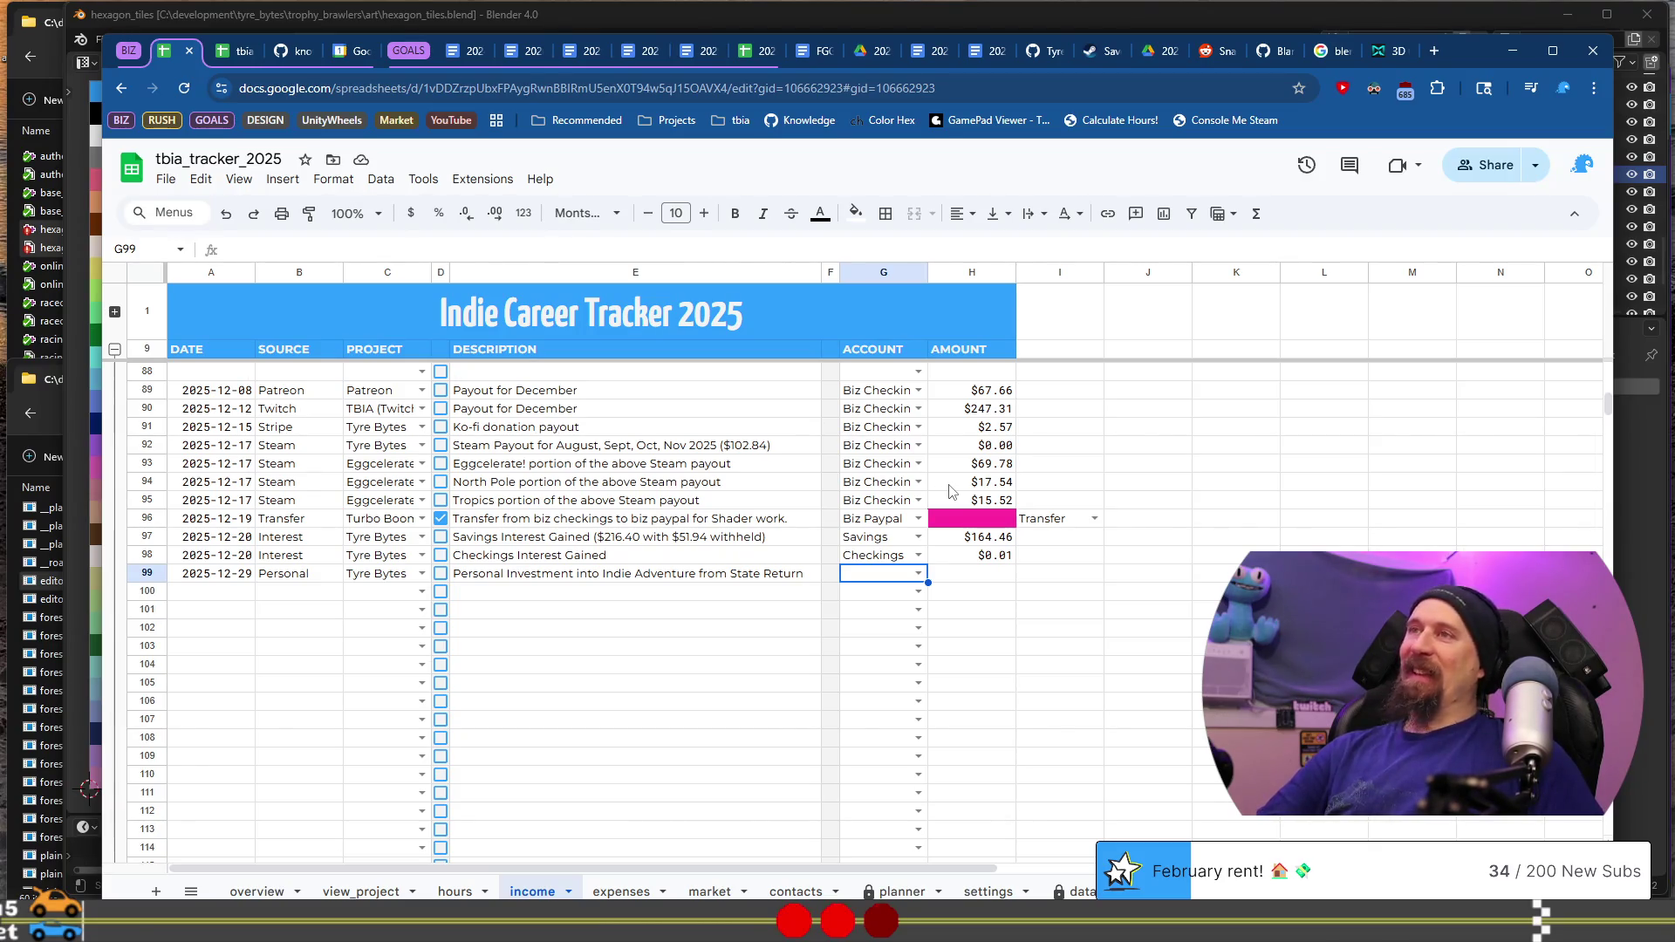
Step: Set row 99's account to Savings and its amount to 1156
key(Return)
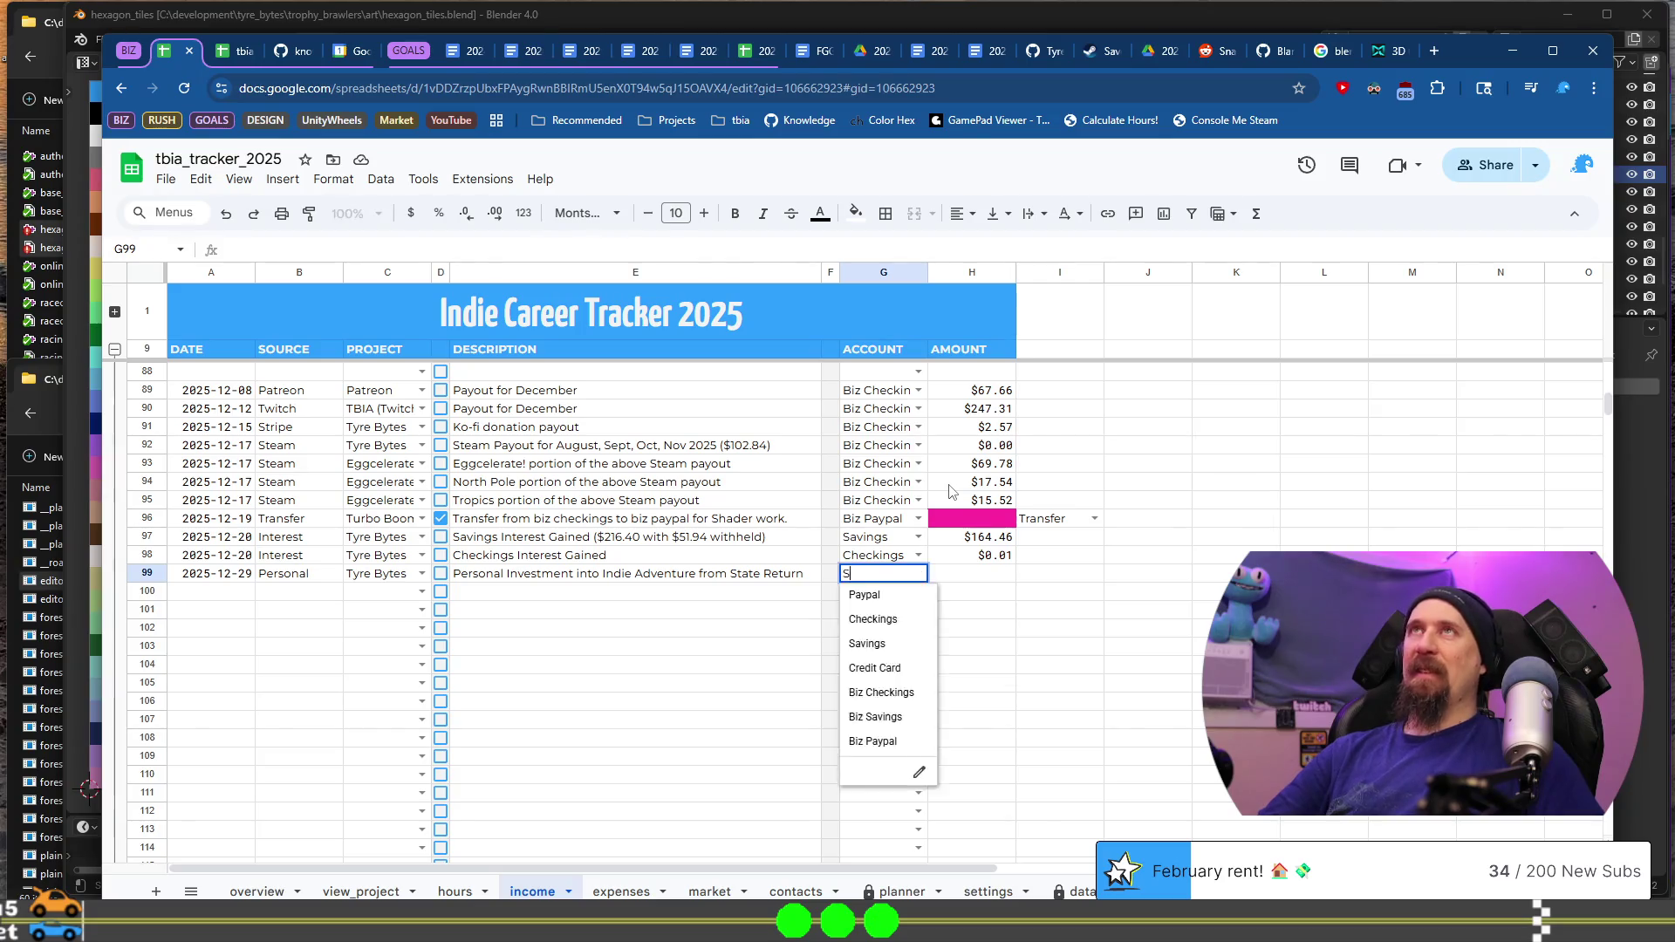
text(S)
key(Tab)
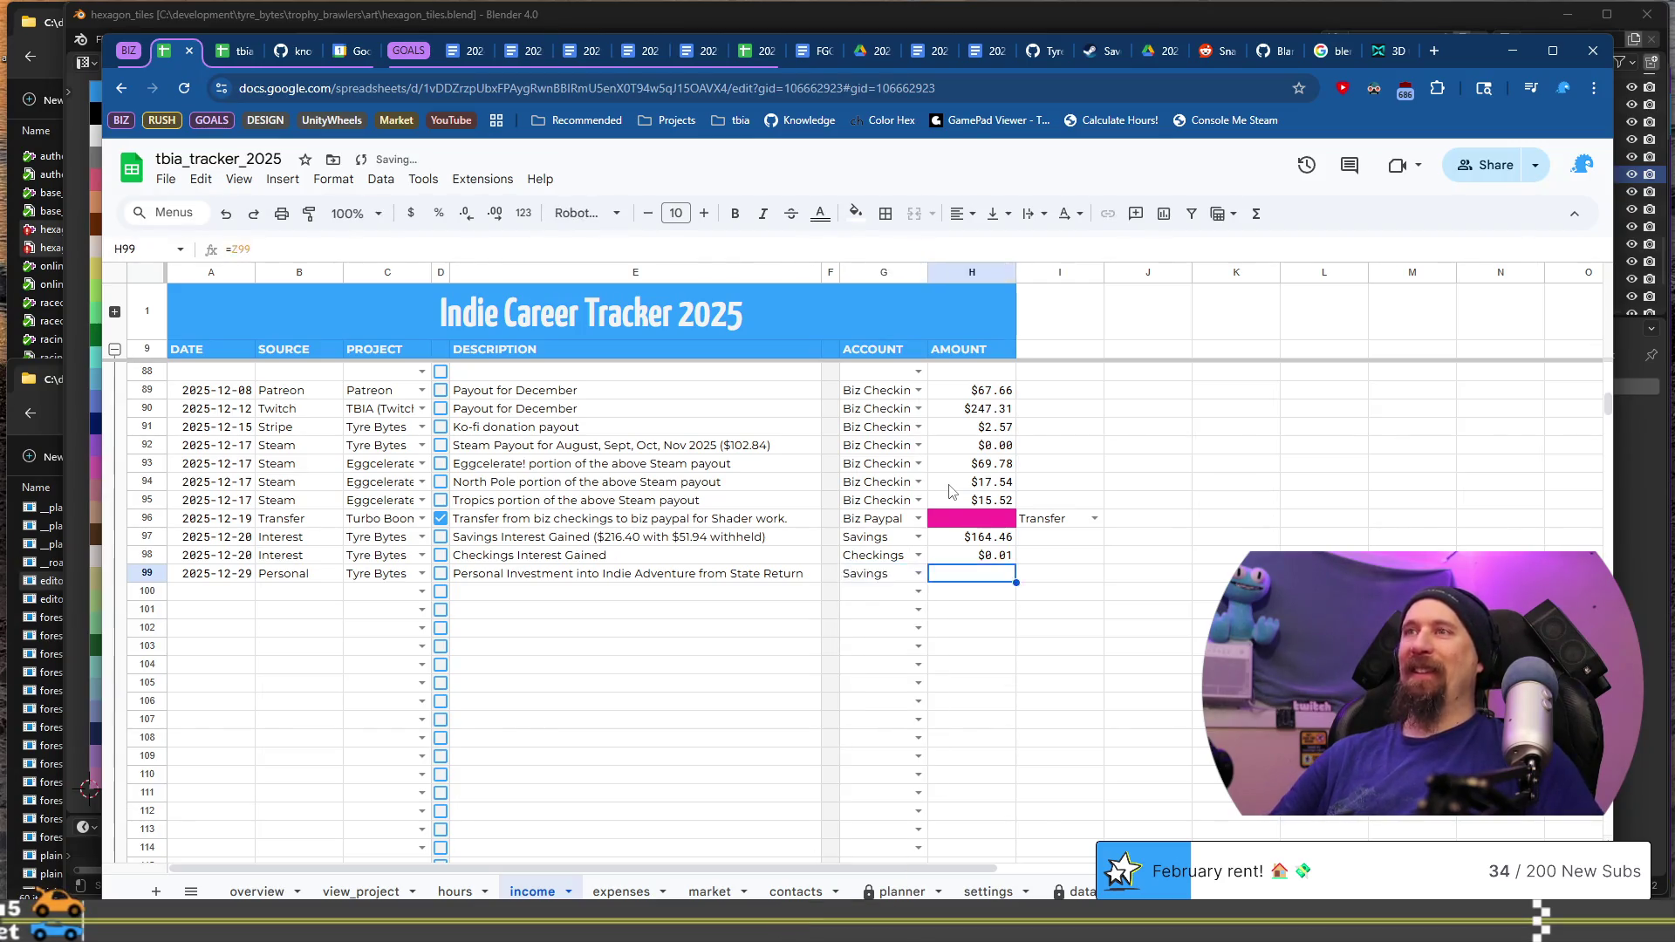
key(ctrl+Right)
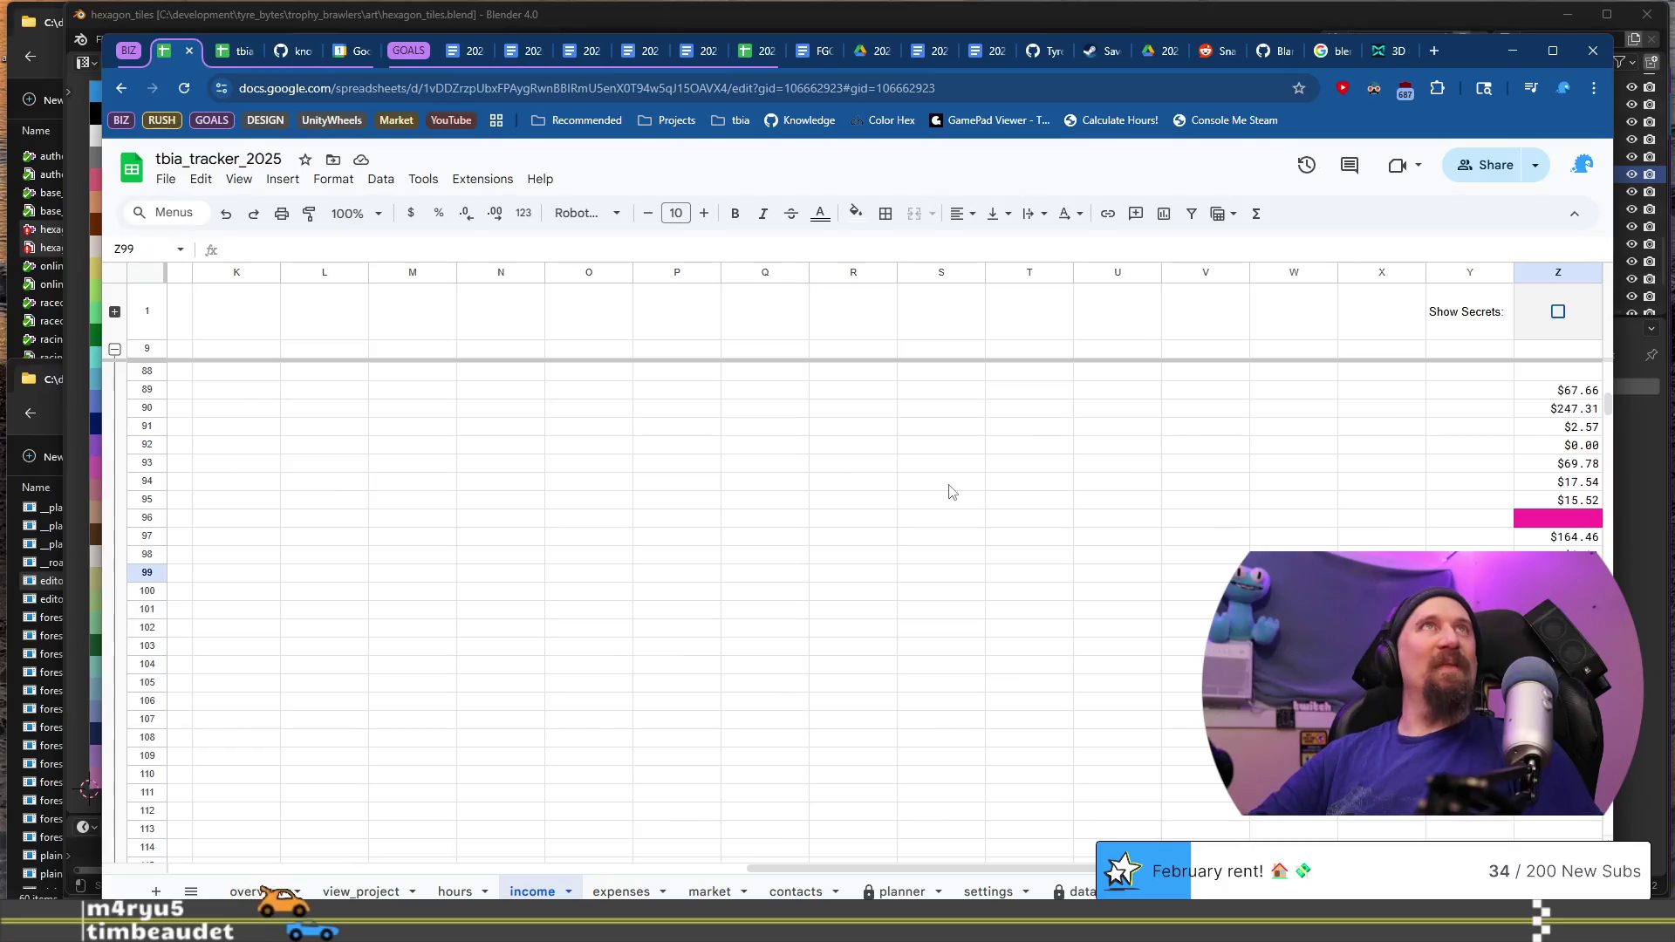
text(1156)
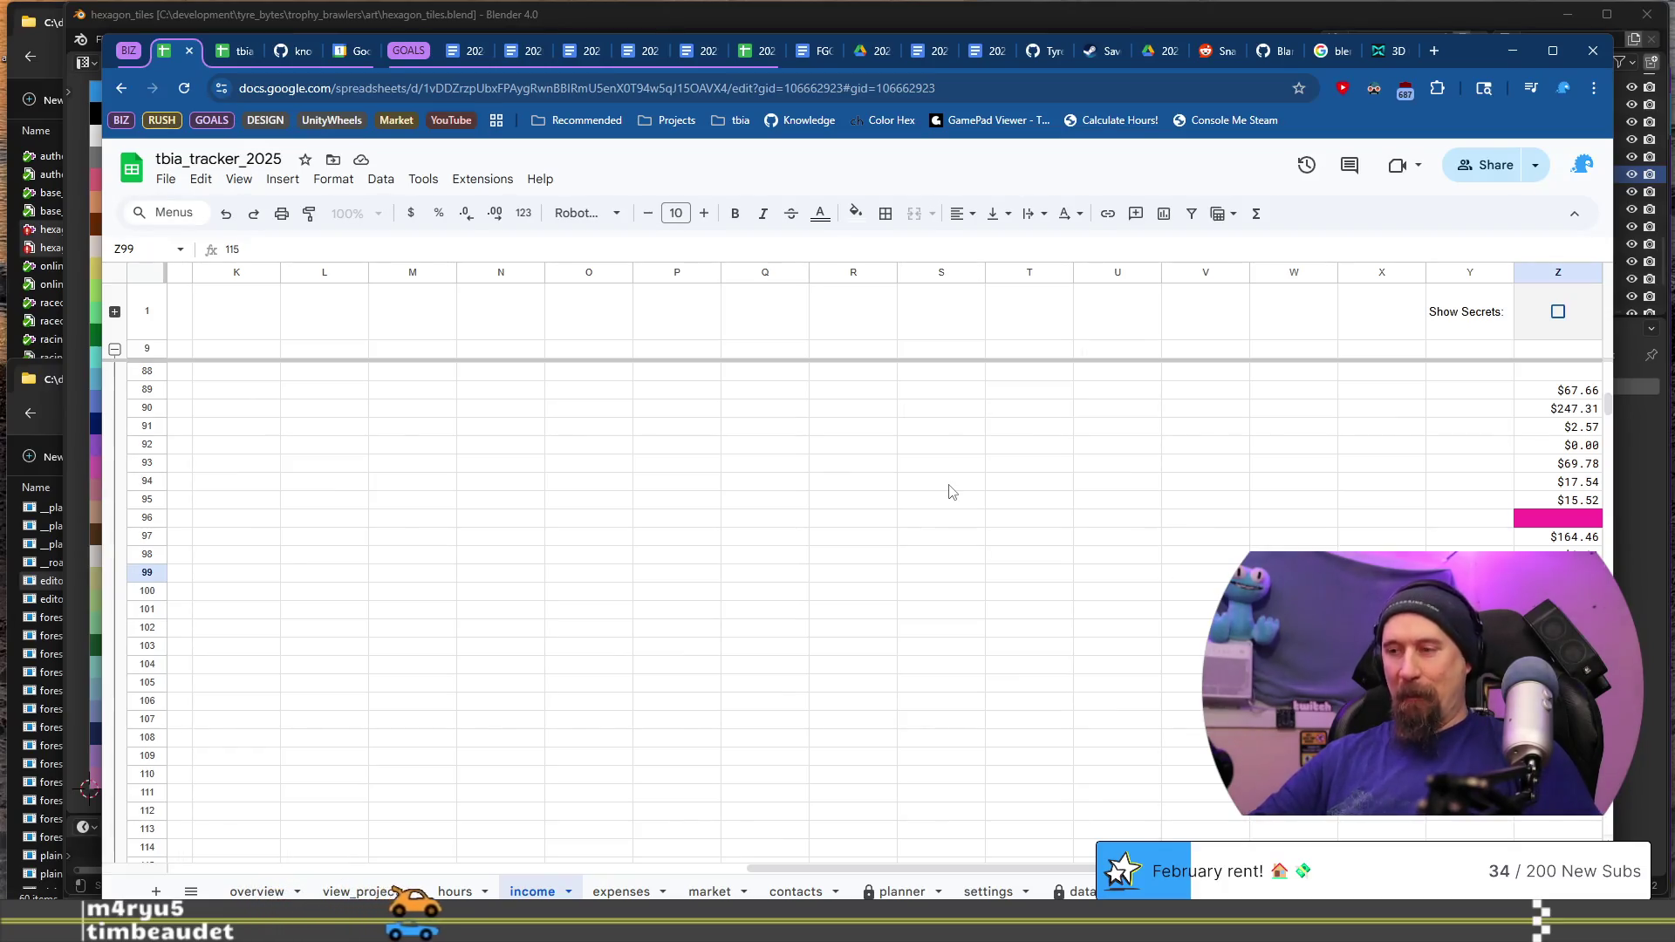
key(Return)
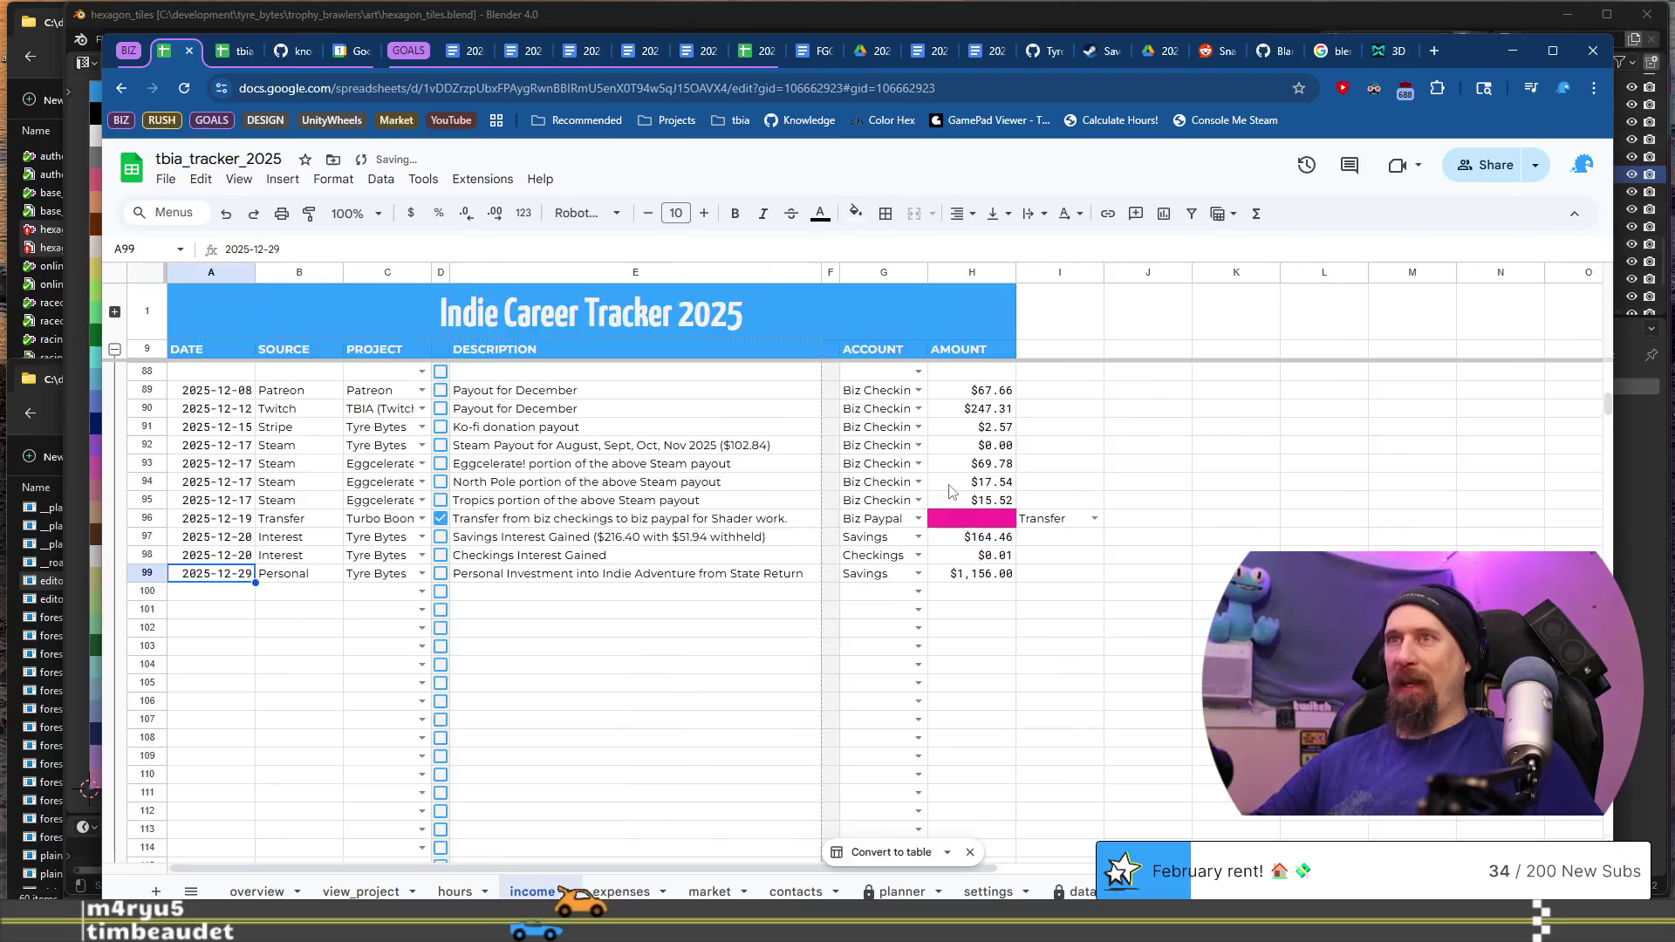
click(886, 891)
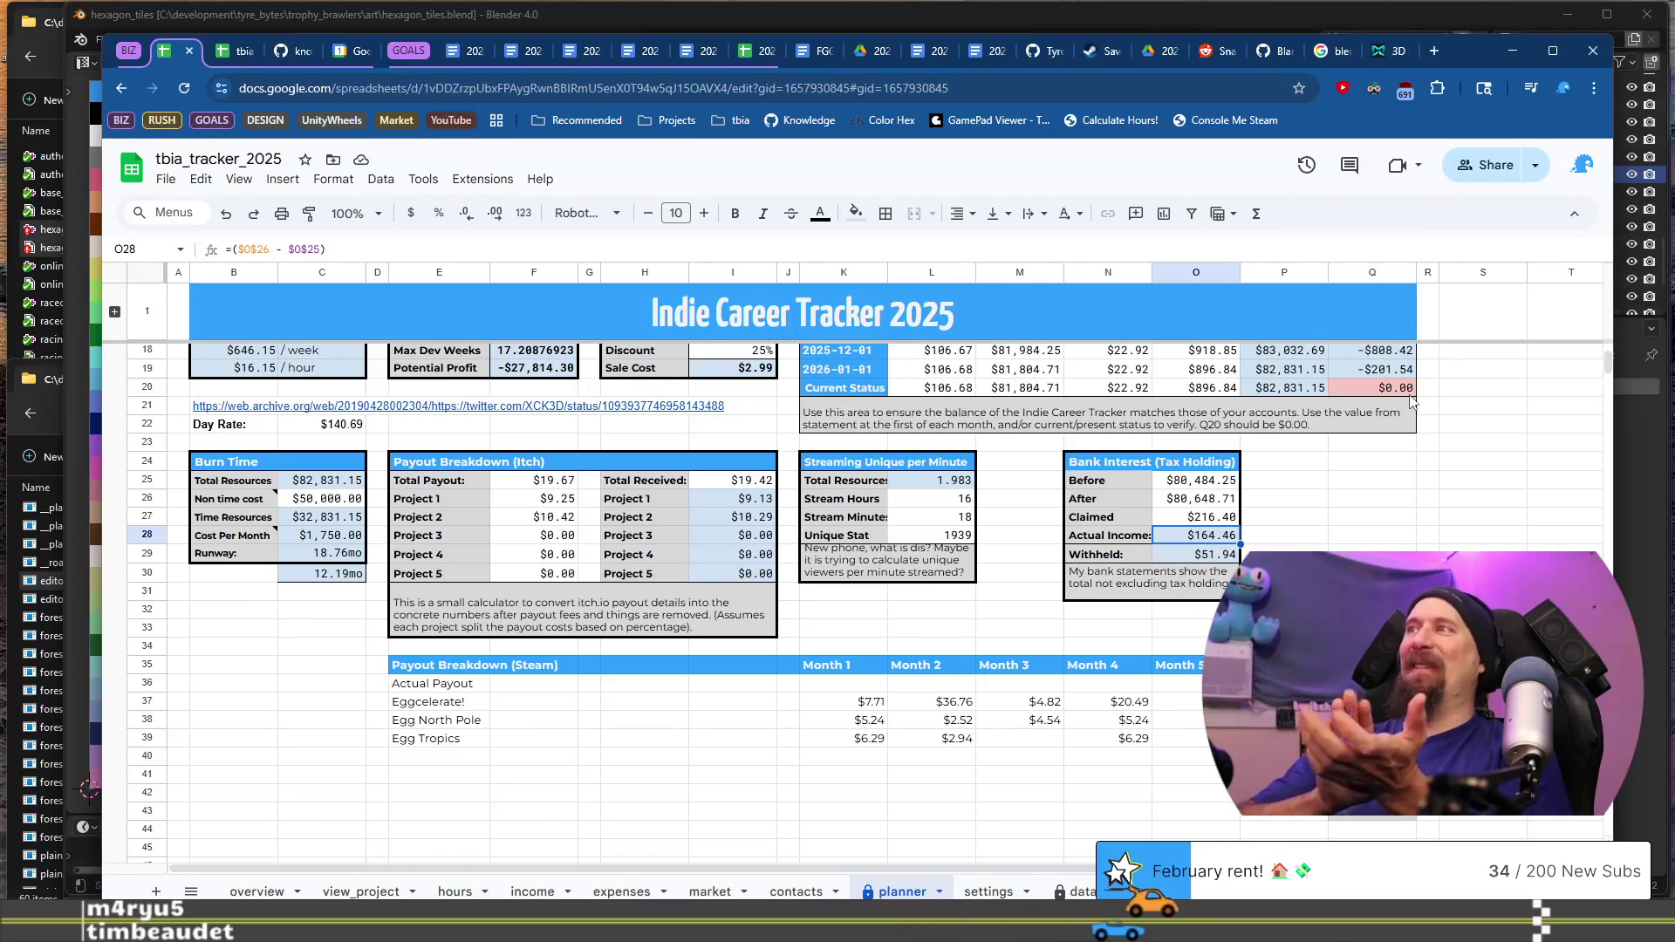
Step: Confirm the planner's current status difference reads $0.00, then return to the income sheet
click(1405, 389)
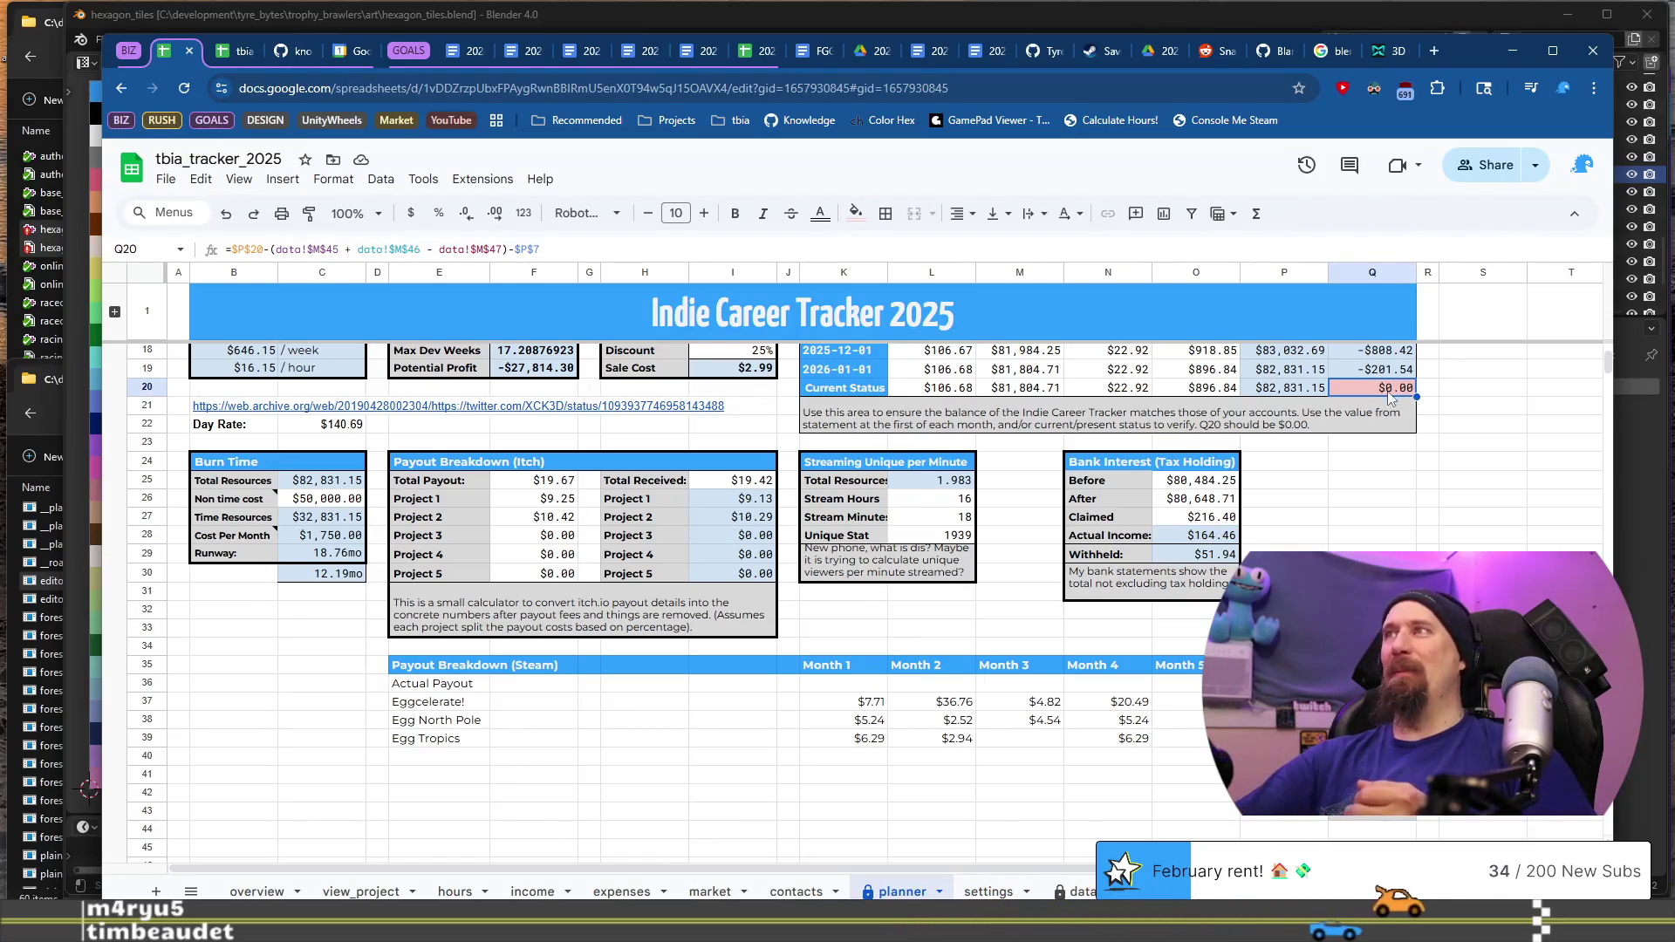
scroll(1395, 547, up, 5)
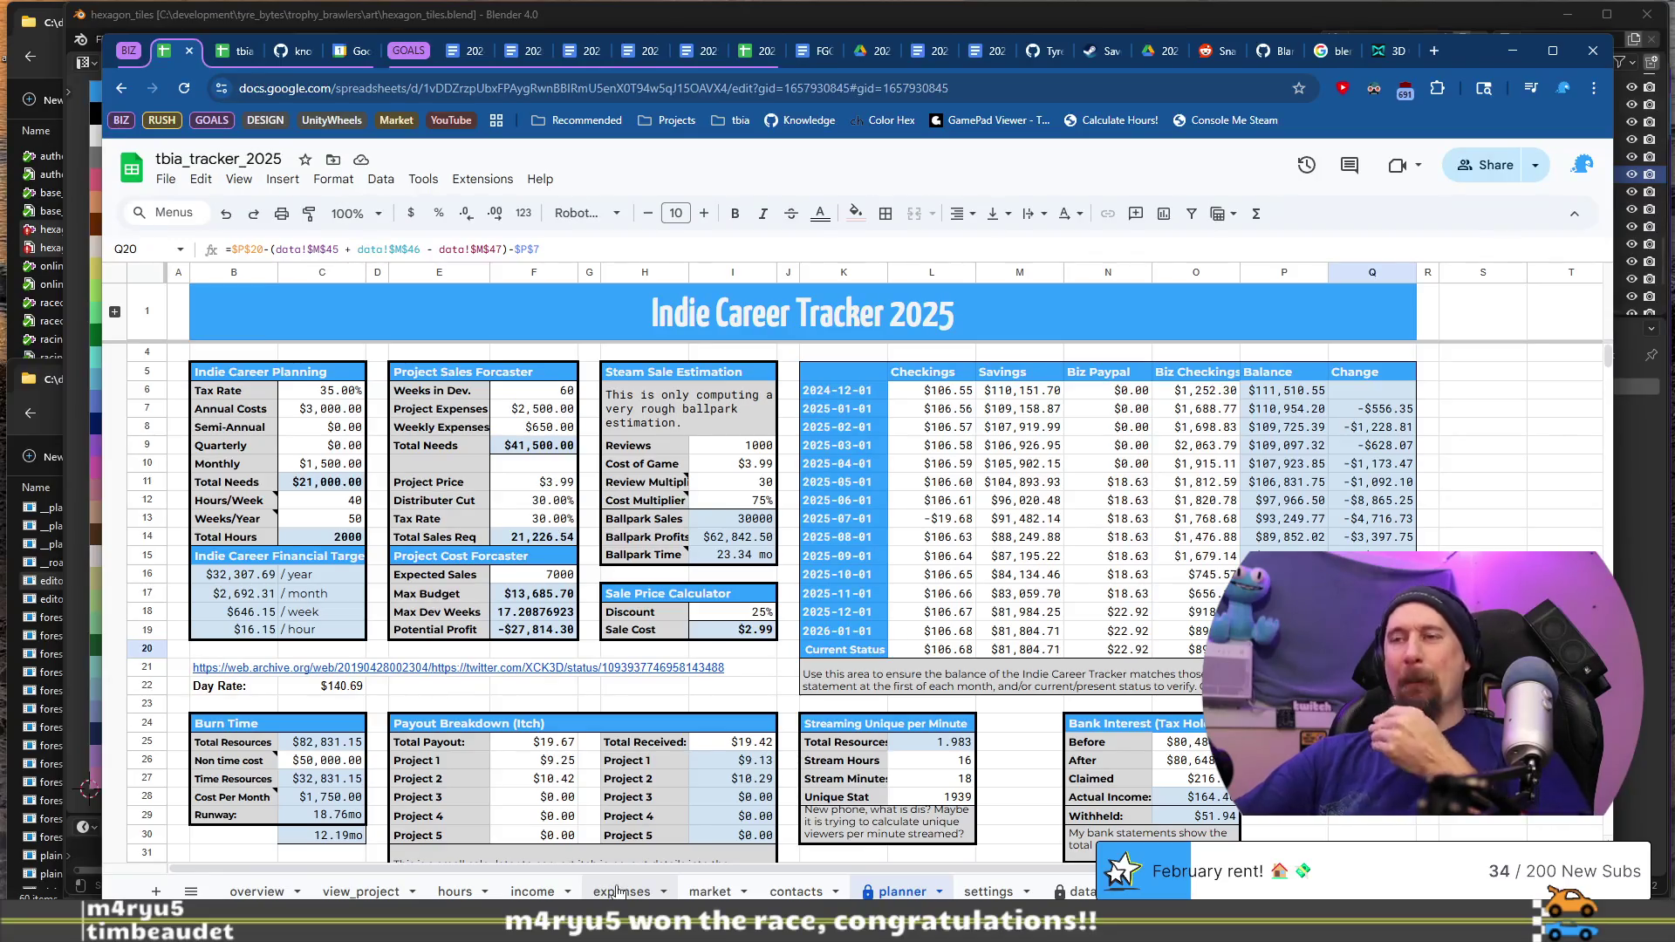
click(517, 892)
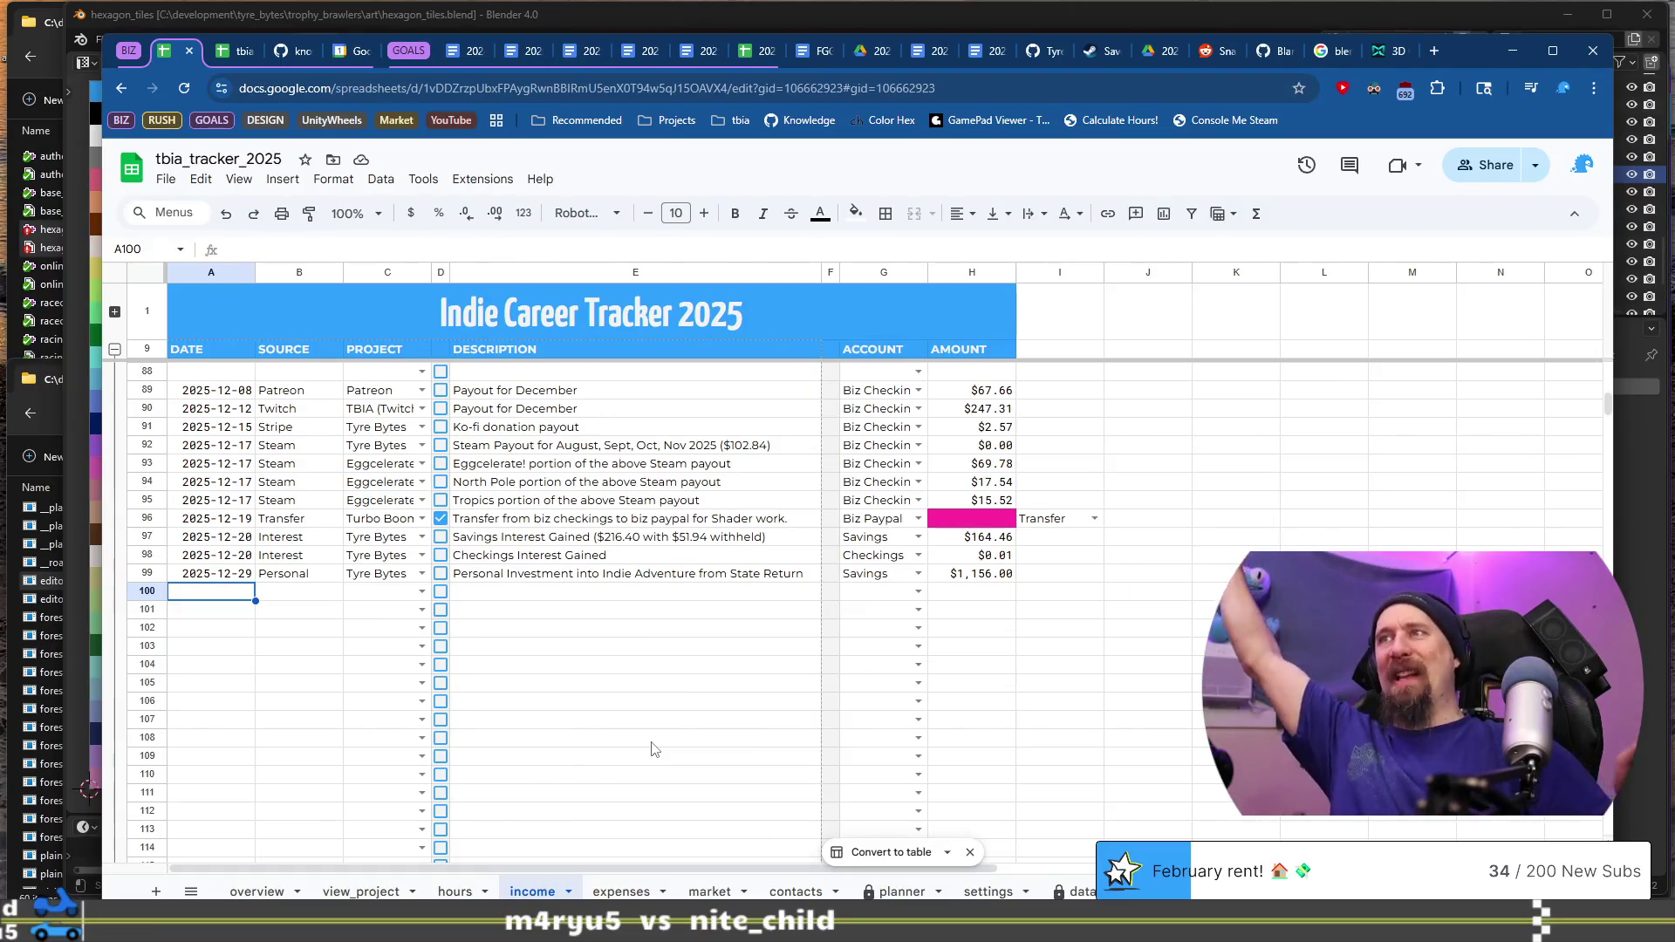
Step: Set the overview's project breakdown to Eggcelerate!, showing $234.96 income and $0.00 expenses
click(257, 891)
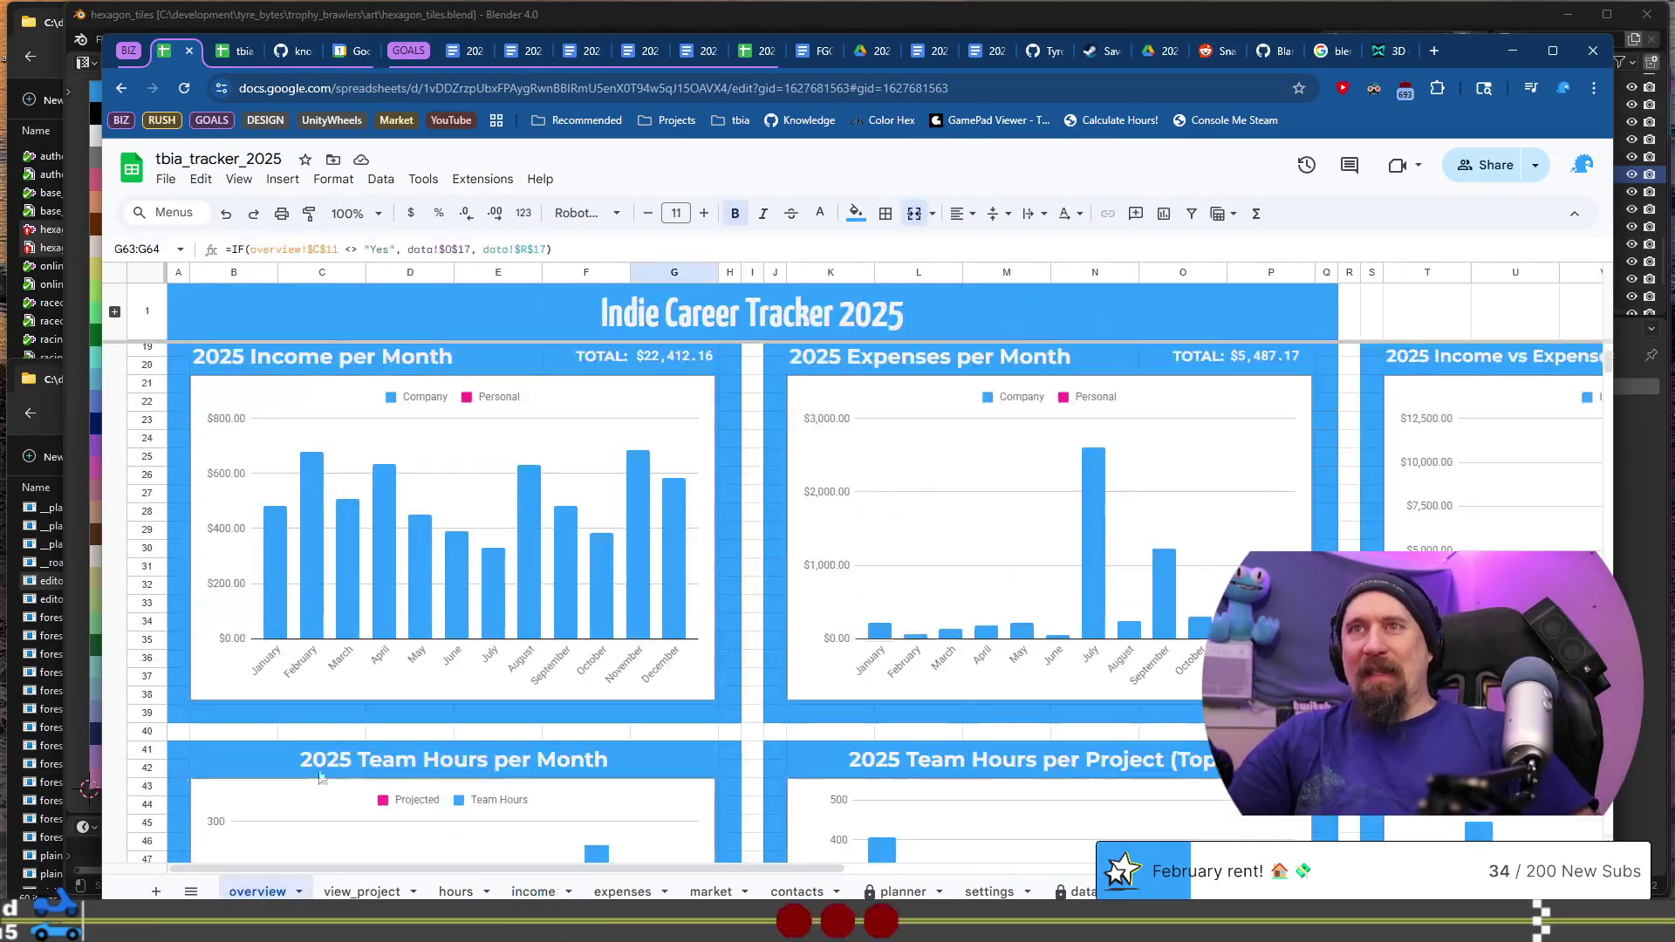
scroll(579, 604, up, 3)
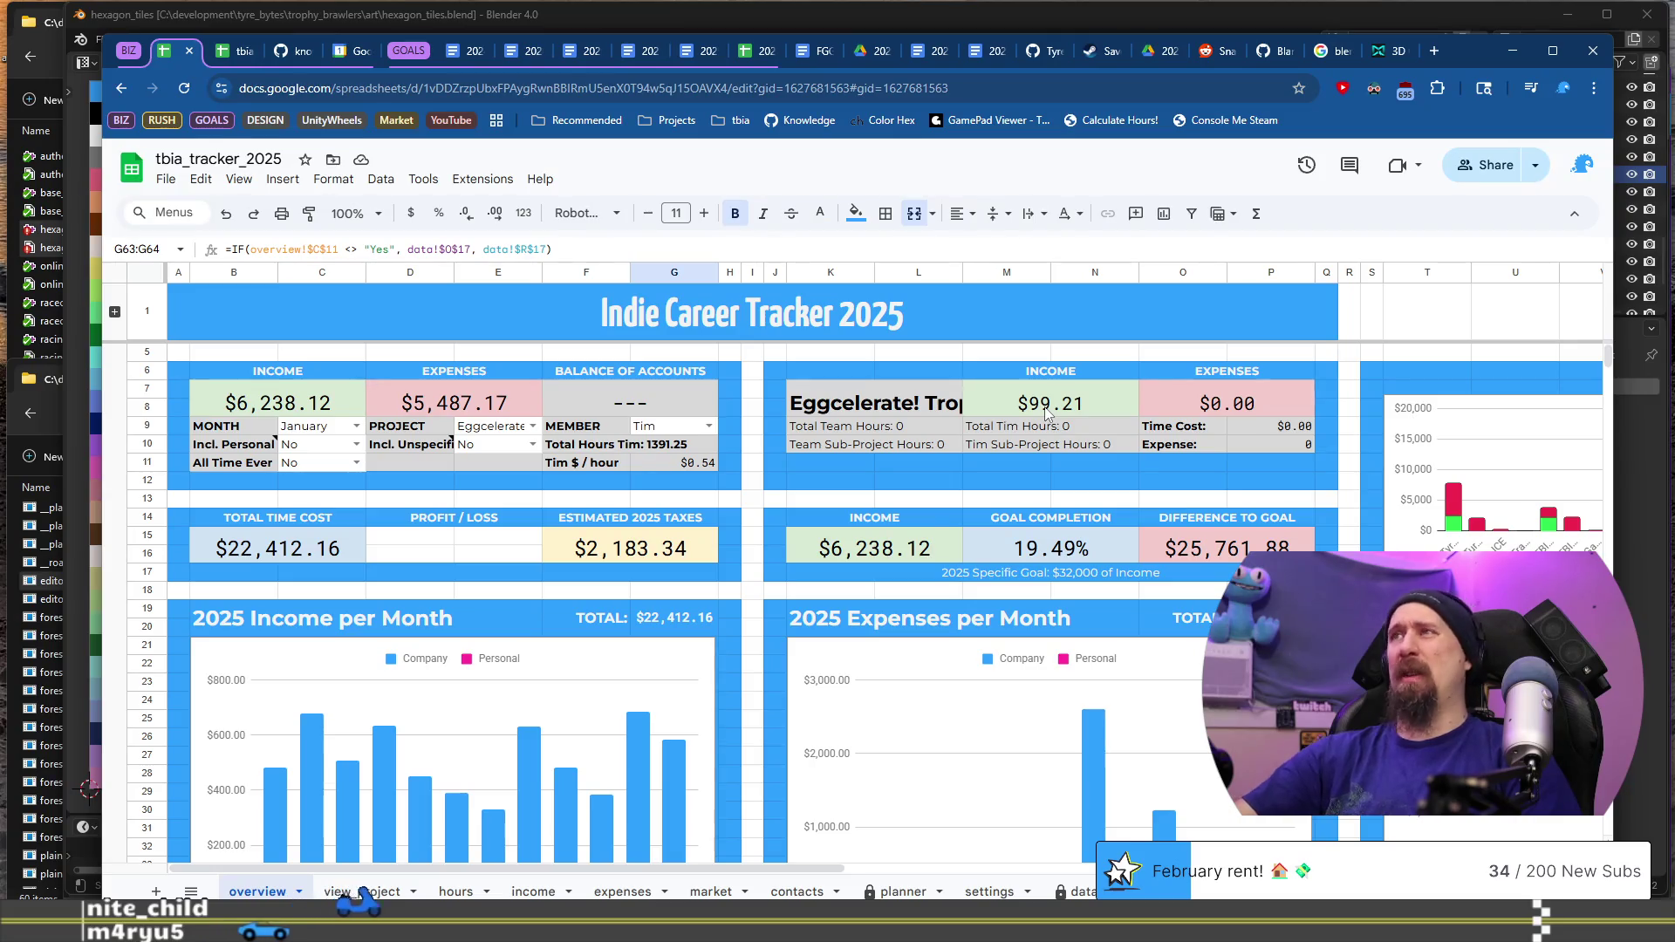
click(532, 425)
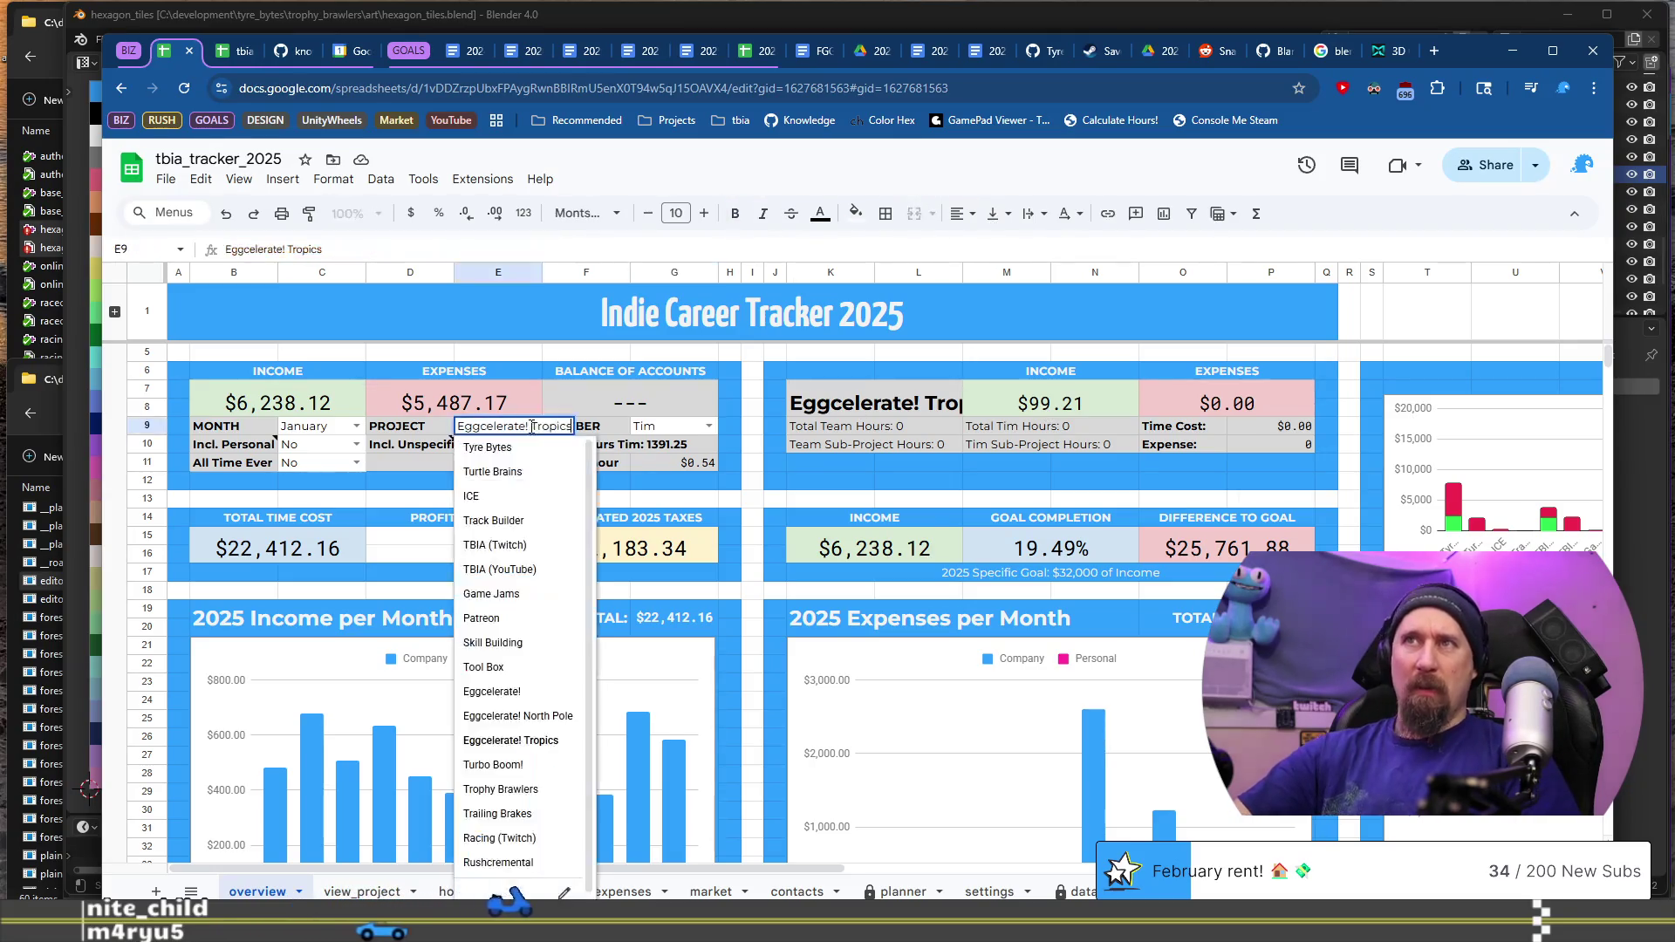
click(537, 719)
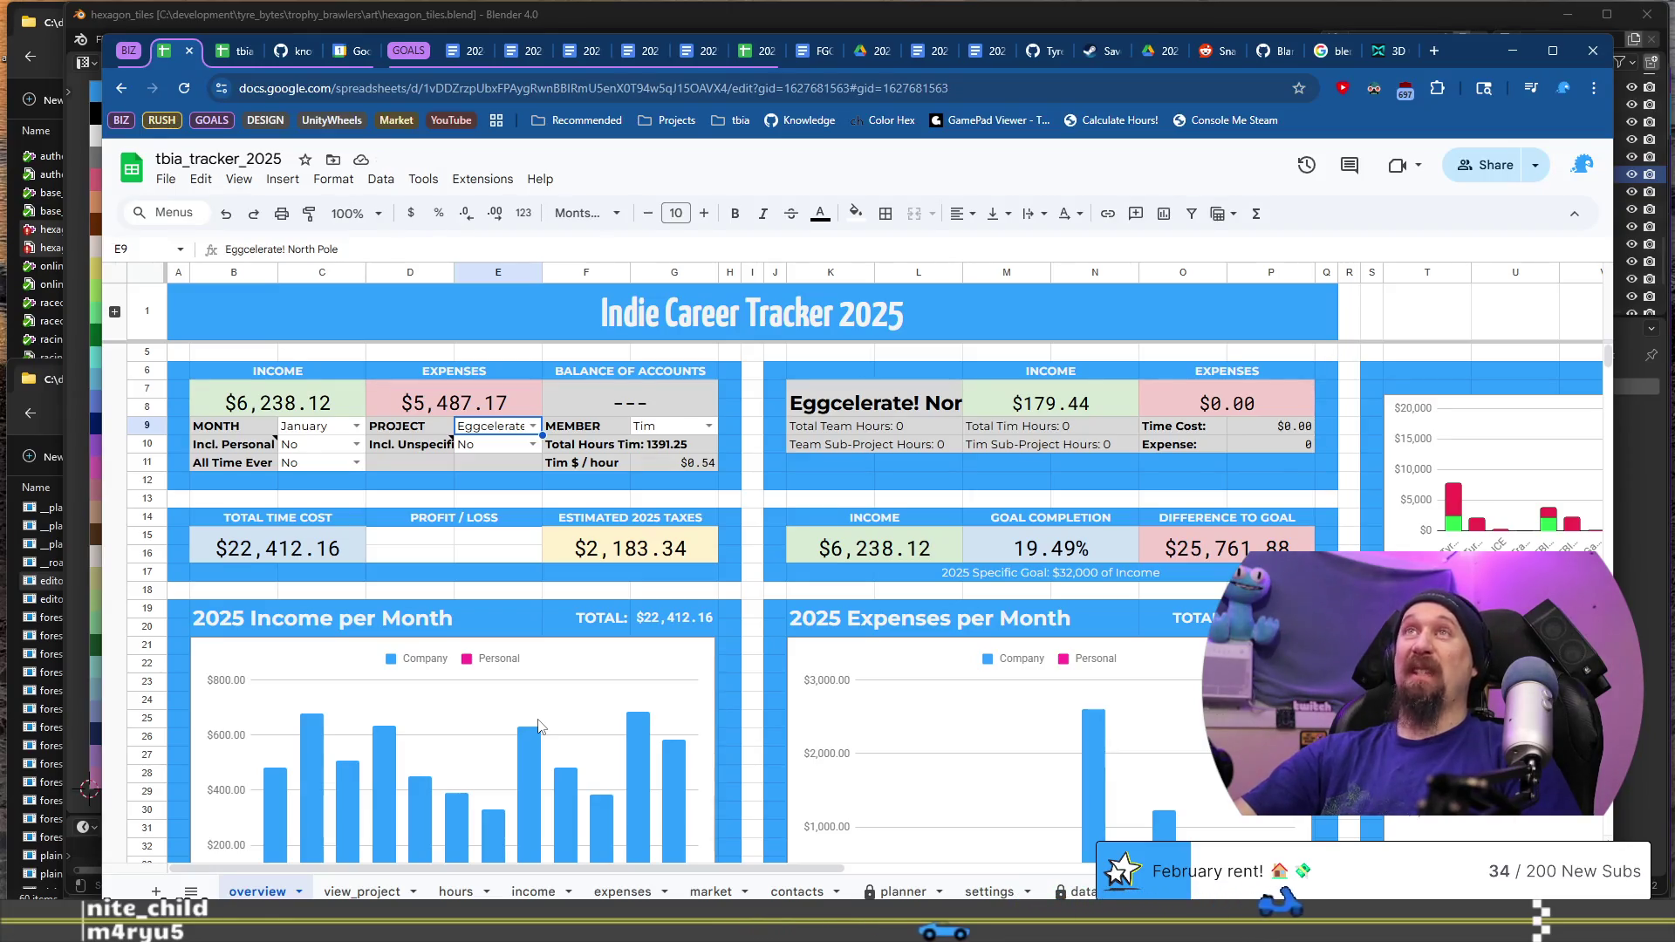
click(533, 425)
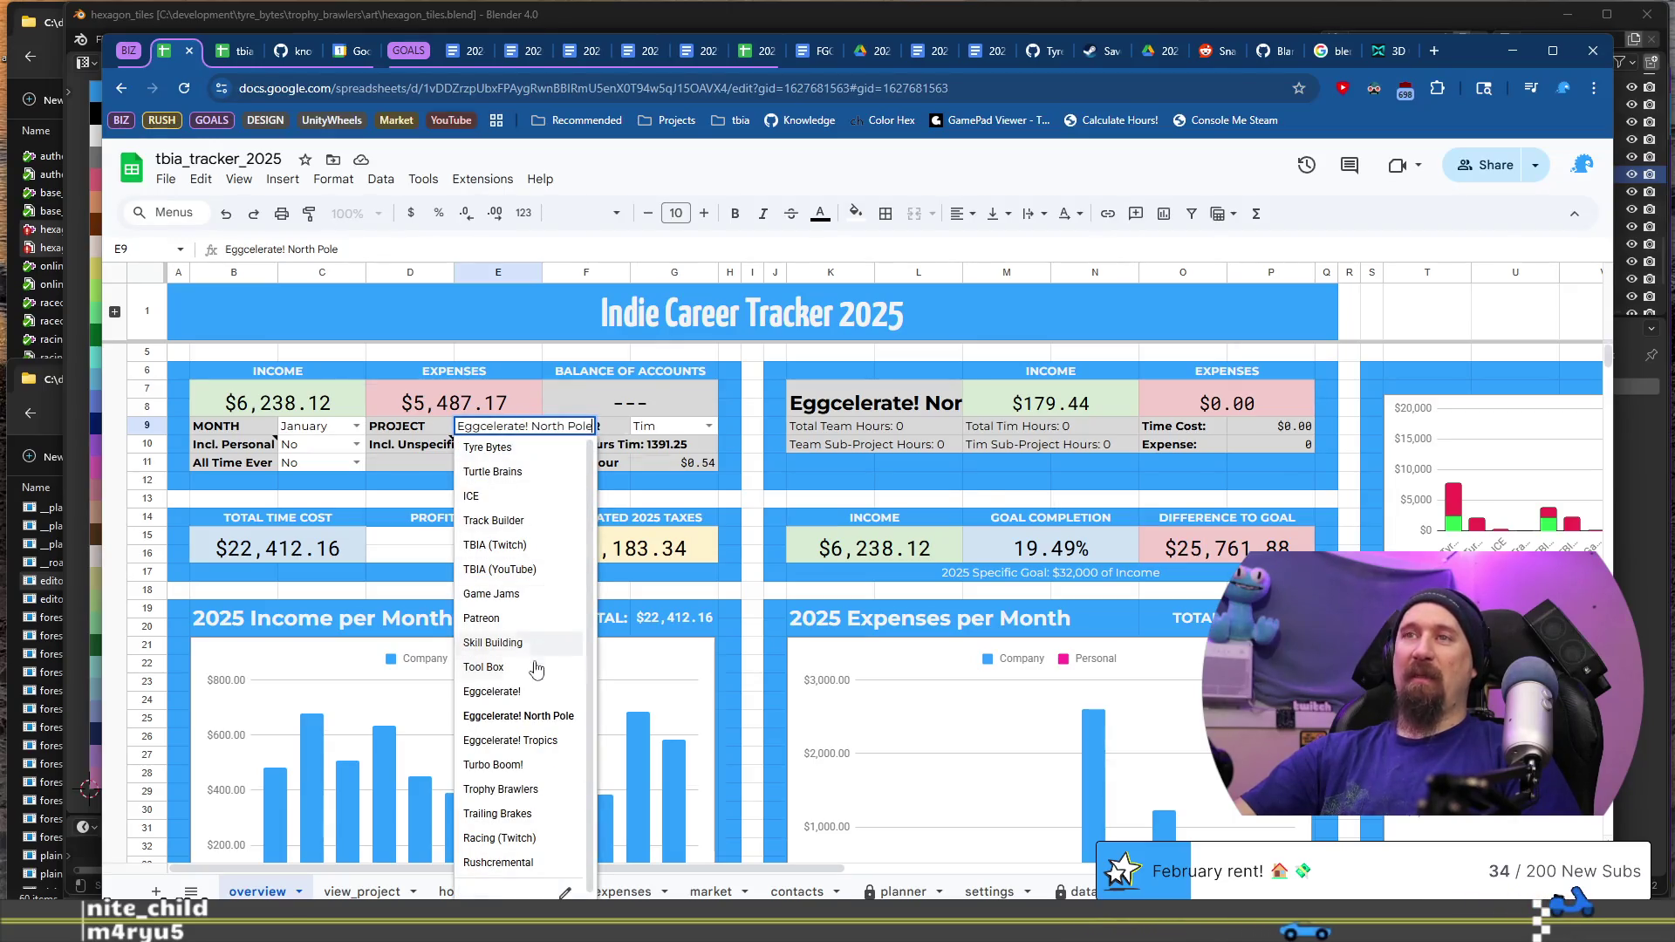
click(540, 694)
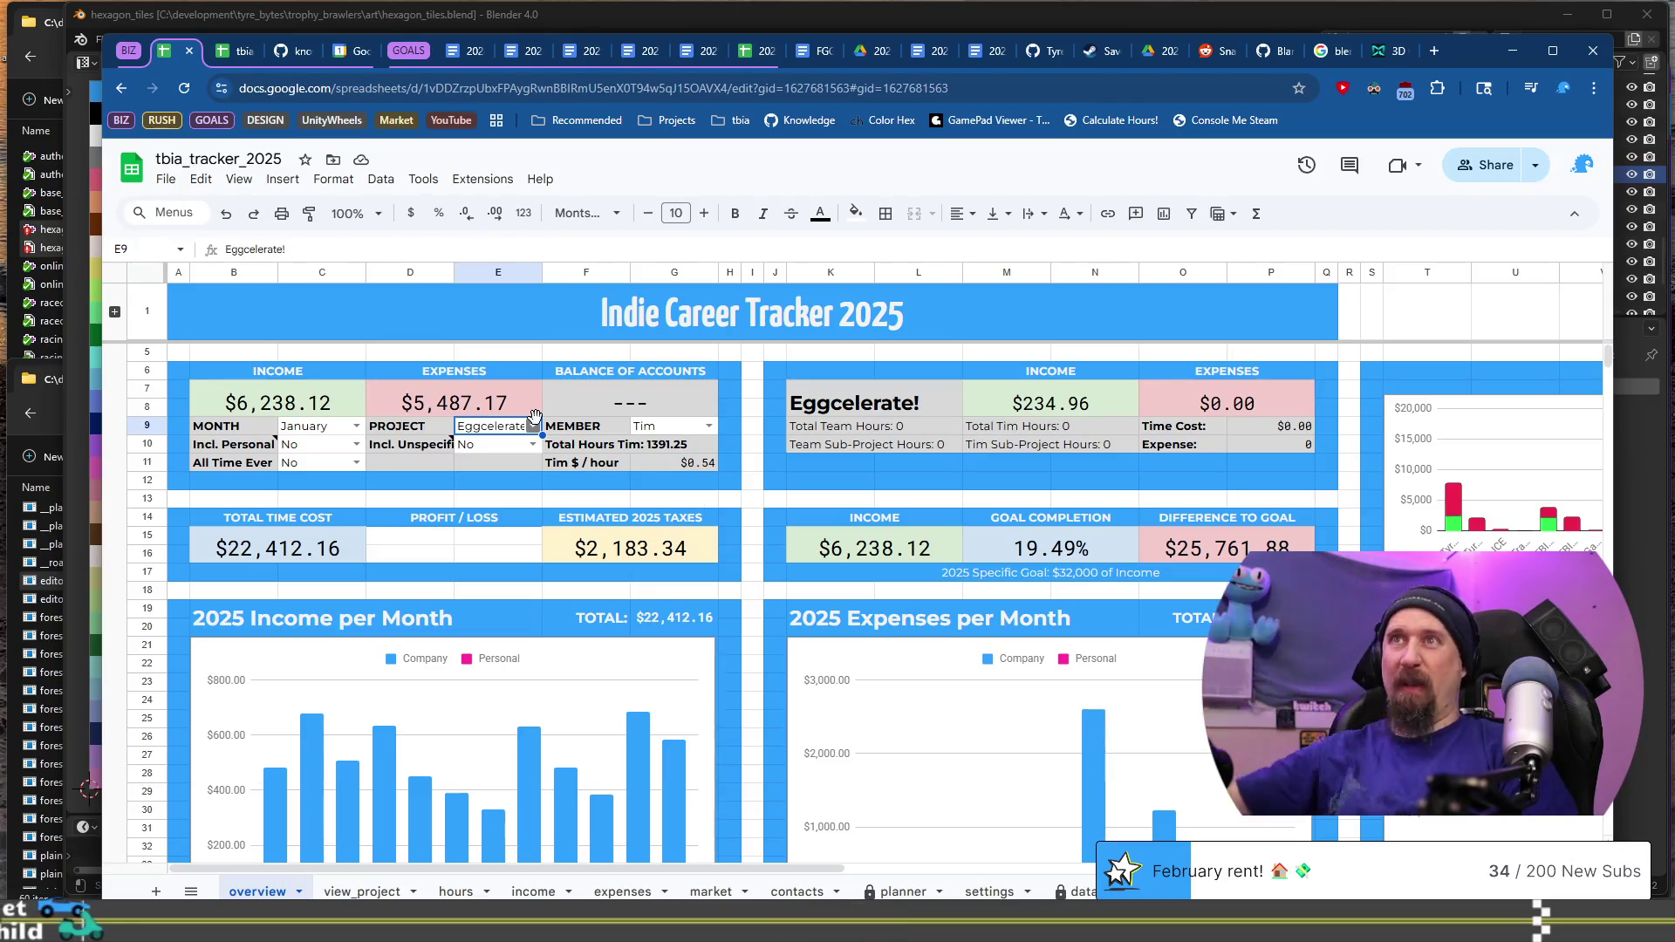
Step: Filter the overview by Eggcelerate! North Pole to read its $179.44 project income
click(533, 425)
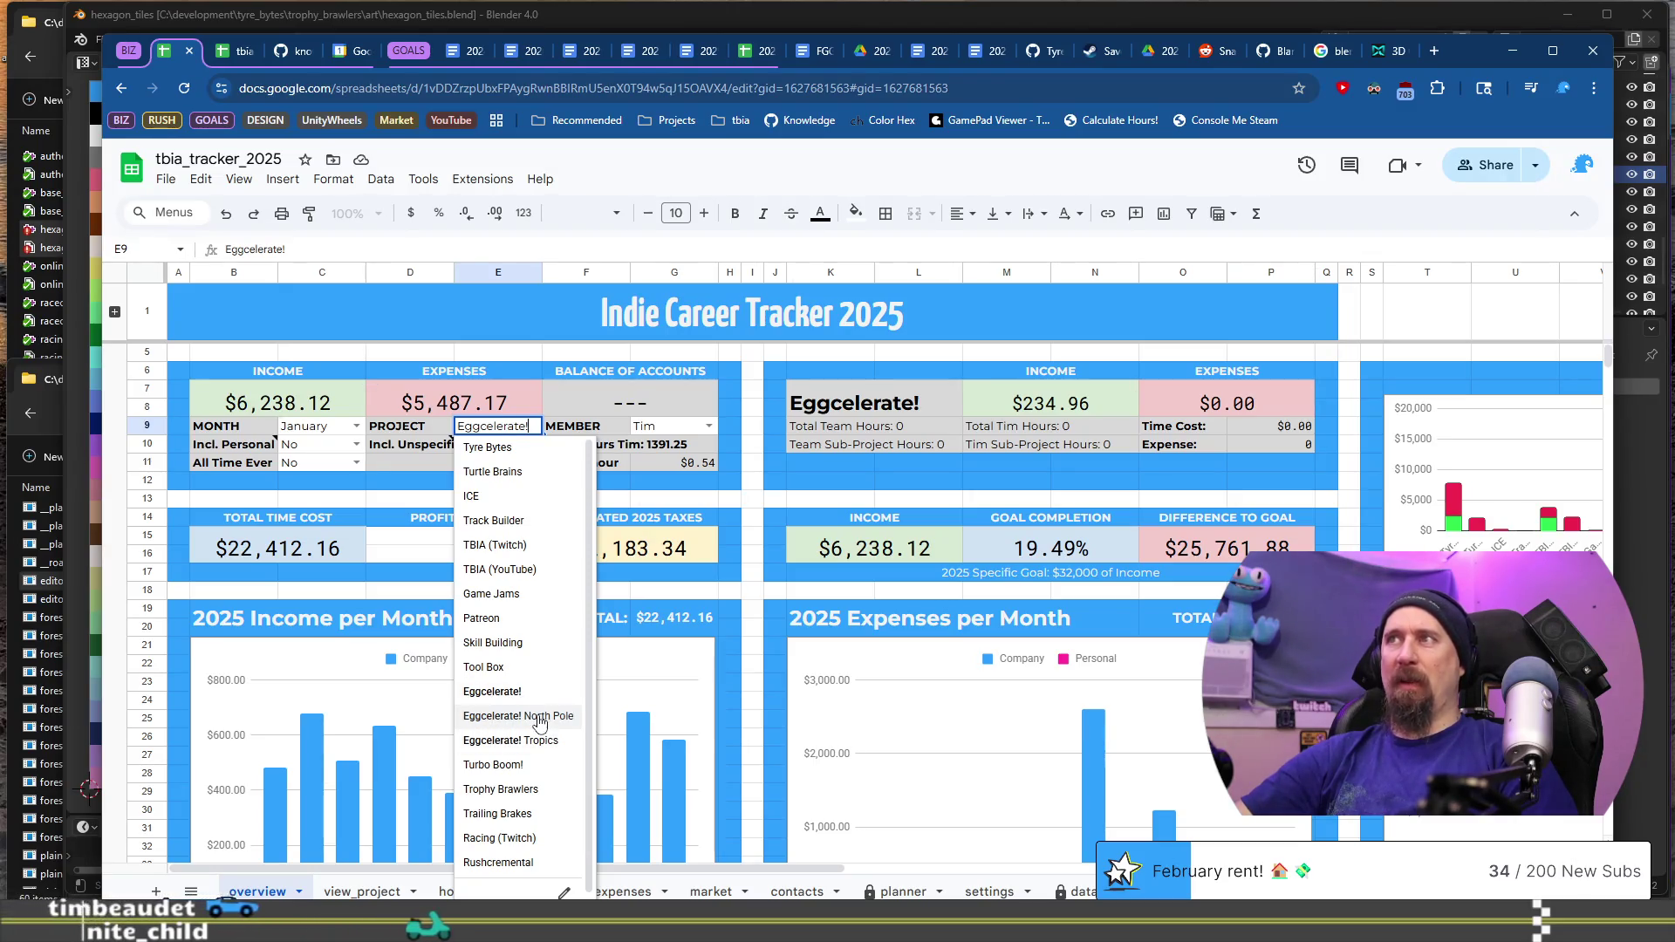
click(539, 718)
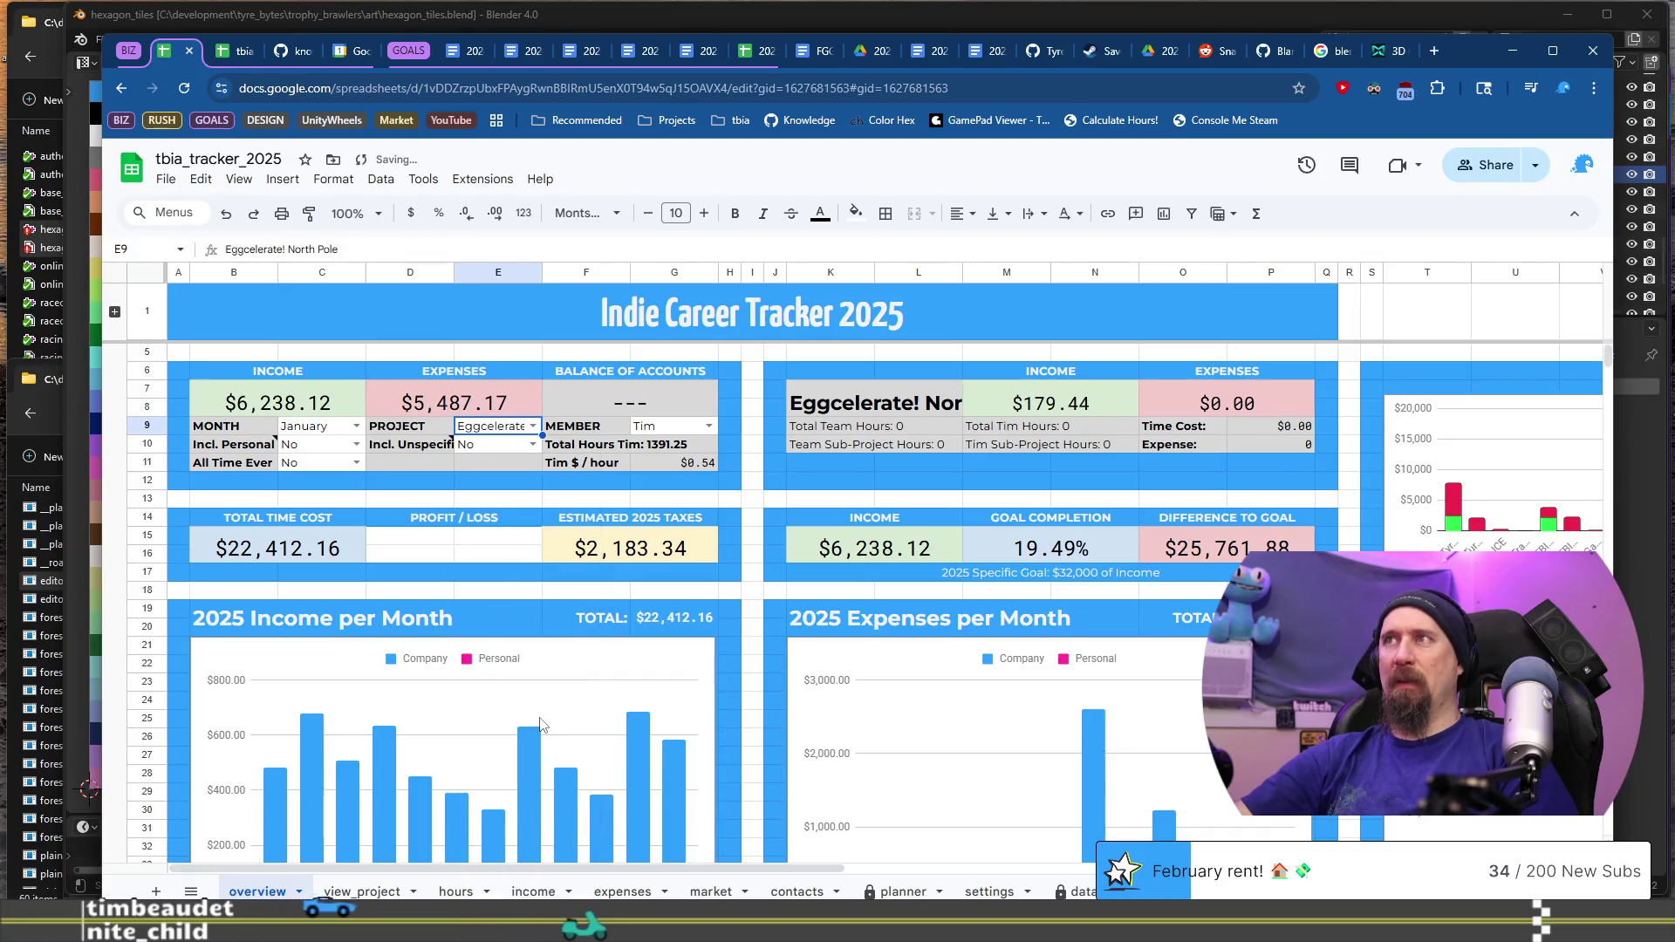
click(1434, 50)
Step: Compute 235+179+99 = 513 in a scratch tab's address bar, then close it
text(2)
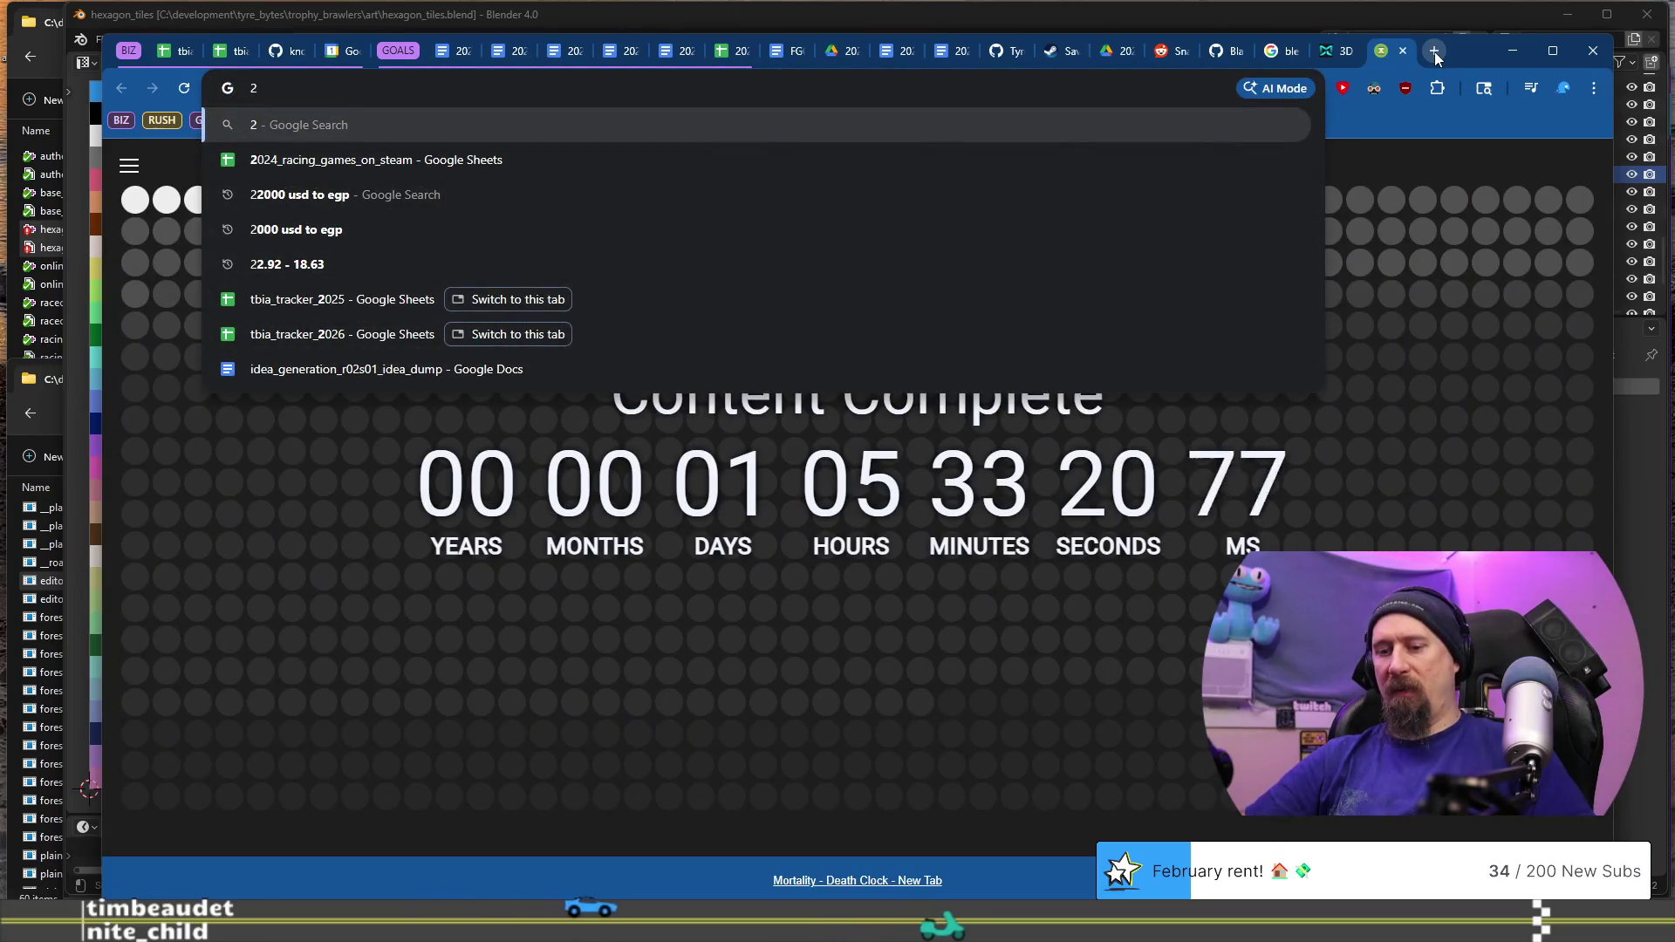
text(25)
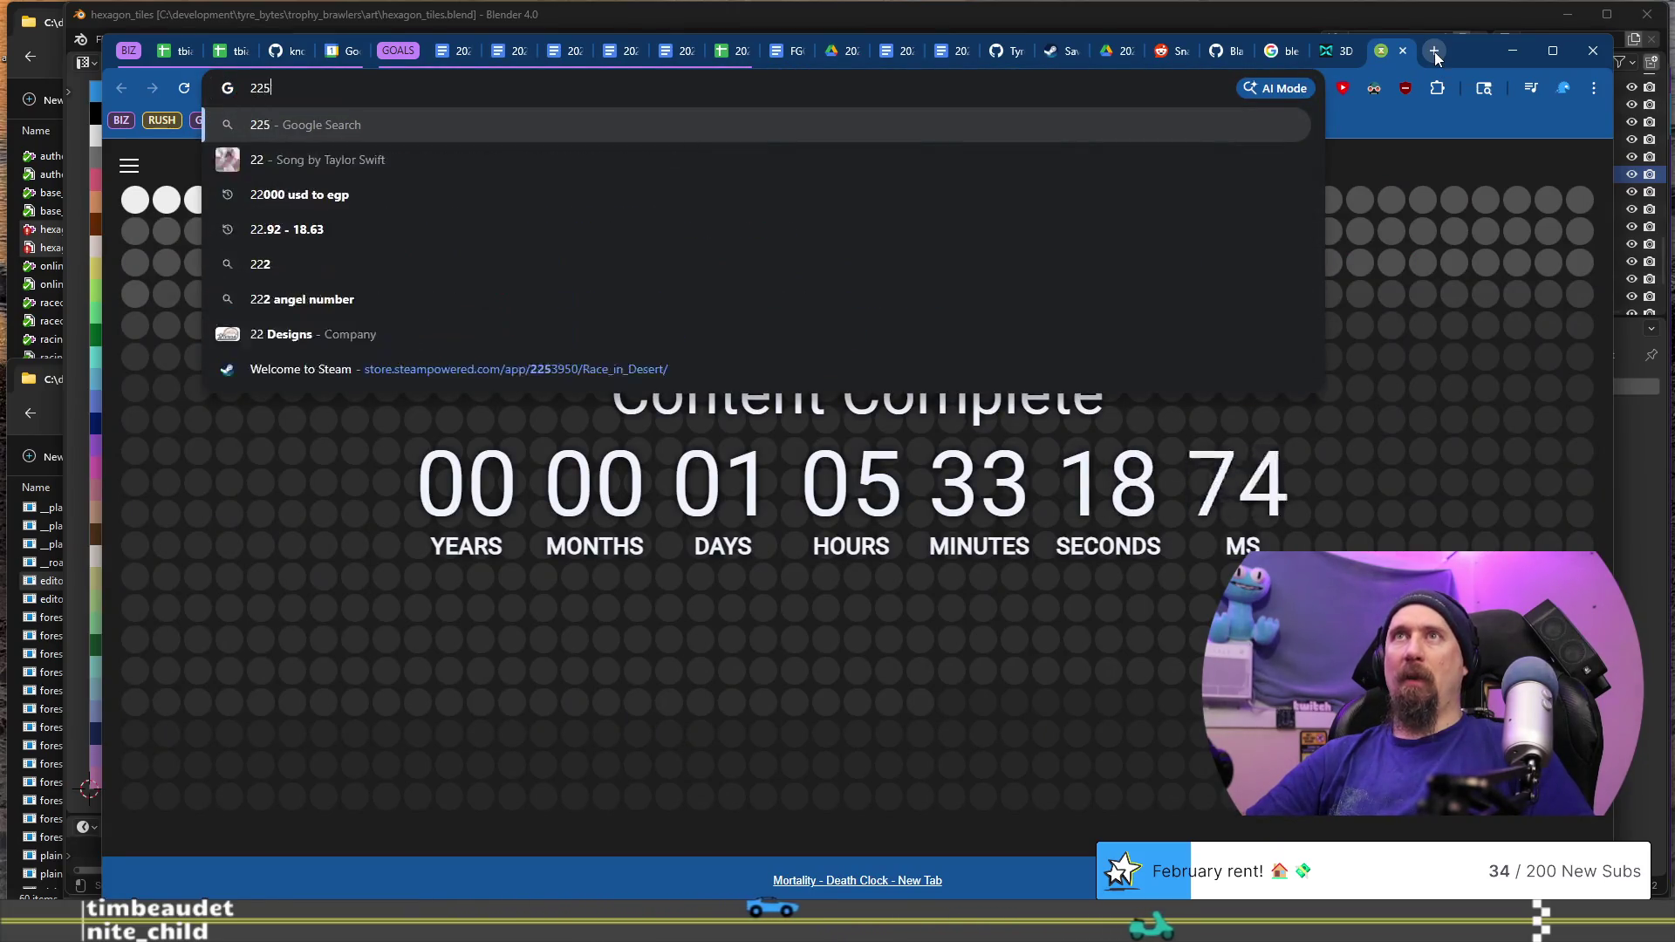
key(BackSpace)
key(BackSpace)
text(3)
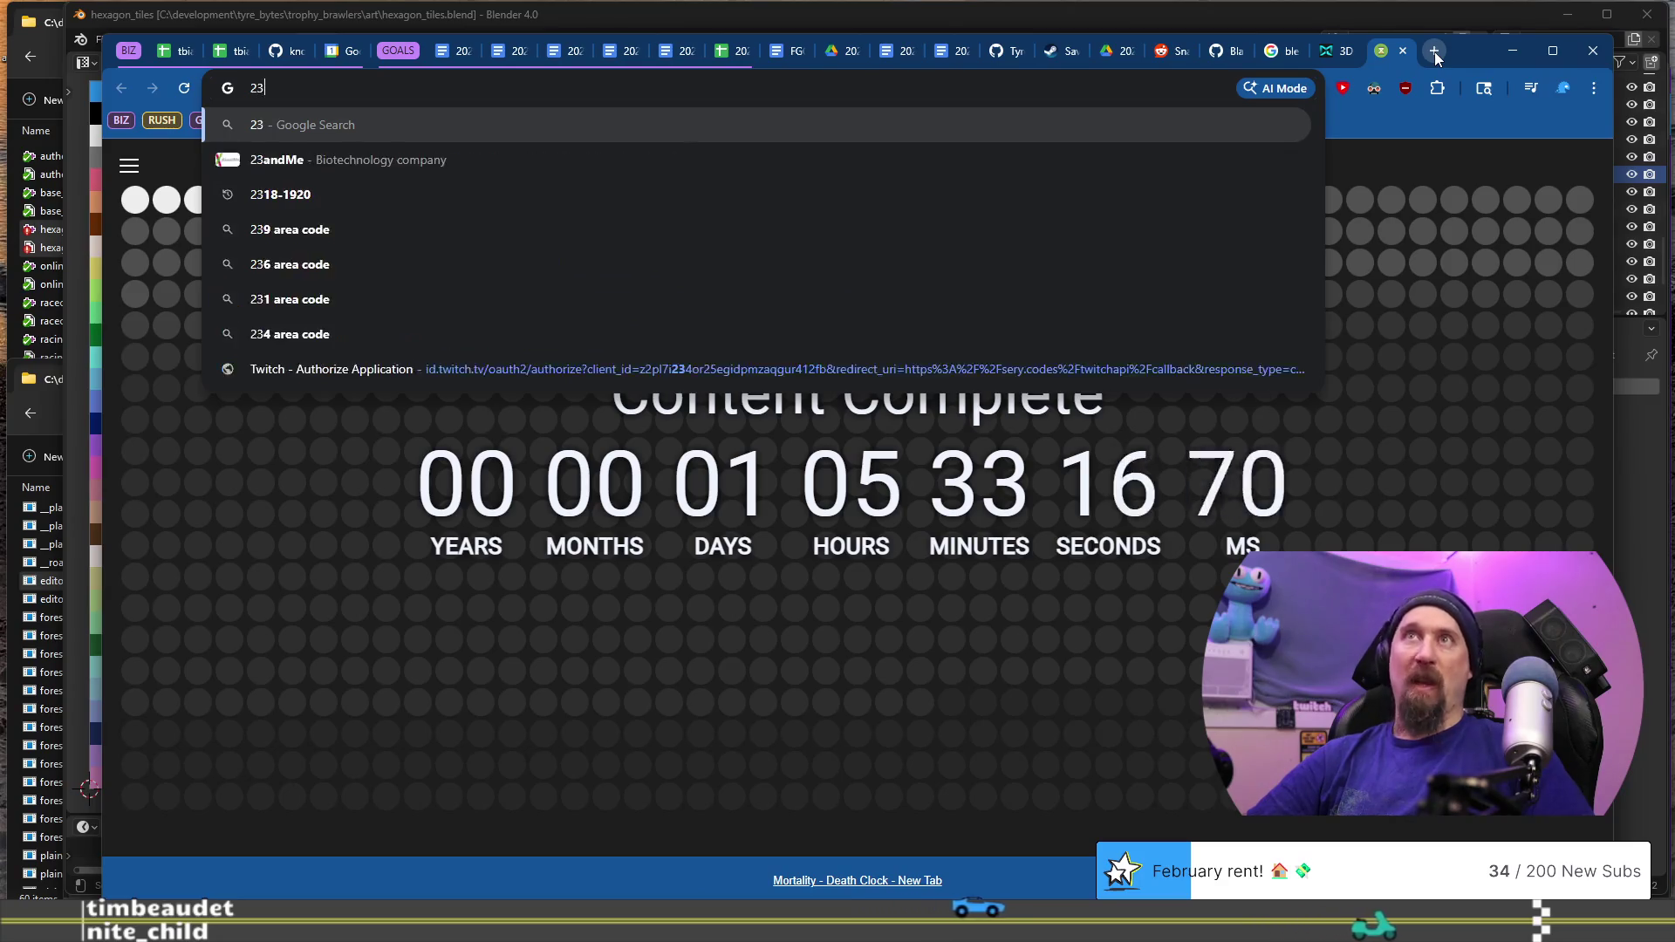
text(5+17)
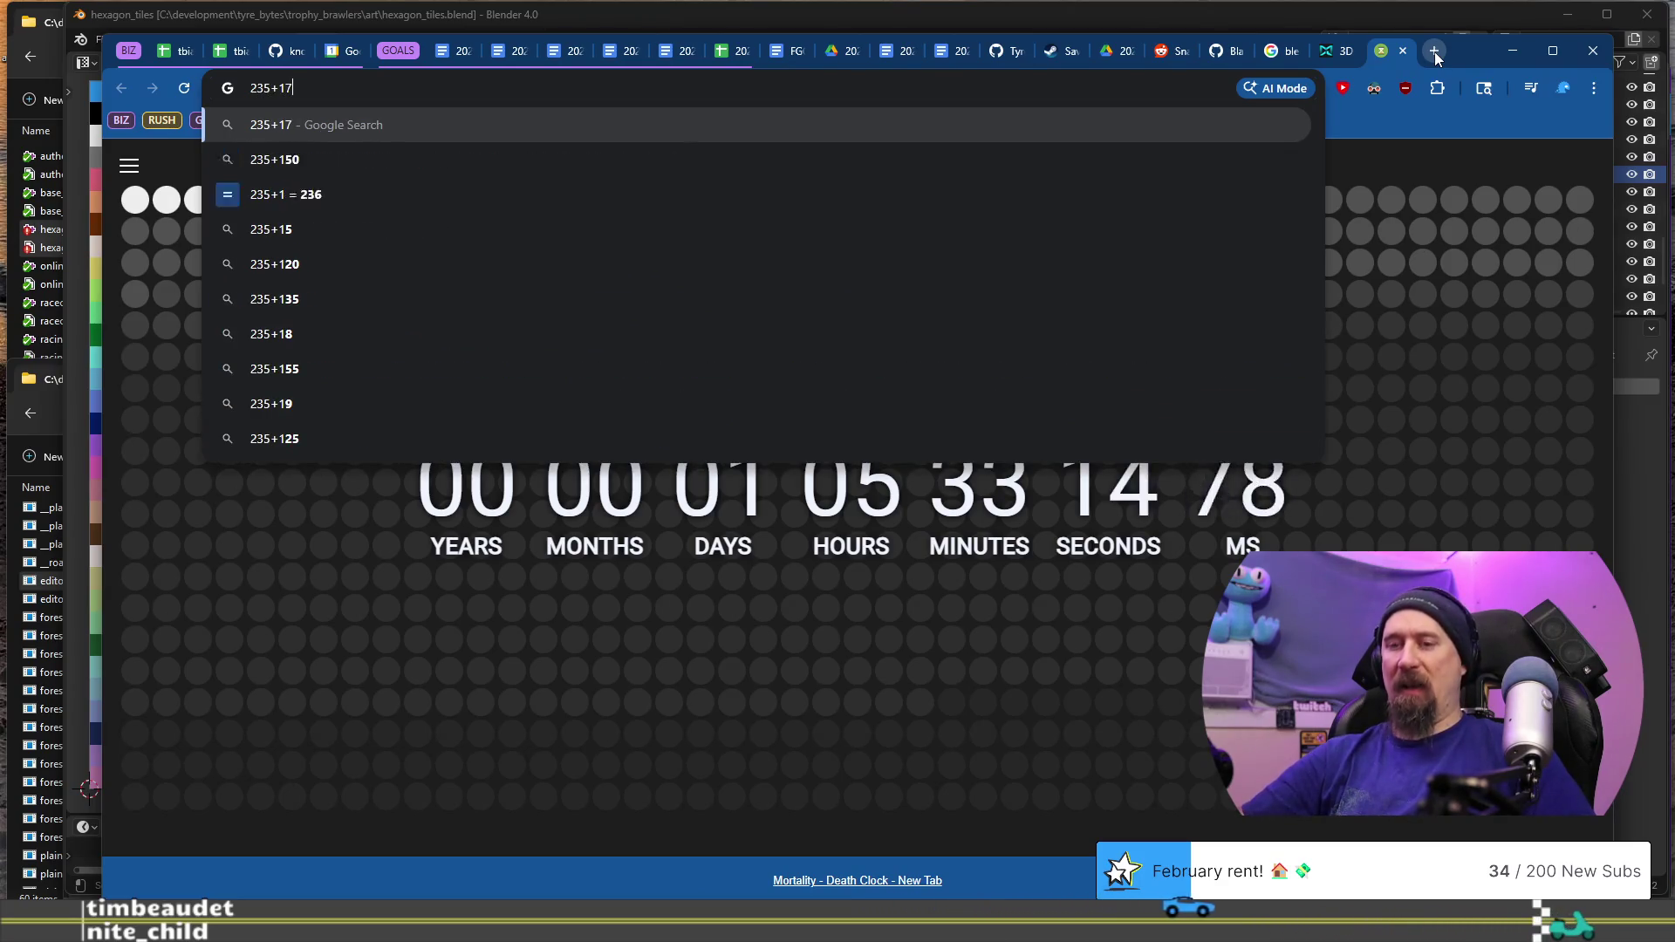
text(9+99)
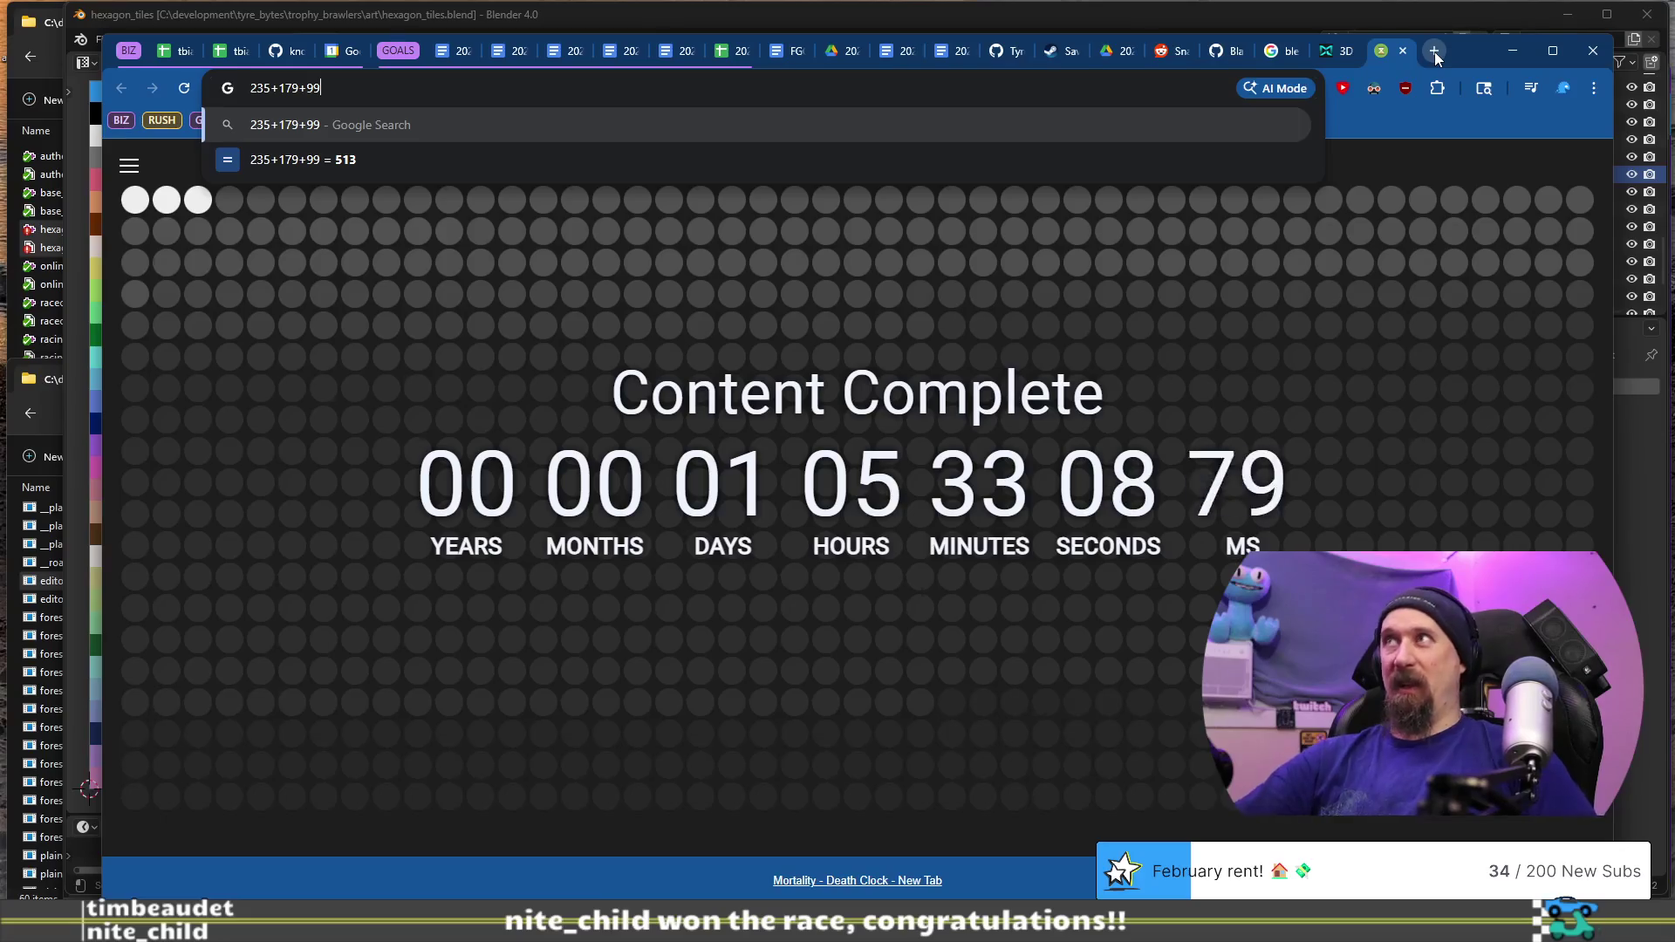
click(1402, 54)
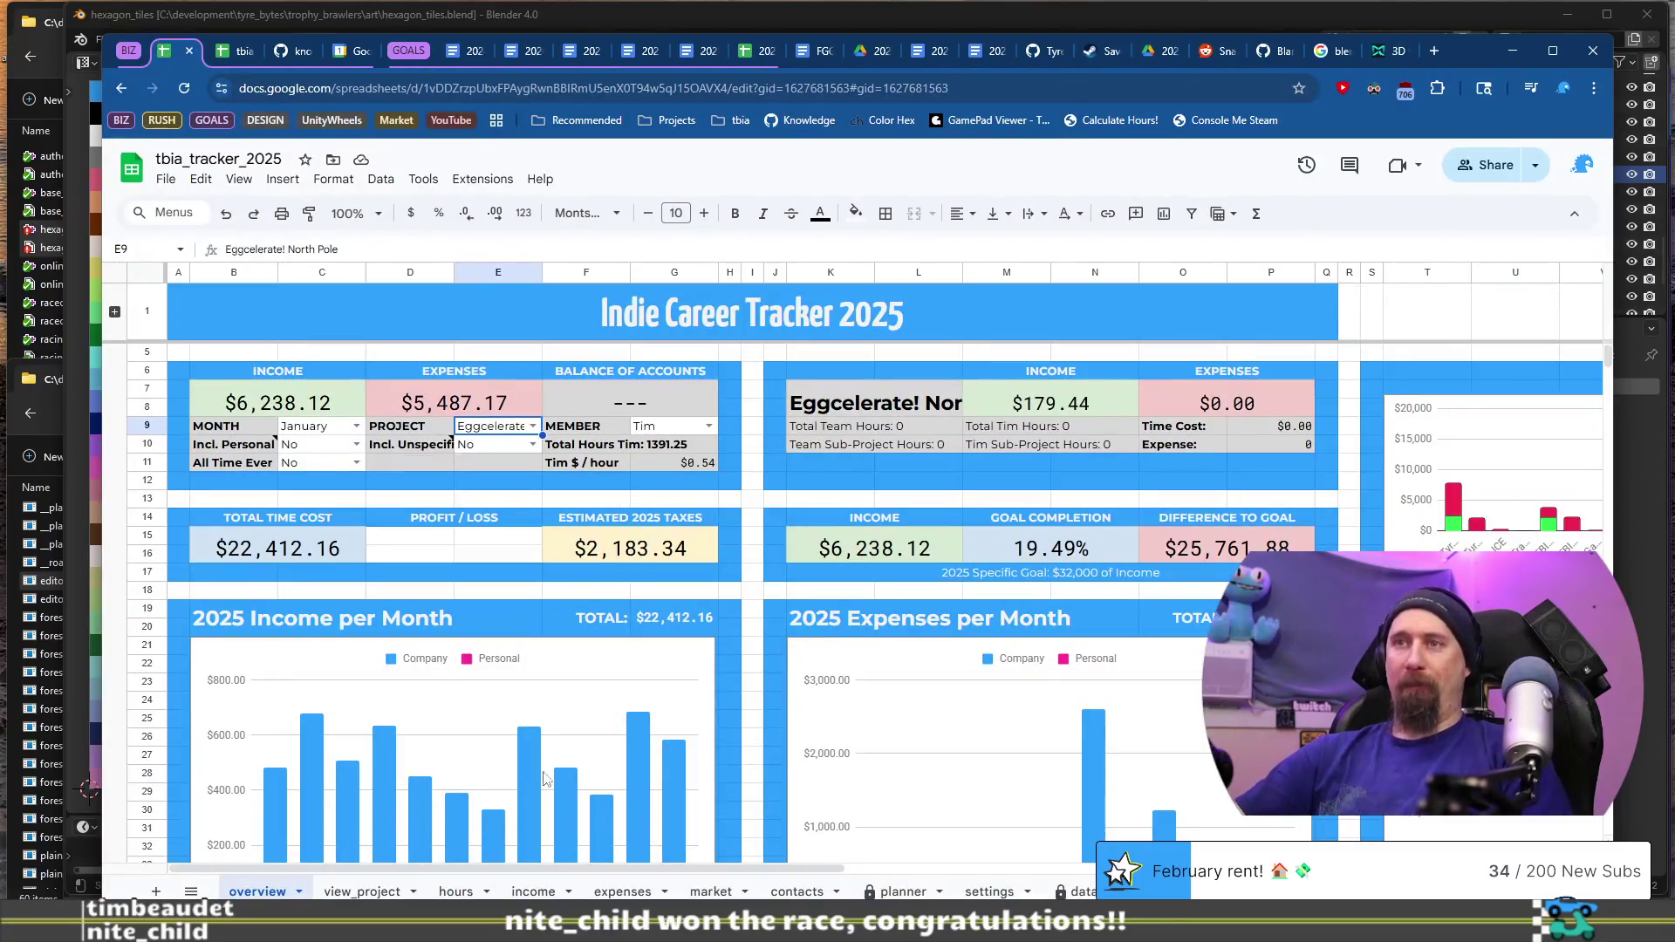
scroll(545, 778, right, 10)
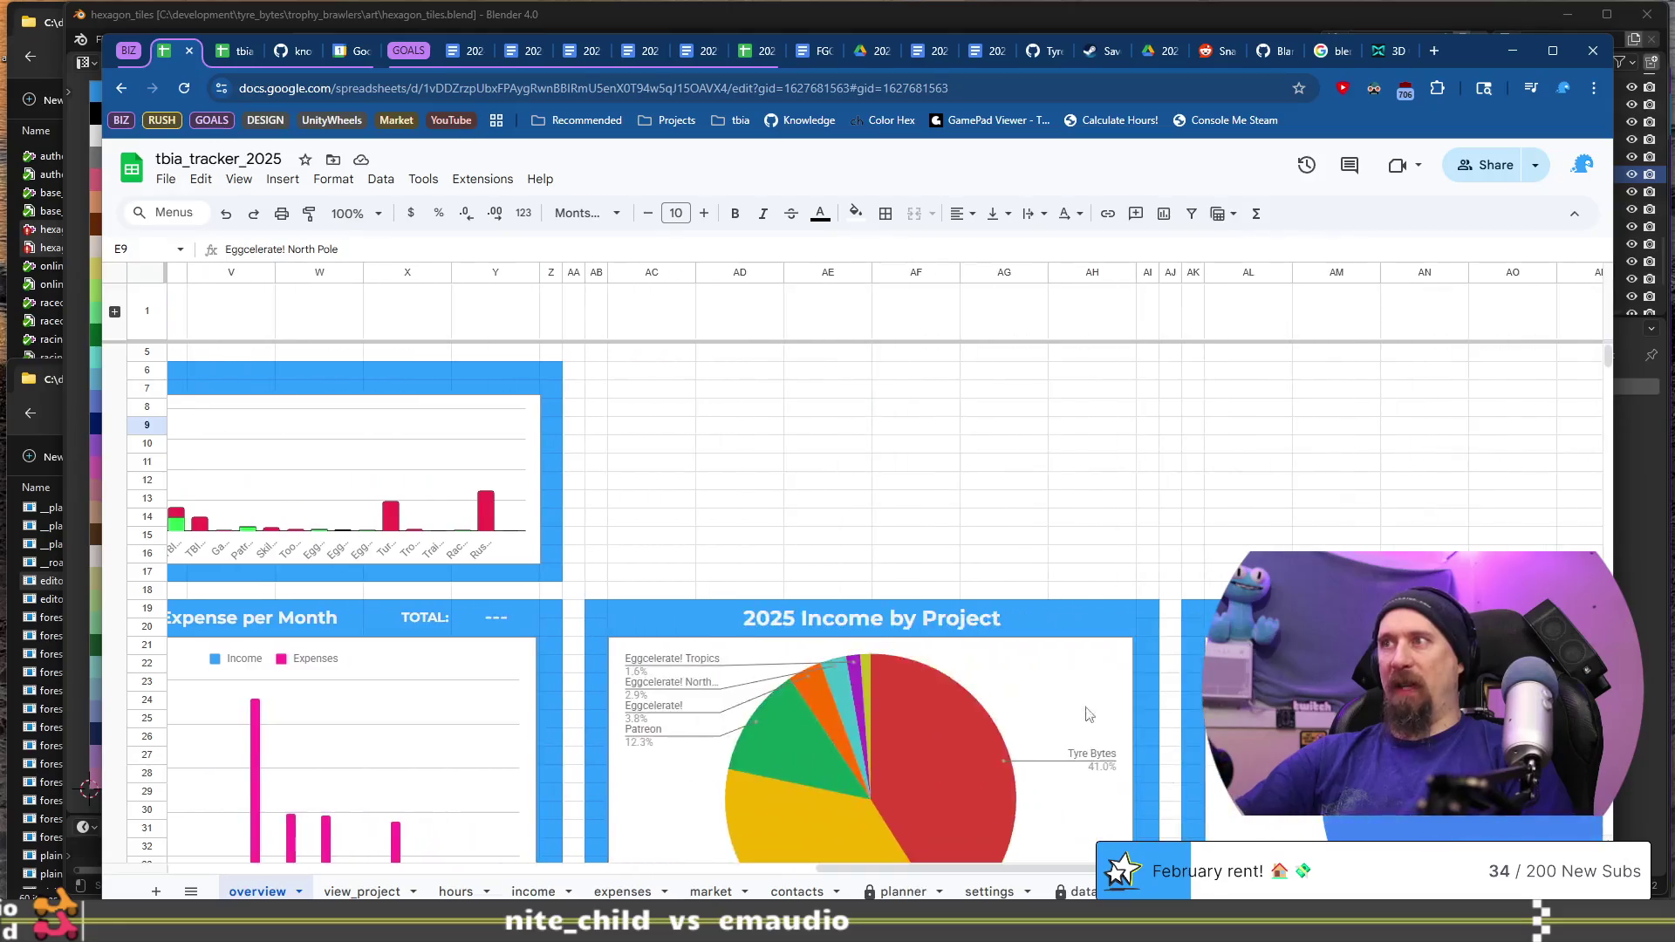
scroll(1081, 702, down, 3)
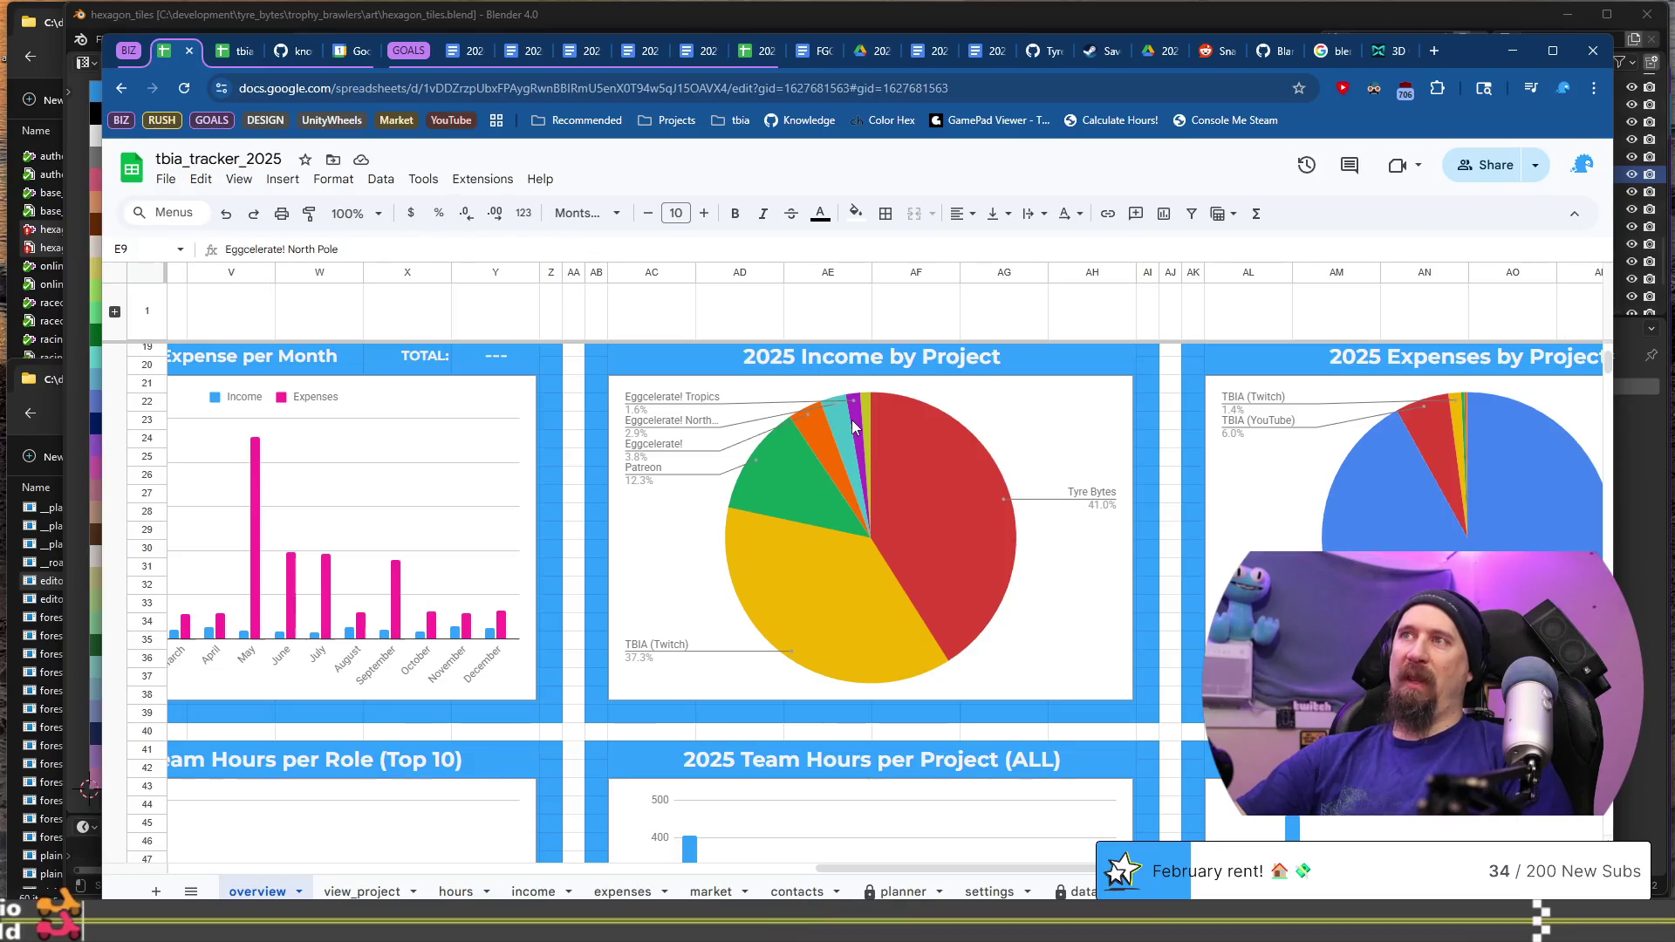
click(928, 490)
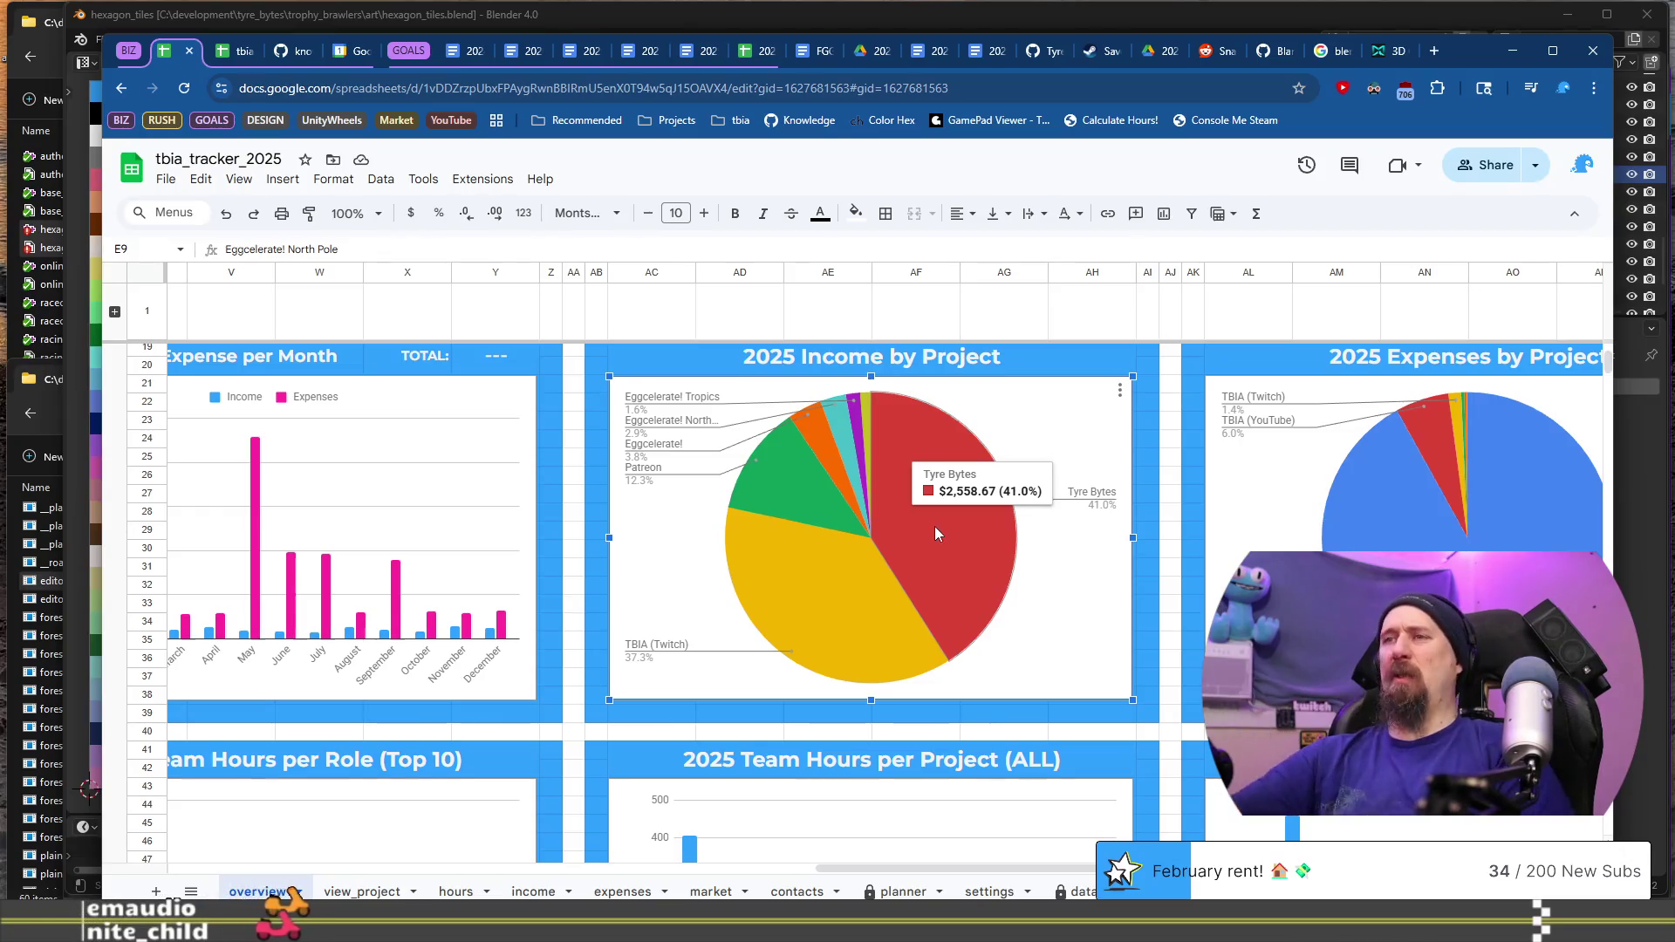
drag(982, 870, 316, 859)
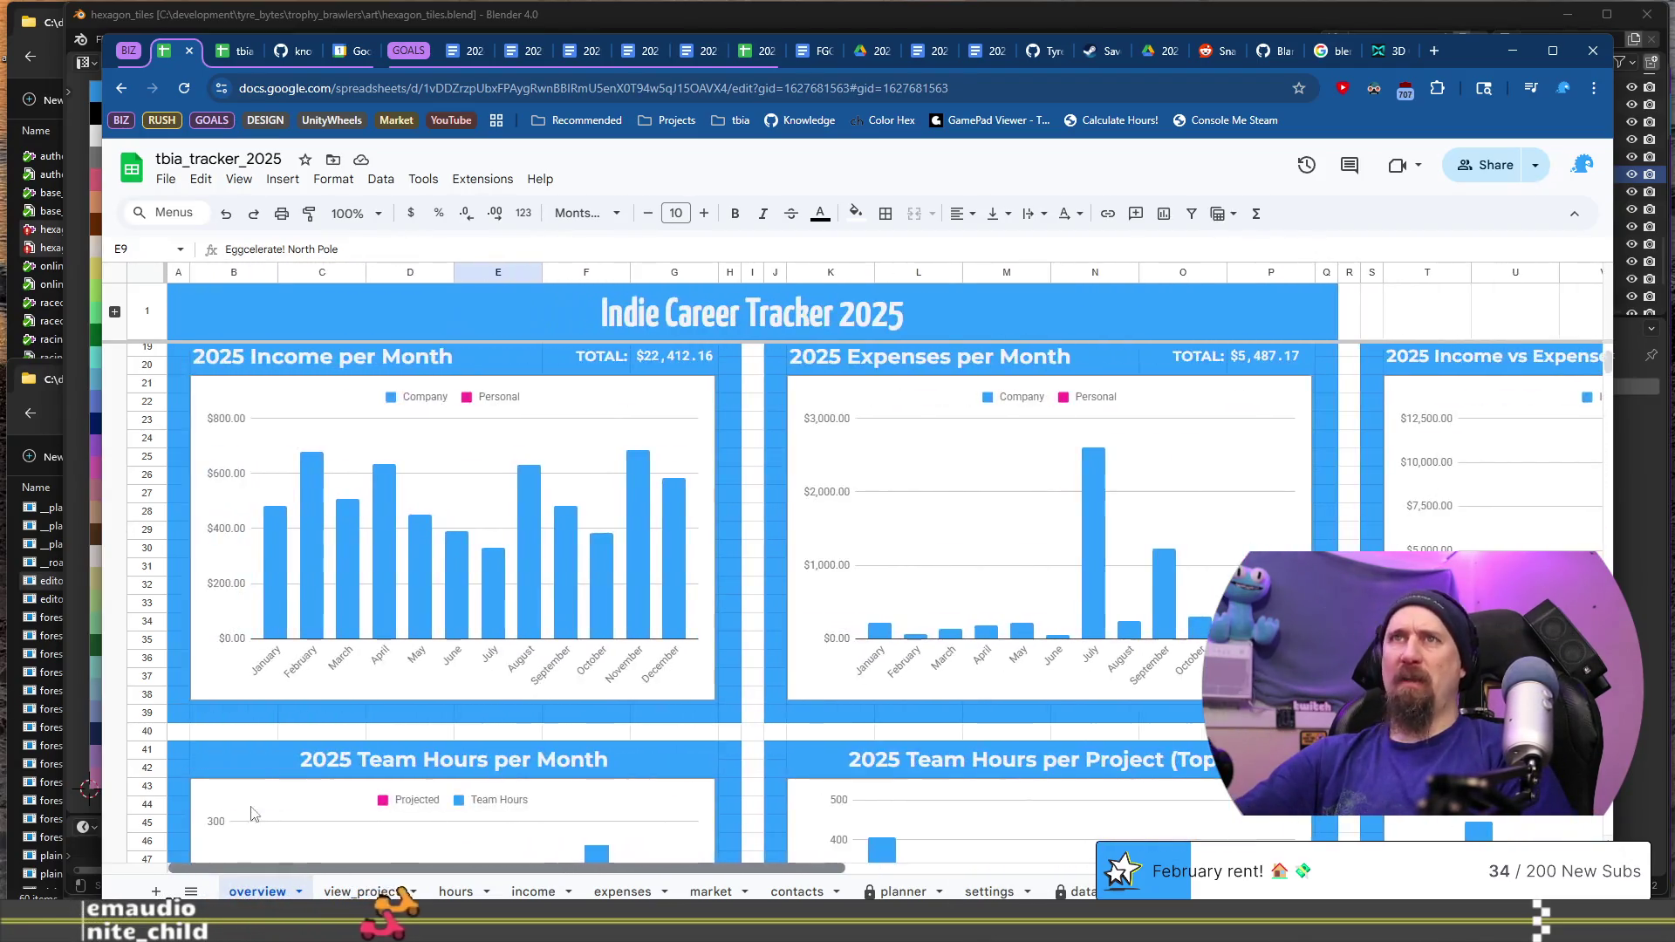
scroll(366, 488, up, 3)
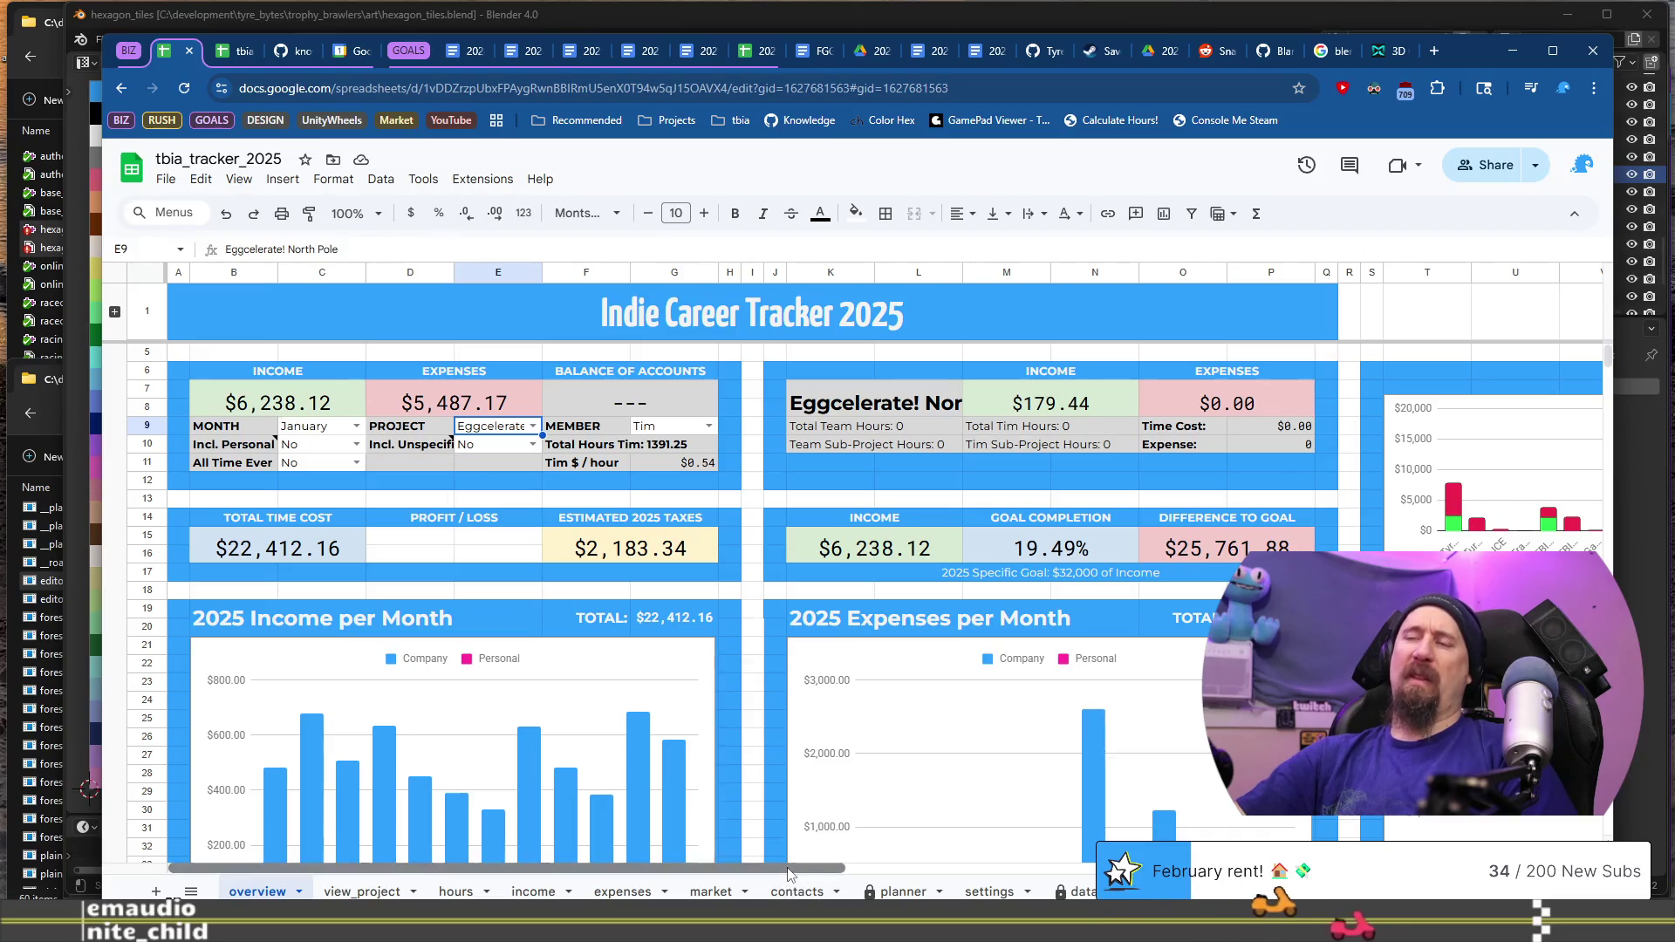
drag(787, 867, 1300, 867)
scroll(914, 809, right, 3)
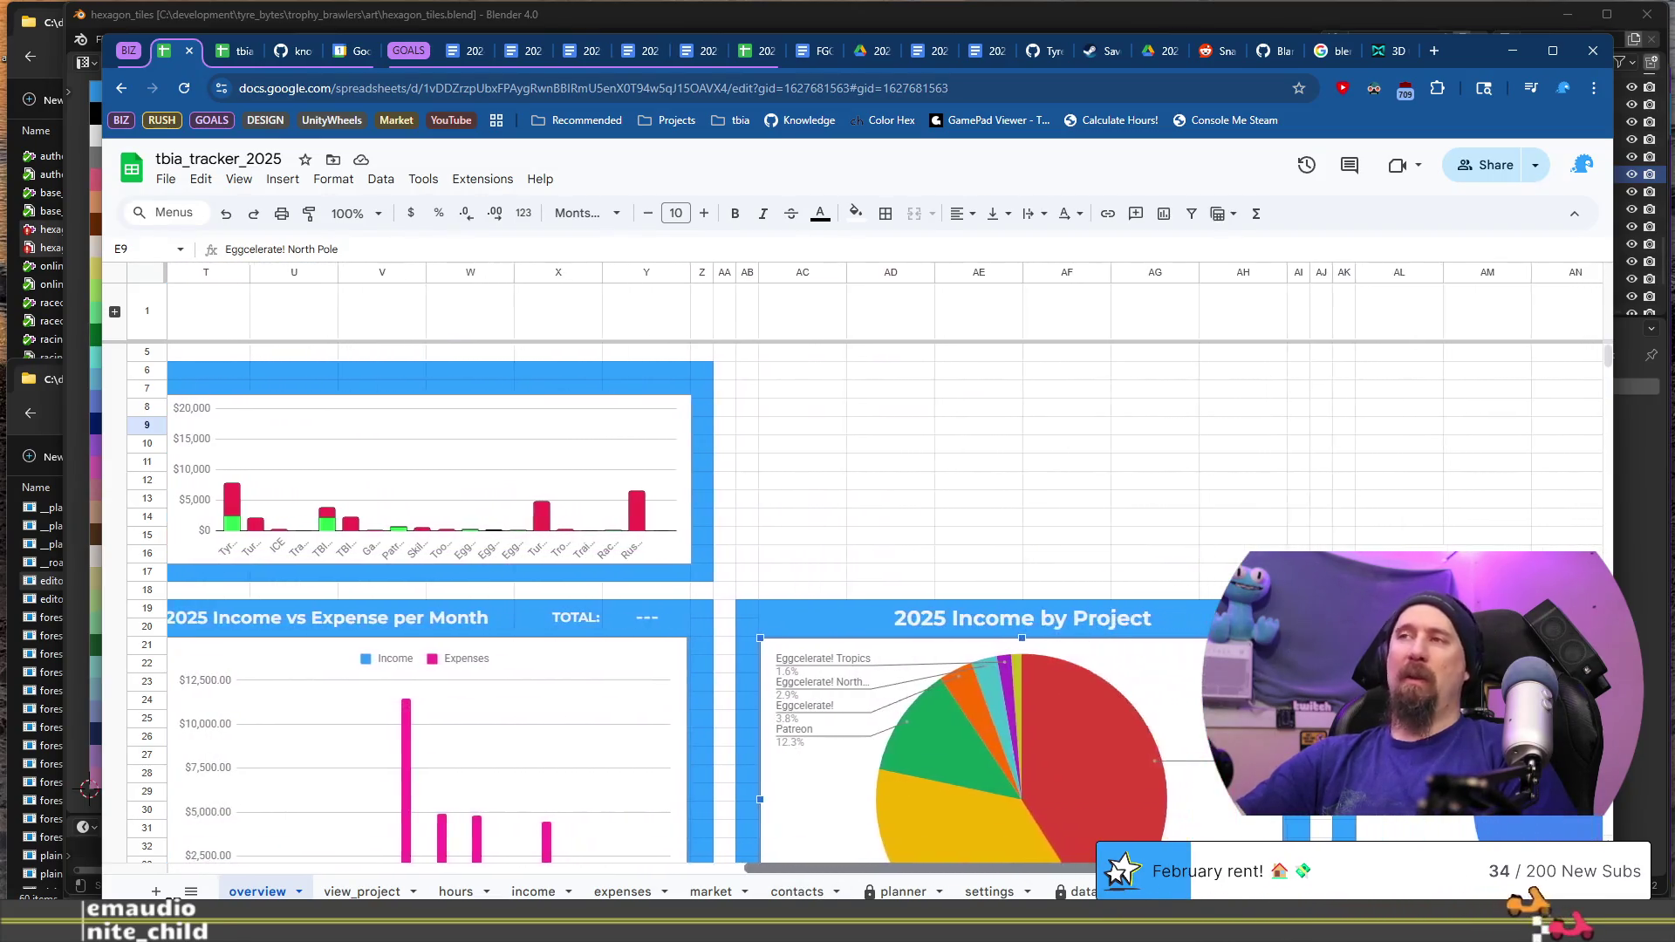
scroll(1138, 693, down, 2)
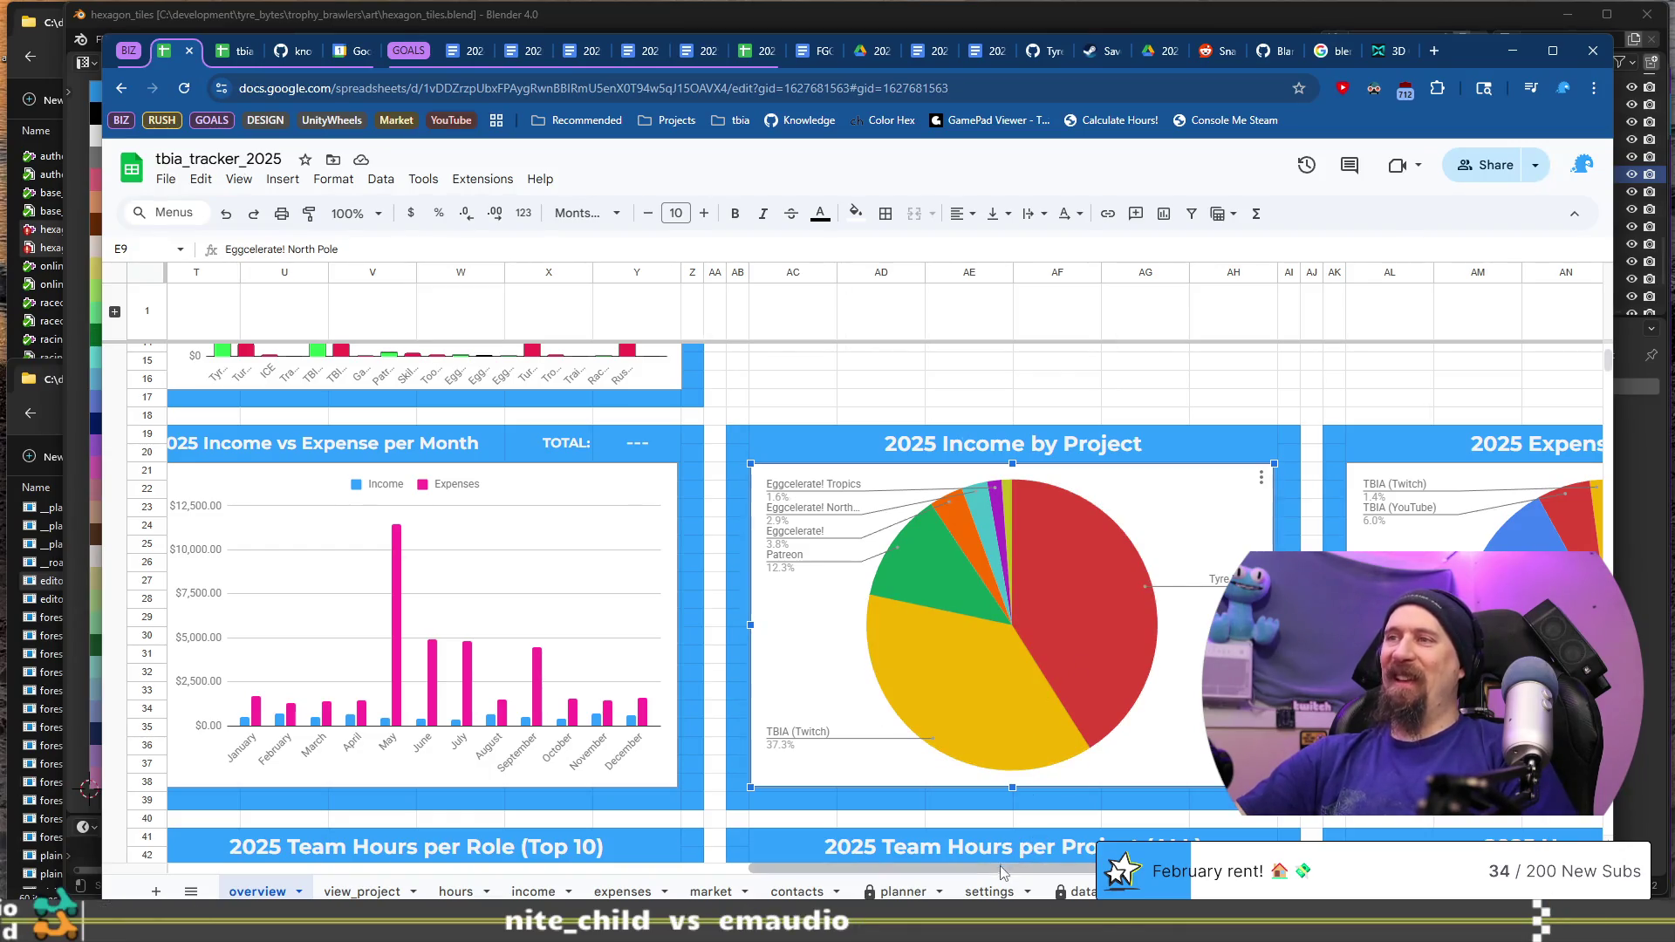
drag(1011, 868, 1125, 868)
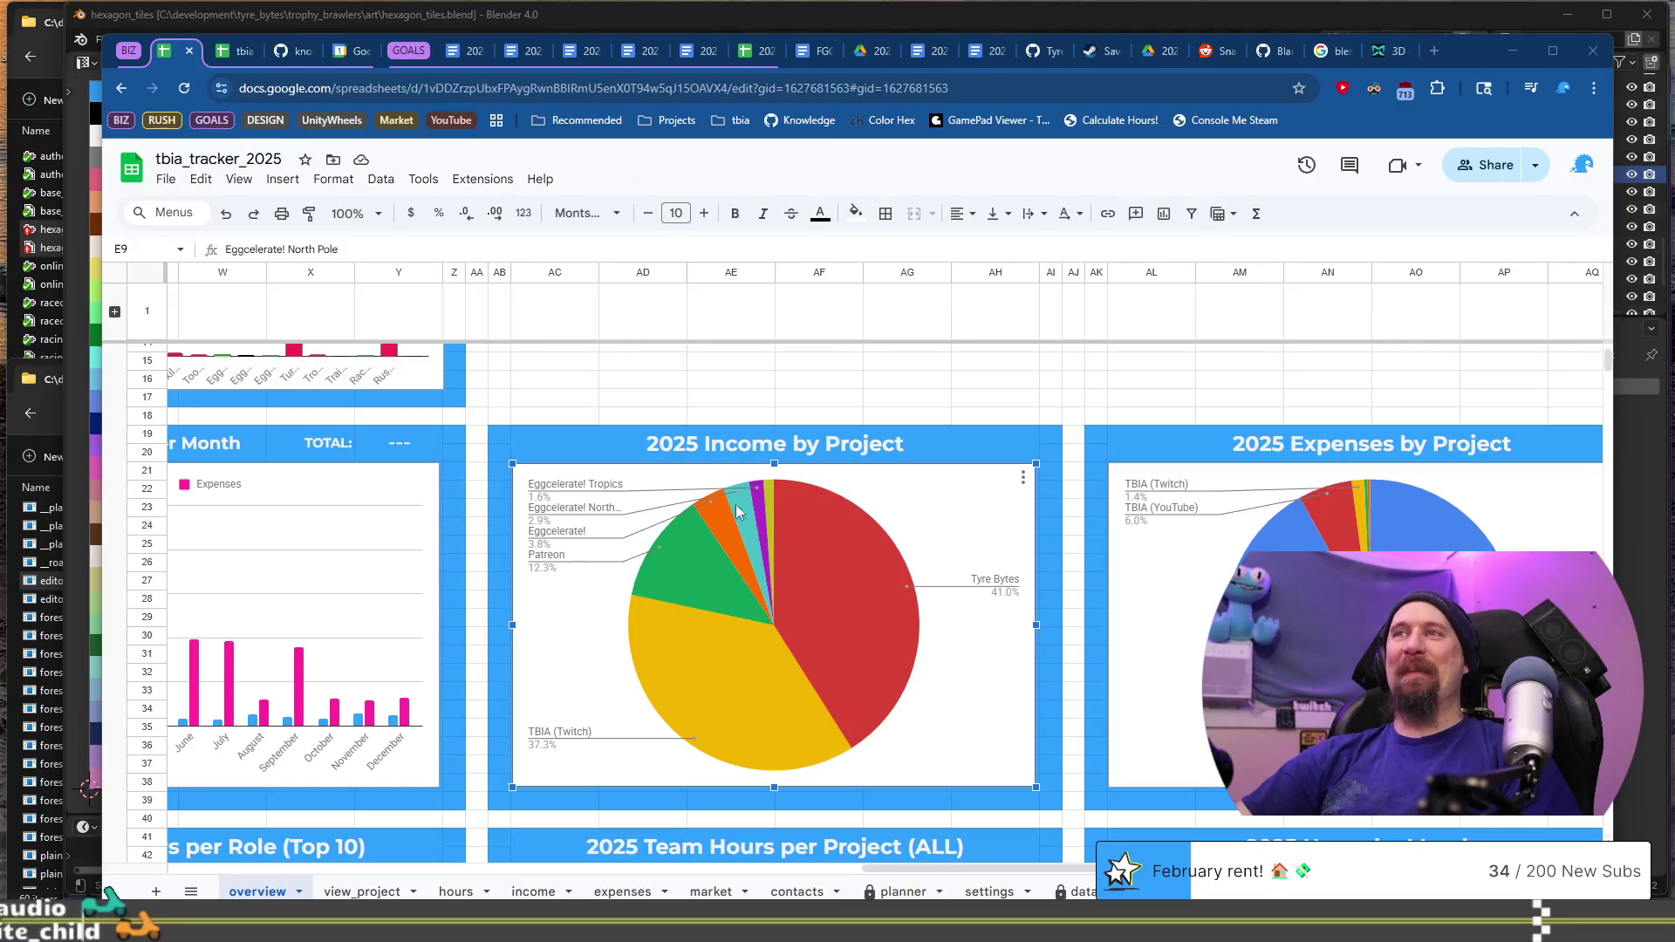
mouse_move(751, 522)
mouse_move(704, 581)
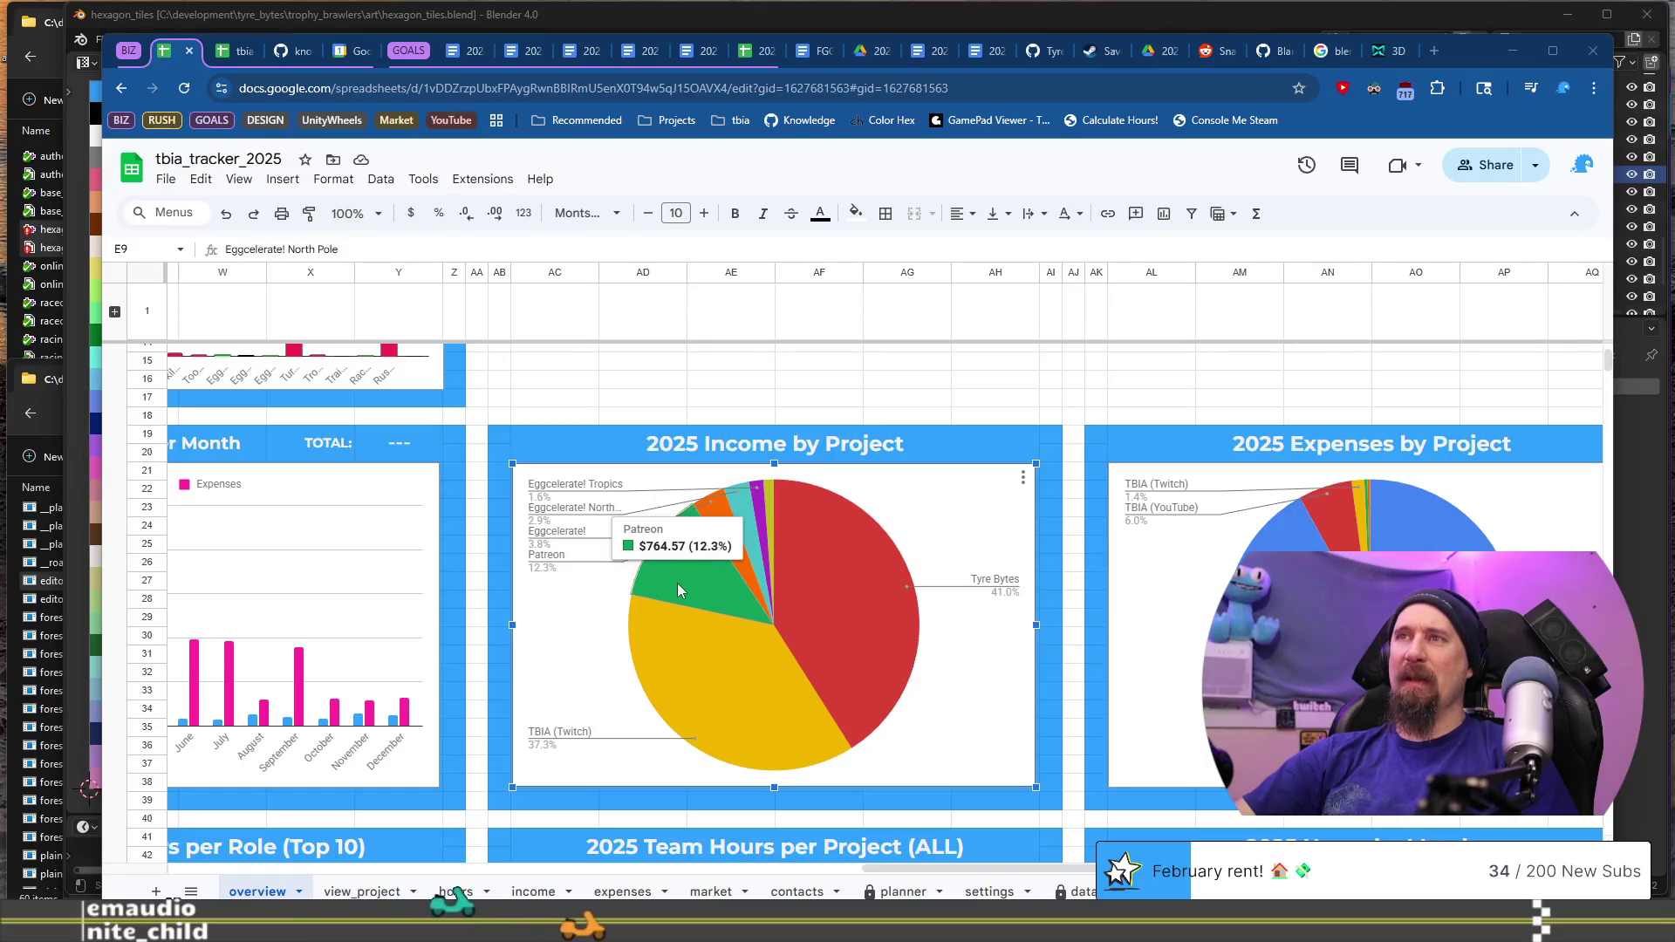
mouse_move(703, 658)
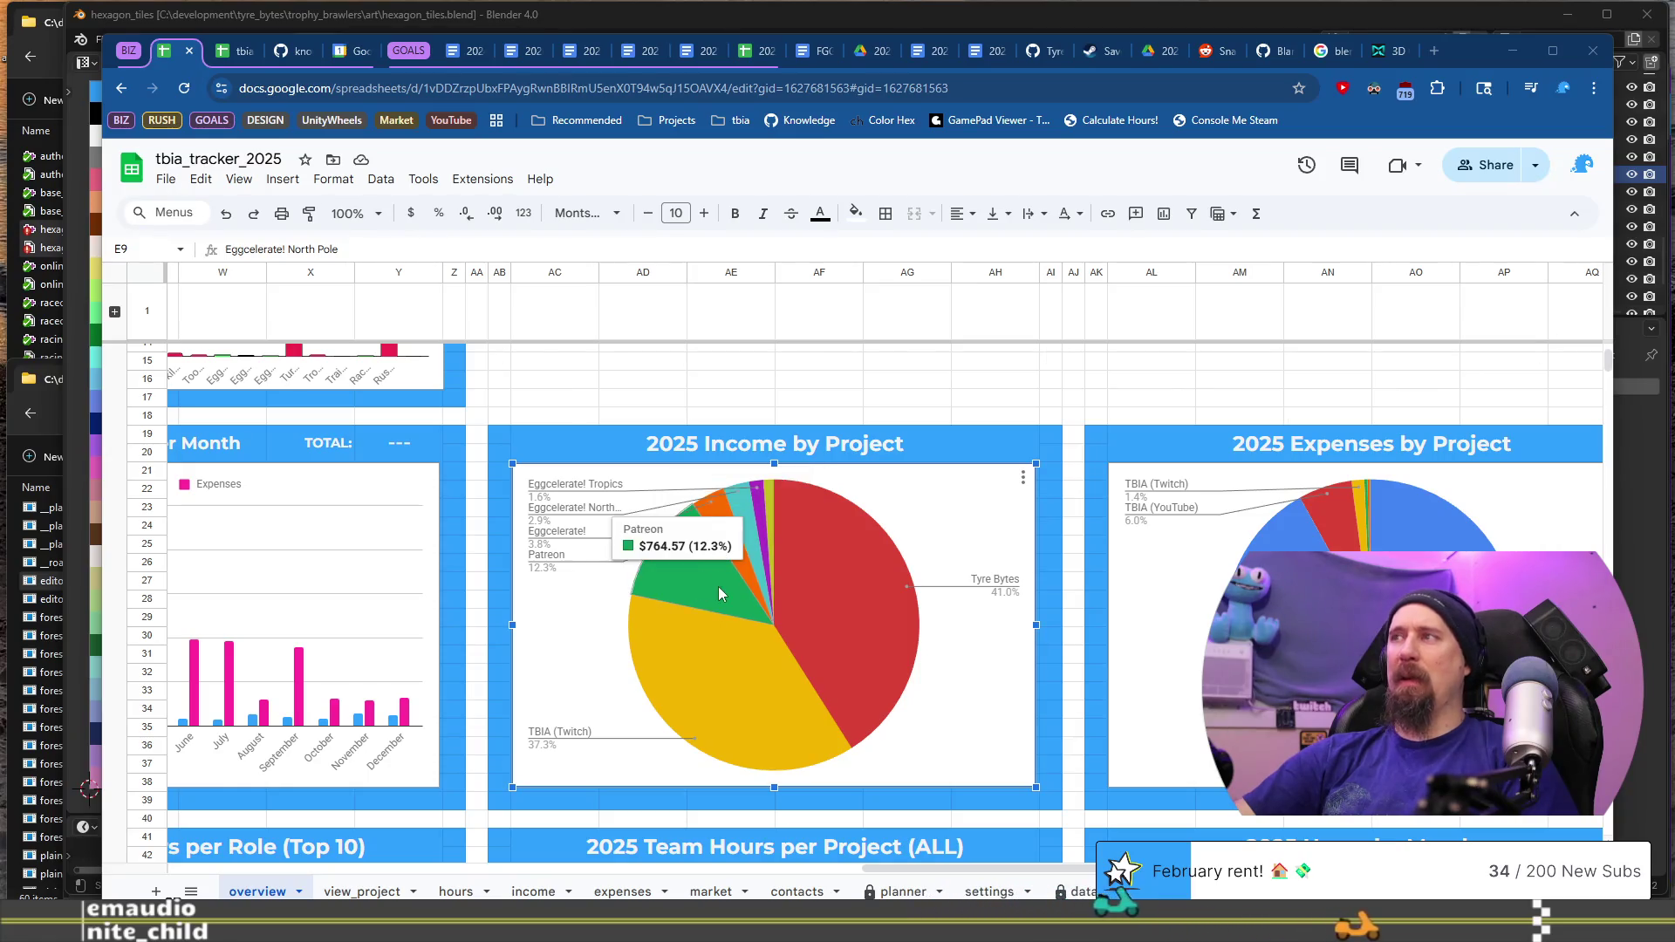
drag(902, 870, 939, 870)
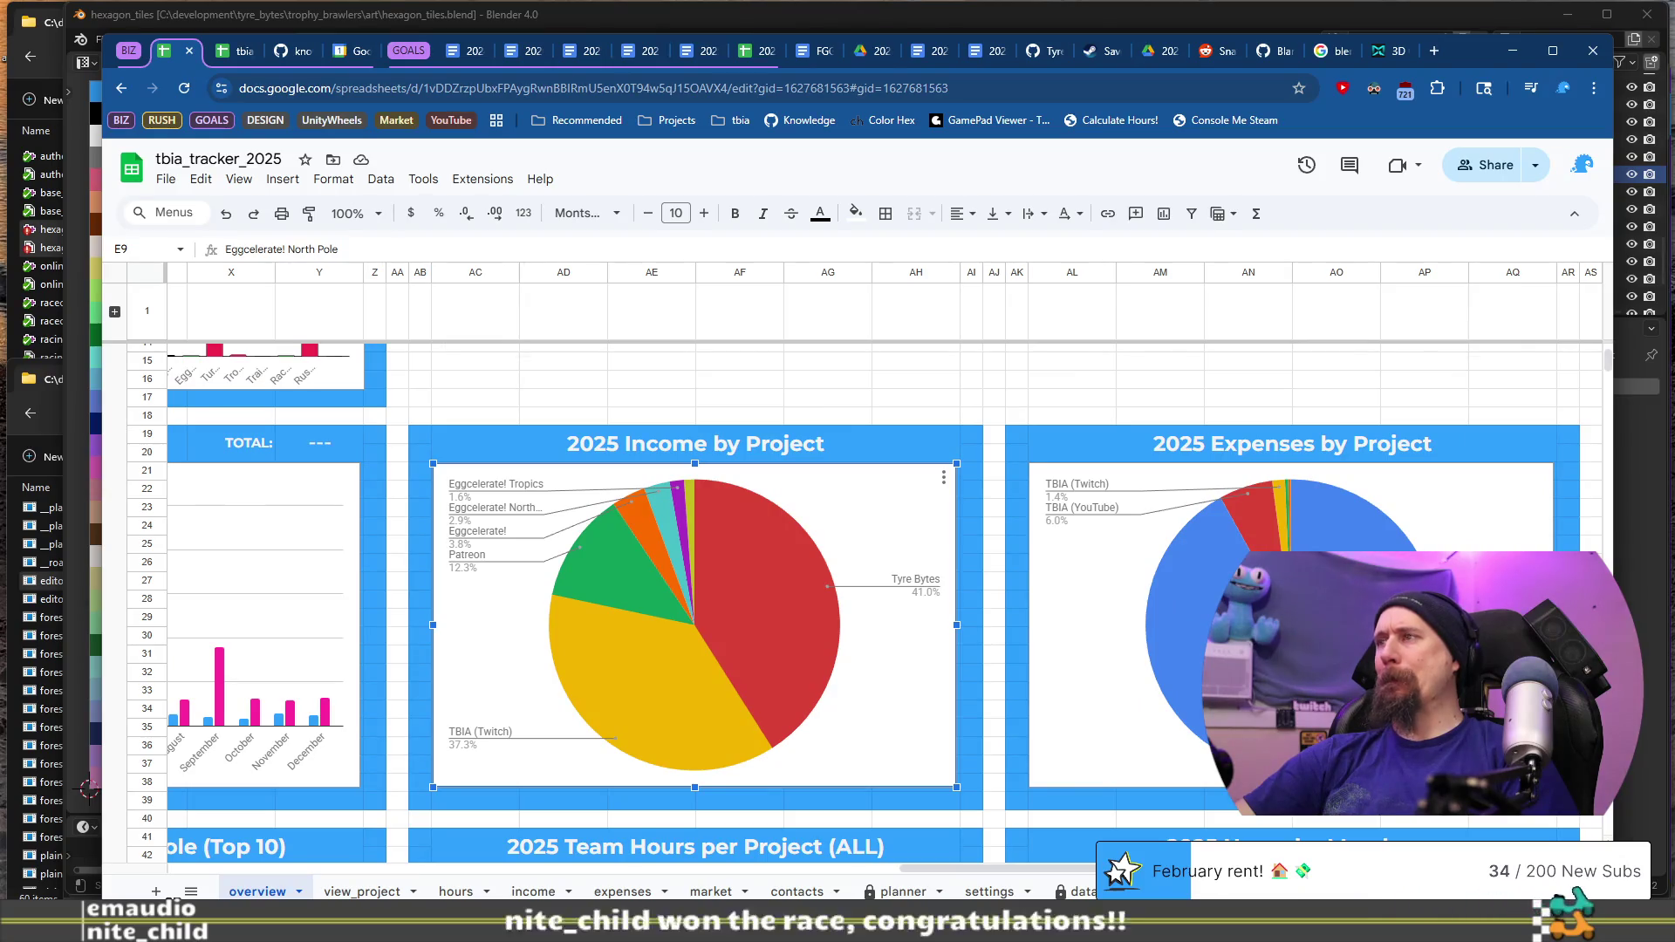
click(1099, 610)
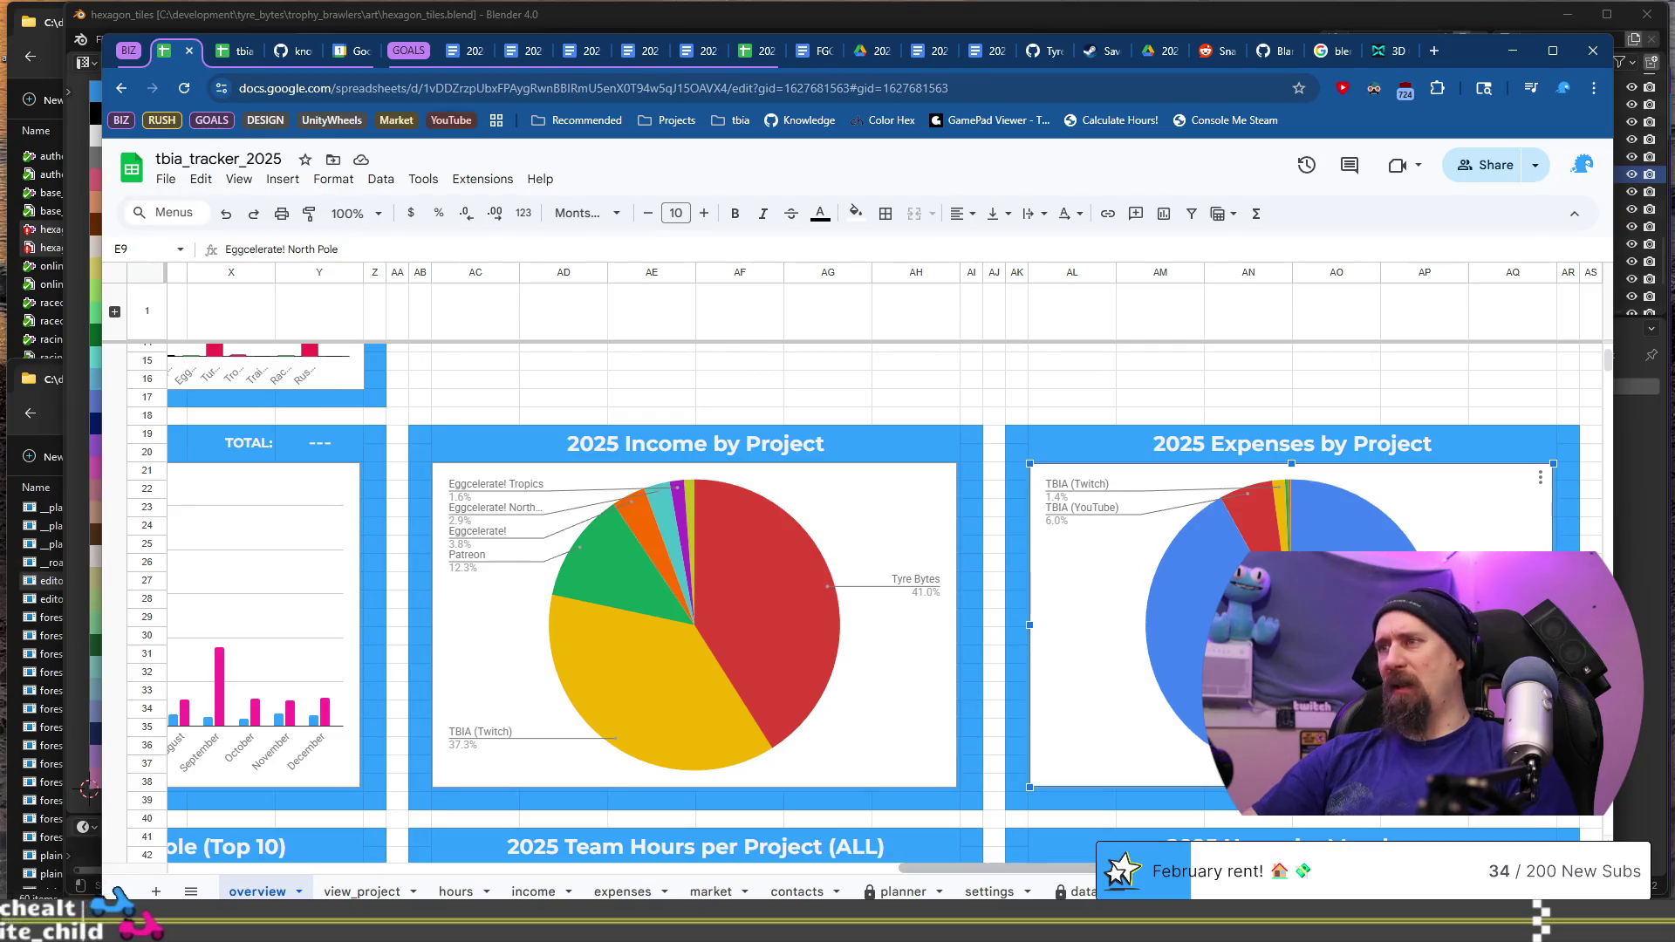
drag(1059, 868, 332, 857)
scroll(337, 618, up, 3)
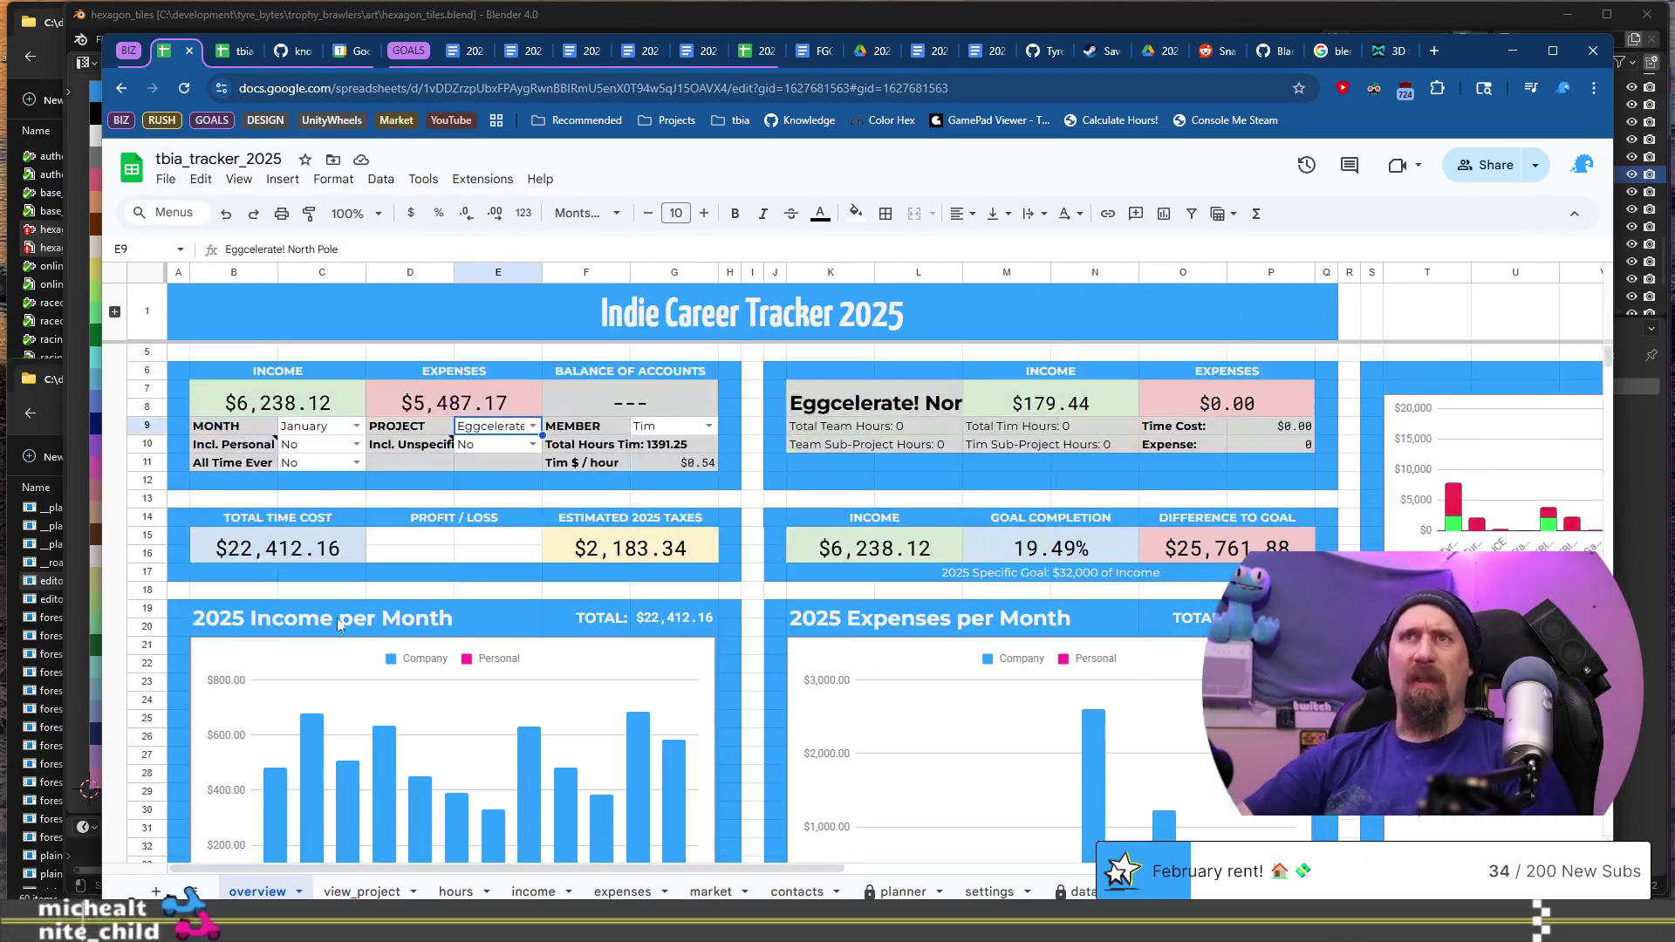
click(356, 445)
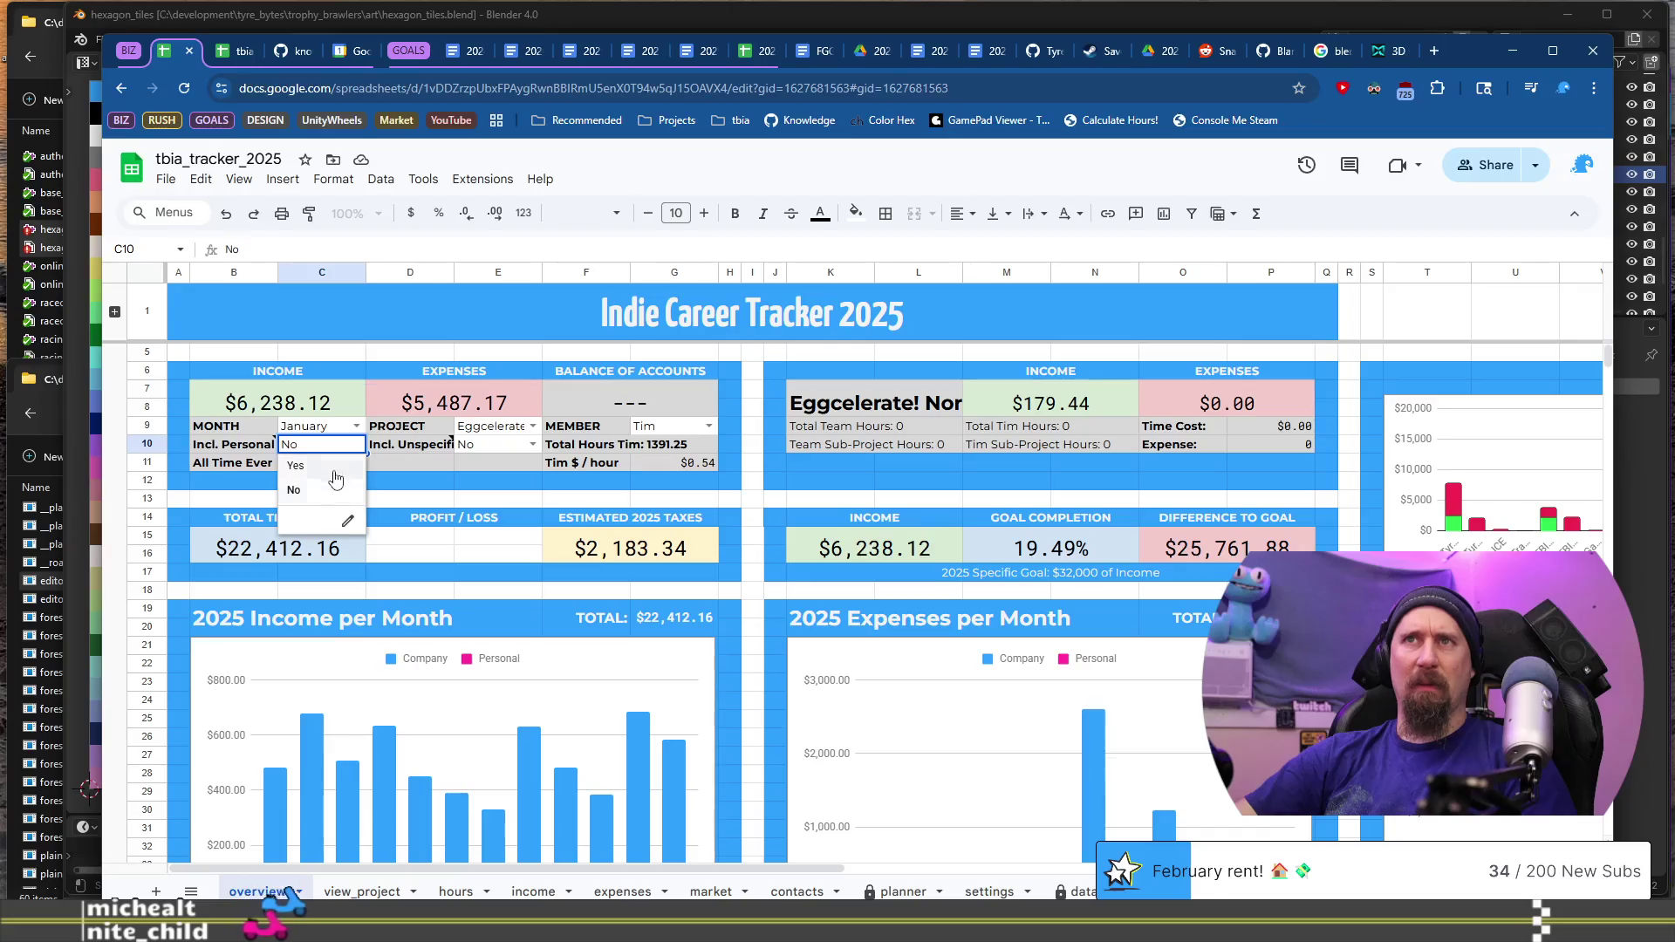
click(325, 468)
click(358, 444)
click(323, 489)
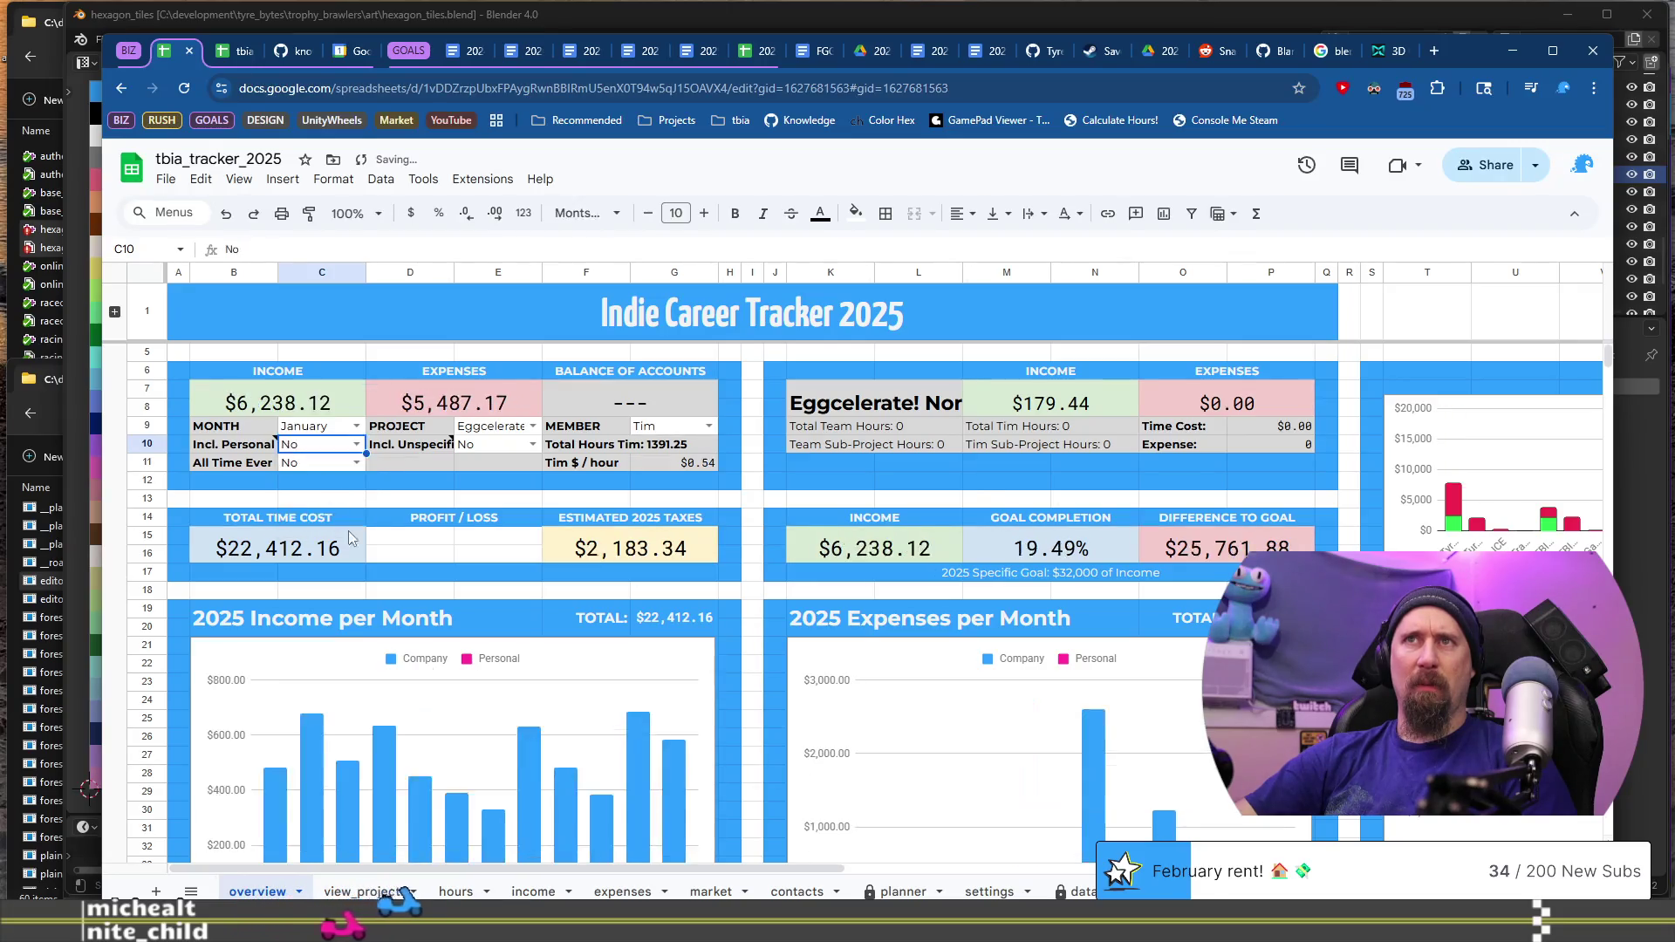
scroll(454, 868, right, 10)
scroll(1200, 596, down, 2)
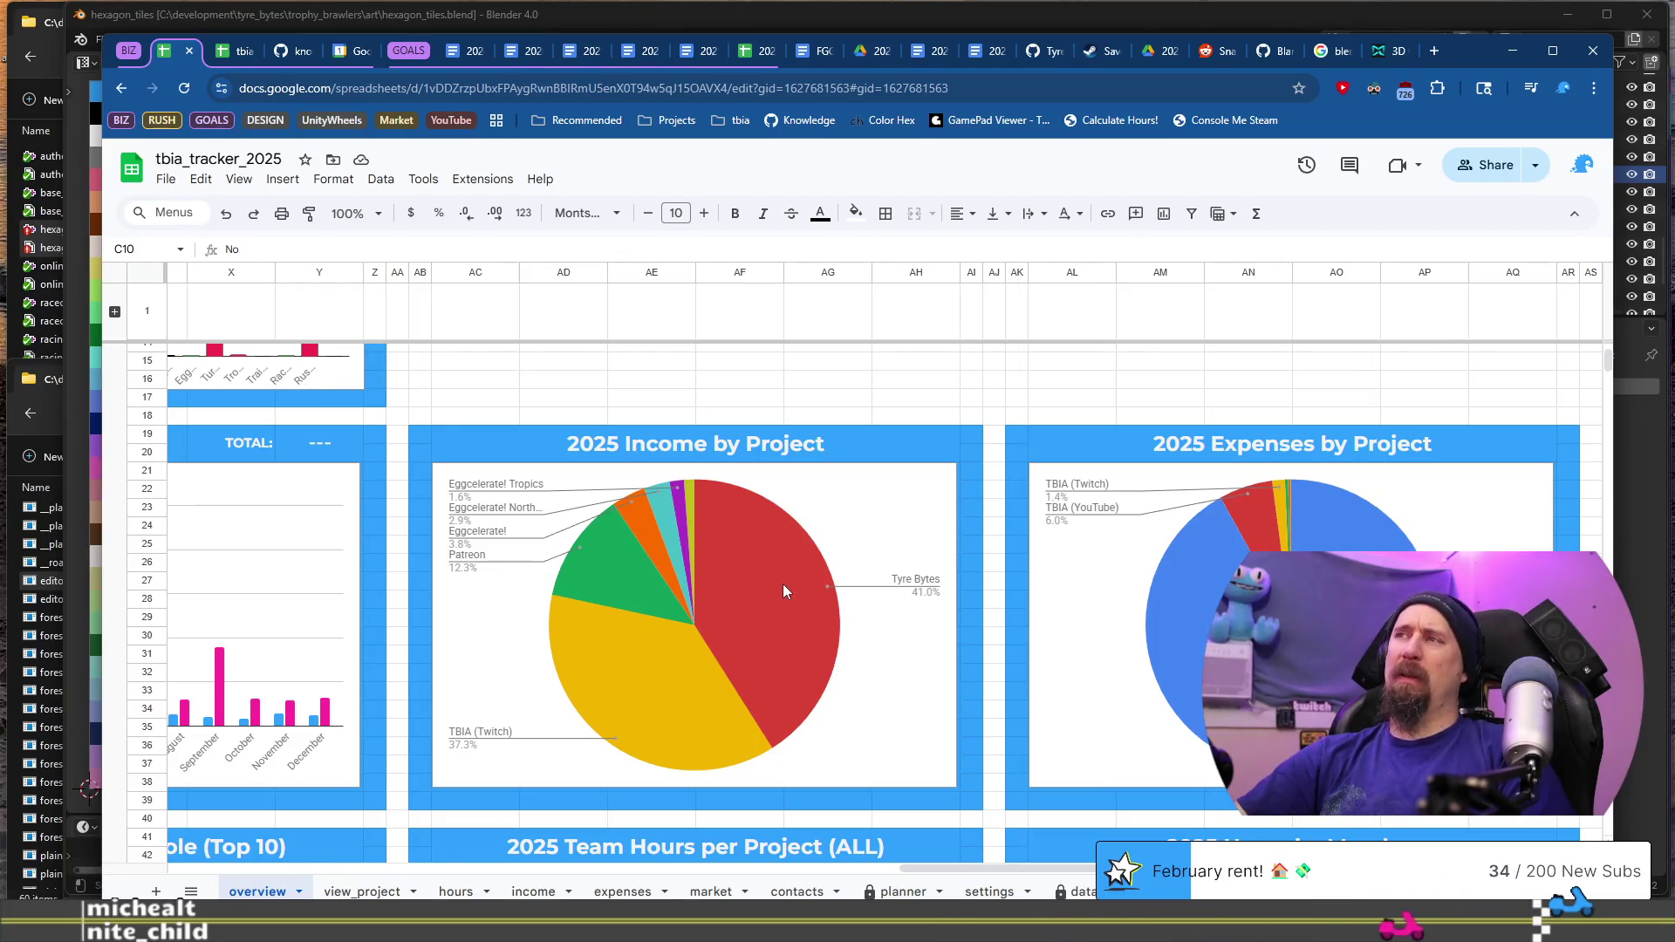
click(1182, 641)
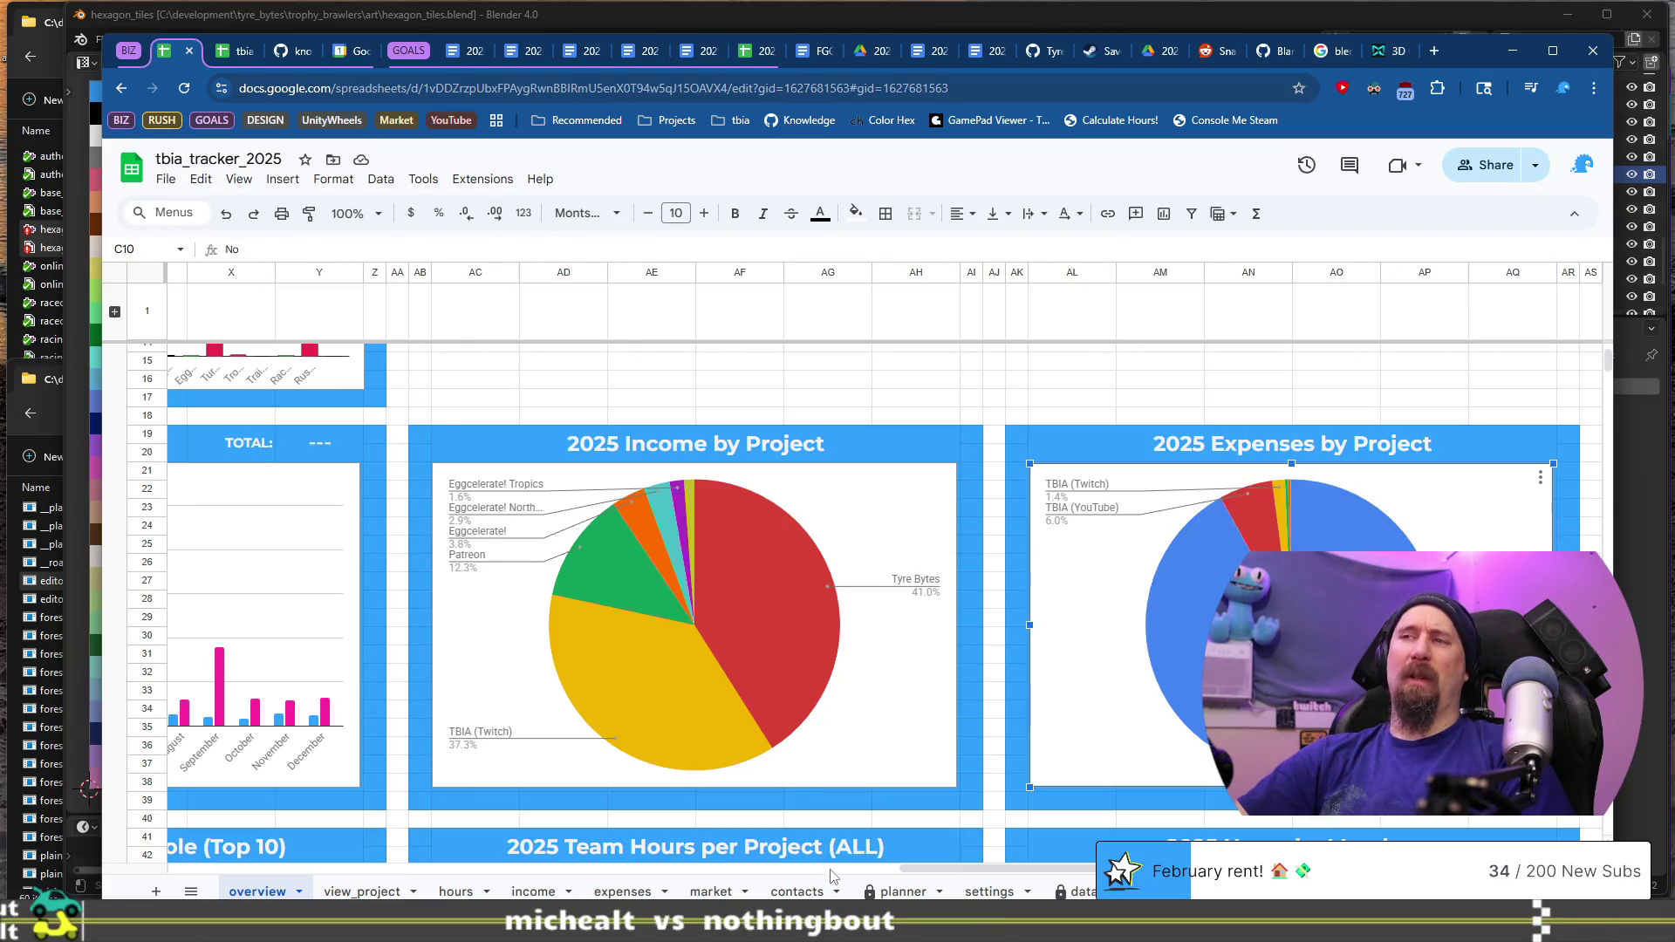
drag(922, 873, 223, 864)
scroll(223, 863, up, 3)
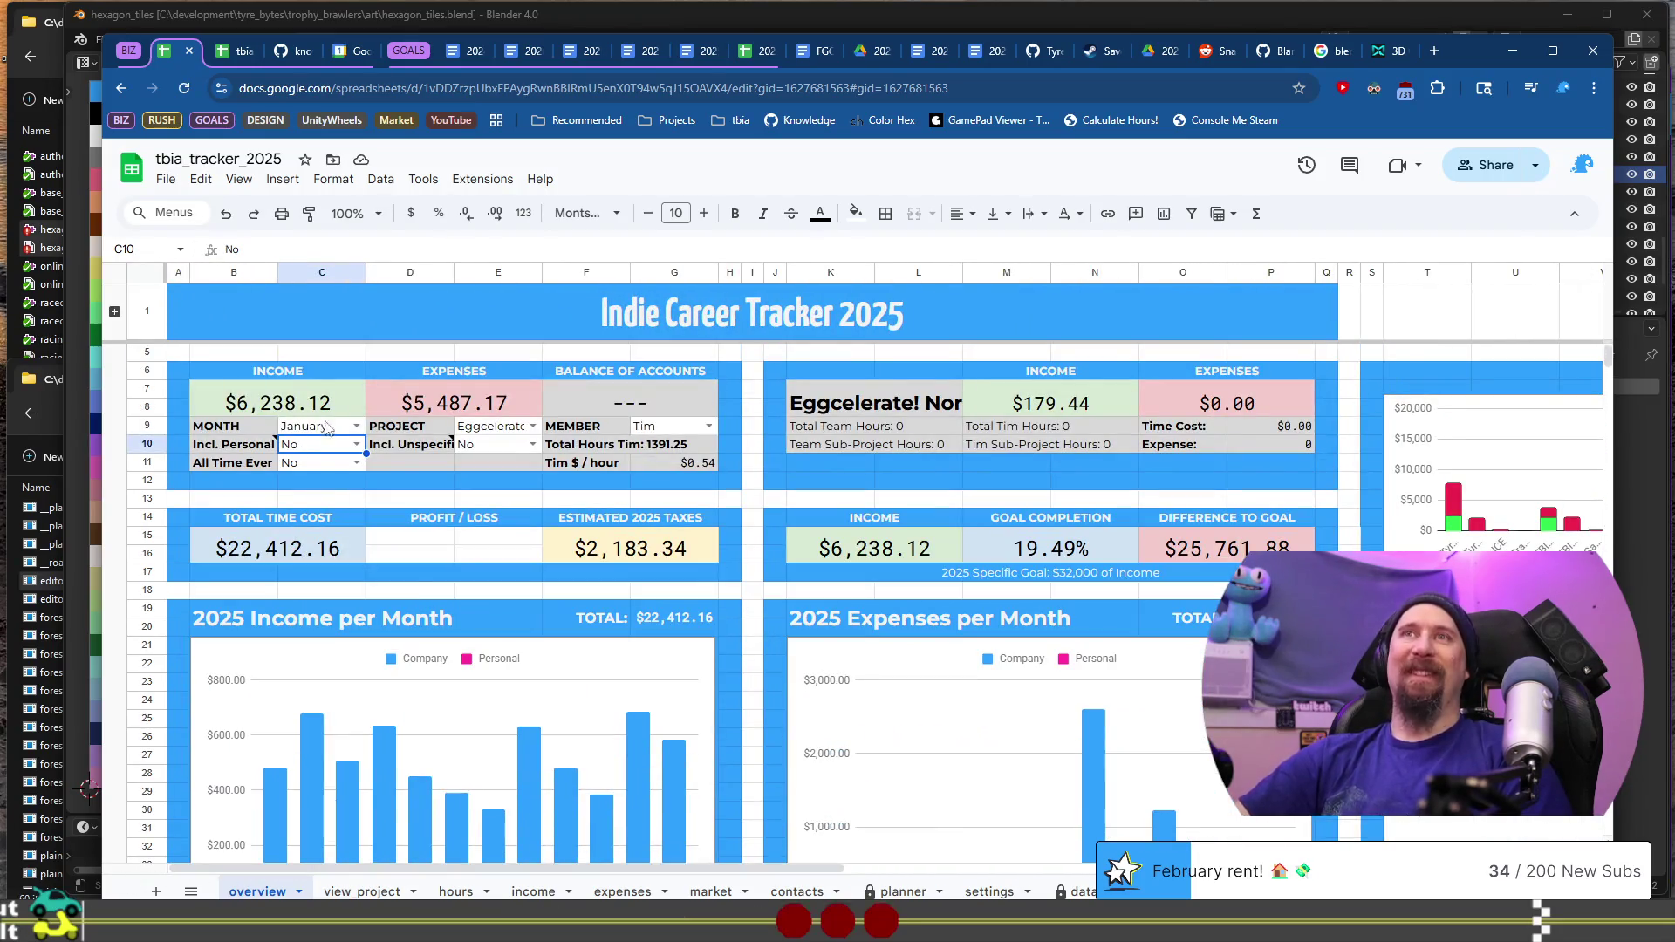
Step: Set Incl. Personal in C10 to Yes, then check May's personal expenses in the monthly chart
click(356, 444)
click(340, 467)
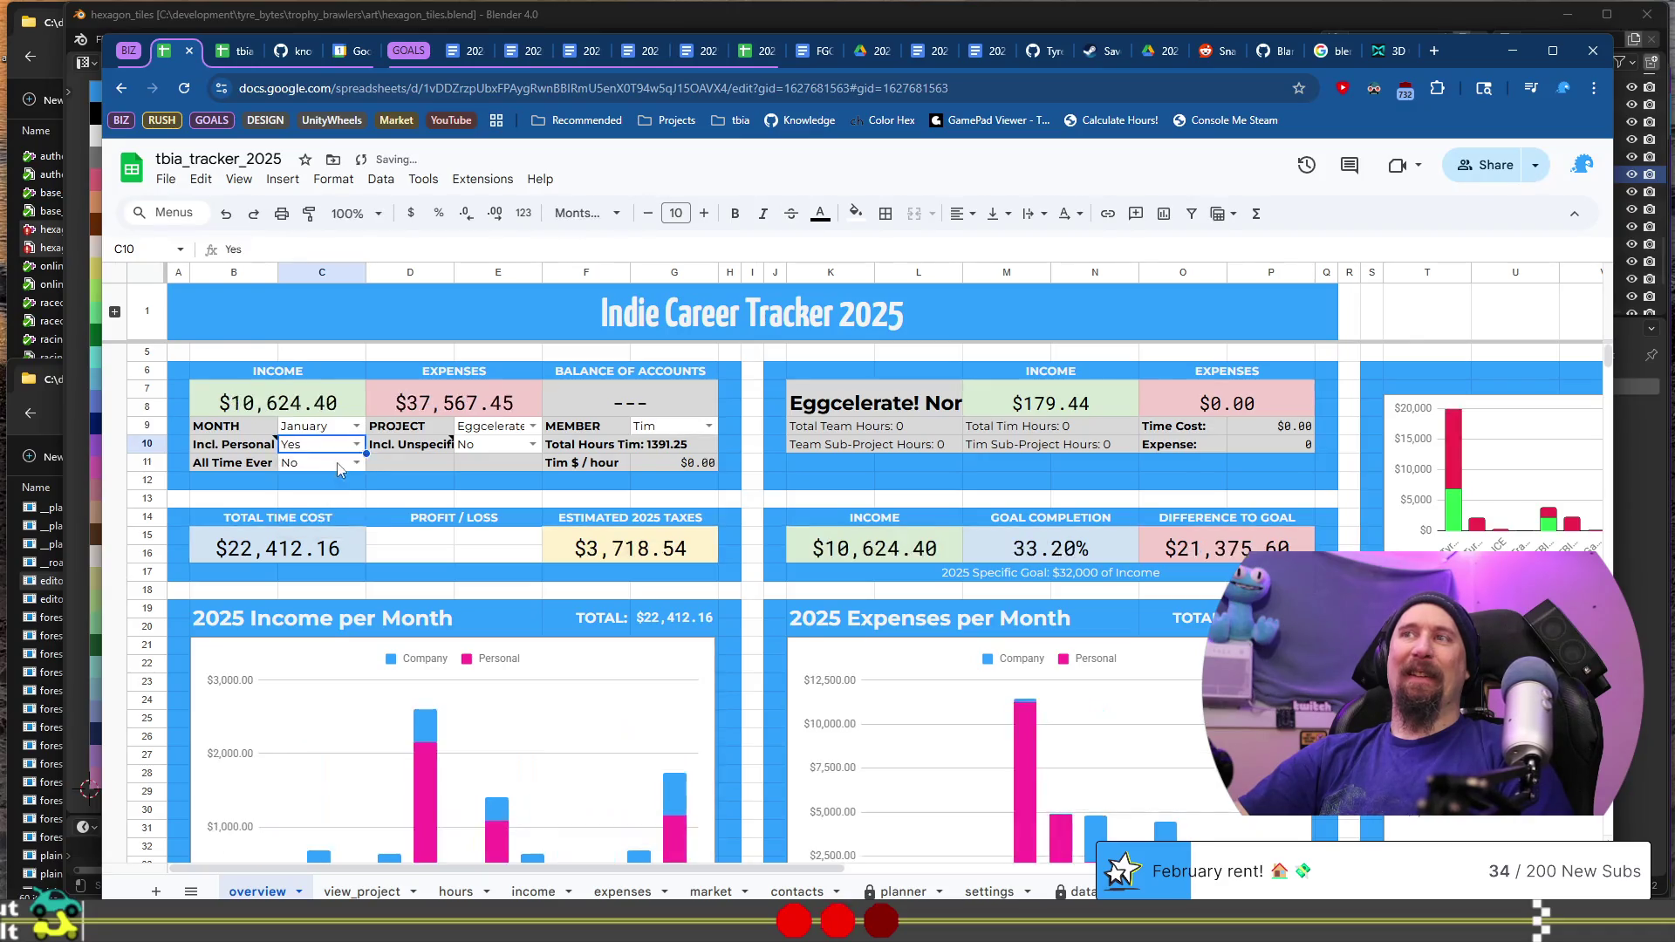
scroll(652, 602, down, 2)
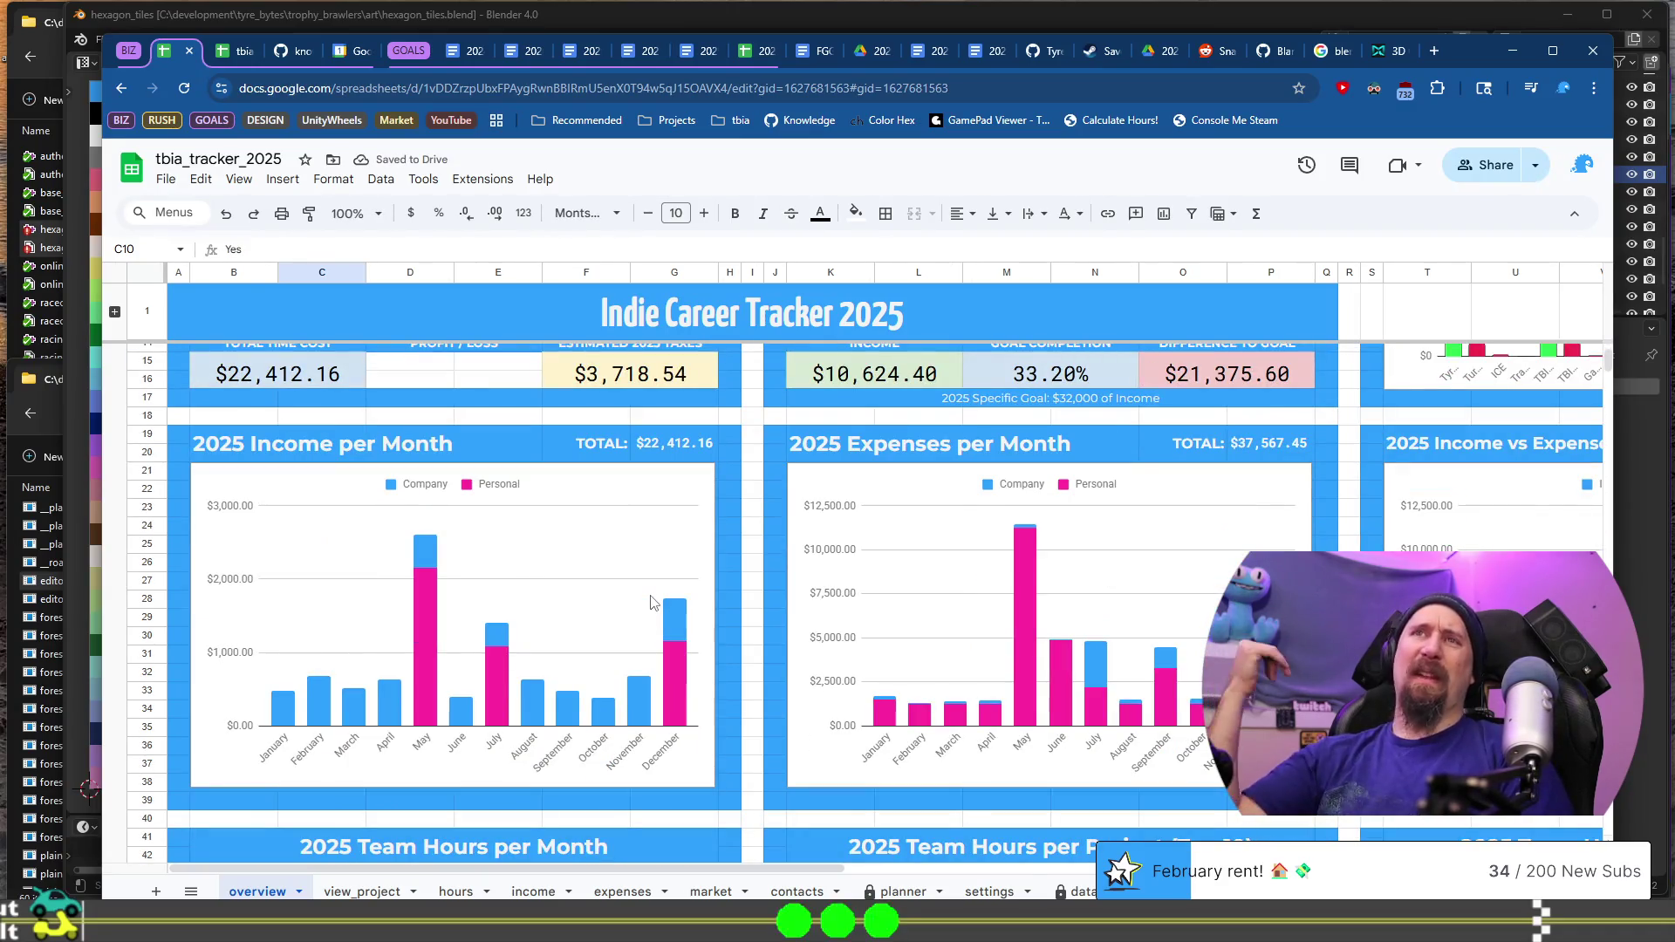
click(1017, 577)
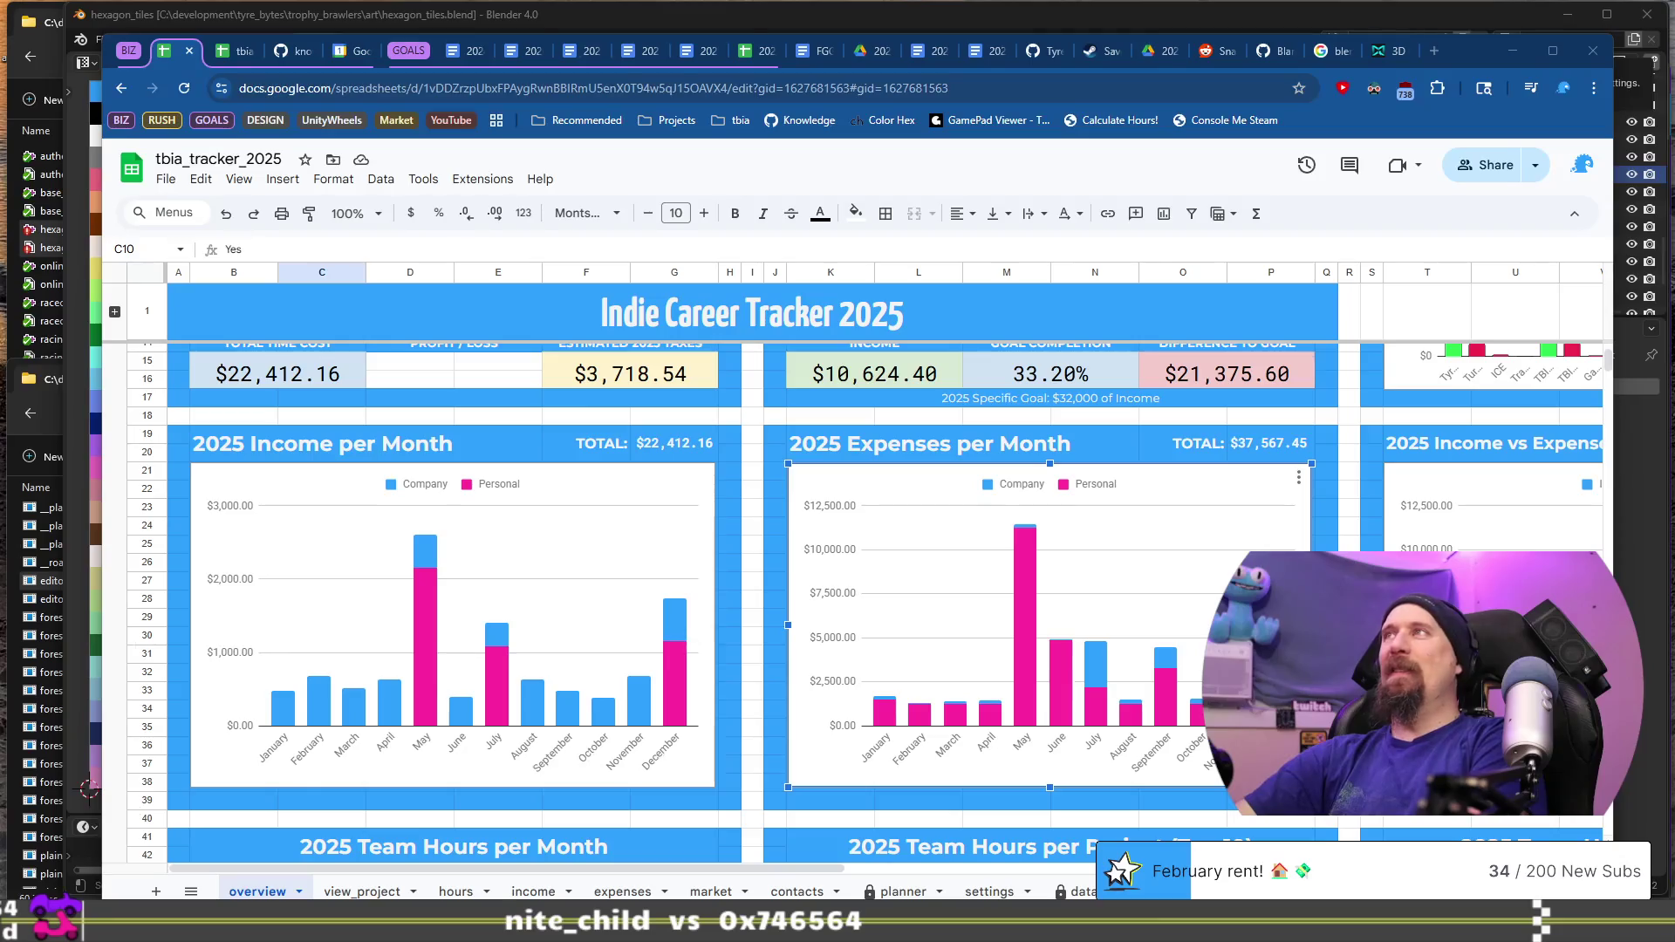
Step: Calculate 1000000*0.033 in a scratch tab to get 33000, then close that tab
click(1437, 45)
text(10)
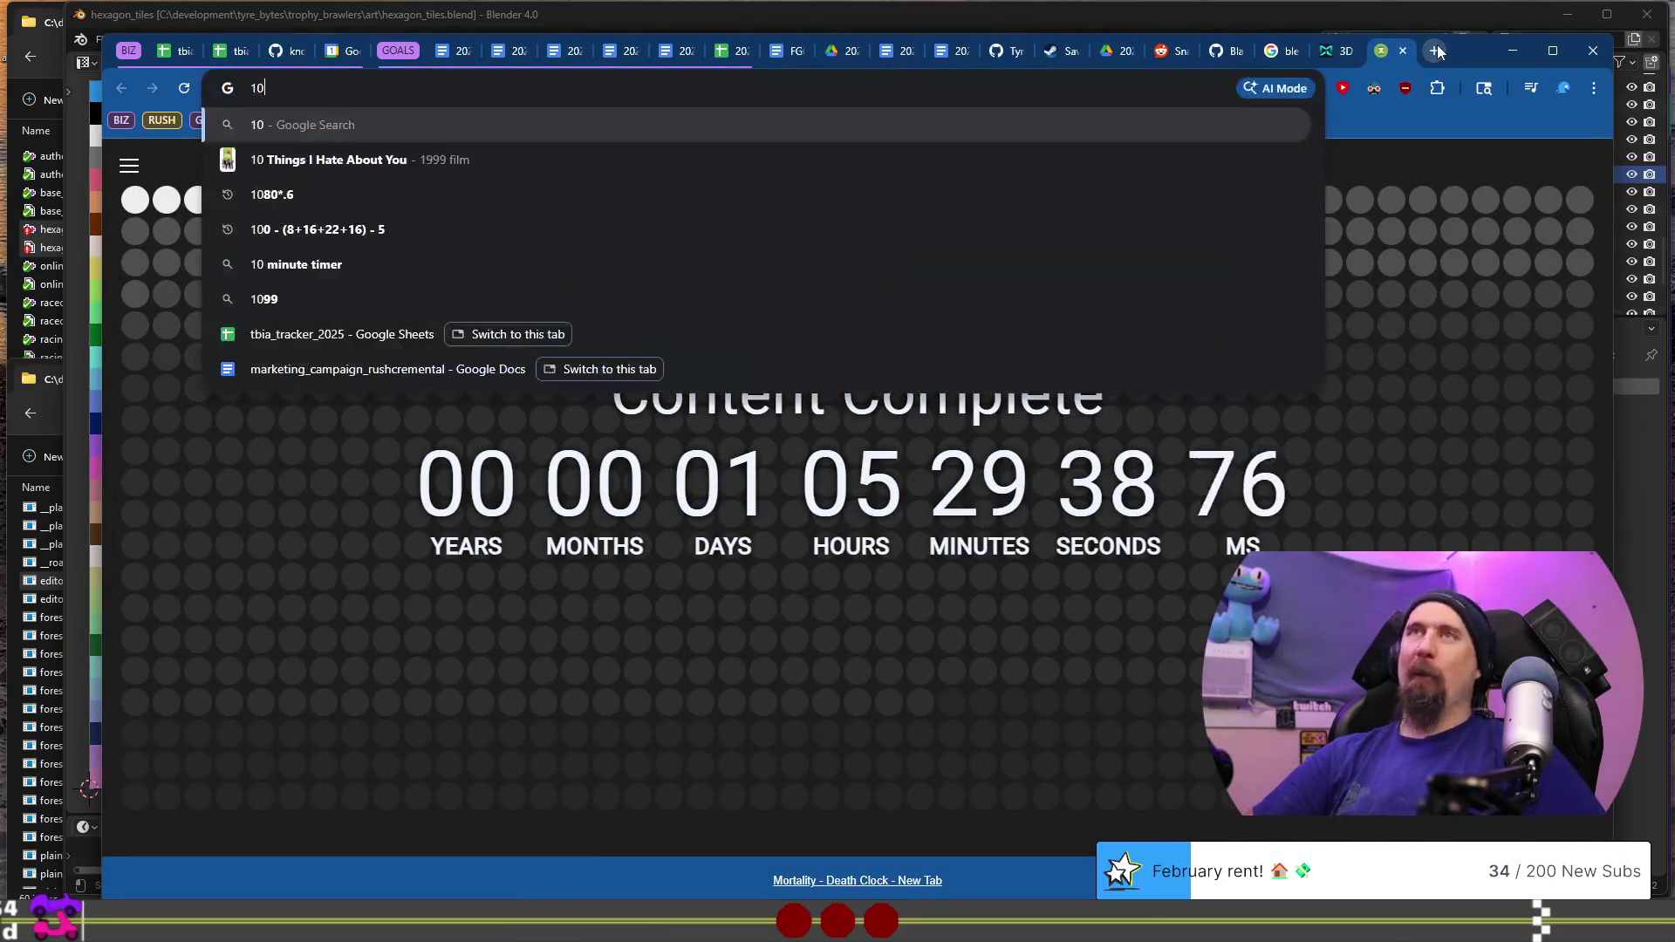
text(00000)
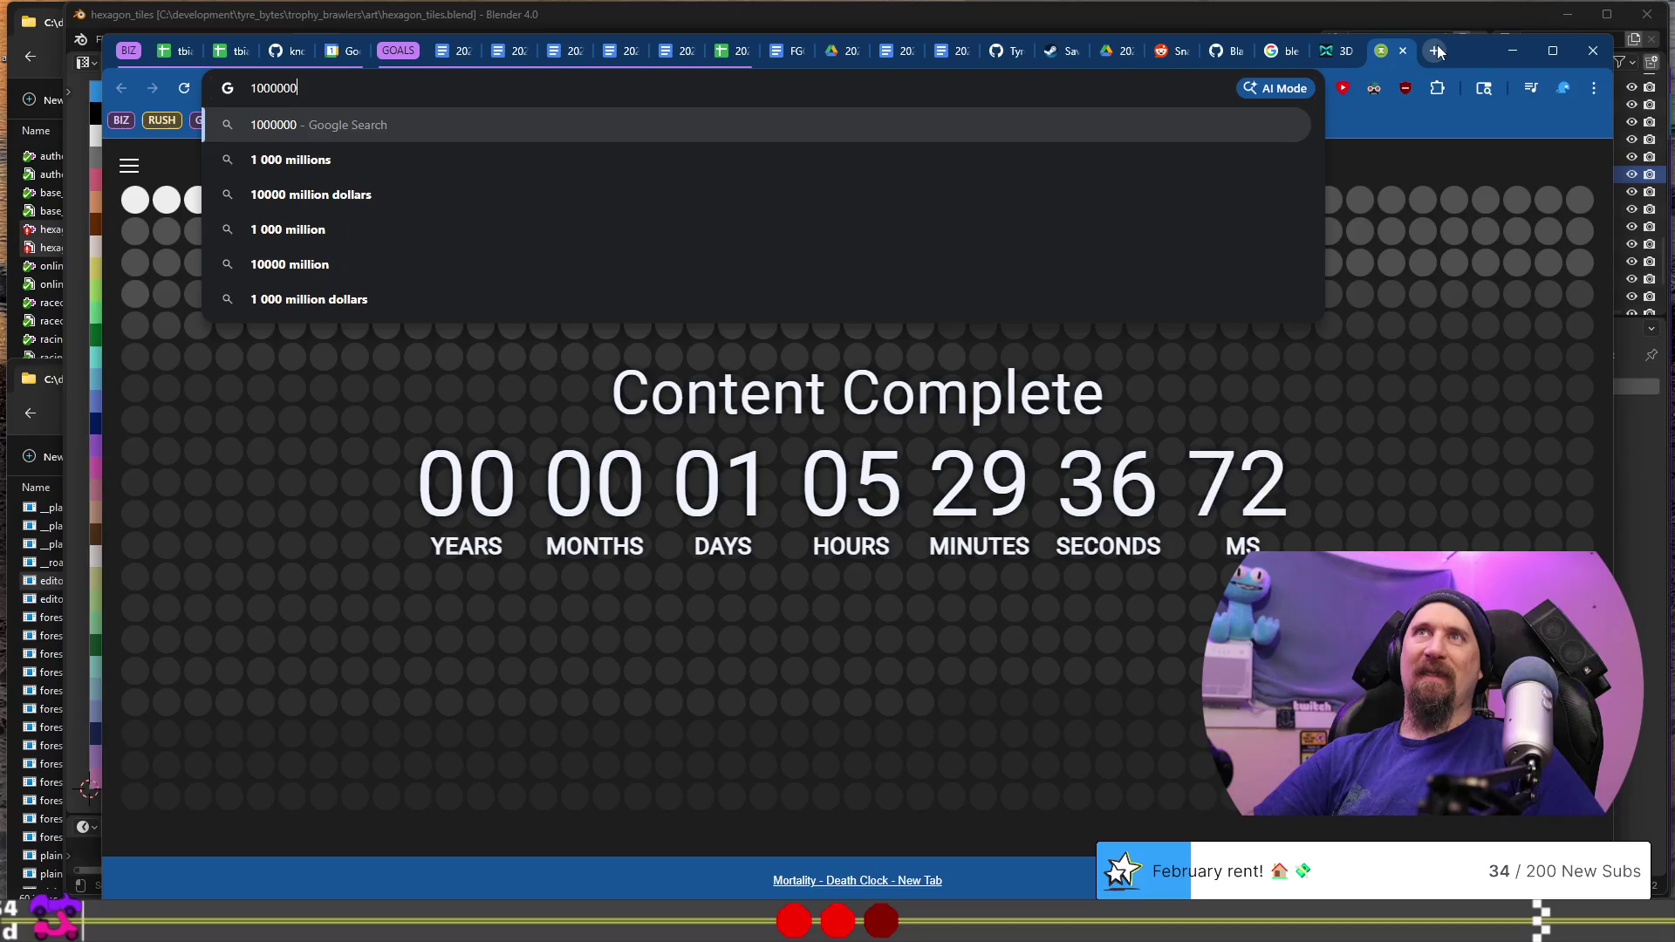
text(*0.0)
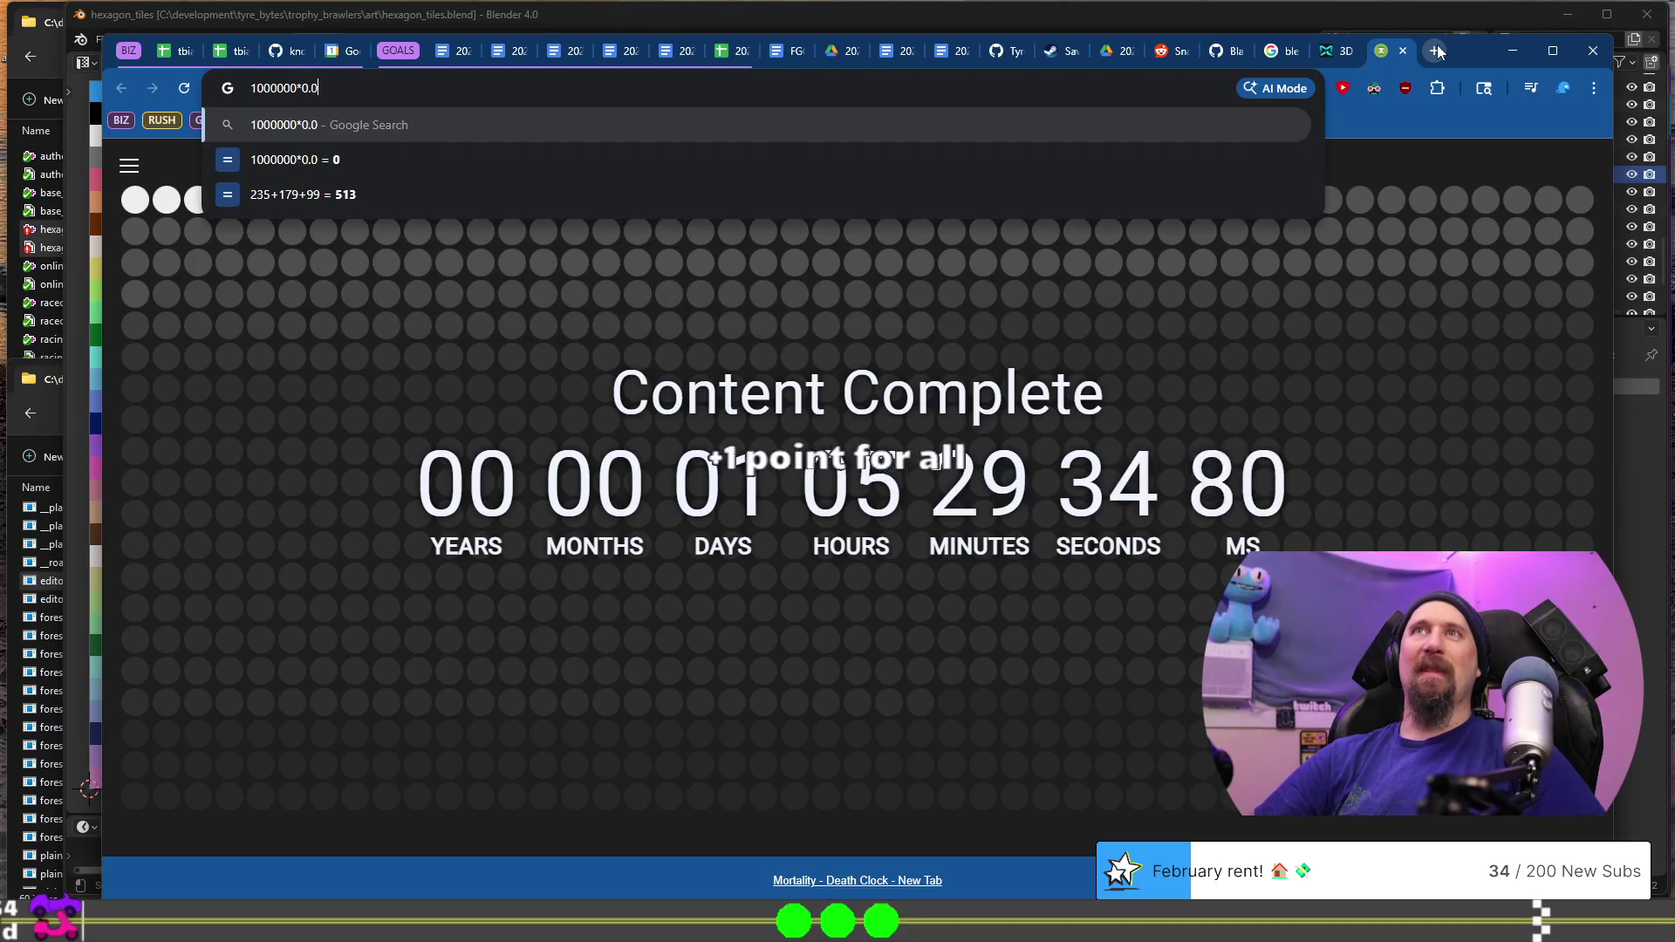
text(3.3)
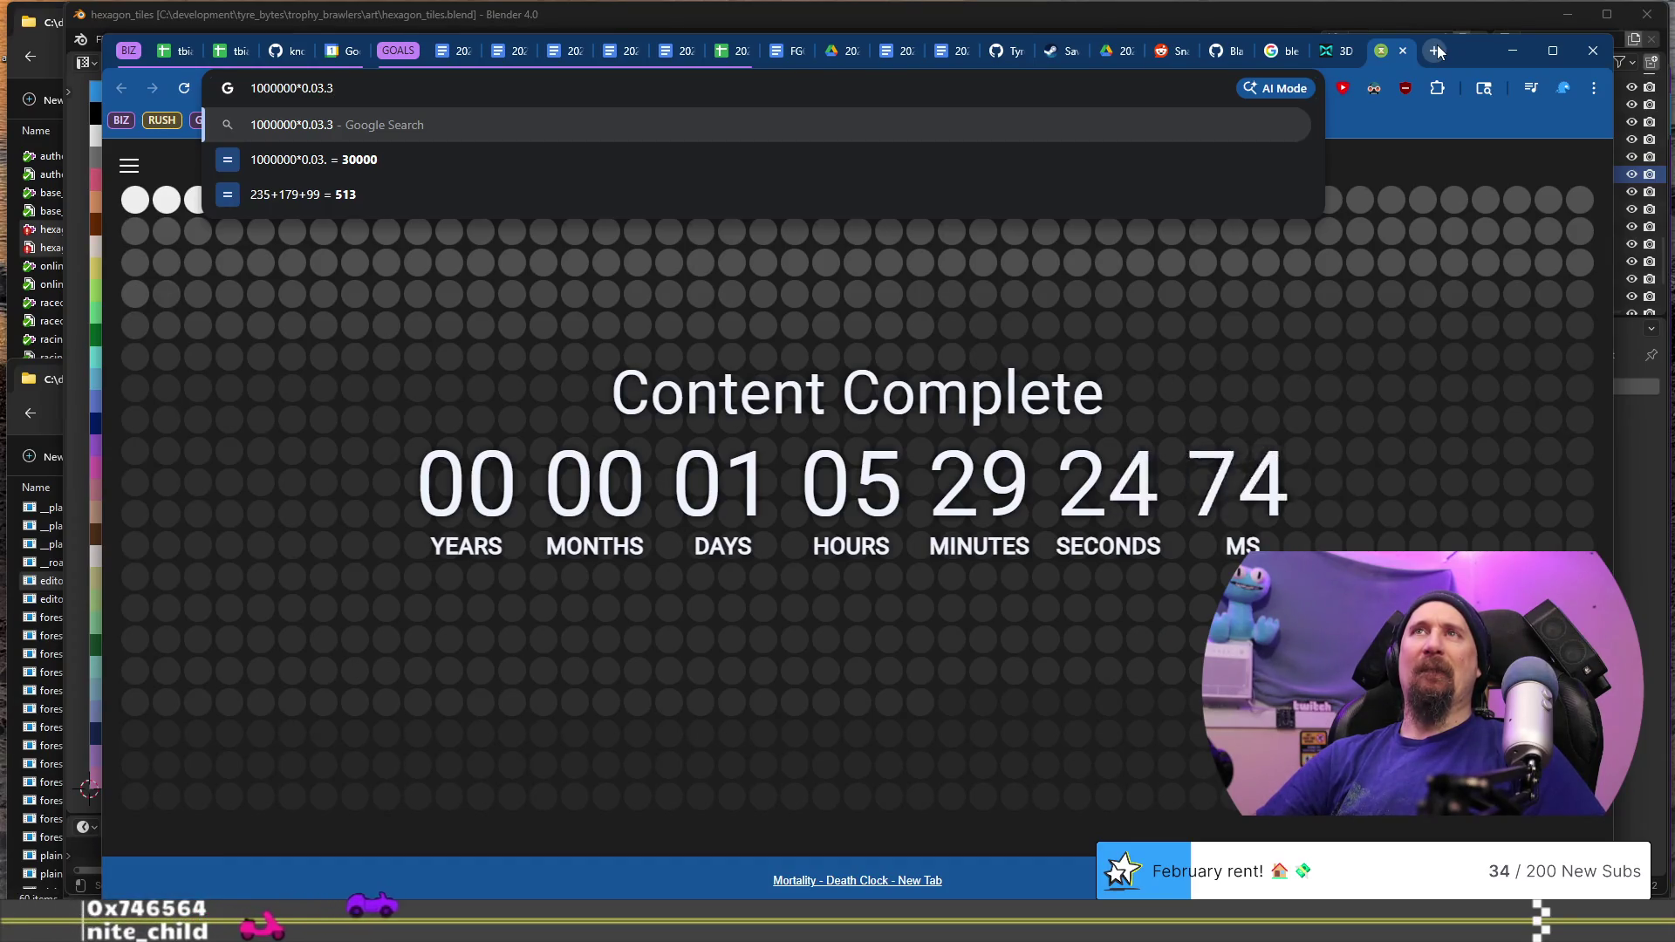
key(BackSpace)
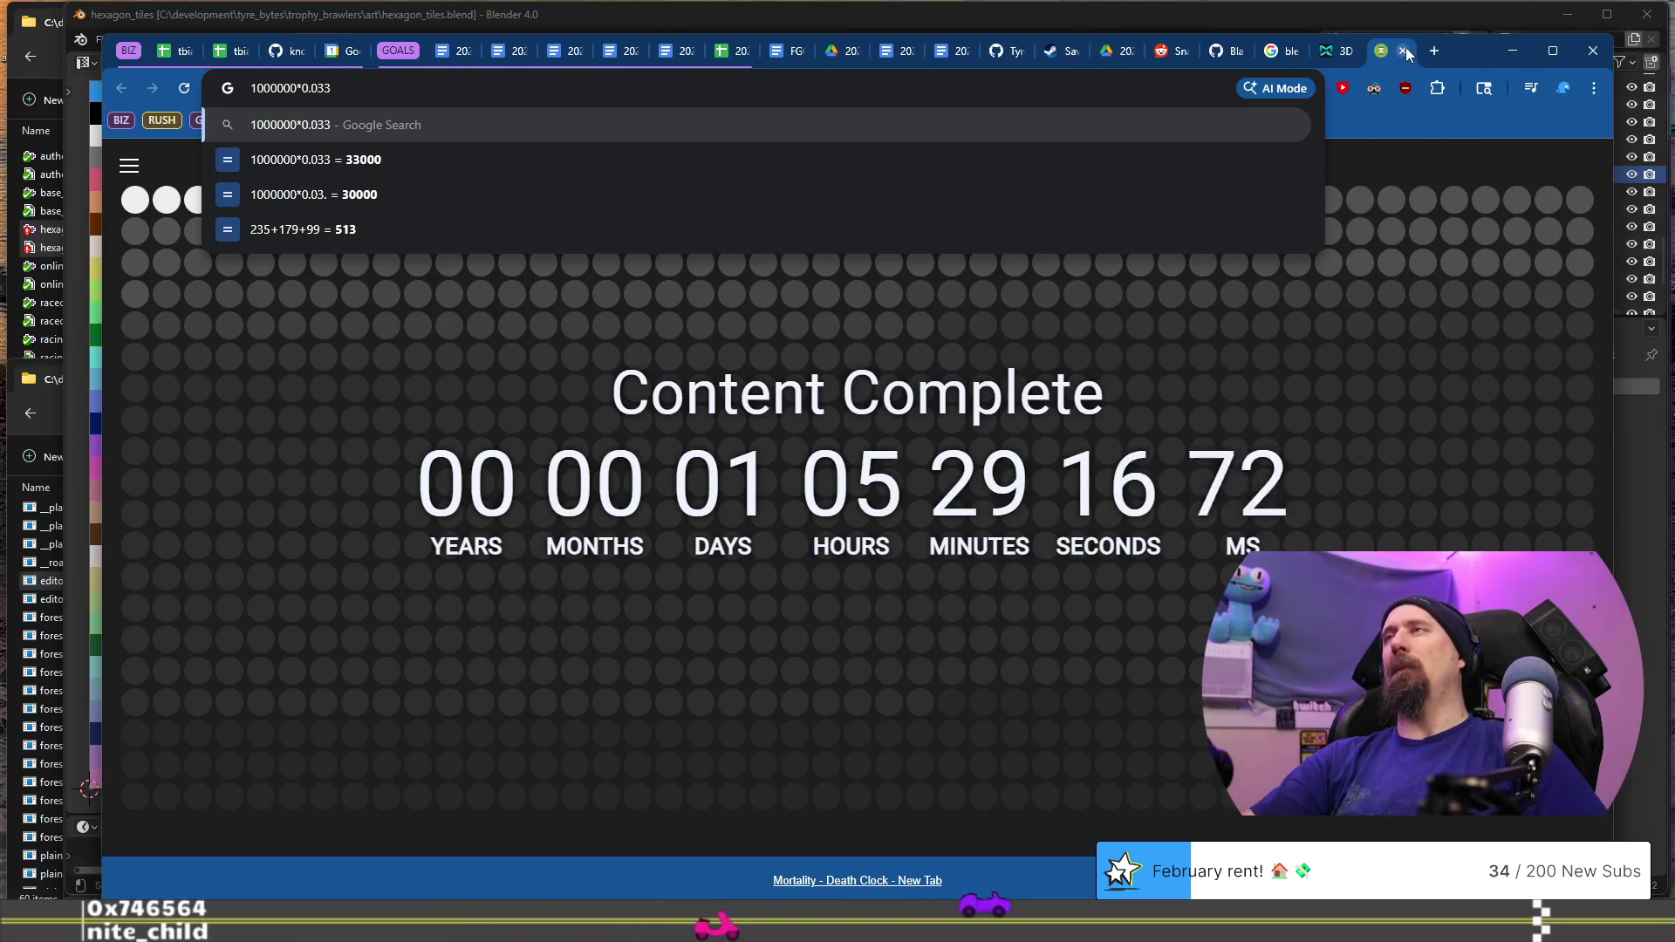
click(1404, 50)
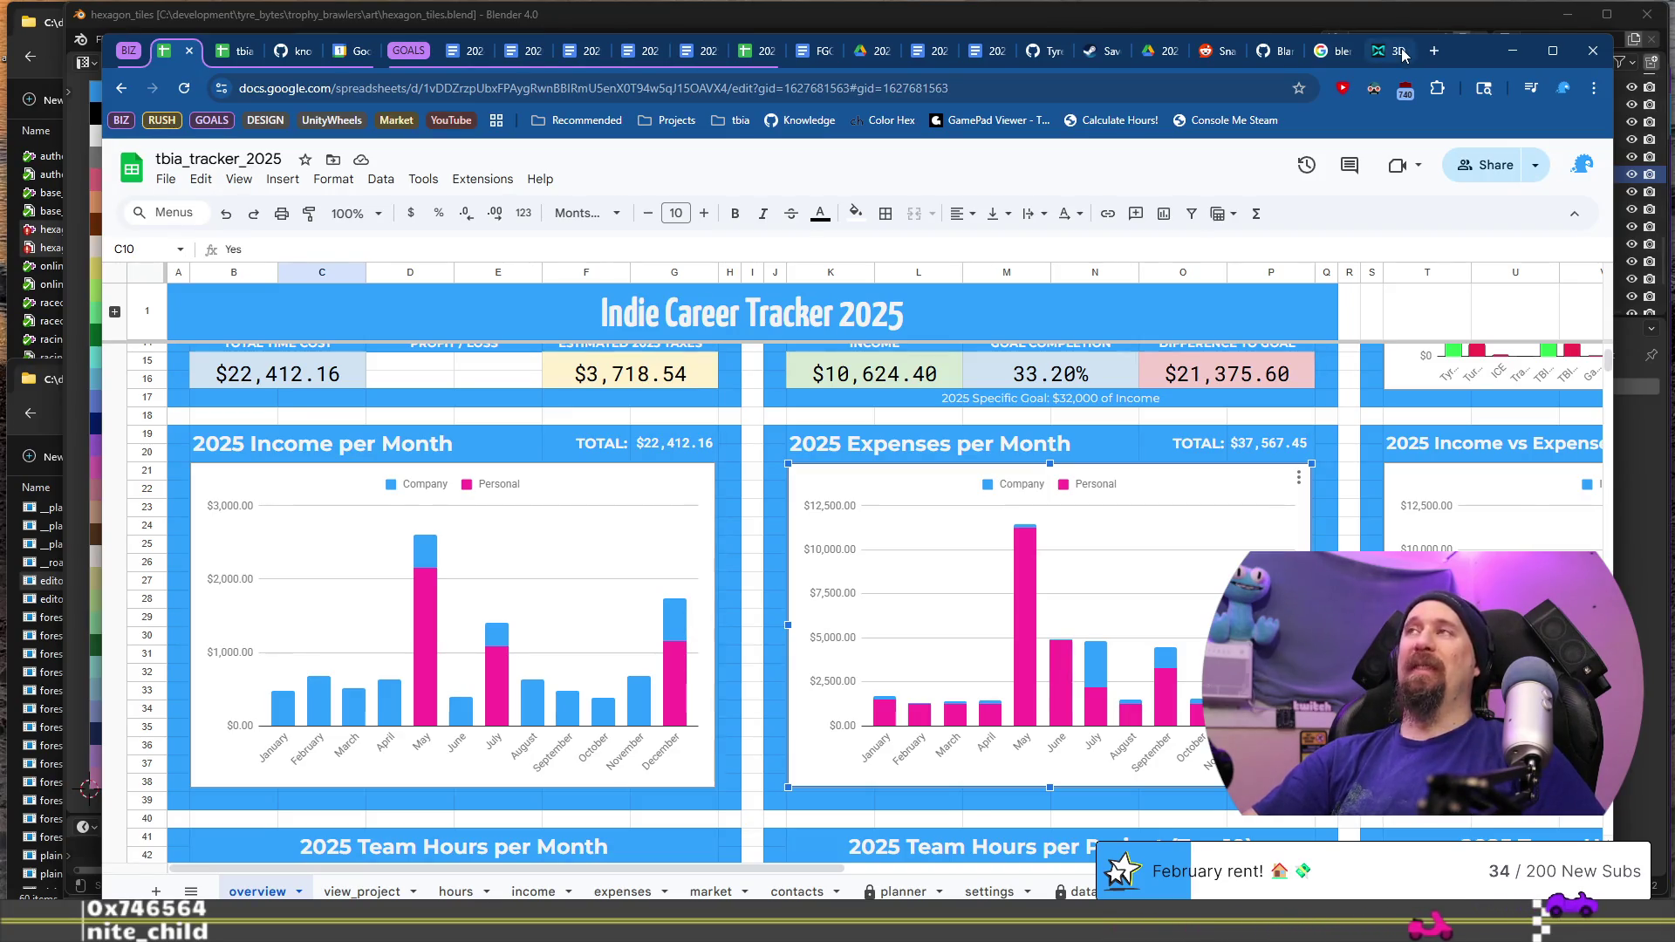
scroll(1357, 410, down, 4)
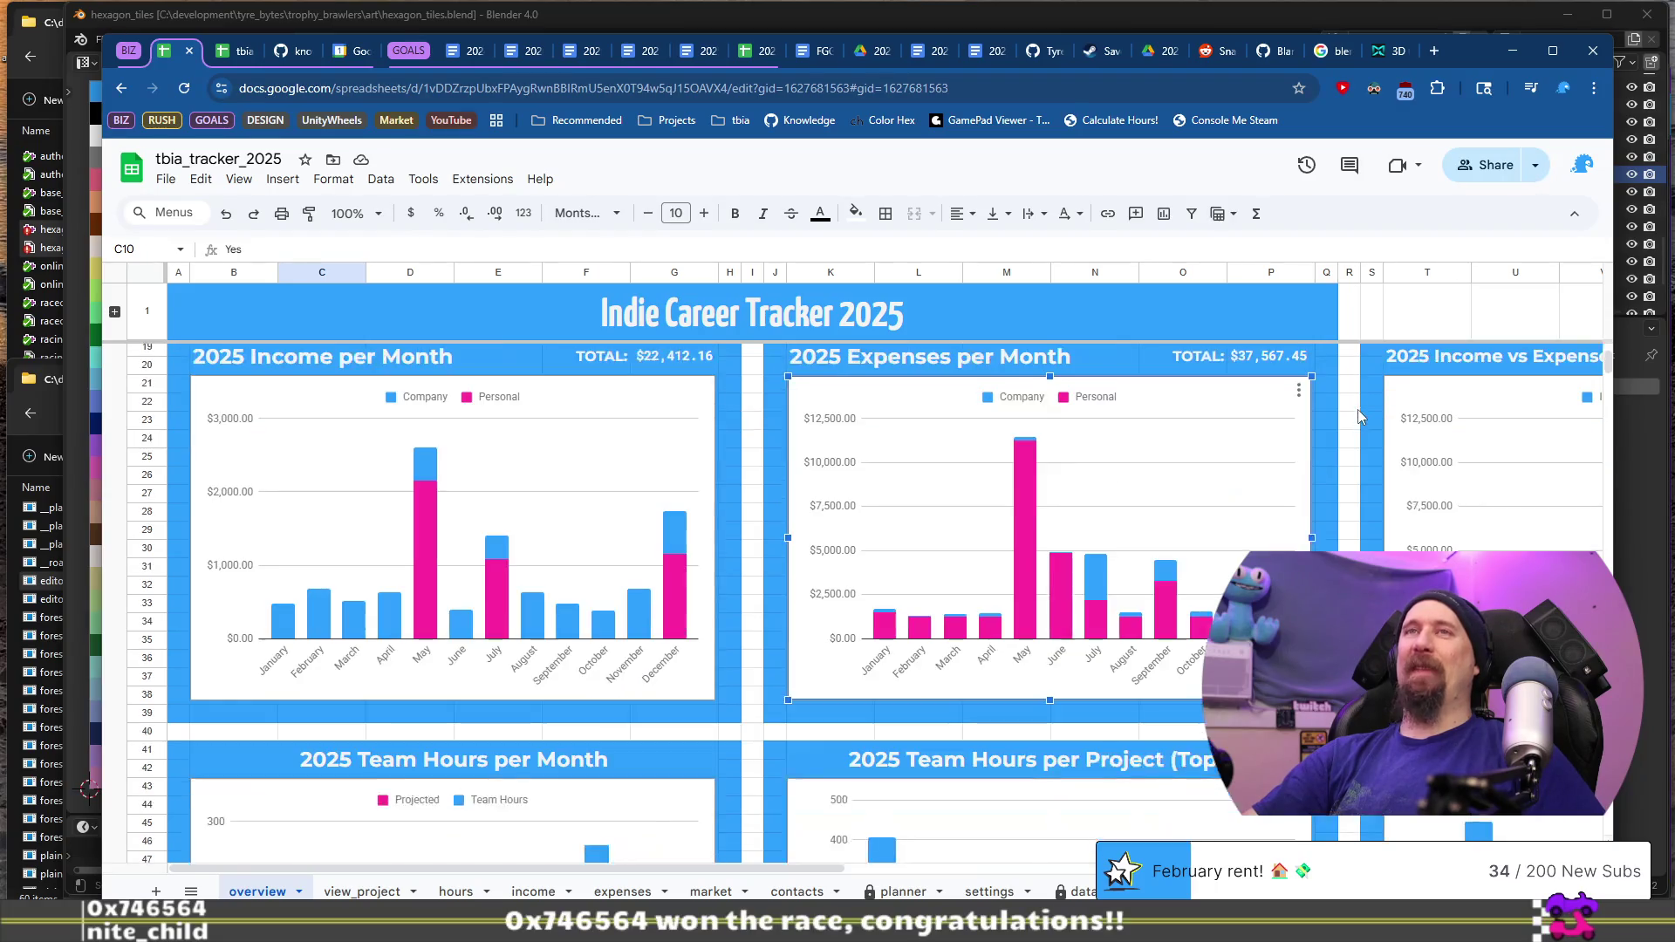
scroll(1357, 410, up, 4)
scroll(1357, 410, up, 3)
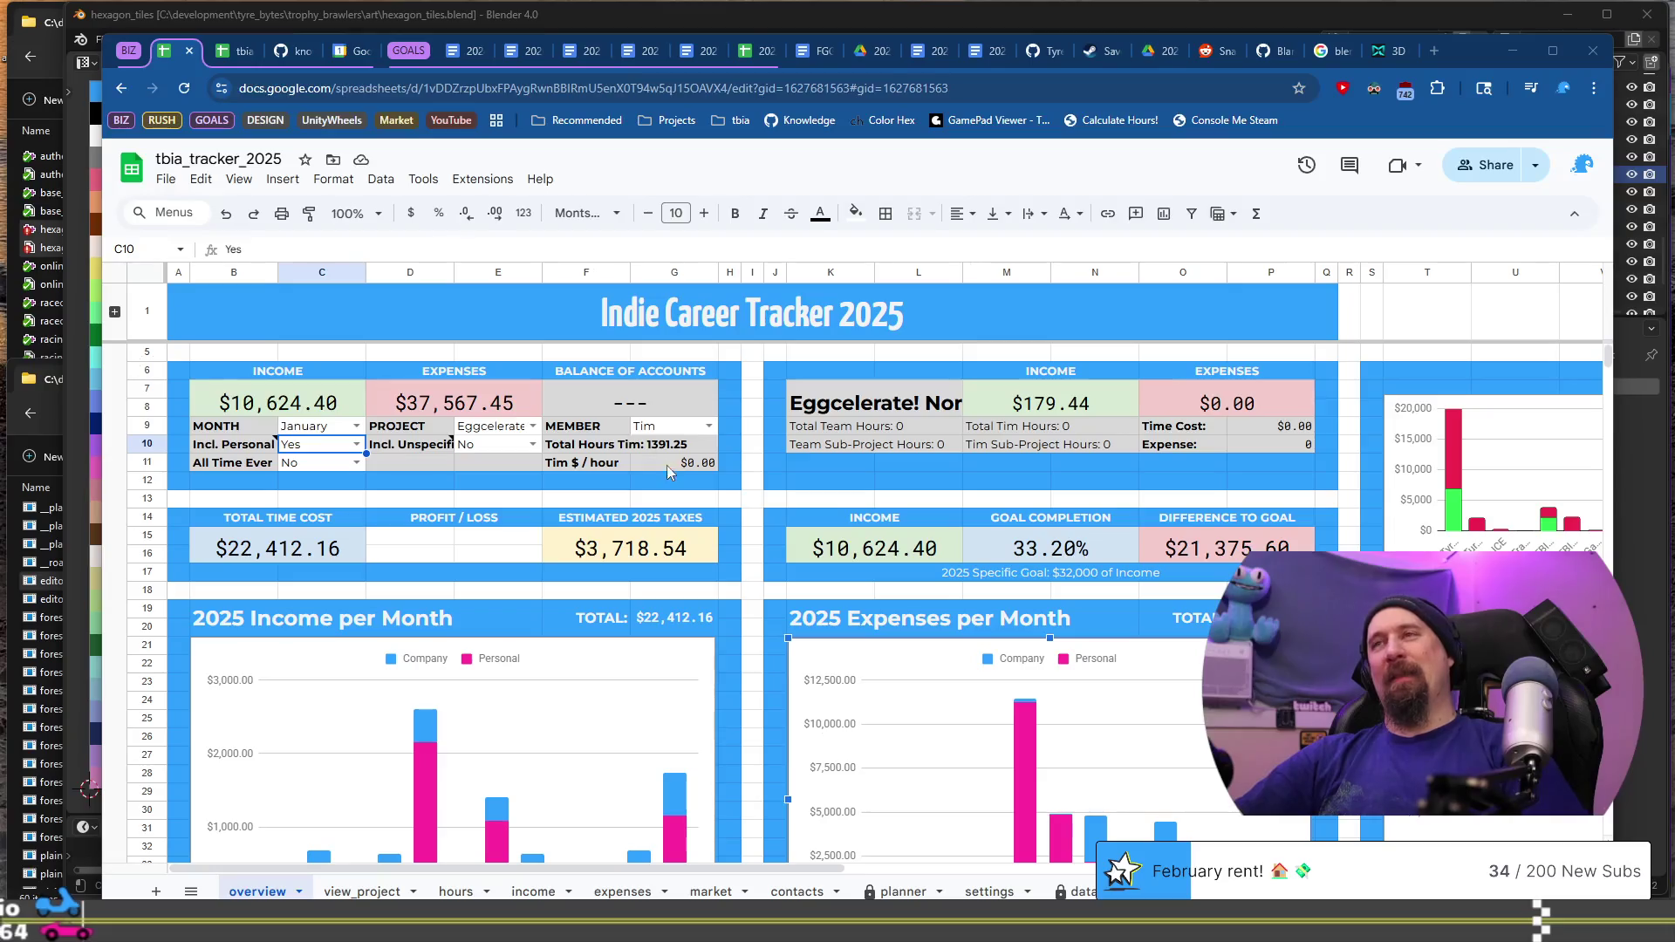
click(753, 501)
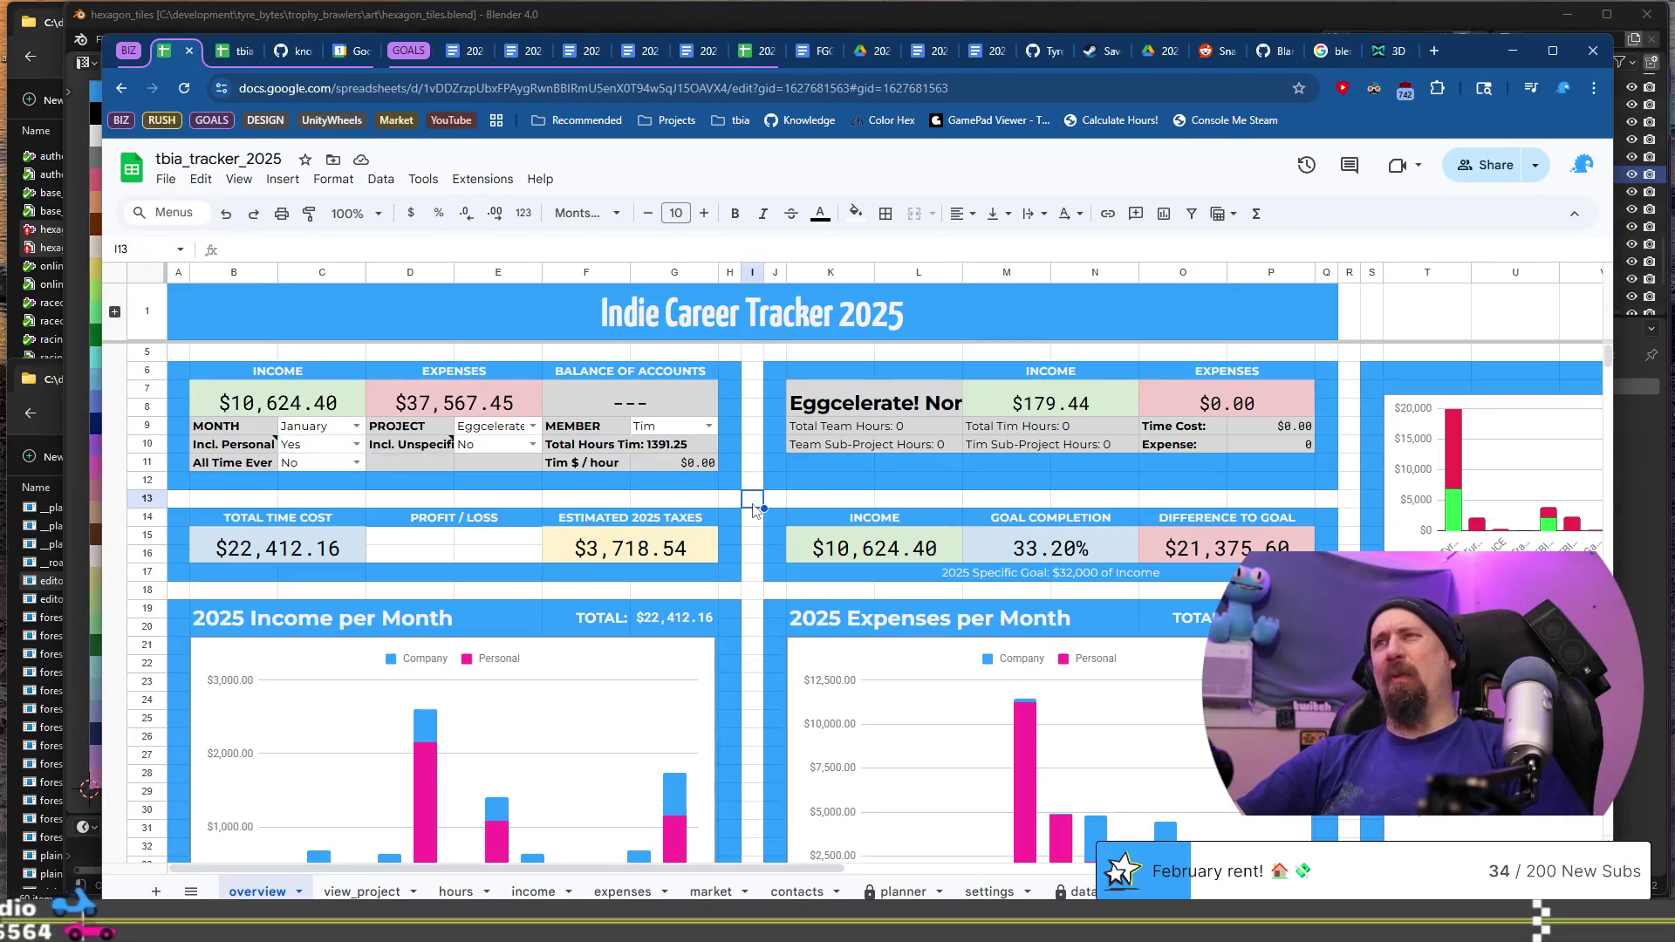
click(761, 593)
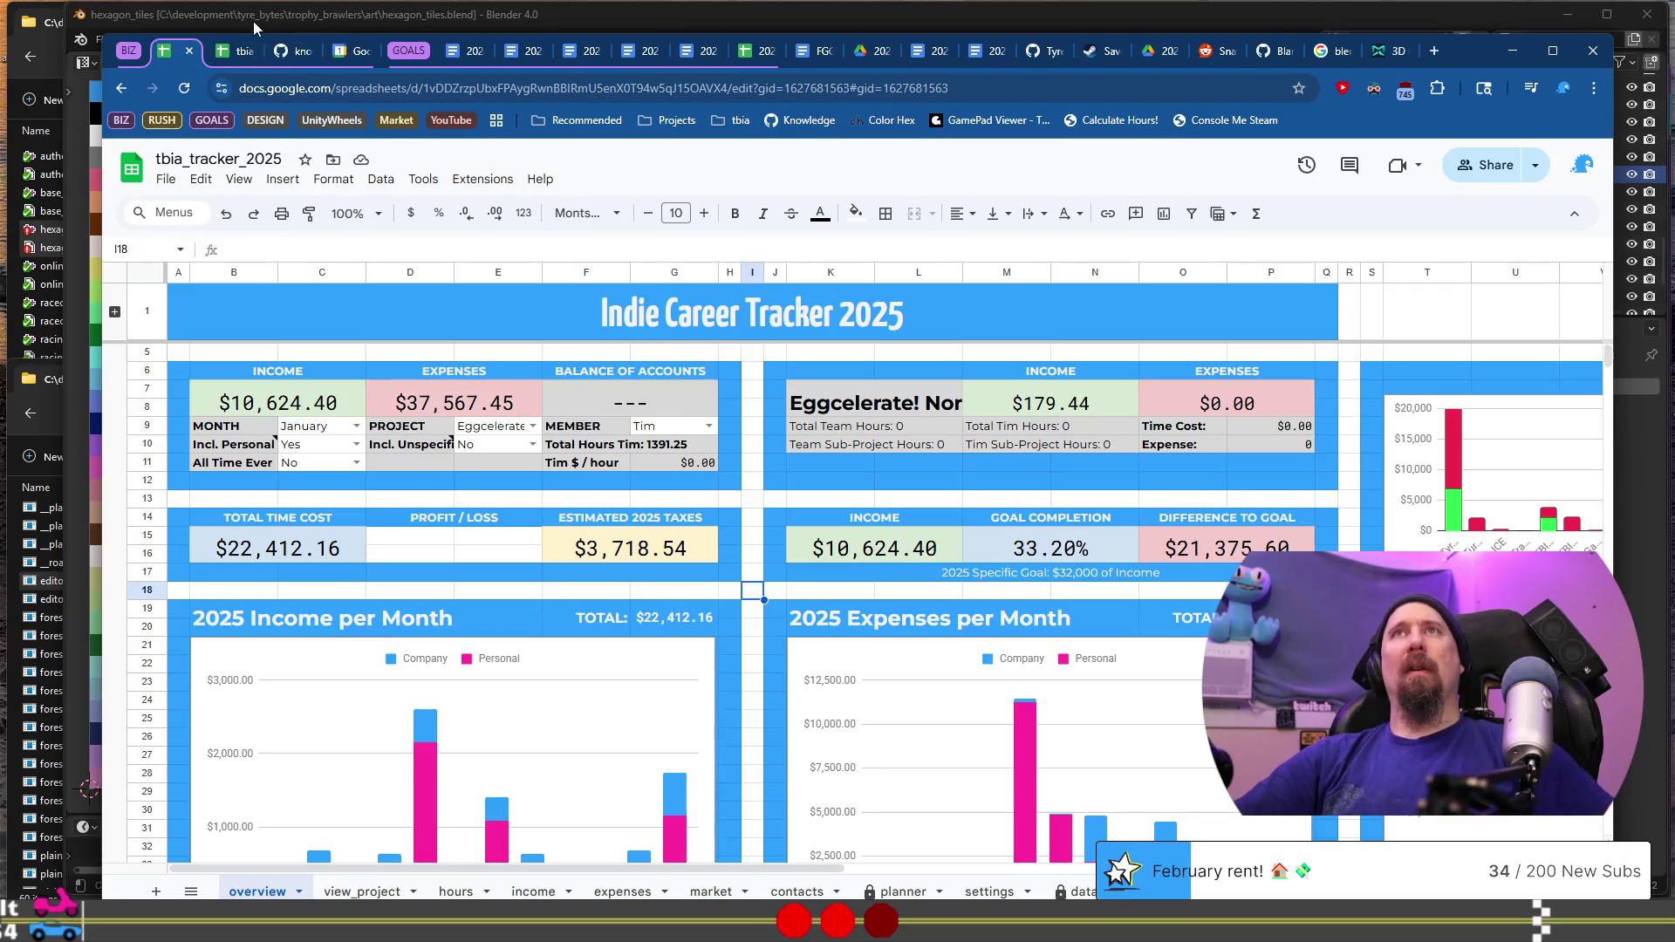
Step: Close the leftover Reddit, GitHub and Google search result tabs
click(236, 53)
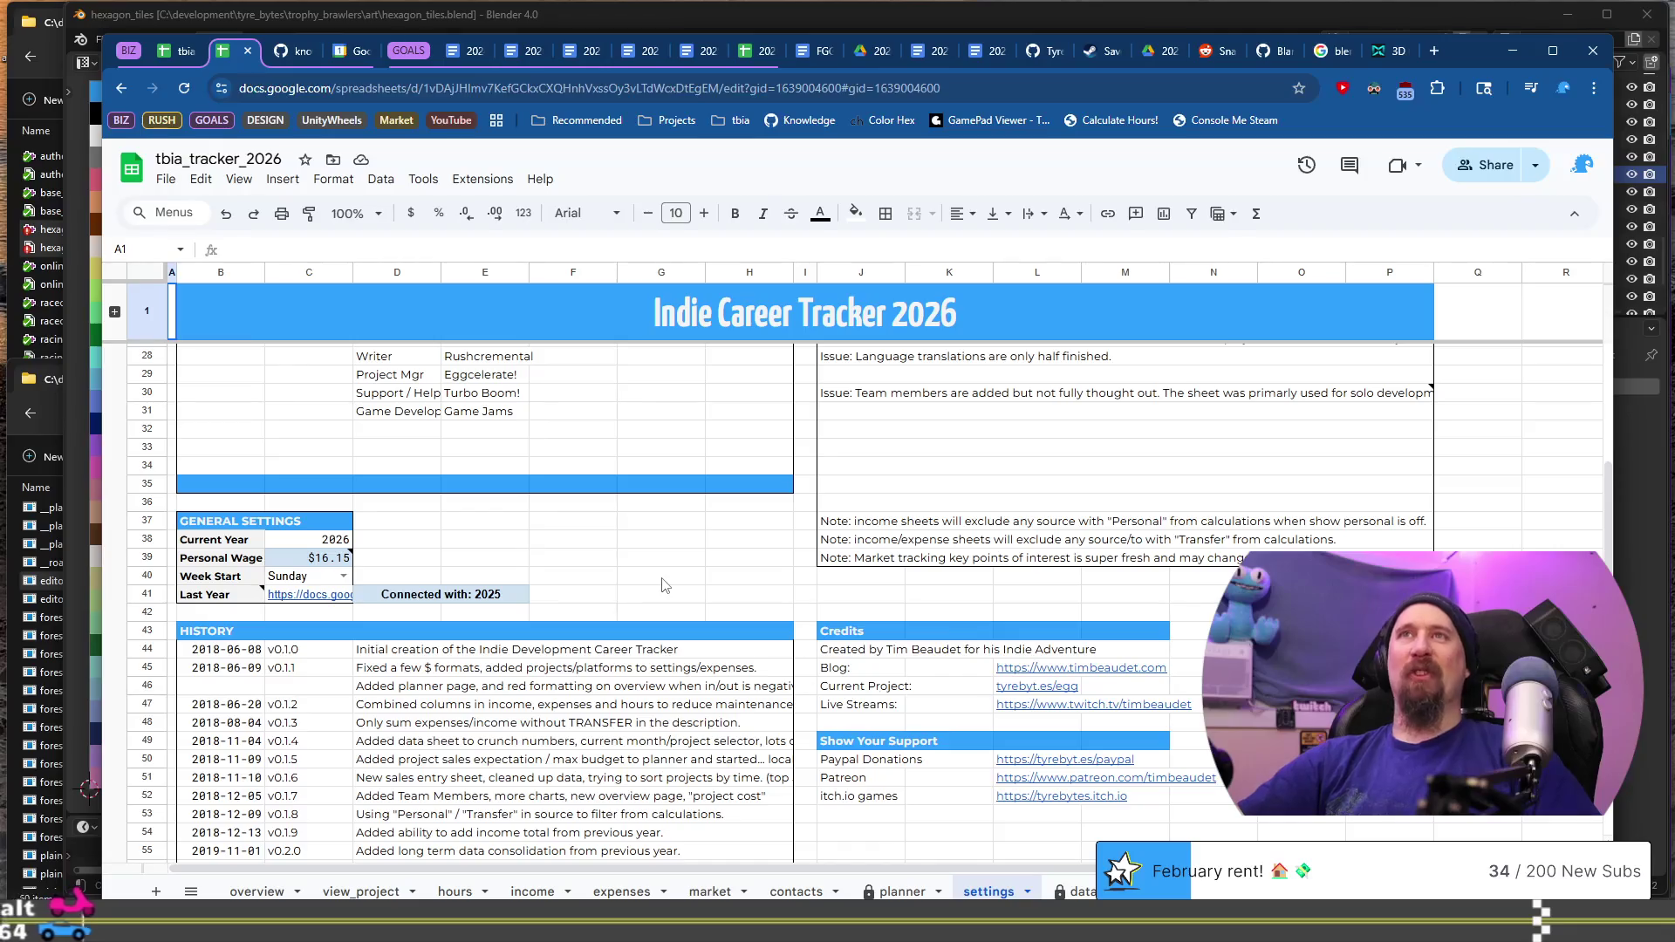
click(1228, 53)
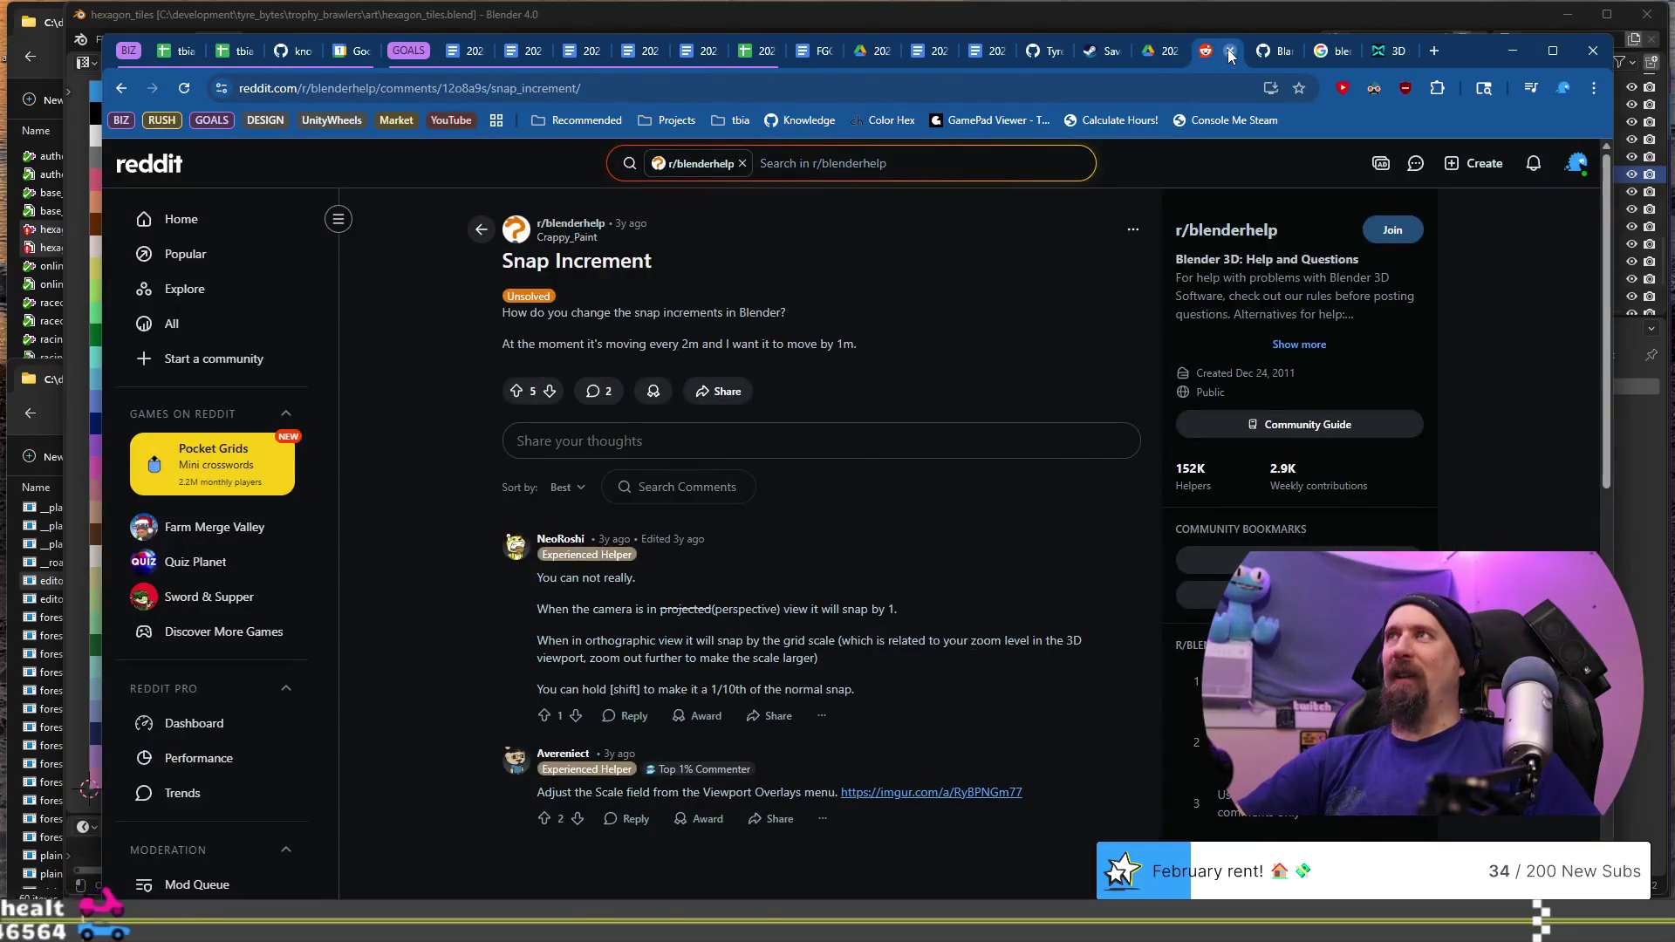
click(1231, 52)
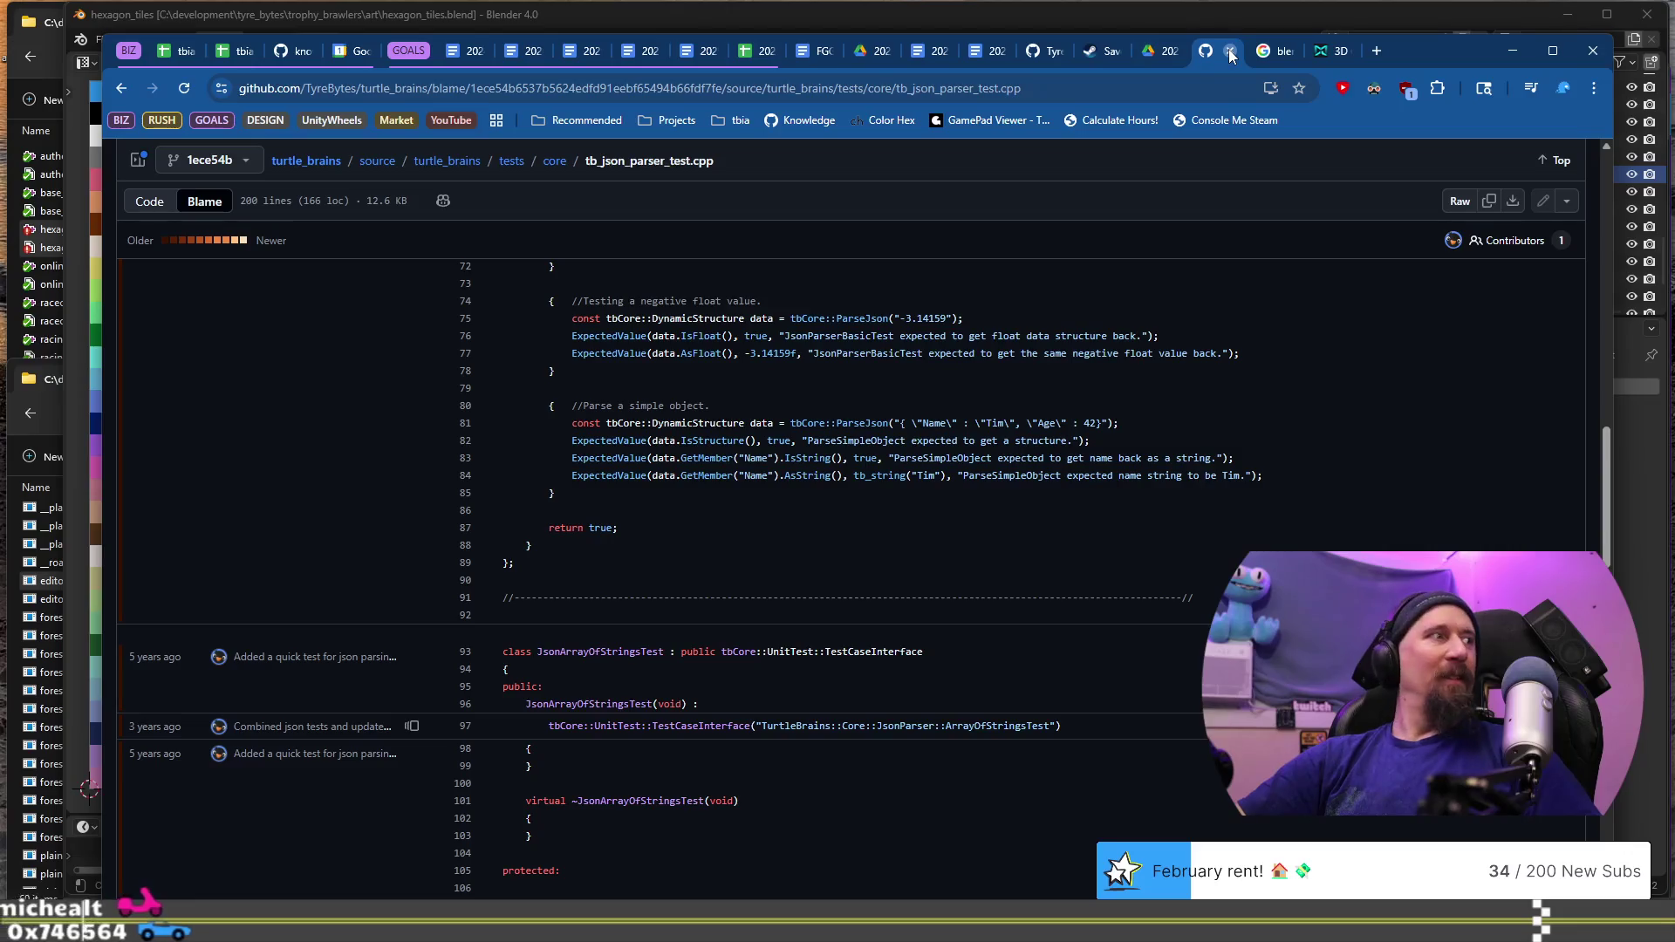
click(1231, 52)
click(1230, 53)
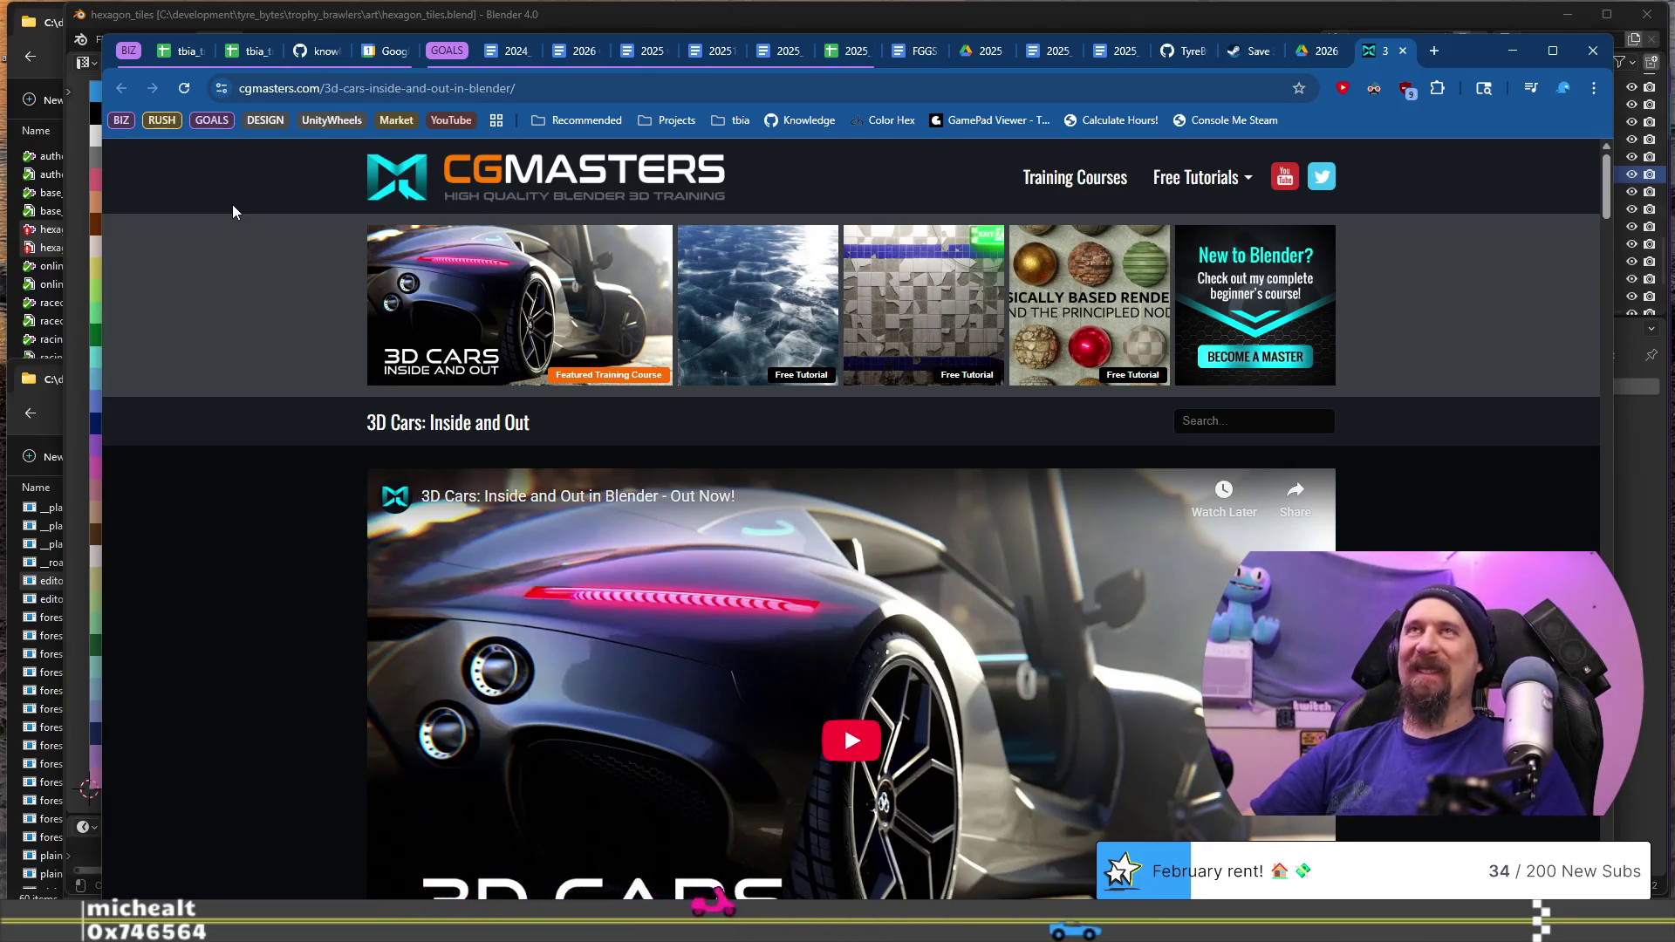
Step: Open the tbia_tracker_2026 spreadsheet and go through its overview to the hours sheet
click(176, 54)
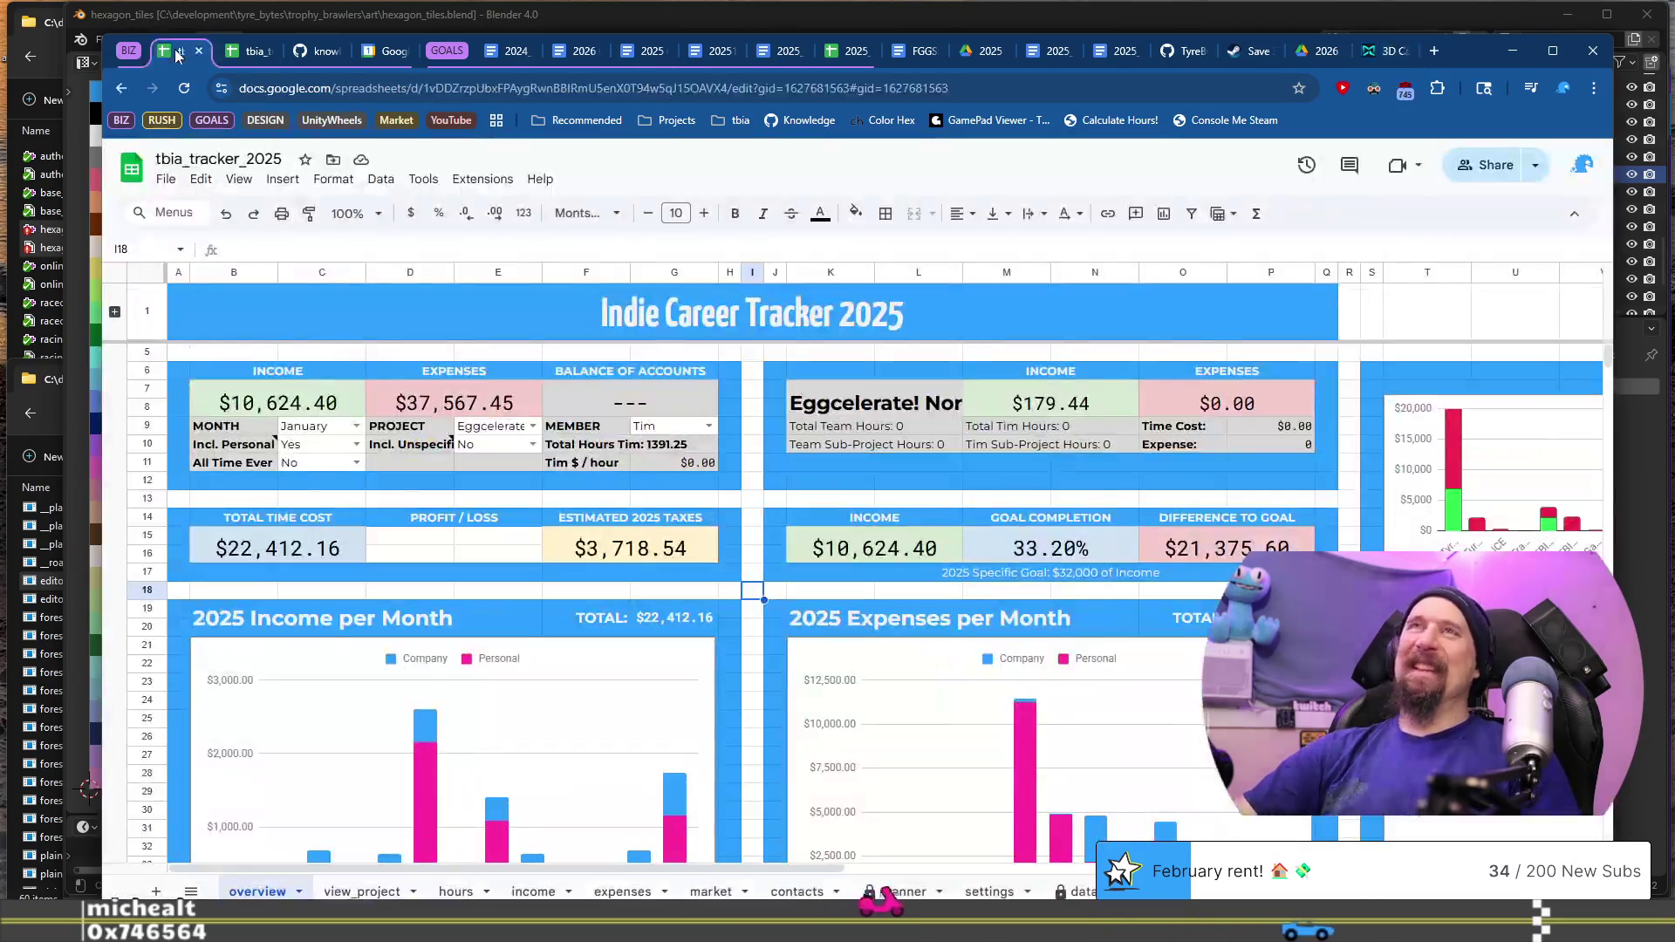
click(247, 54)
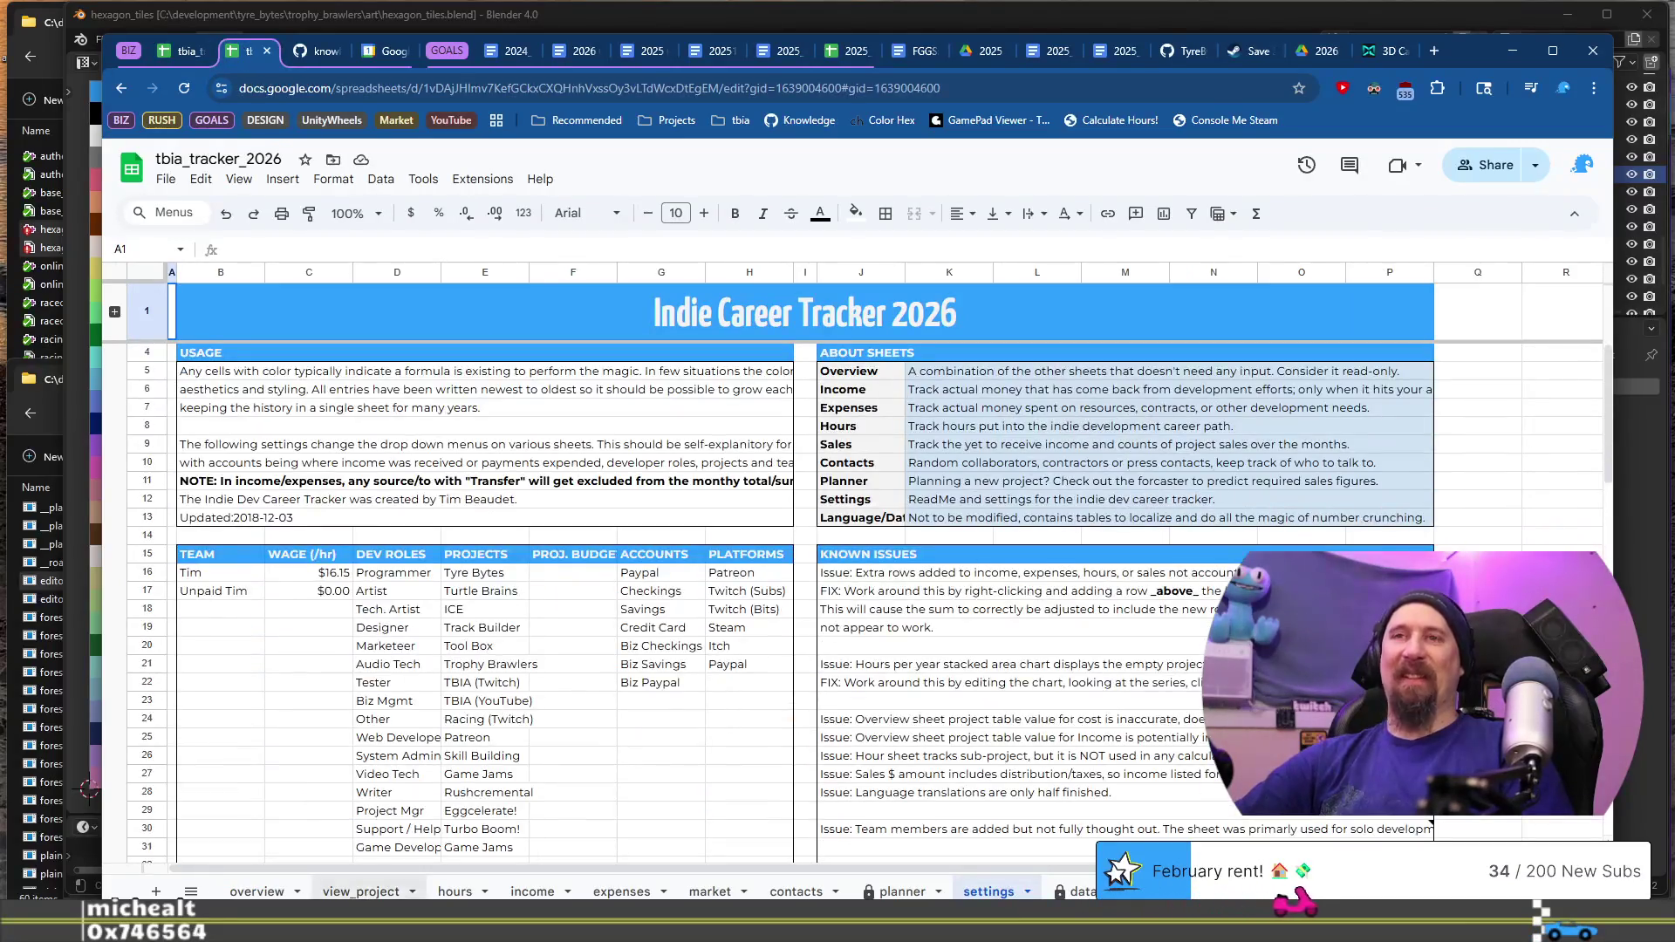
click(257, 892)
click(455, 891)
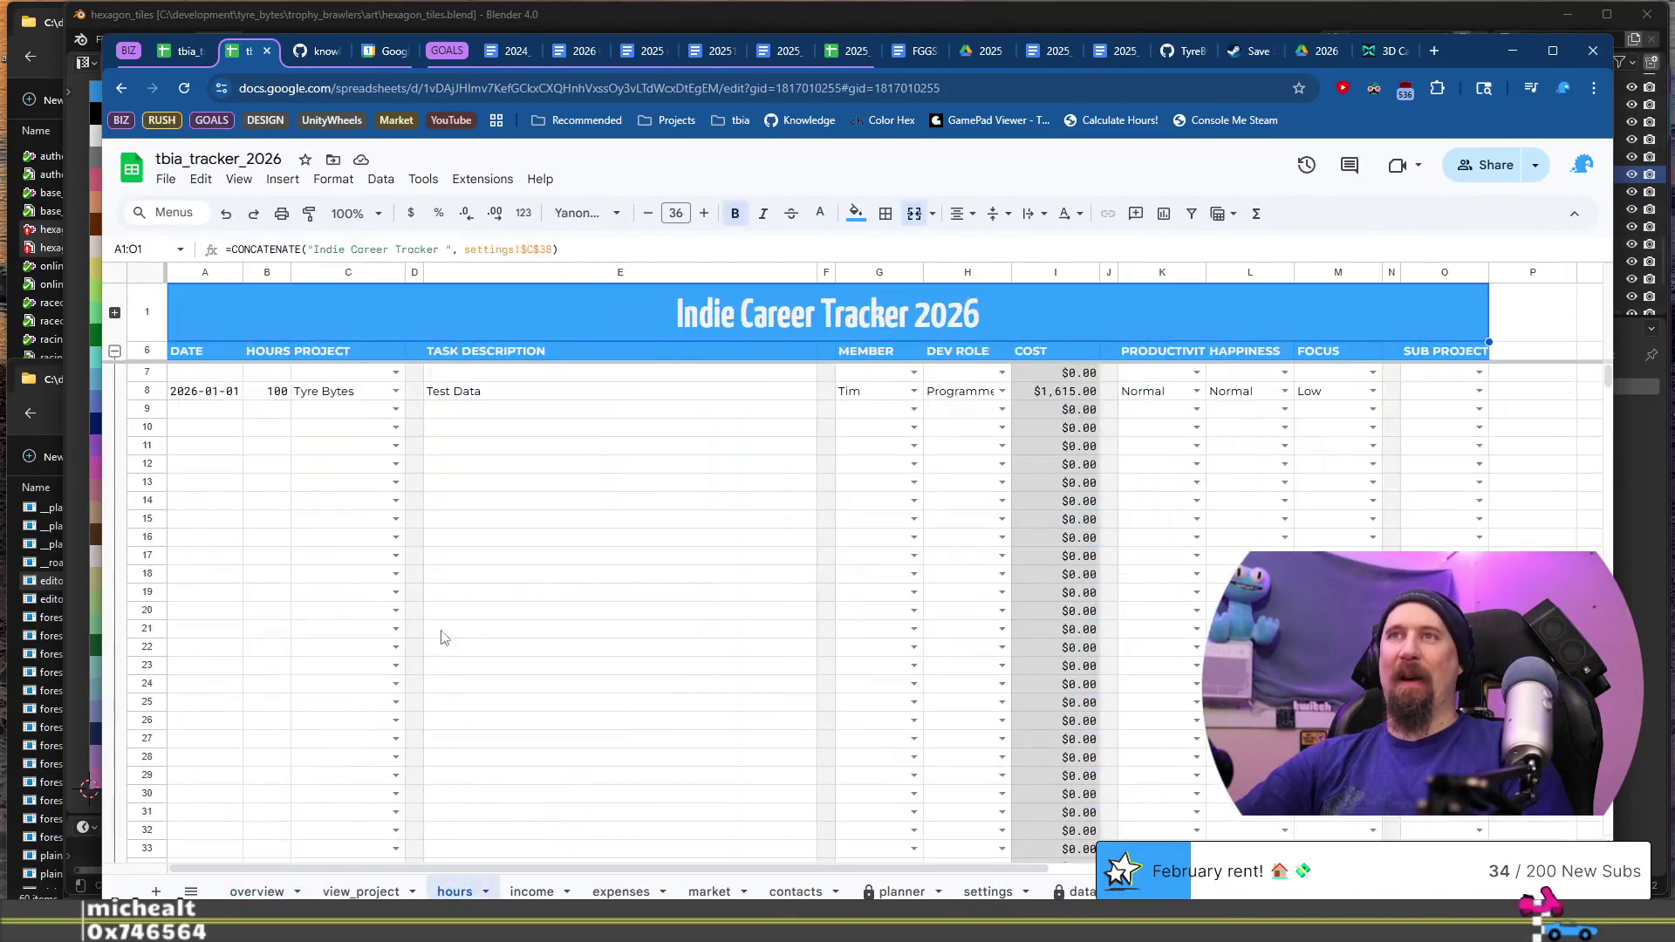
Step: Give the 2026-01-01 entry in row 8 1.5 hours and the task 'Accounting catchup, Pay Day'
click(214, 394)
click(271, 394)
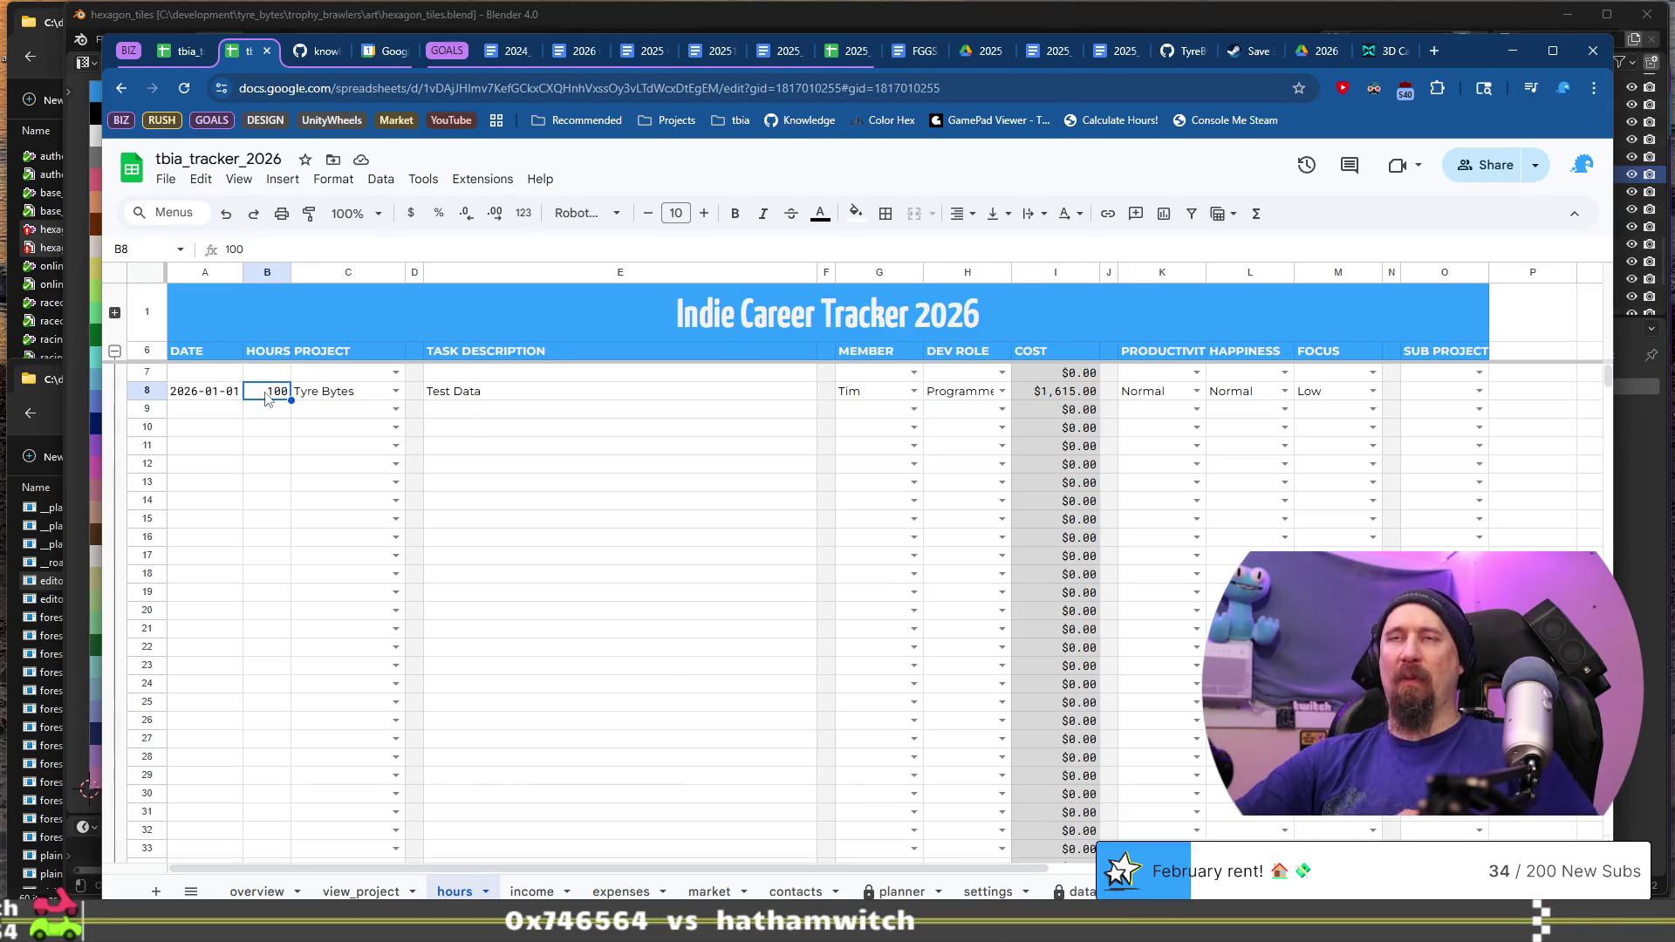
text(1.5)
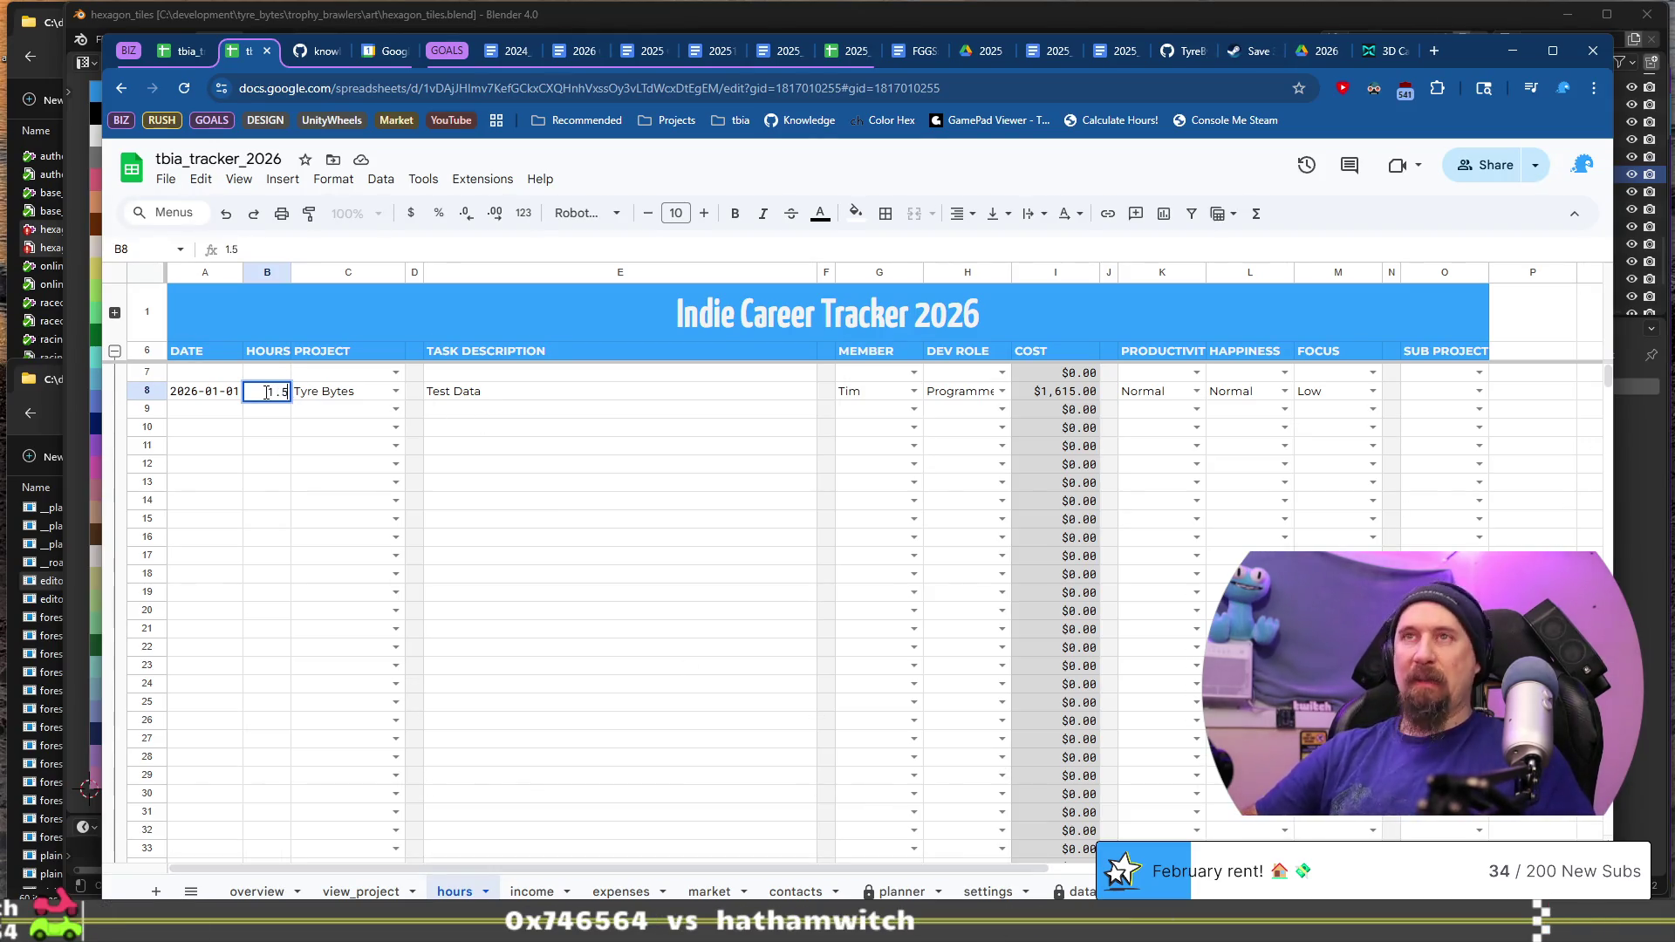
key(Tab)
key(Tab)
key(Tab)
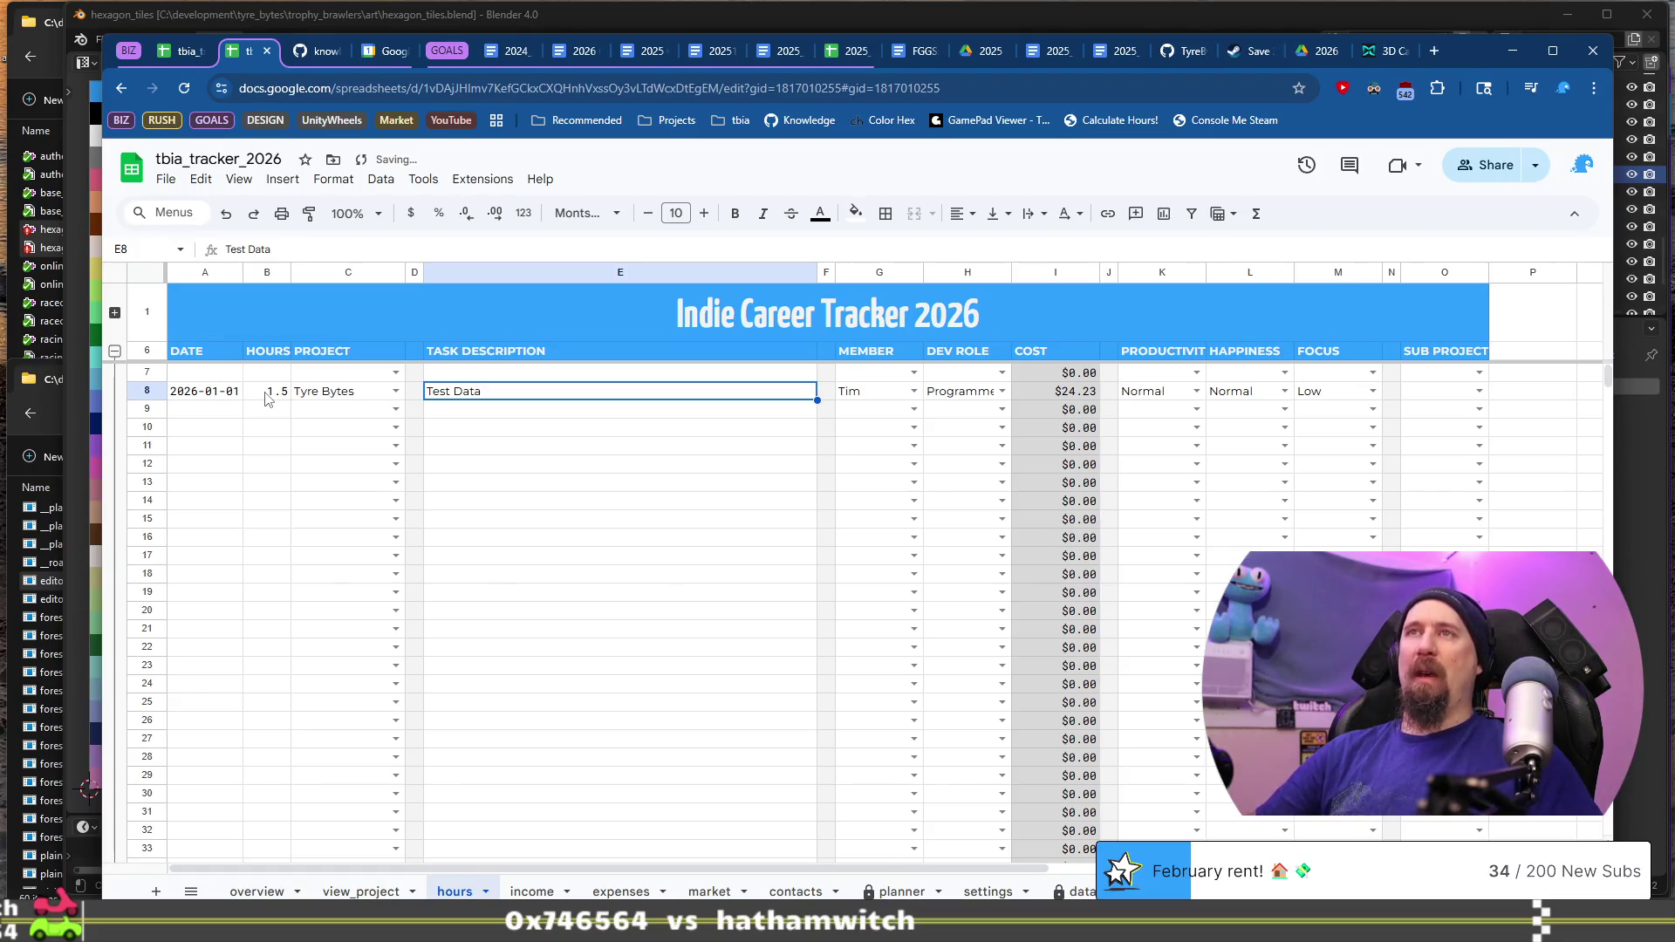
text(Accounting catchup, P)
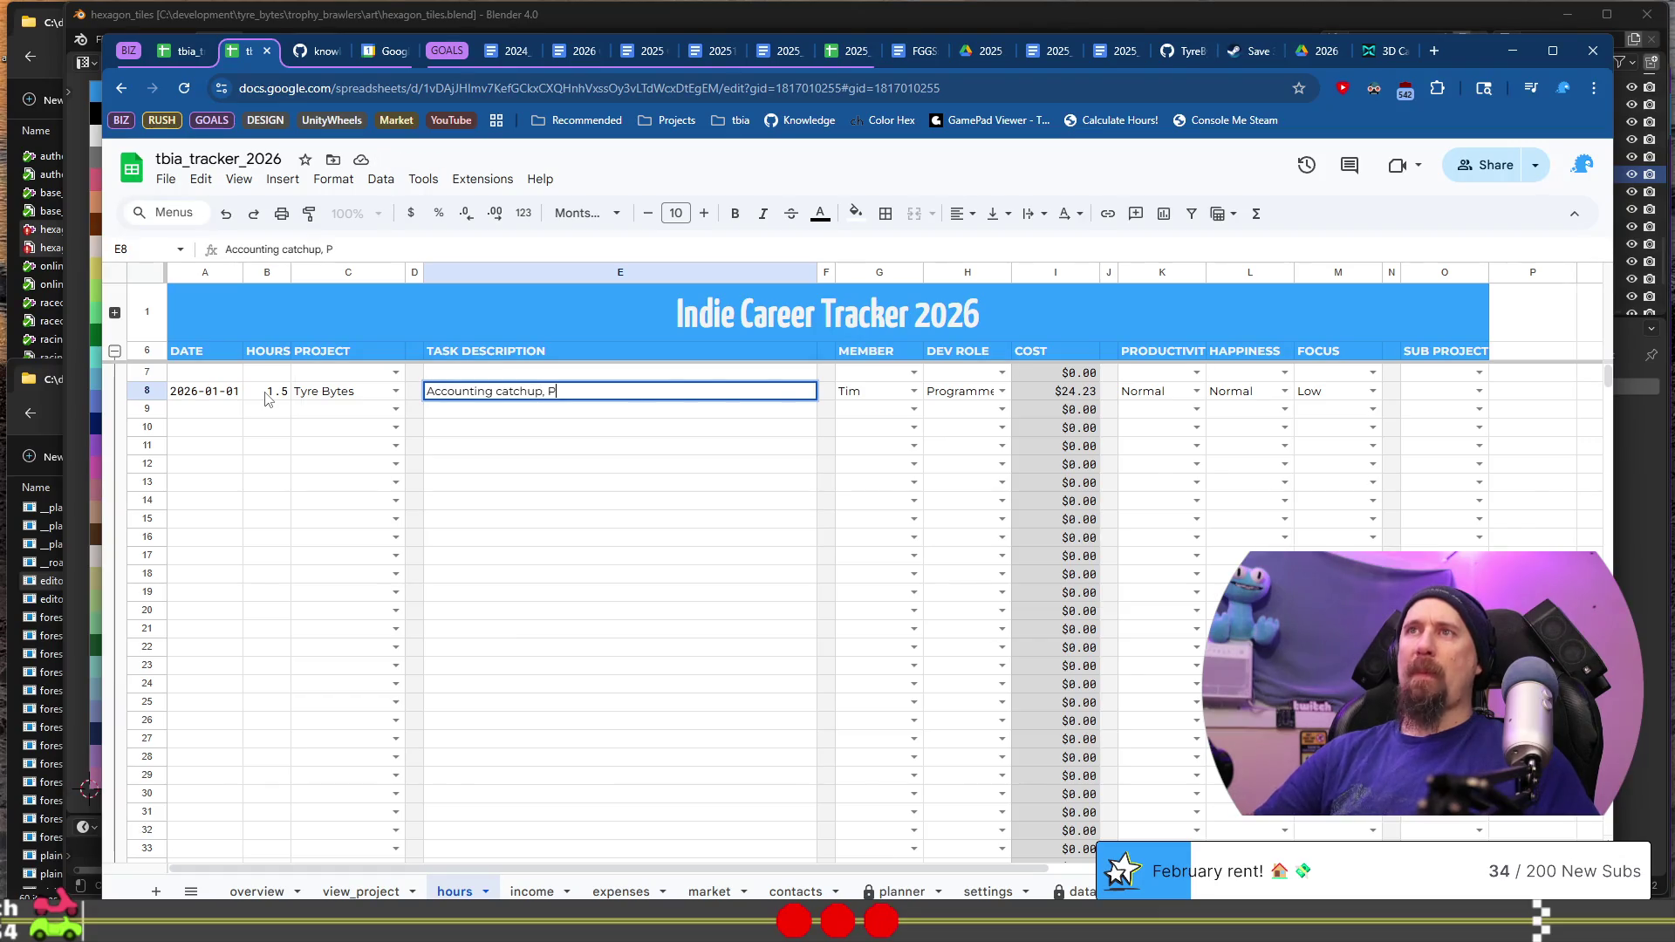
text(ay)
text(ay &)
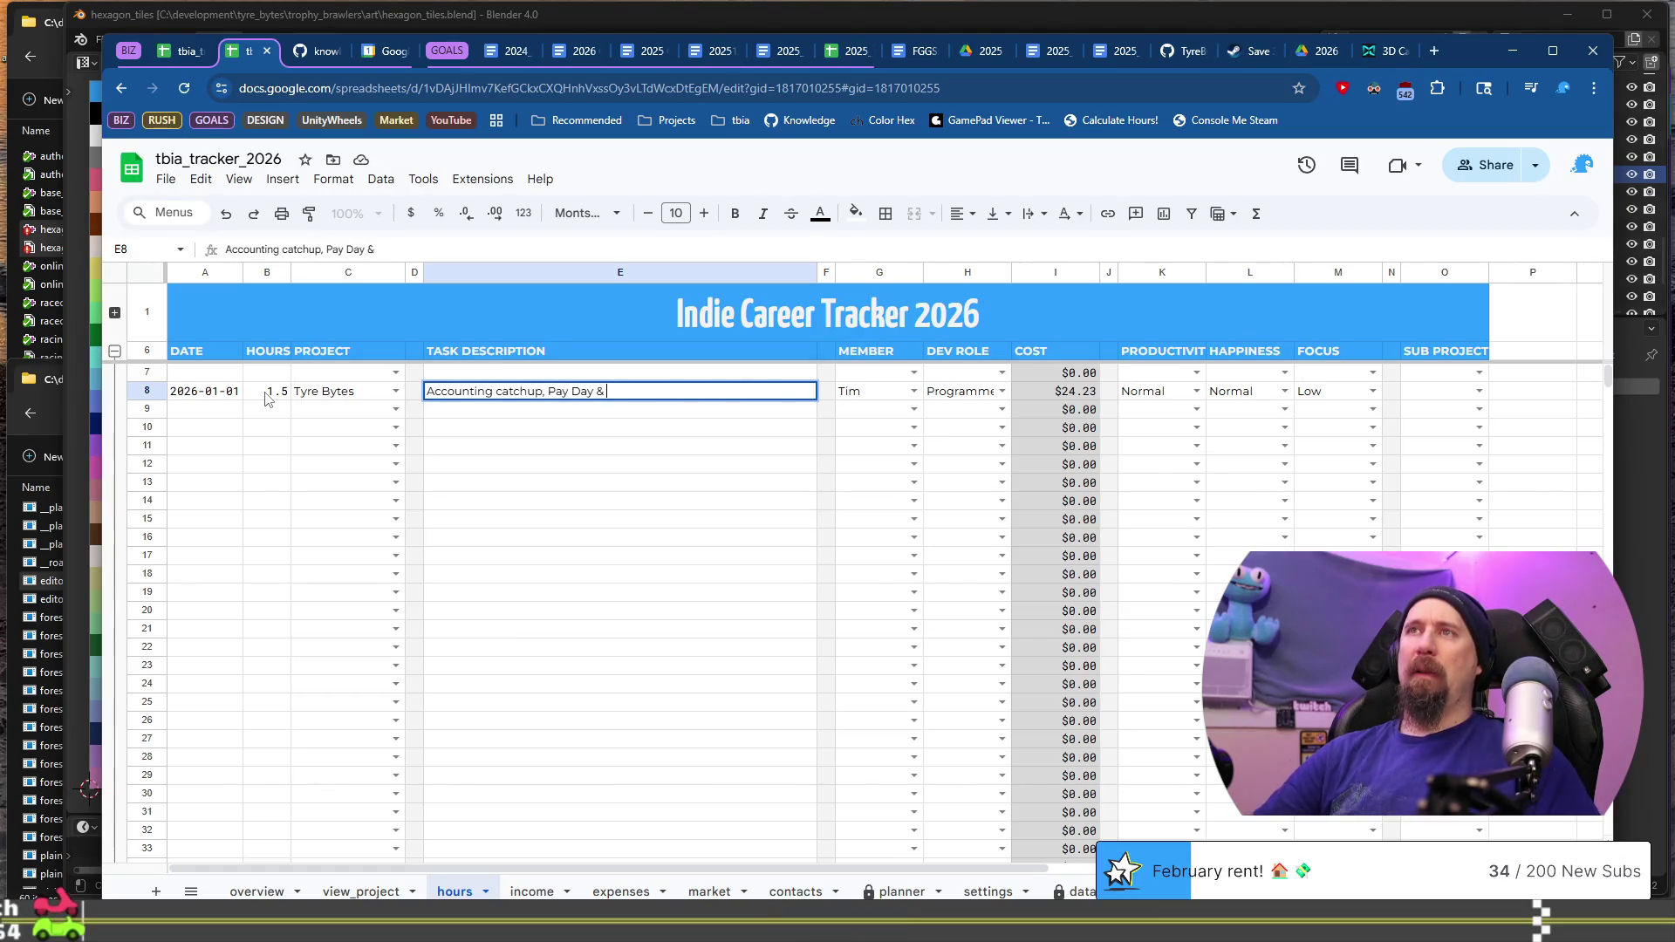
text(Persona)
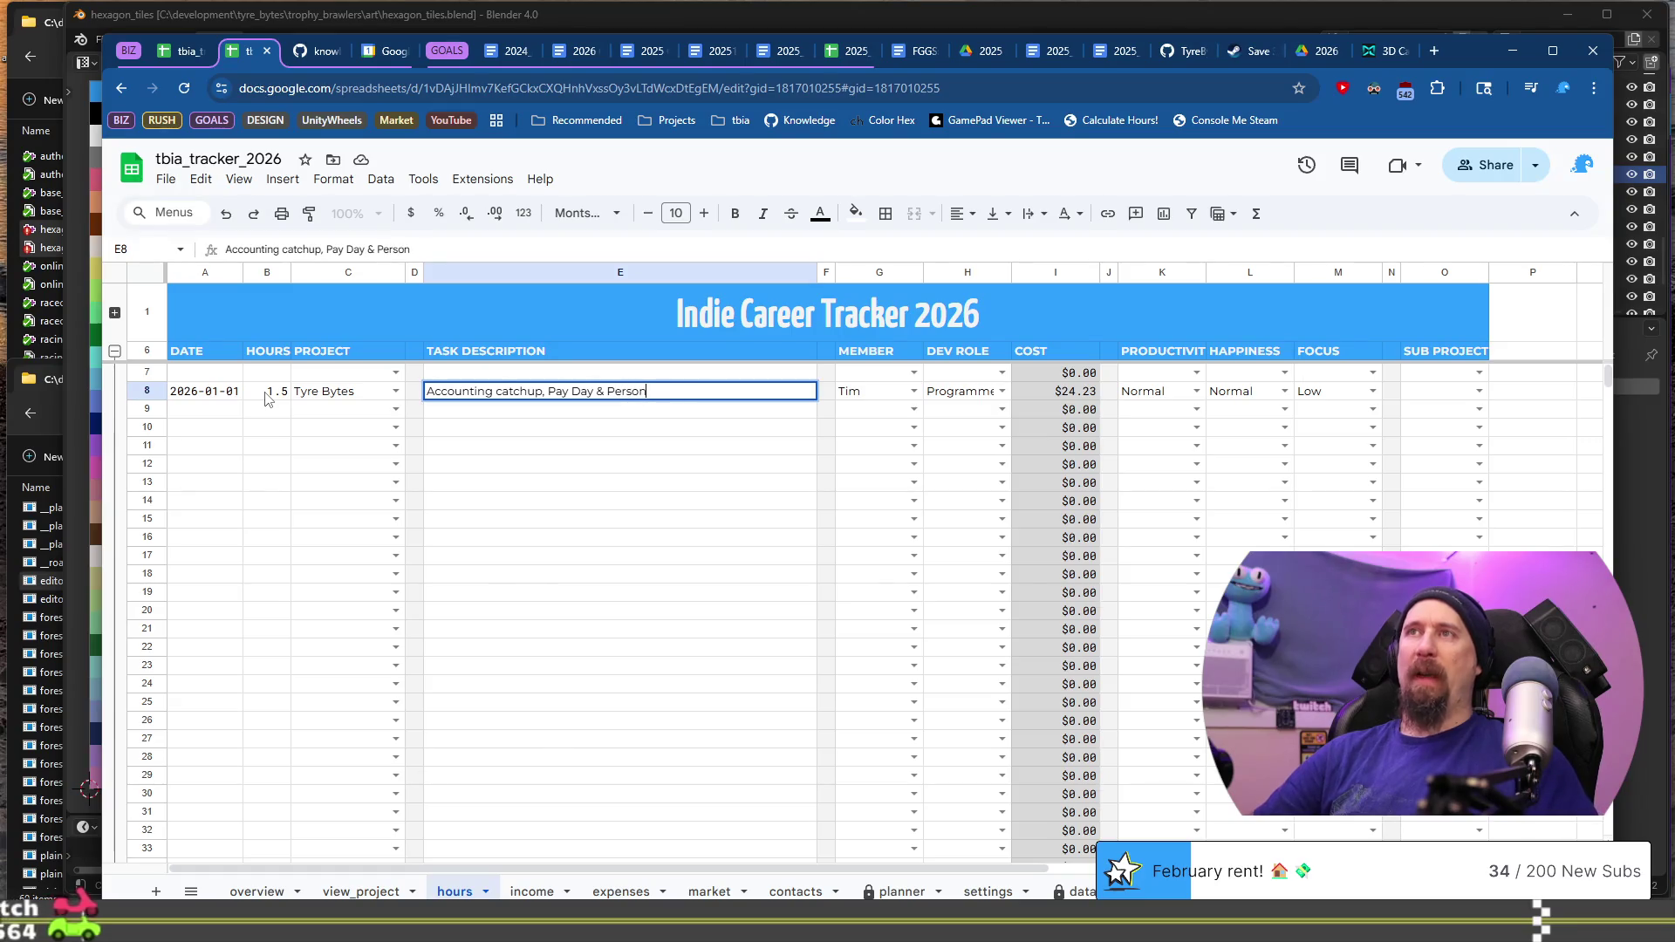
key(BackSpace)
key(BackSpace)
key(BackSpace)
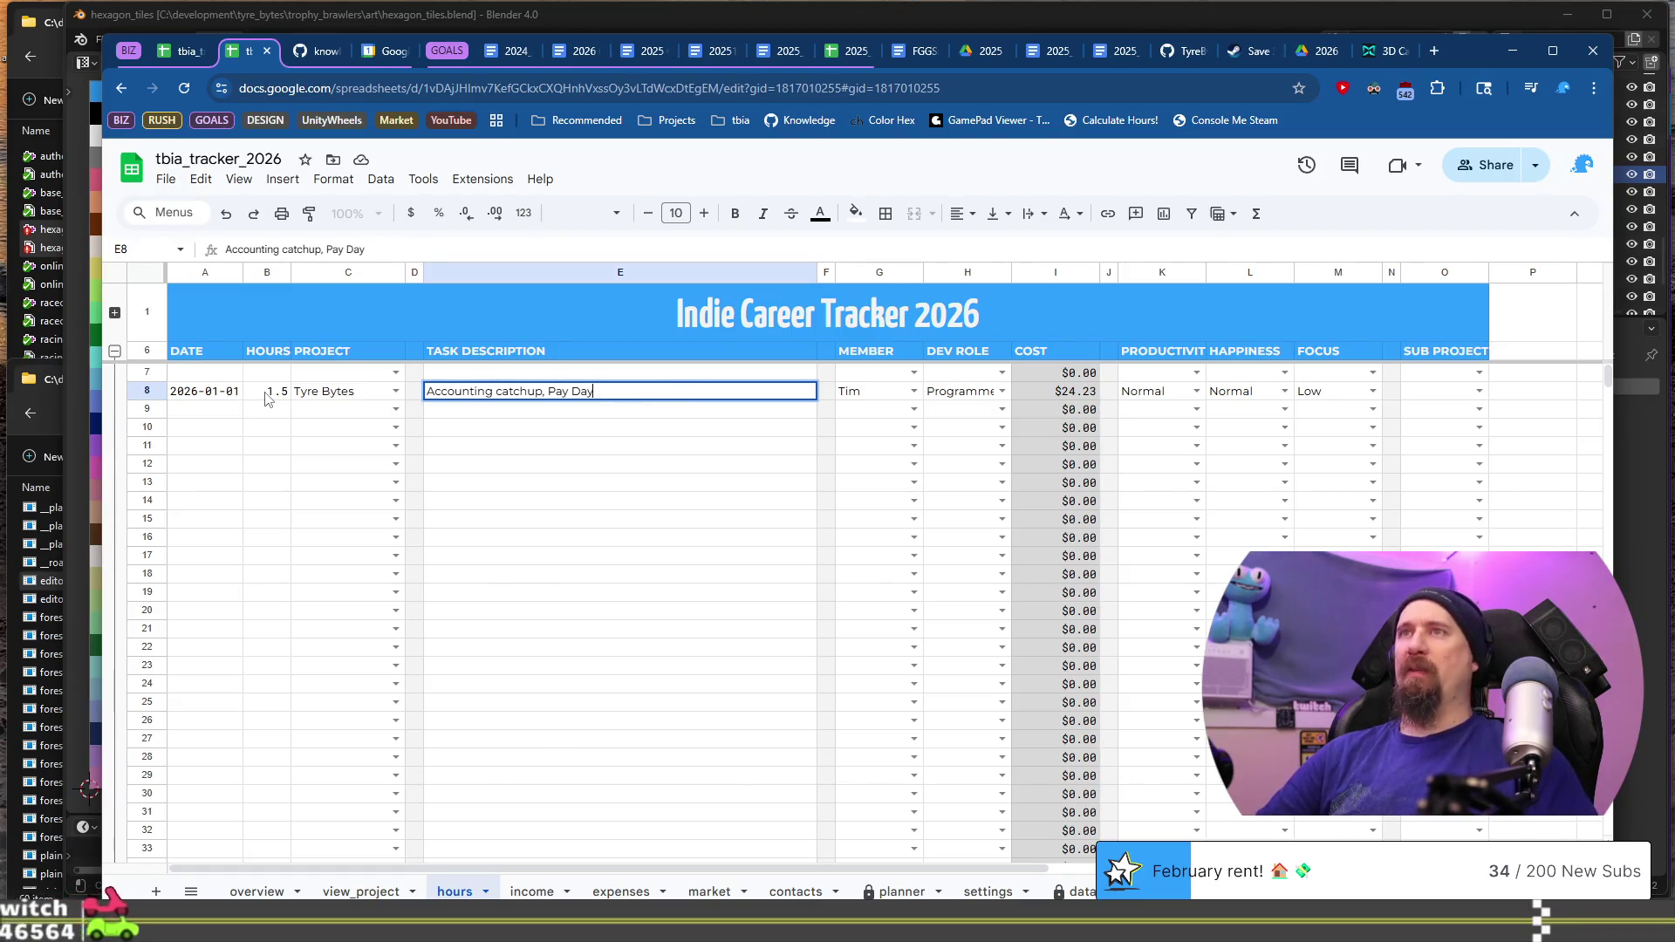
key(Tab)
key(Tab)
key(Tab)
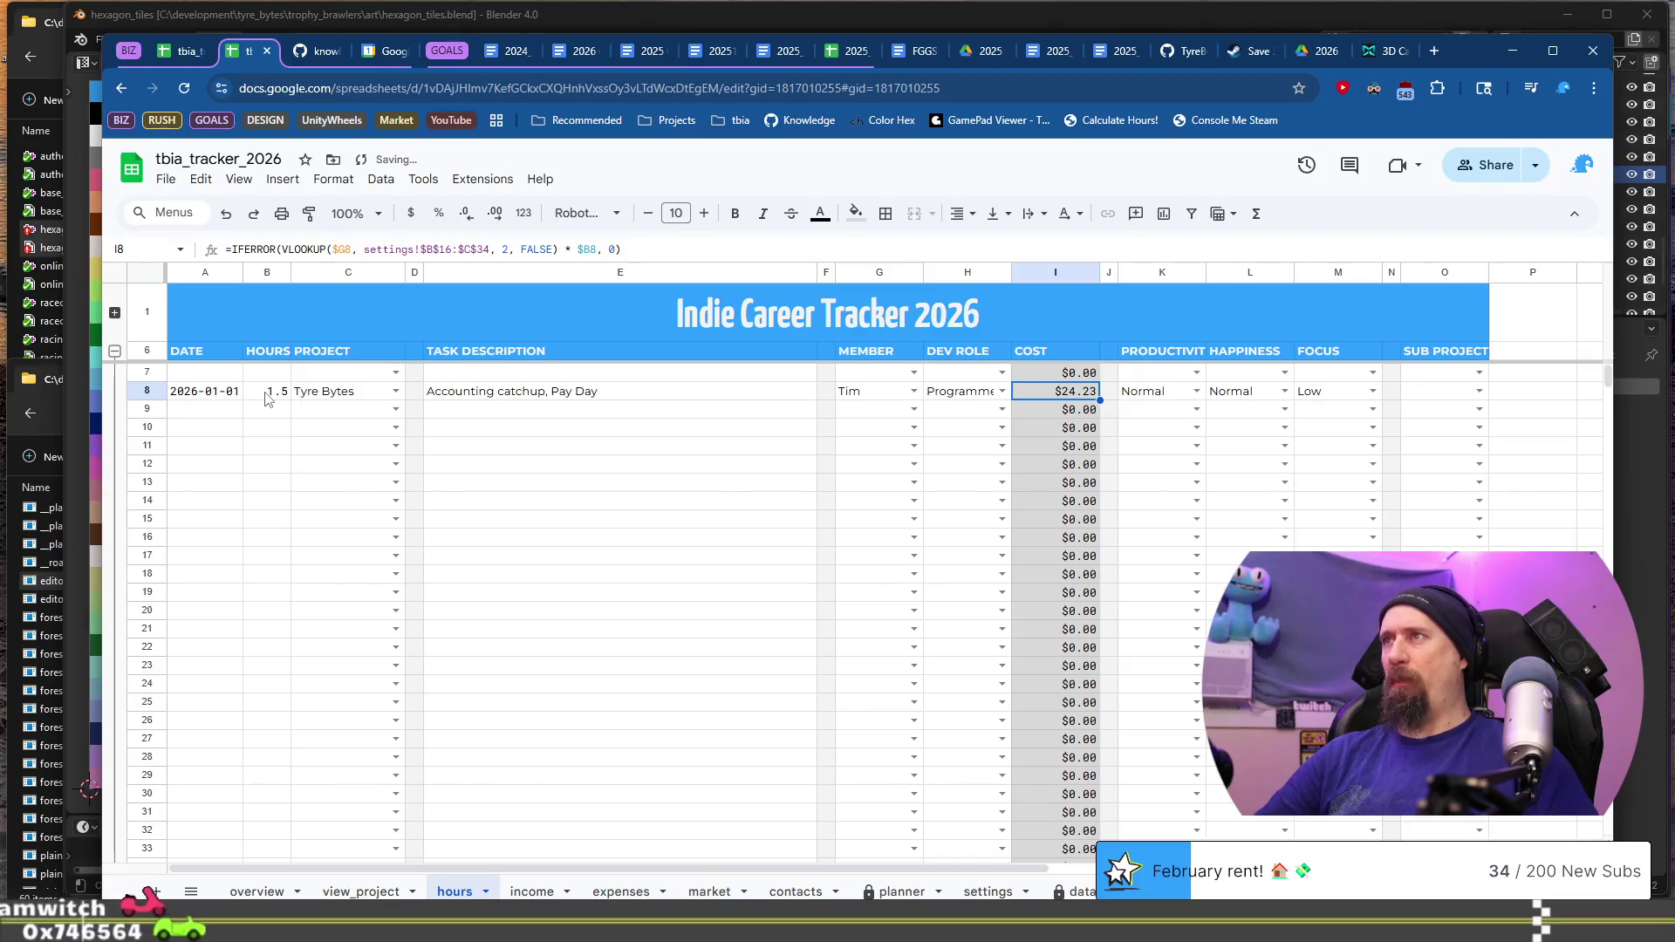
Step: Set row 8's dev role to Biz Mgmt and its focus to Normal
key(Left)
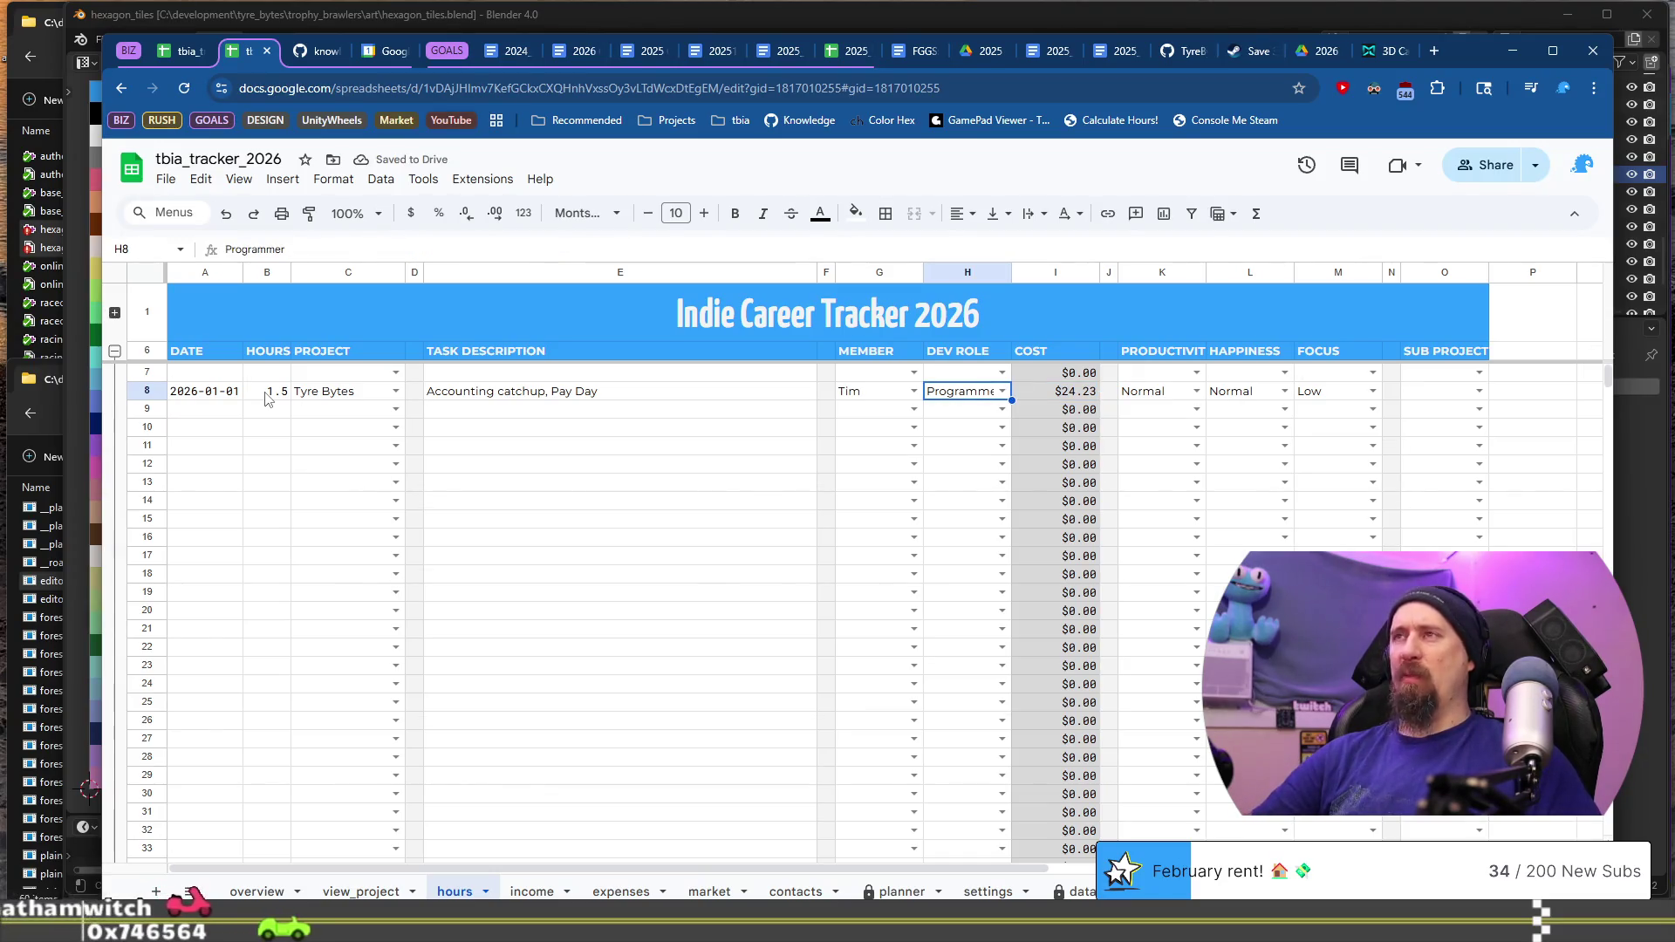
text(Bi)
key(Tab)
key(Tab)
key(Tab)
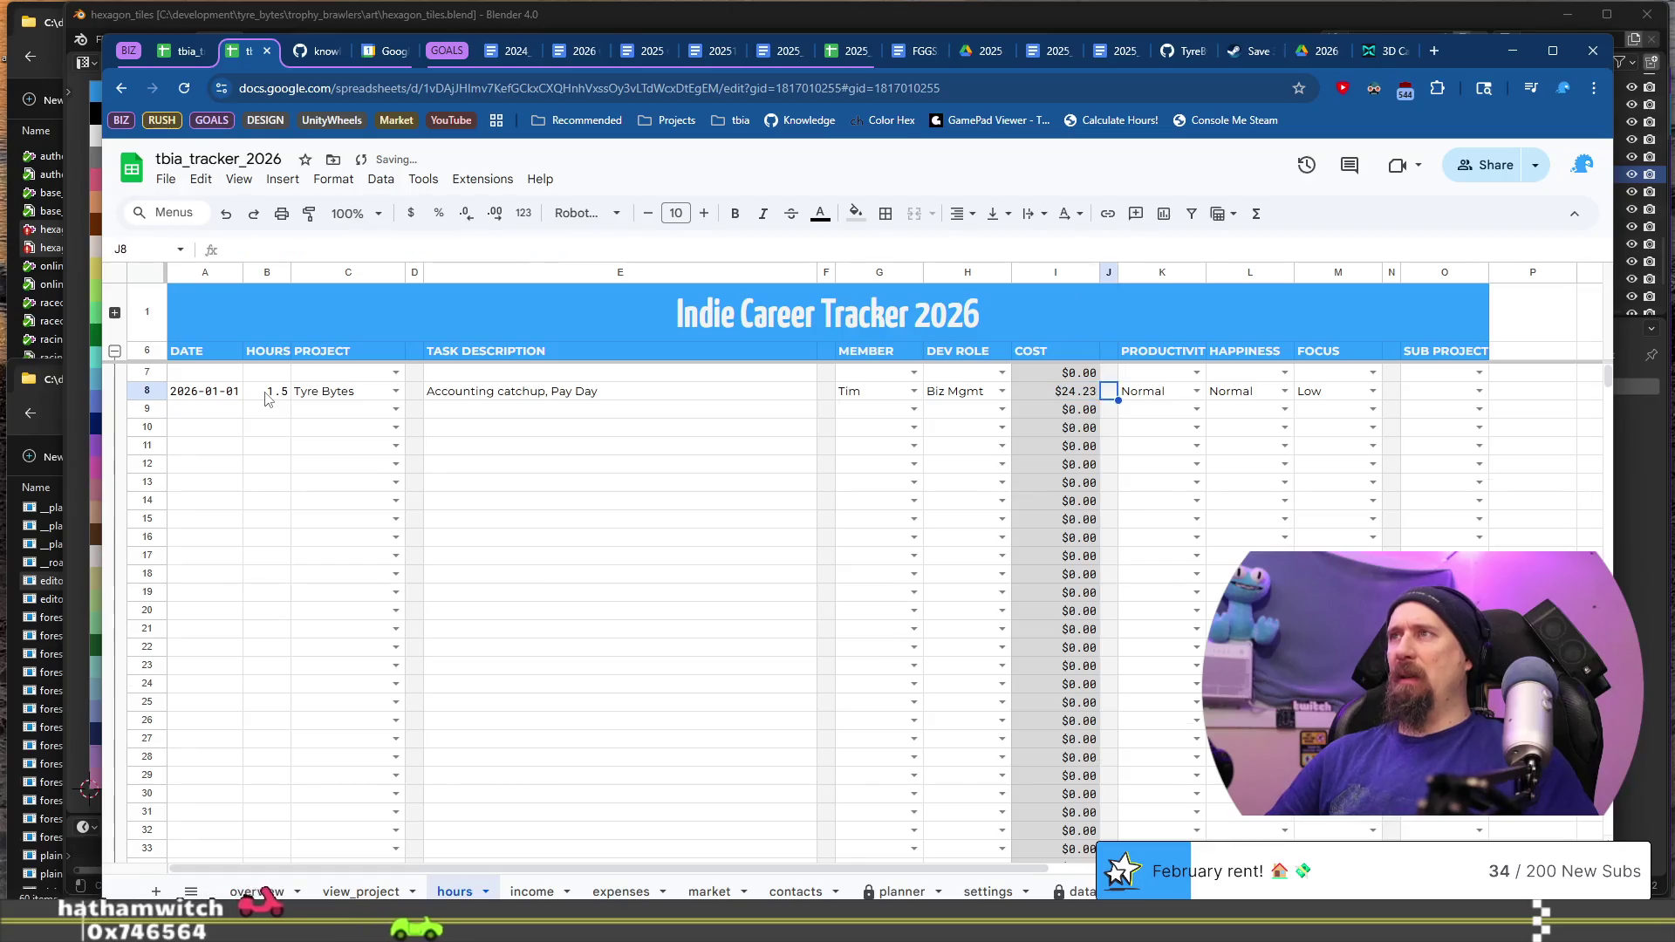
key(Tab)
key(Tab)
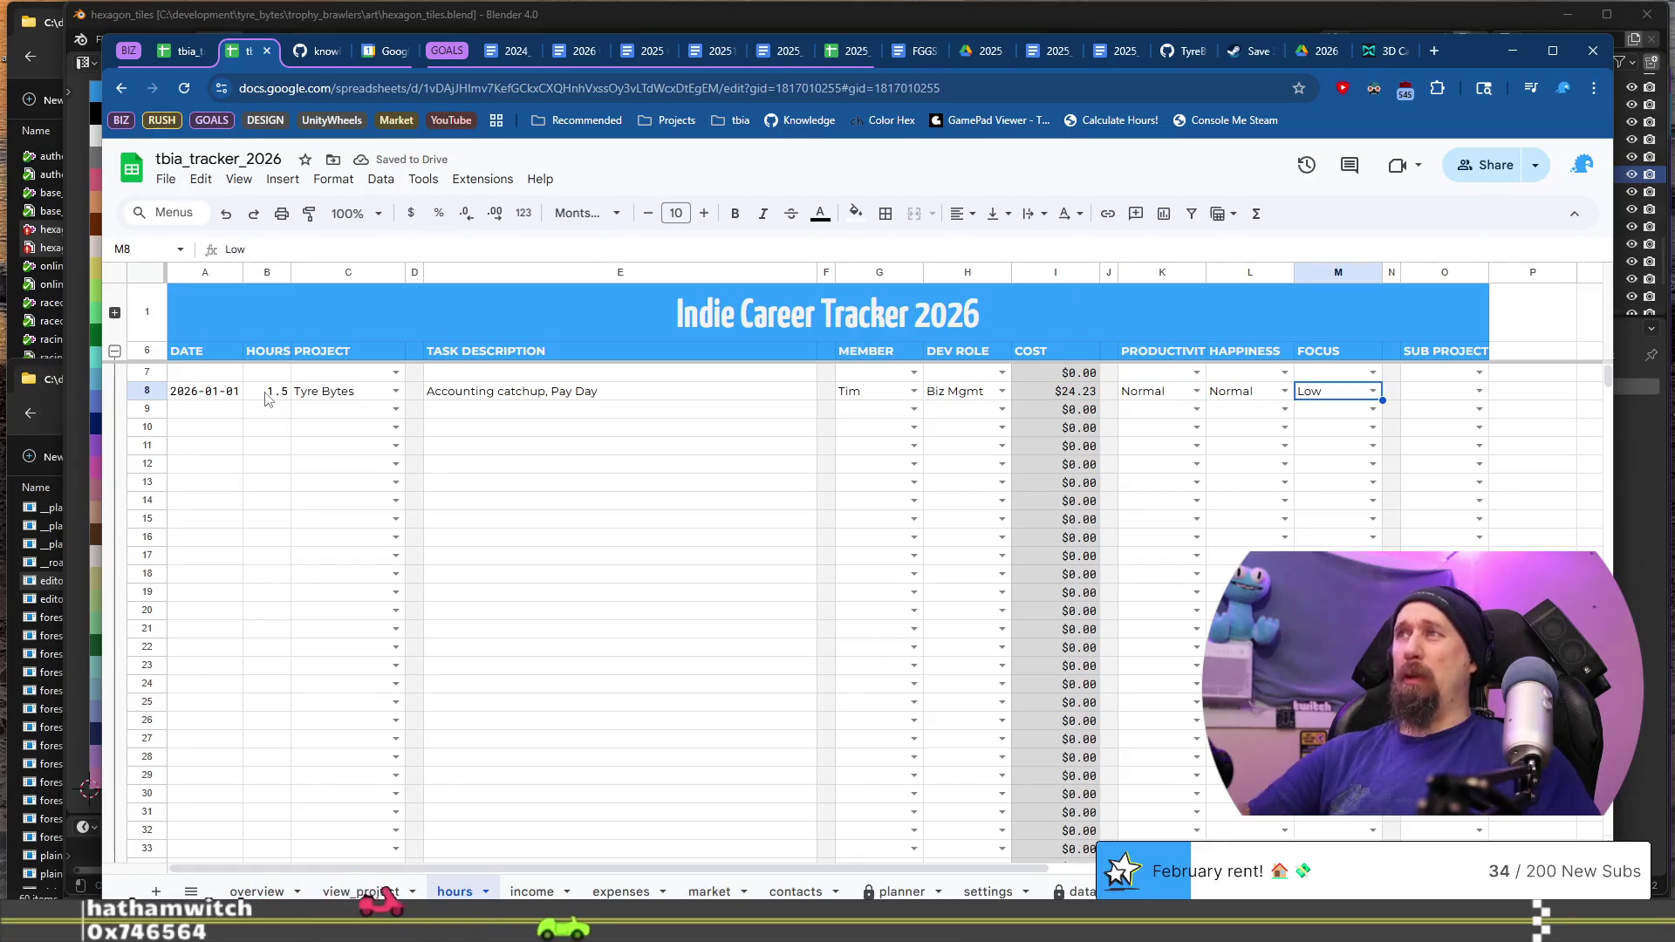
text(N)
key(Return)
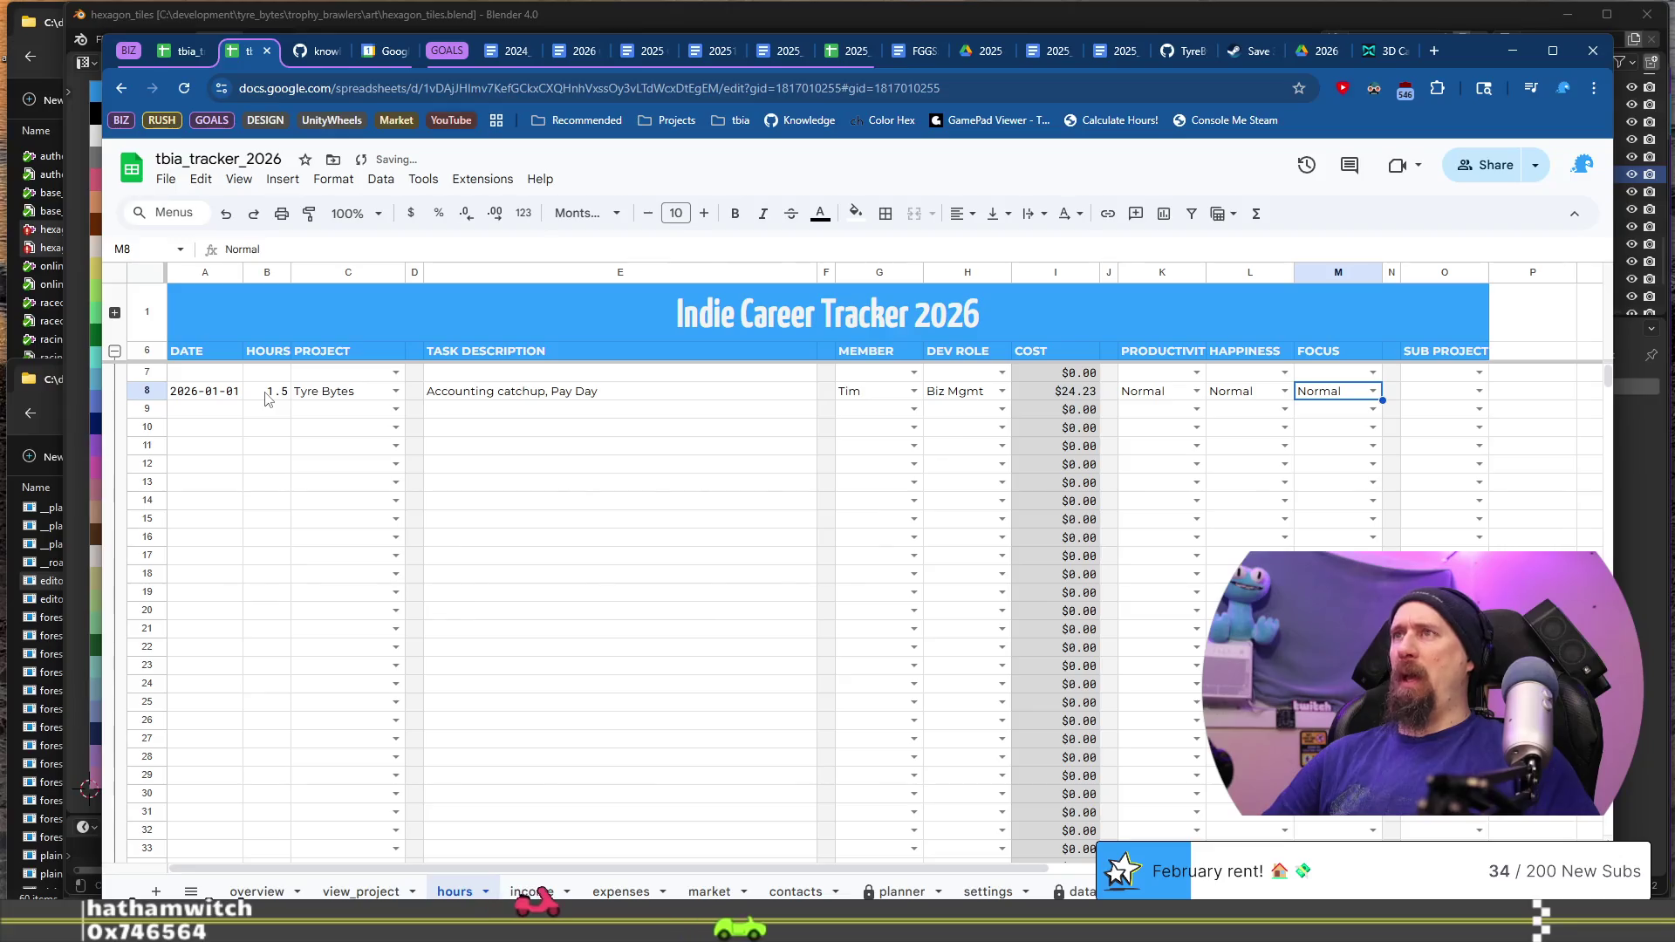
Step: Bring up the 2026 tracker's settings sheet
key(Home)
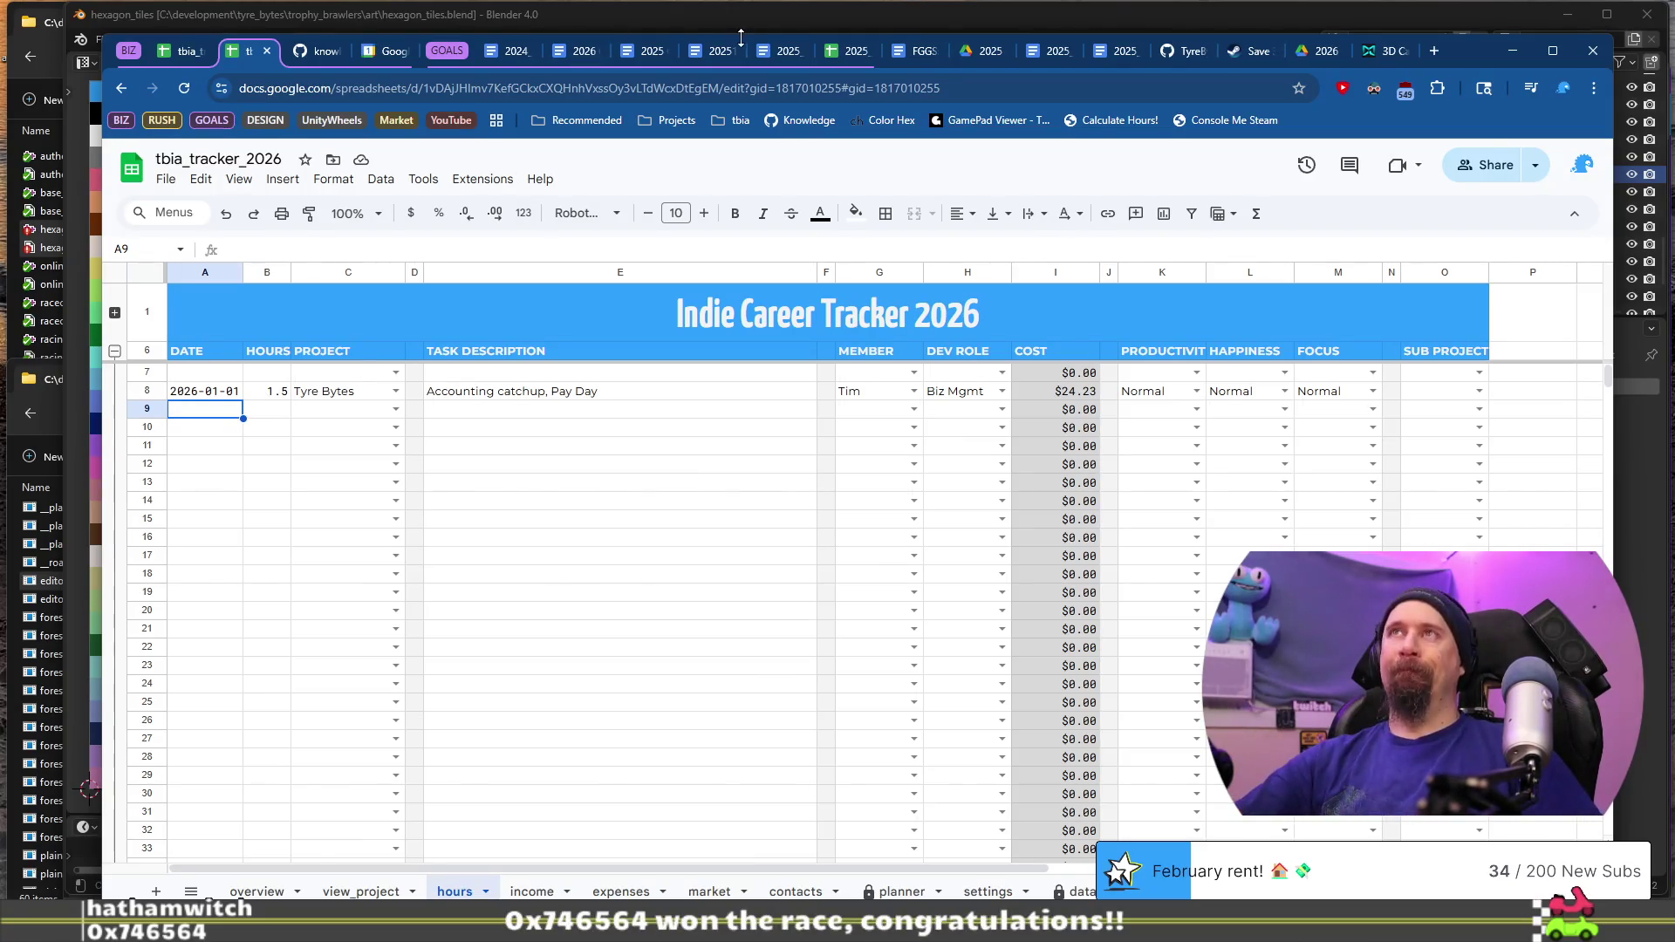
mouse_move(741, 42)
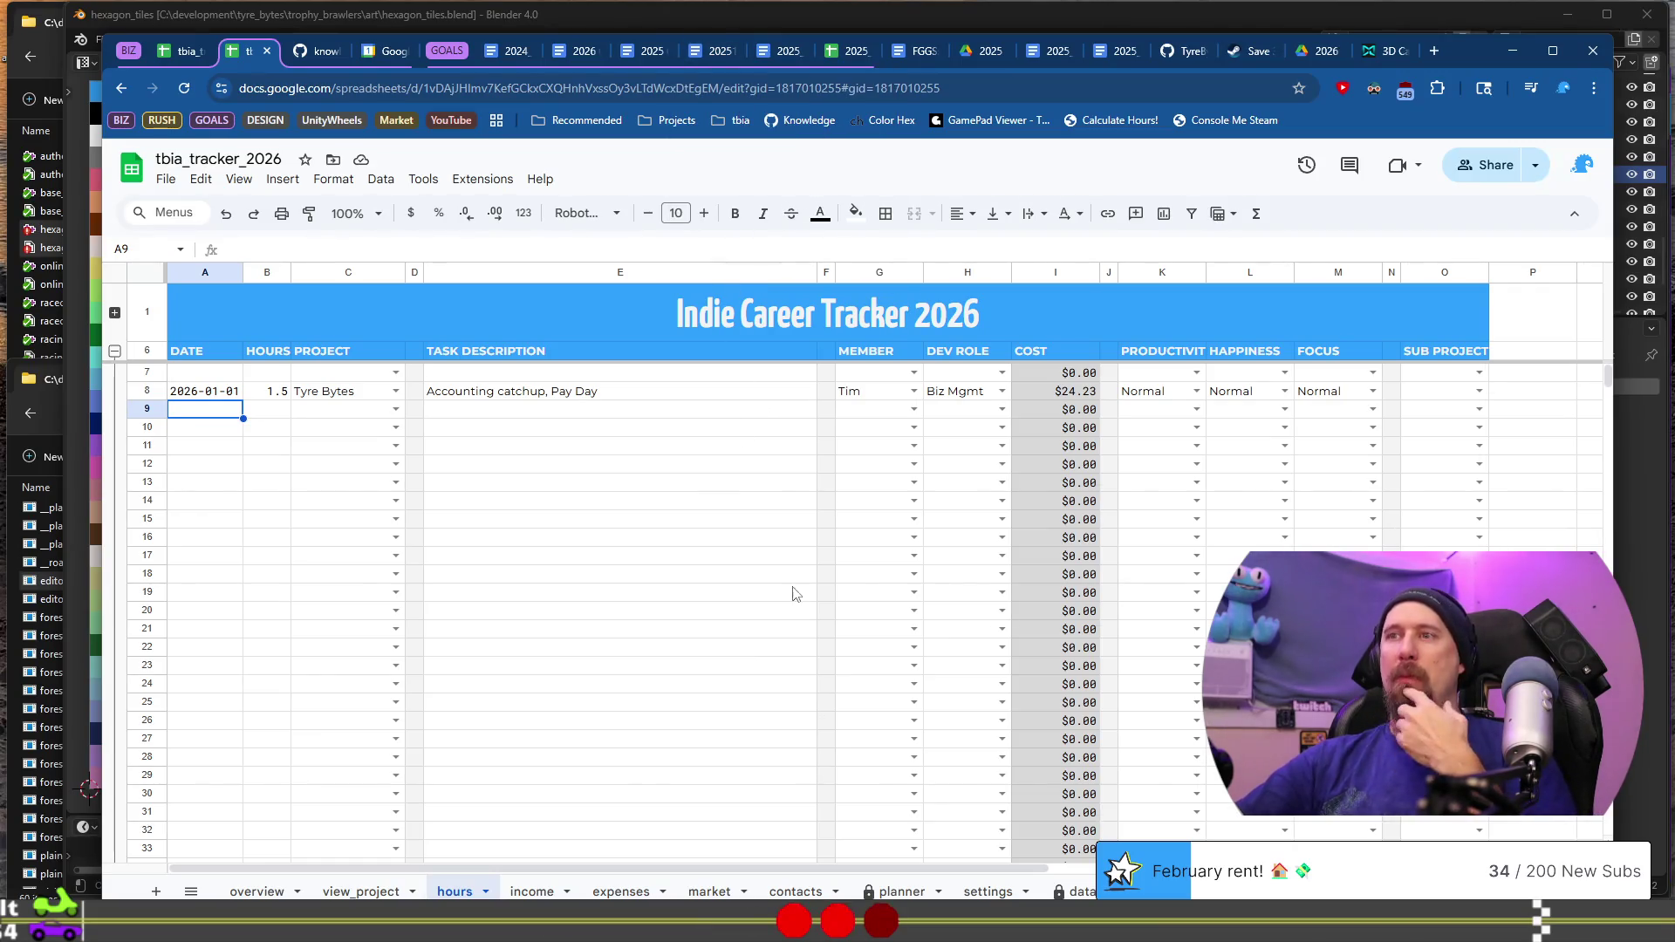
click(985, 893)
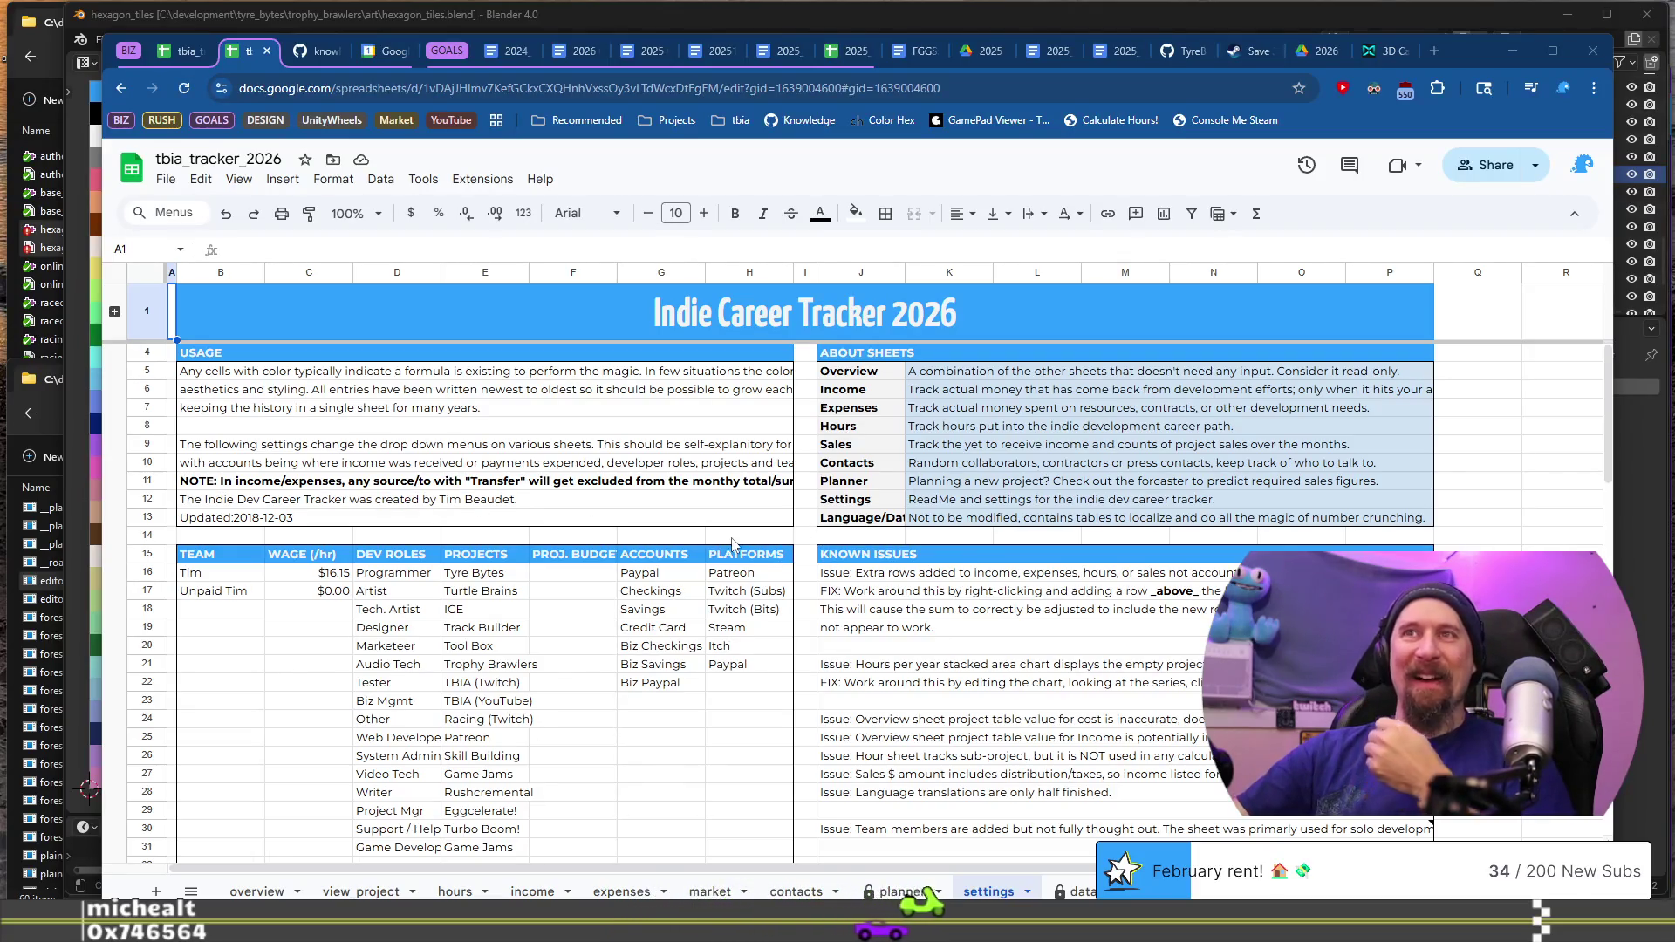
Step: Select the whole PROJECTS list on the settings sheet, down to row 32
scroll(567, 562, down, 5)
scroll(506, 571, up, 5)
click(476, 574)
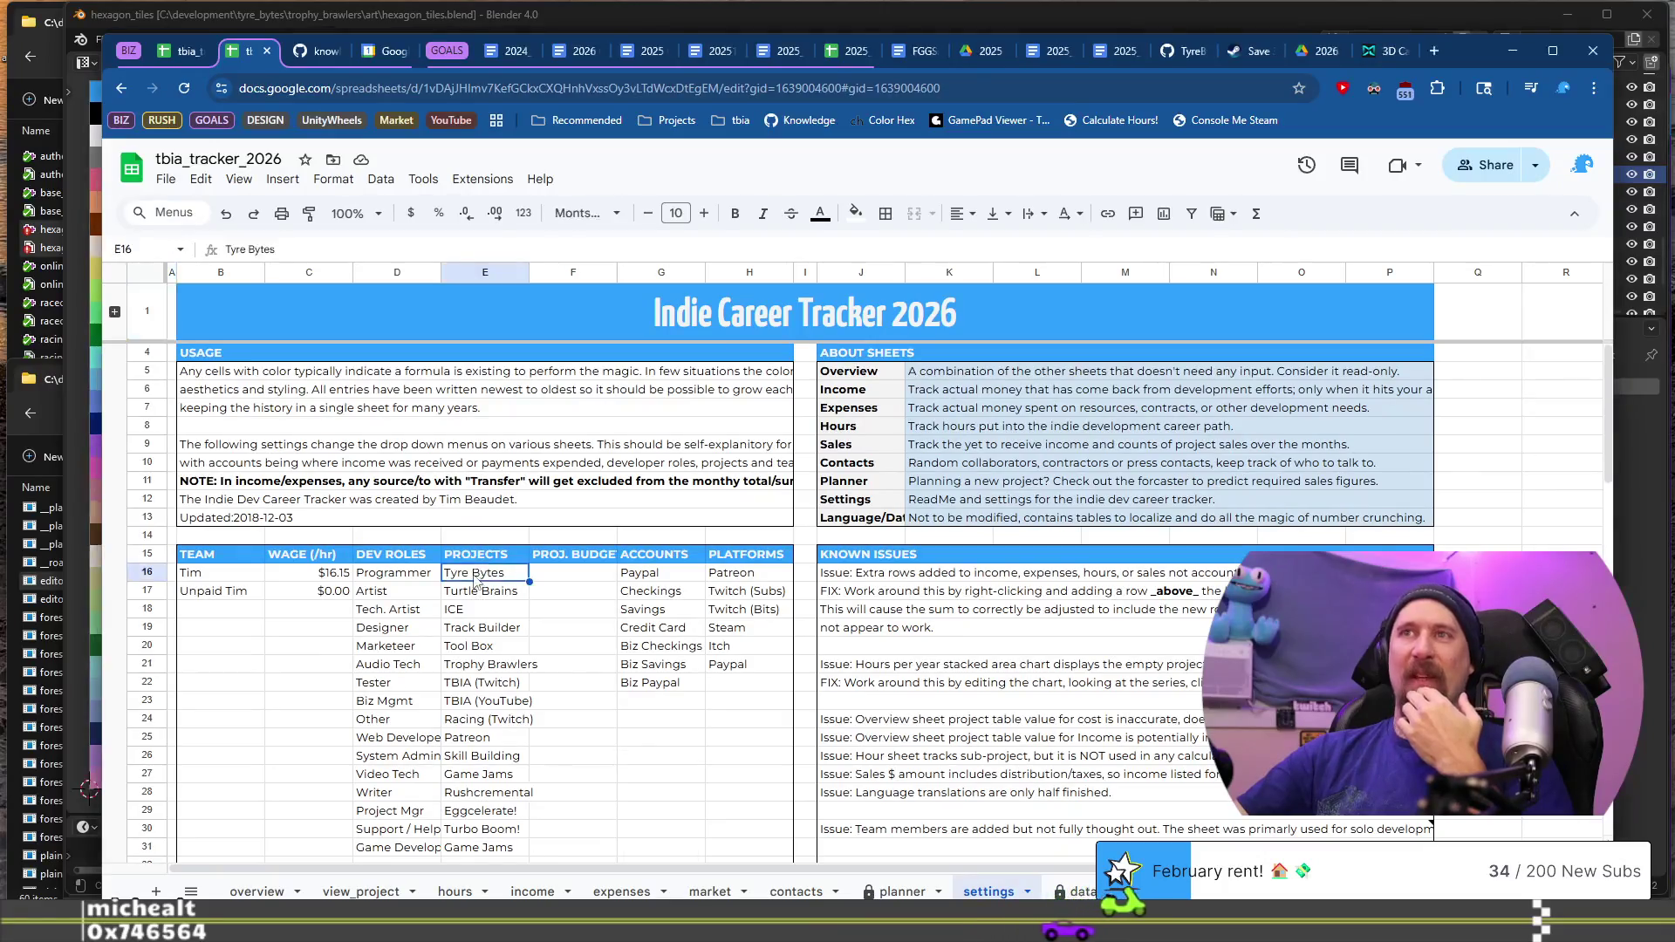
scroll(496, 626, down, 1)
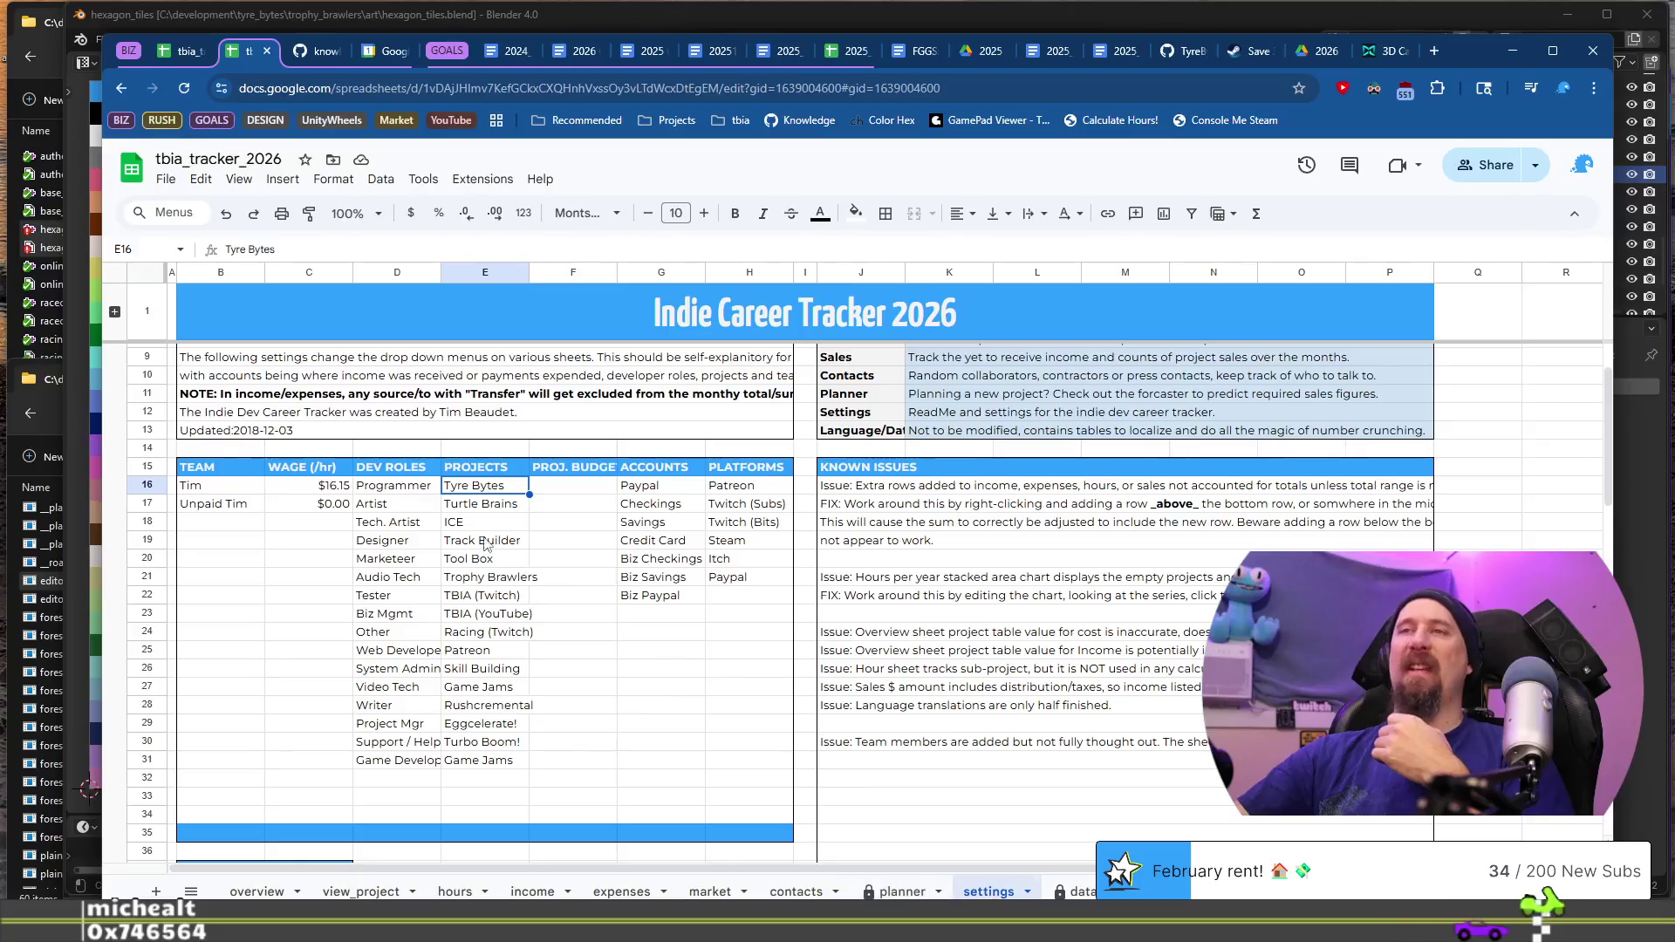
click(480, 469)
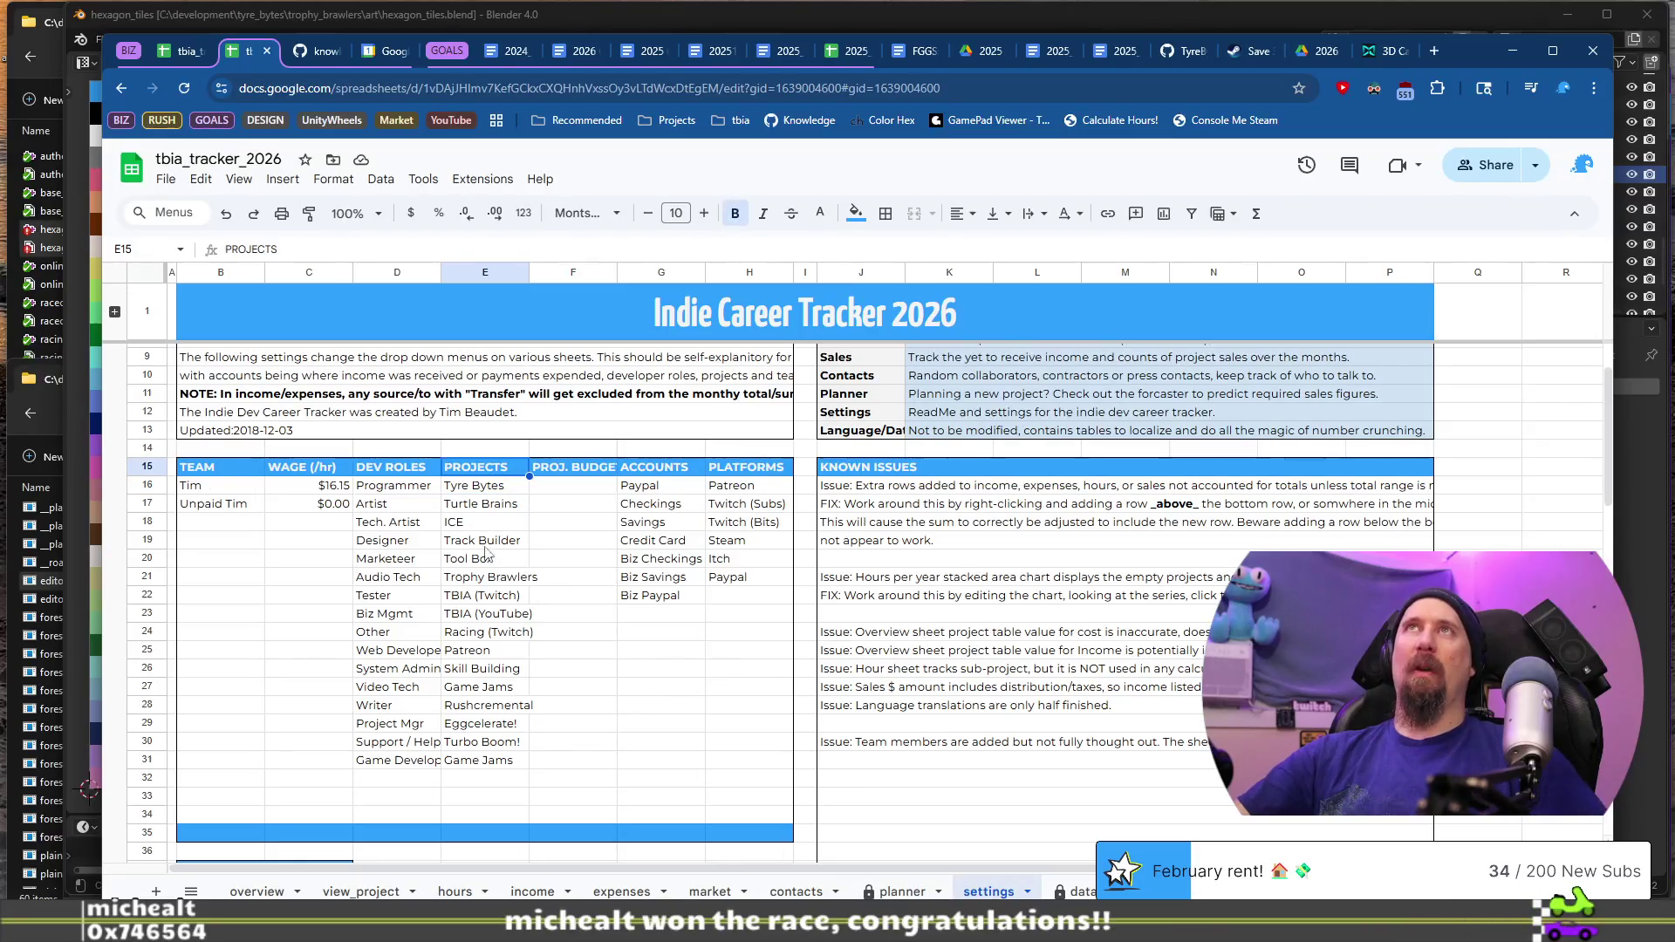
shift+click(487, 784)
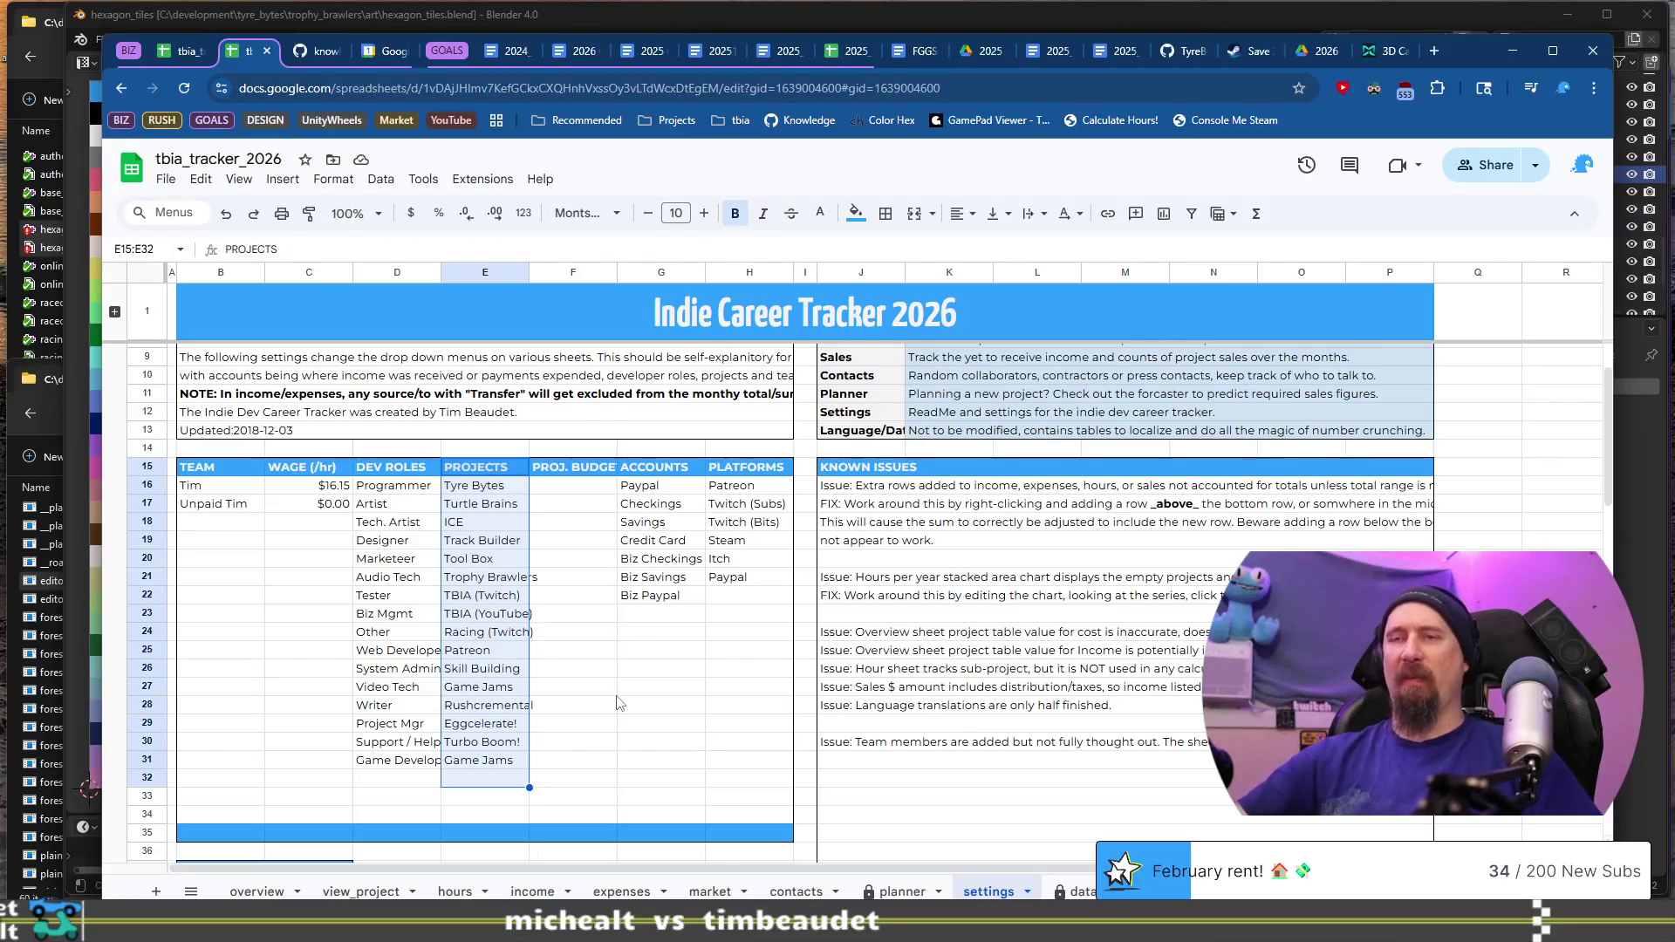
Step: Look over the overview and view_project sheets, then return to settings
click(262, 889)
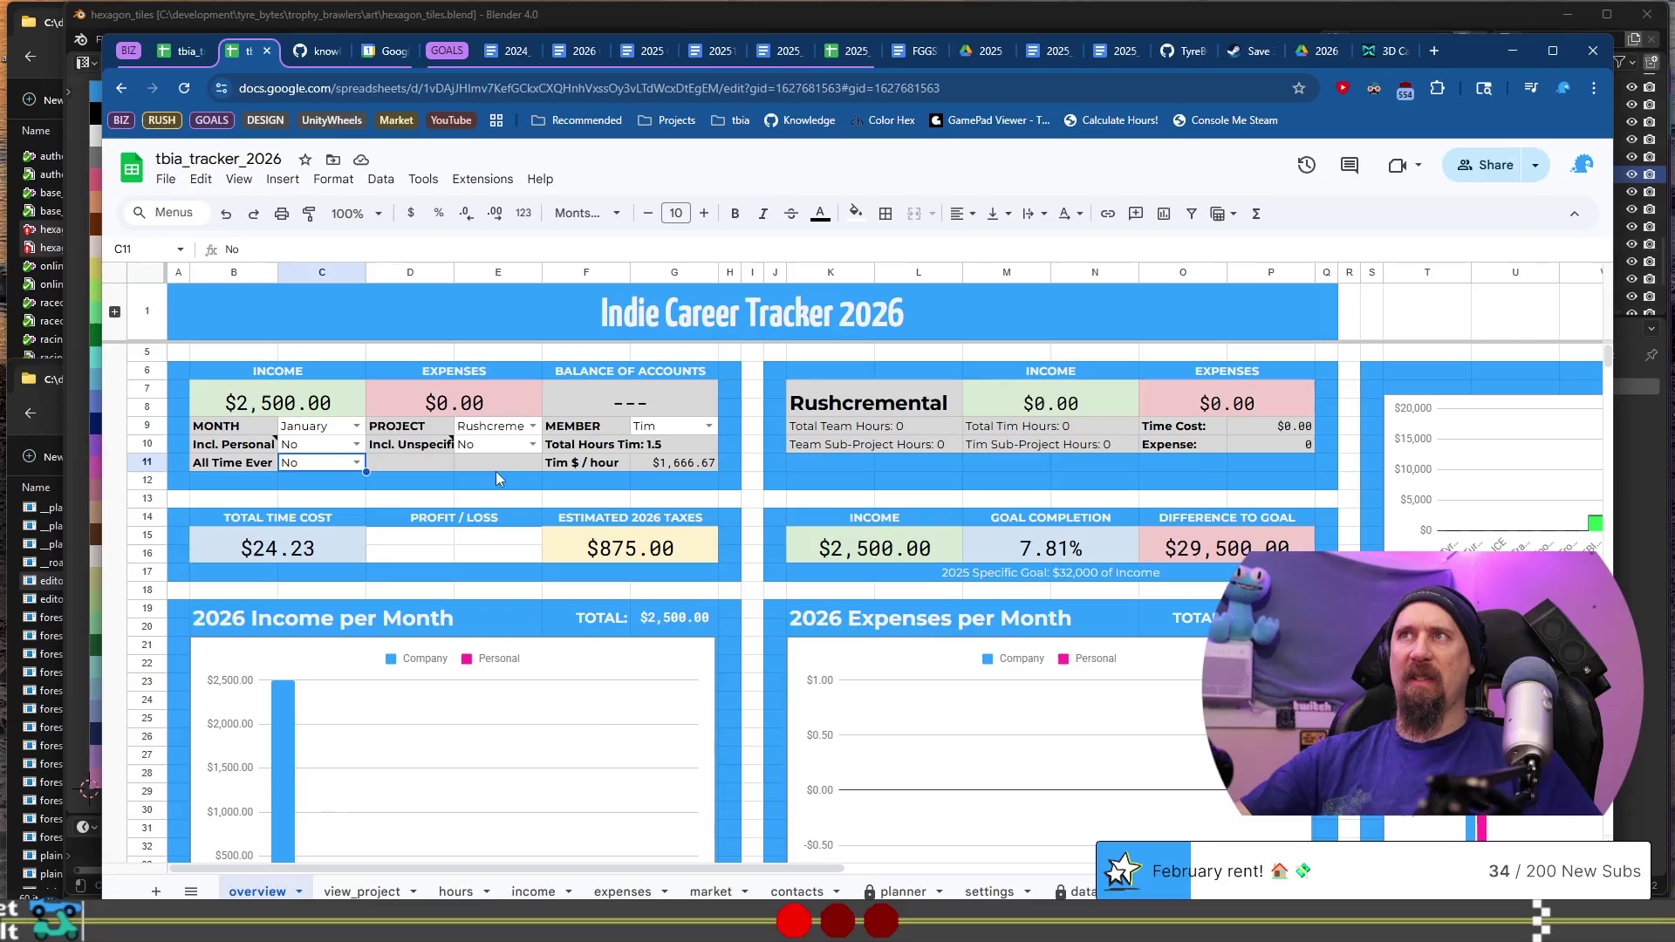
click(335, 892)
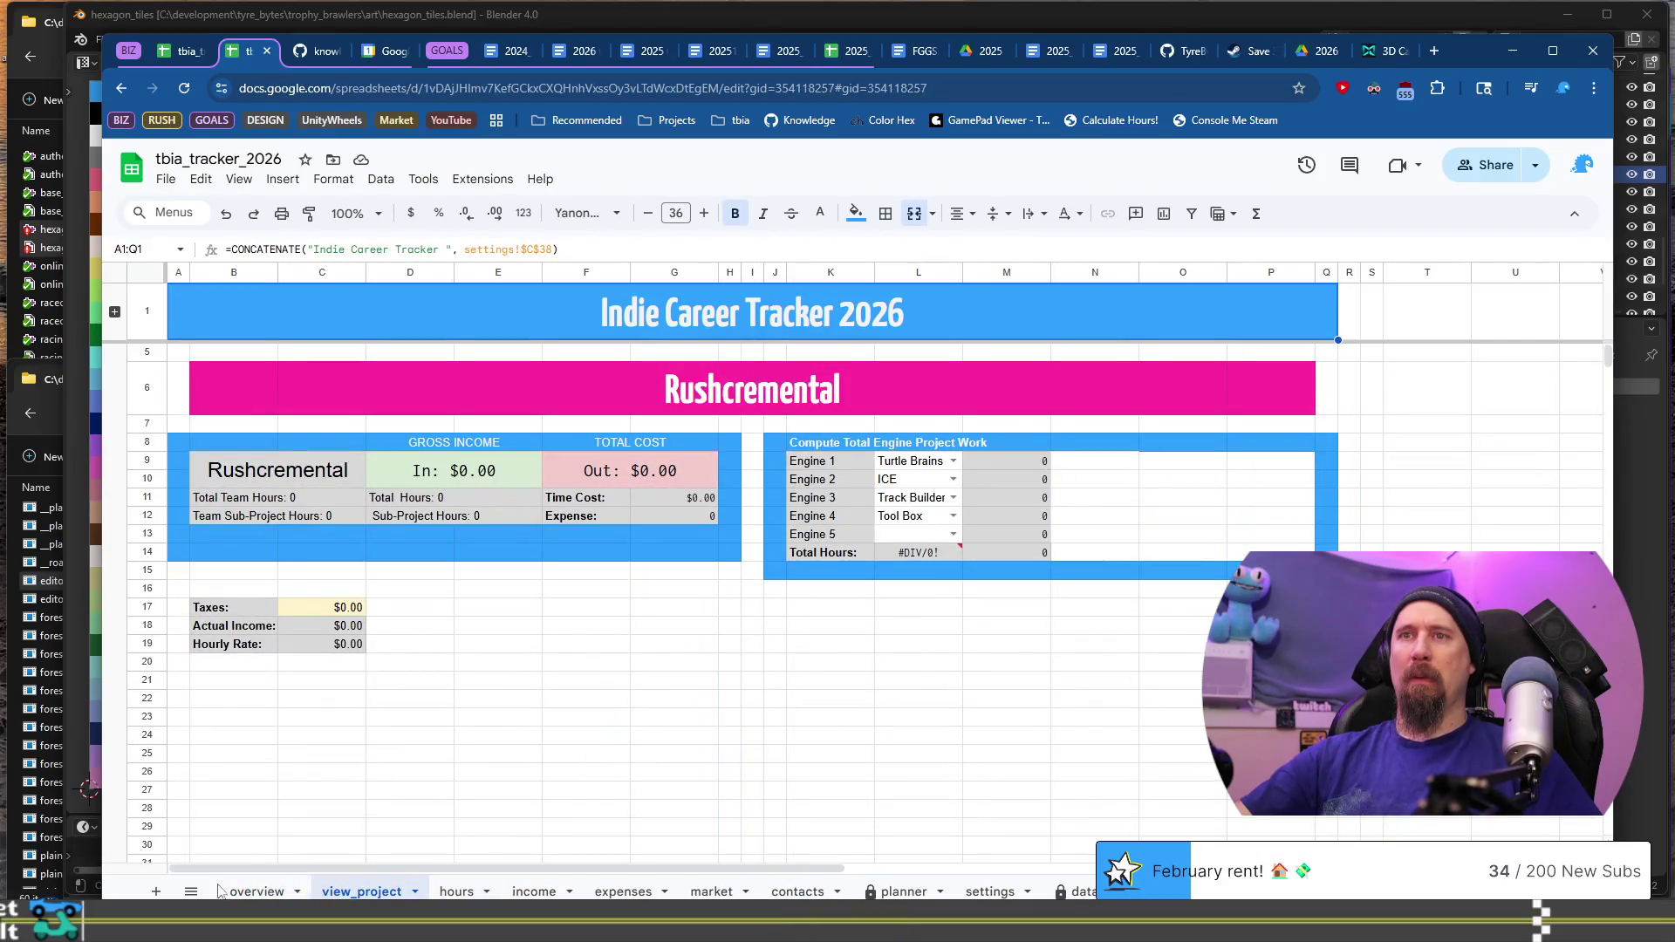
click(246, 891)
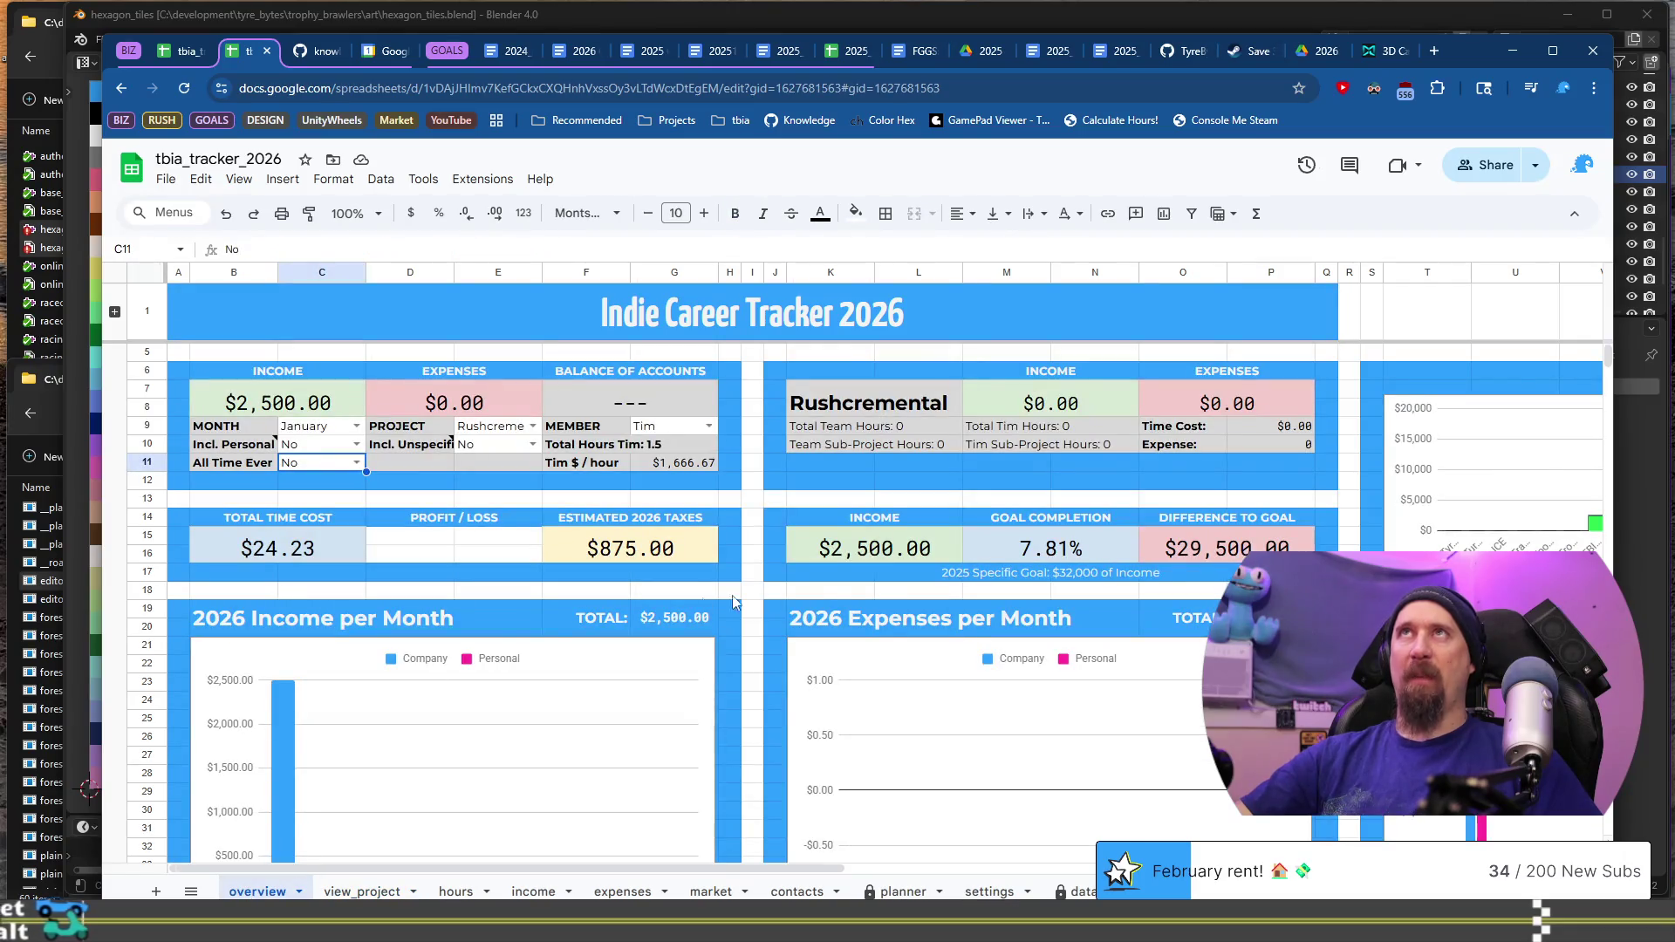
click(985, 892)
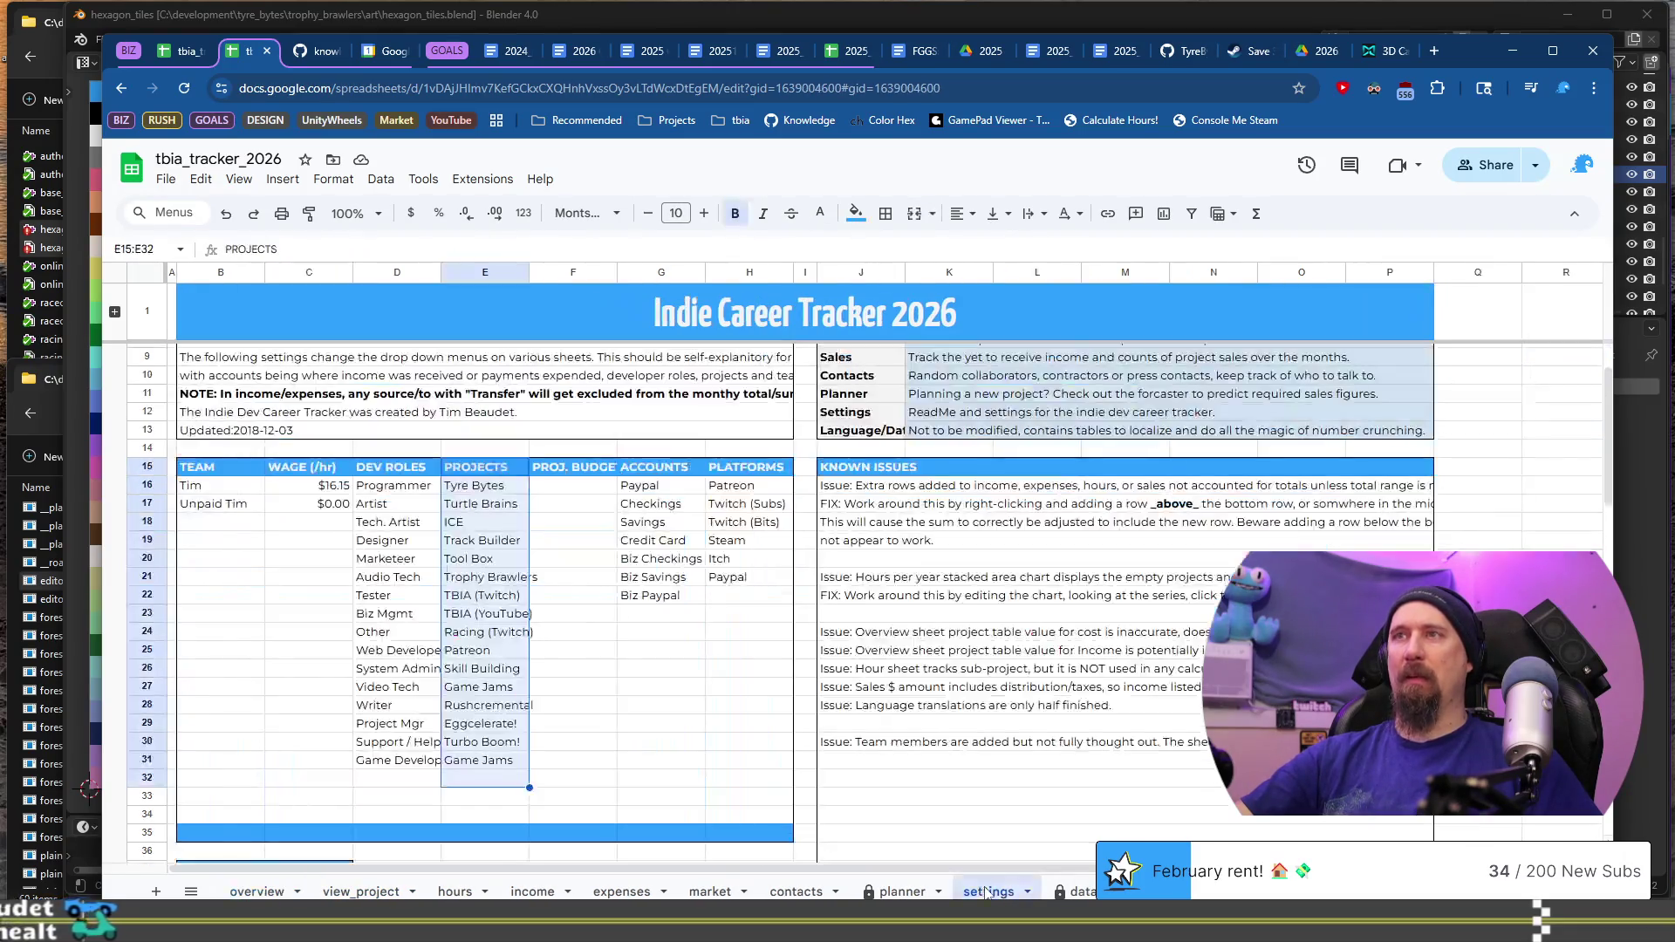
Step: Rename Tyre Bytes to EmAudio Biz, undo it, then go to the income sheet
key(Down)
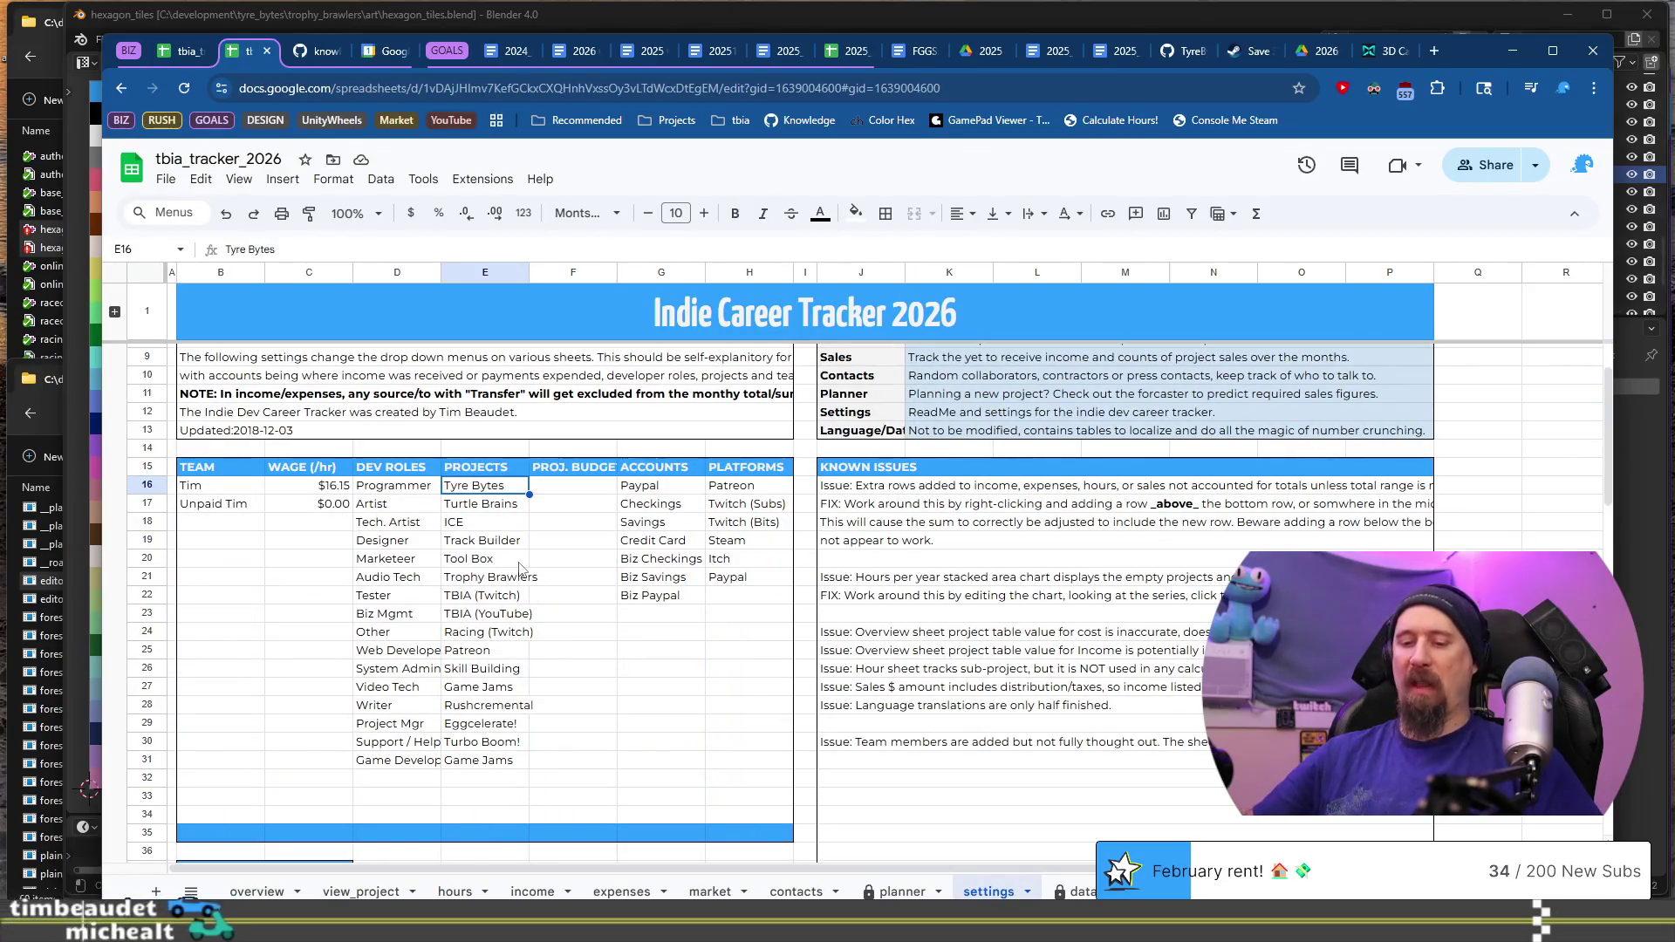
text(EmAud)
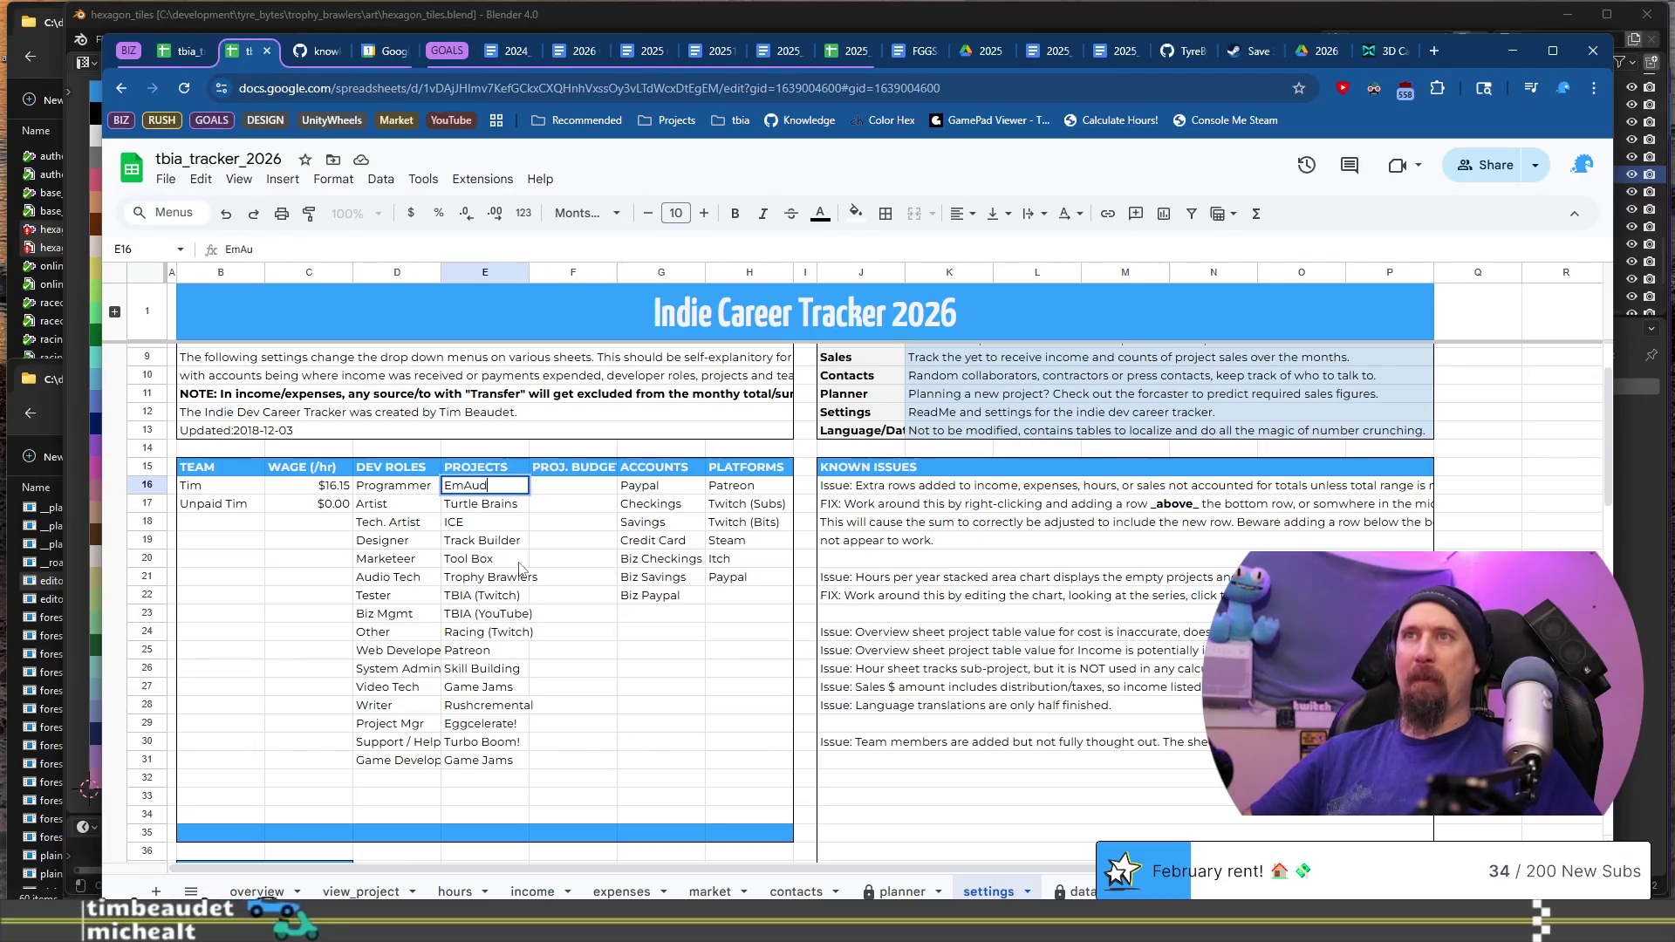
text(io Biz)
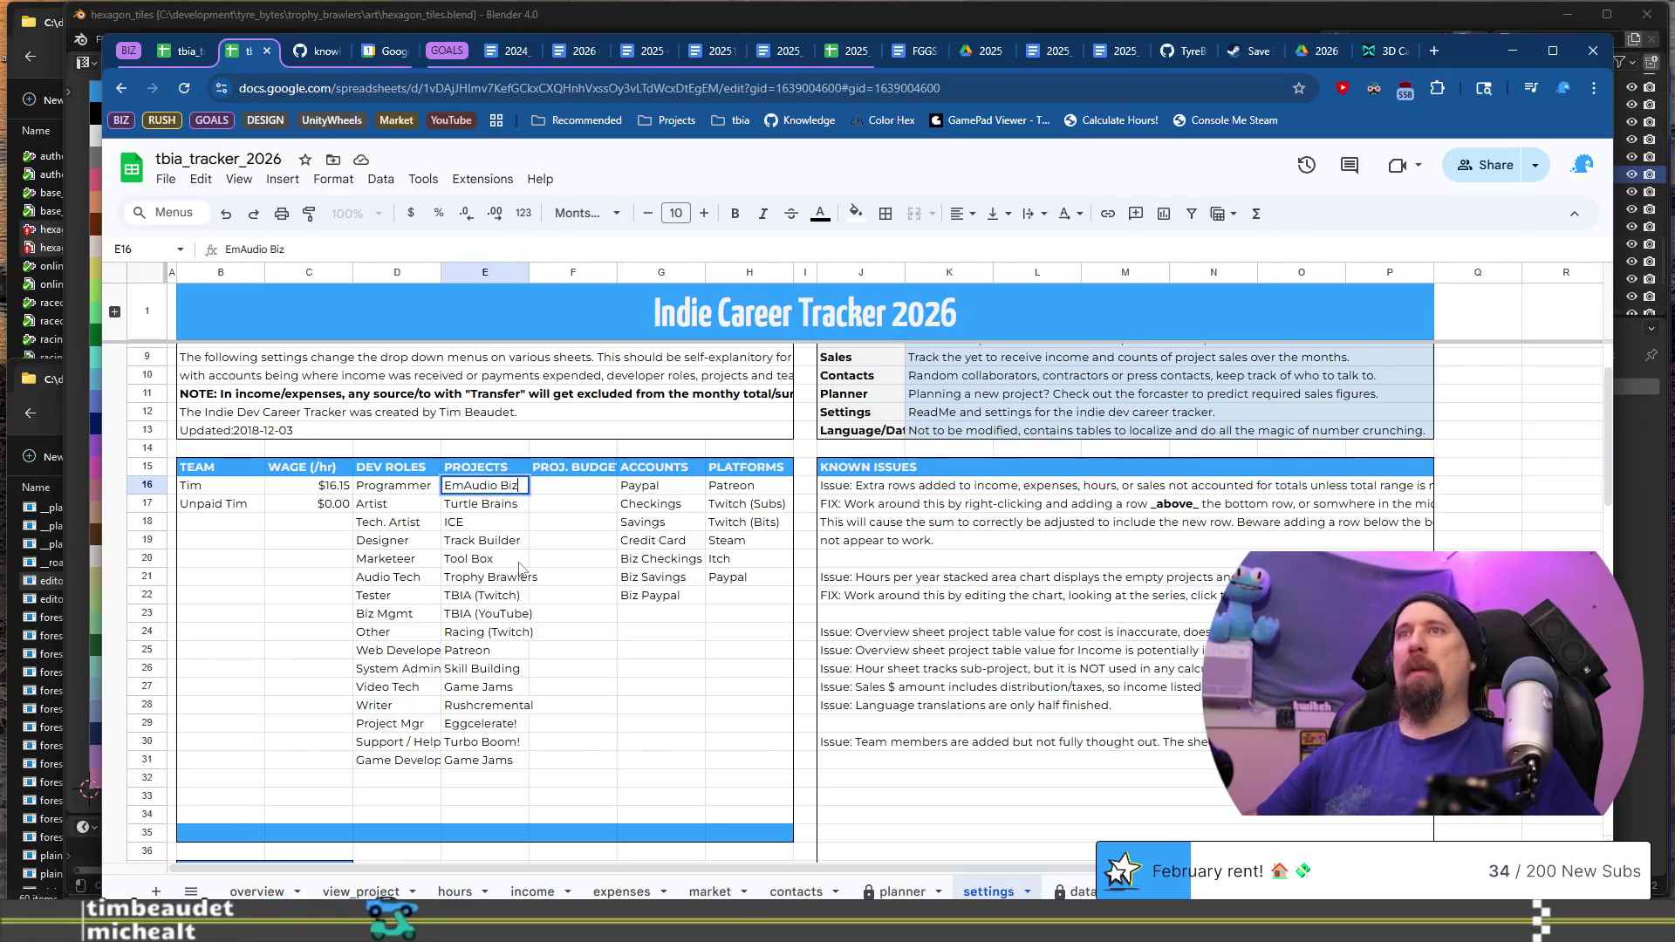
key(Return)
key(Down)
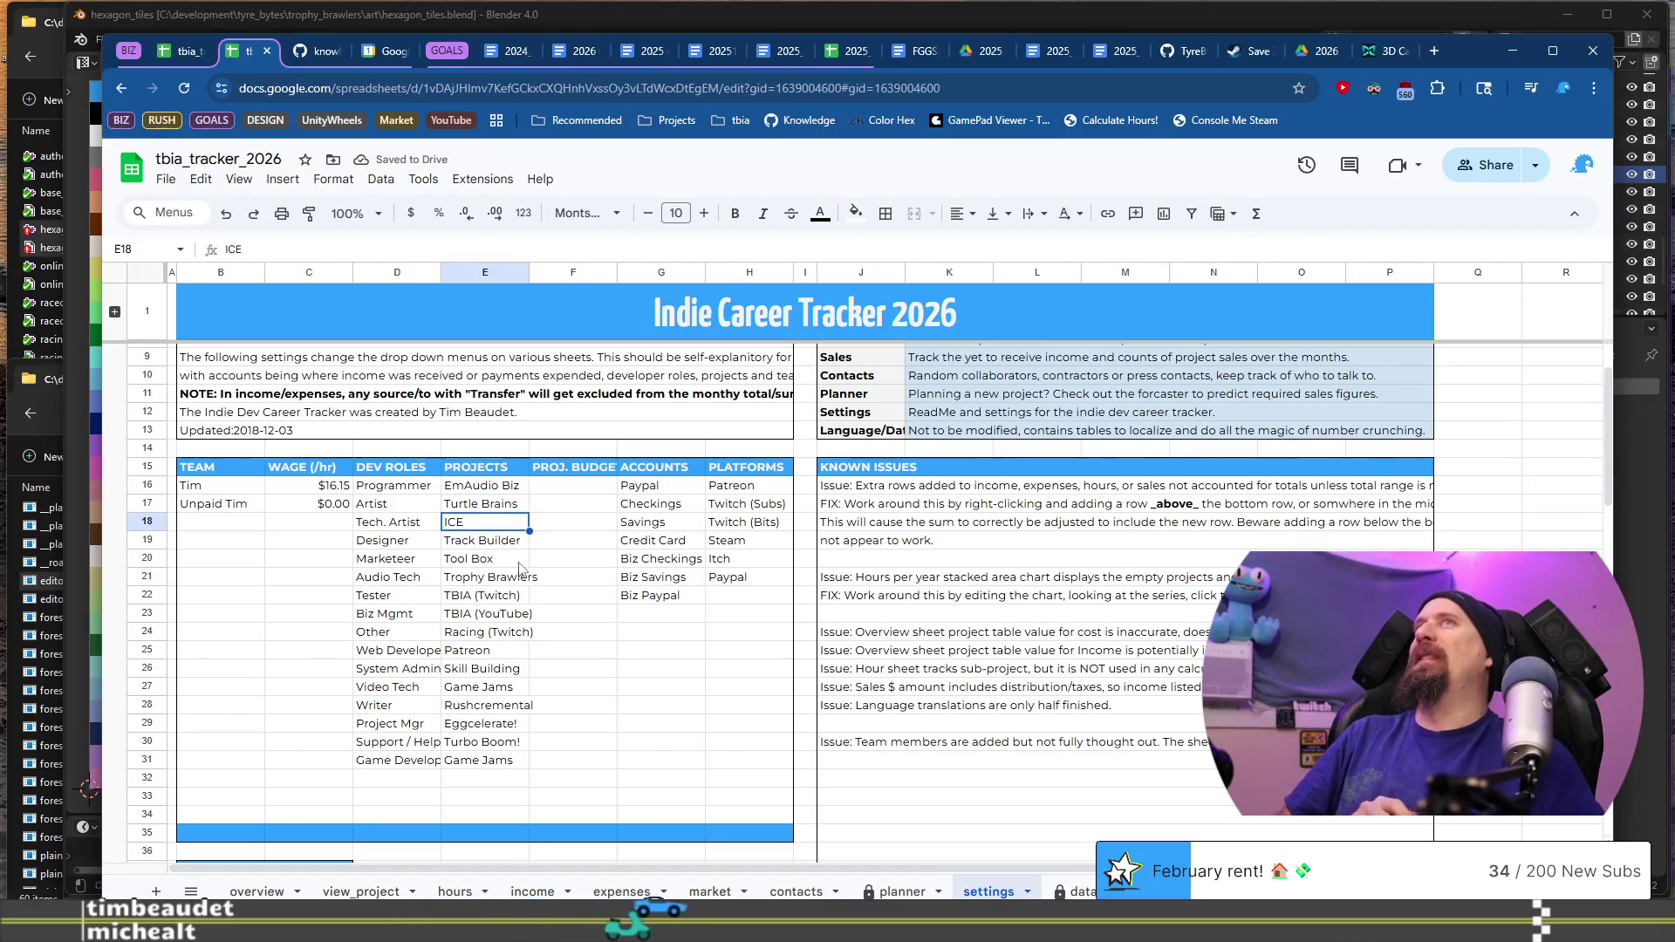
key(ctrl+z)
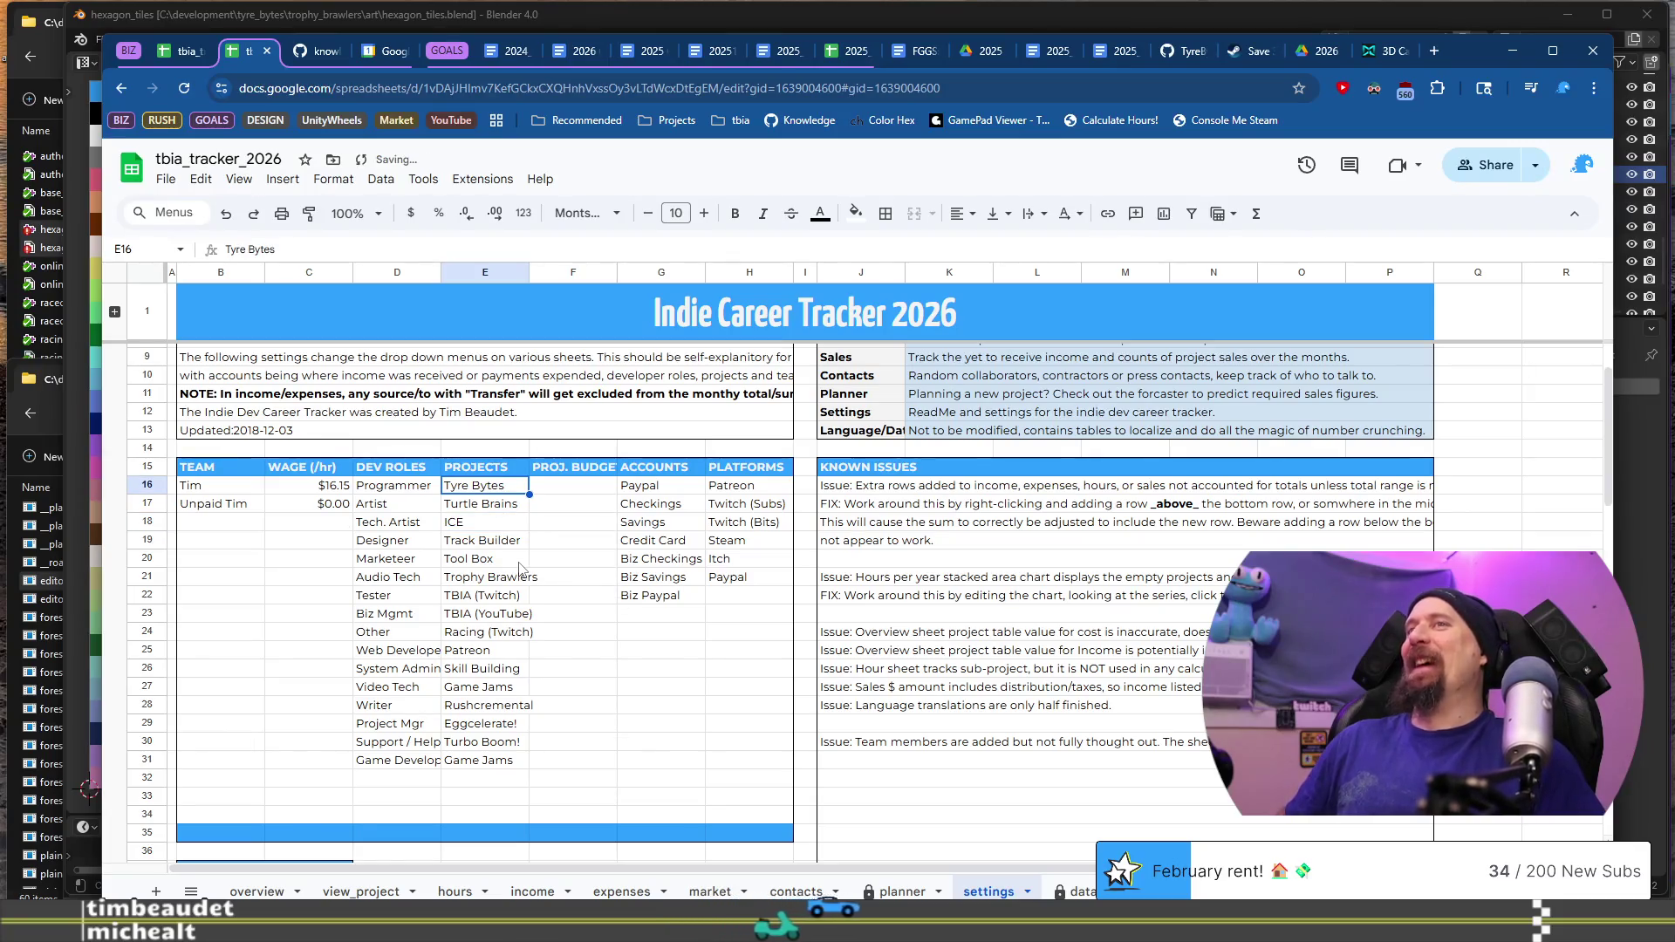
key(Down)
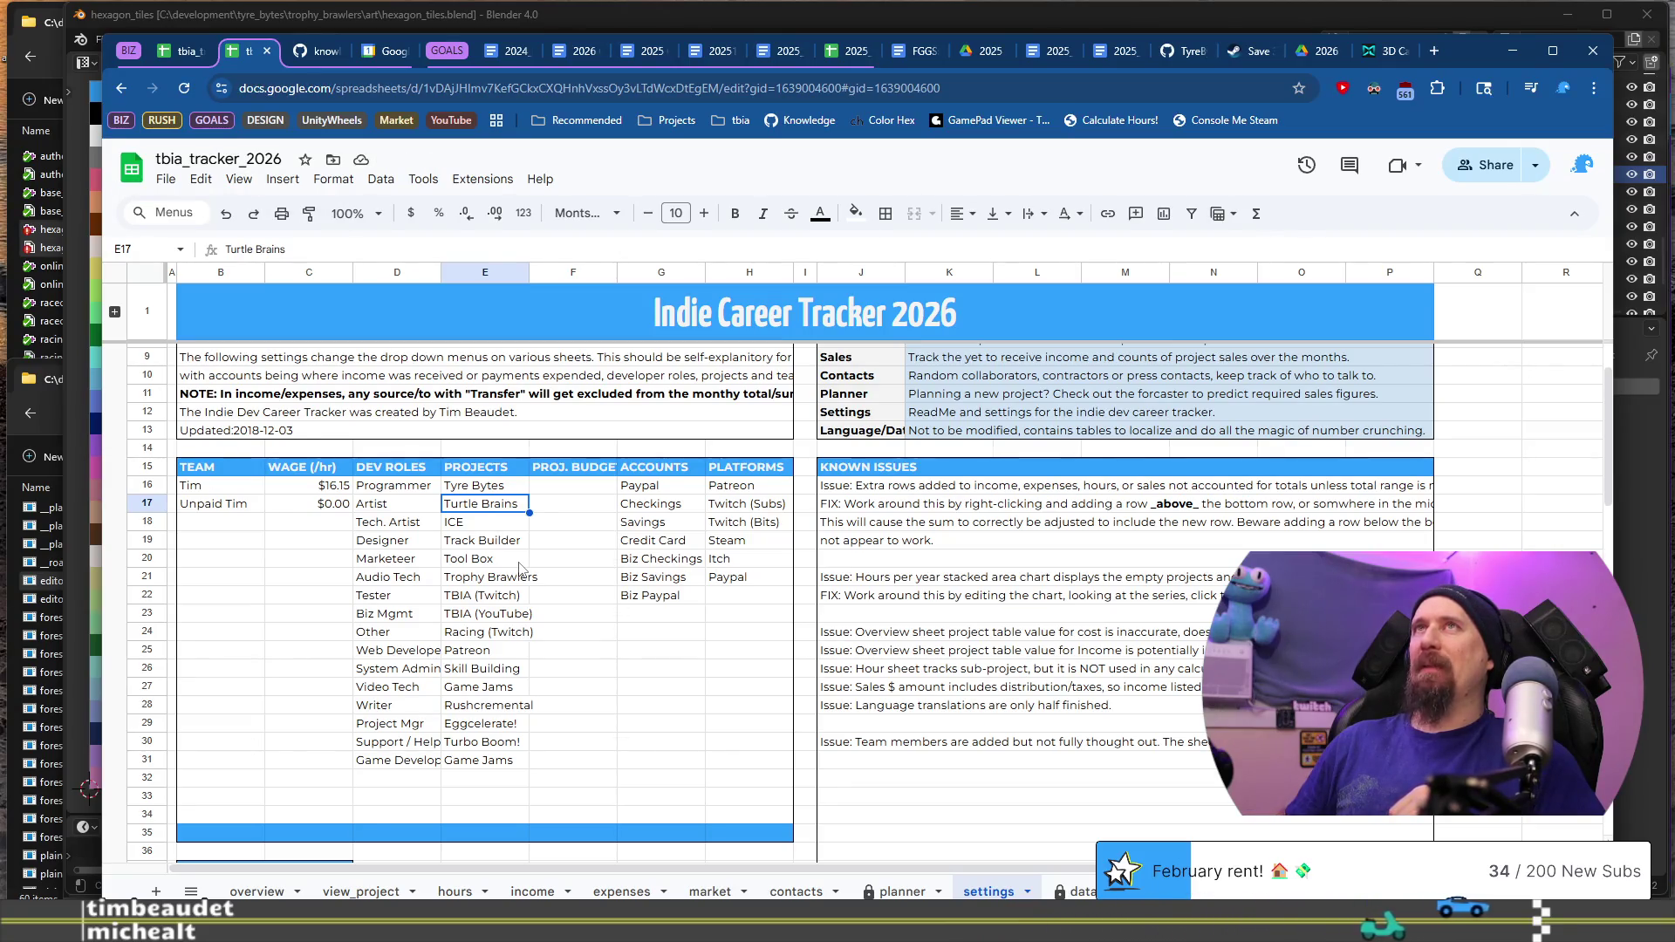
key(Down)
key(Down)
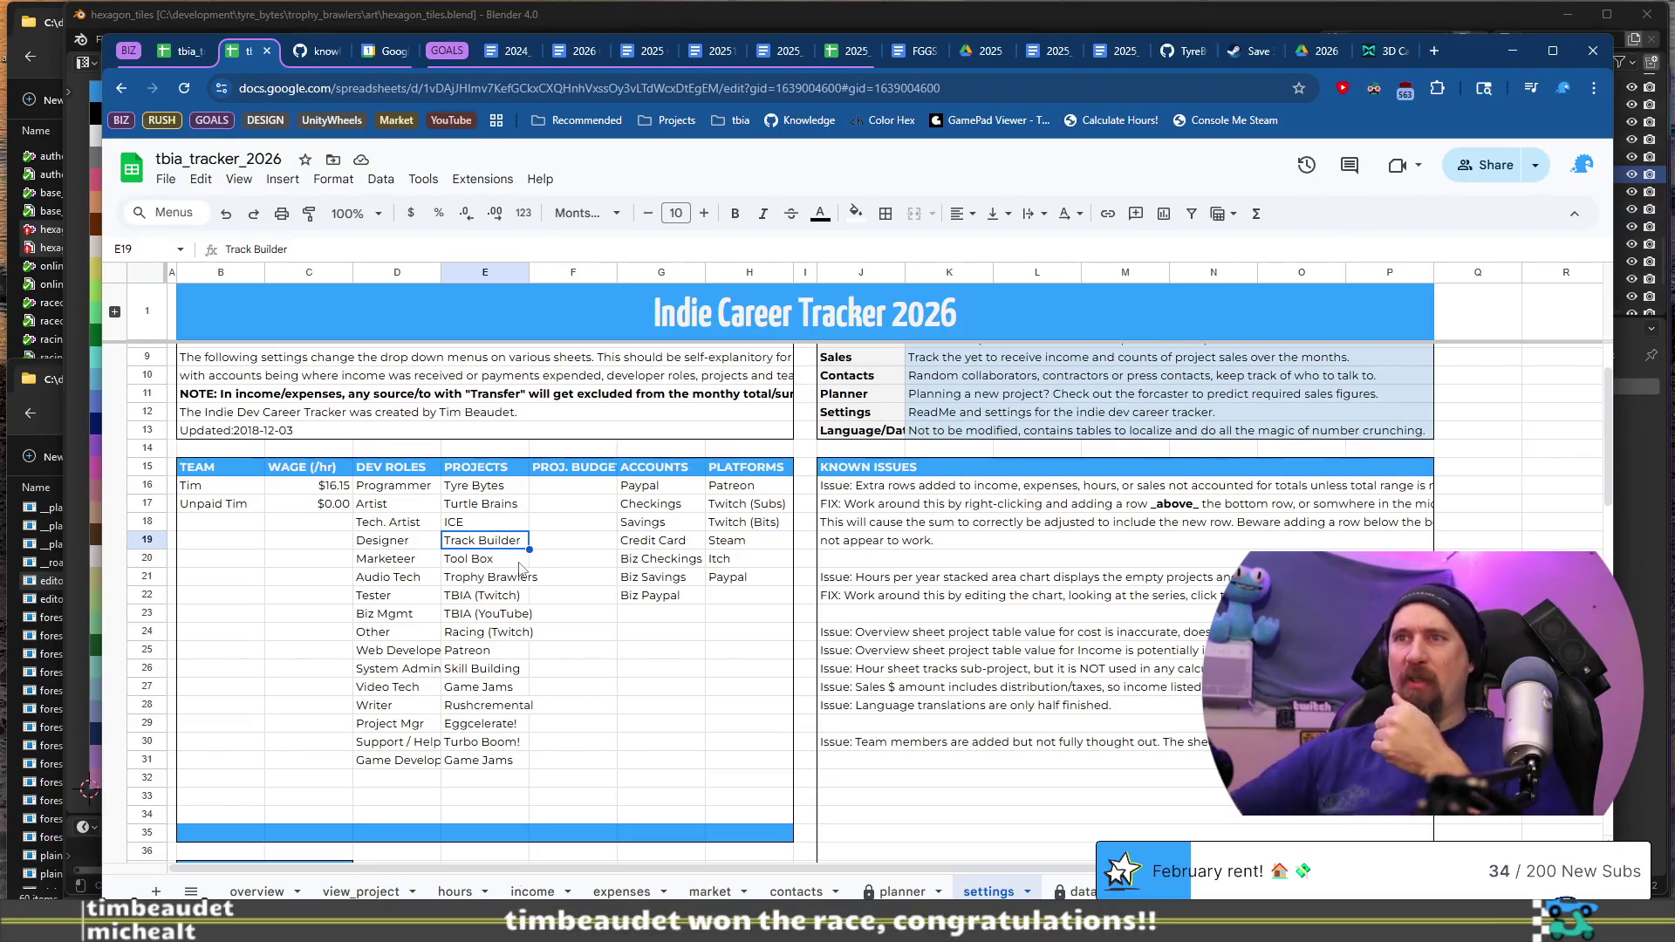
click(571, 891)
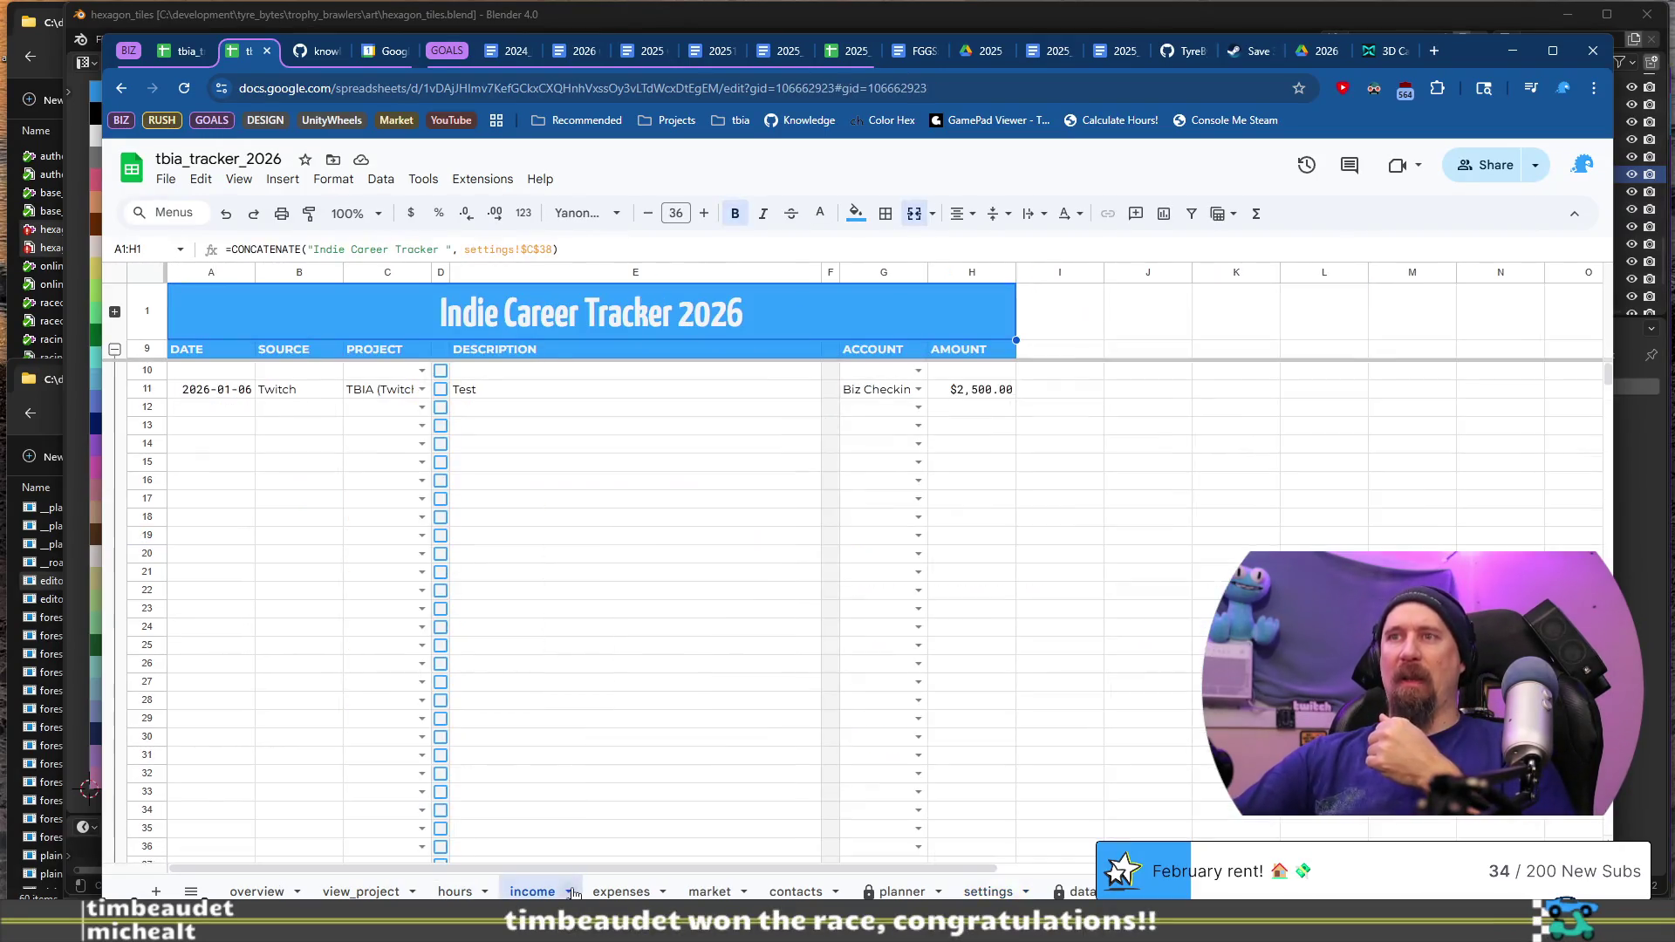
Step: Check C12's project choices without picking, then detach the Indie Career Tracker Lite Patreon post into its own window
click(422, 408)
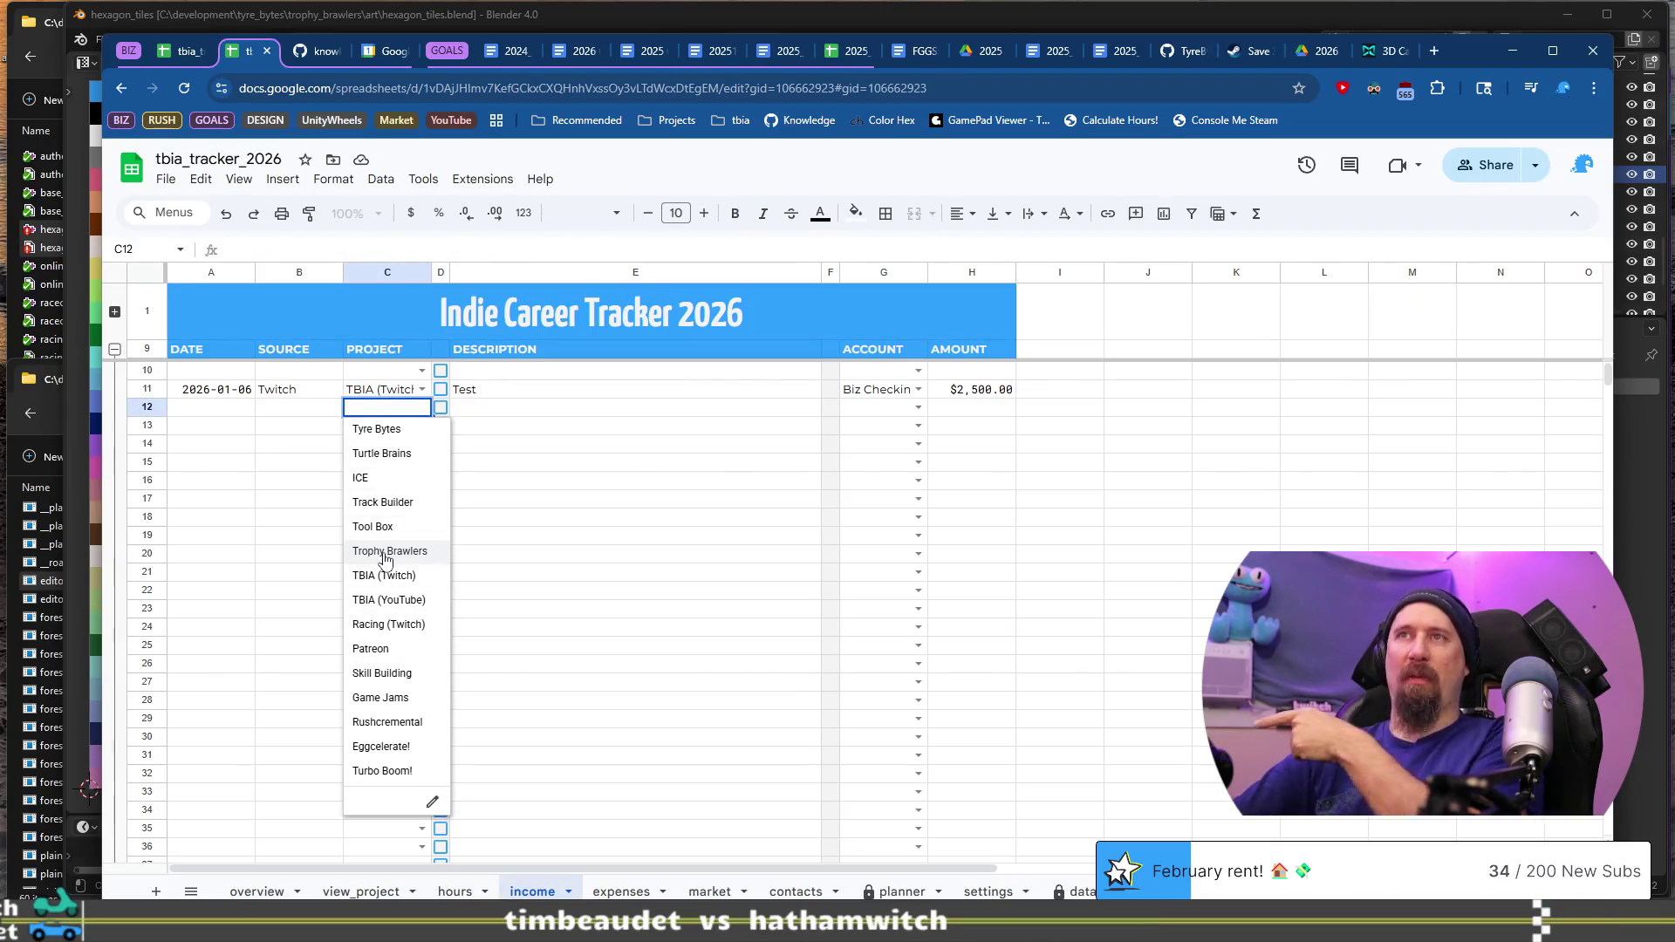
click(592, 511)
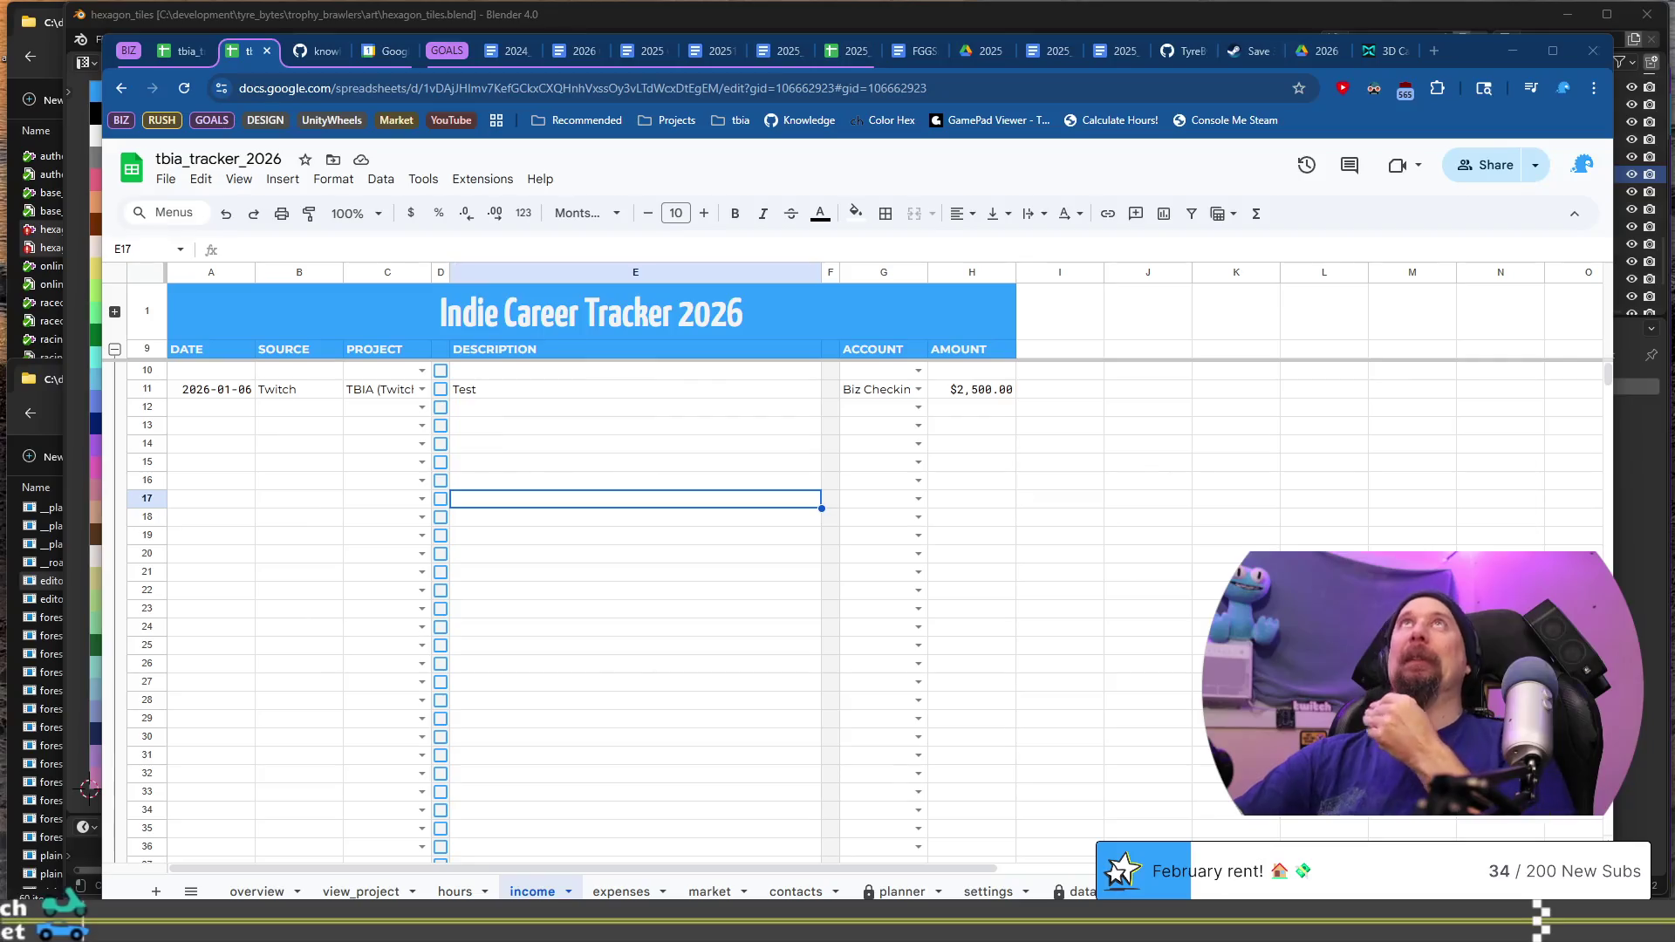
key(ctrl+shift+t)
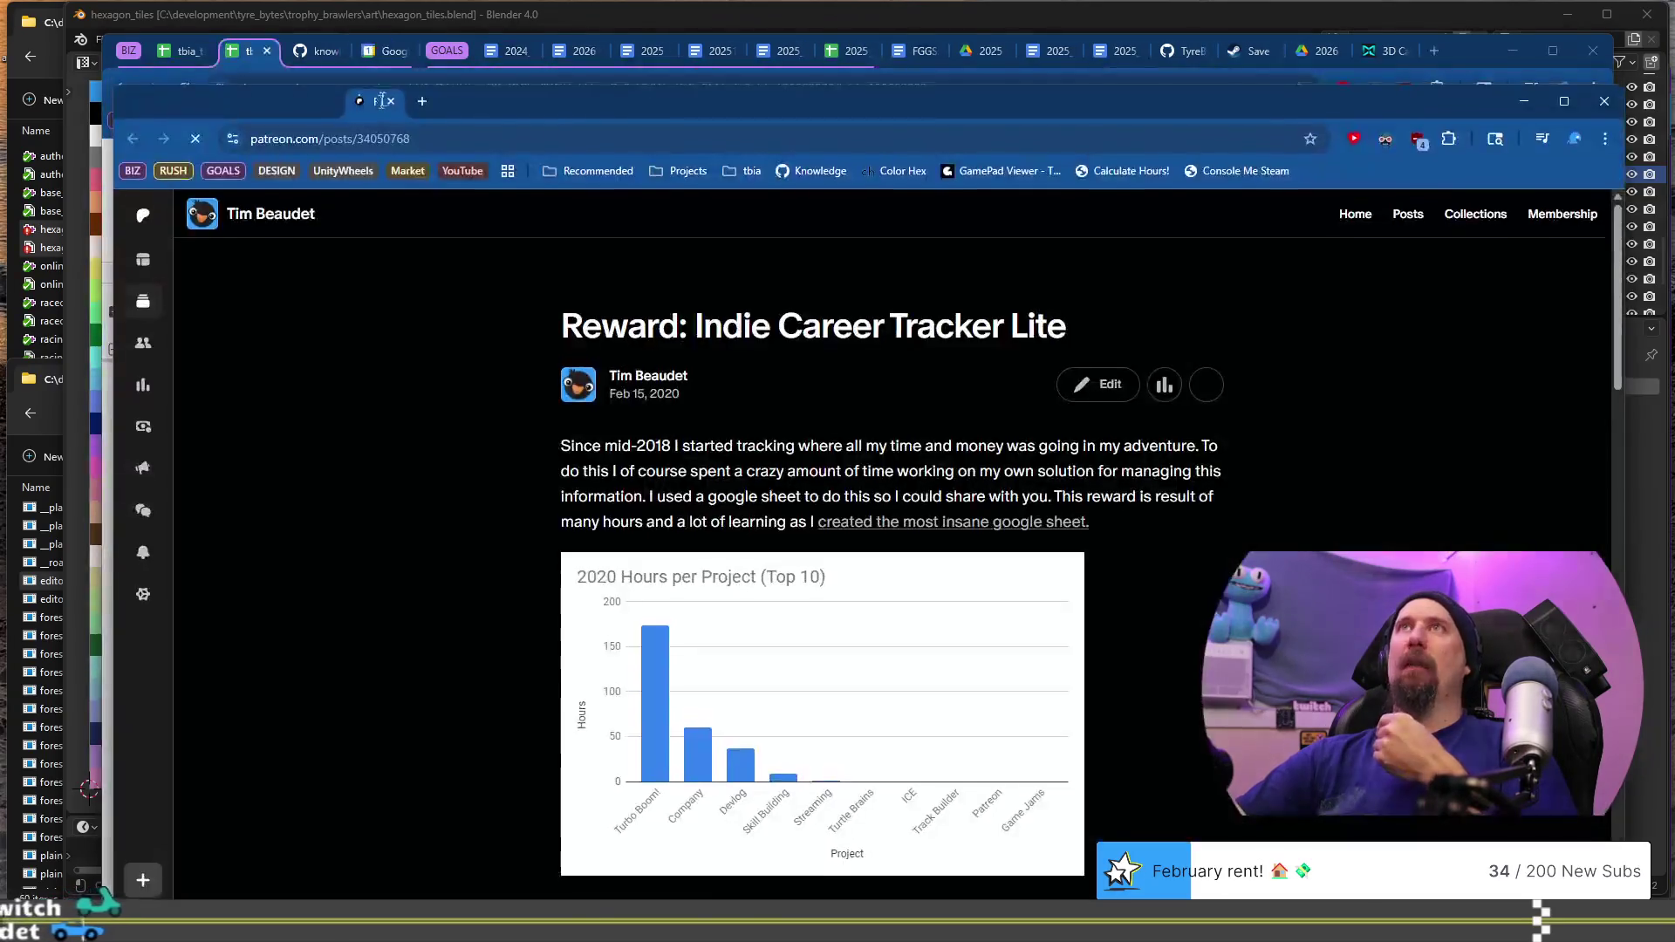
mouse_move(387, 74)
mouse_down()
mouse_move(375, 106)
mouse_move(425, 123)
mouse_move(314, 48)
mouse_move(1673, 48)
mouse_up()
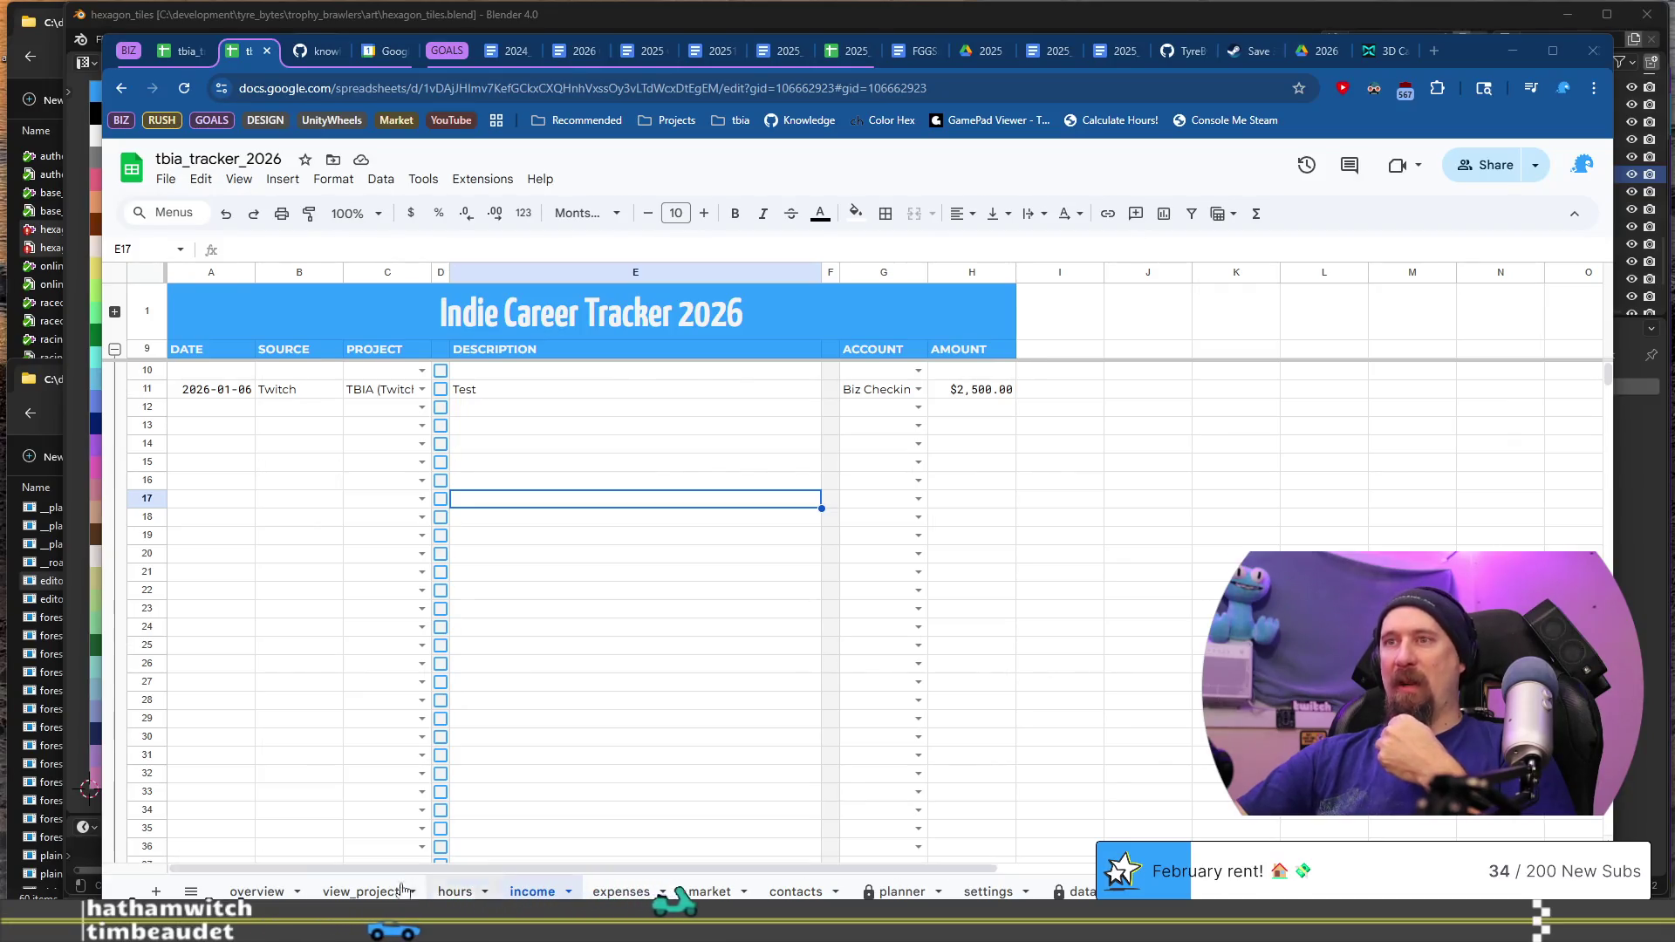
Step: Select the $16.15 wage in C16 on settings and close the Patreon post window
click(1008, 896)
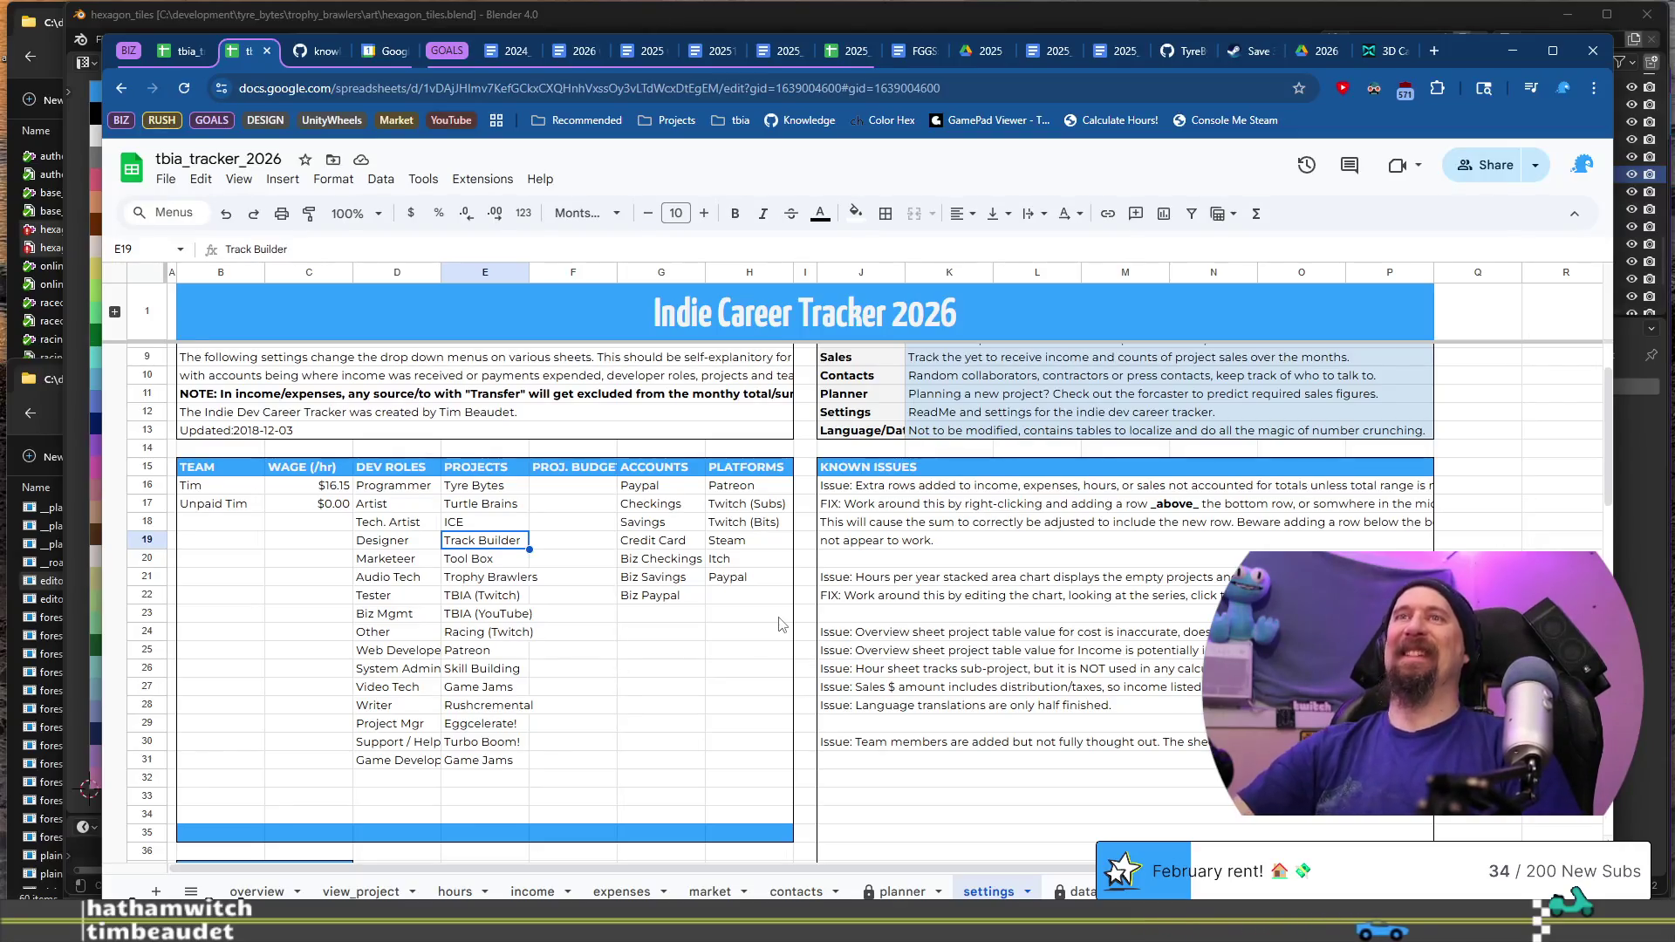
click(297, 490)
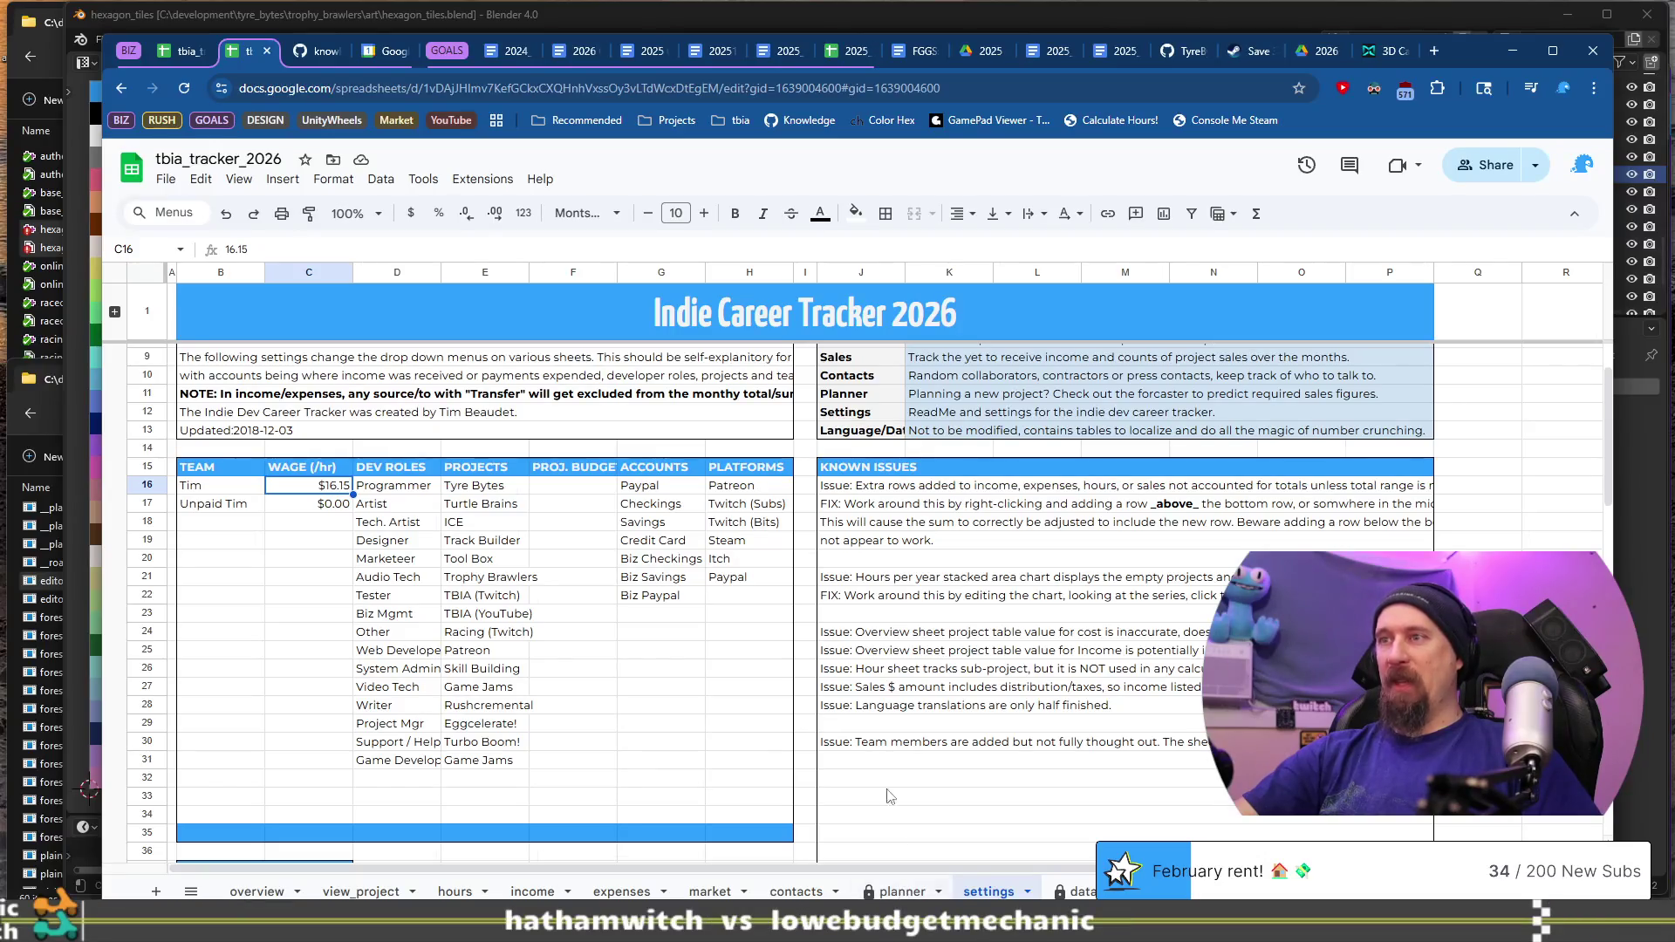
mouse_move(593, 680)
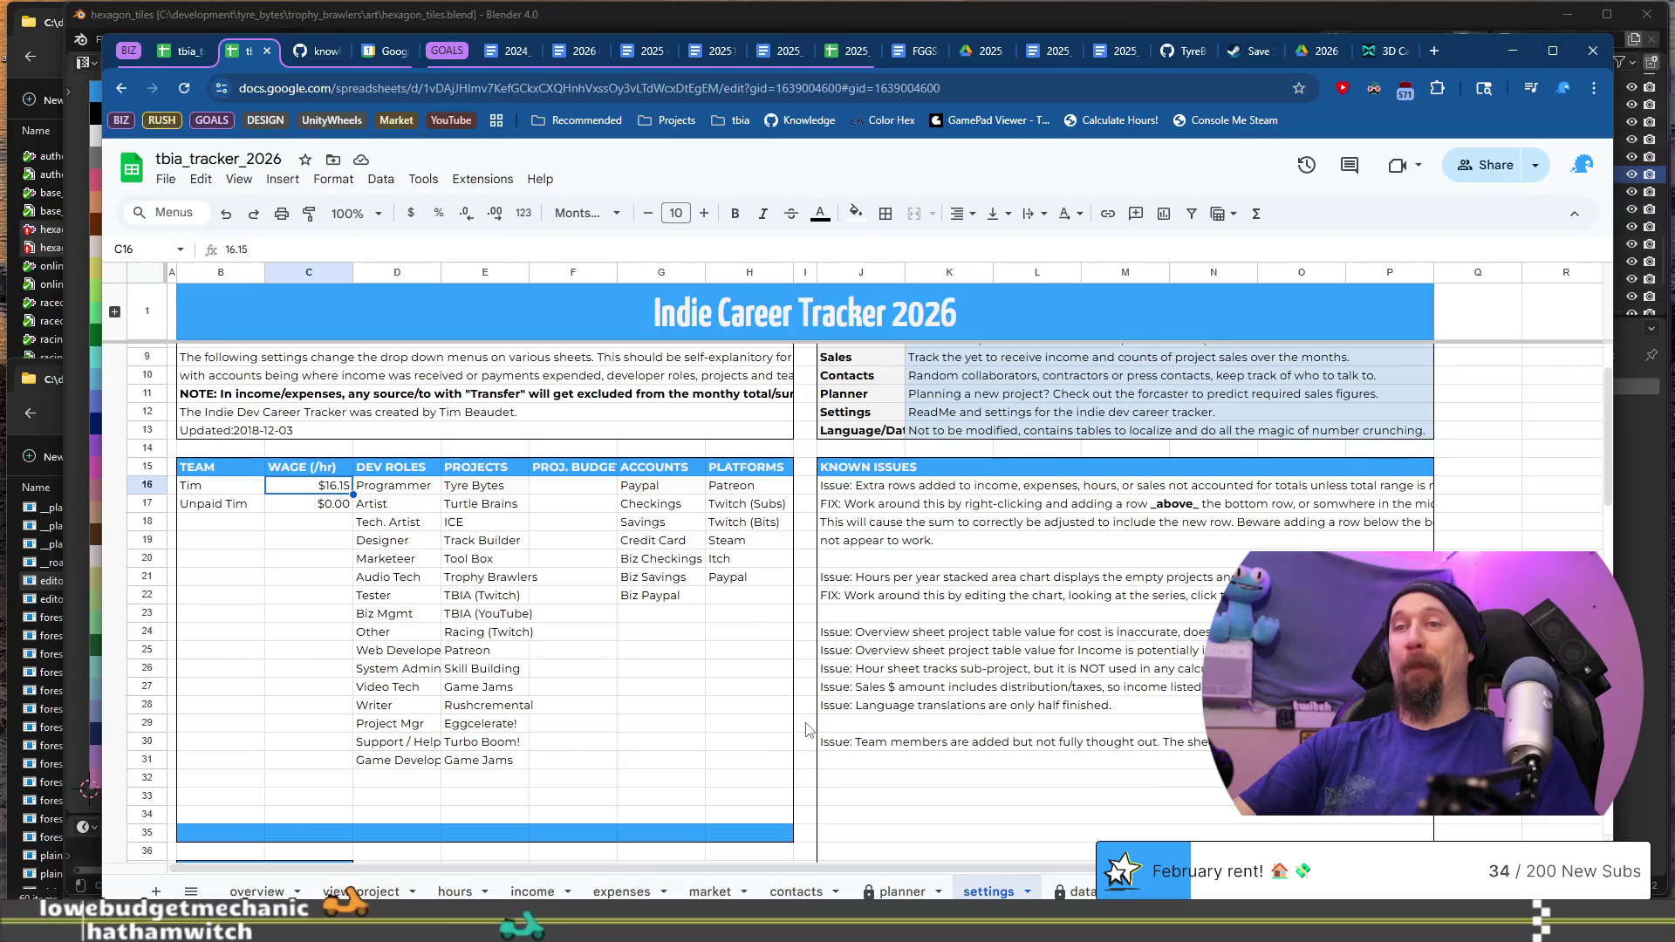
key(alt+Tab)
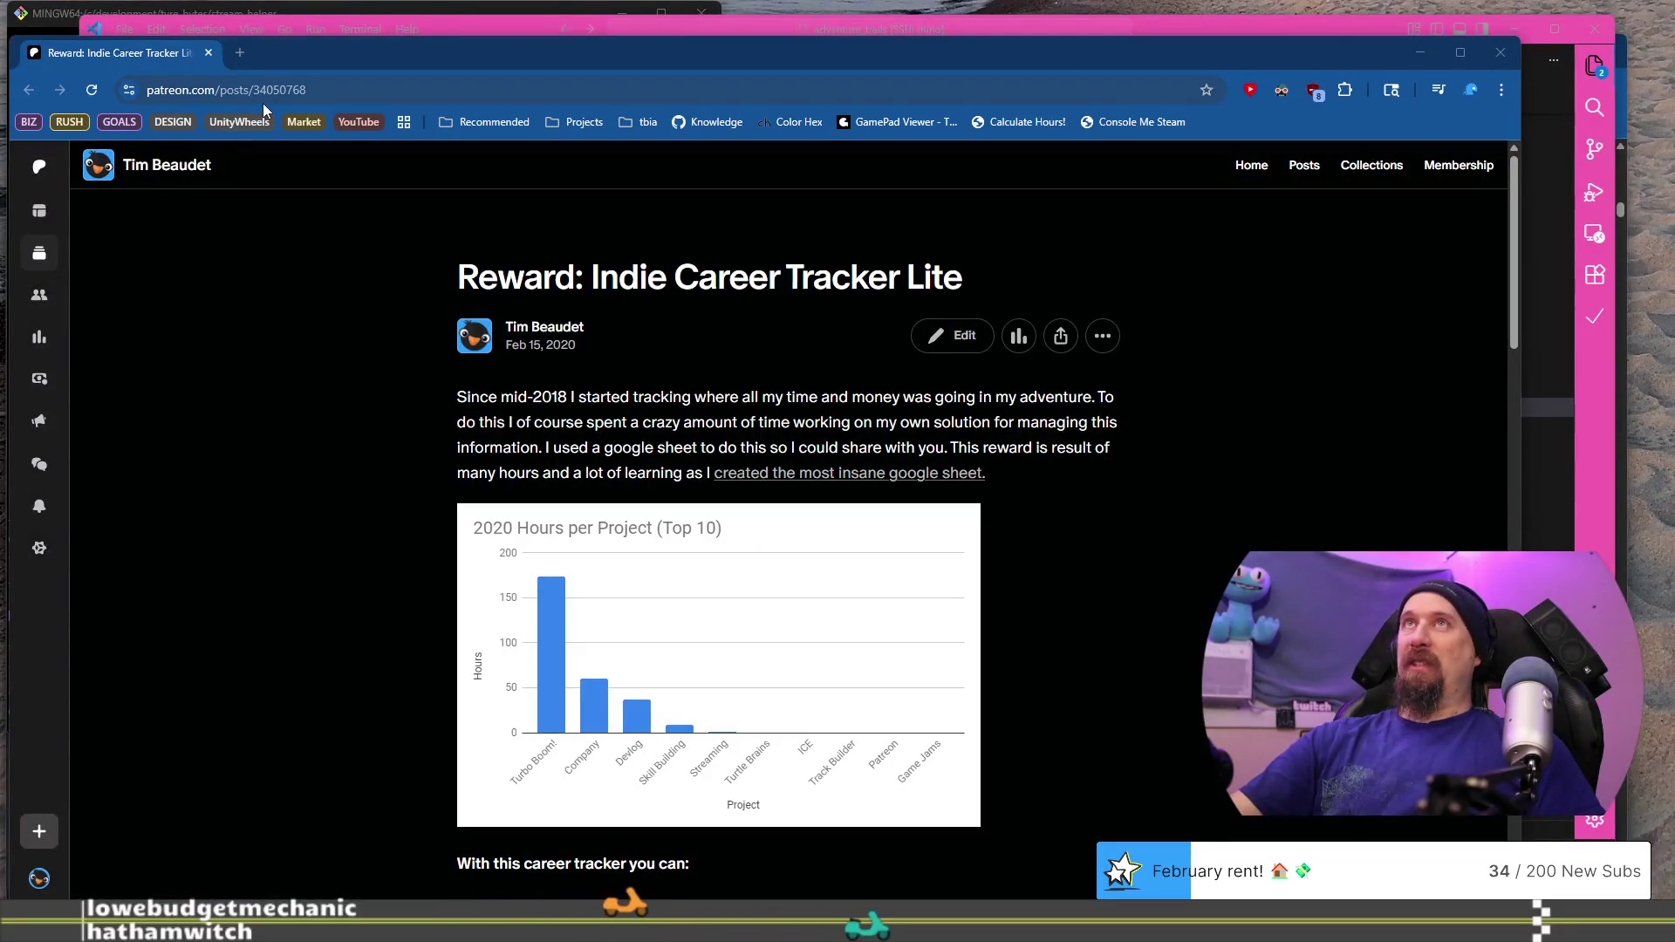
click(207, 53)
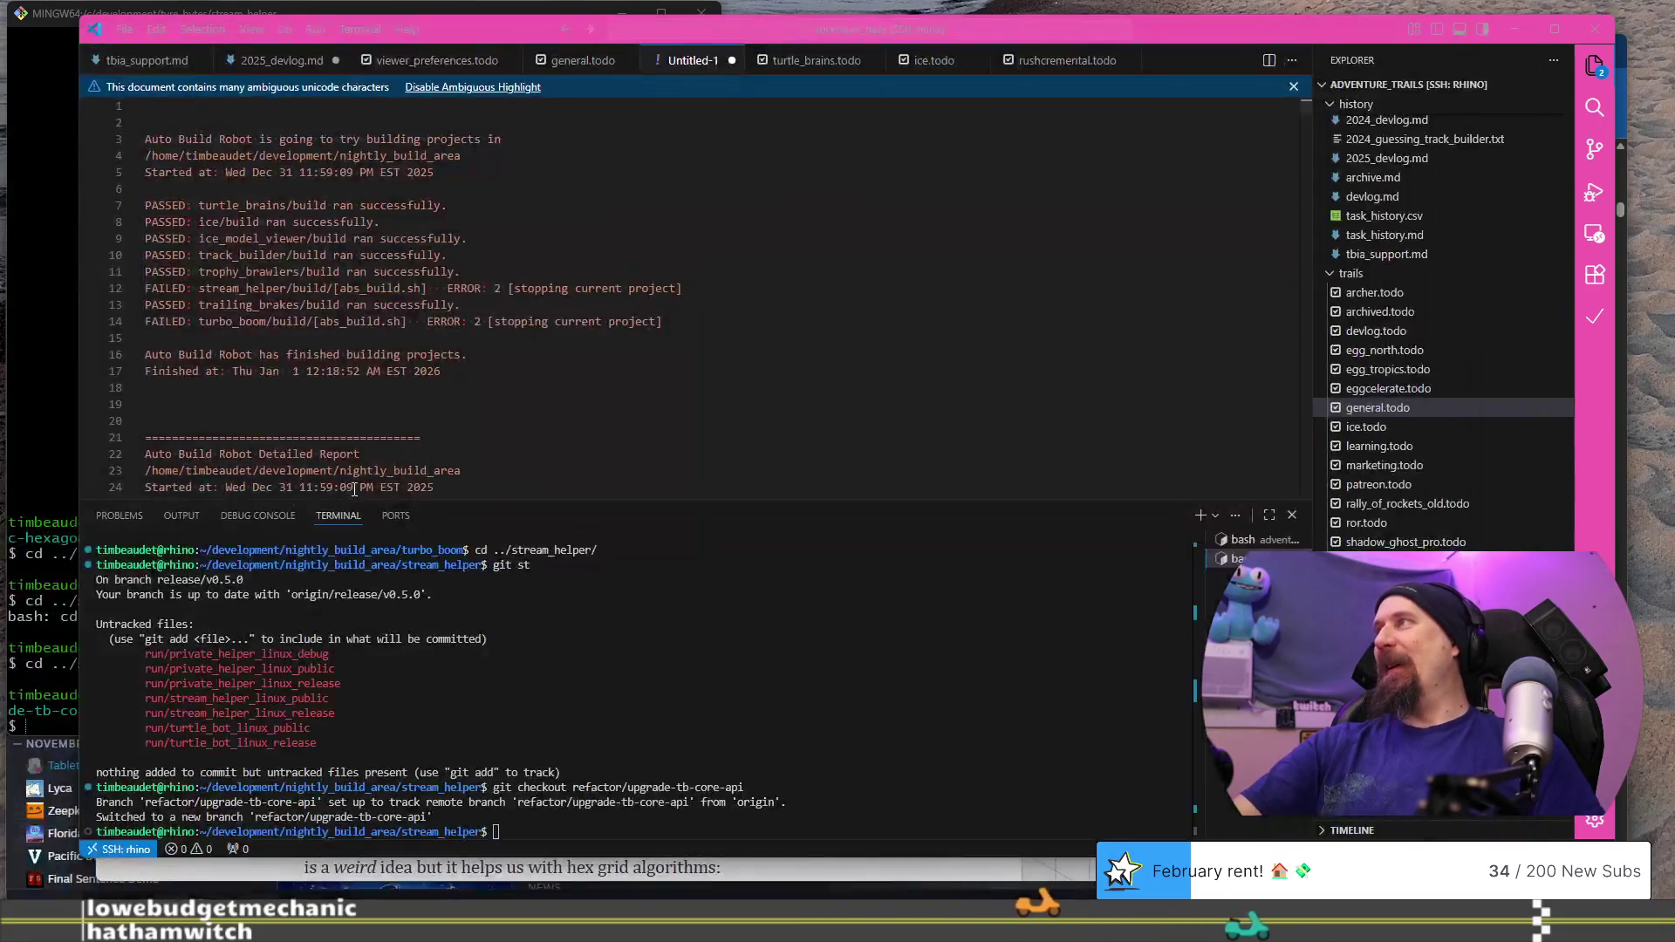
key(alt+Tab)
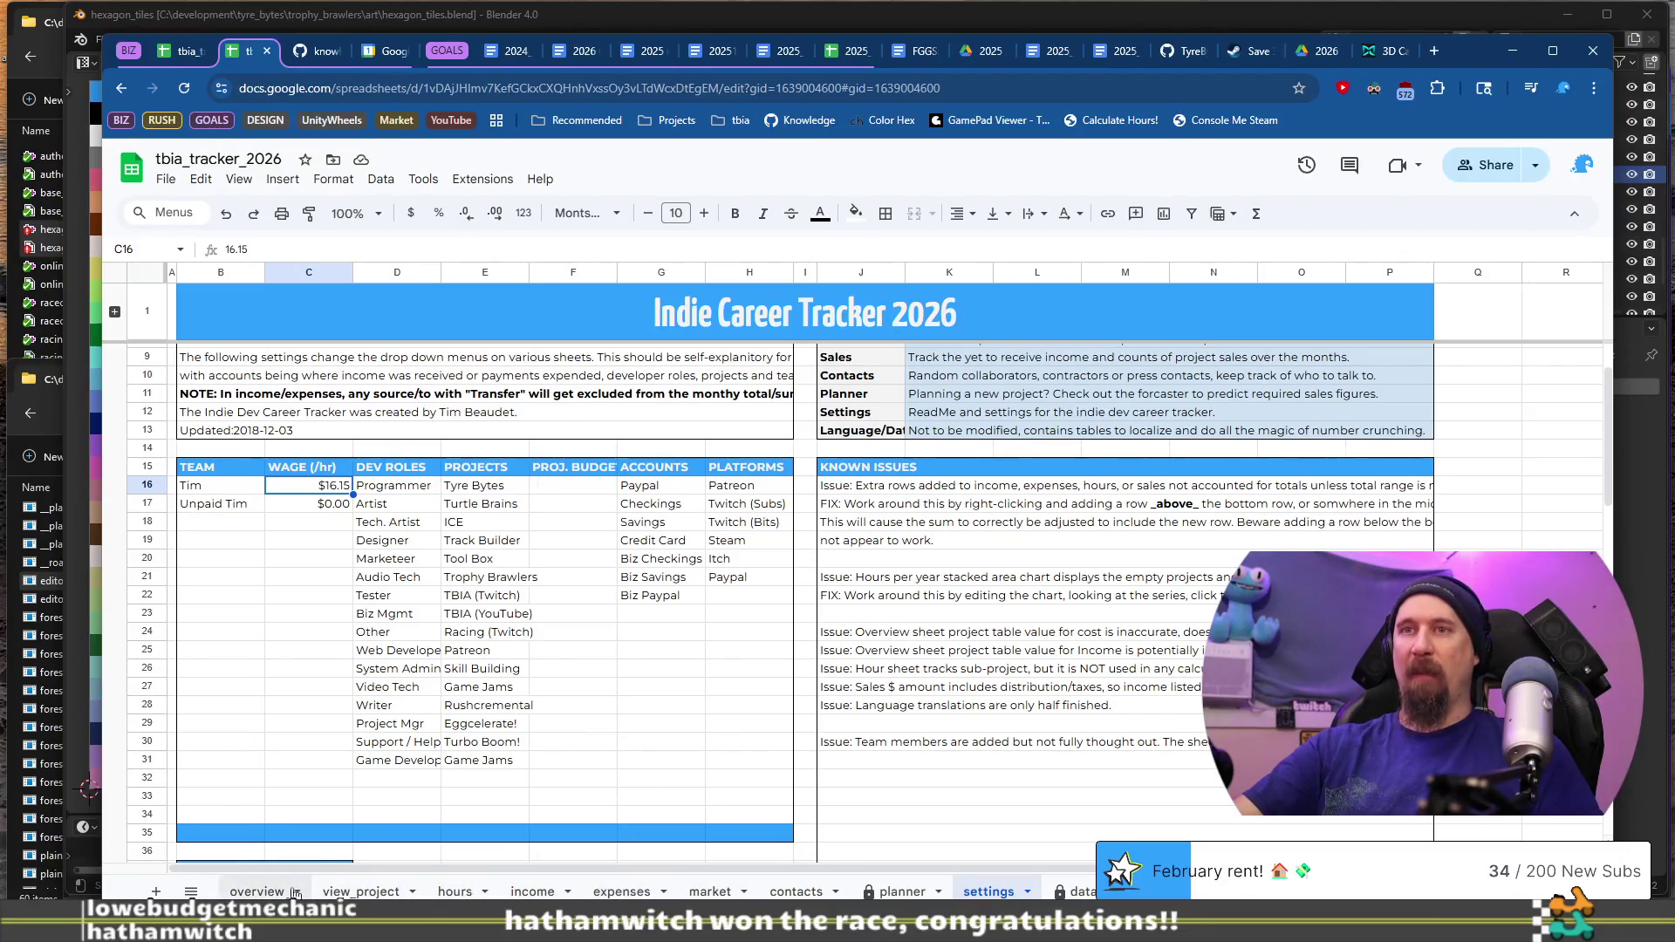
Step: Check the overview's $2,500.00 income total and charts, then go back to the income sheet
click(244, 890)
scroll(524, 745, down, 4)
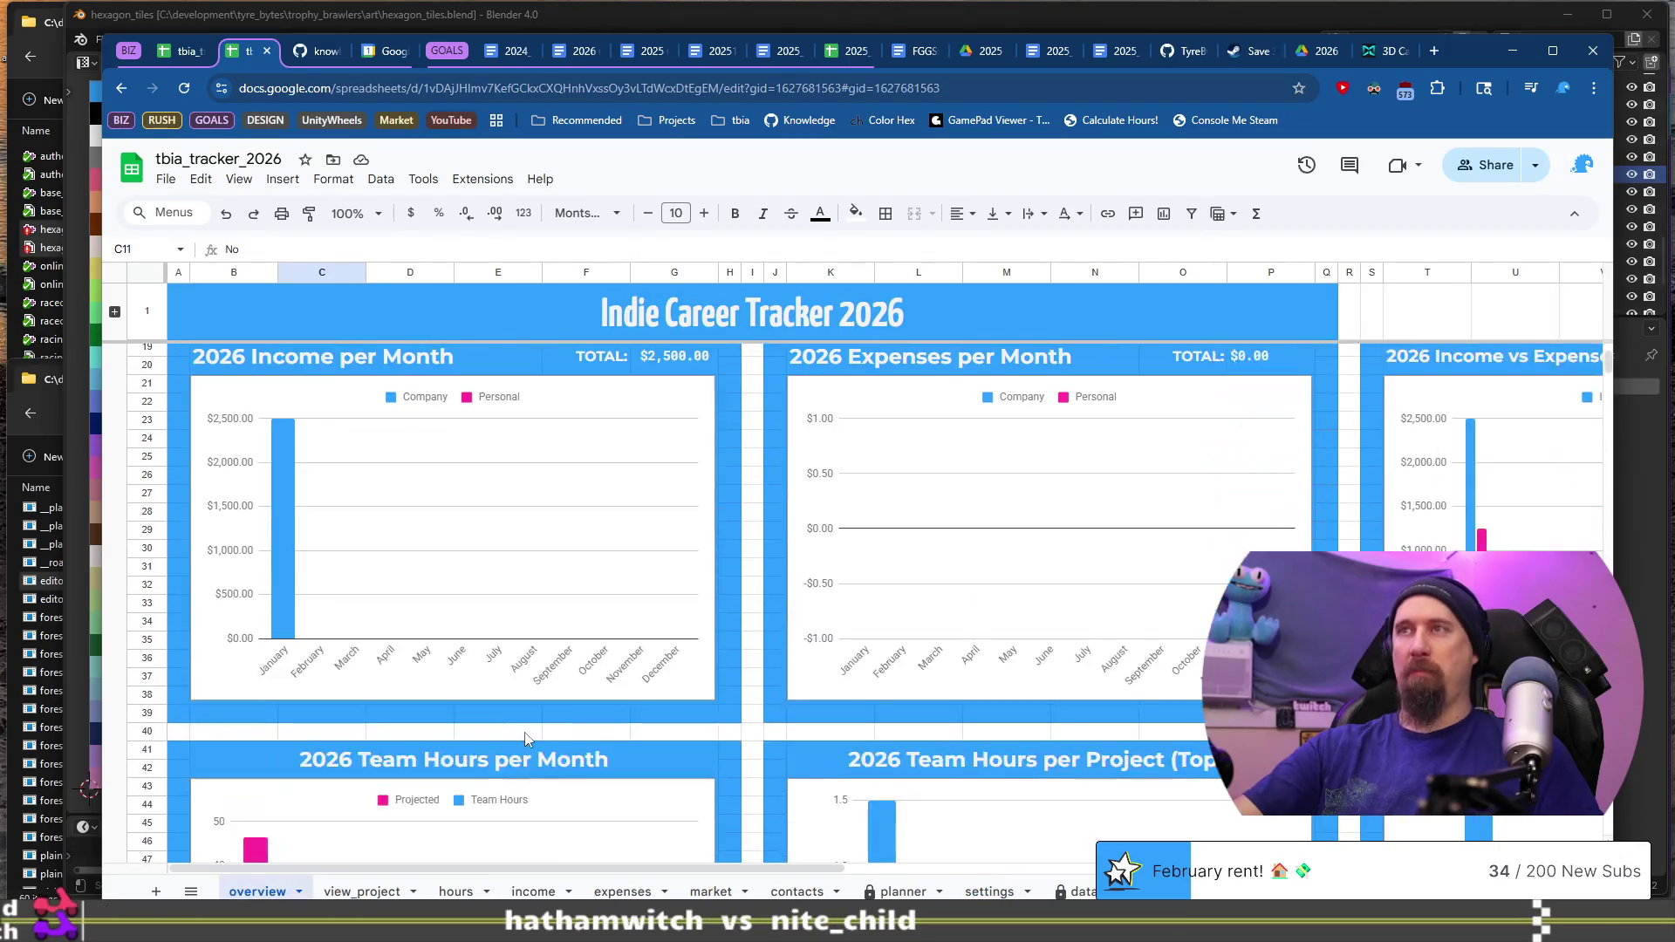
scroll(689, 765, up, 3)
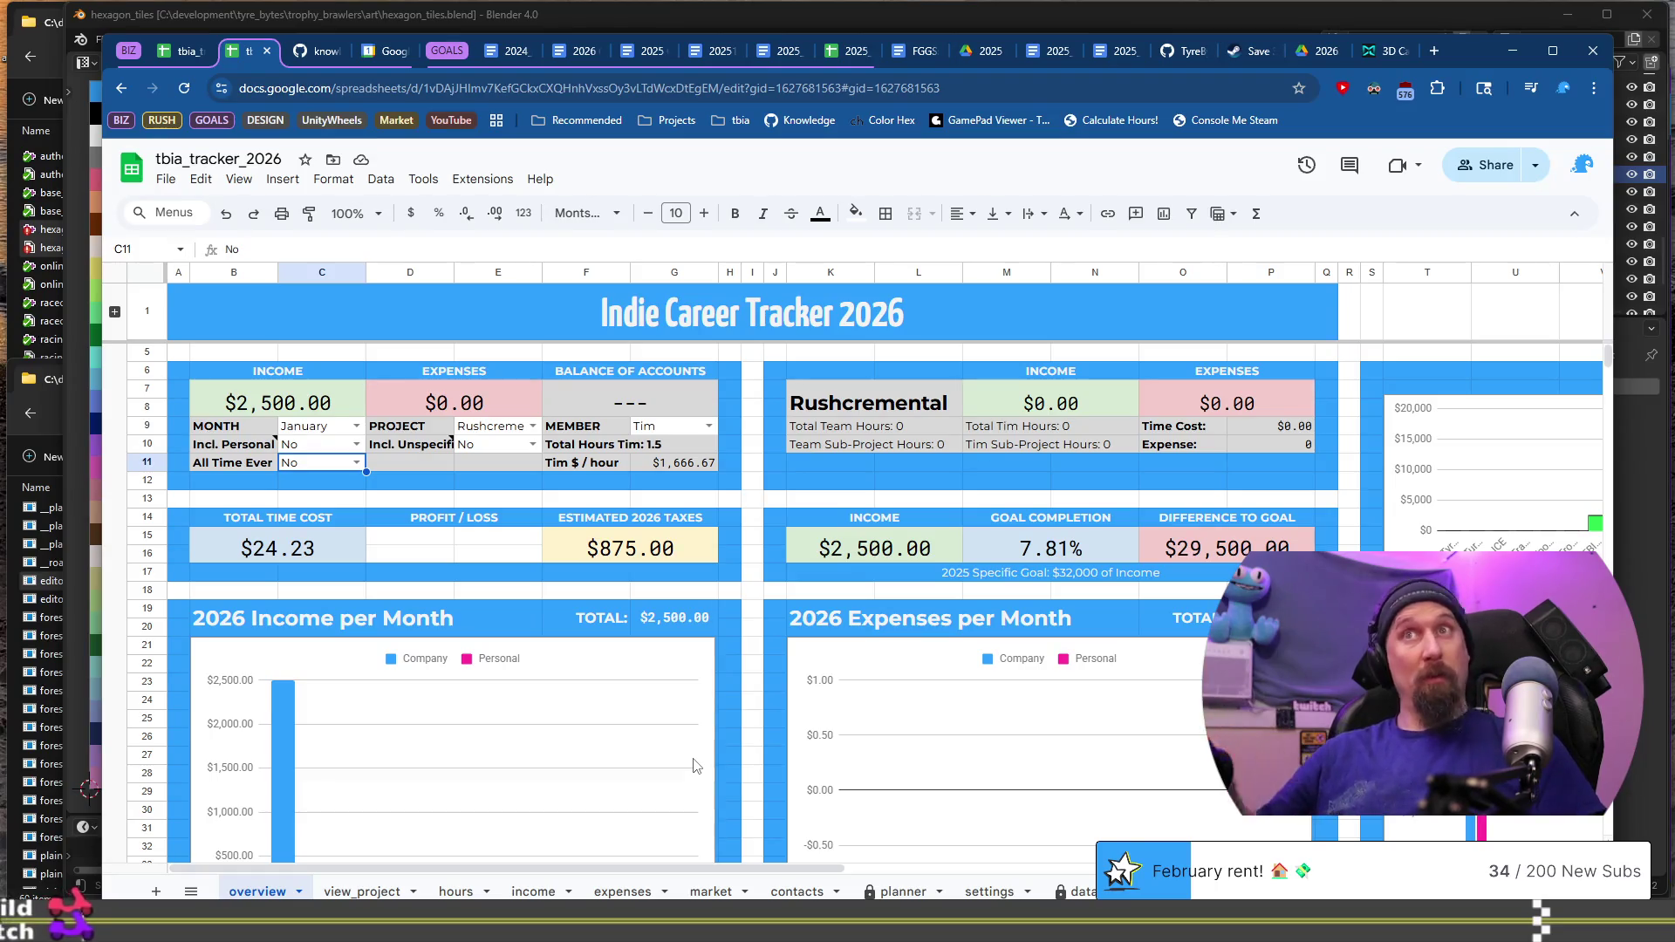
click(562, 890)
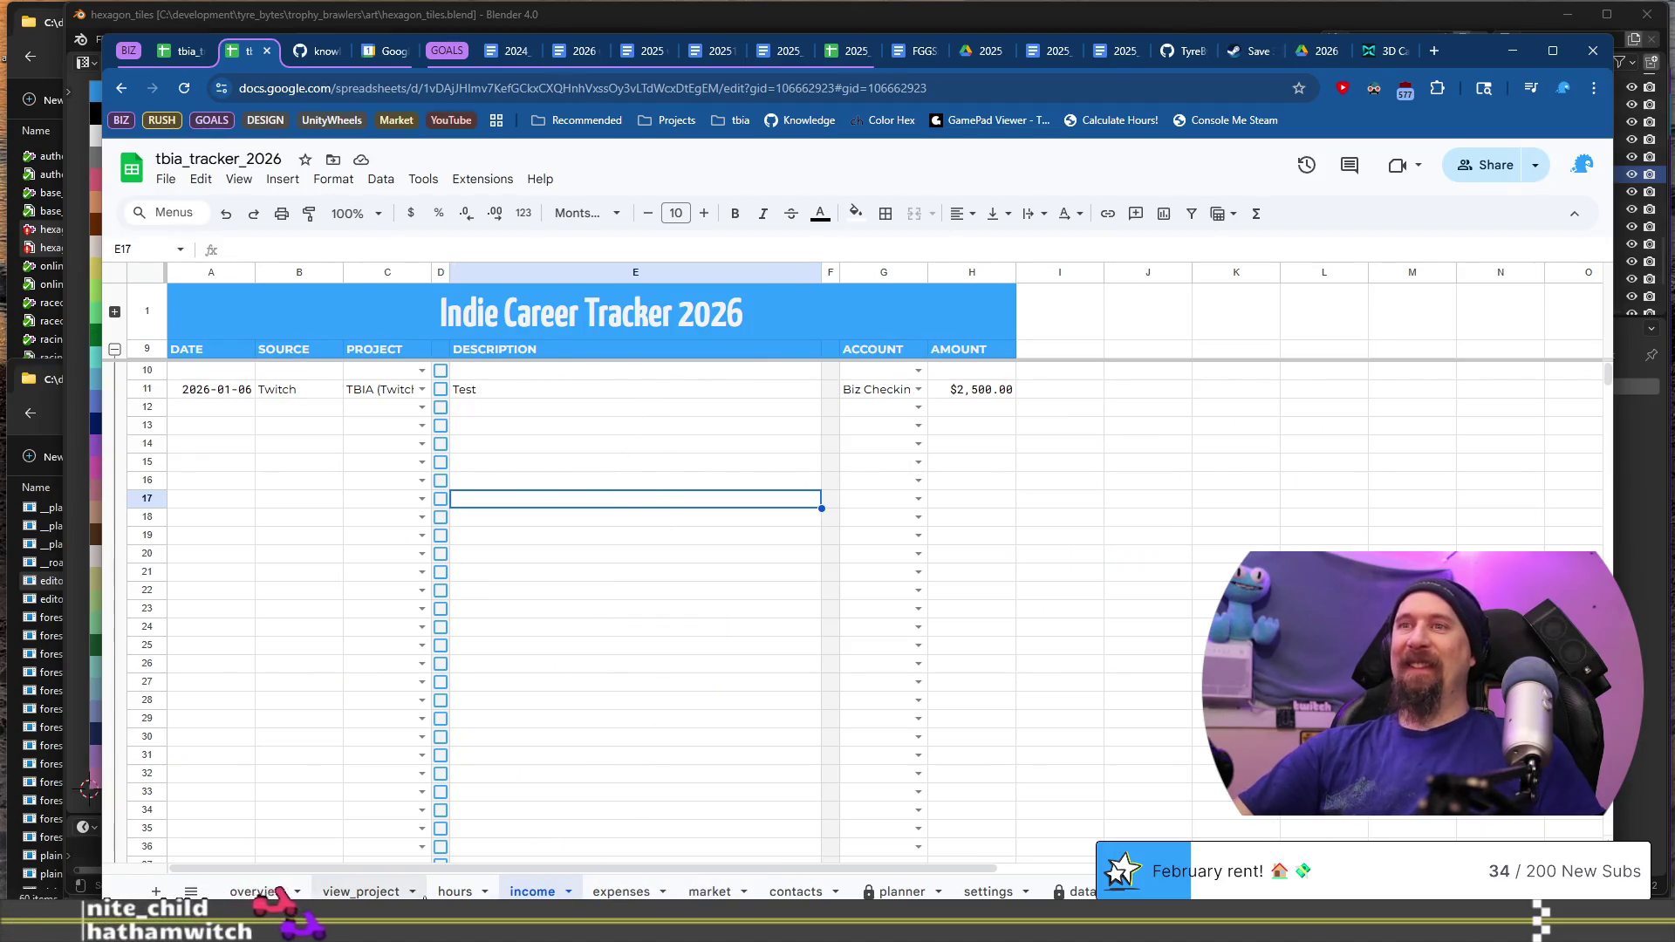
Step: Change the income Test row's $2,500.00 amount in Z11 to 0
click(456, 892)
click(532, 890)
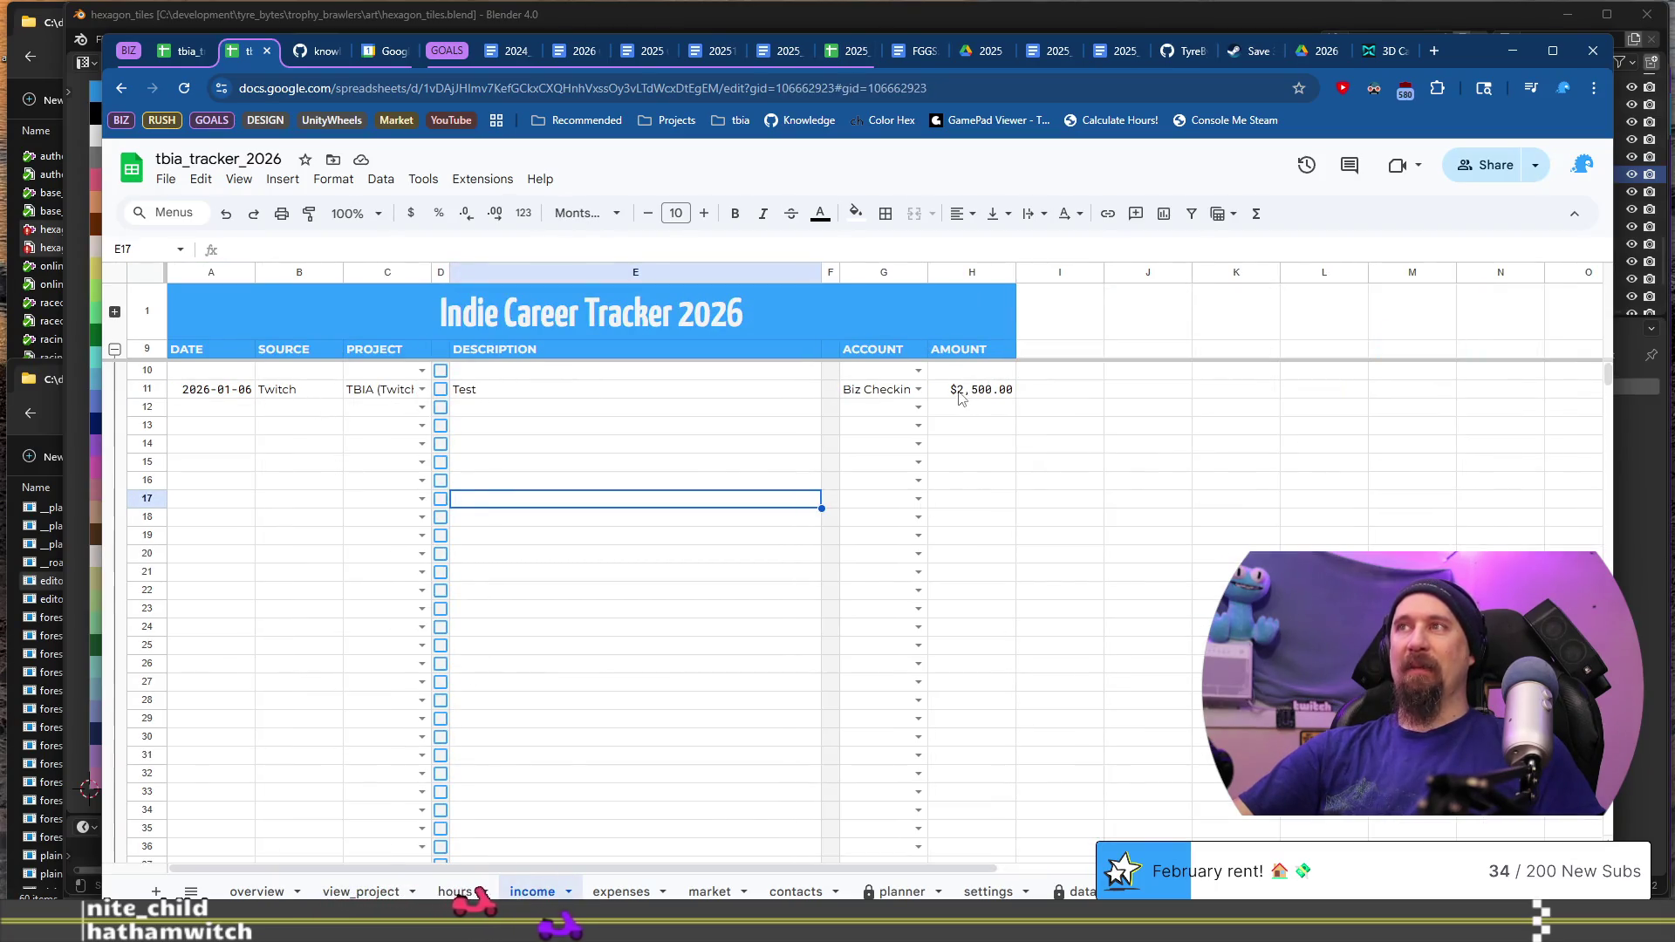
click(599, 397)
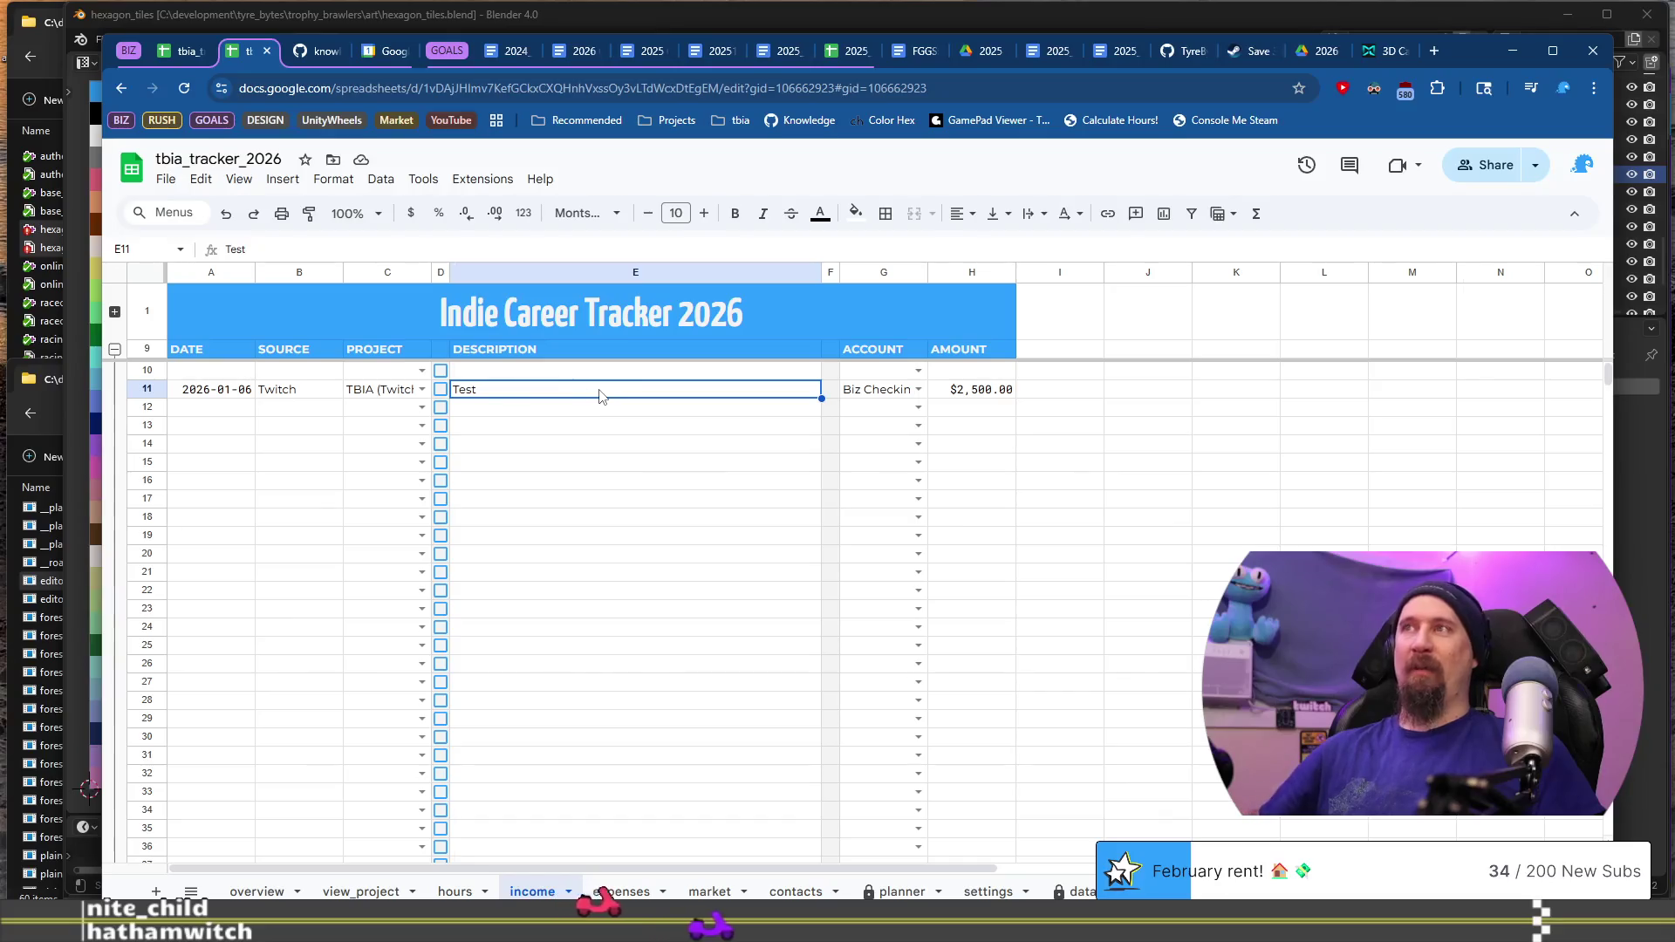
key(End)
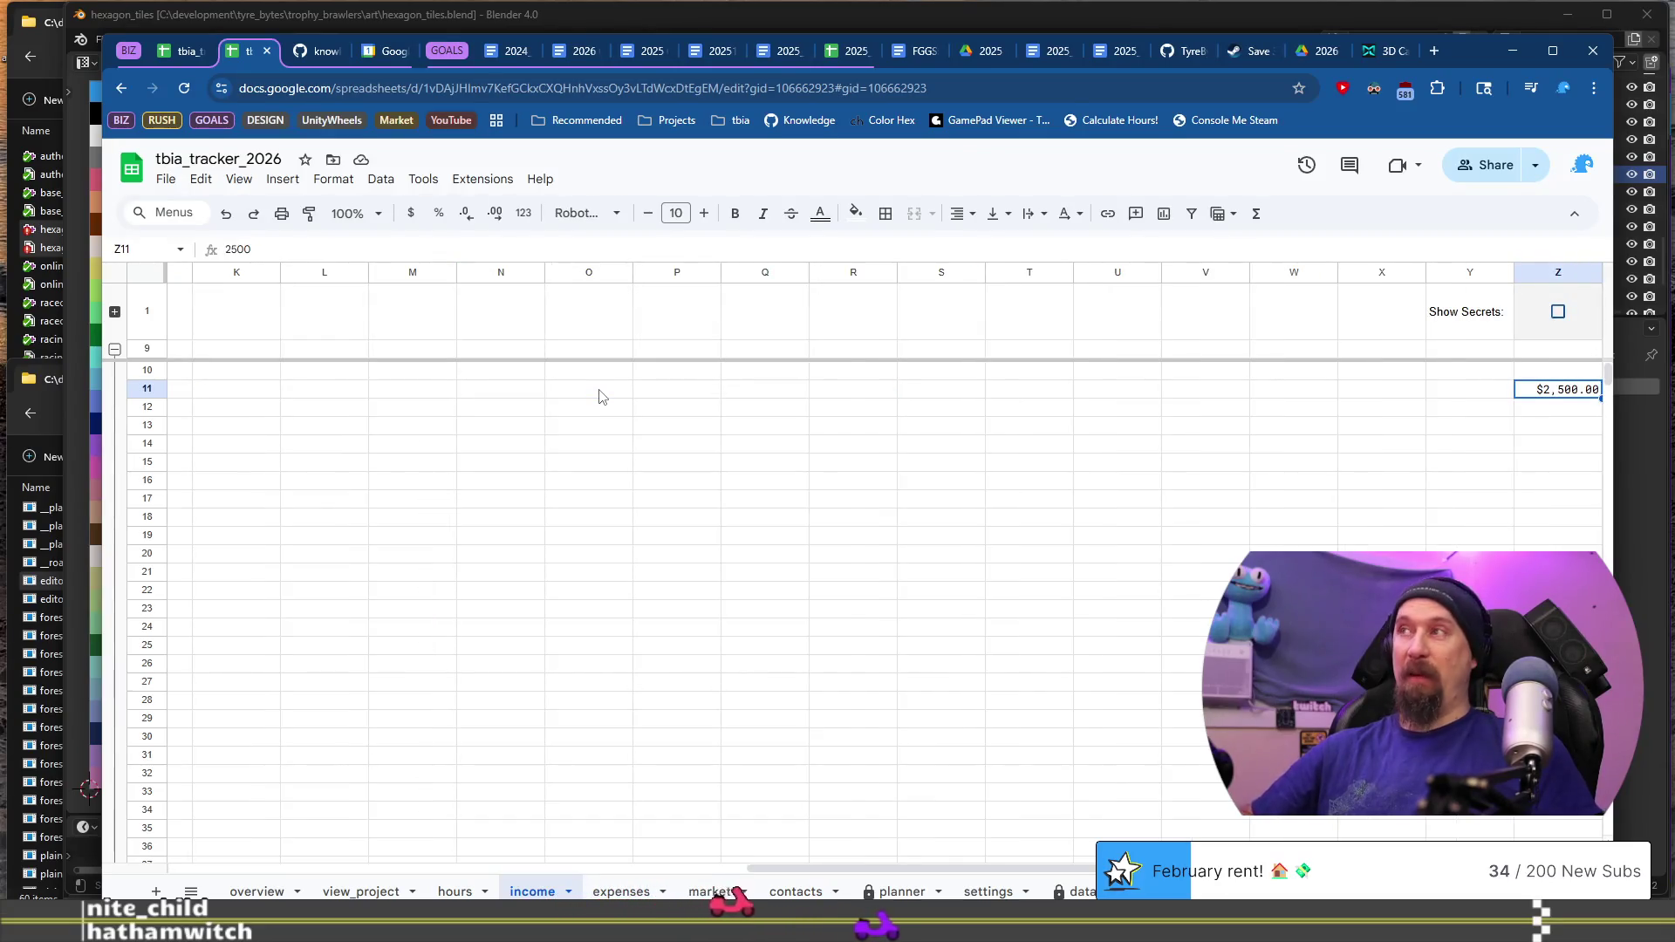
text(0)
key(Return)
key(Home)
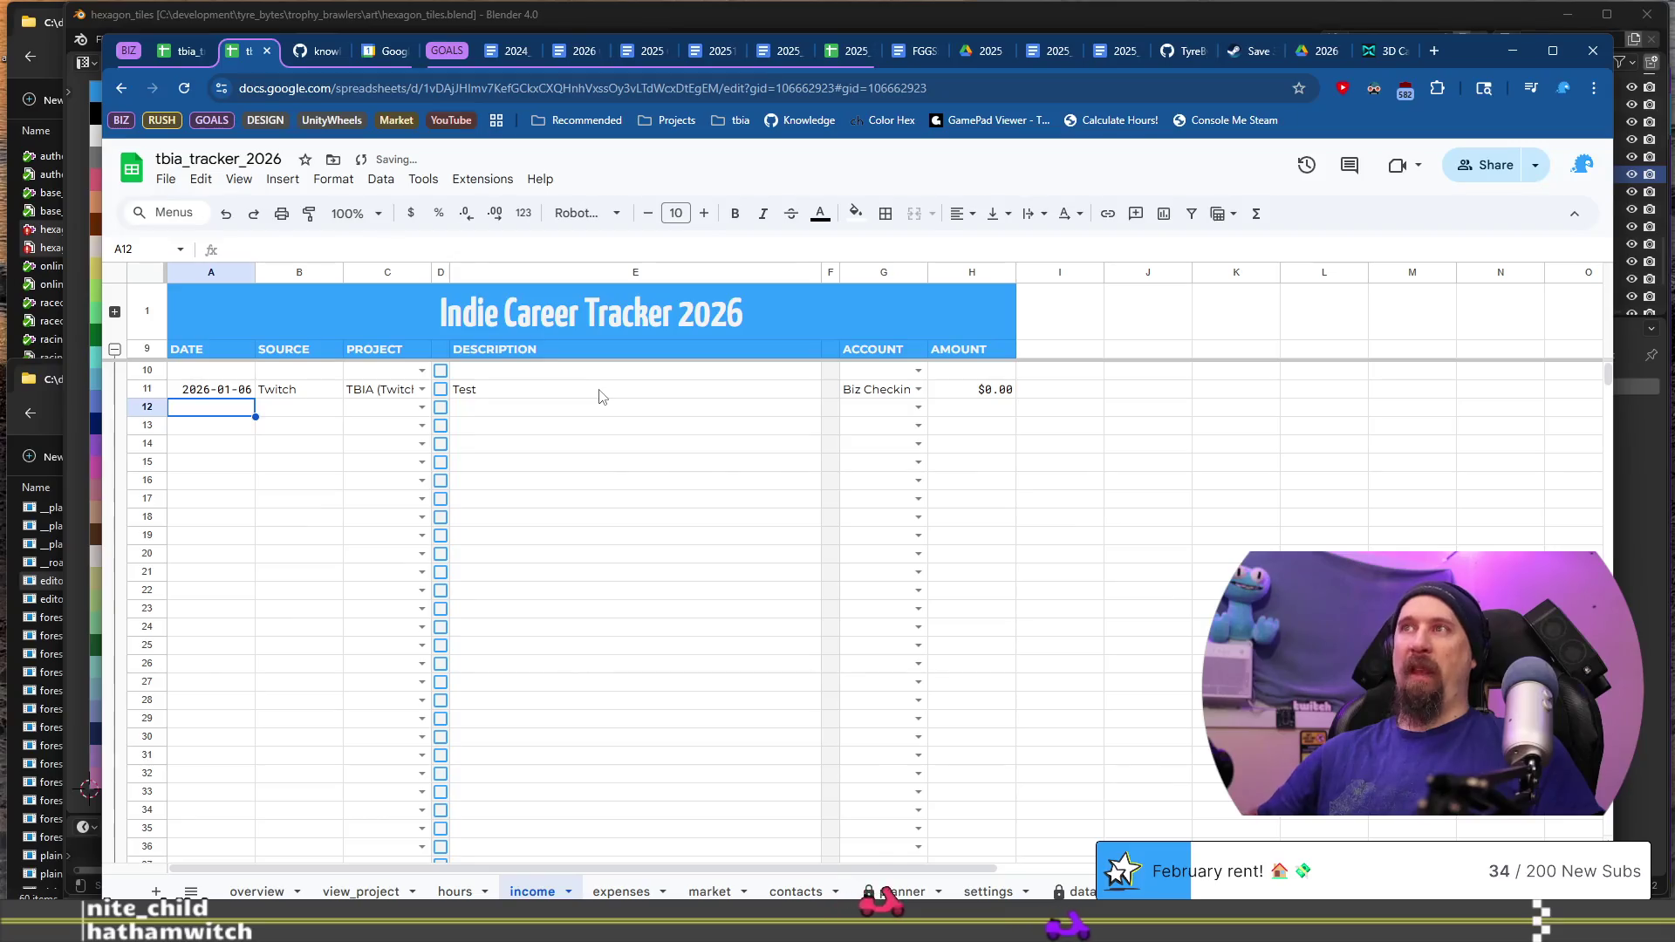
Step: Inspect the $1,250.00 Personal Withdrawal for Living Expenses row on the expenses sheet
key(ctrl+Page_Down)
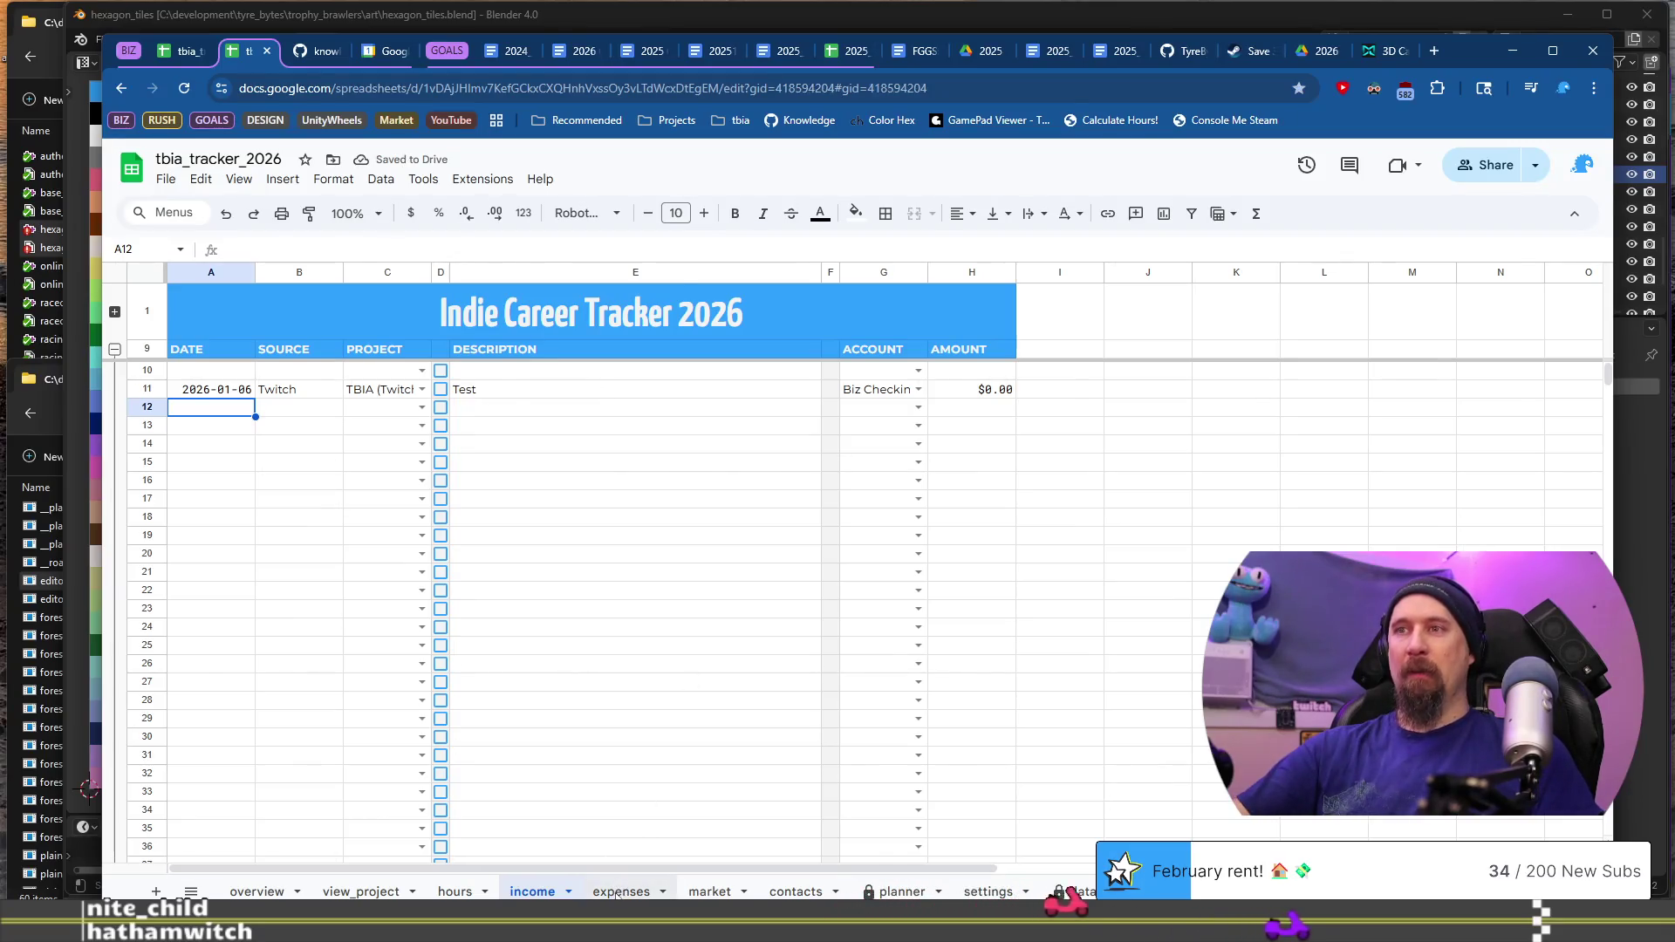
click(578, 394)
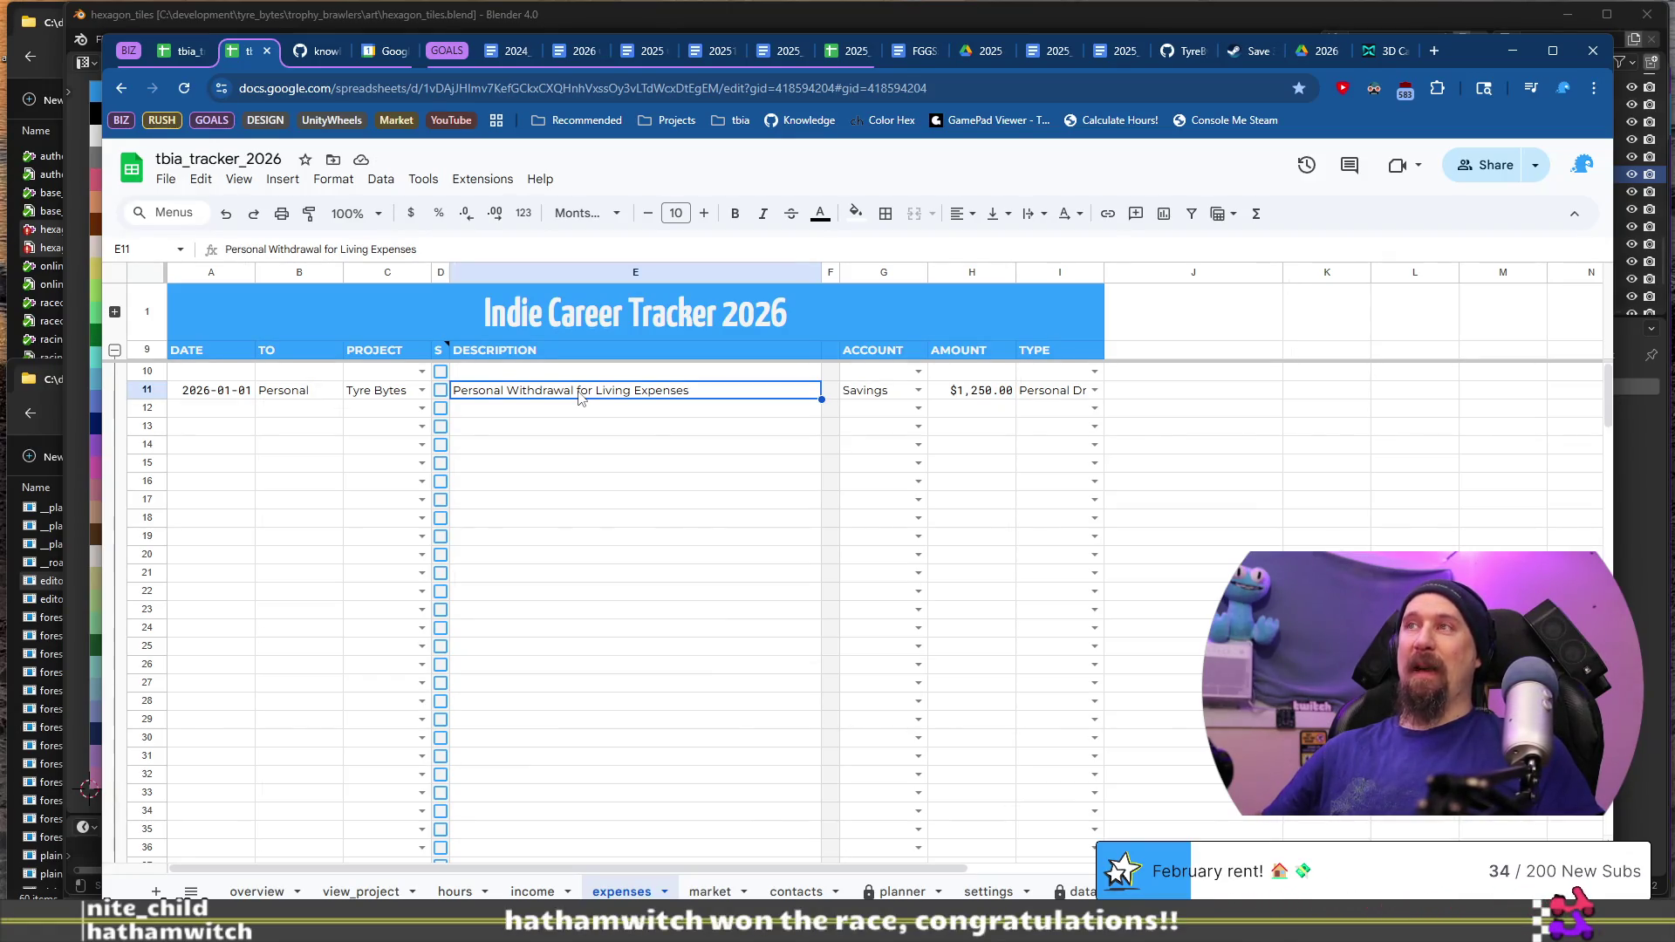
key(End)
key(Home)
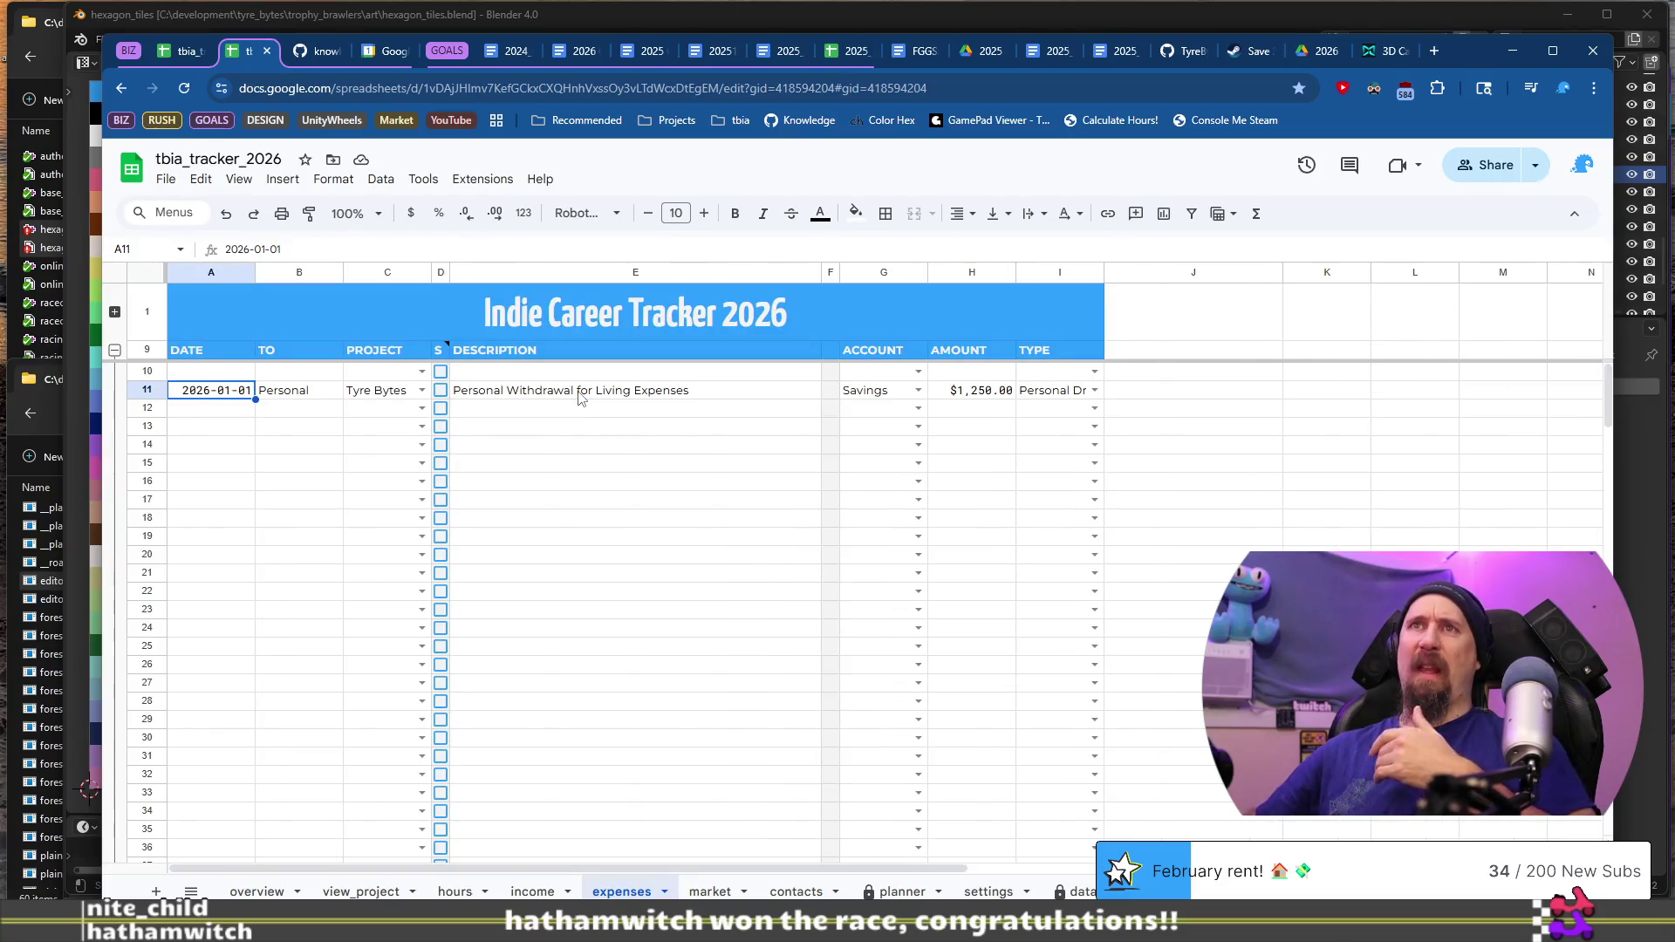
key(Down)
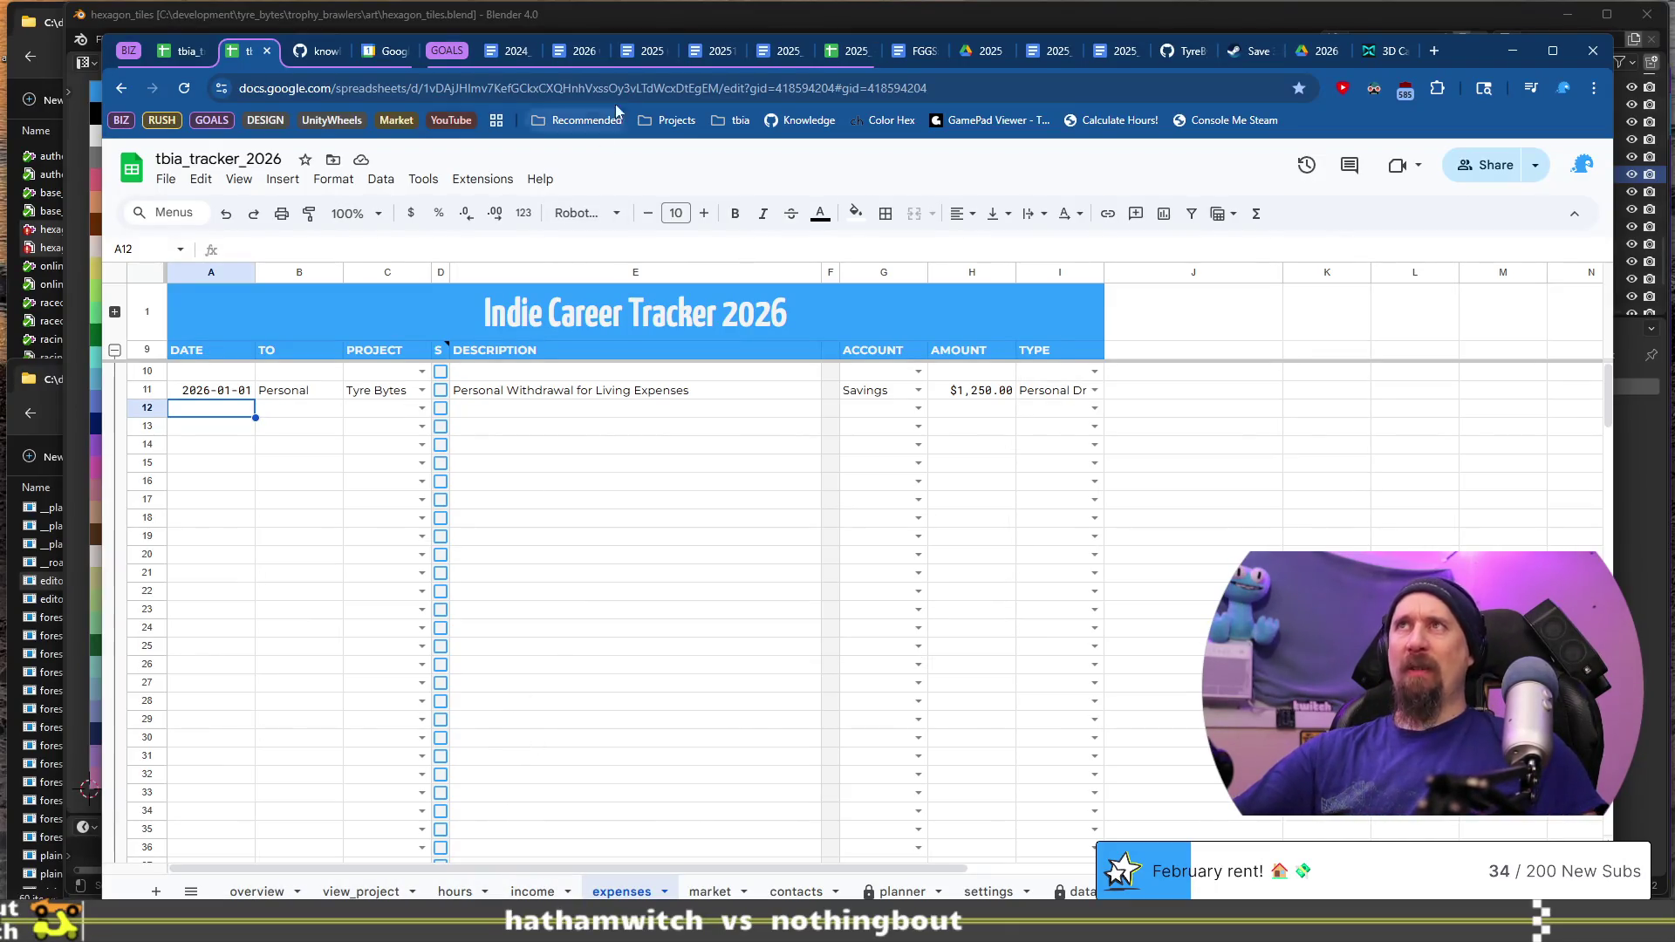
Step: Copy 202511xx_indie_tavern as 202512xx_indie_tavern, dropping the 'Copy of' prefix
click(656, 51)
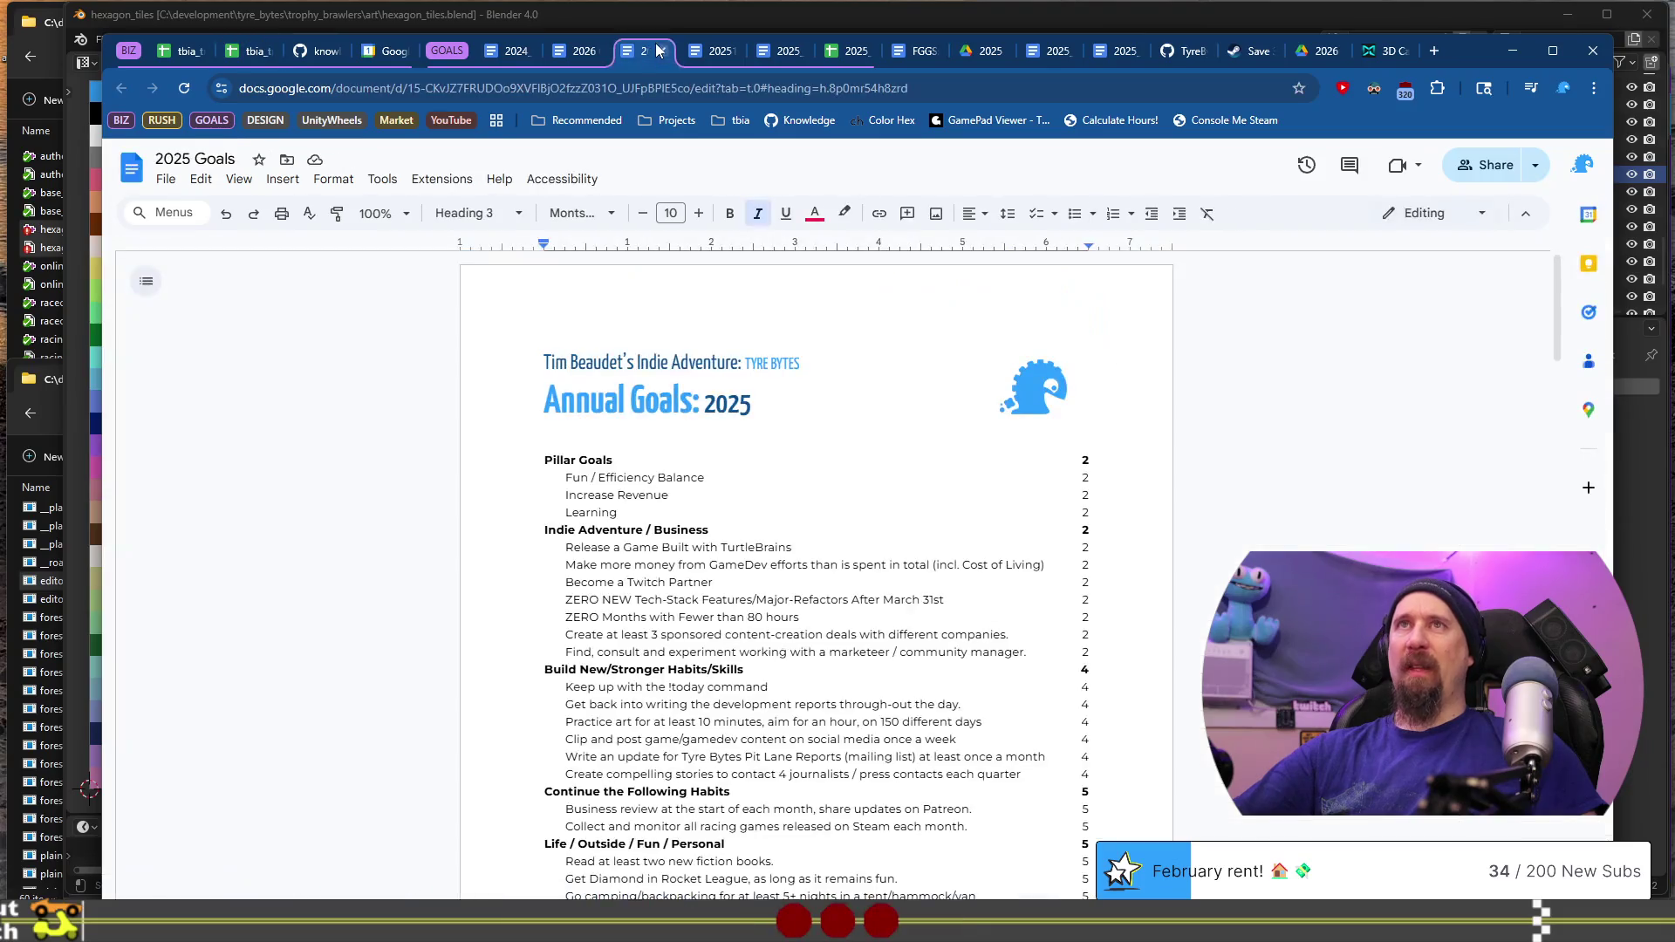
click(714, 50)
click(168, 180)
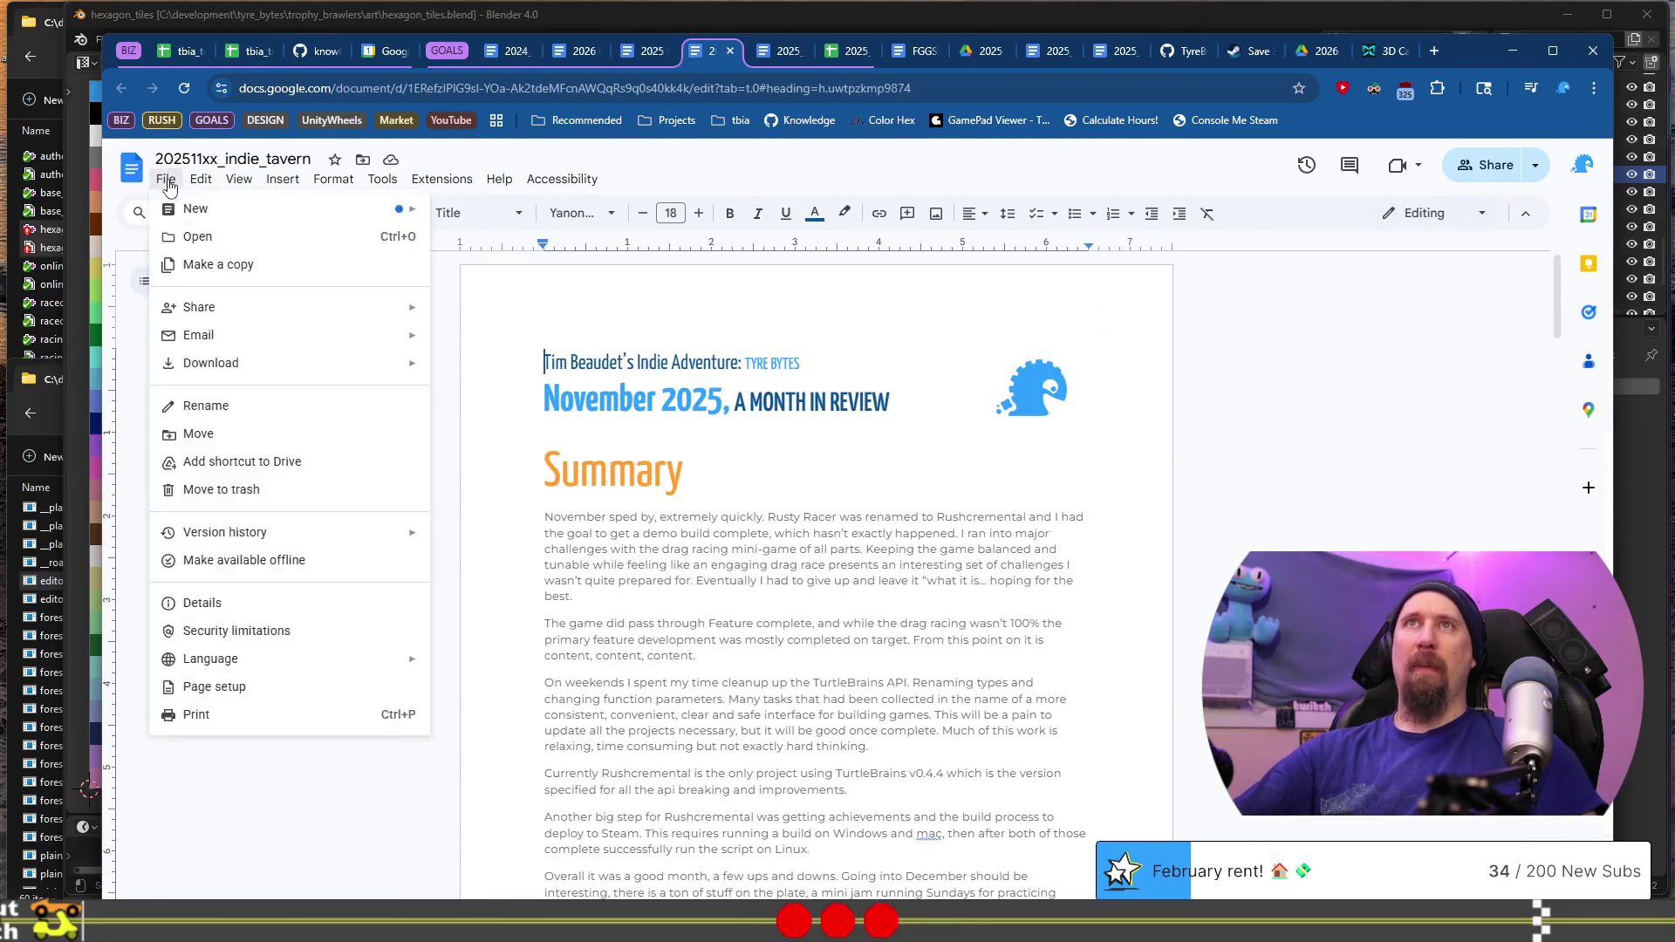
click(237, 266)
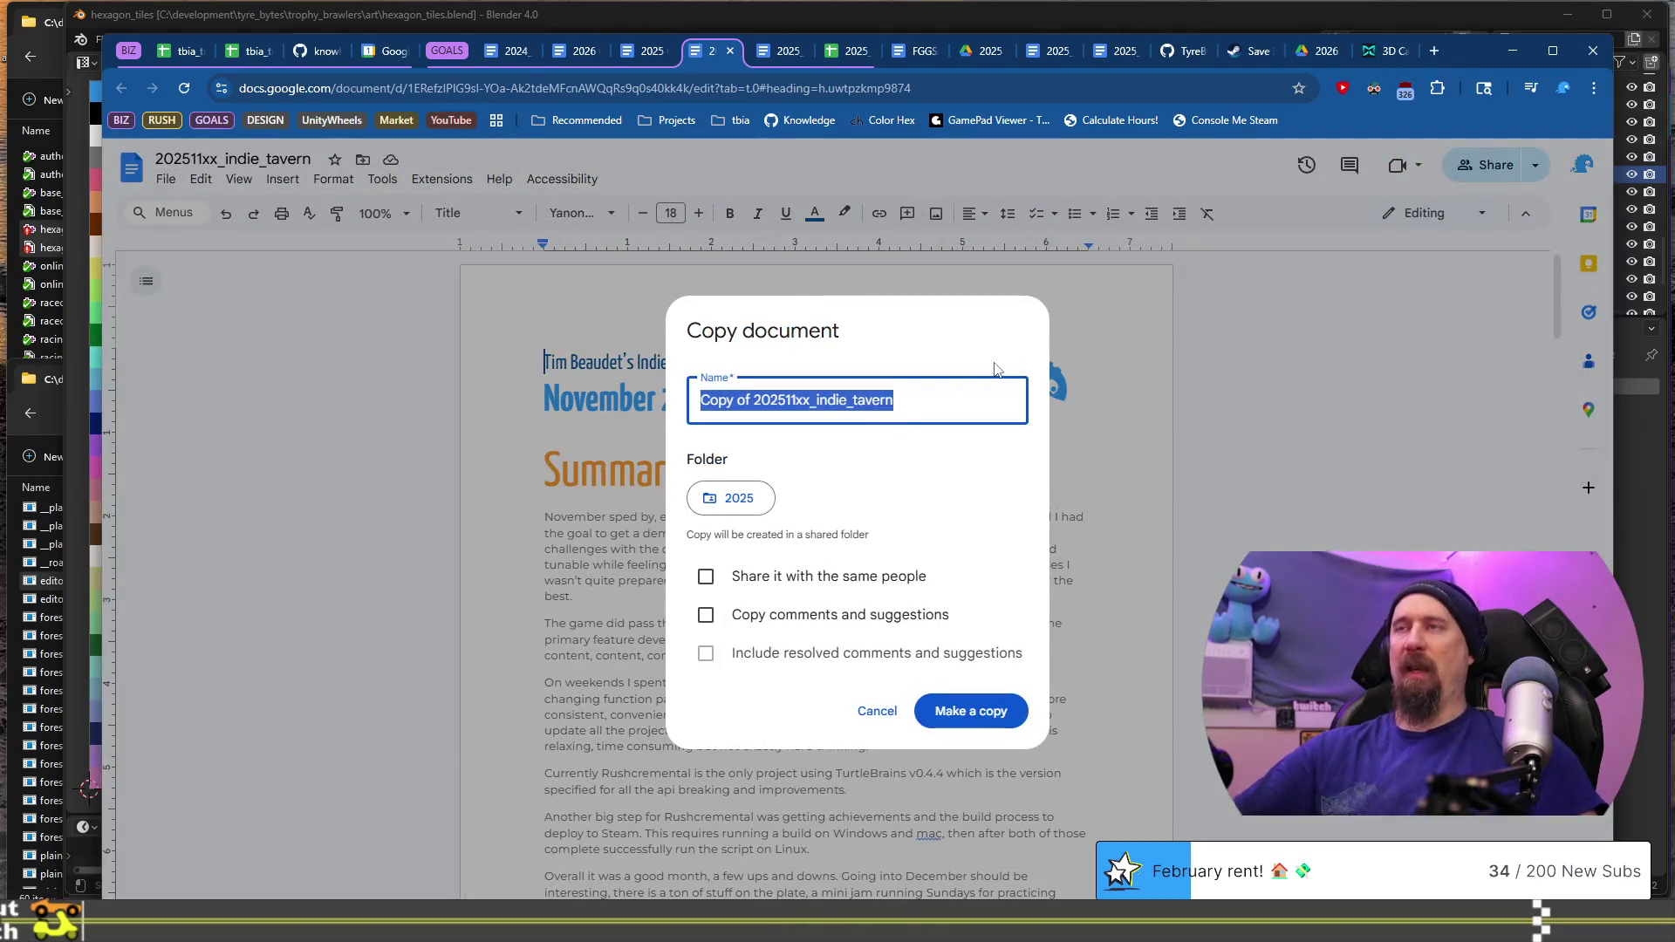
key(Home)
key(ctrl+shift+Right)
key(ctrl+shift+Right)
key(Delete)
key(Right)
key(Right)
key(Right)
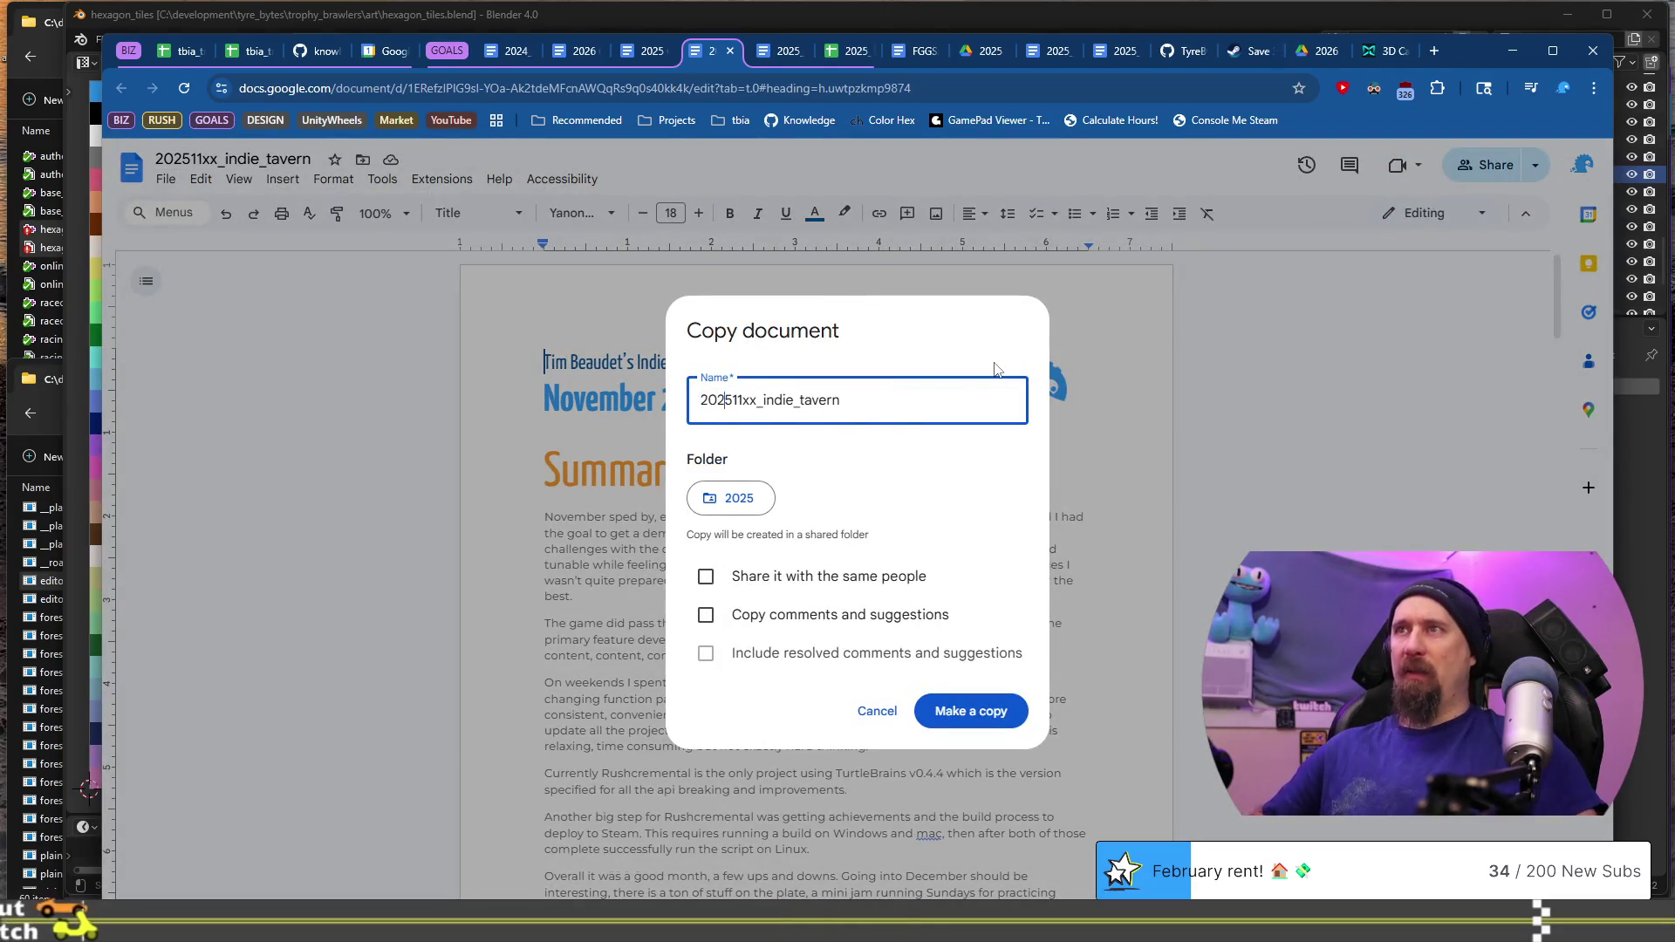
key(Delete)
text(2)
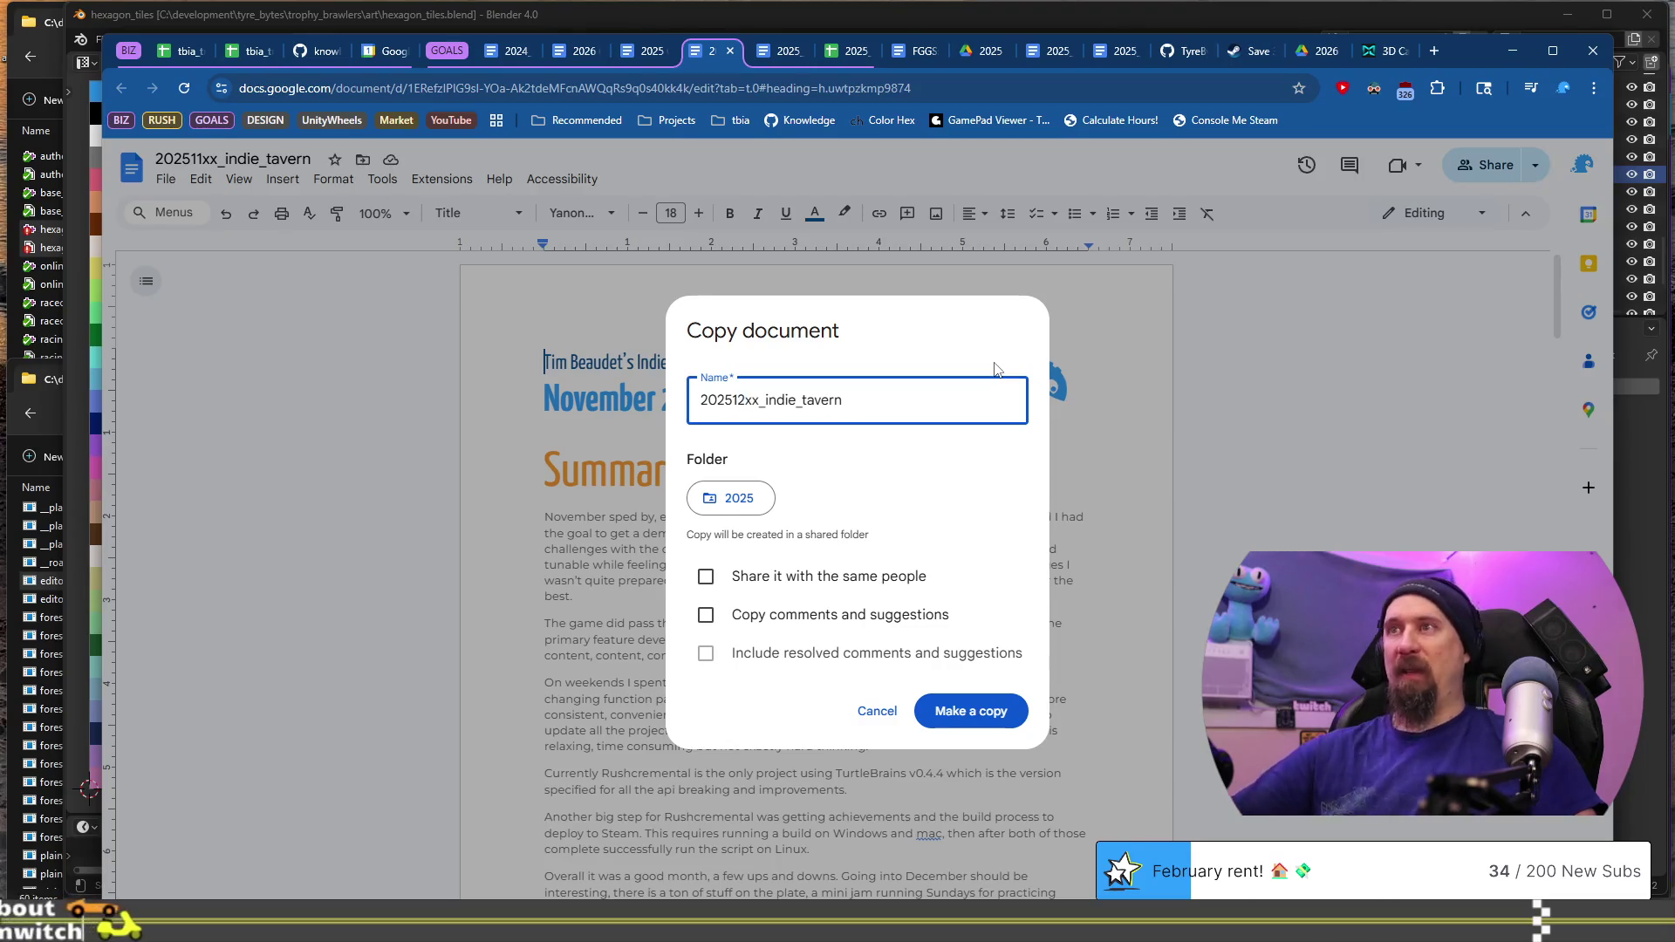
click(959, 711)
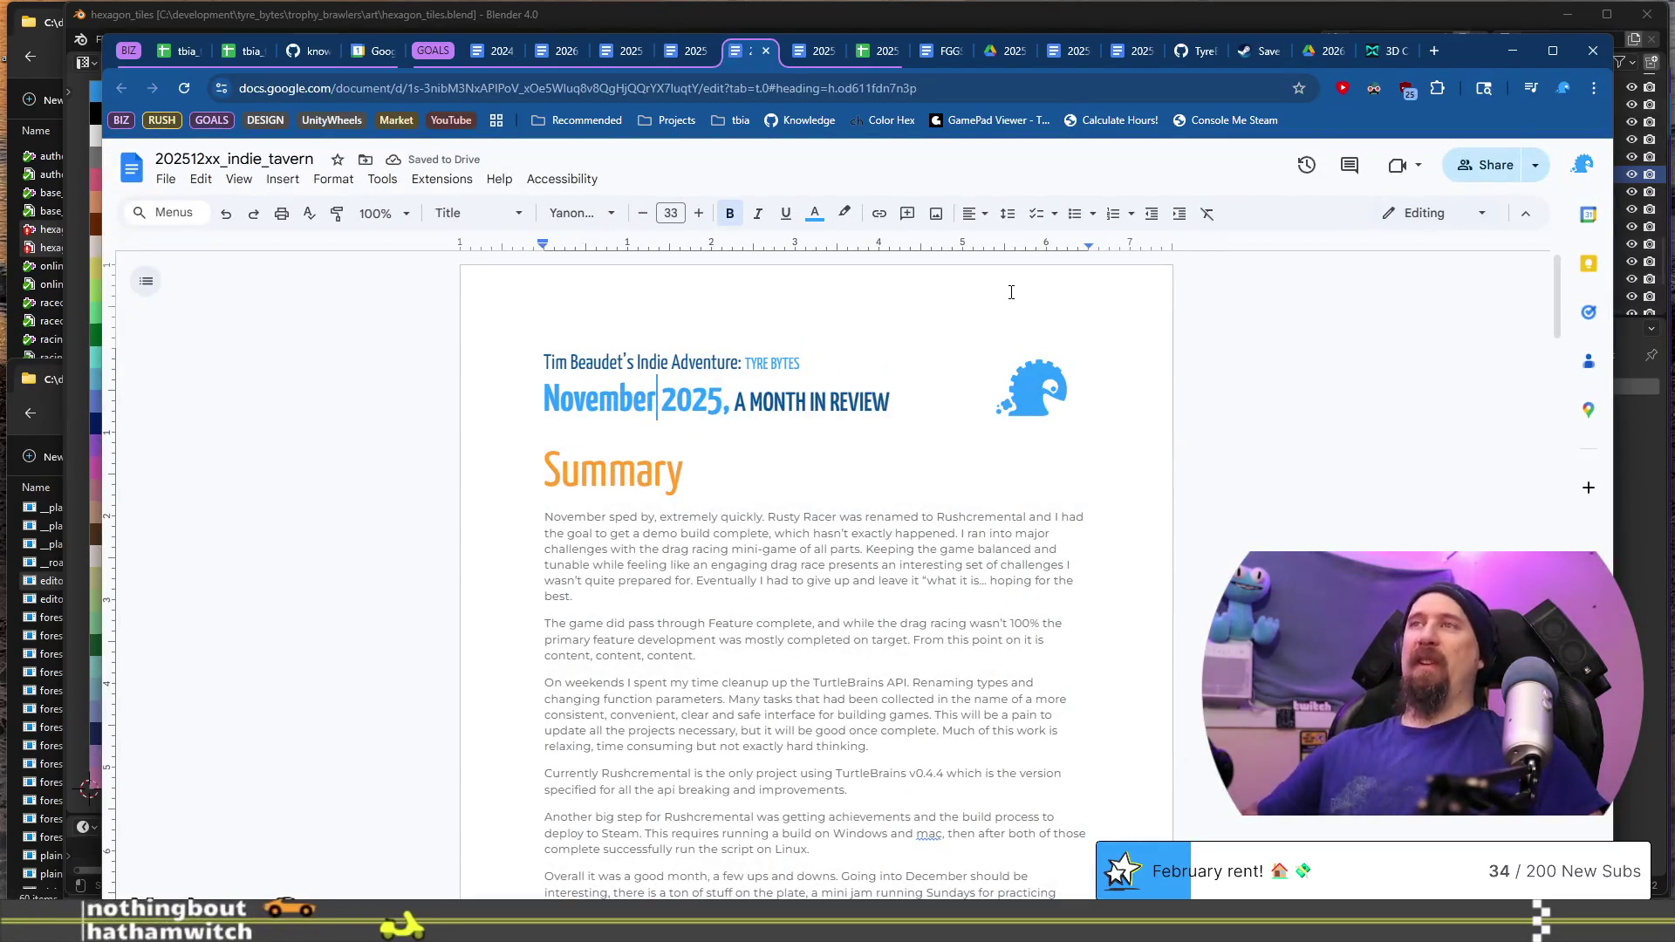
Step: Replace 'November' with 'December' in the title heading
key(Down)
key(ctrl+Delete)
text(December)
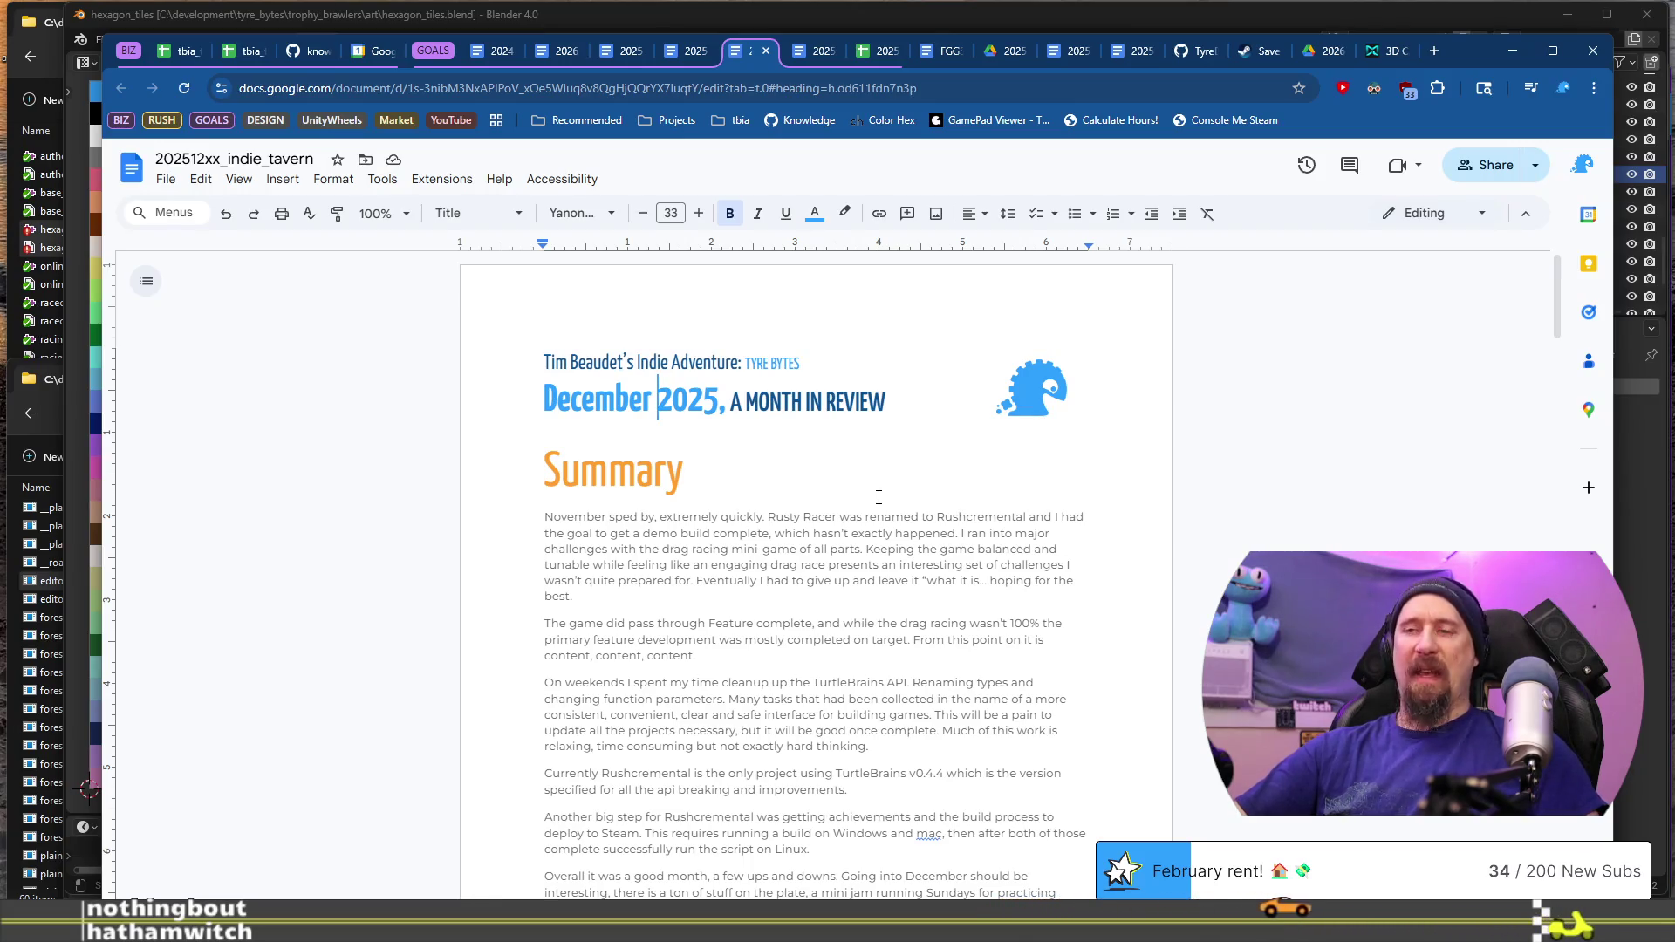
Step: Set the document zoom to 135%
click(379, 213)
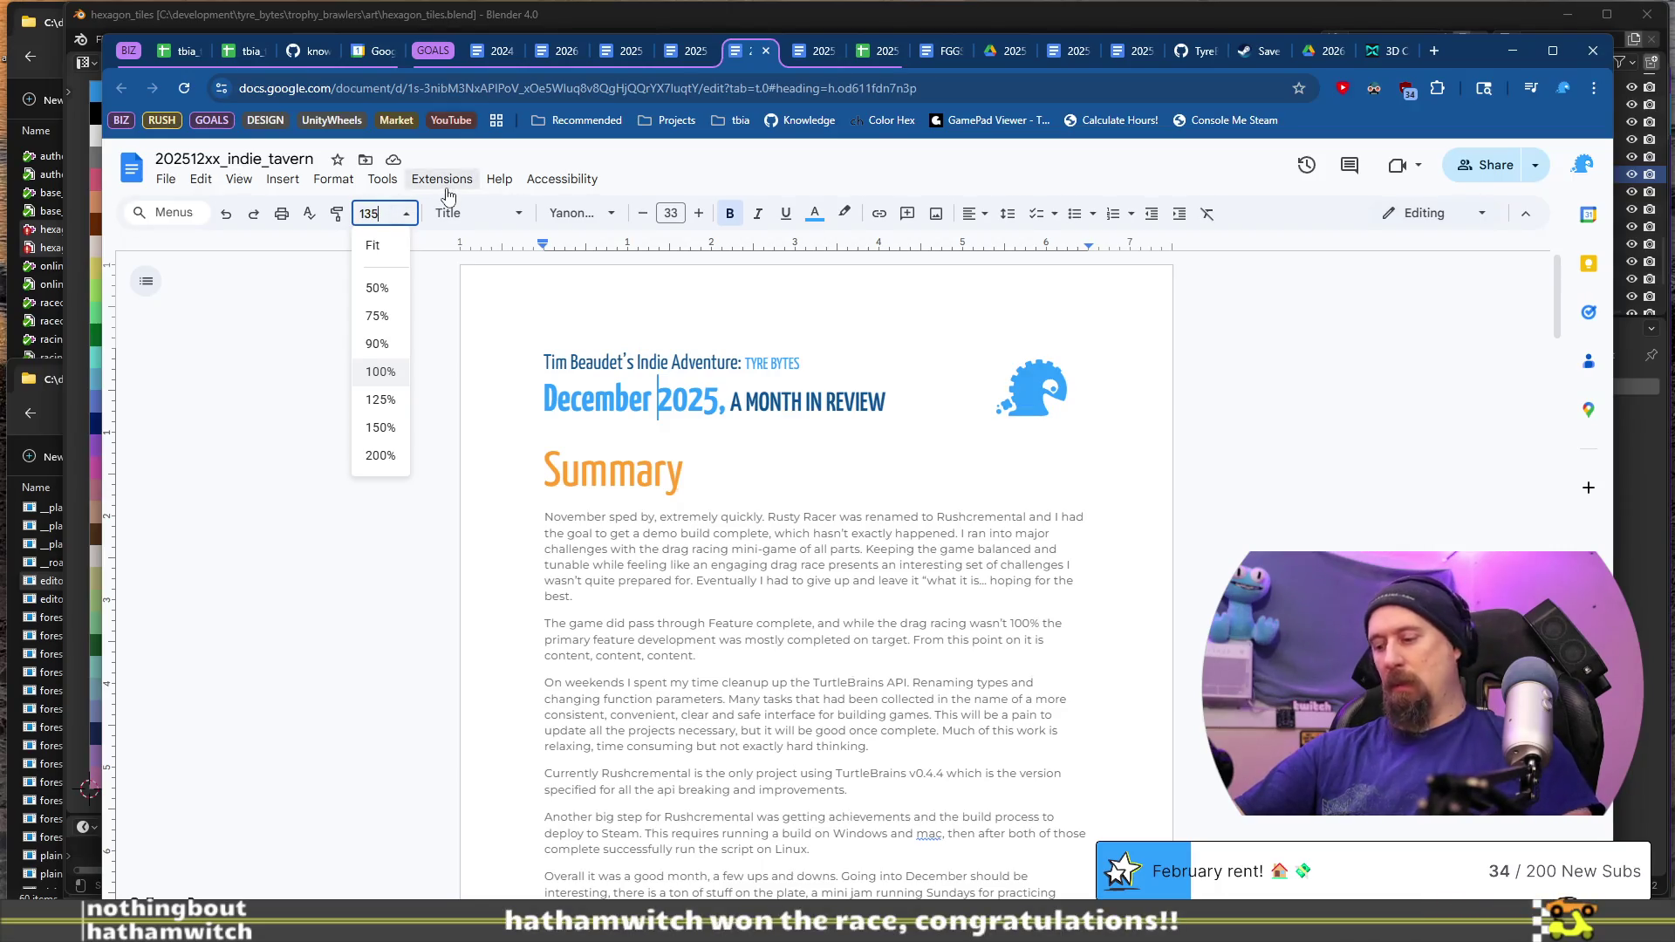
key(Return)
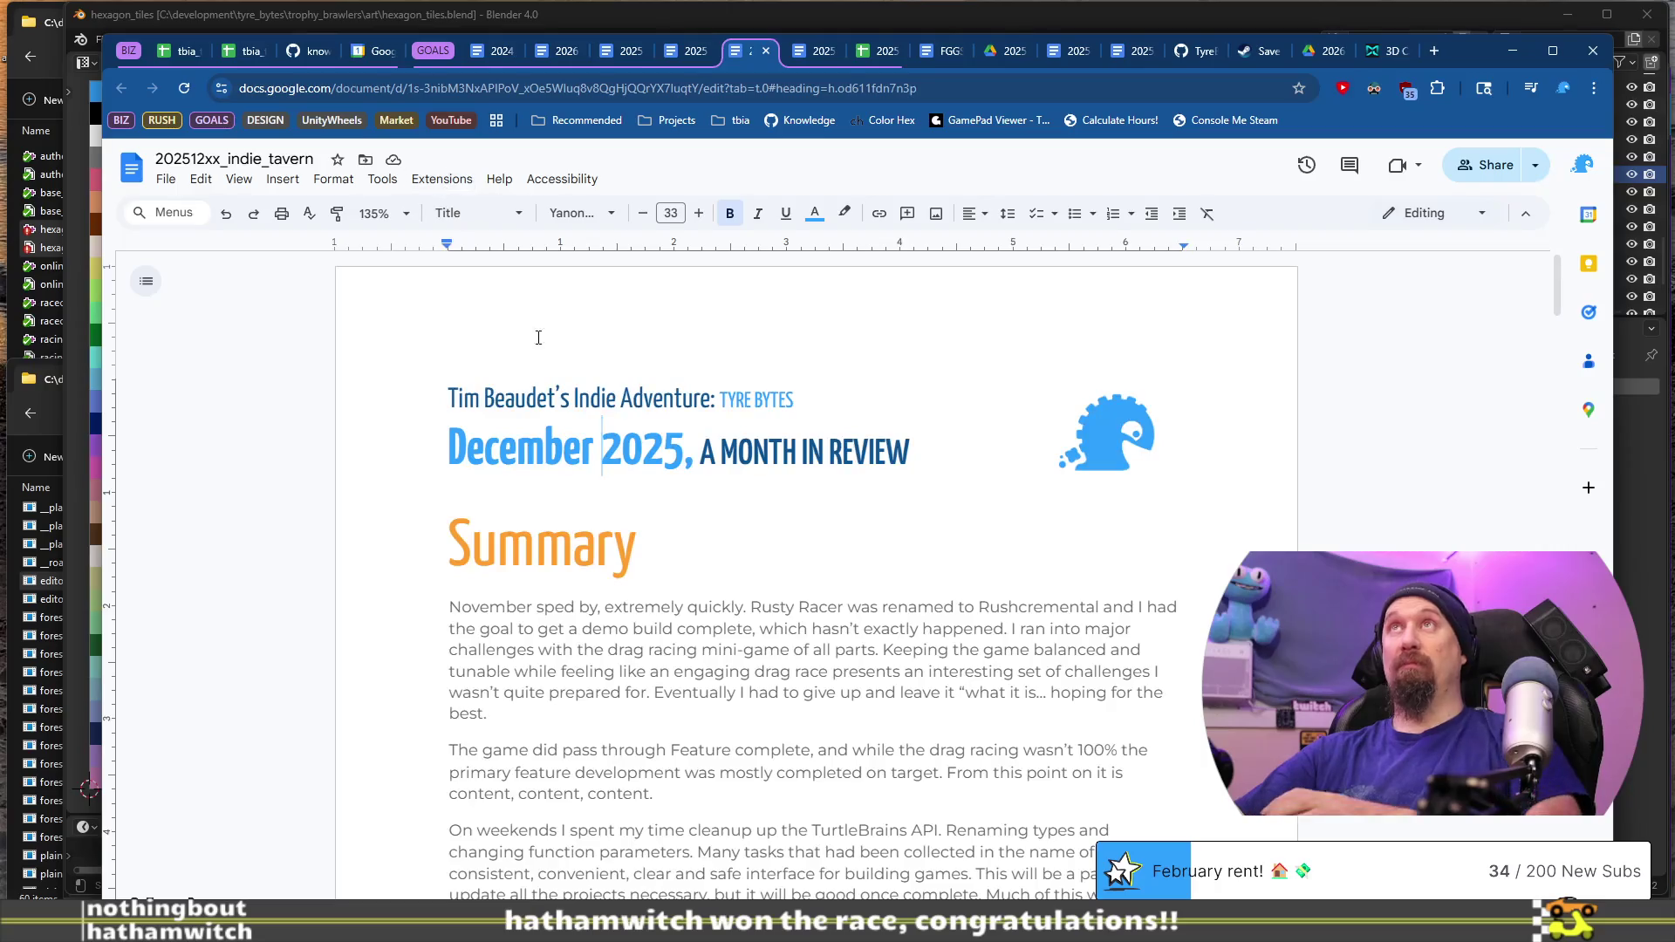
scroll(747, 481, down, 3)
scroll(746, 475, up, 2)
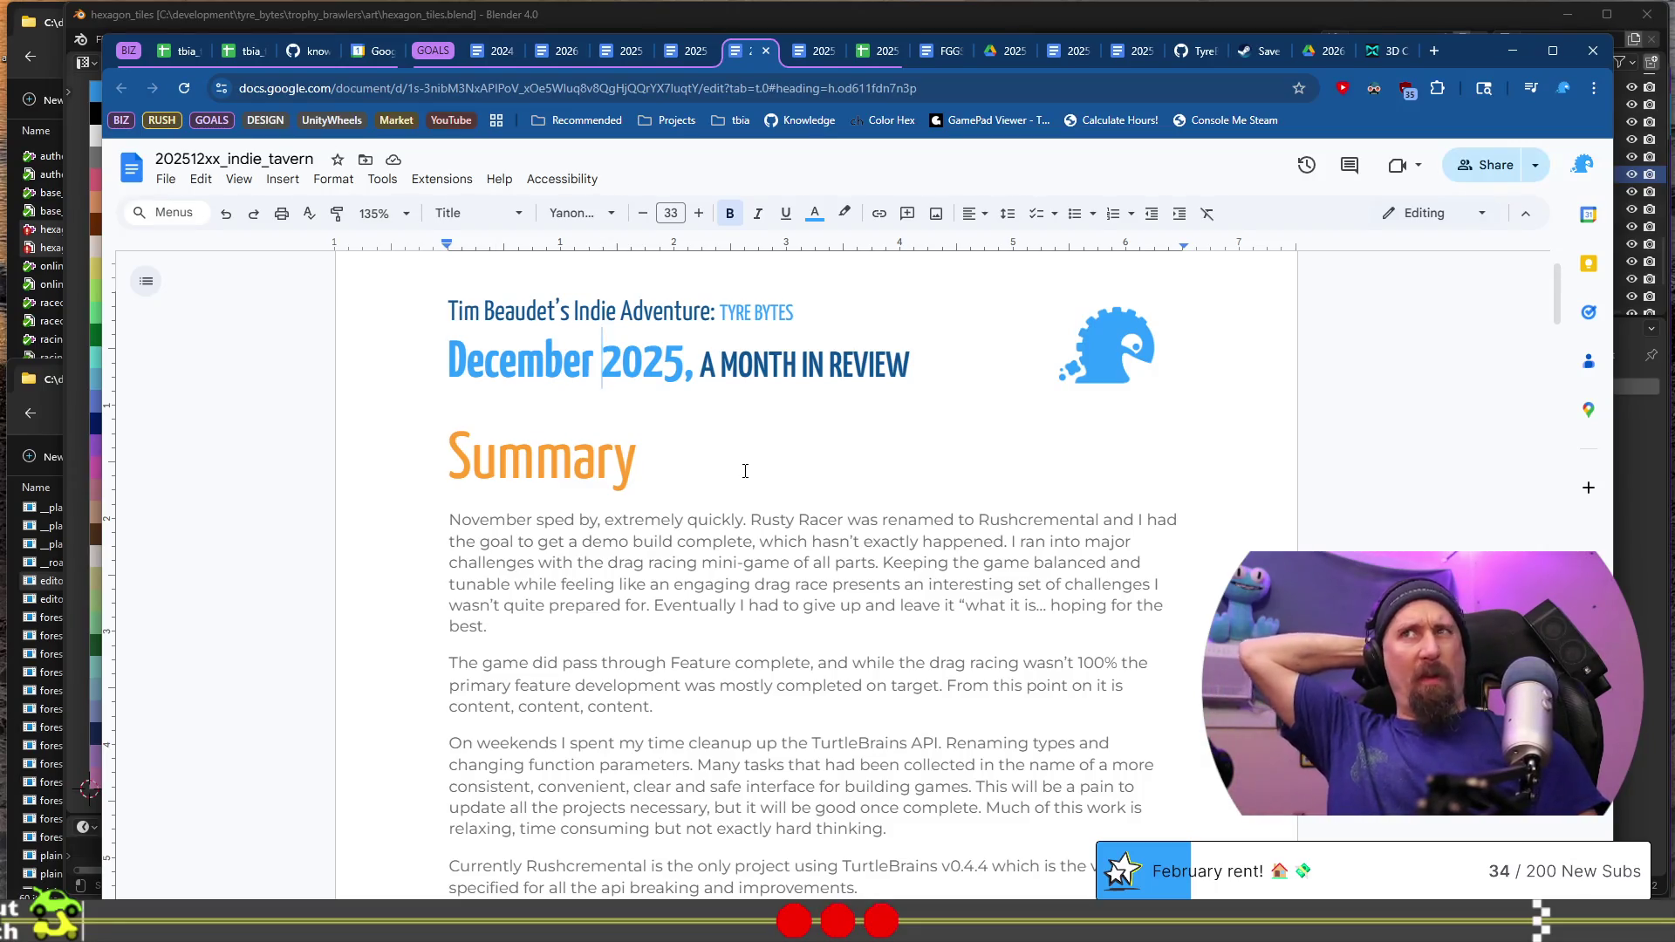
Step: Check the Financials table's $684.56 business income and red -$749.07 balance, then go to tbia_tracker_2025
scroll(750, 484, down, 10)
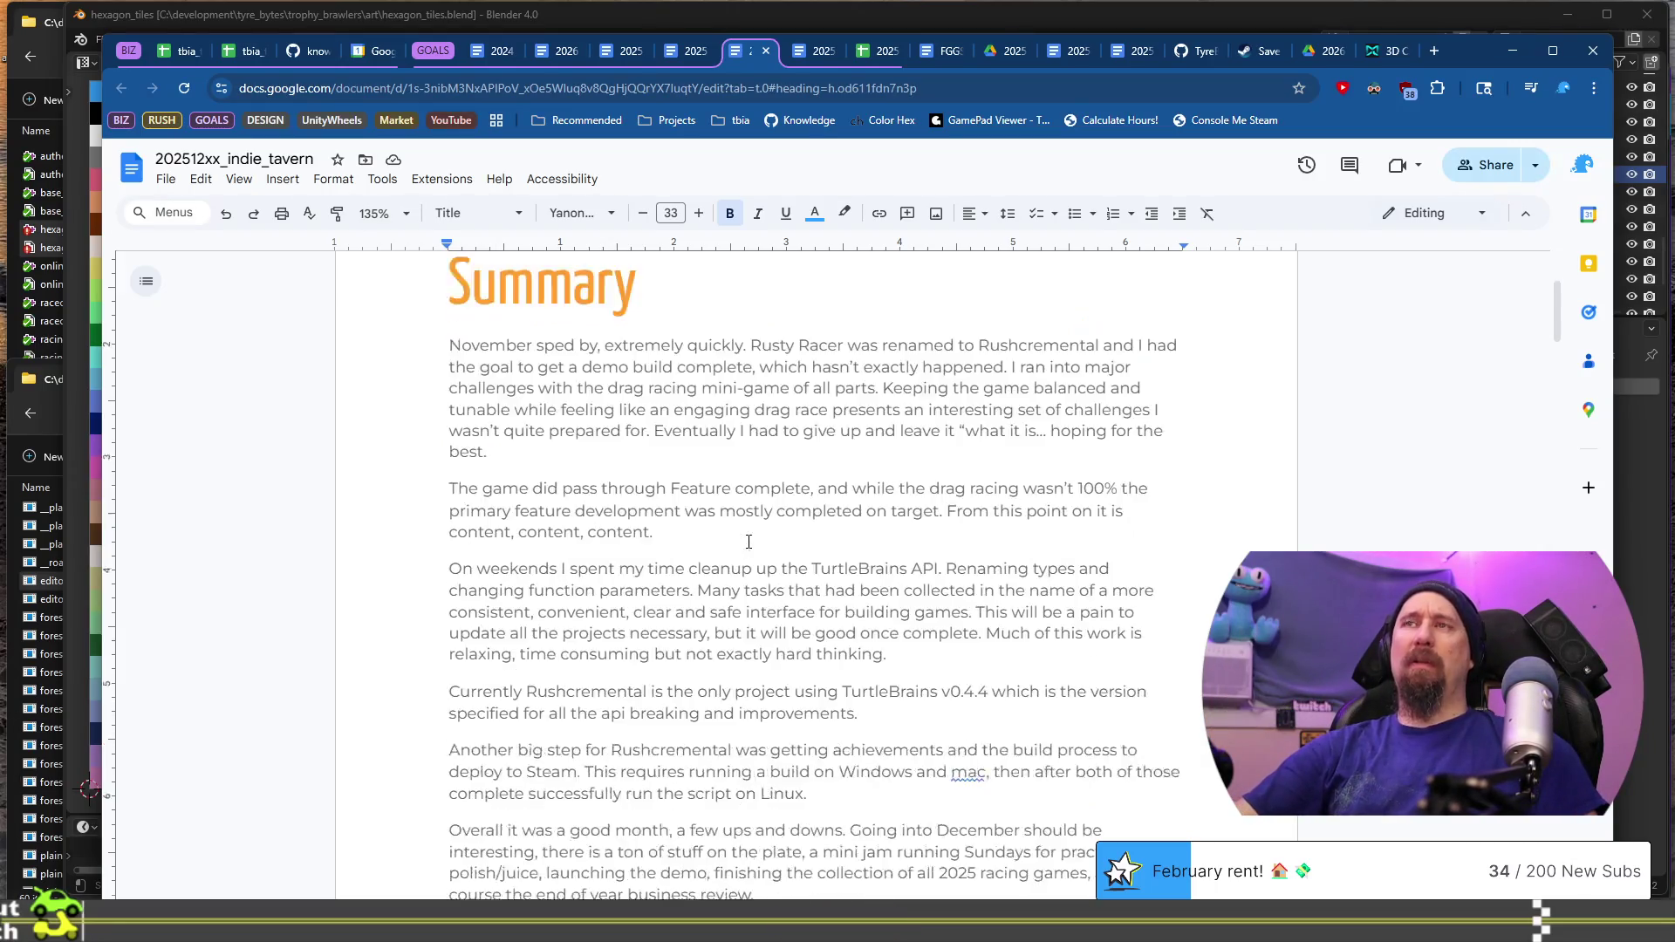
scroll(758, 500, down, 4)
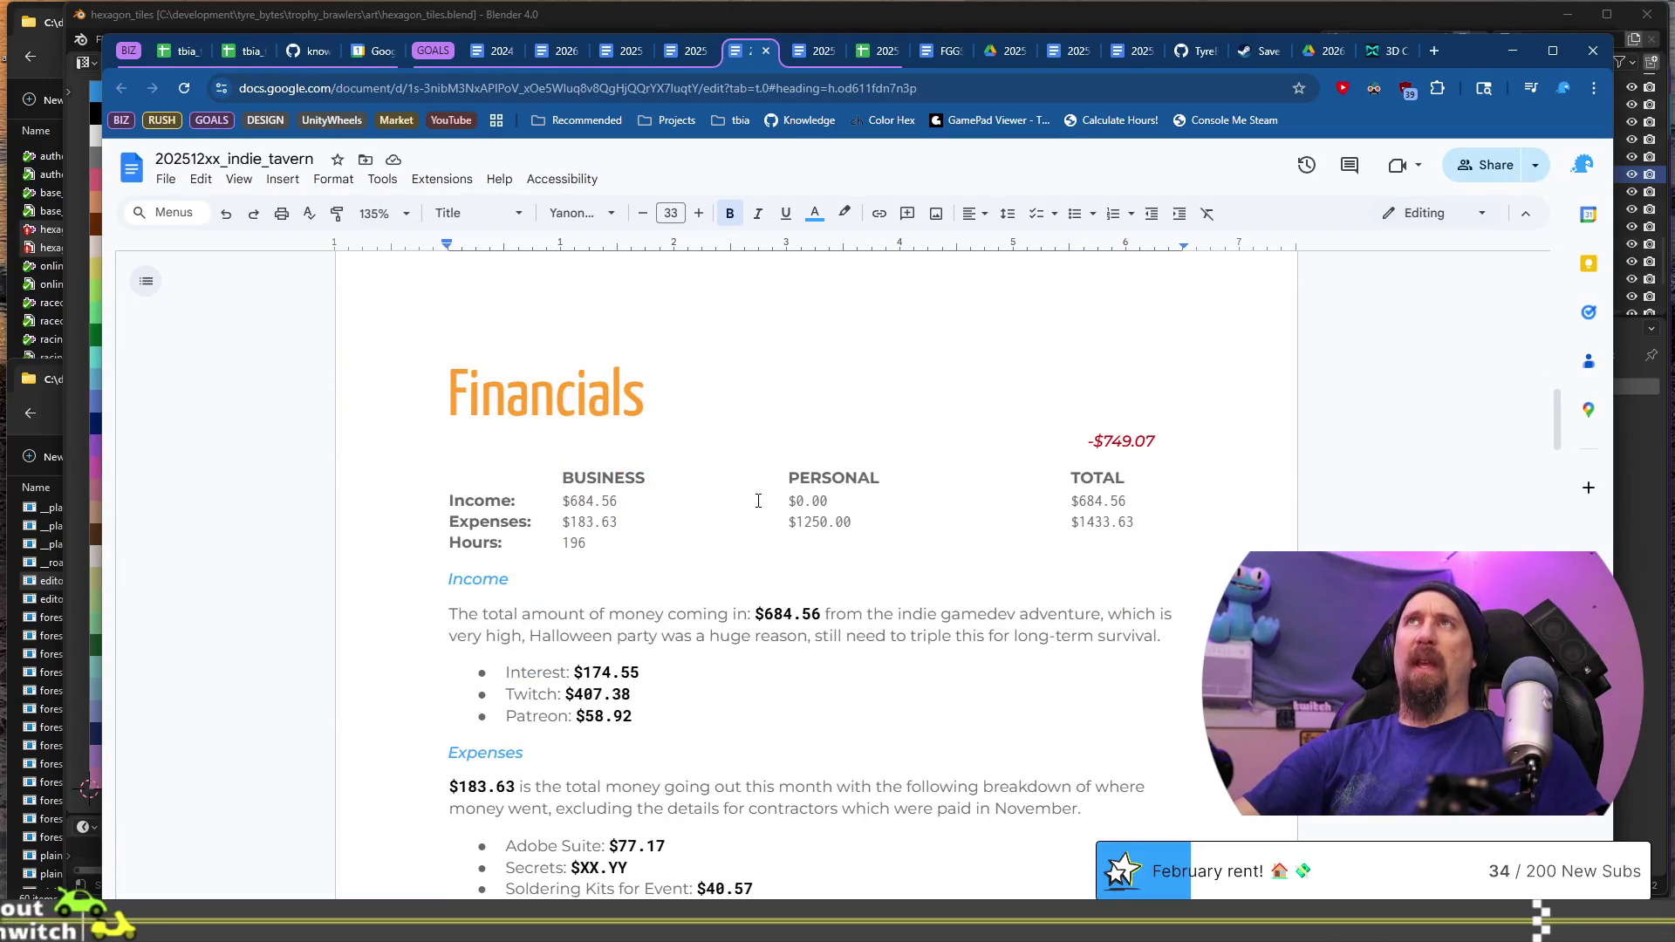
click(593, 499)
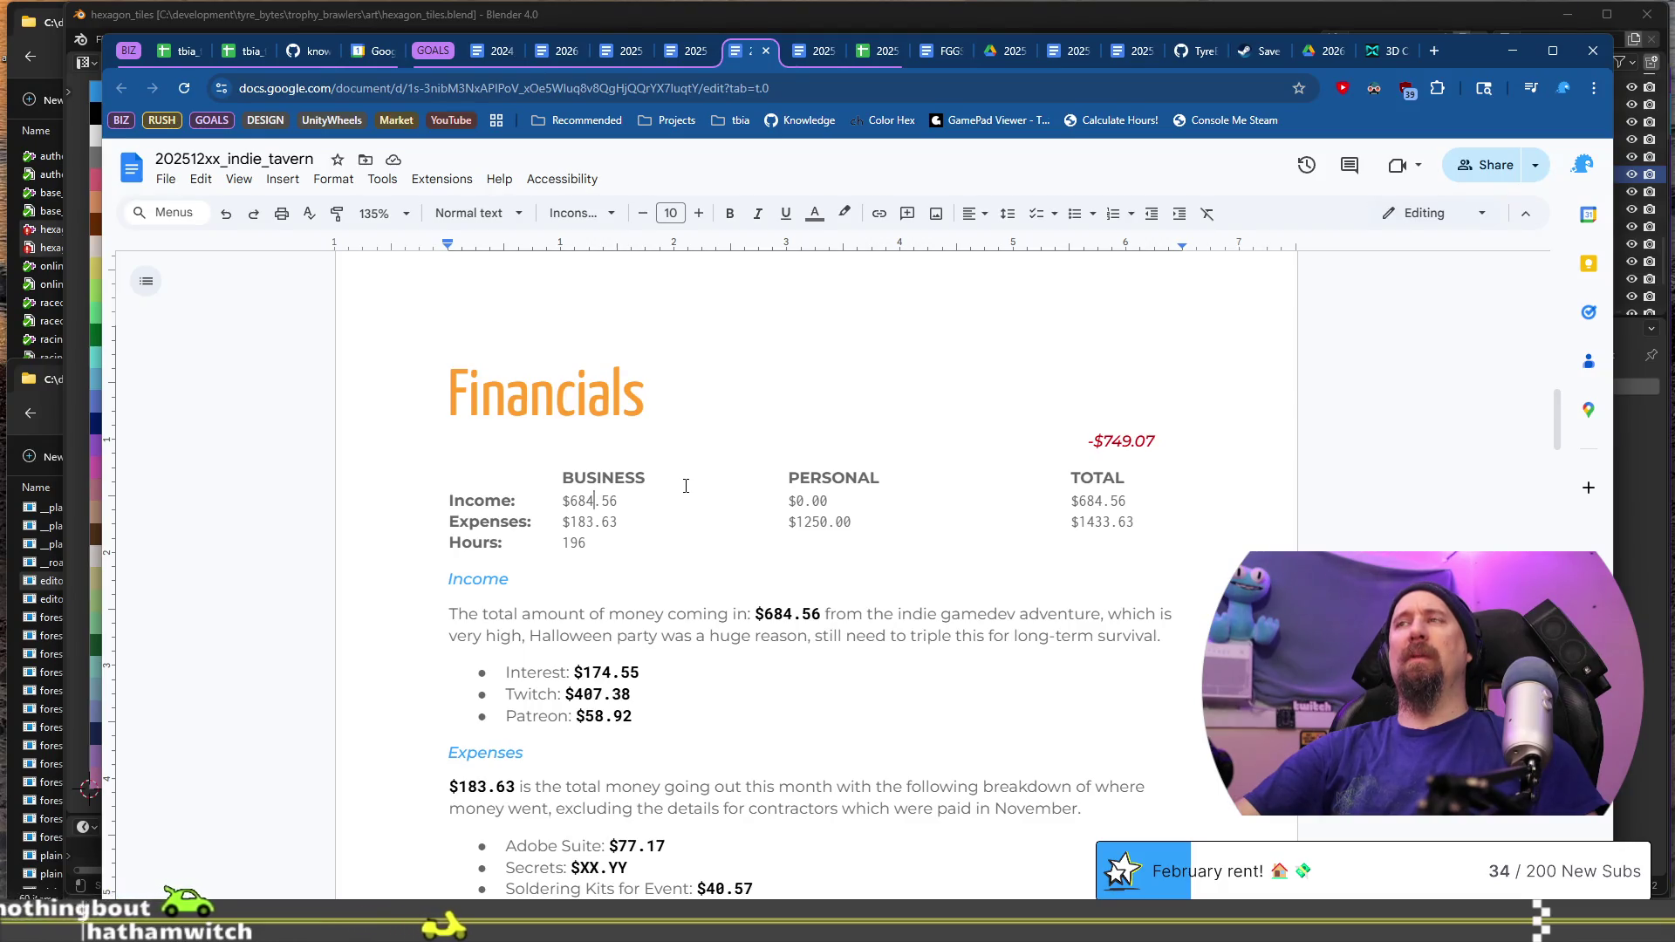
click(1128, 444)
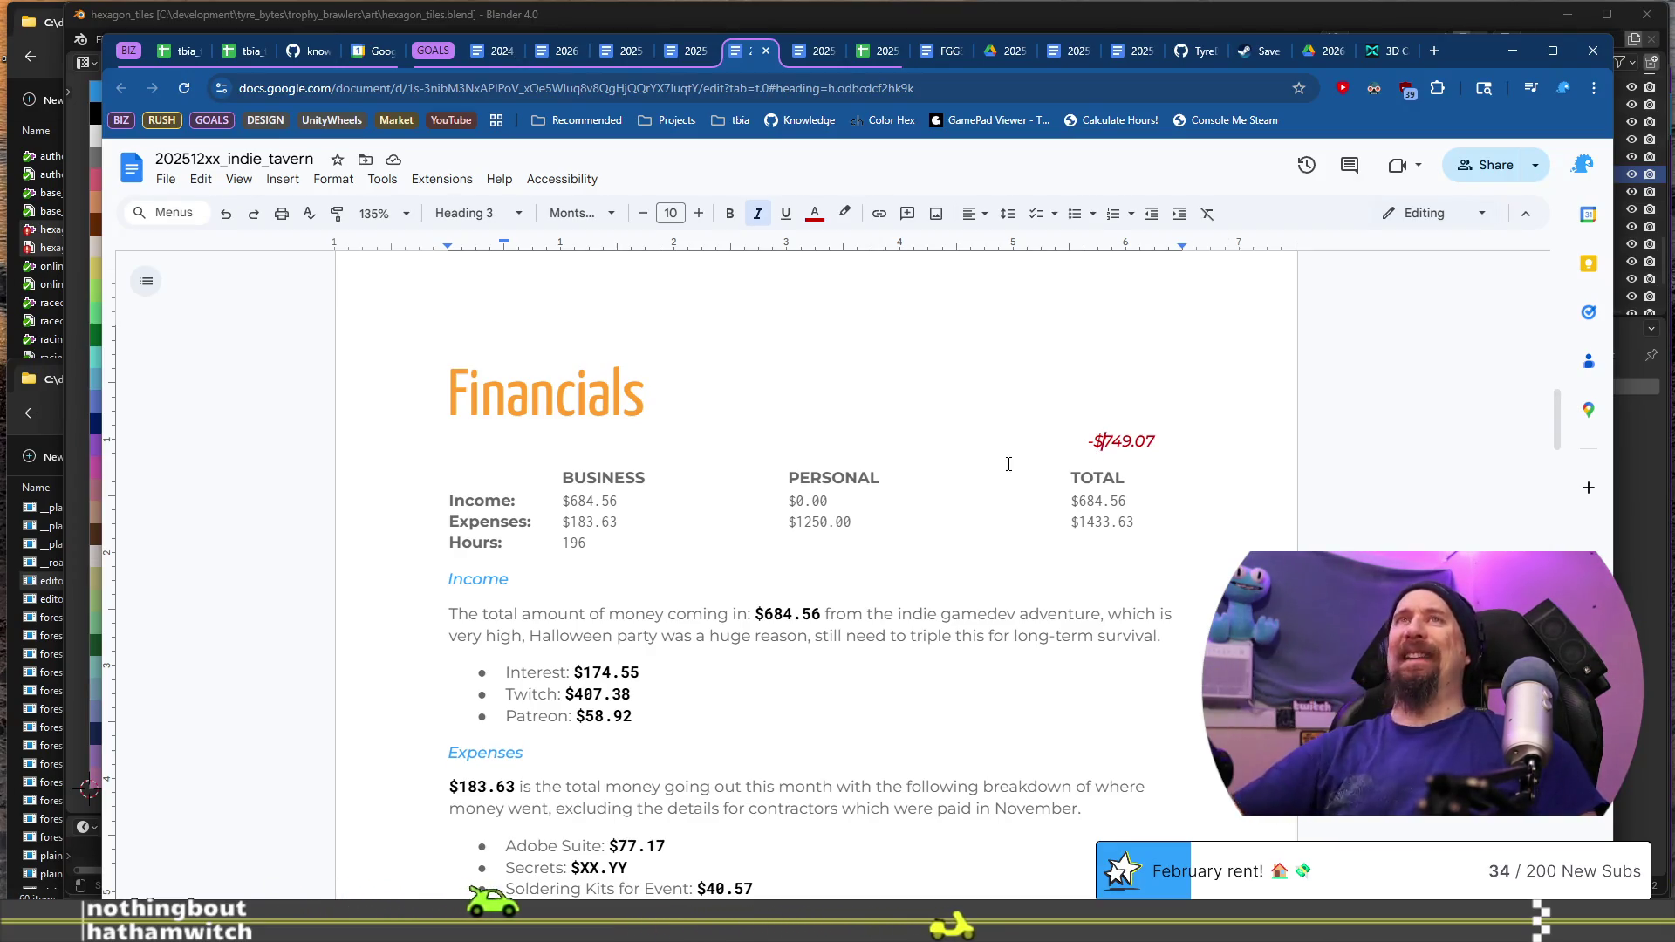
click(166, 51)
Step: Set the overview's Incl. Personal option in C10 to No
scroll(663, 550, down, 3)
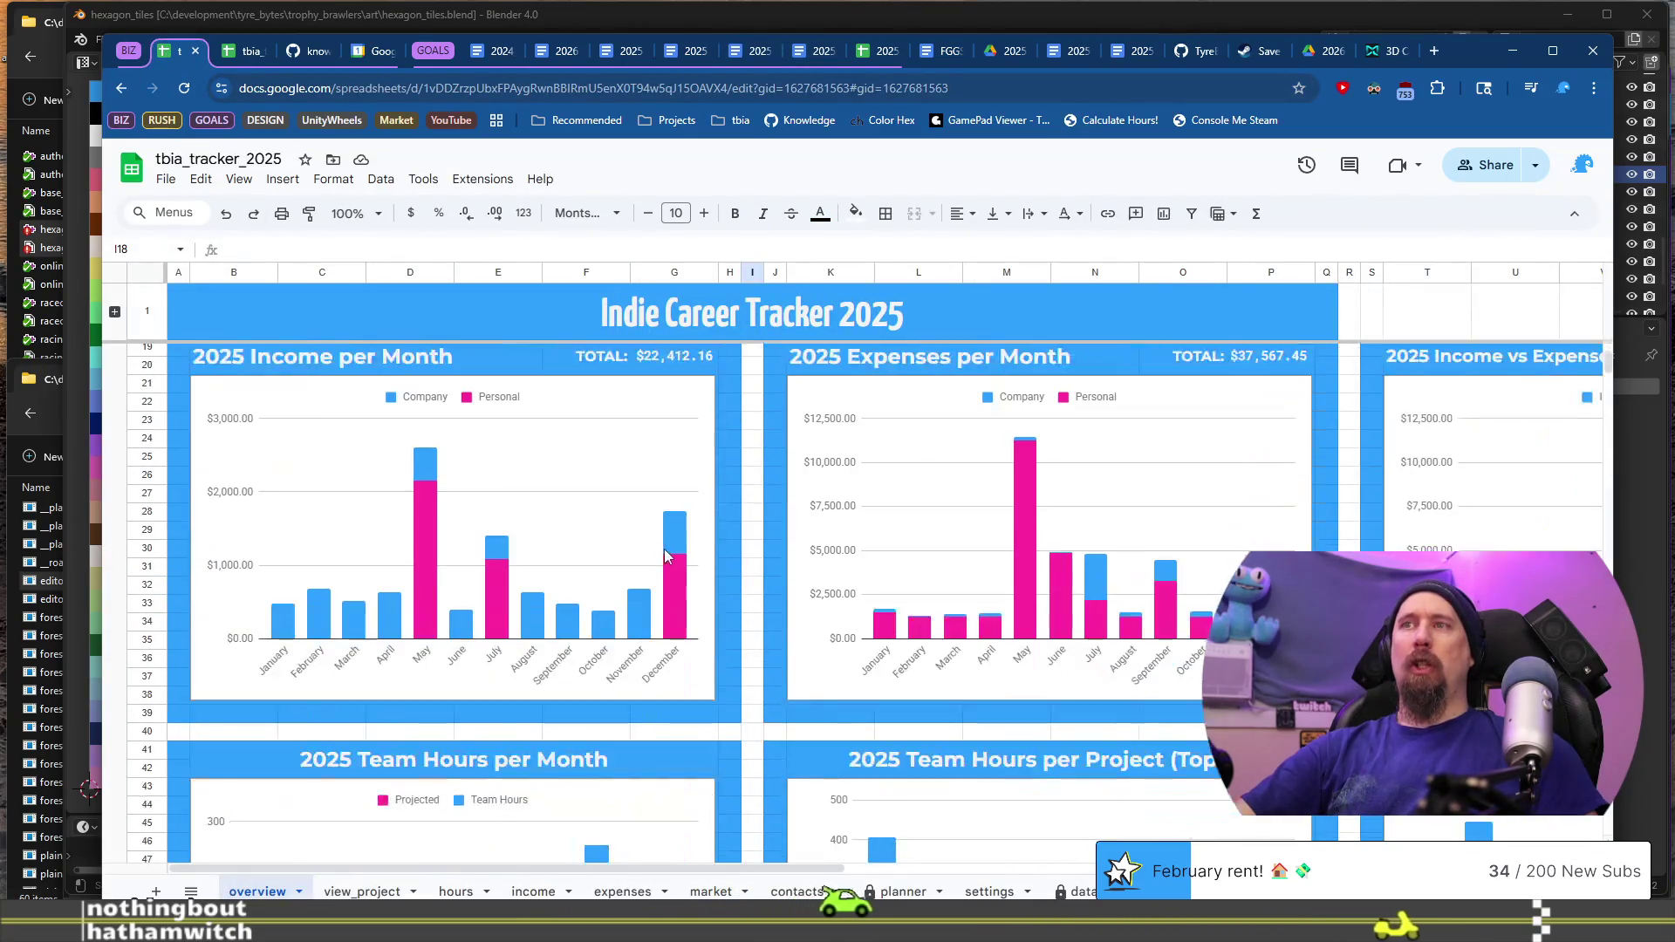
scroll(663, 549, up, 3)
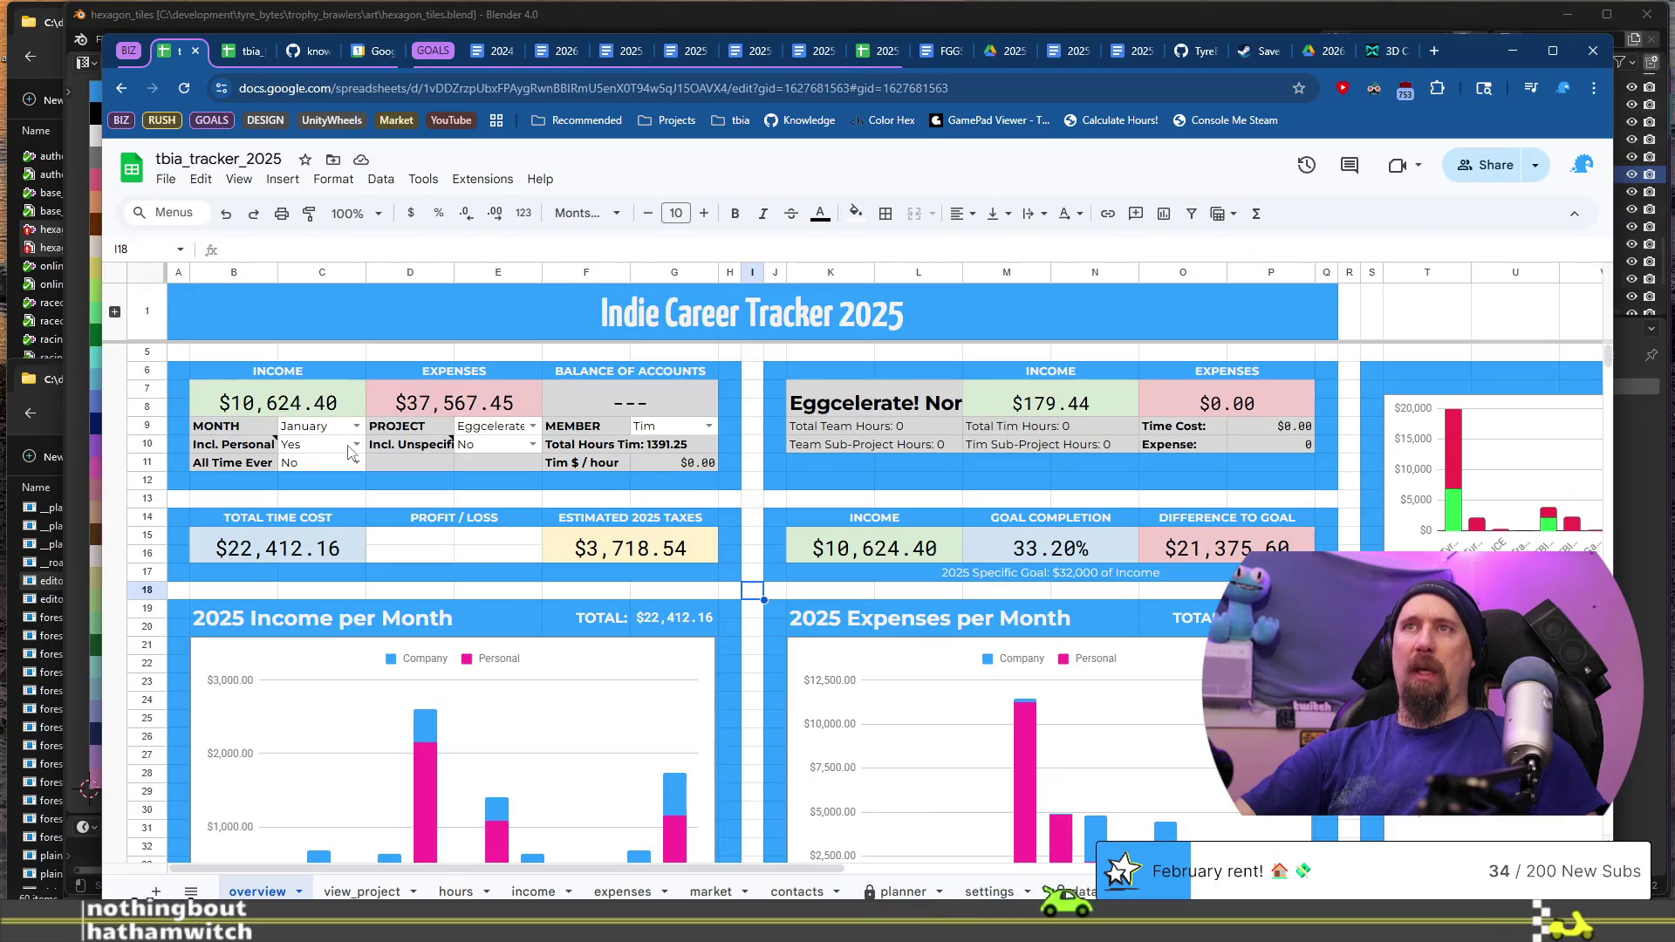
click(350, 451)
click(342, 490)
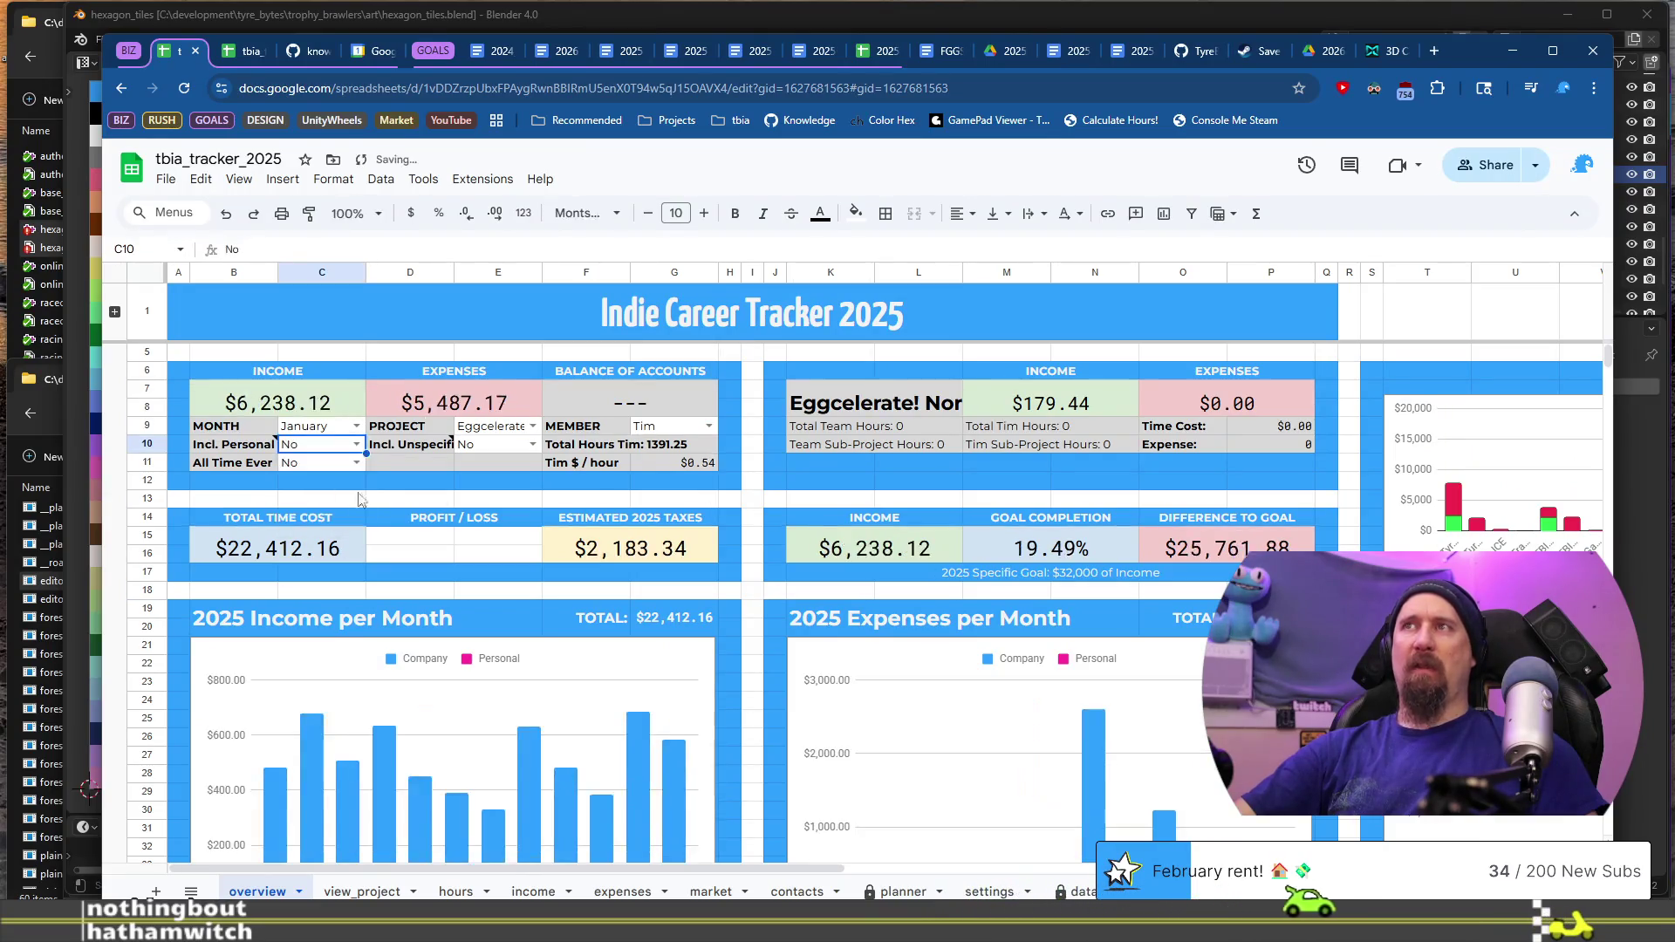
Step: Read December's $584.85 company income from the chart and return to the December review
scroll(775, 589, down, 2)
click(676, 659)
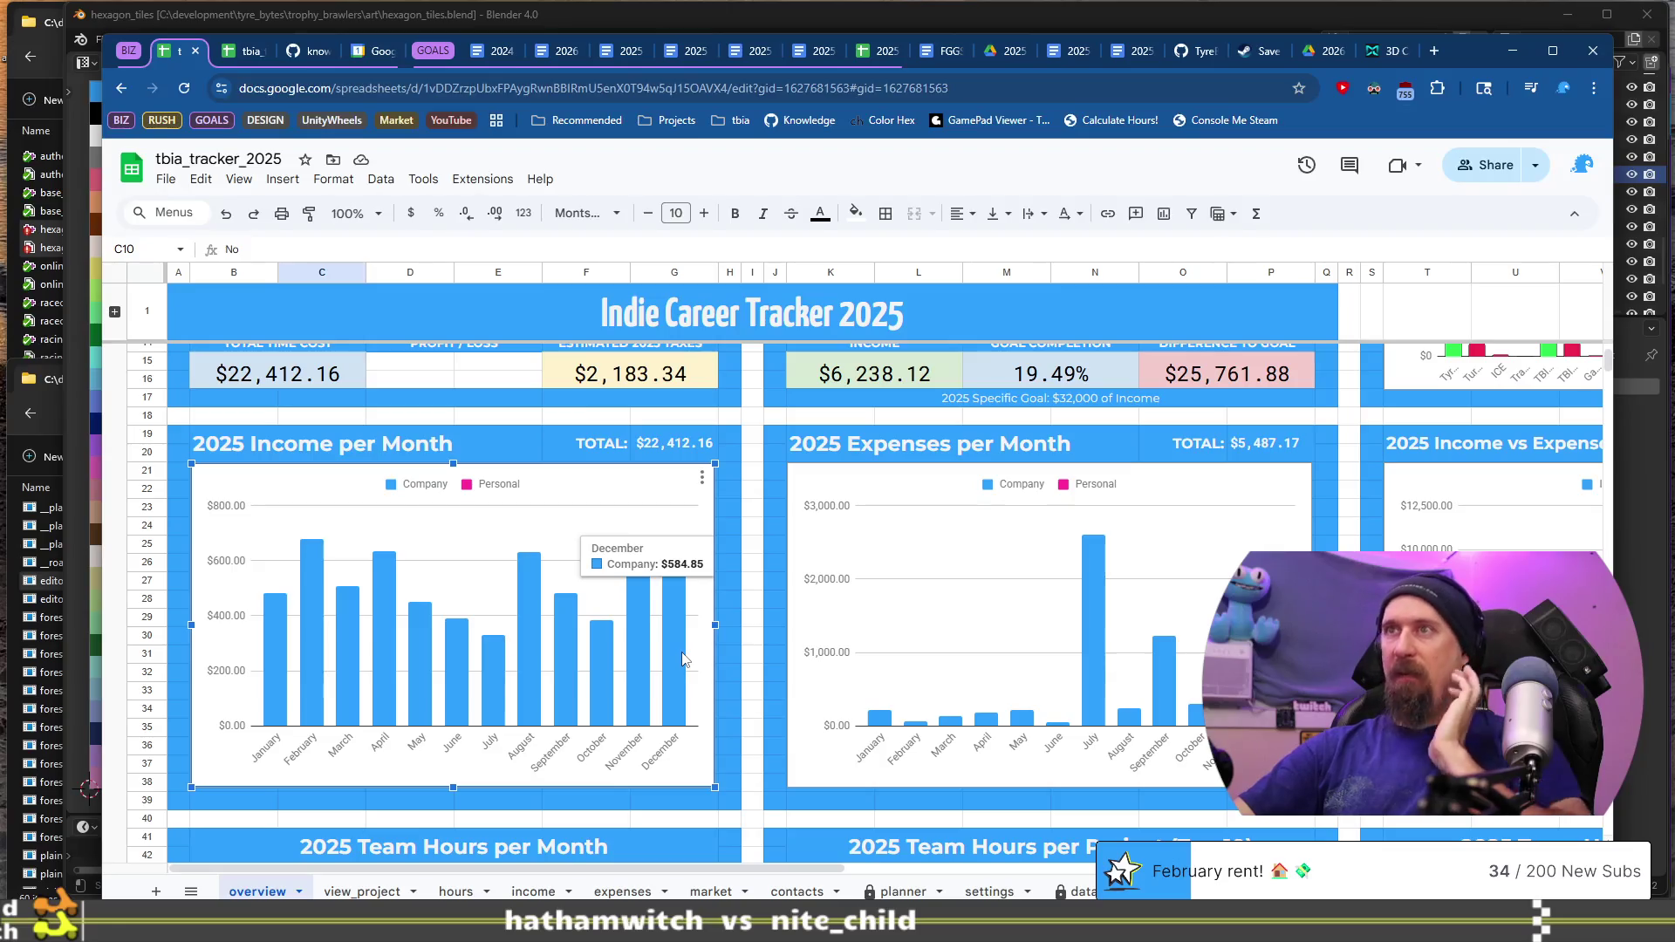
click(700, 57)
click(741, 55)
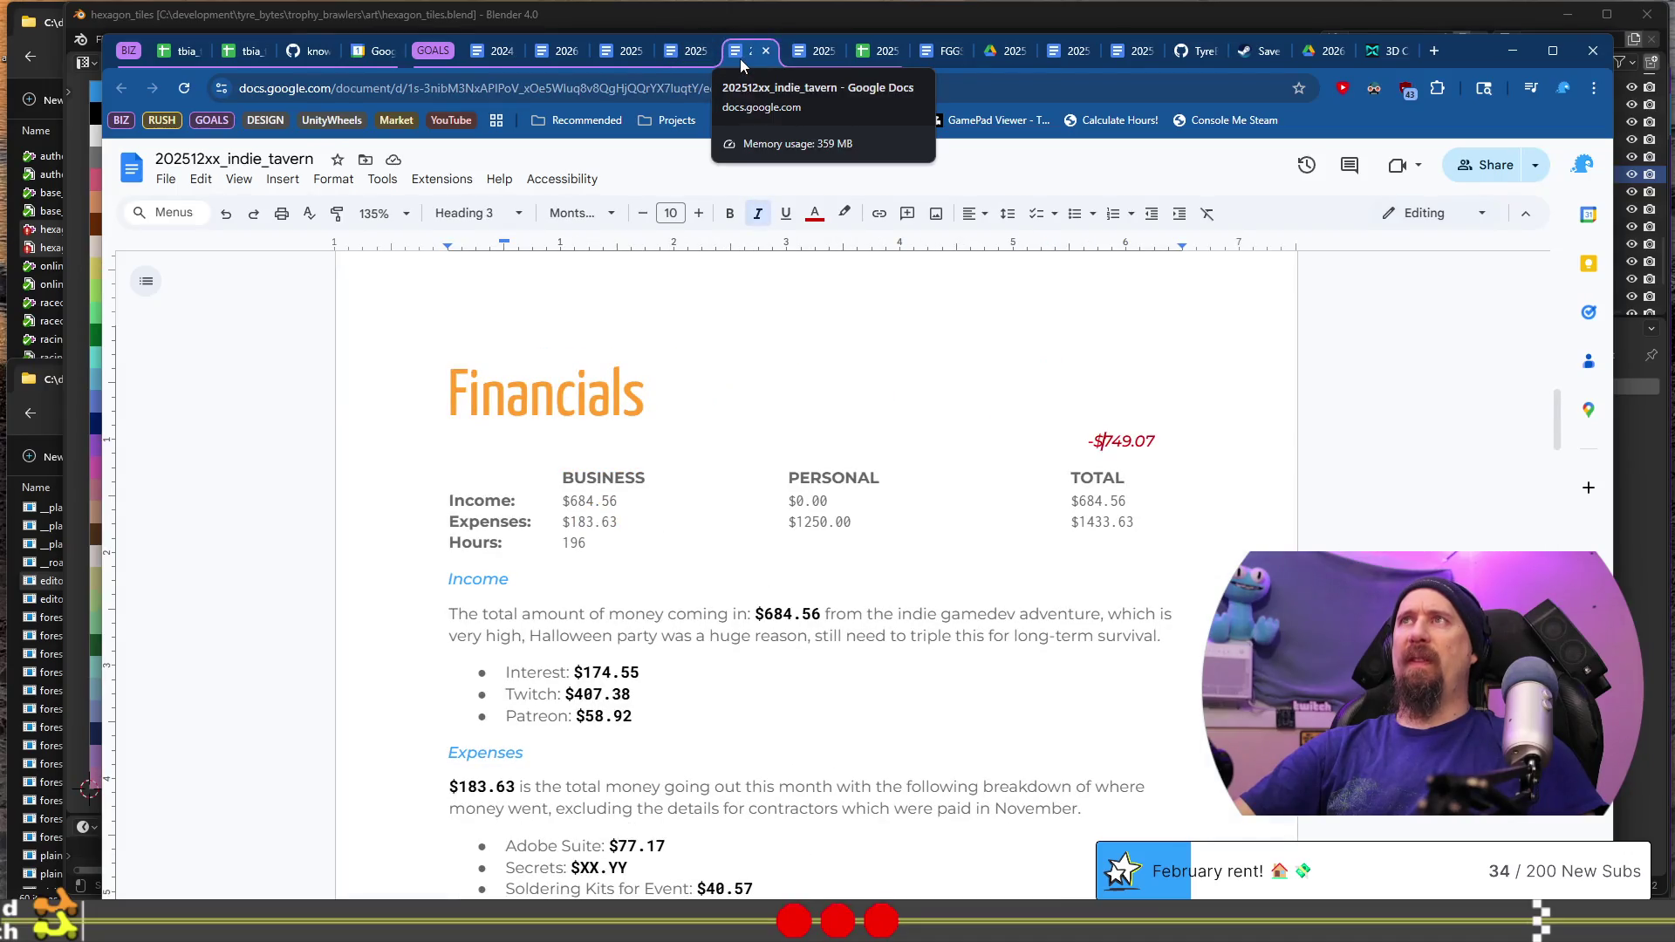
Step: Move the December review tab beside the tracker tab and compare the two
drag(739, 60, 238, 59)
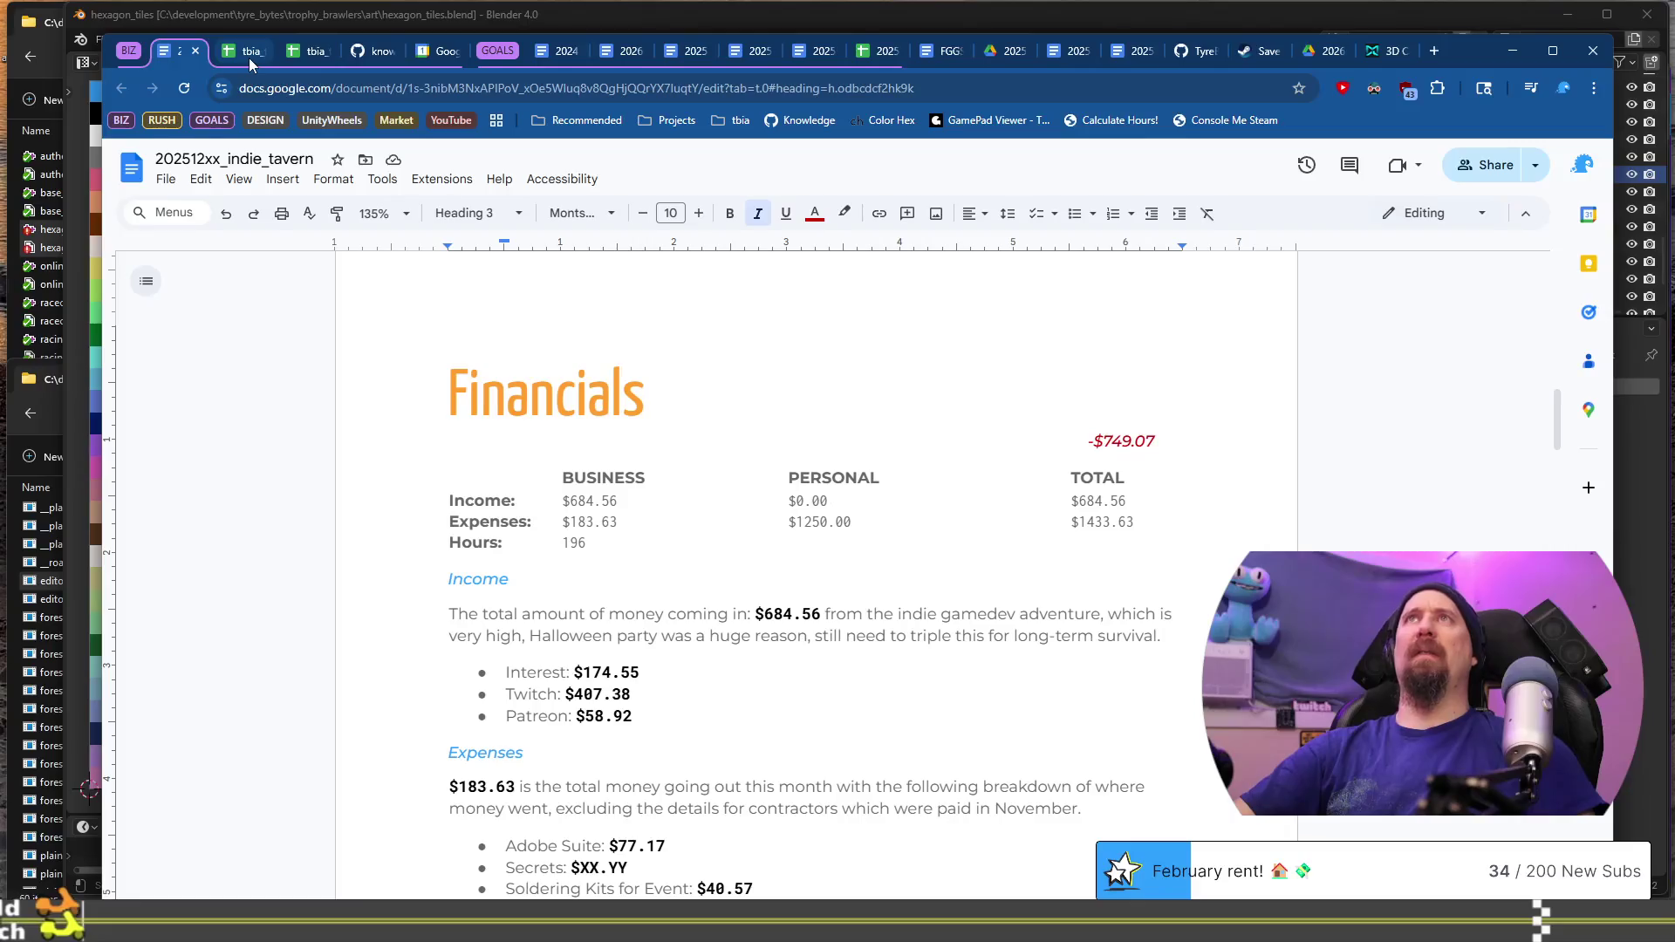
click(249, 58)
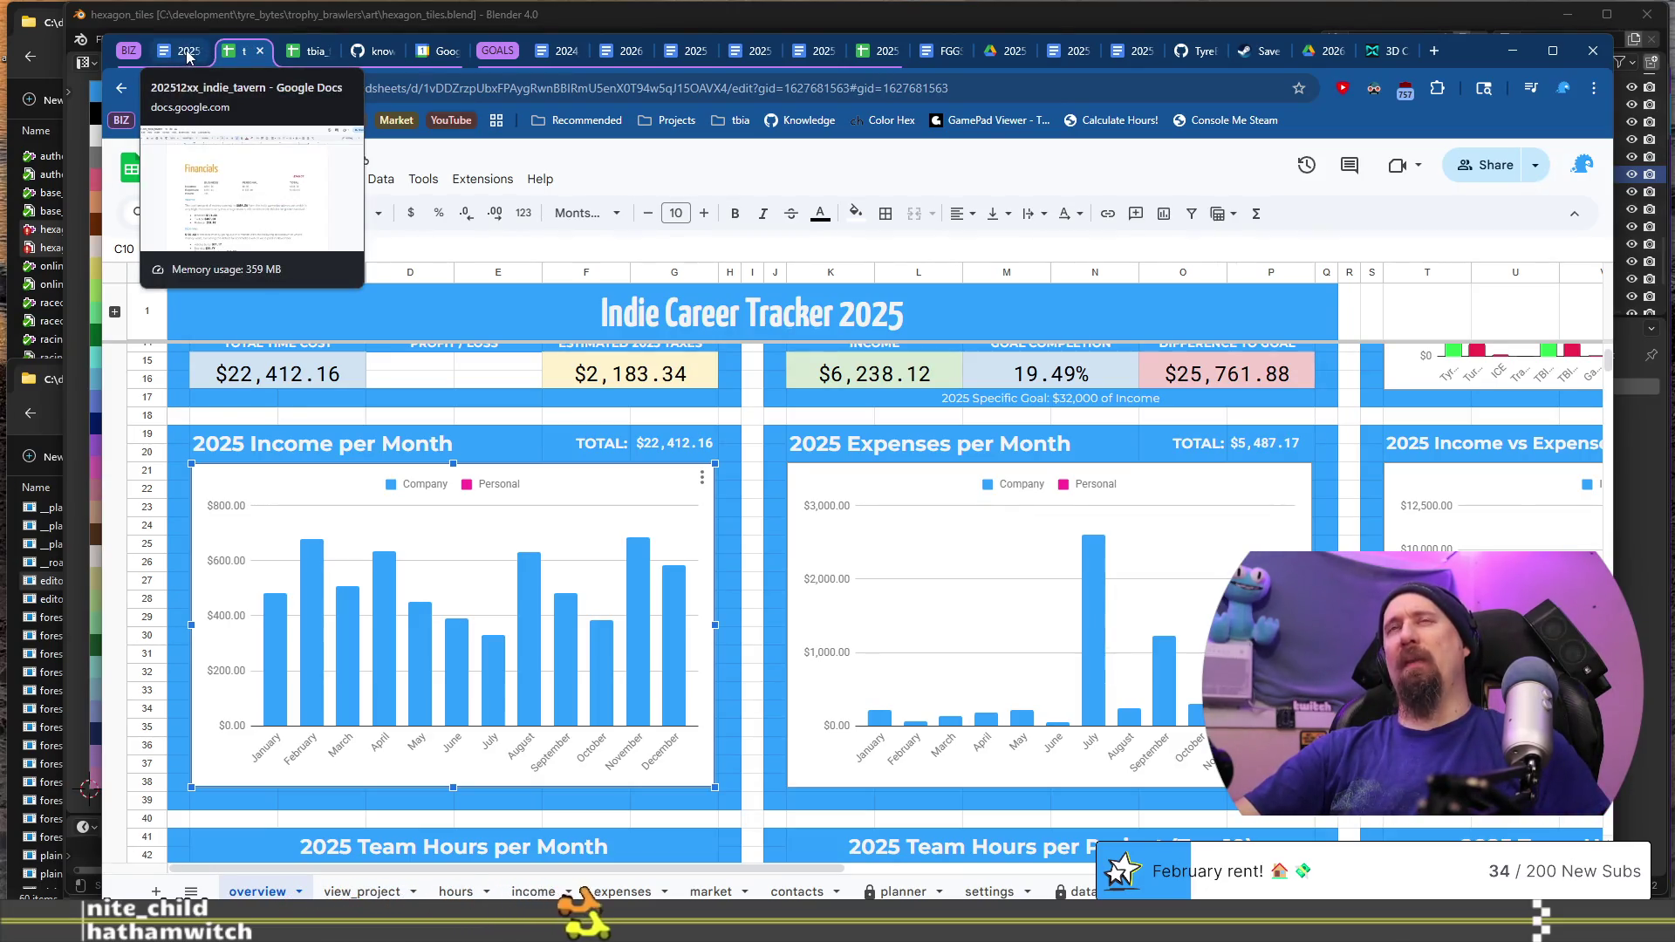
click(187, 54)
click(246, 53)
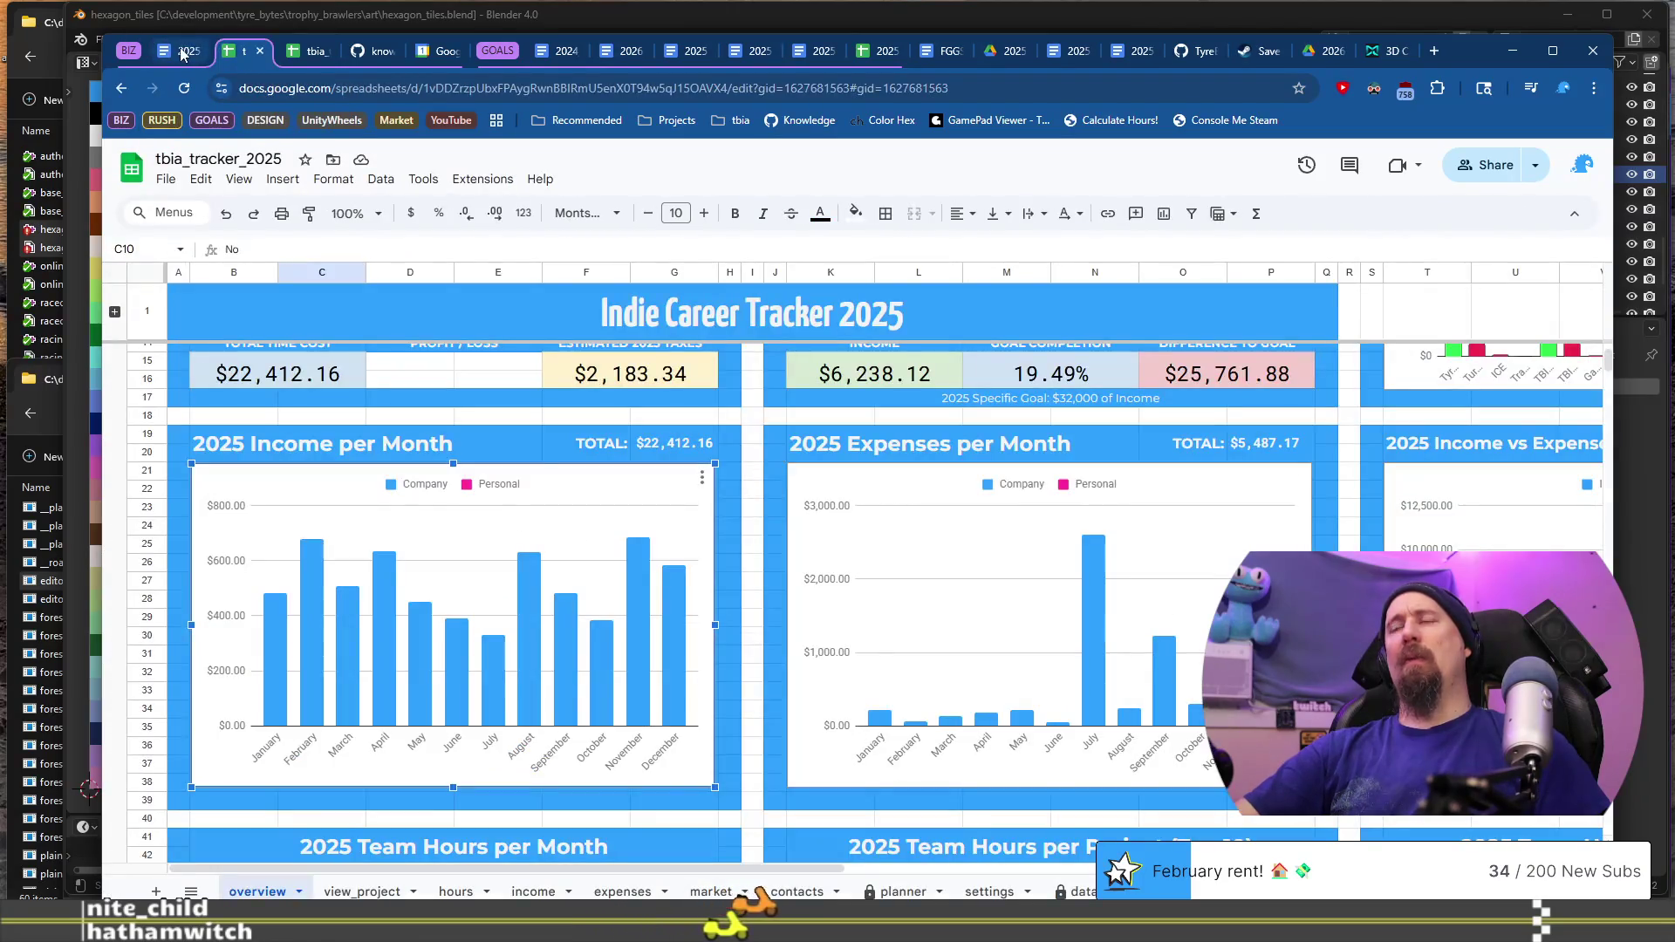
click(182, 54)
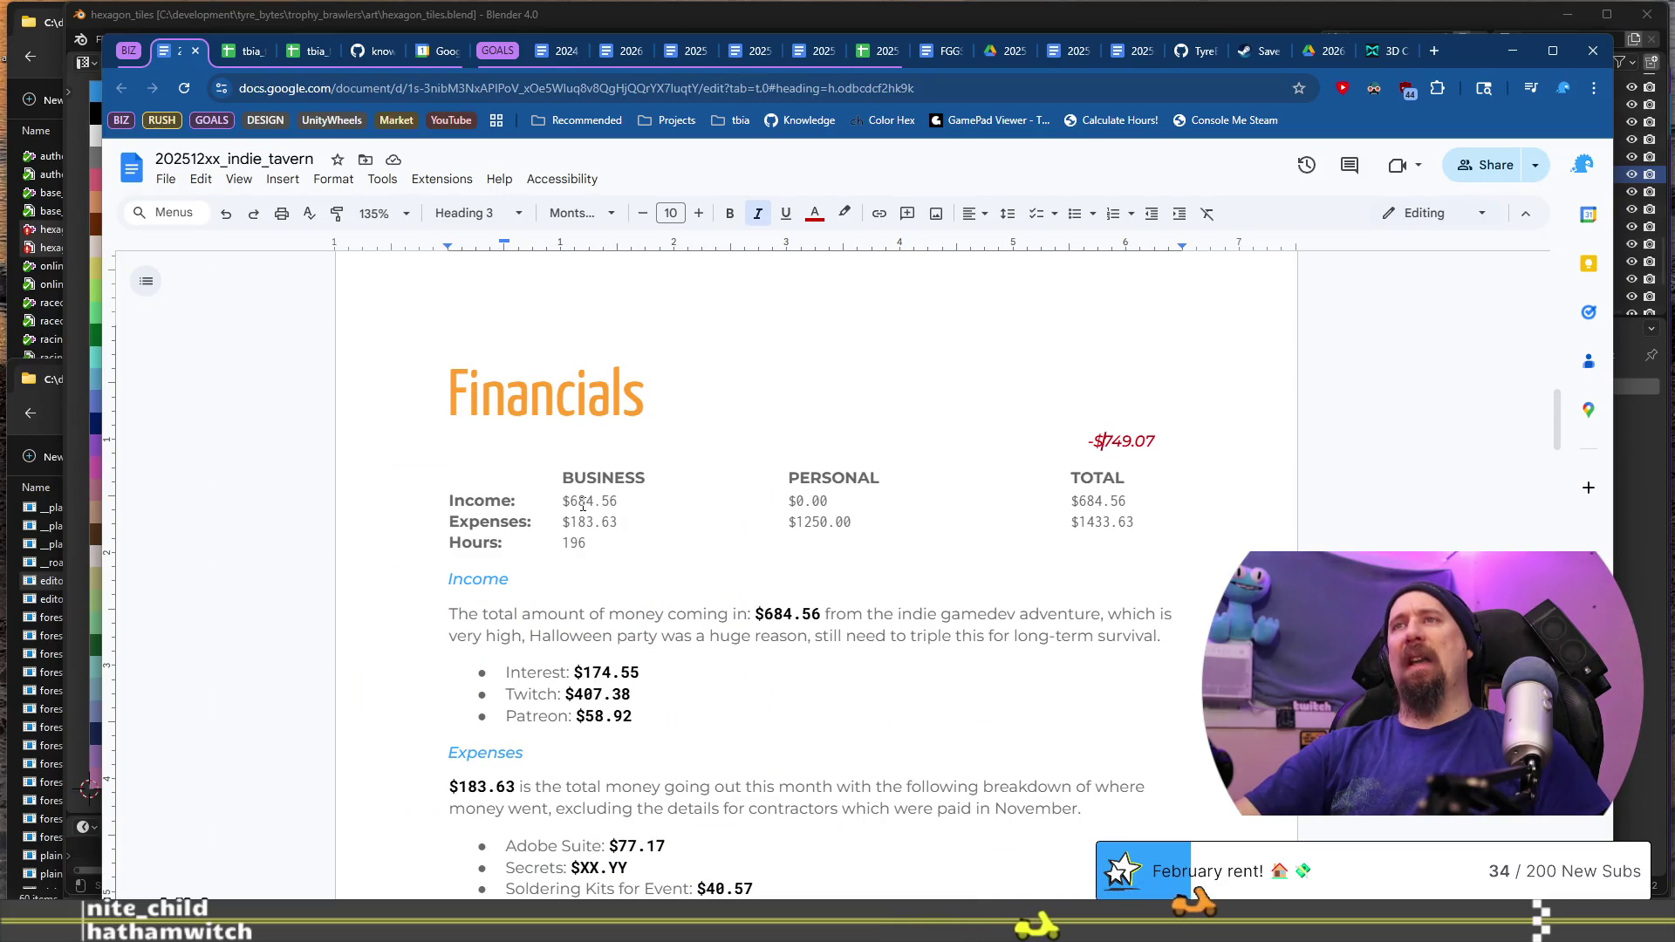
Step: Change the business income from $684.56 to $584.85
click(579, 502)
key(BackSpace)
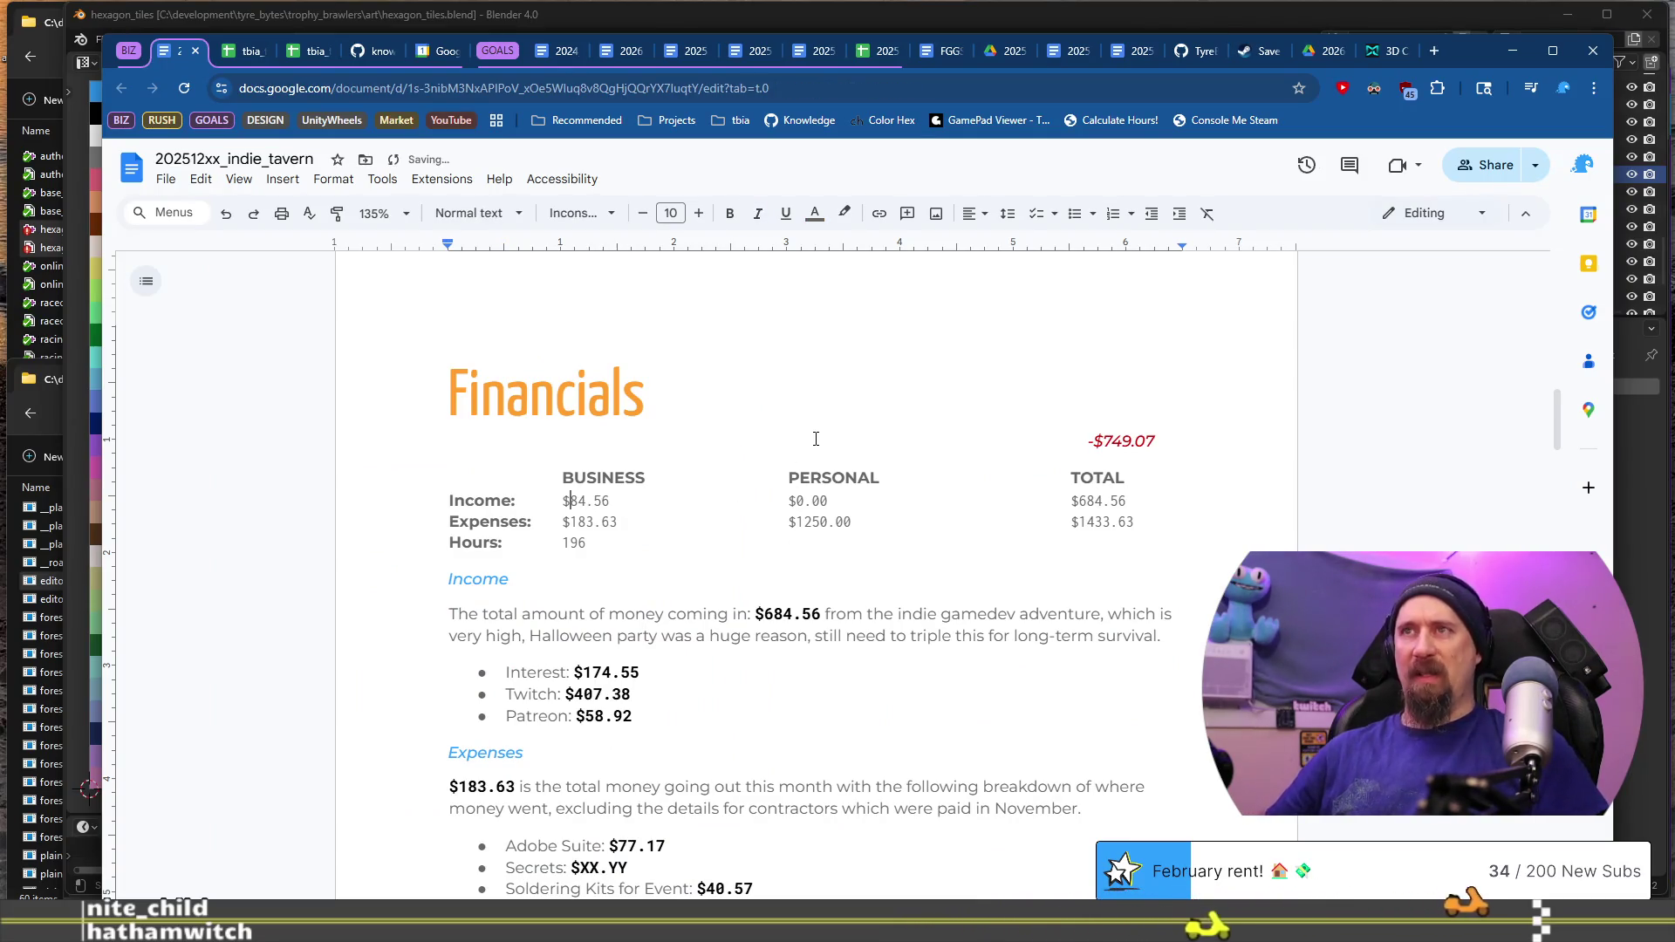
text(5)
key(Right)
key(Right)
key(Right)
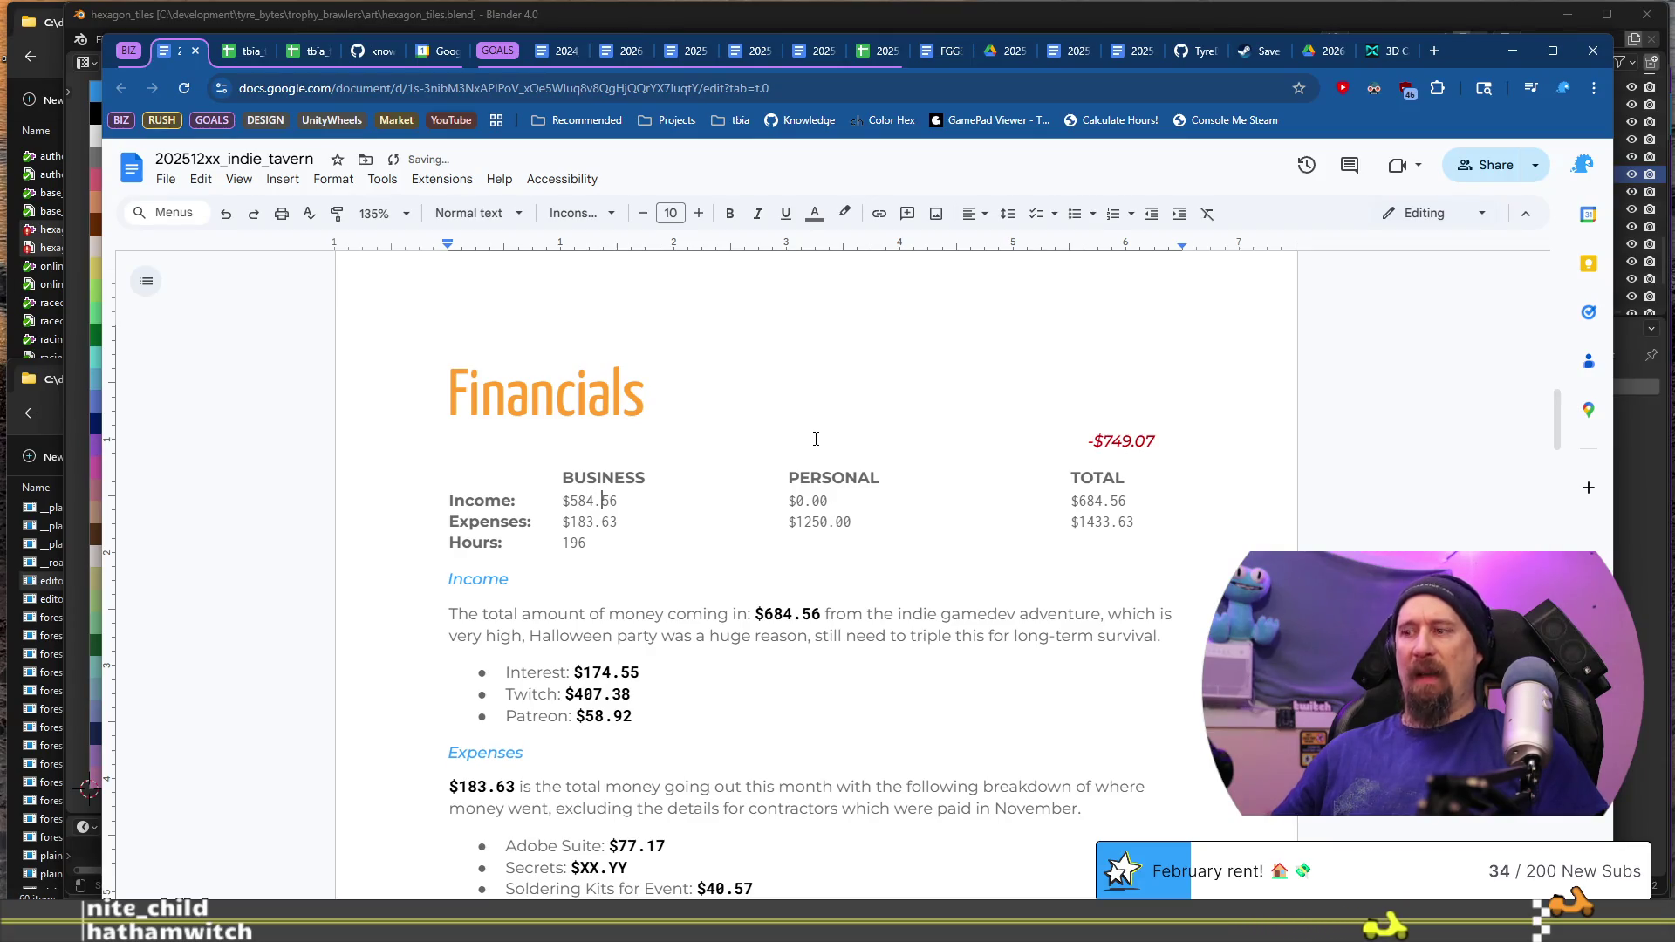
text(8)
key(Right)
key(Delete)
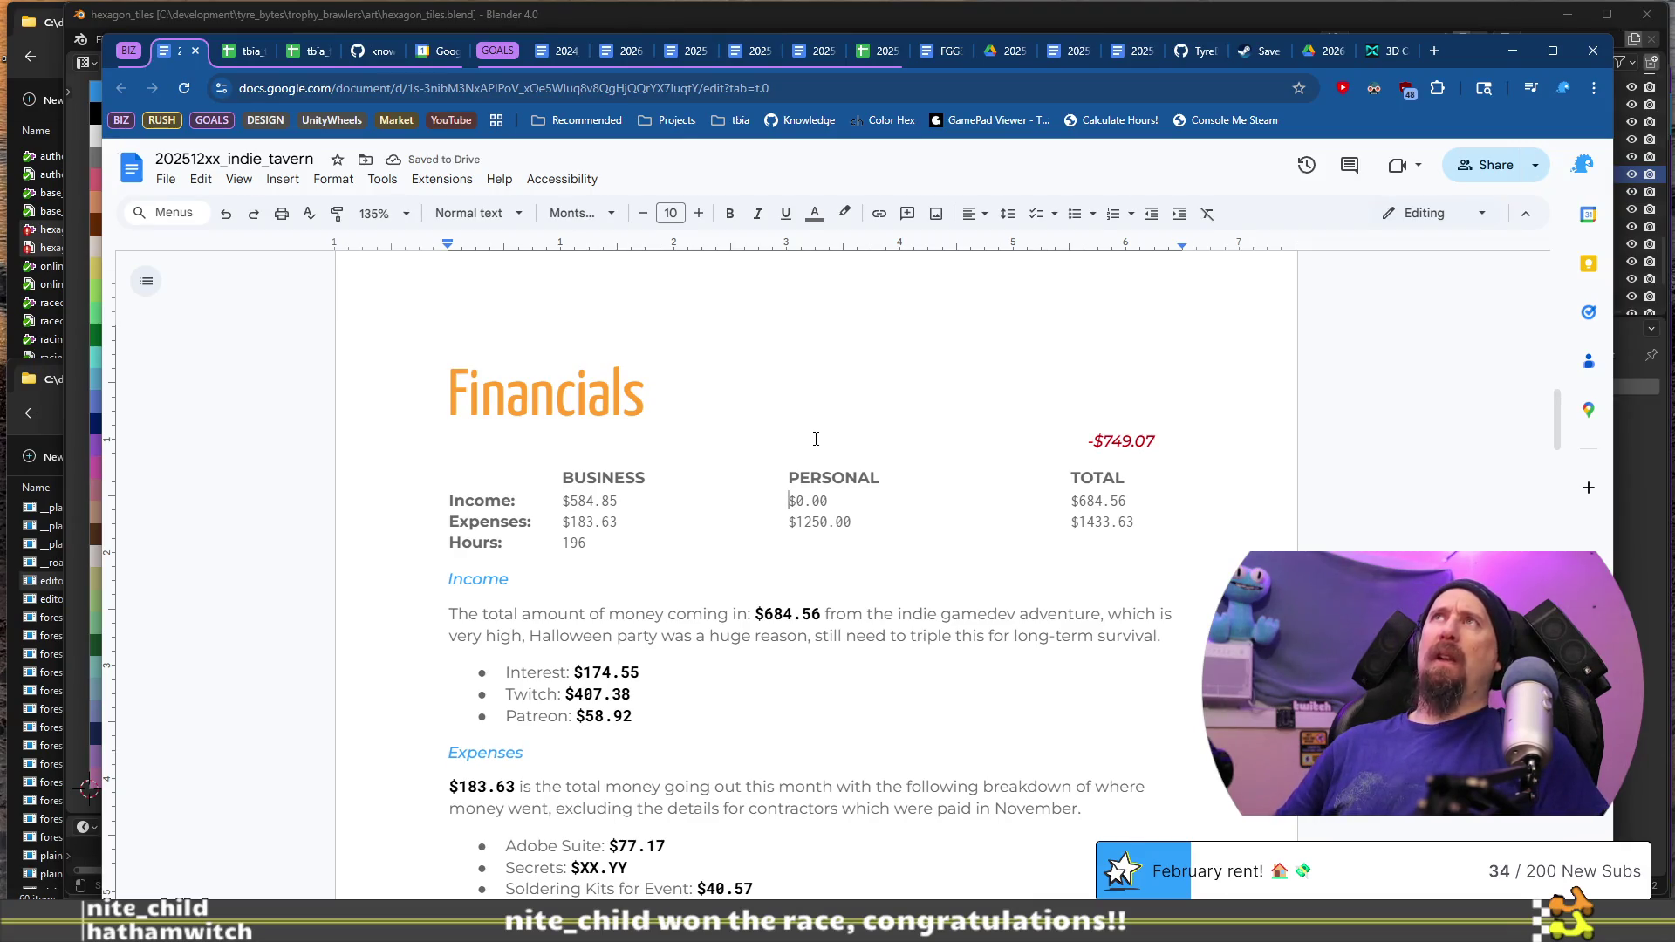
Step: Enter $1156.00 as personal income, checking the tracker's income sheet for the amount
key(Right)
key(Right)
key(Right)
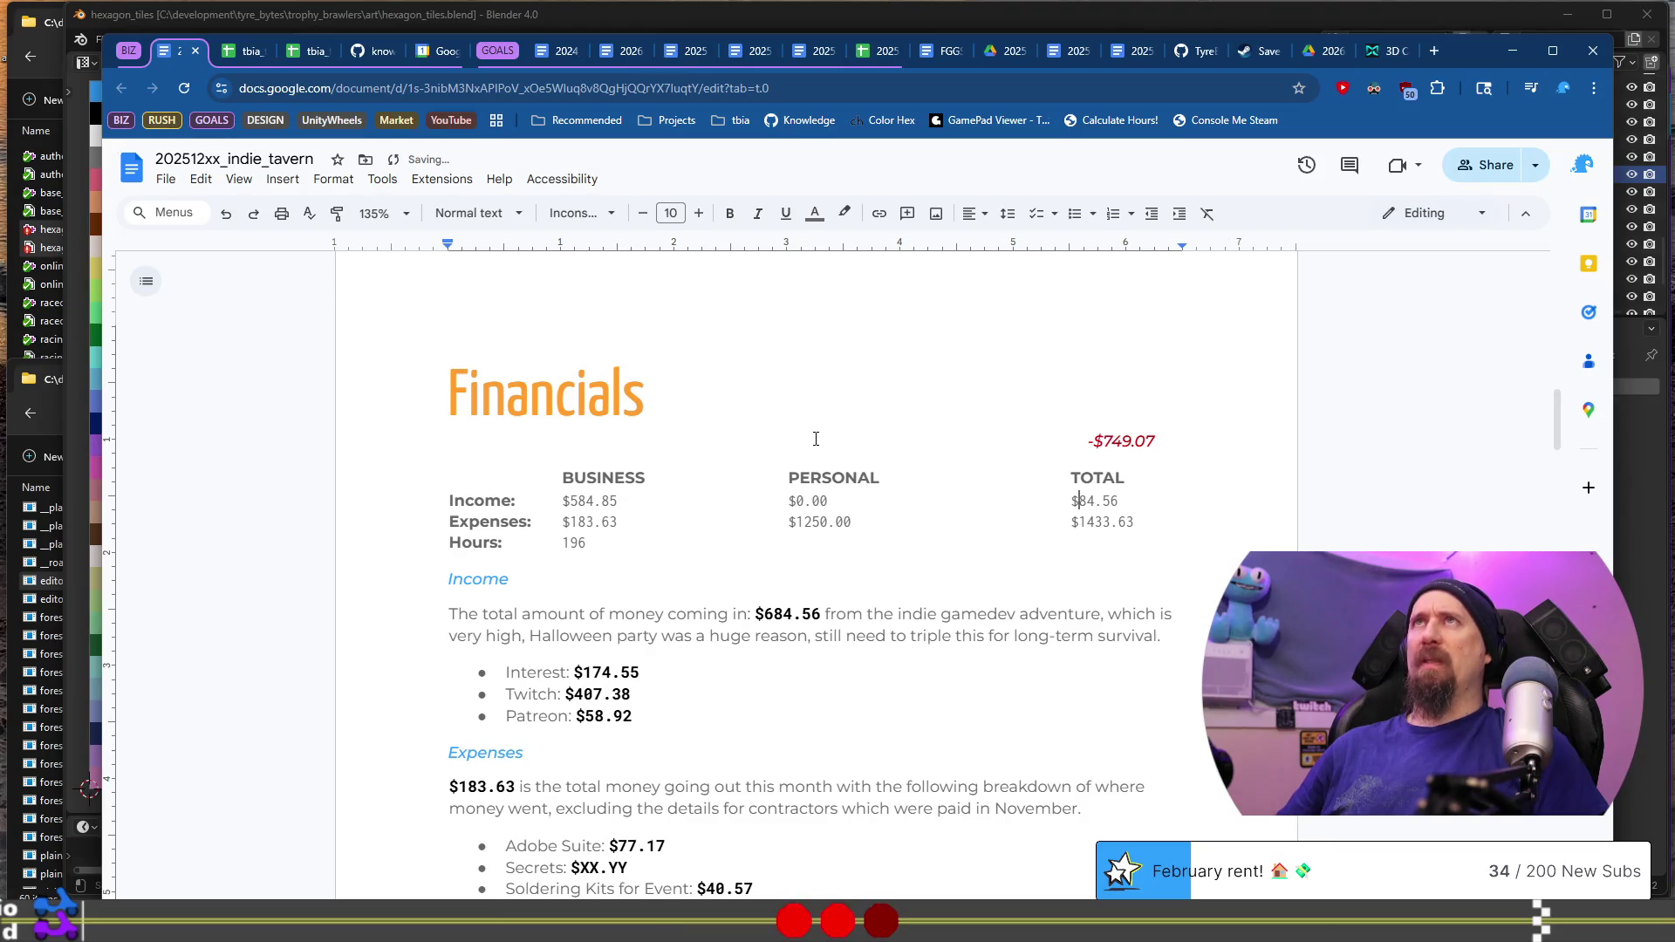
key(Right)
key(Right)
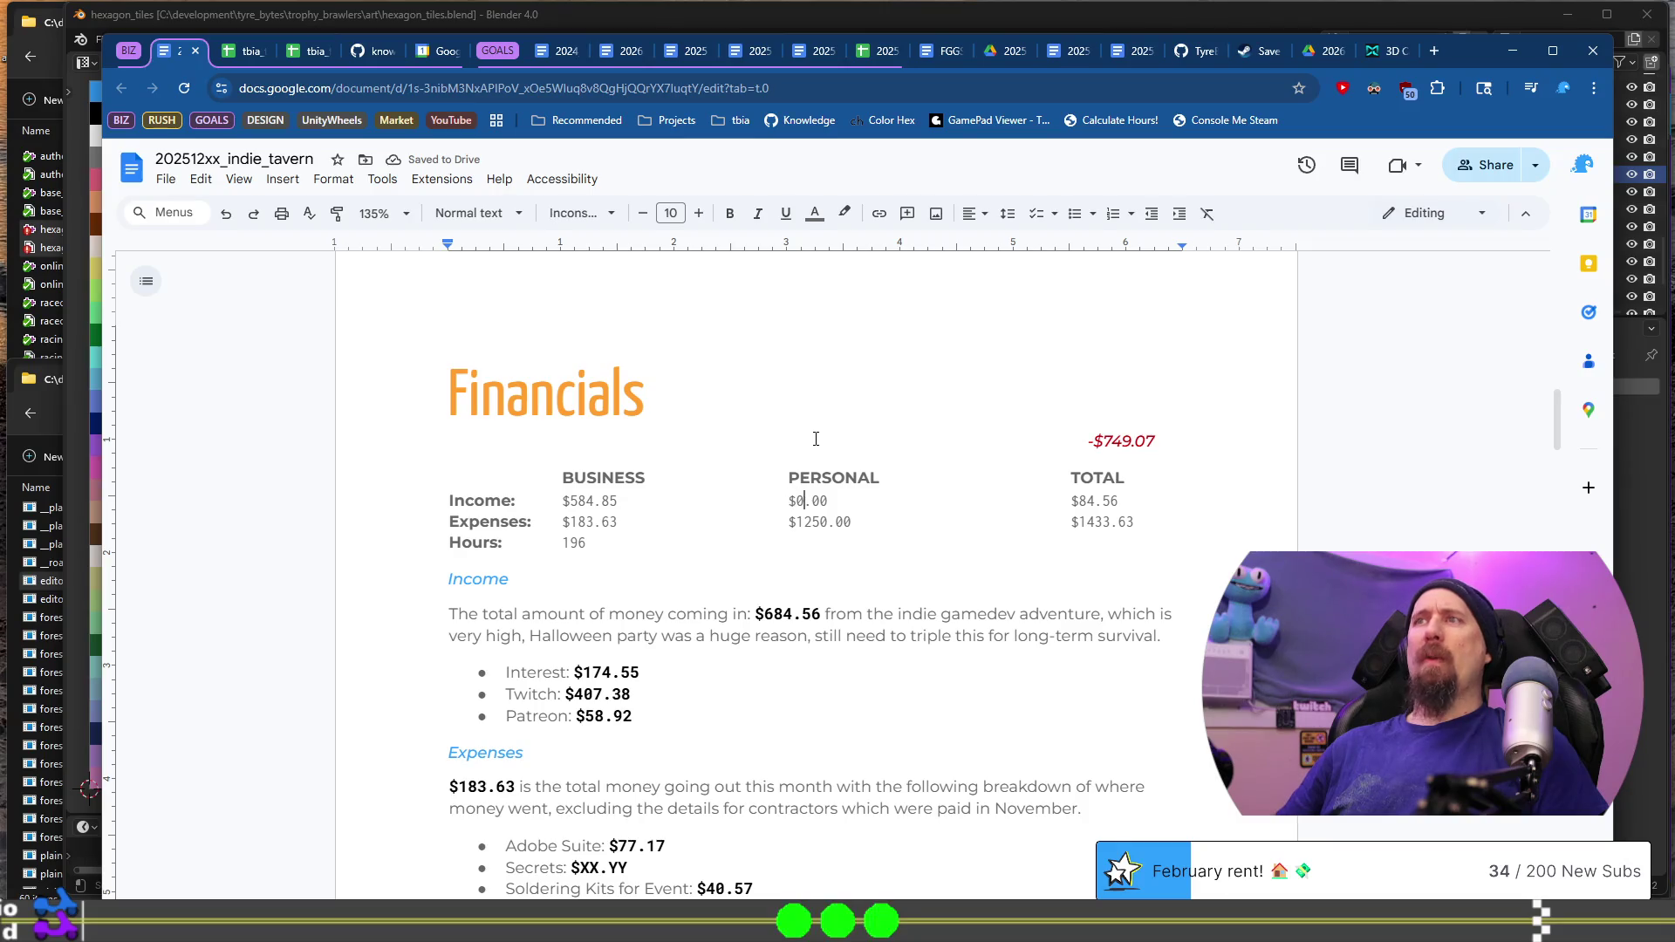
text(11)
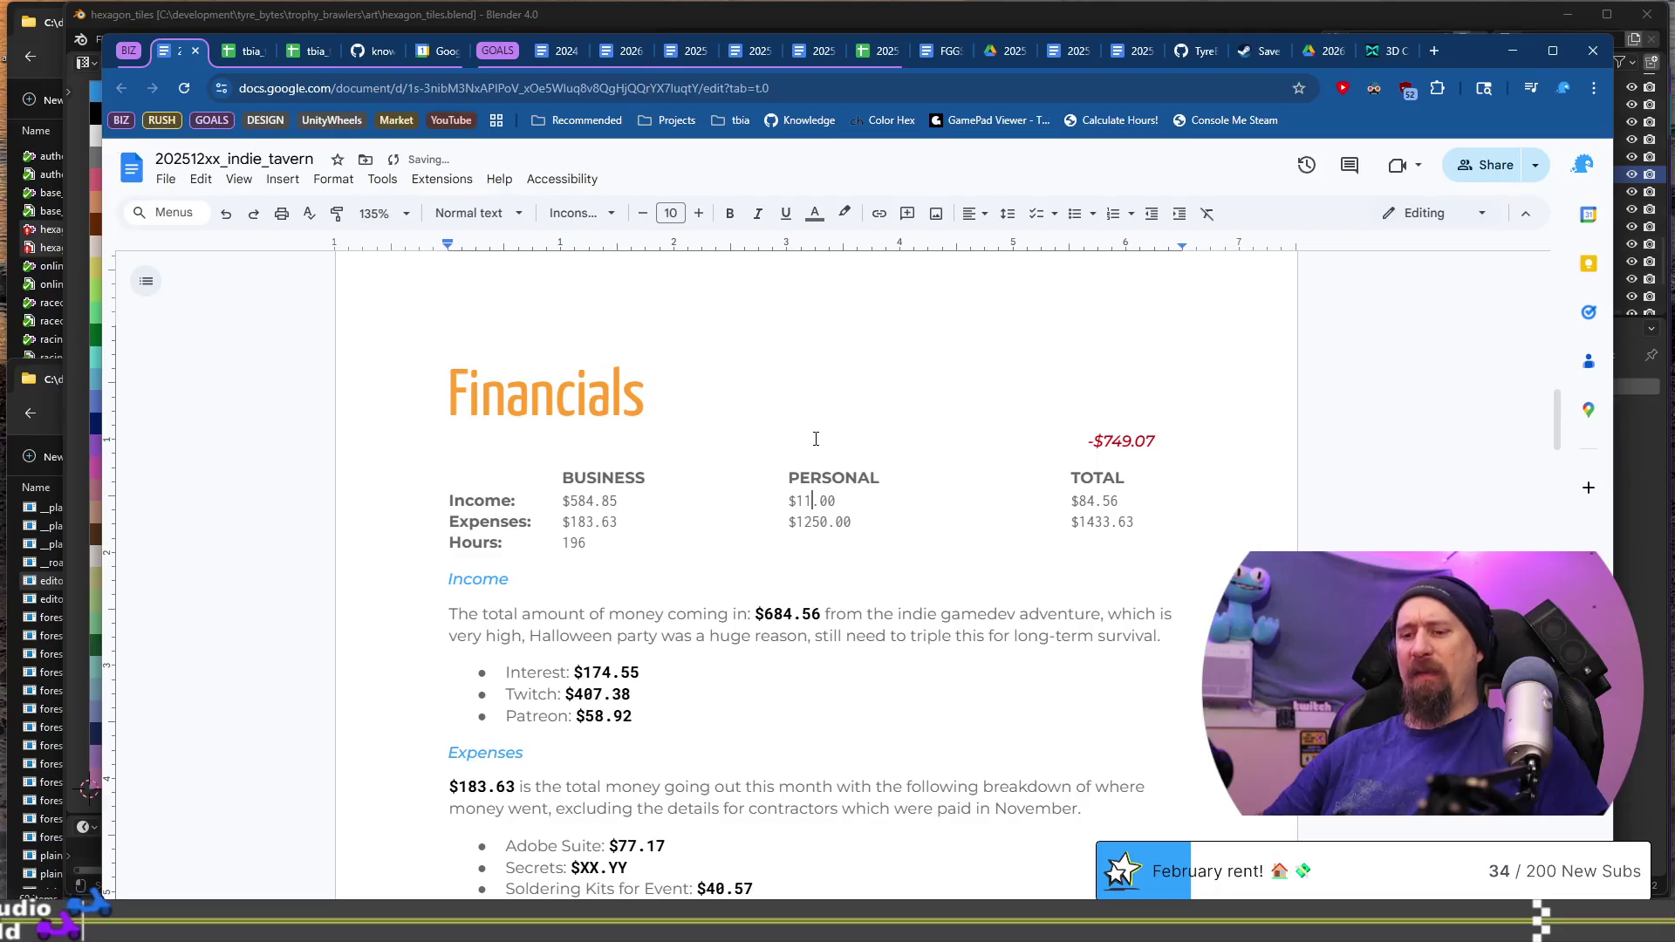
text(56)
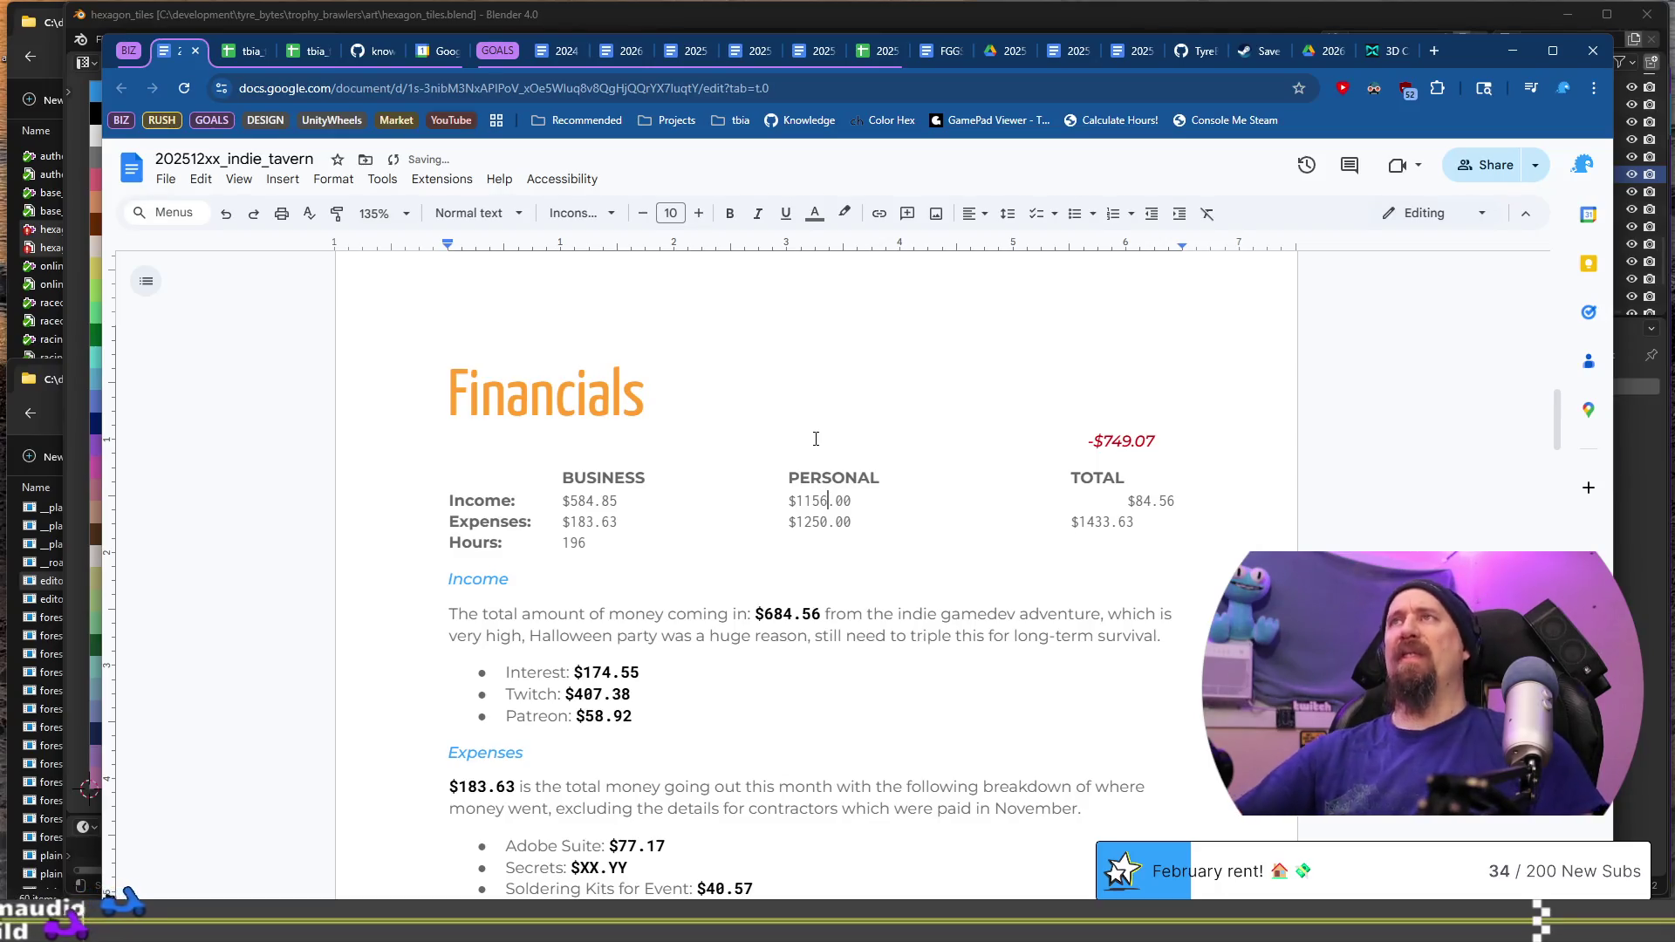
click(247, 54)
scroll(719, 785, down, 5)
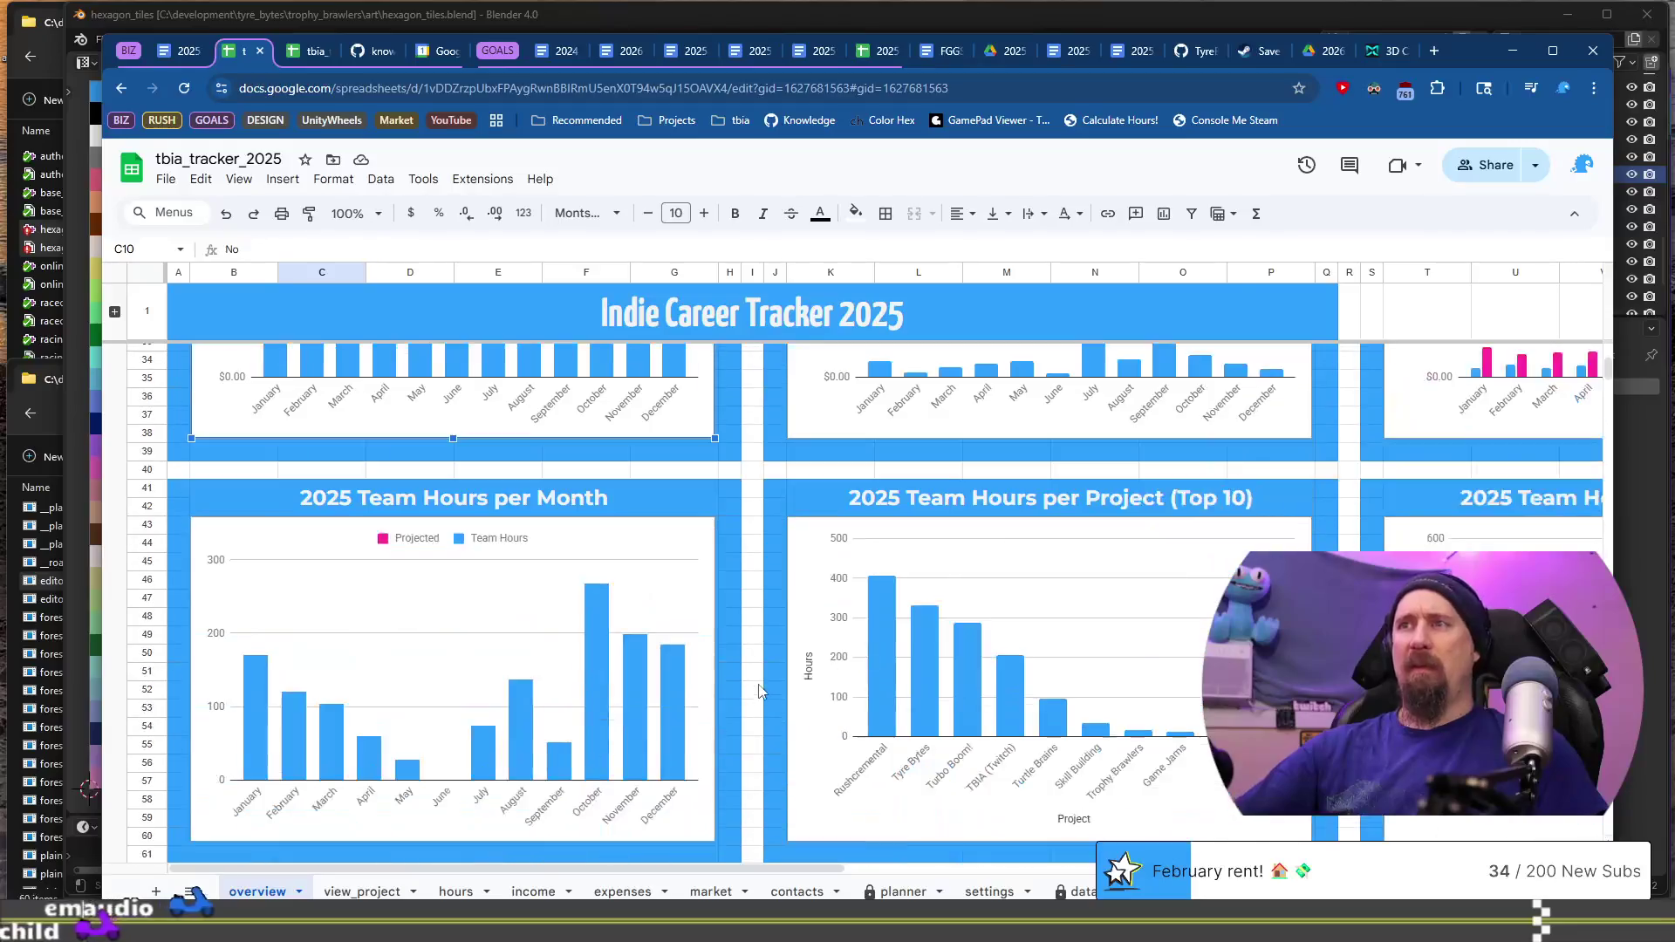
scroll(720, 813, up, 5)
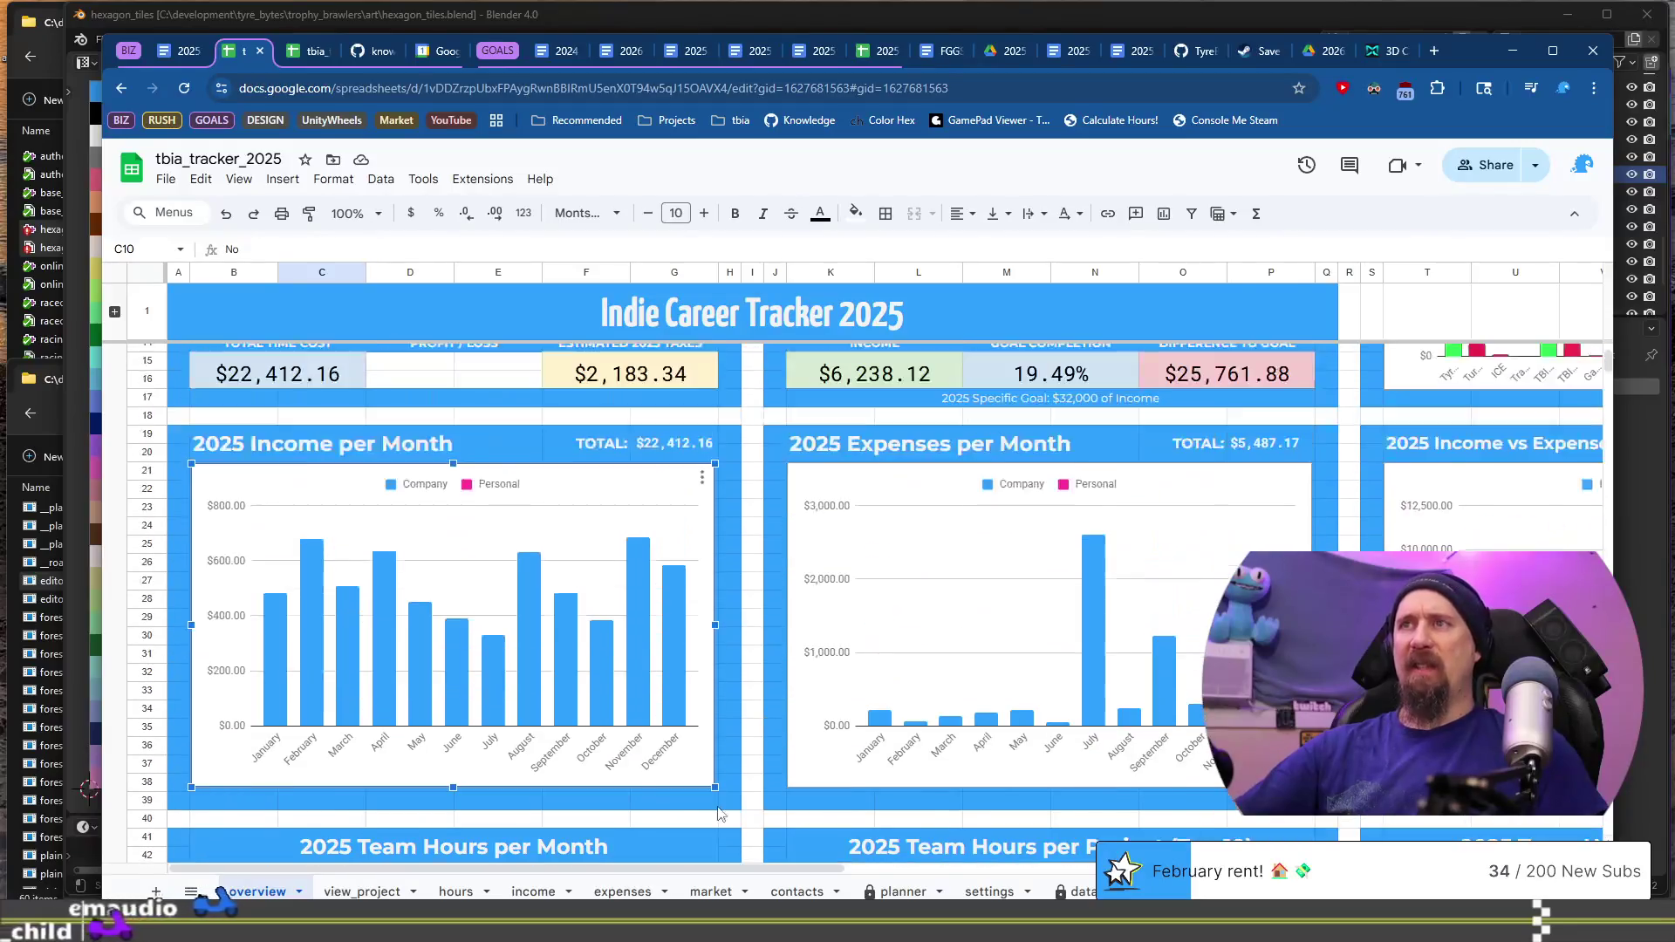
click(532, 891)
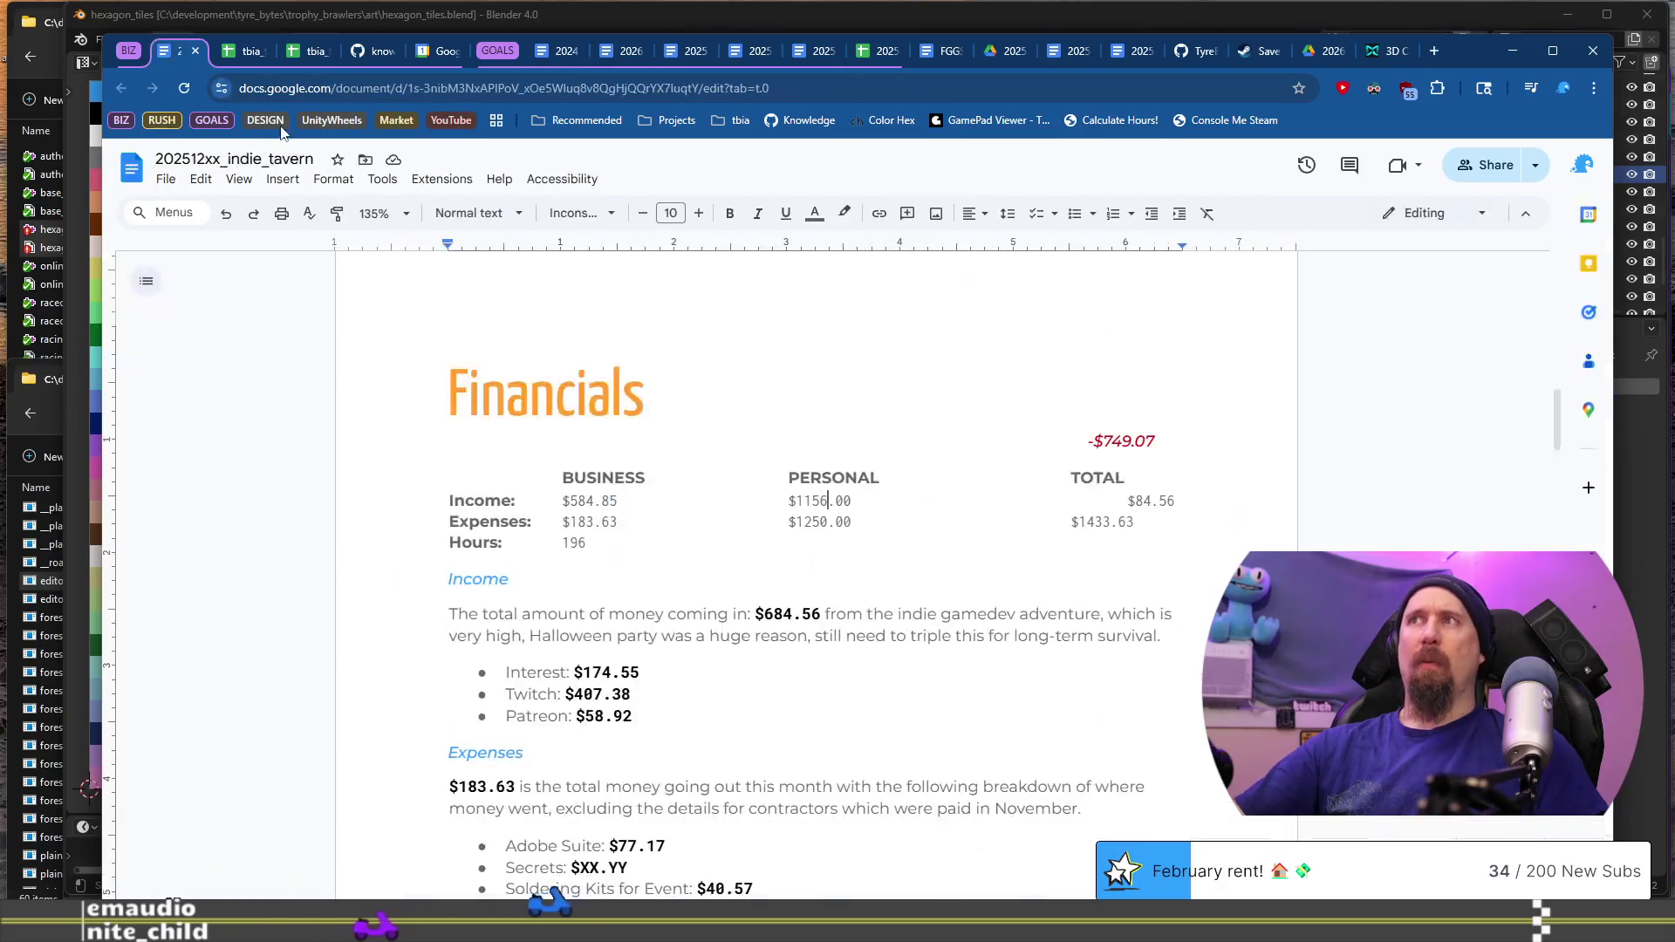
key(ctrl+shift+Tab)
key(BackSpace)
key(BackSpace)
key(BackSpace)
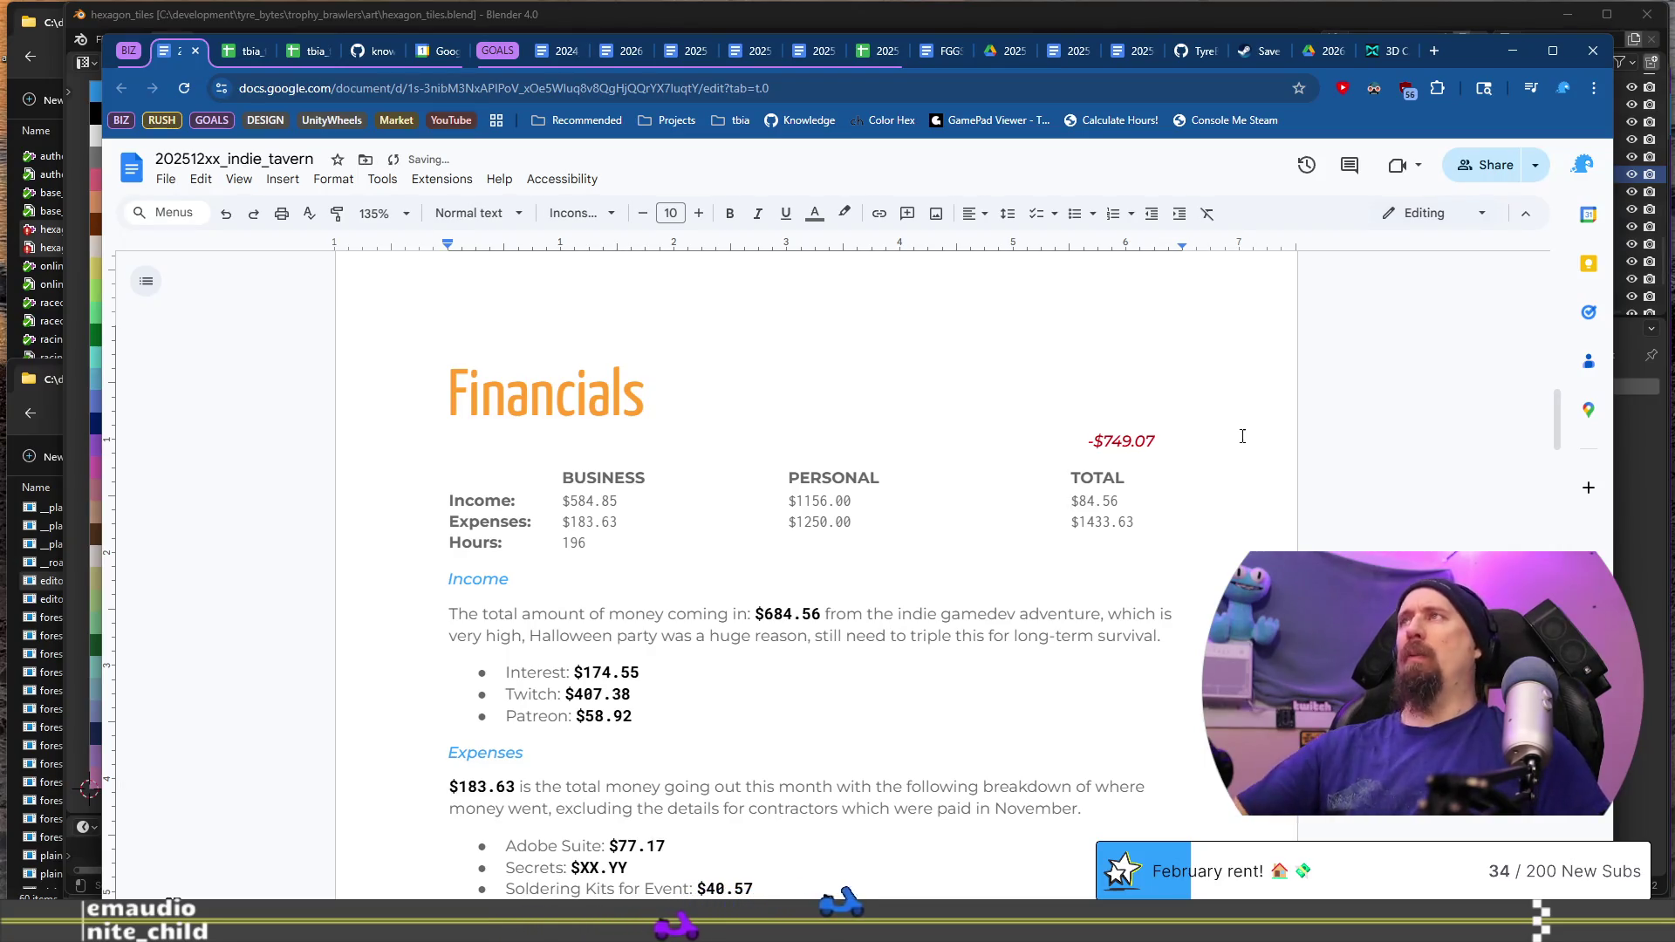
Step: Calculate 1156+584.85 in a new Google Search tab
click(1440, 56)
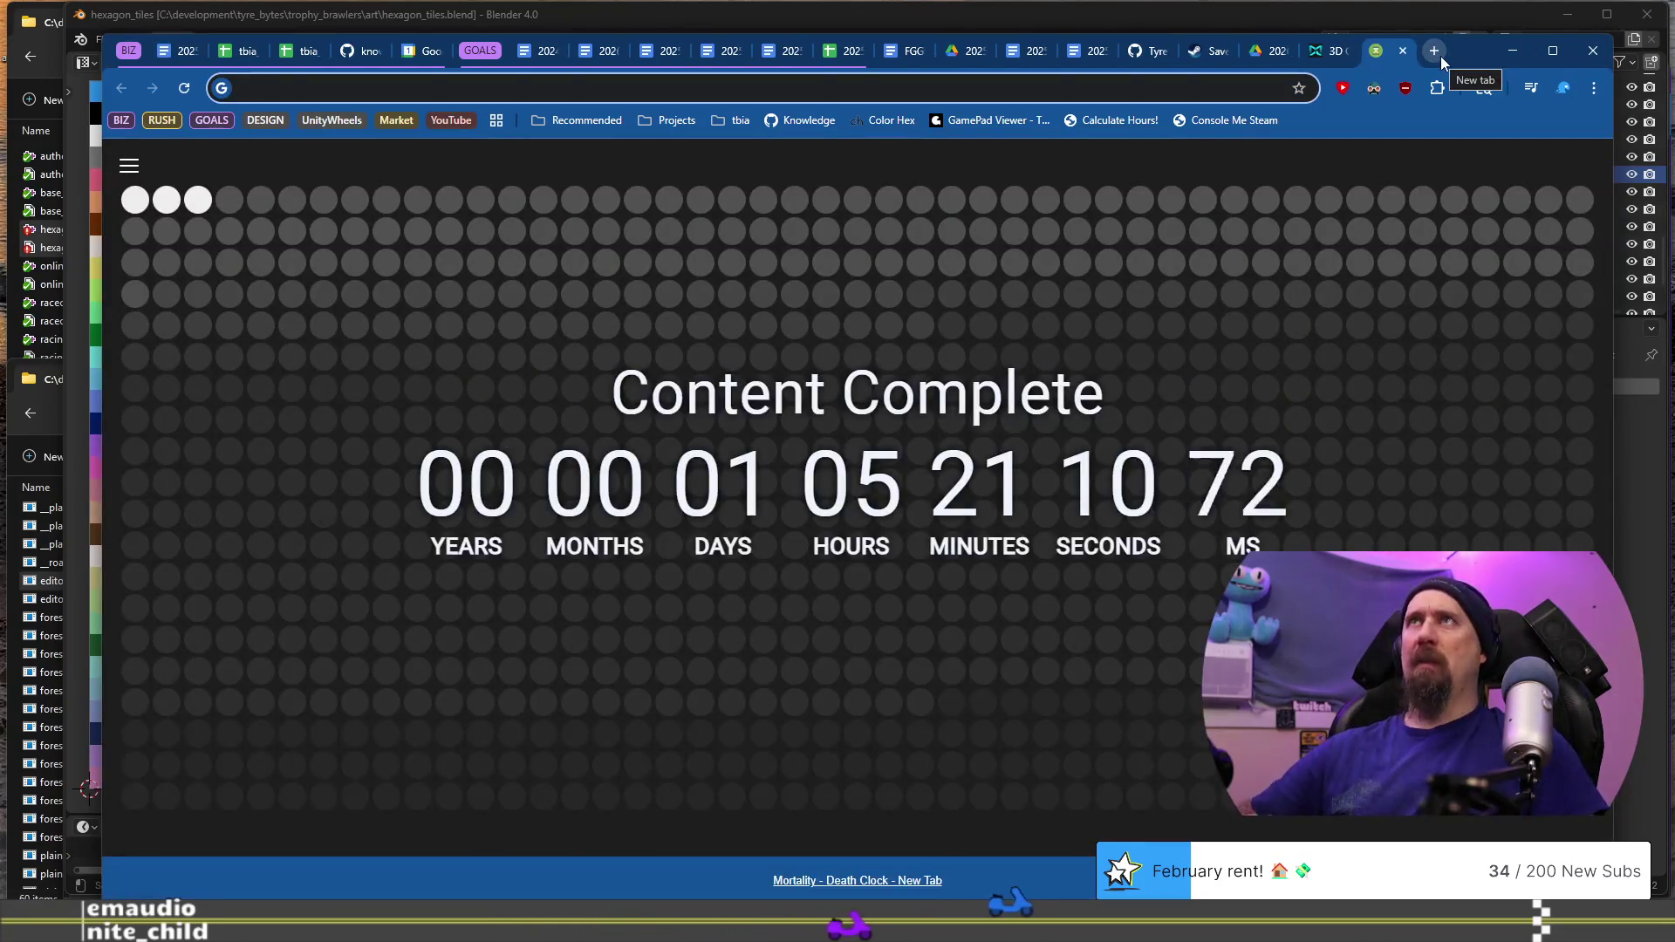
text(1156+)
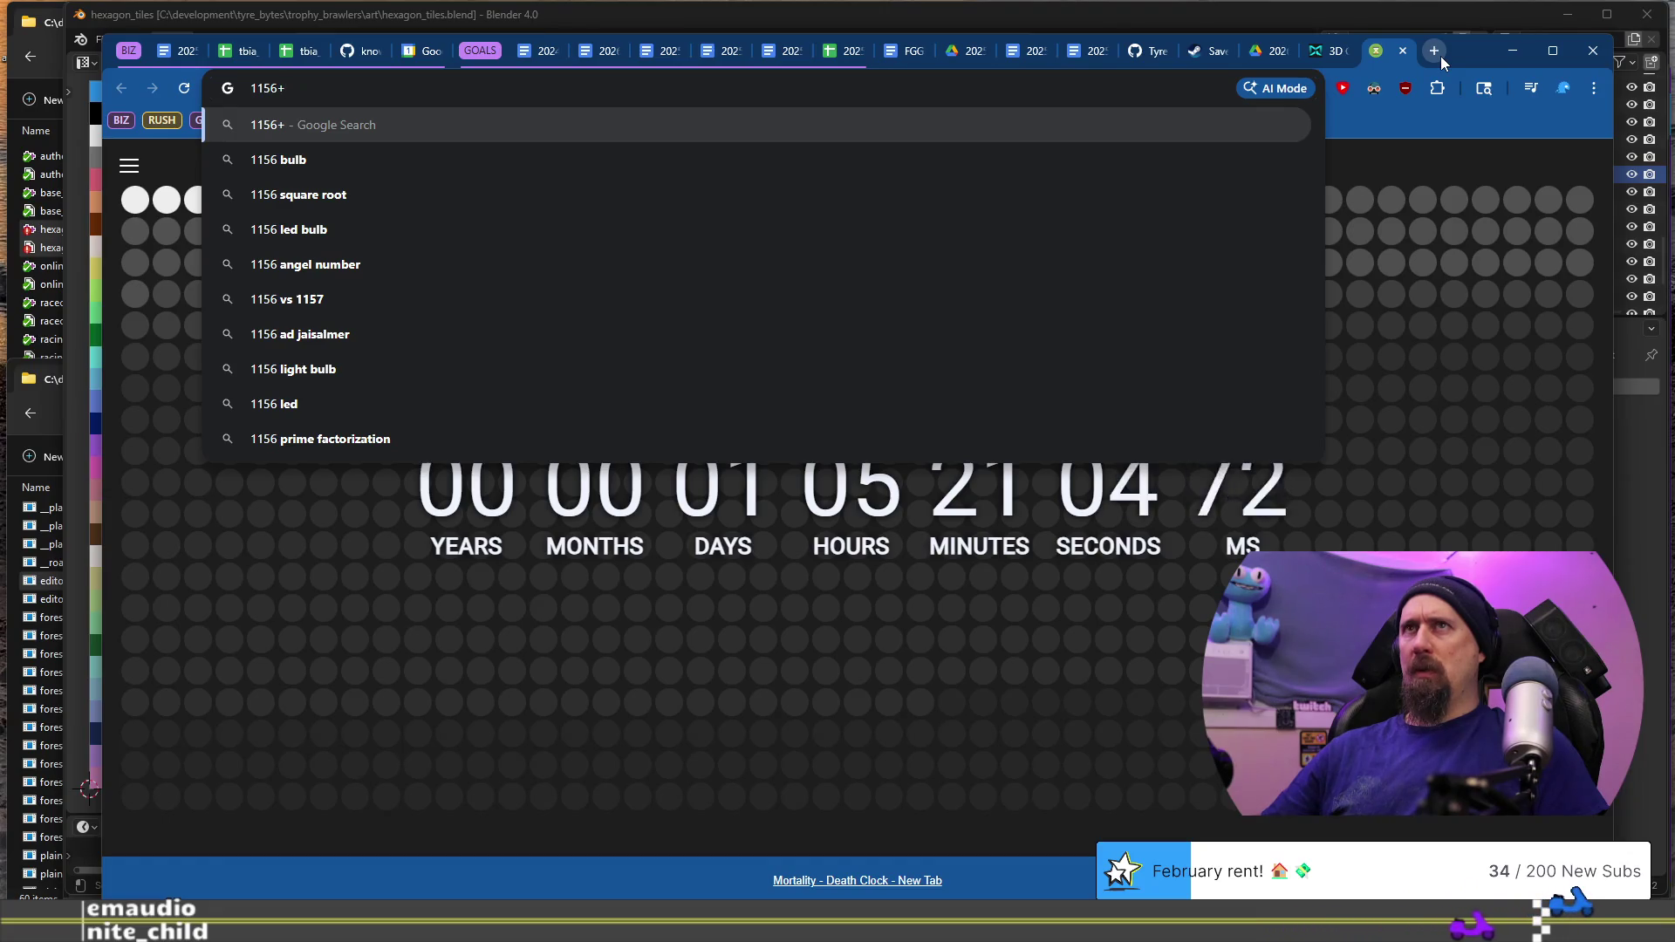
click(178, 53)
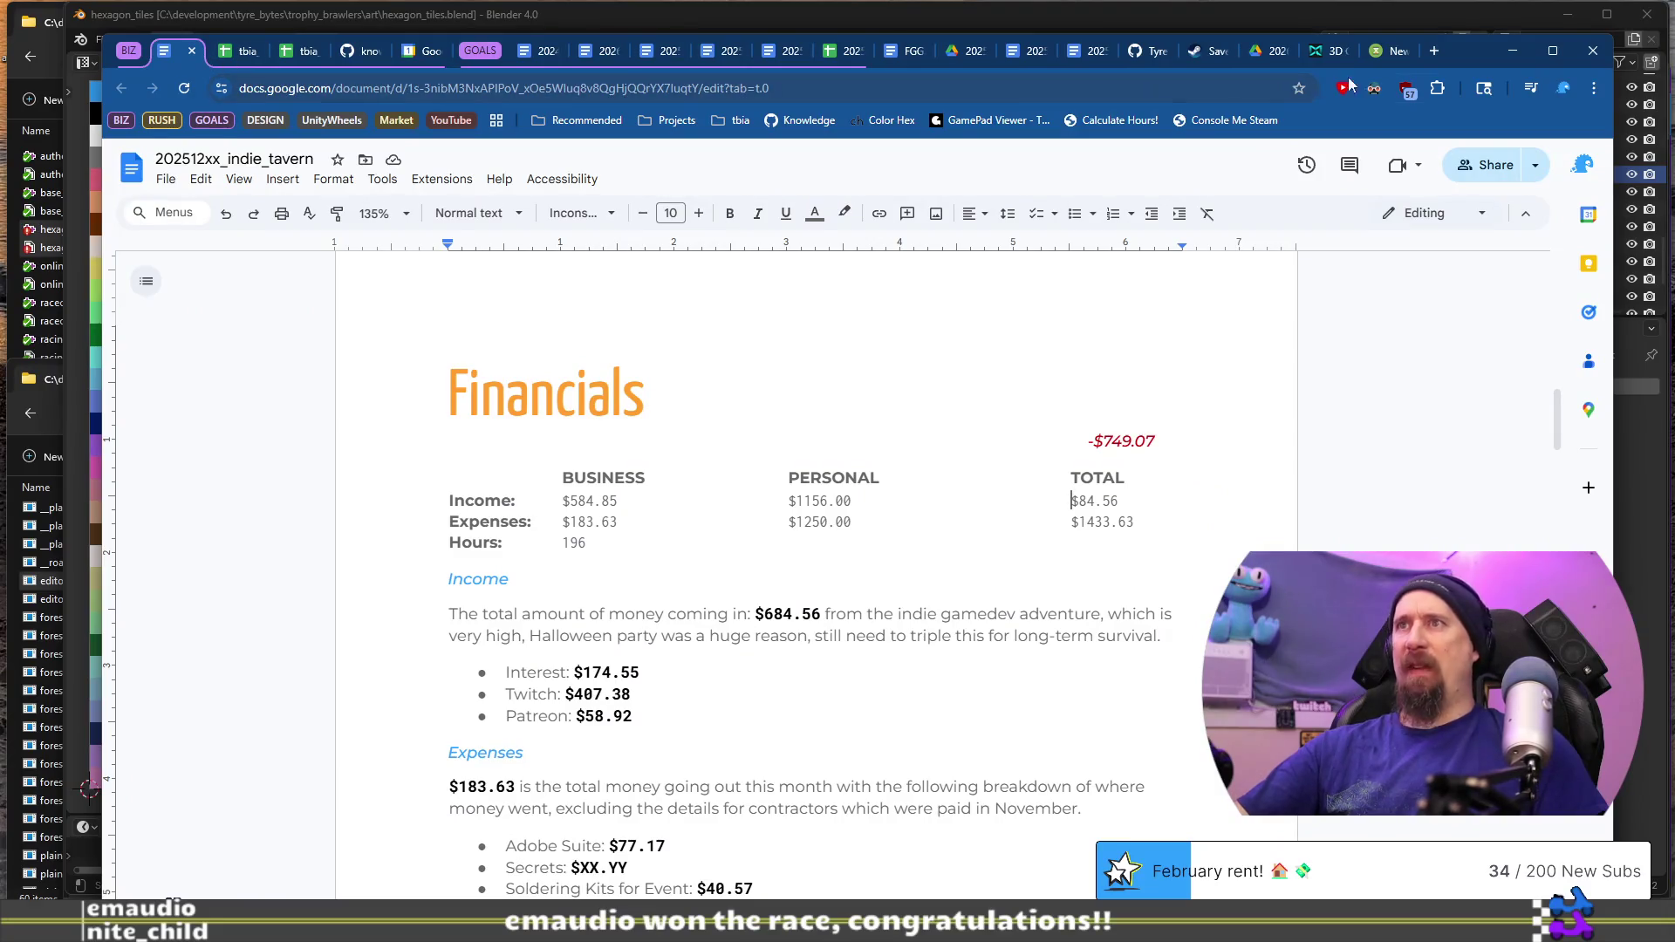
click(1388, 52)
text(1156+)
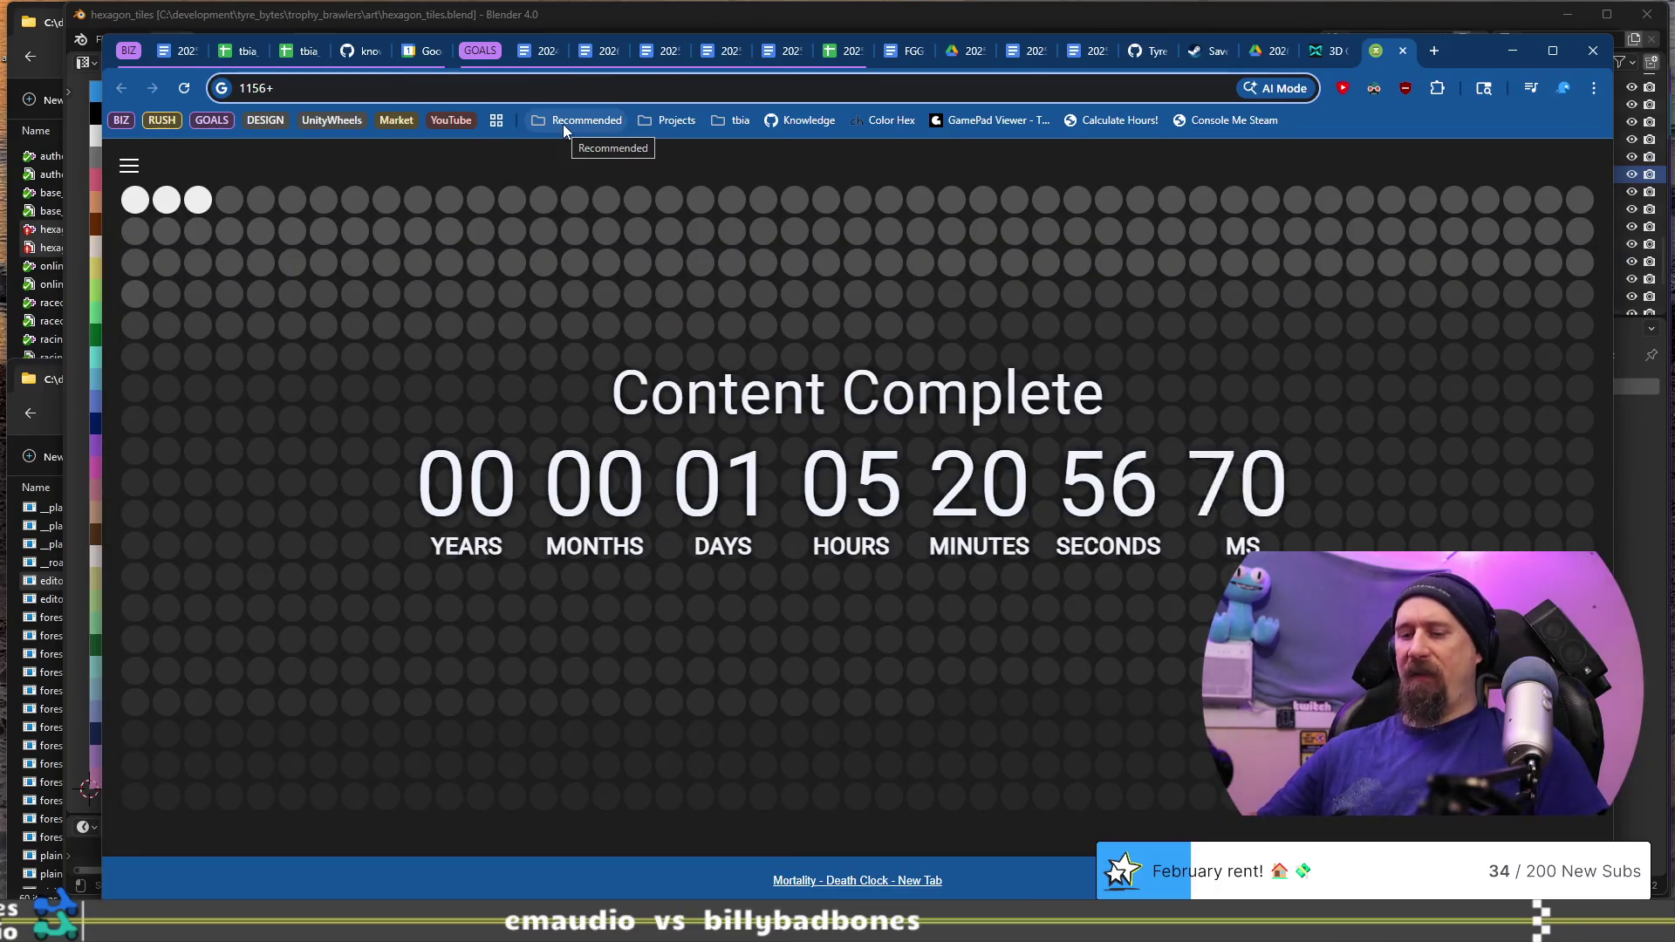
text(584)
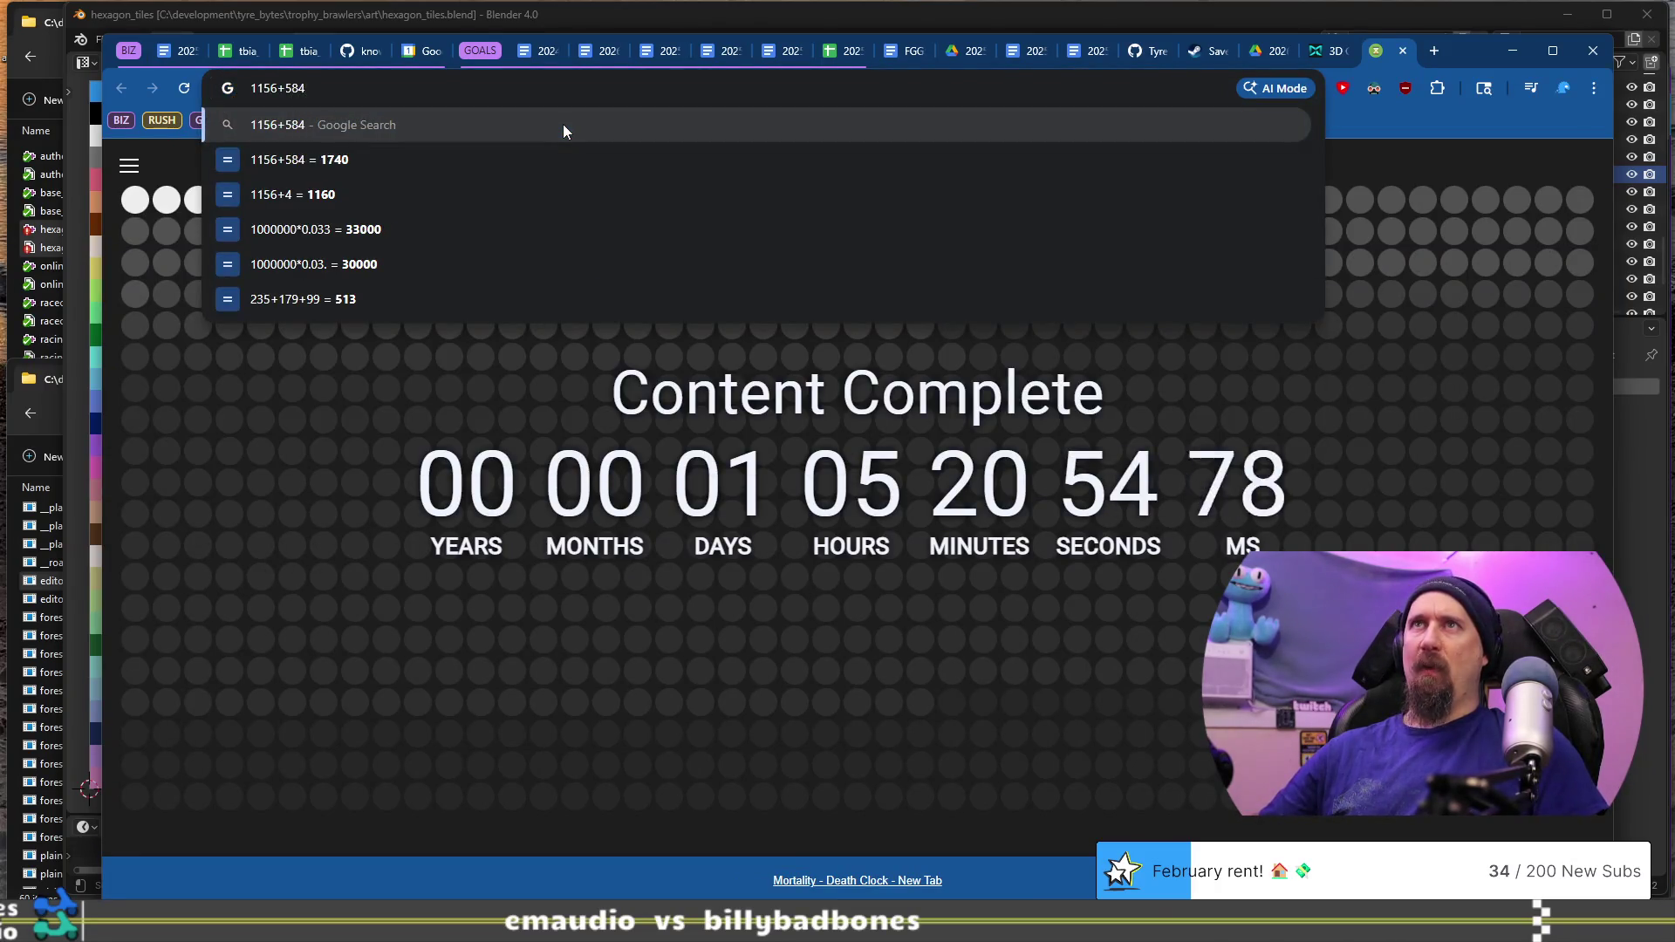
text(.85)
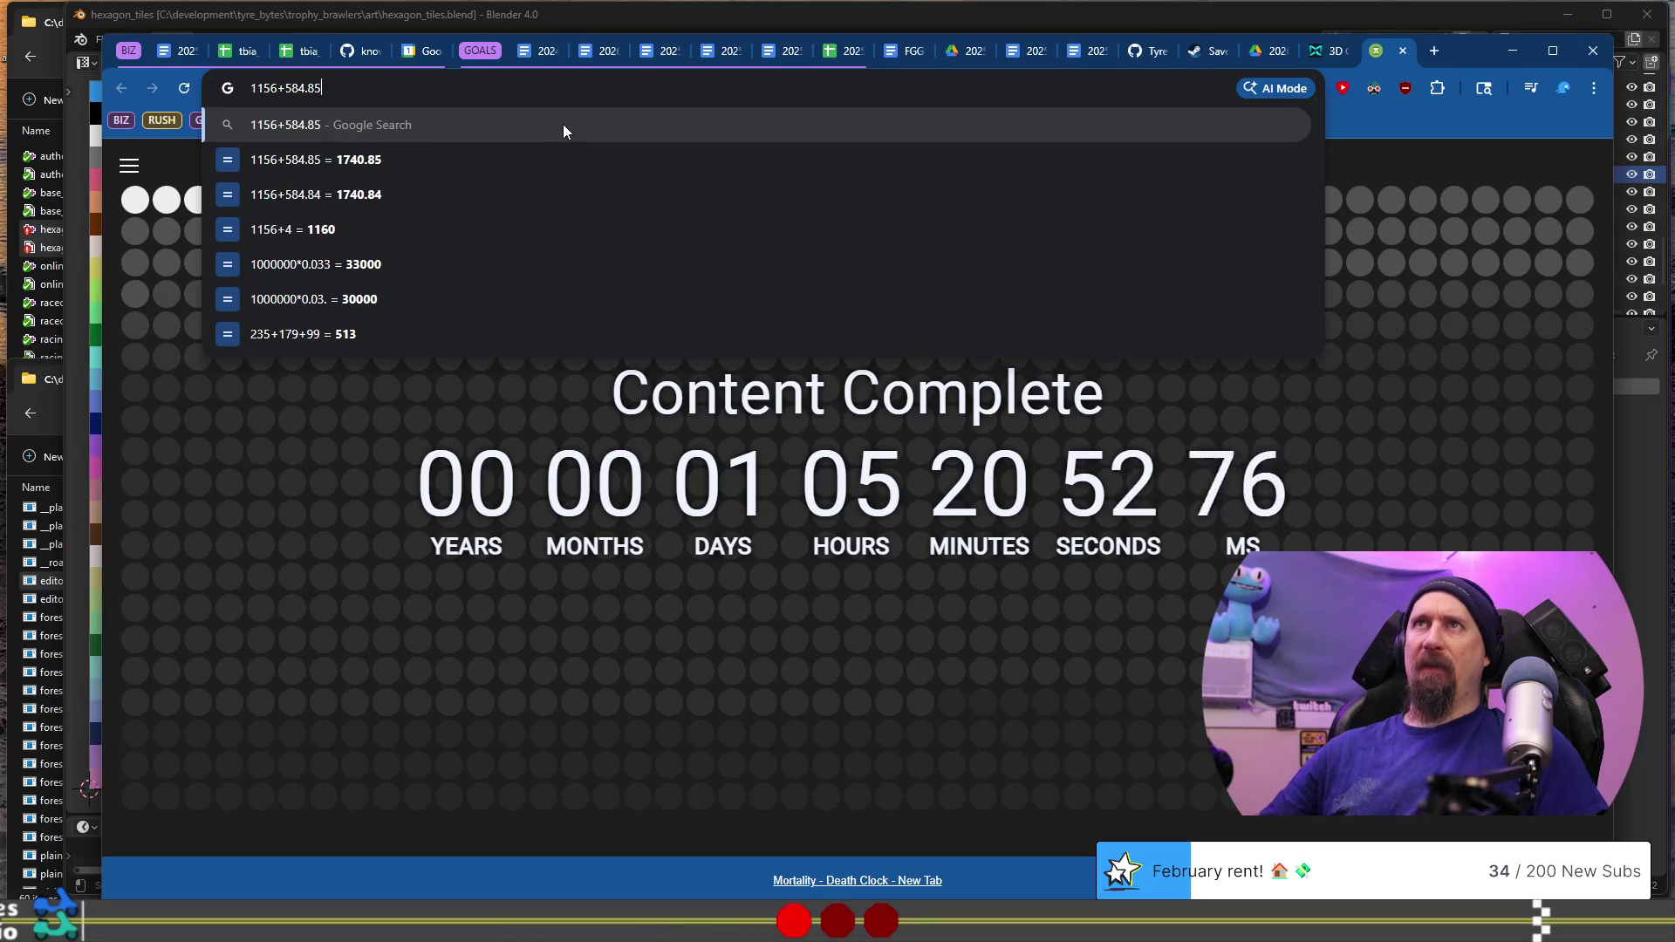
key(Return)
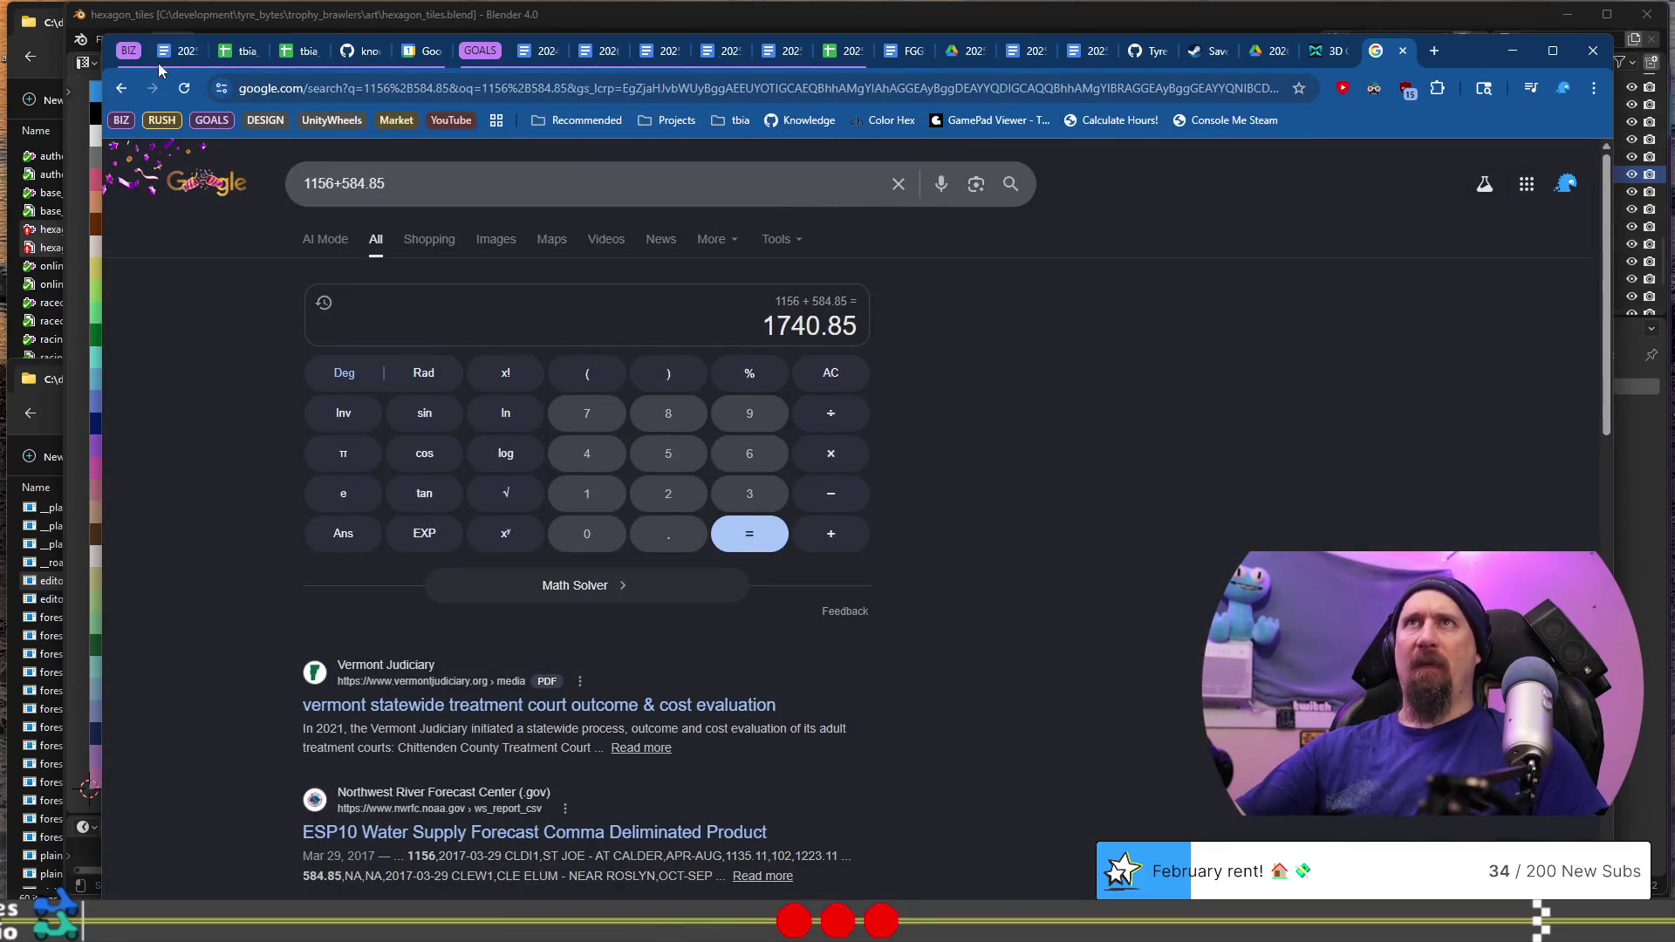
Step: Copy the 1740.85 result and select the old total income digits in the review
click(170, 59)
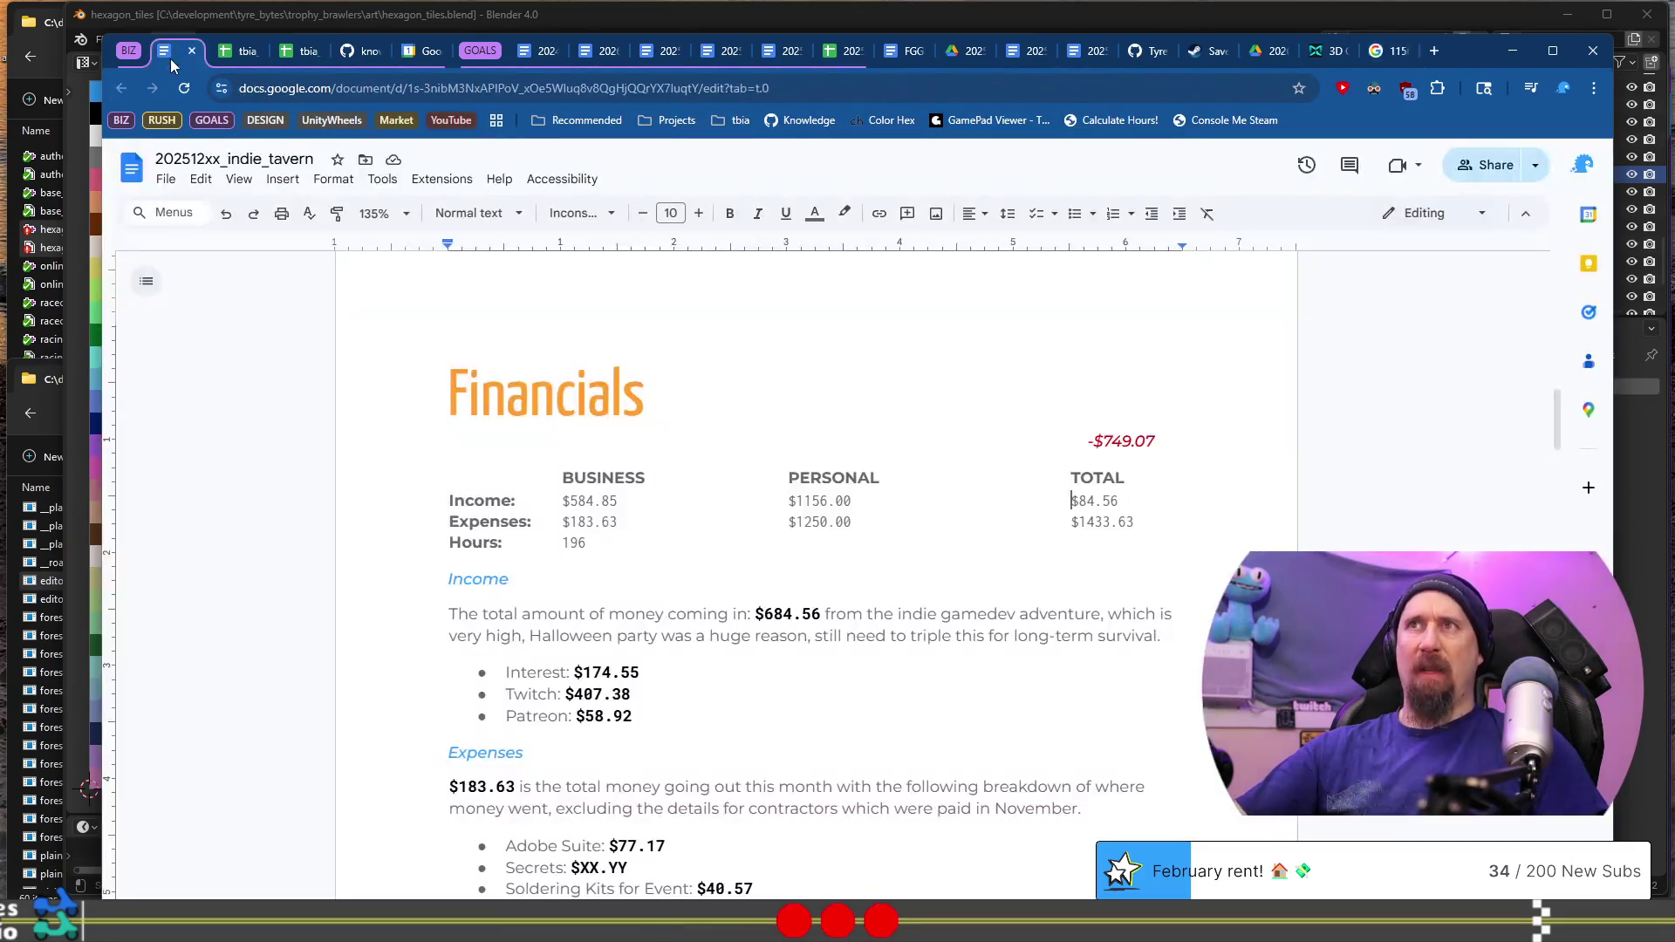
click(1385, 52)
drag(765, 320, 862, 326)
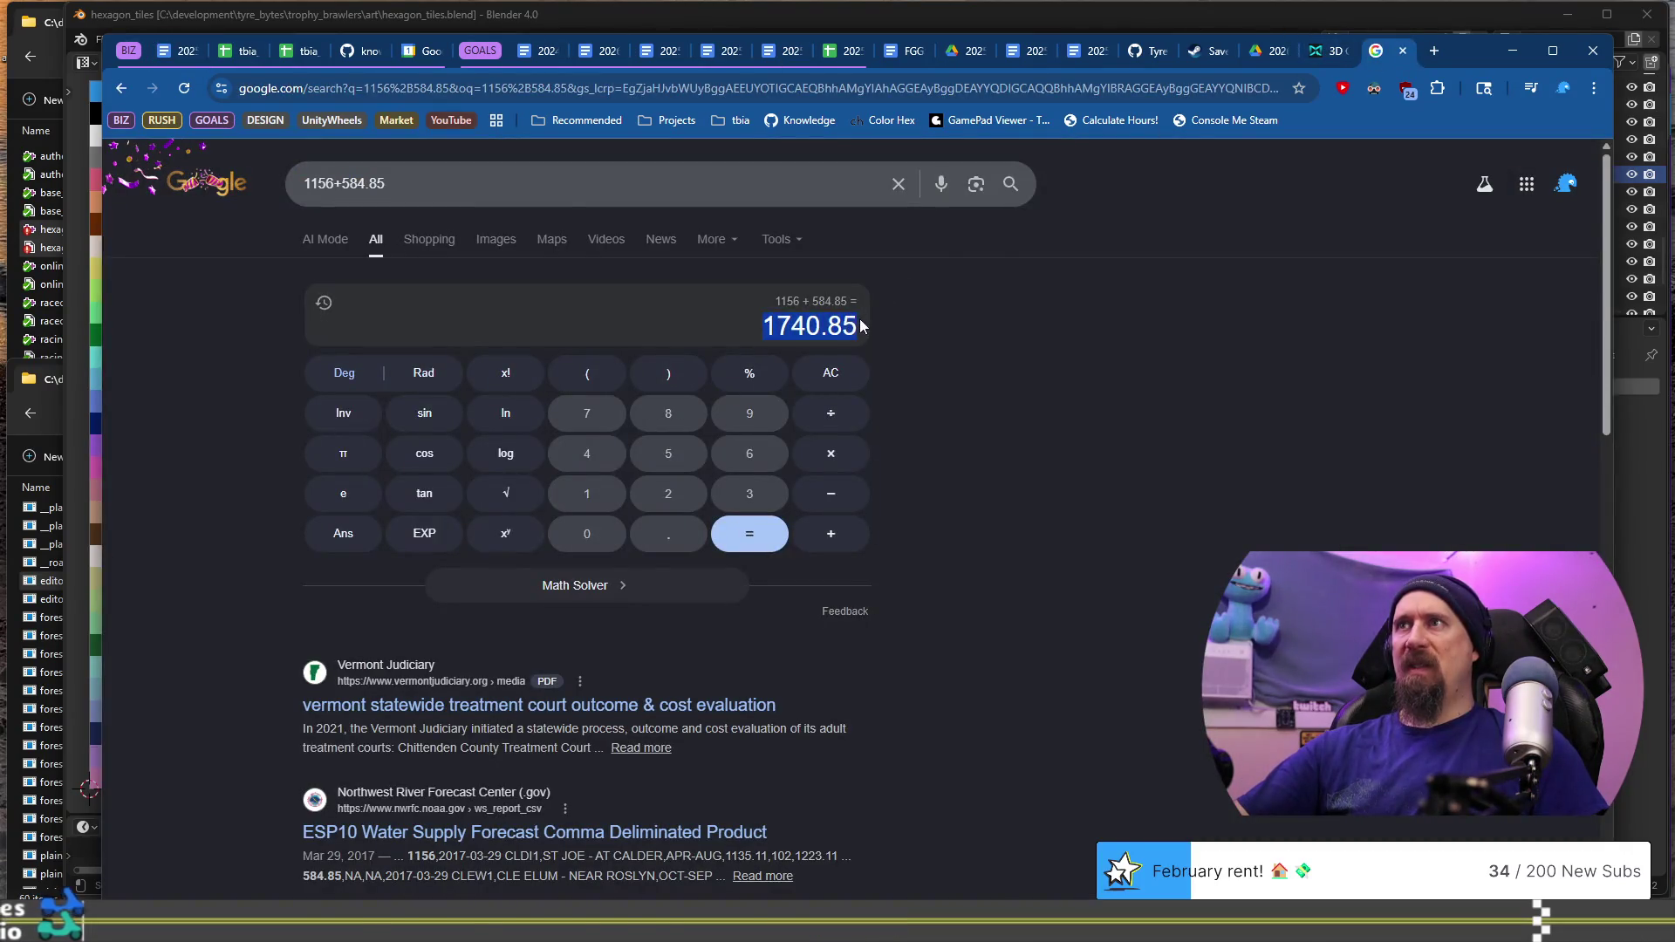
right_click(810, 326)
click(785, 344)
click(175, 51)
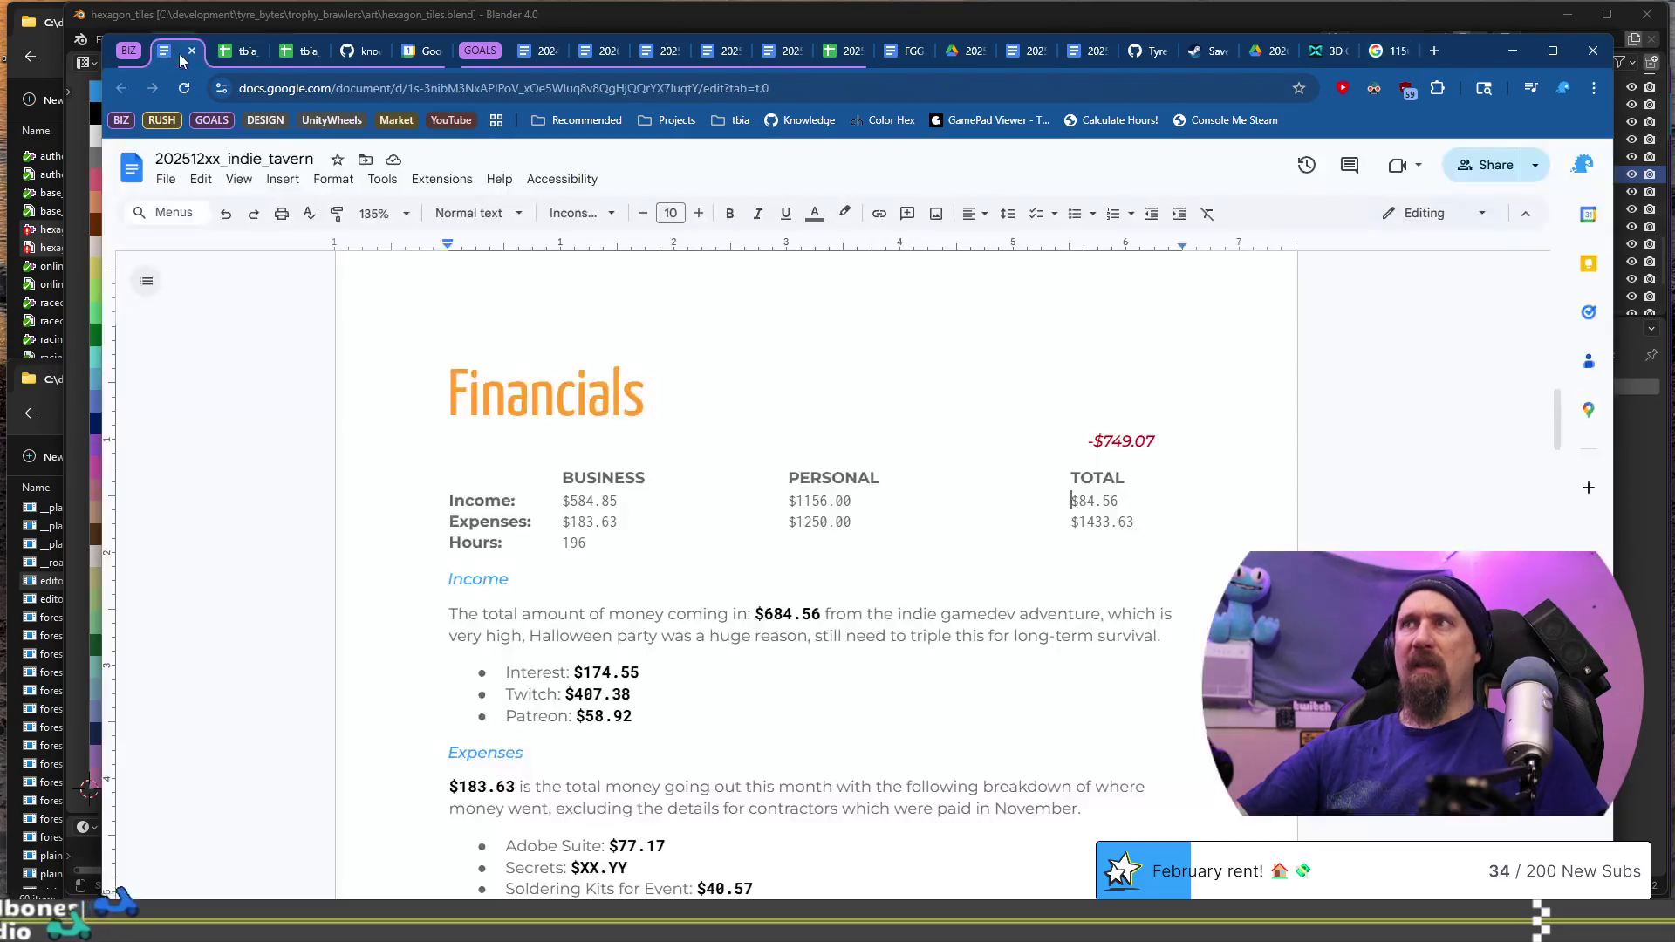
key(ctrl+shift+Left)
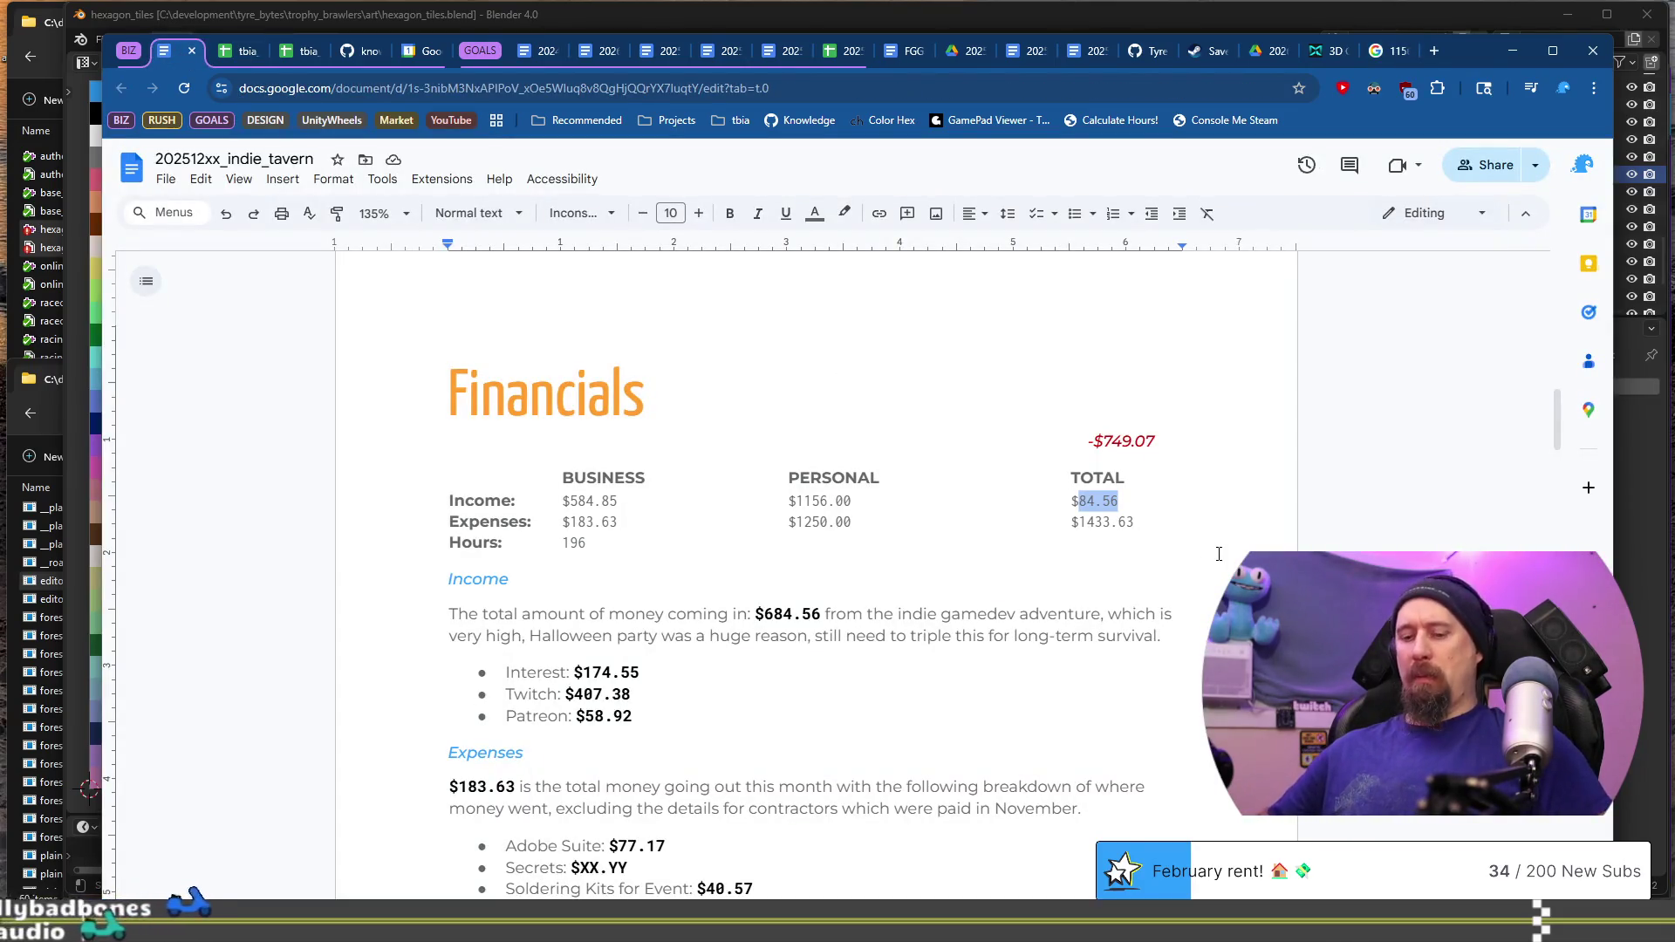
Step: Paste 1740.85 over the old total income value
key(ctrl+v)
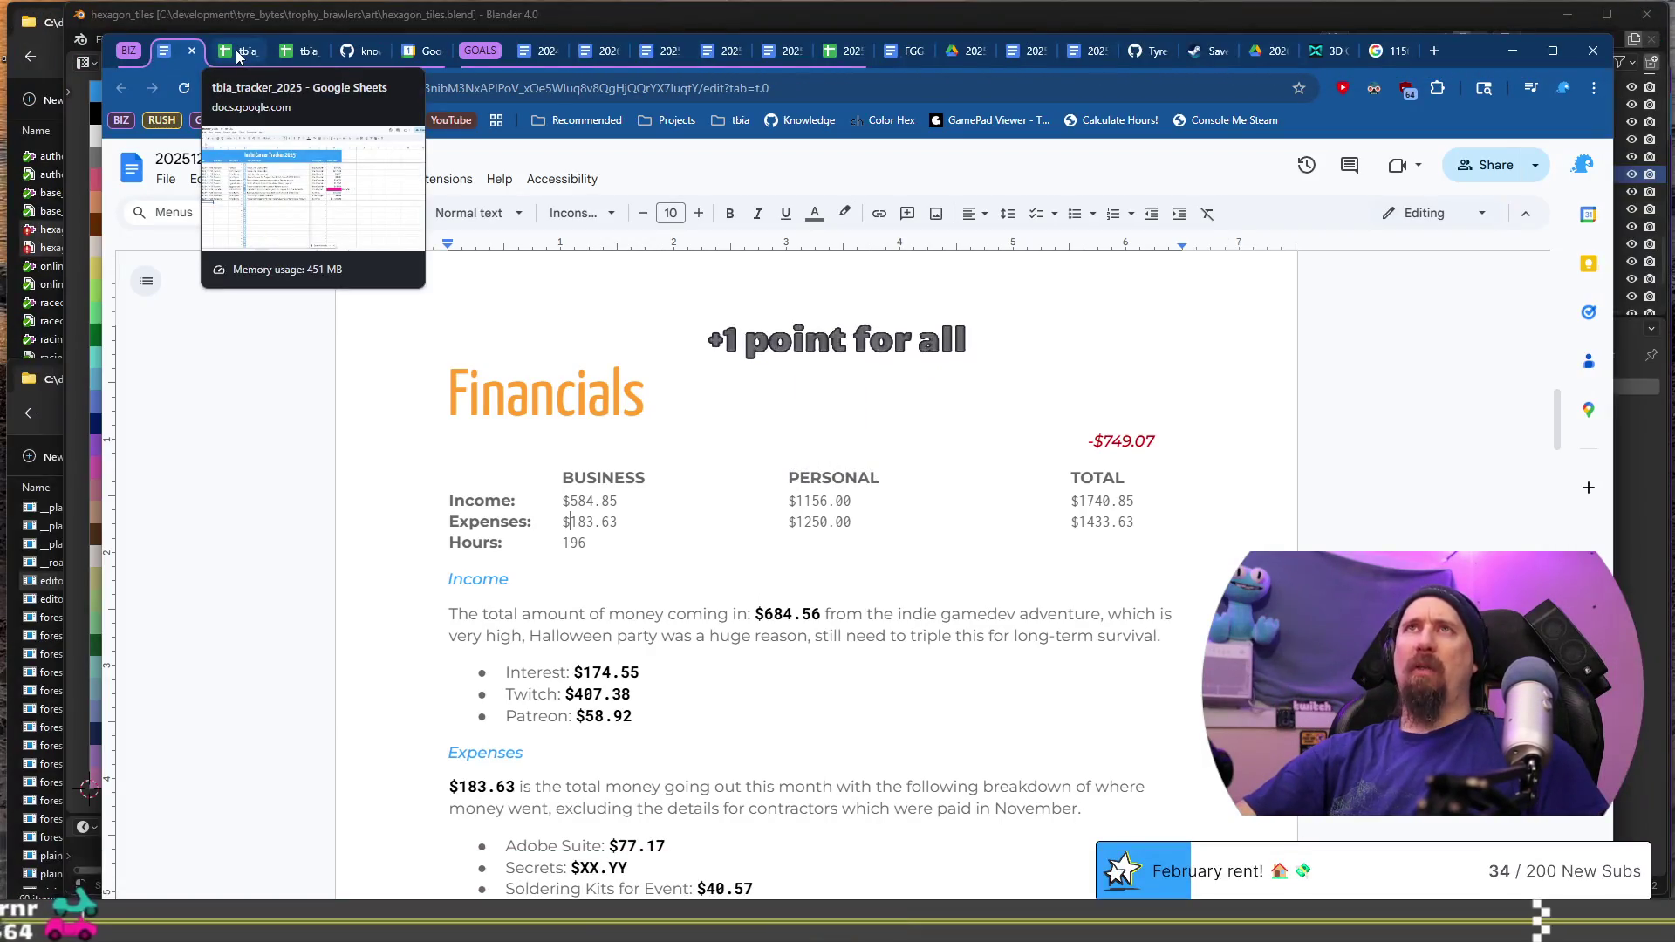
click(238, 55)
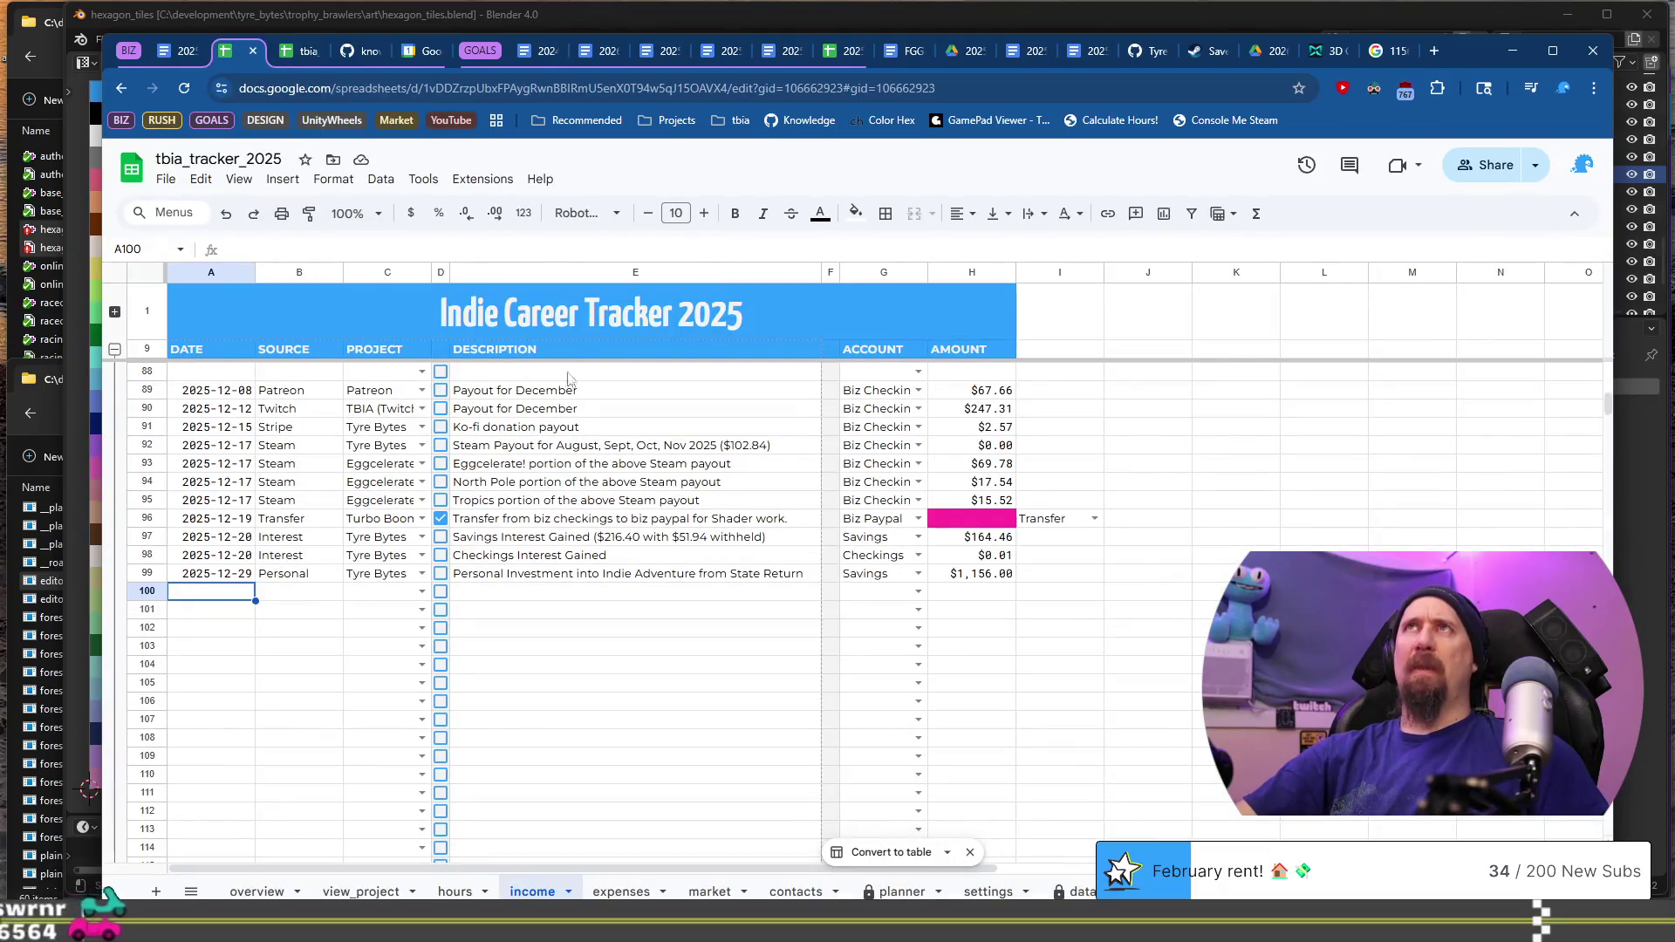
click(257, 891)
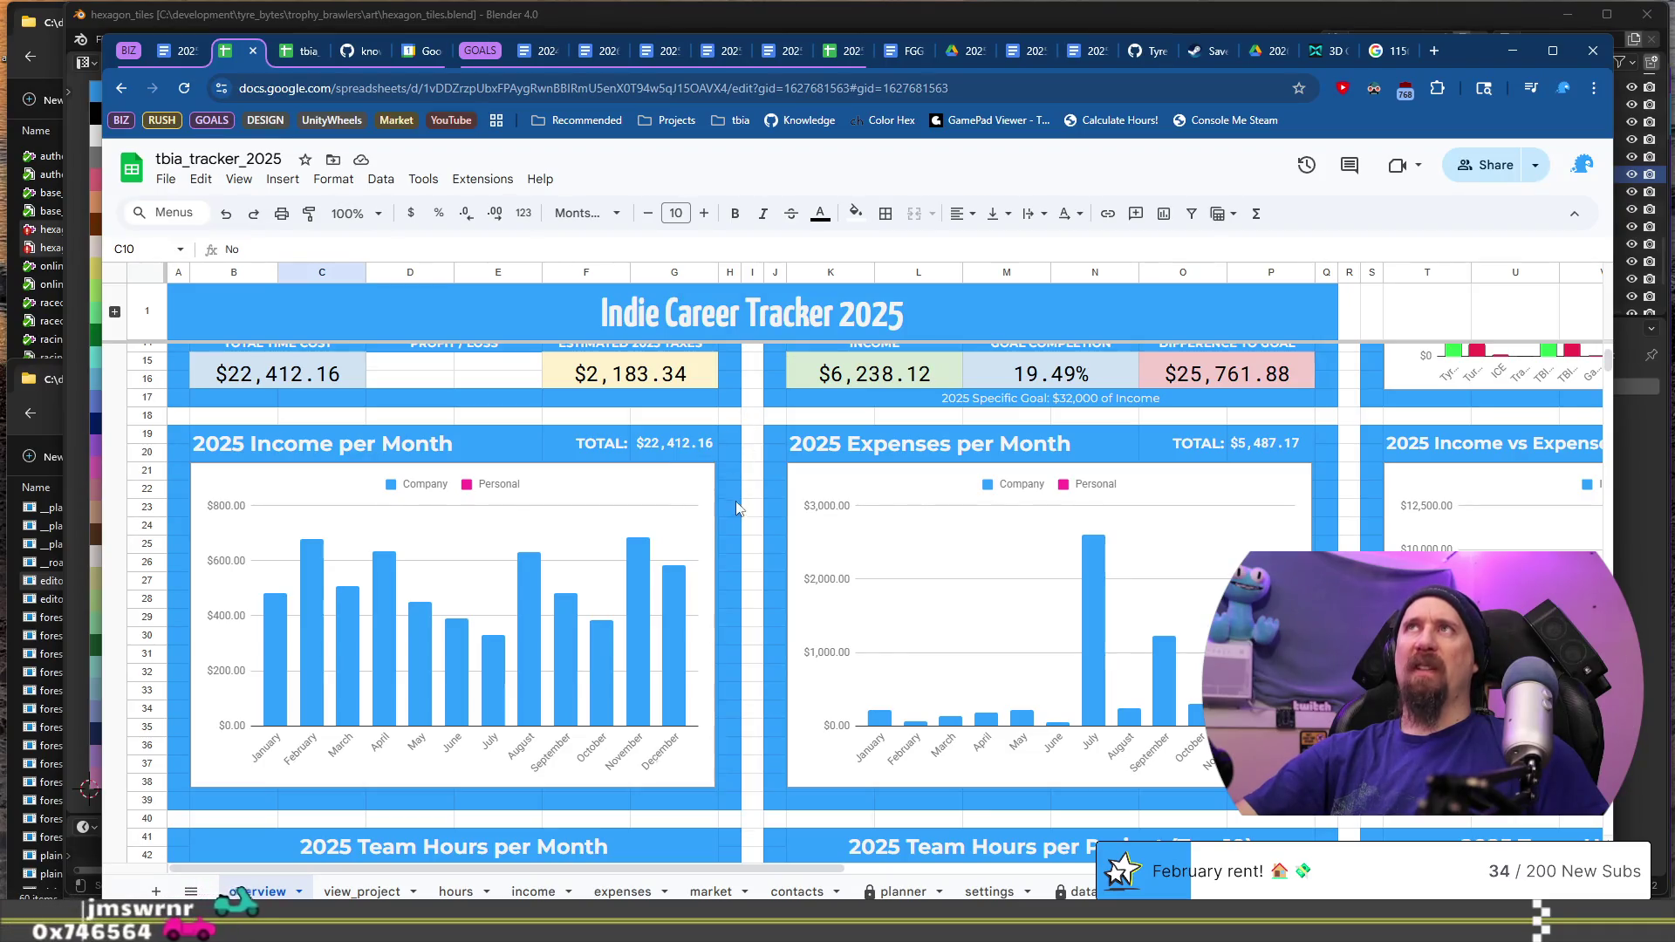
scroll(737, 530, up, 5)
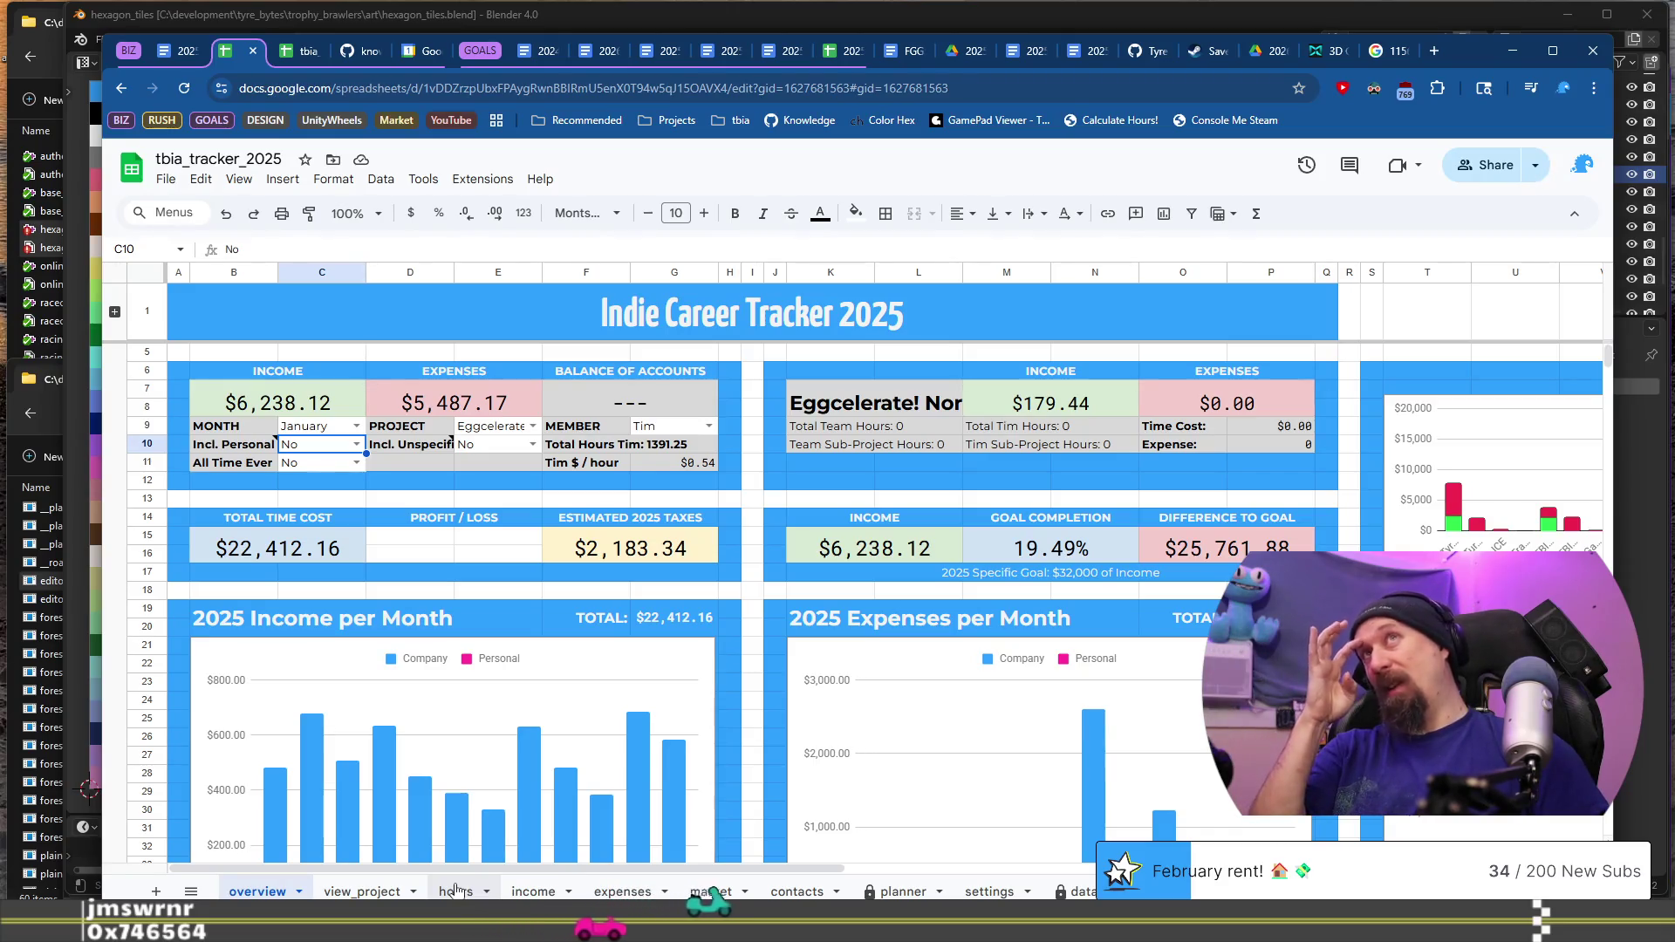
scroll(882, 613, down, 3)
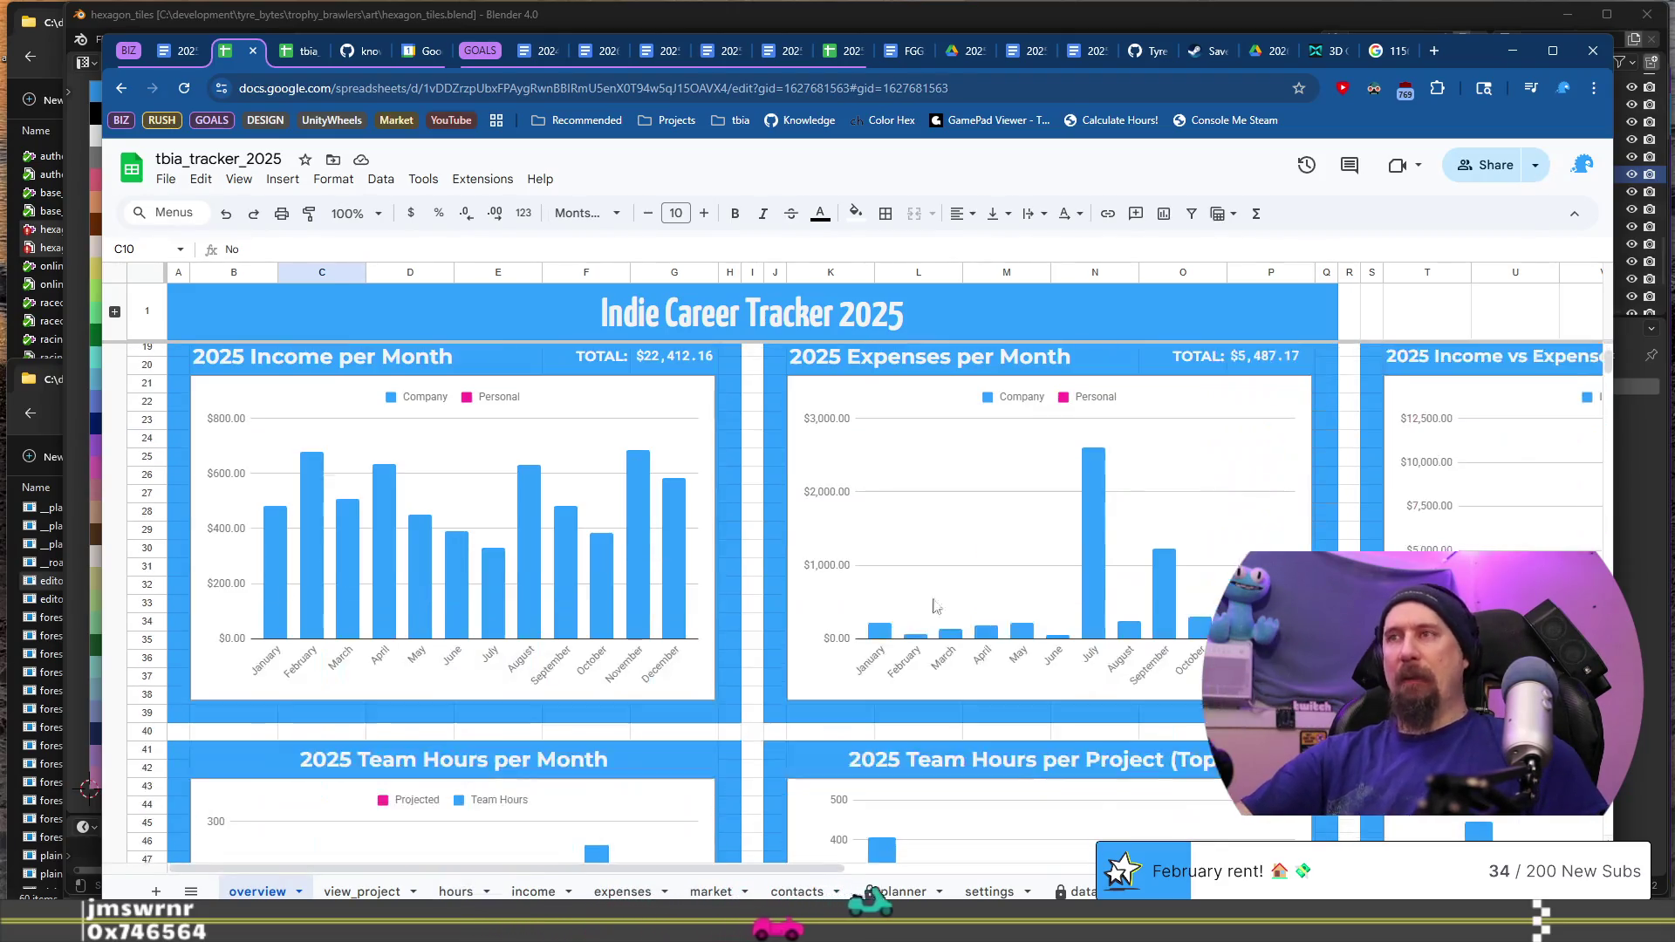
click(1239, 611)
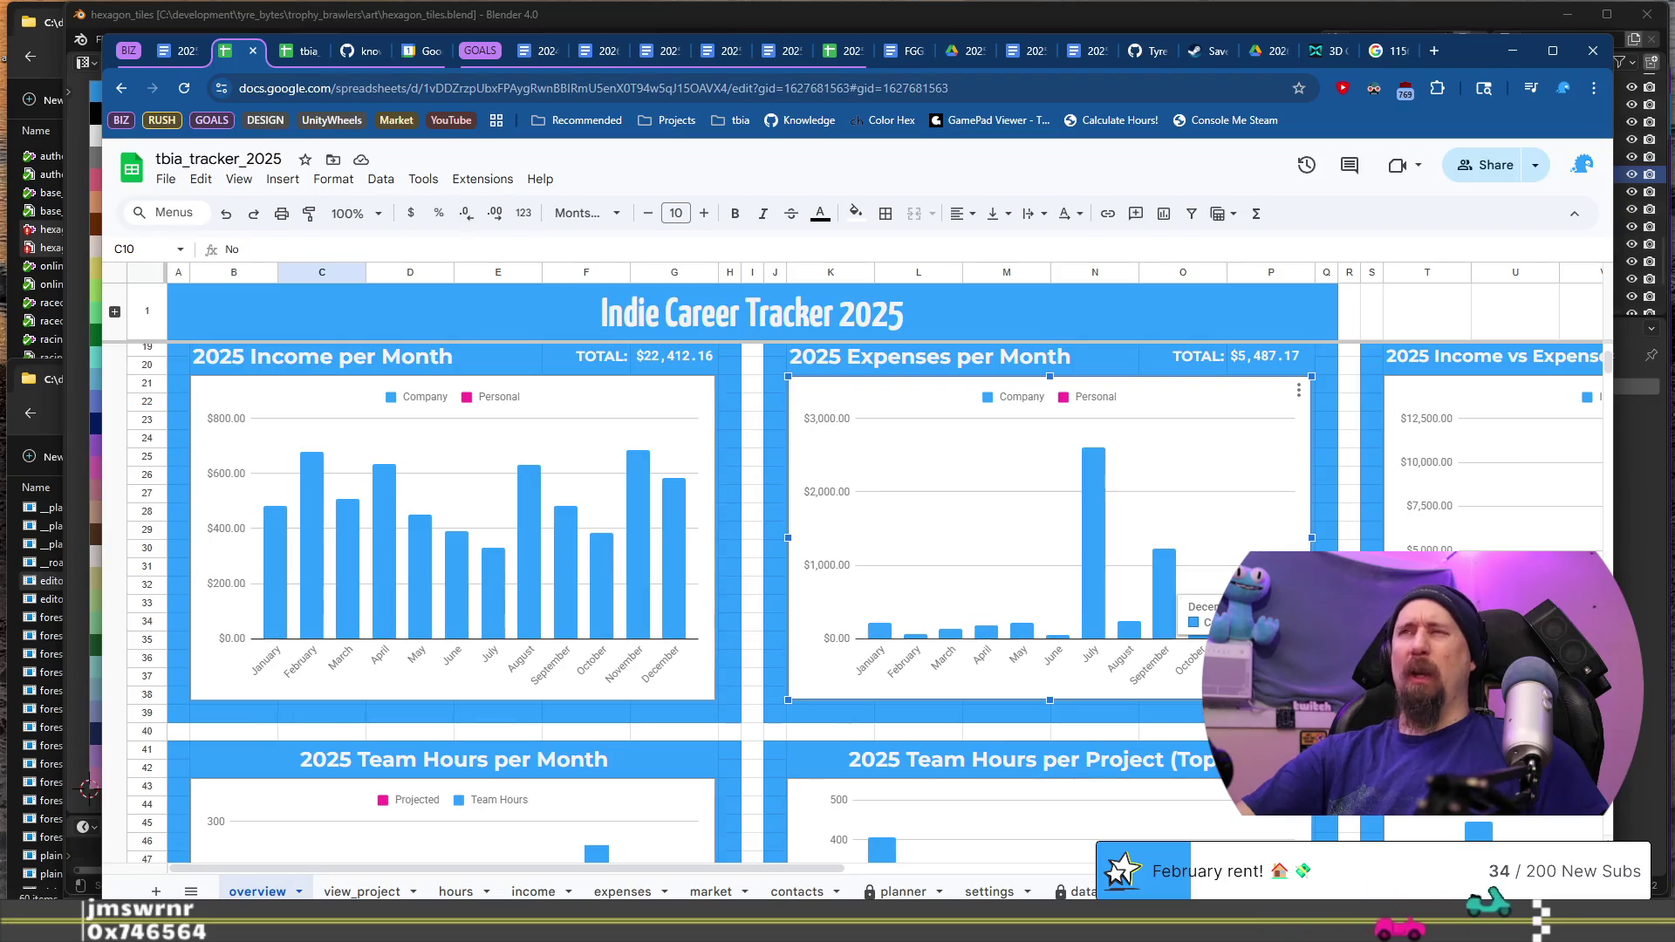
scroll(1239, 610, up, 3)
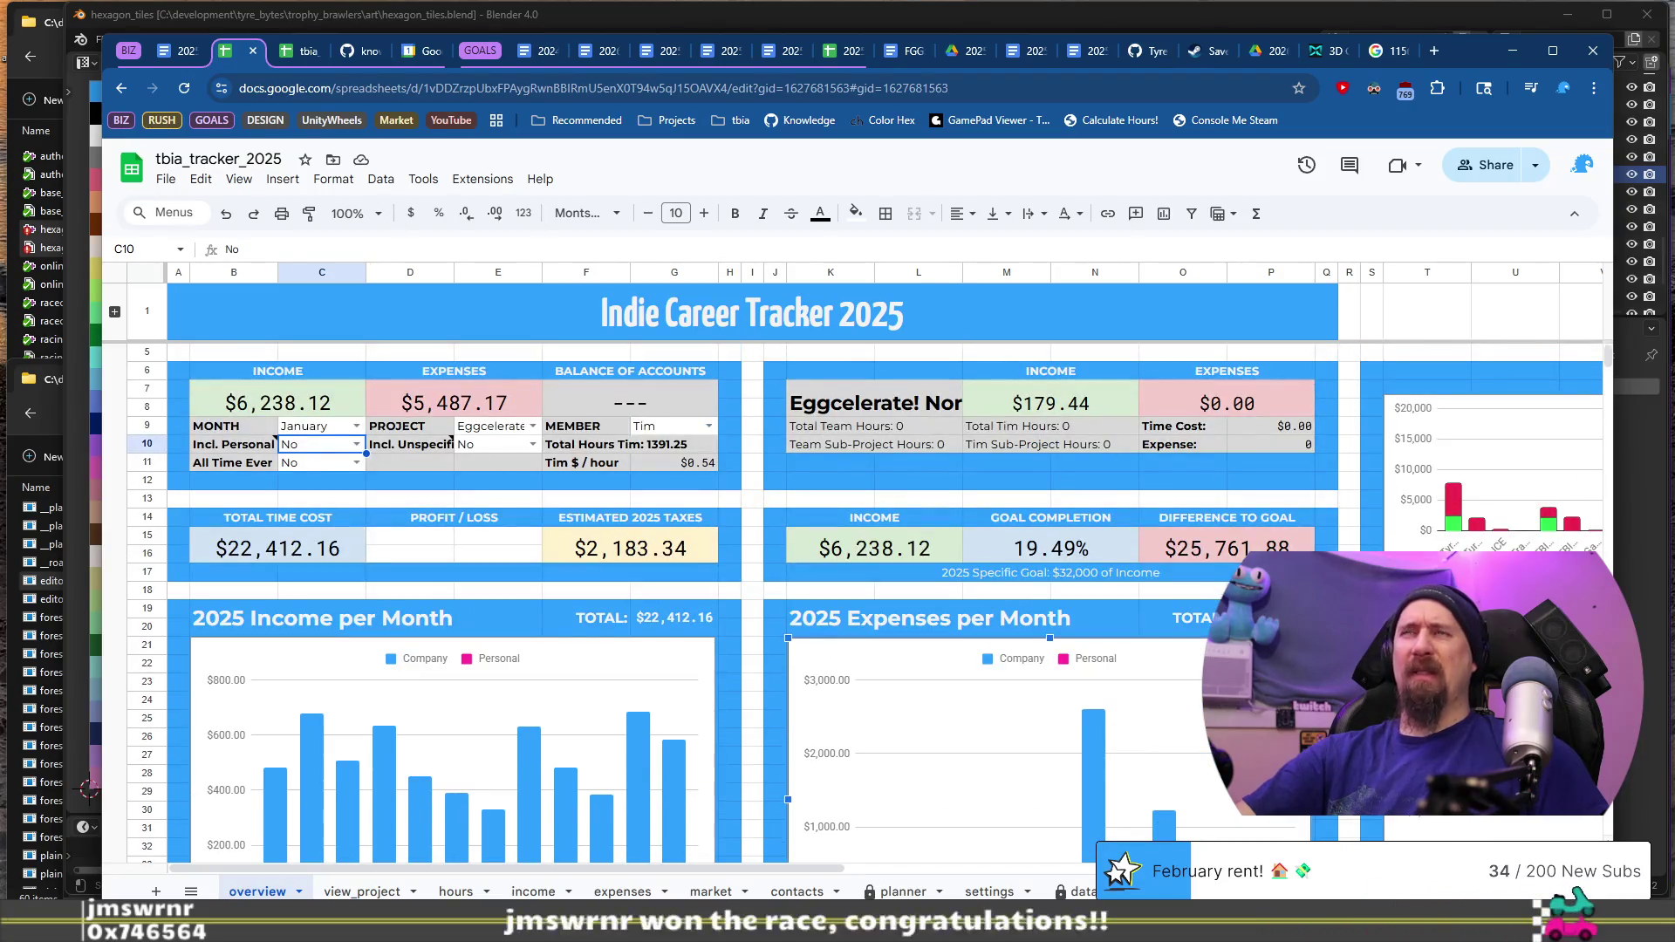
scroll(872, 611, down, 3)
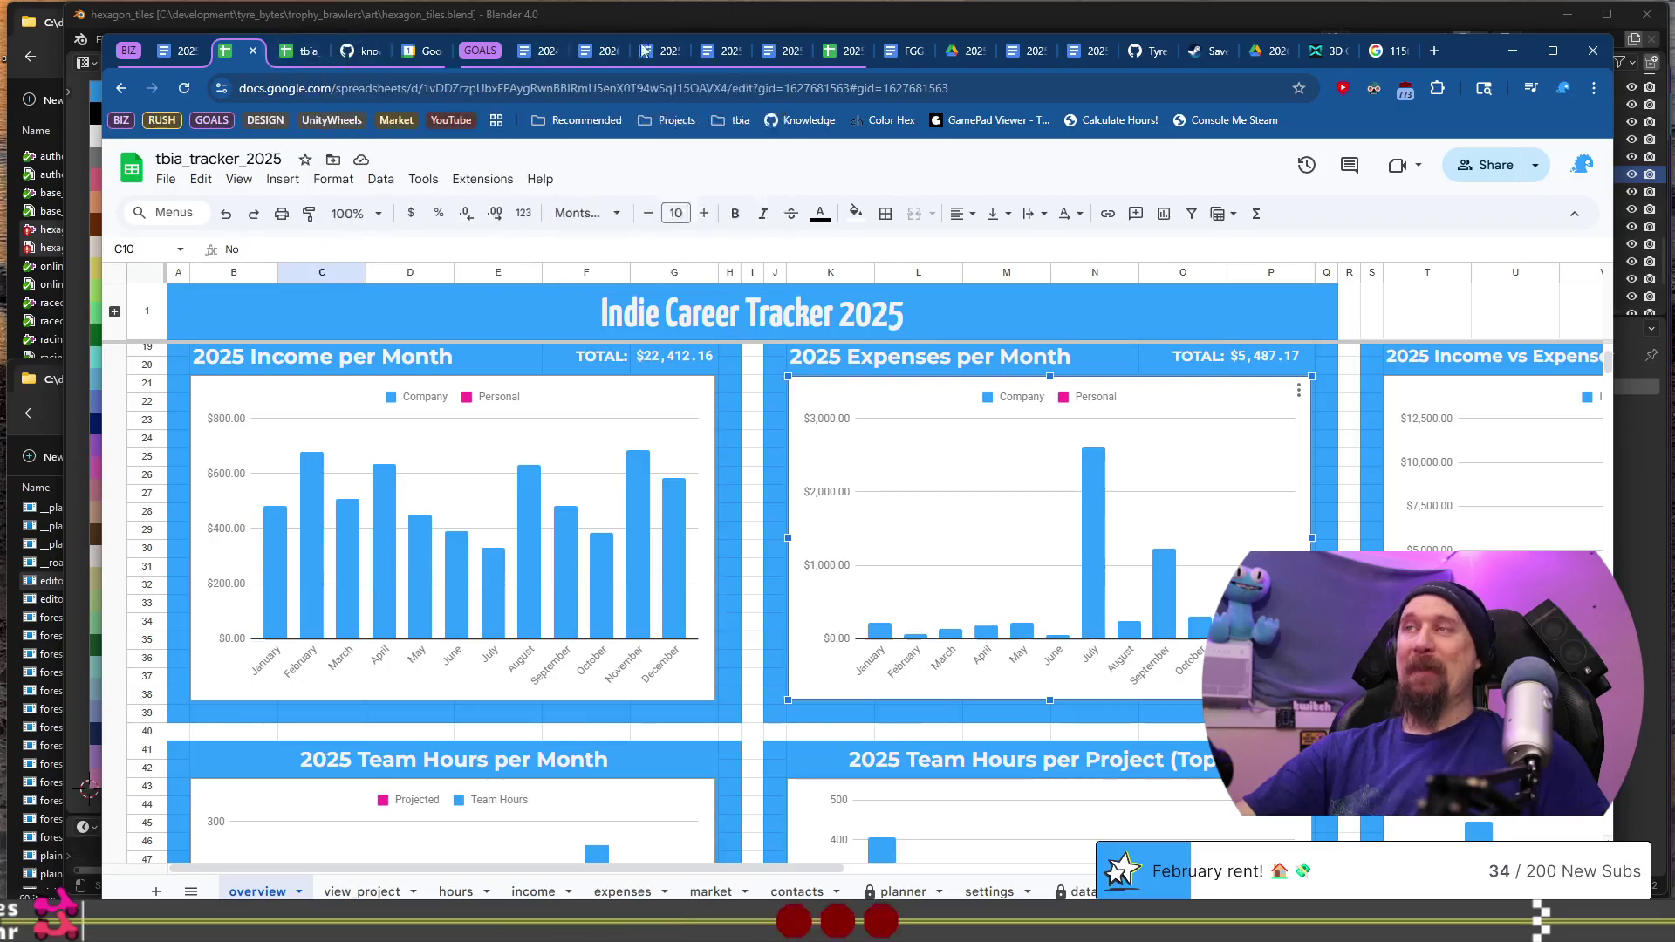
click(164, 54)
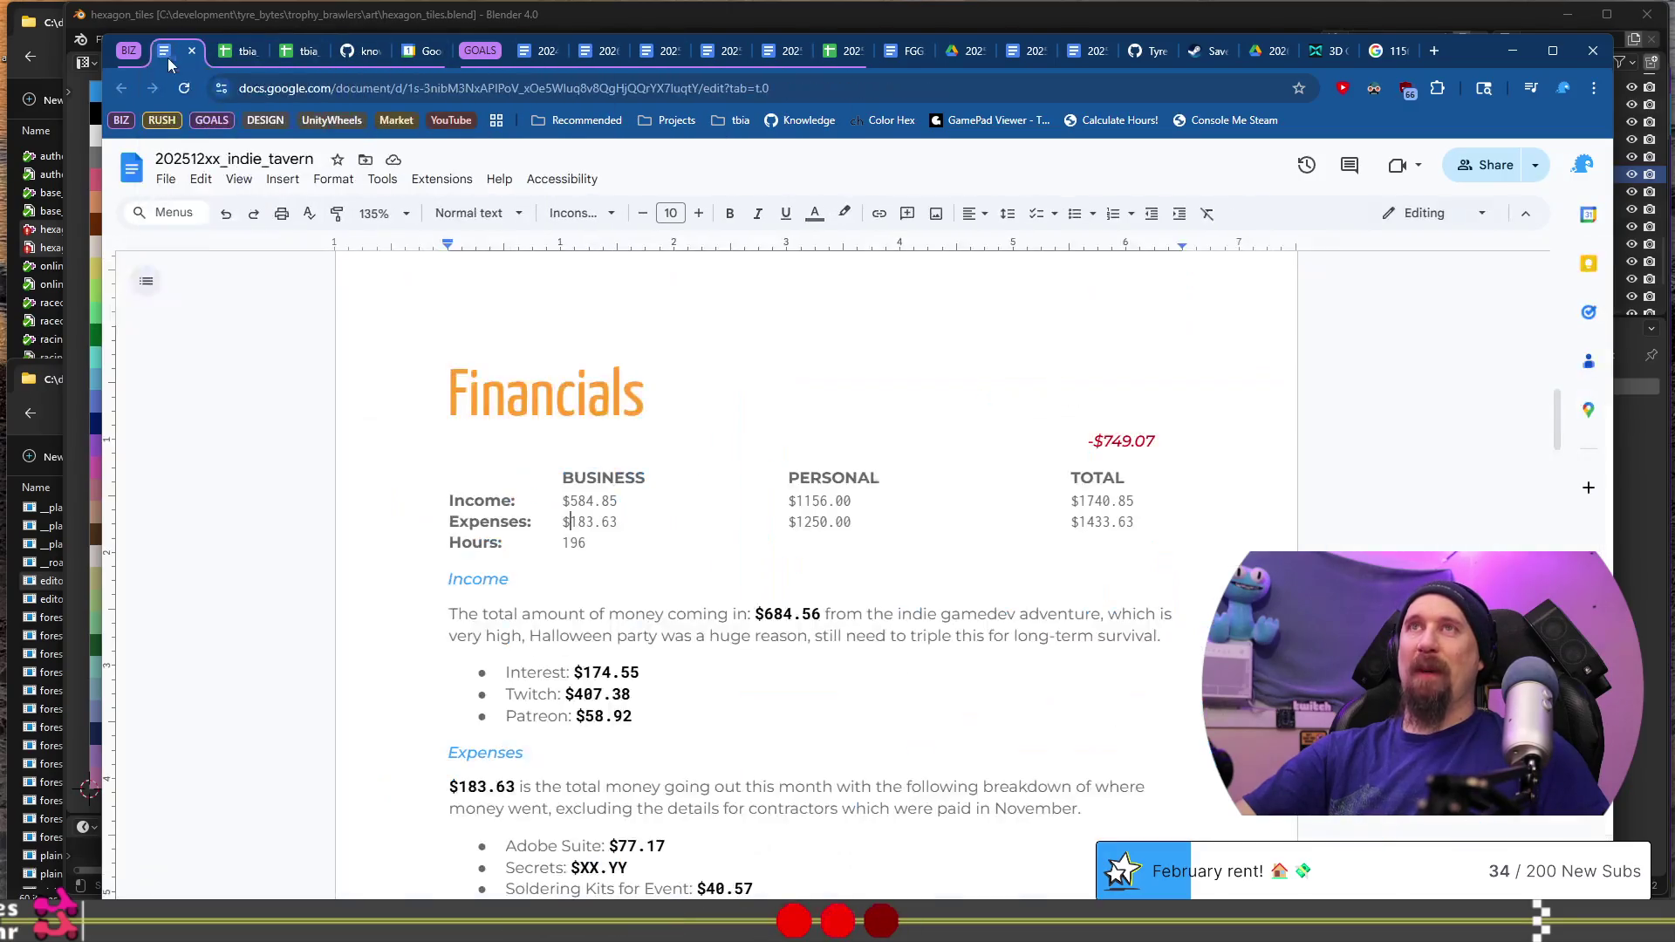
Step: Set business expenses to $101.74 and personal expenses to $1500.00
key(shift+Right)
key(shift+Right)
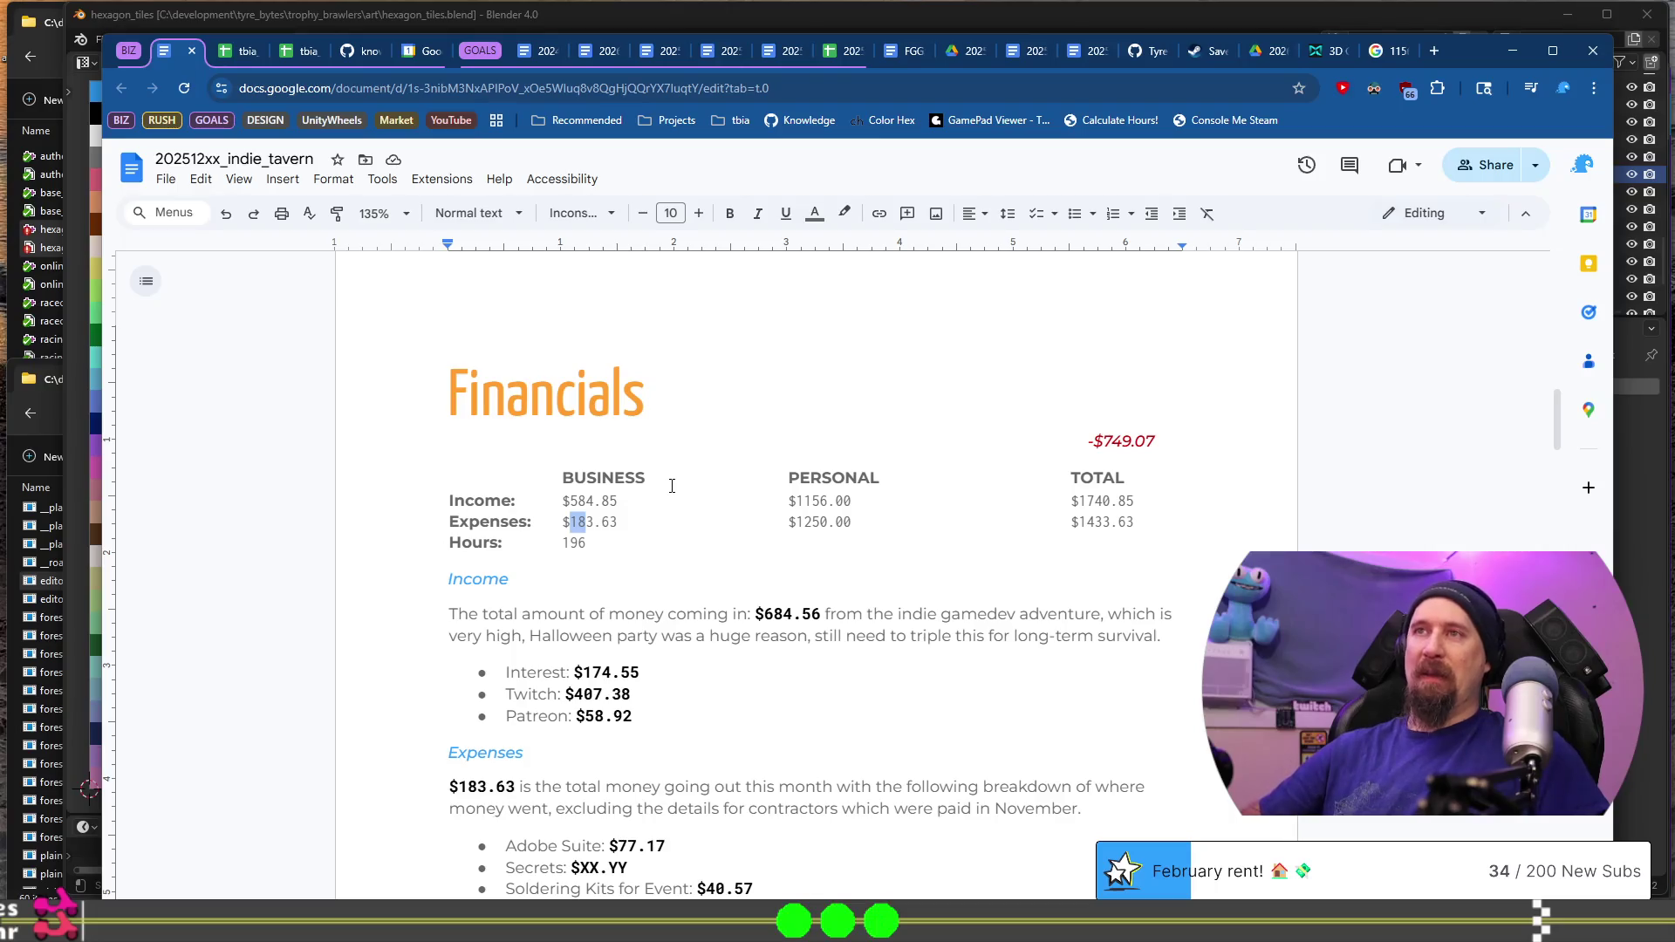
key(BackSpace)
key(BackSpace)
text(1)
key(shift+End)
text(.74 $1)
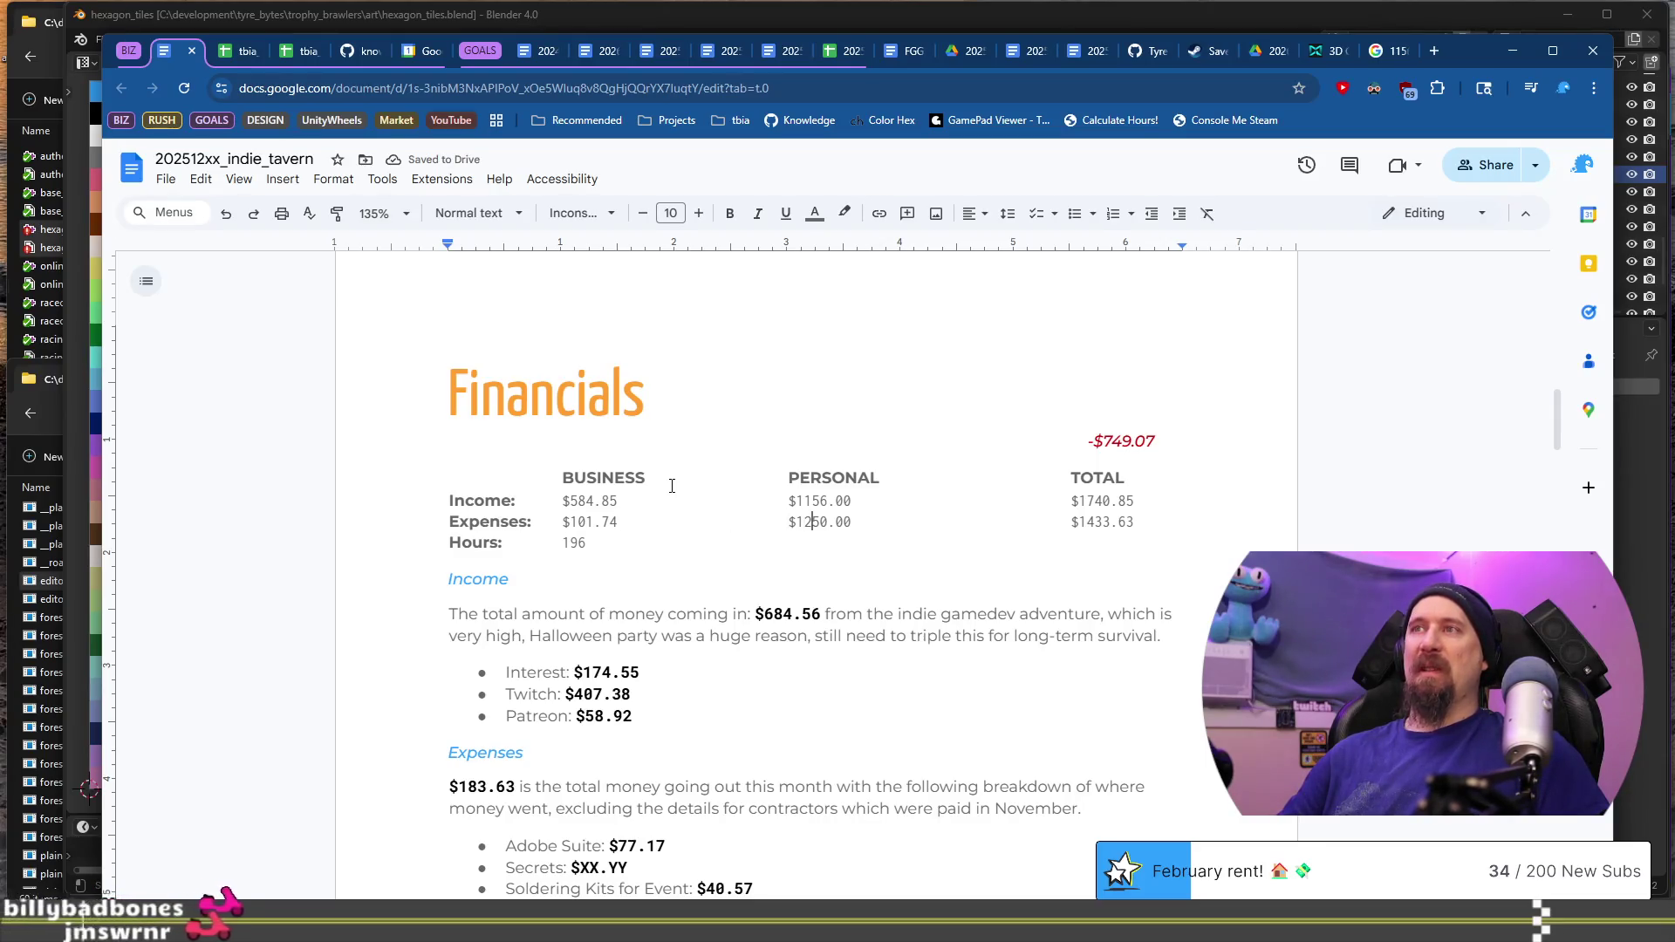
text(50)
Step: Change the total expenses to $1601.74
key(End)
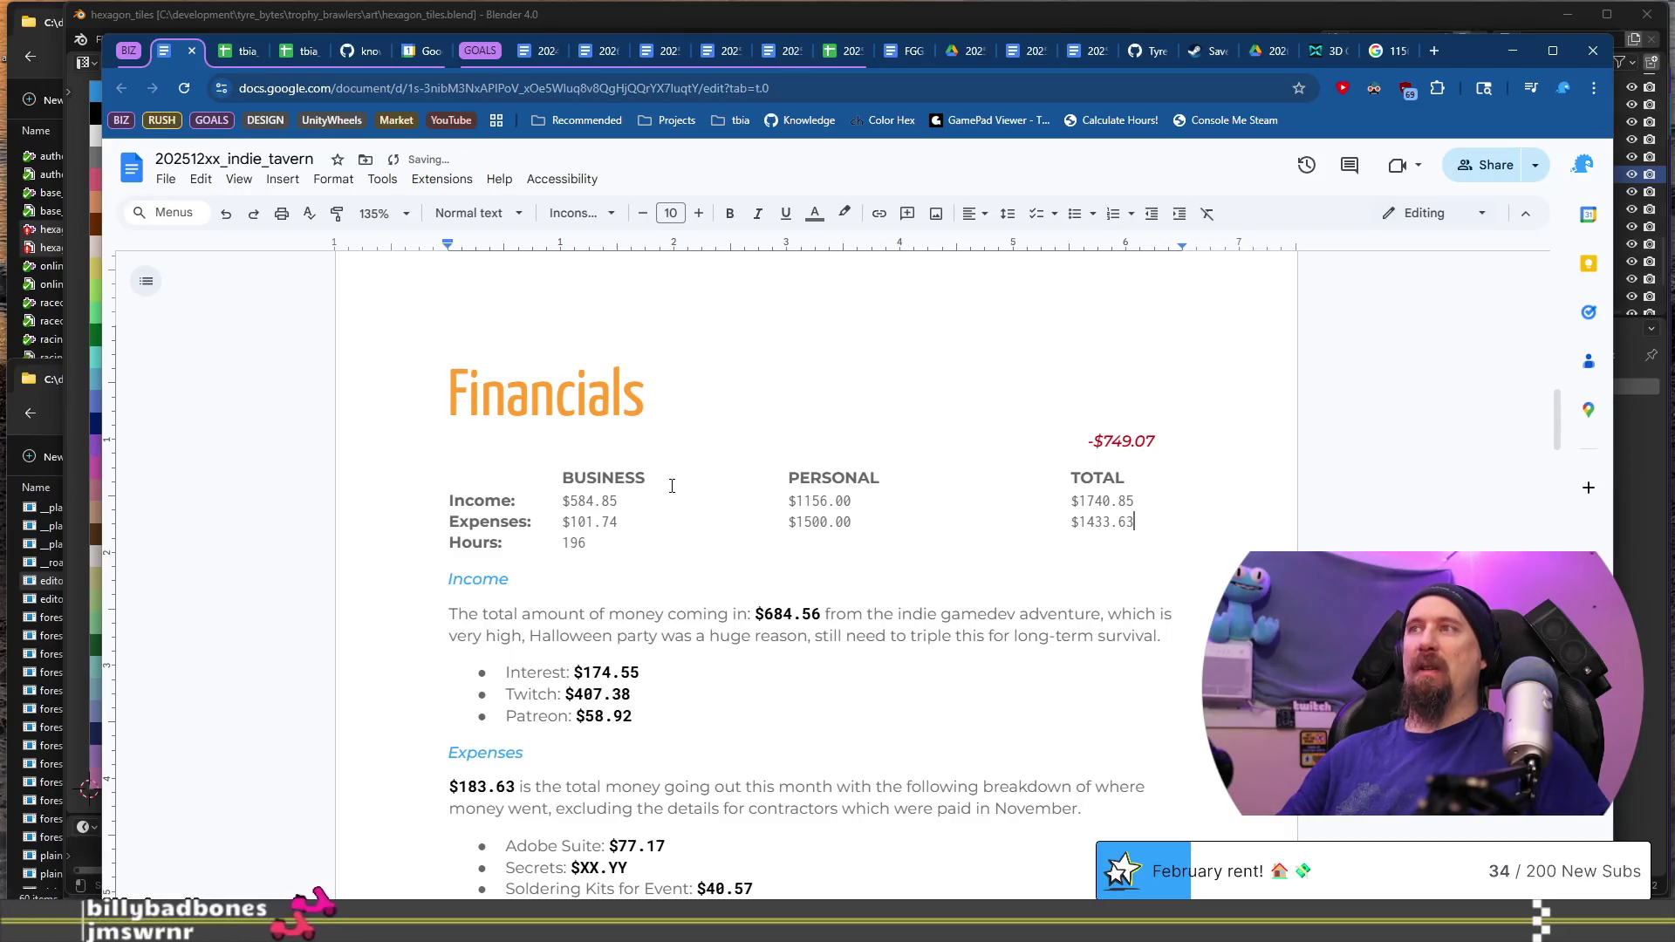
key(BackSpace)
key(BackSpace)
key(BackSpace)
text(601)
key(Right)
key(Right)
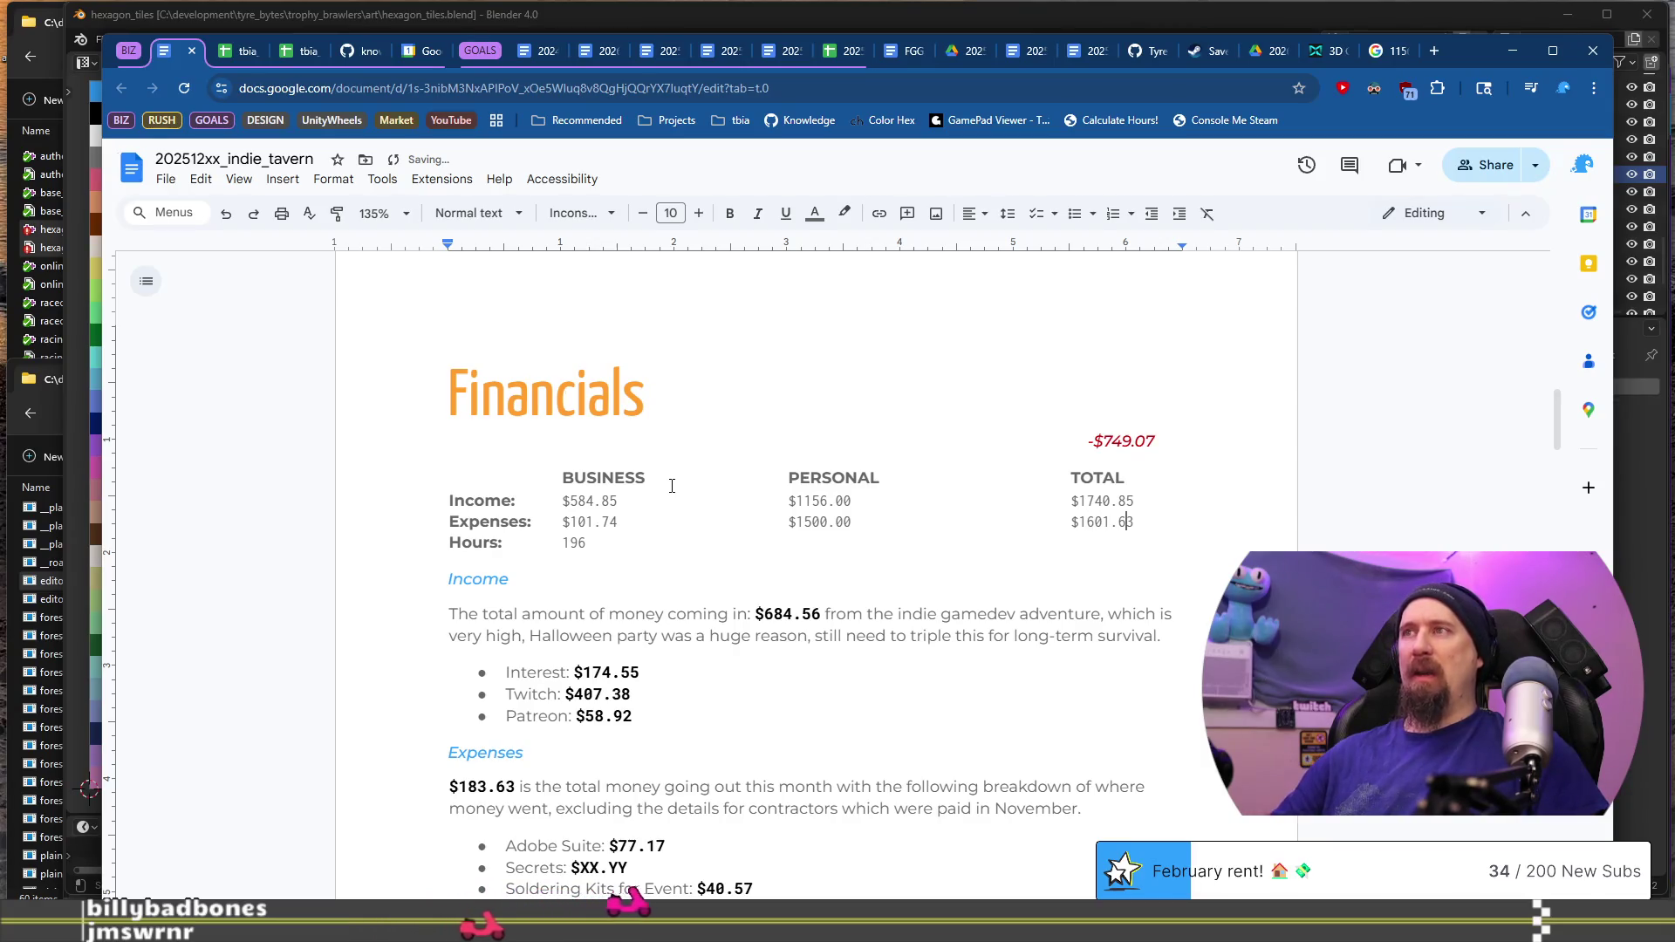
key(BackSpace)
key(BackSpace)
text(74)
key(Down)
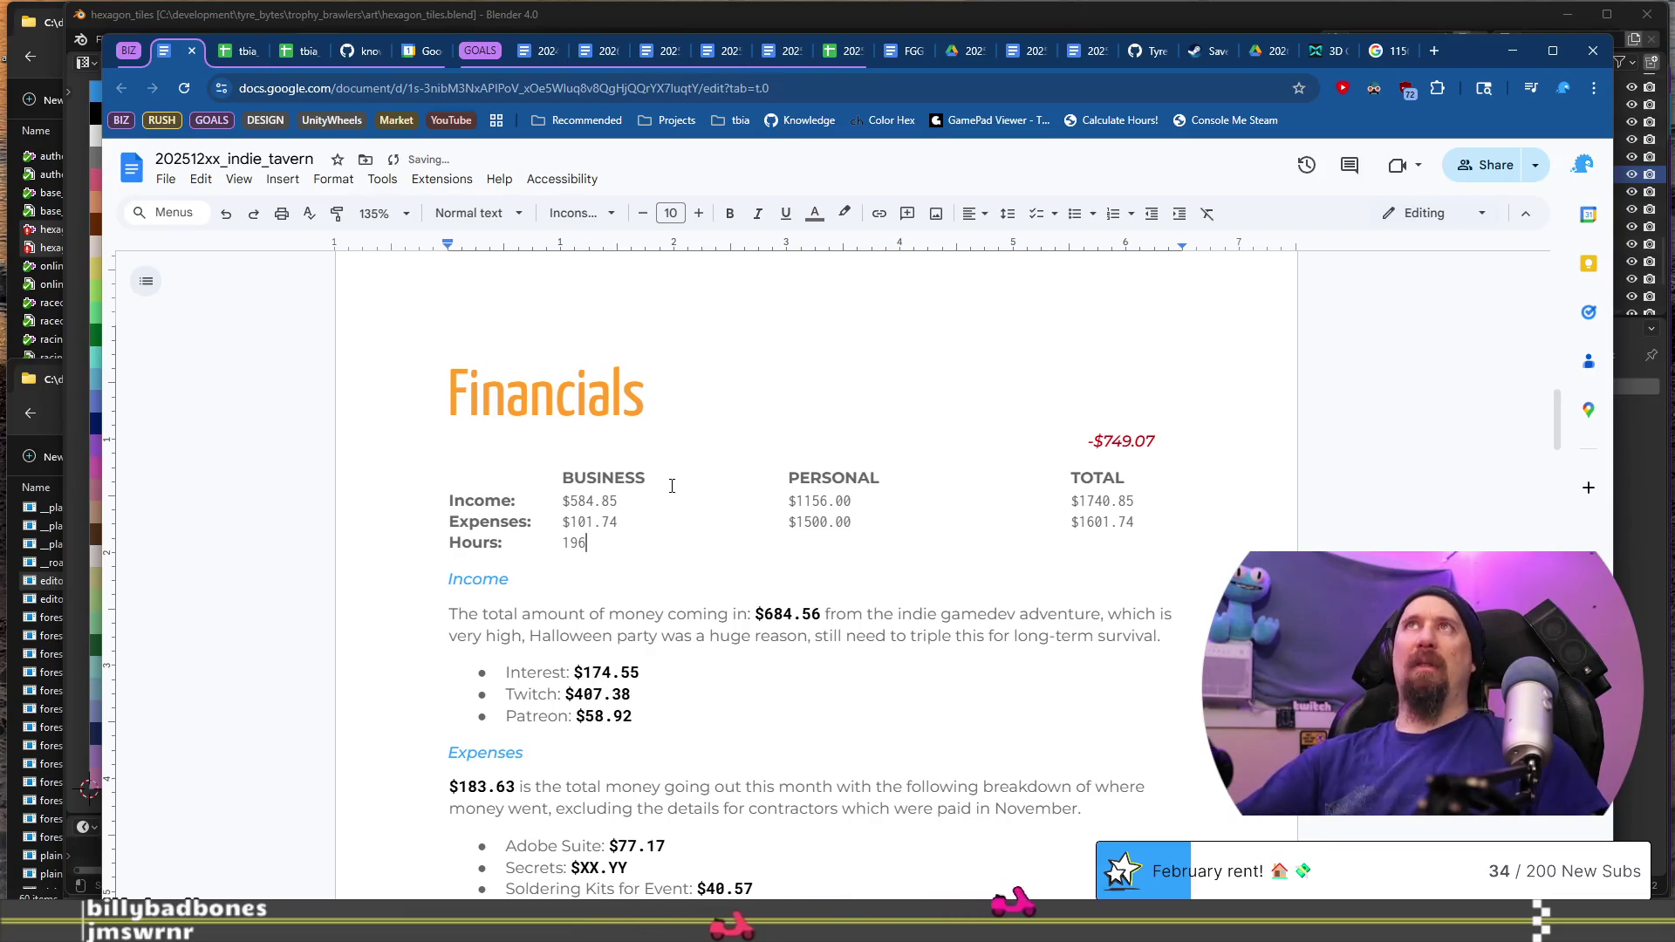
click(236, 57)
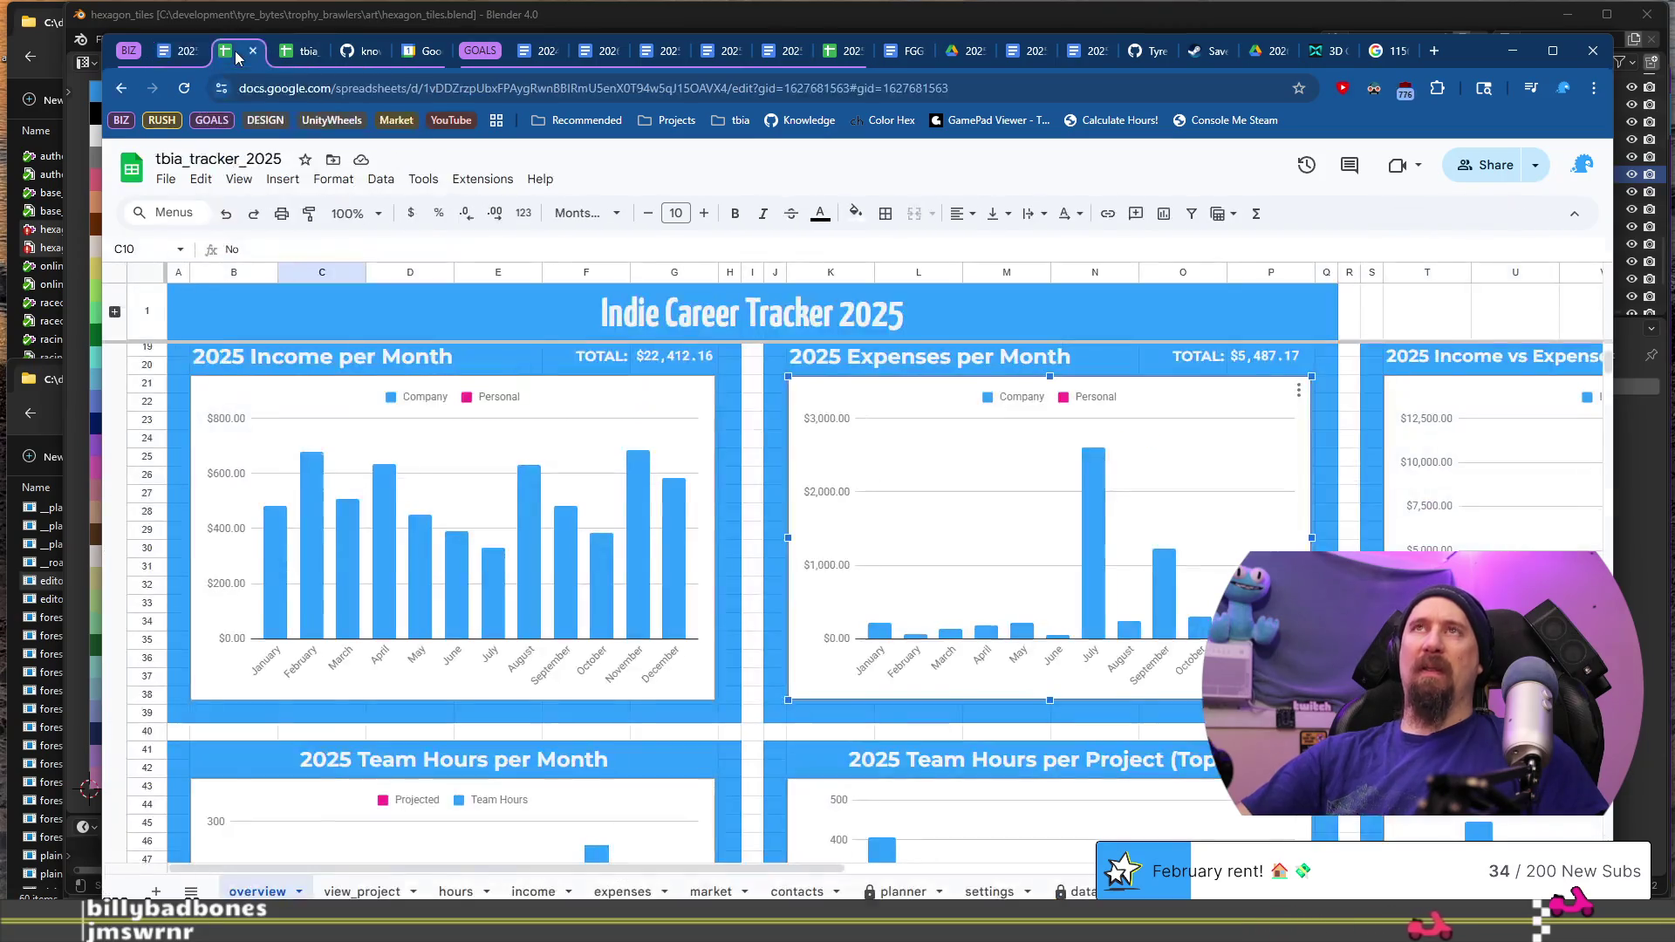
scroll(725, 657, up, 5)
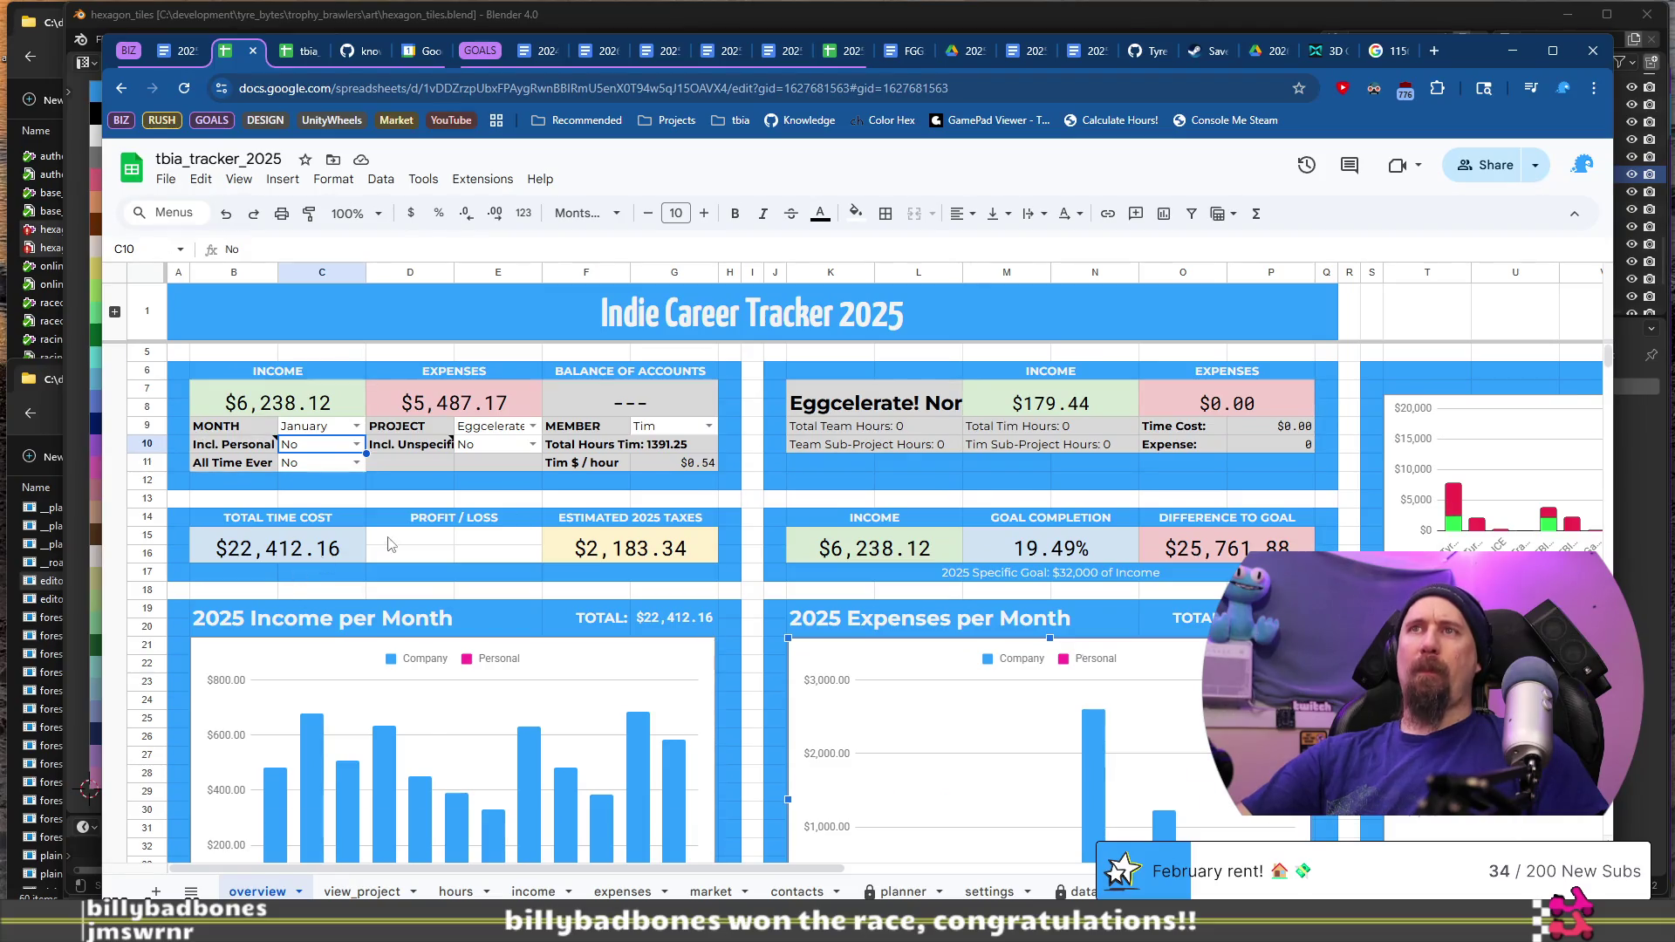
scroll(389, 545, down, 15)
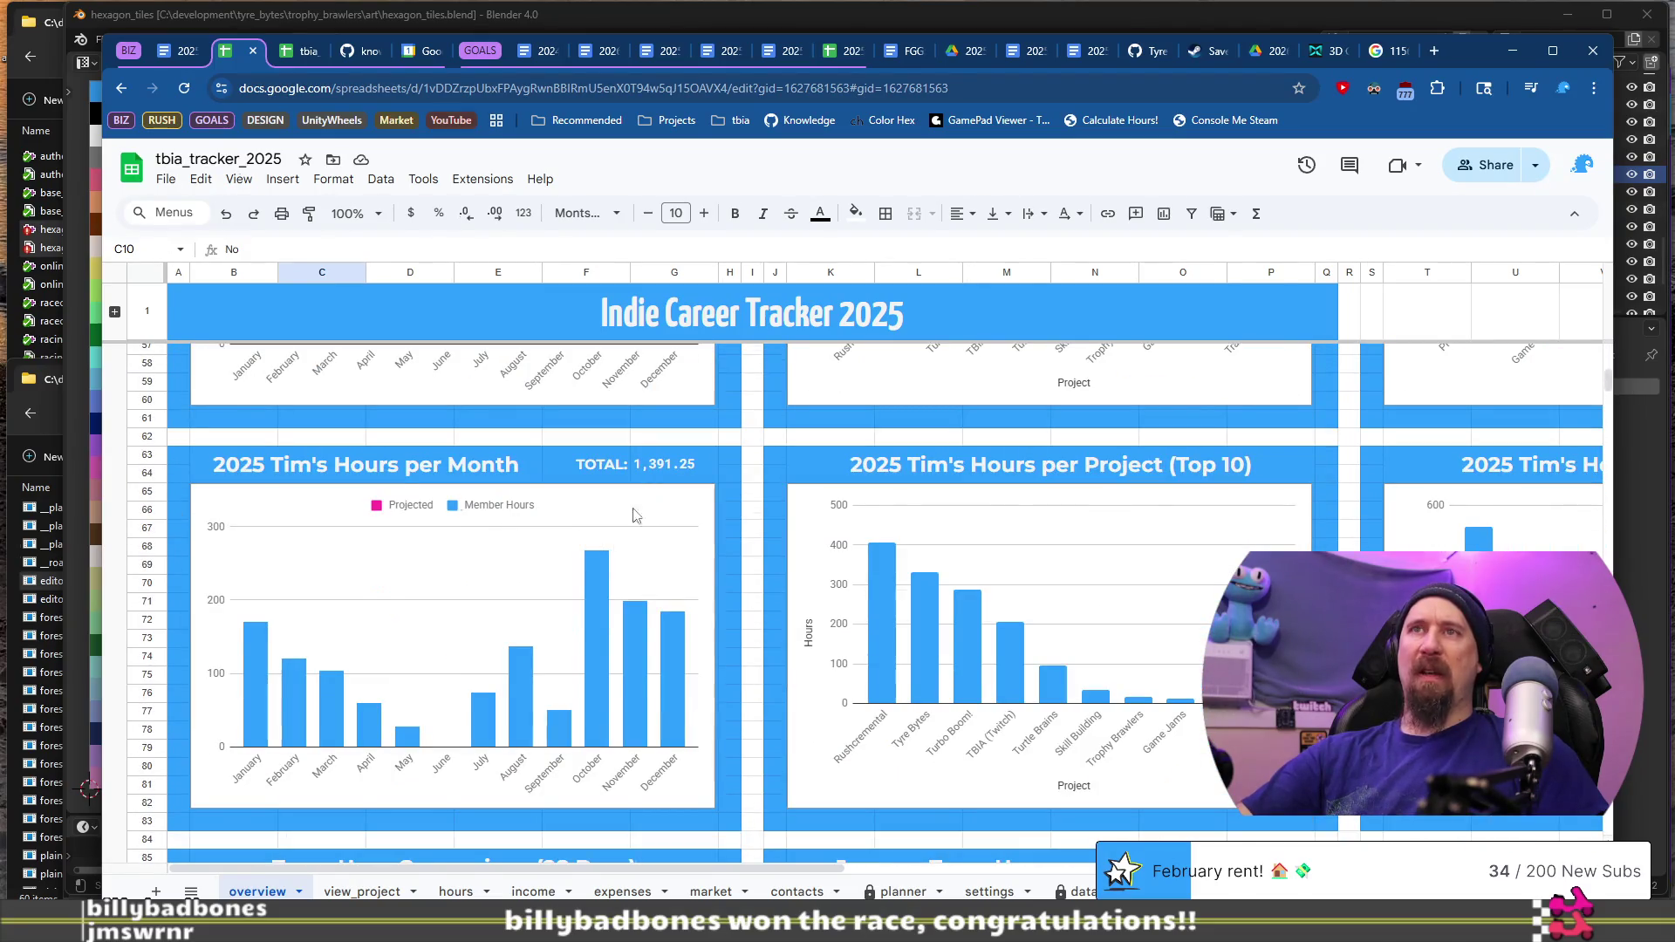
click(671, 663)
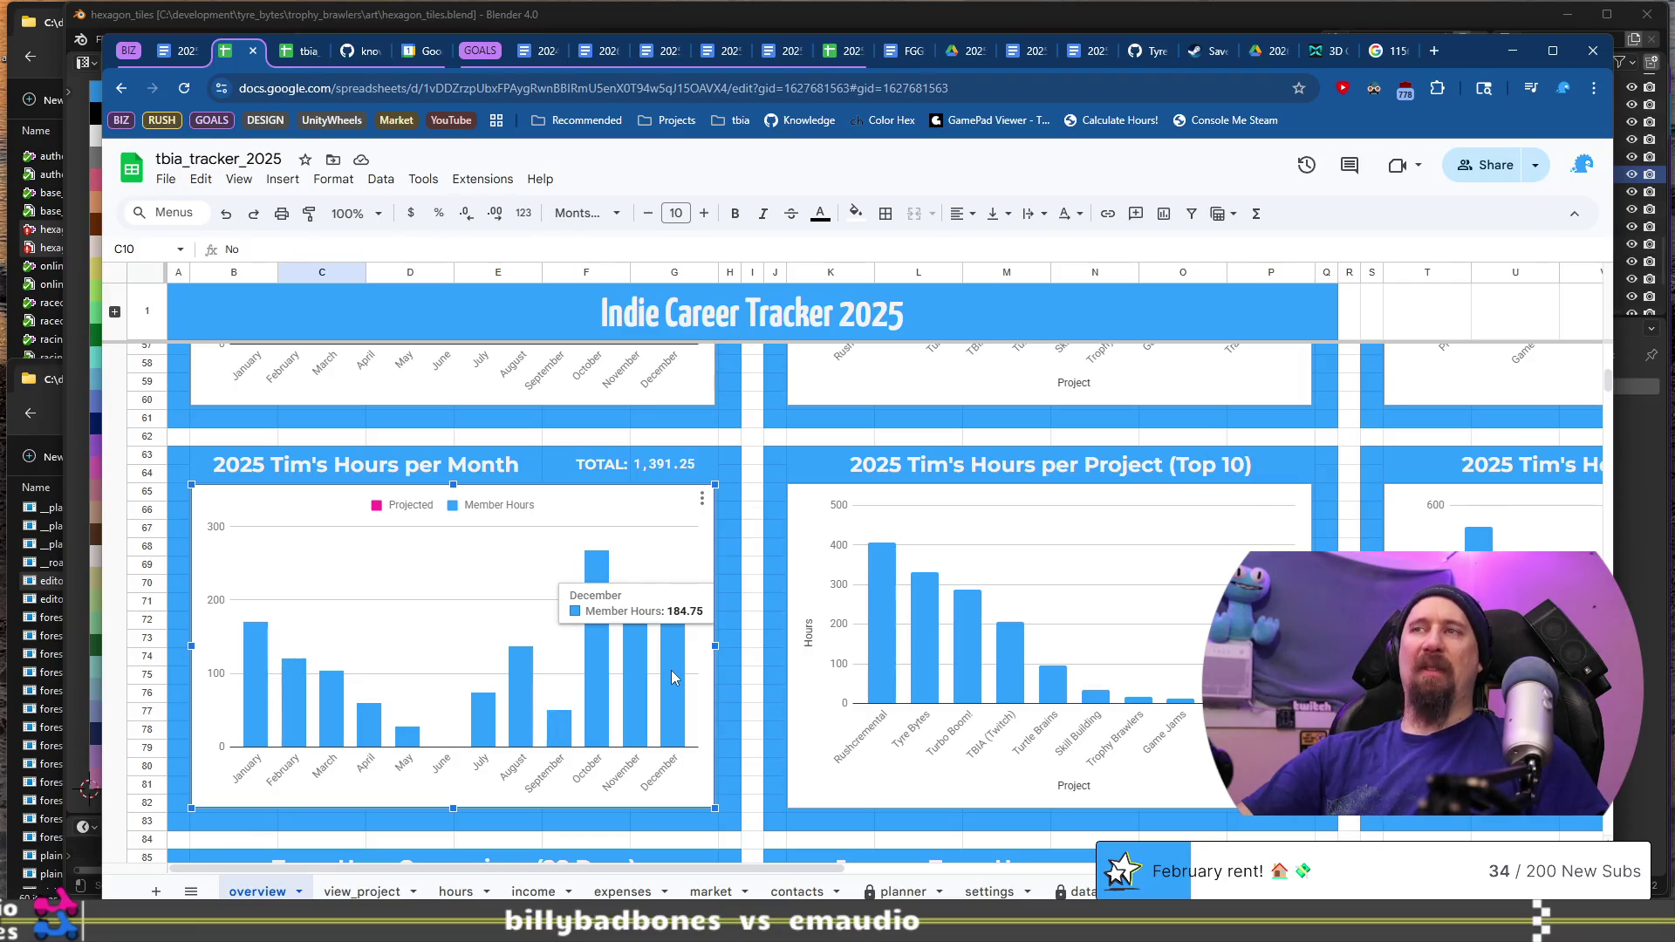
Step: Change the business hours from 196 to 185
click(176, 54)
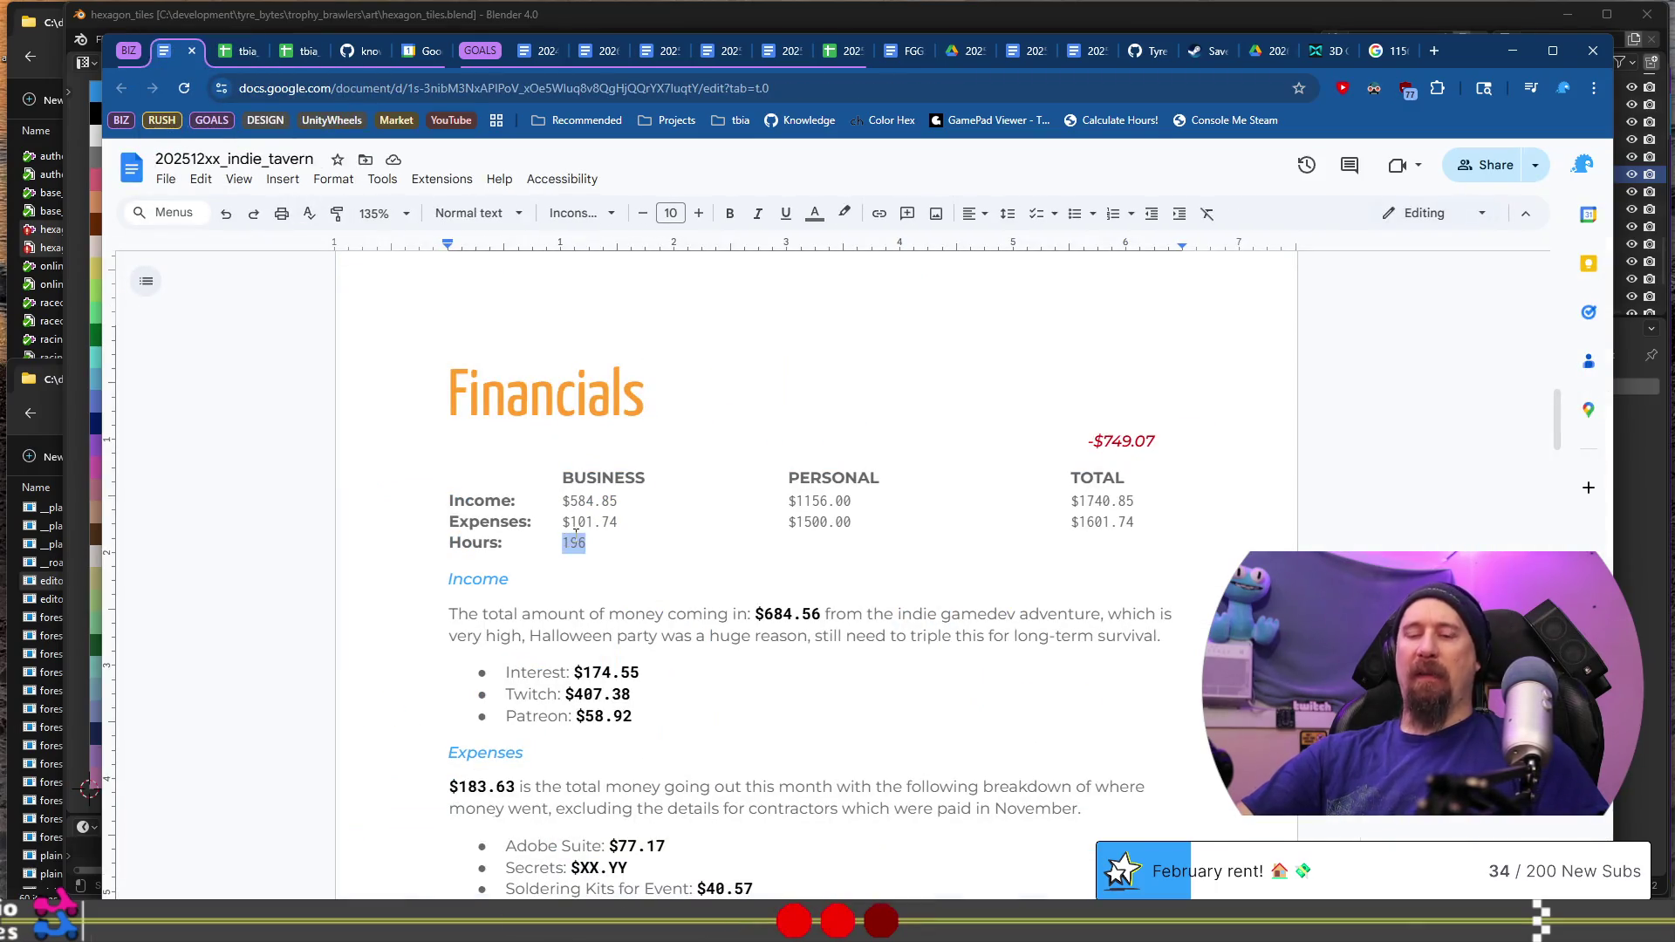
text(185)
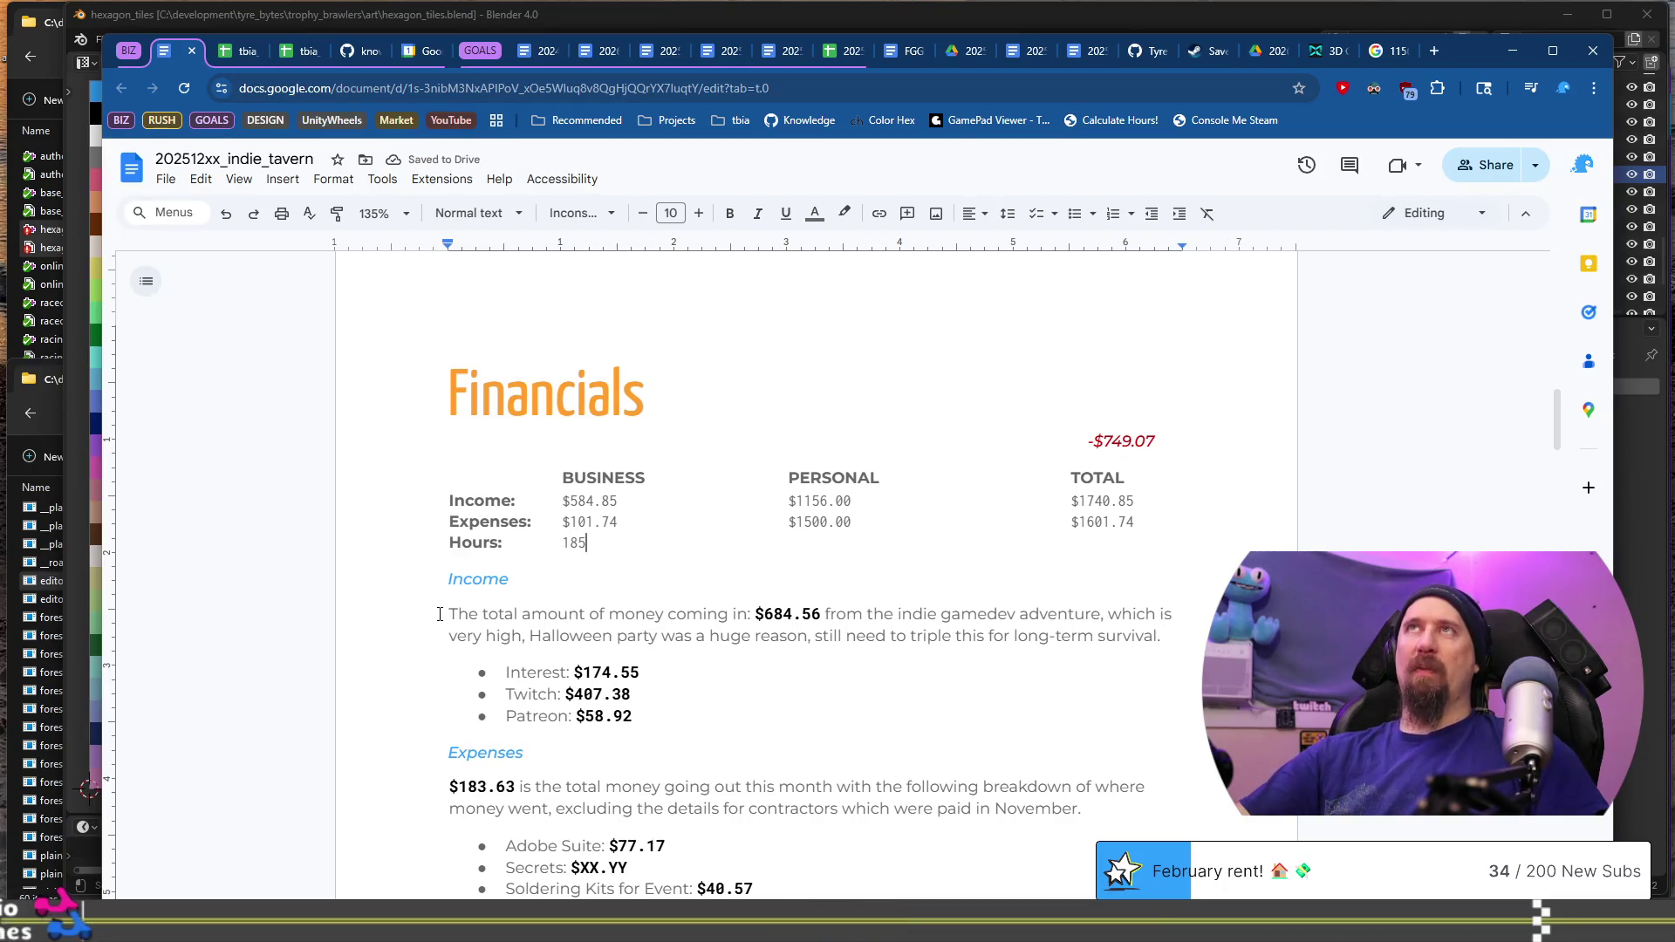
scroll(727, 413, down, 2)
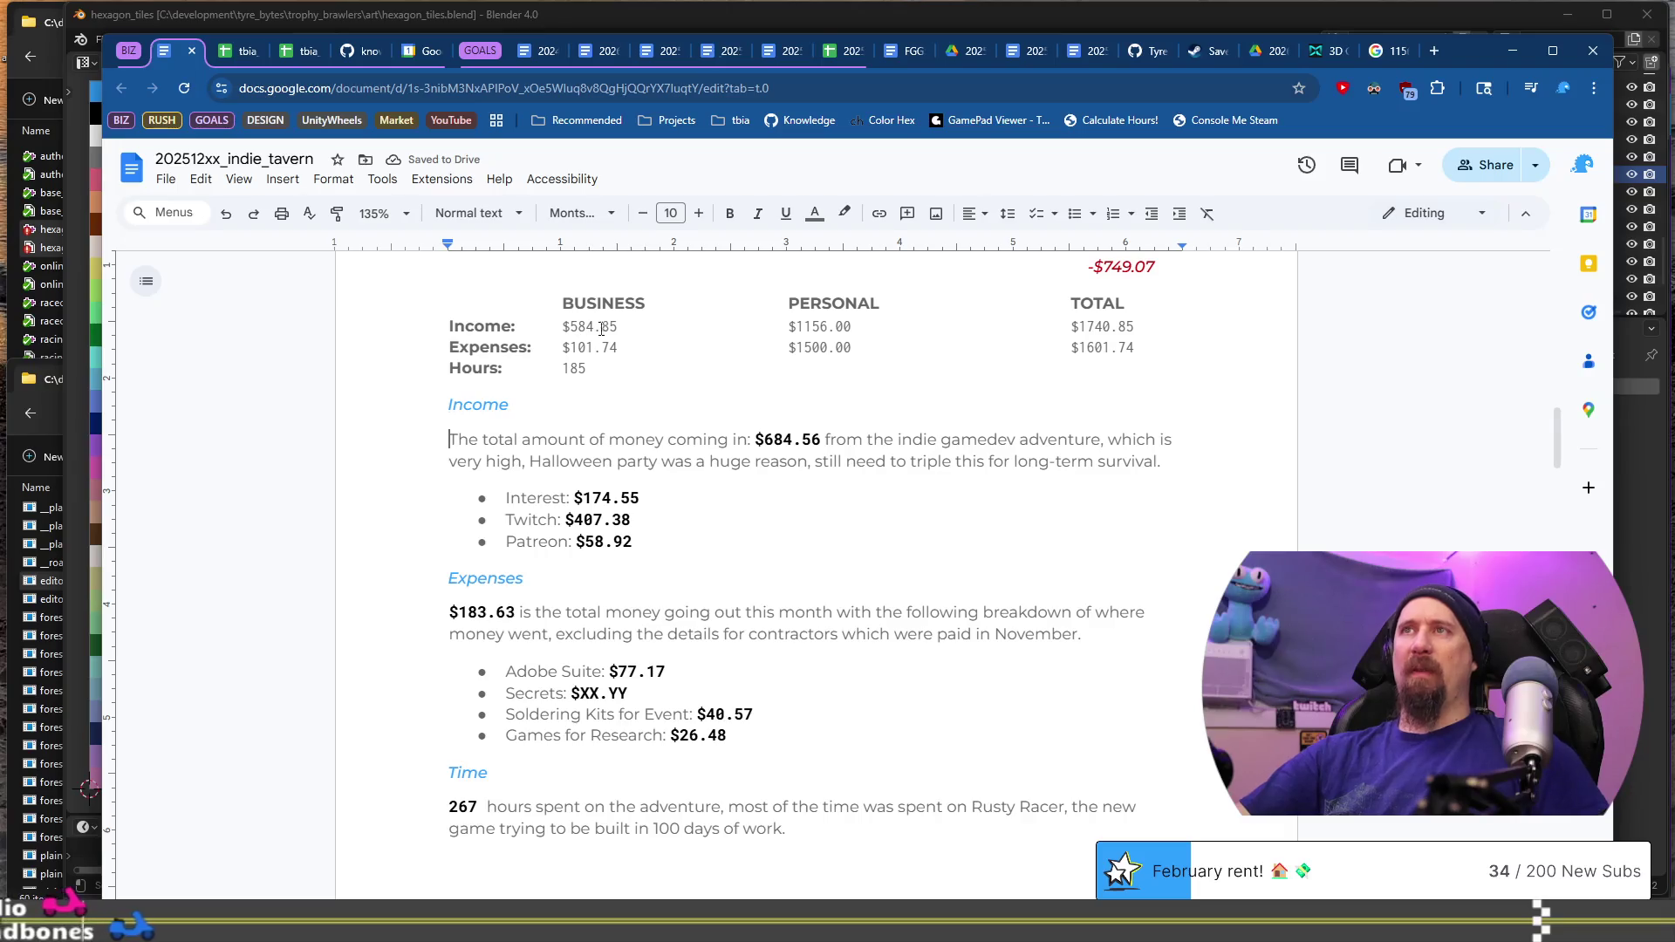
Step: Change the income paragraph's total from $684.56 to $584.85
click(772, 439)
key(BackSpace)
text(5)
key(Right)
key(Right)
key(Right)
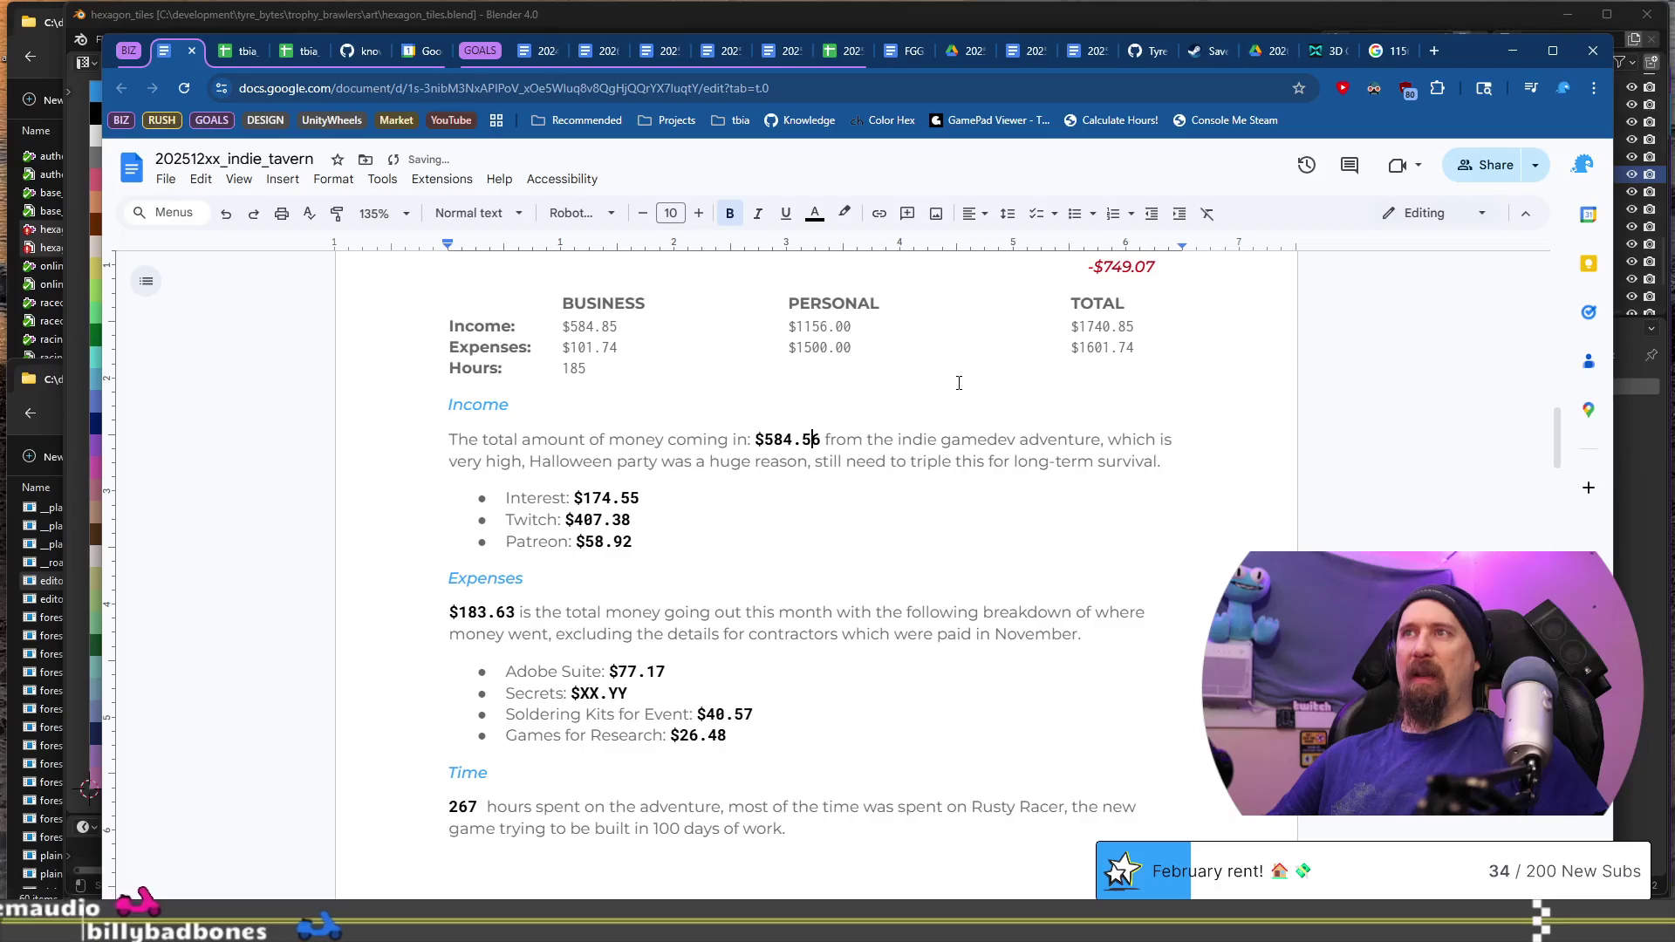
key(Delete)
key(Delete)
text(85)
key(Down)
key(Home)
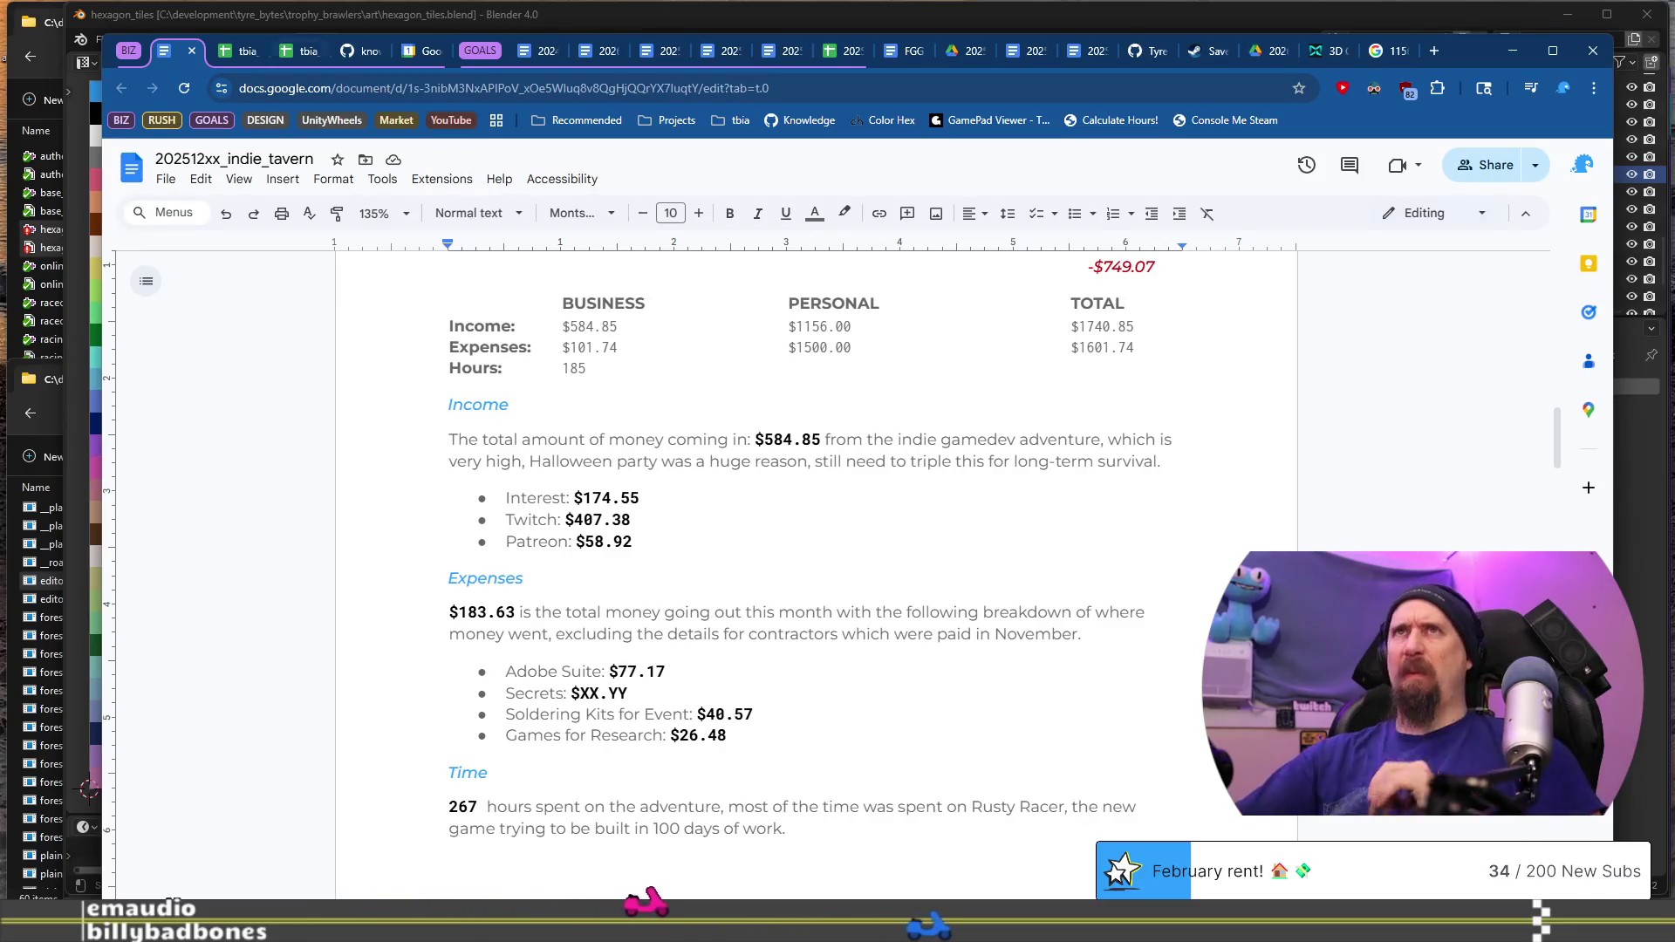
key(ctrl+Tab)
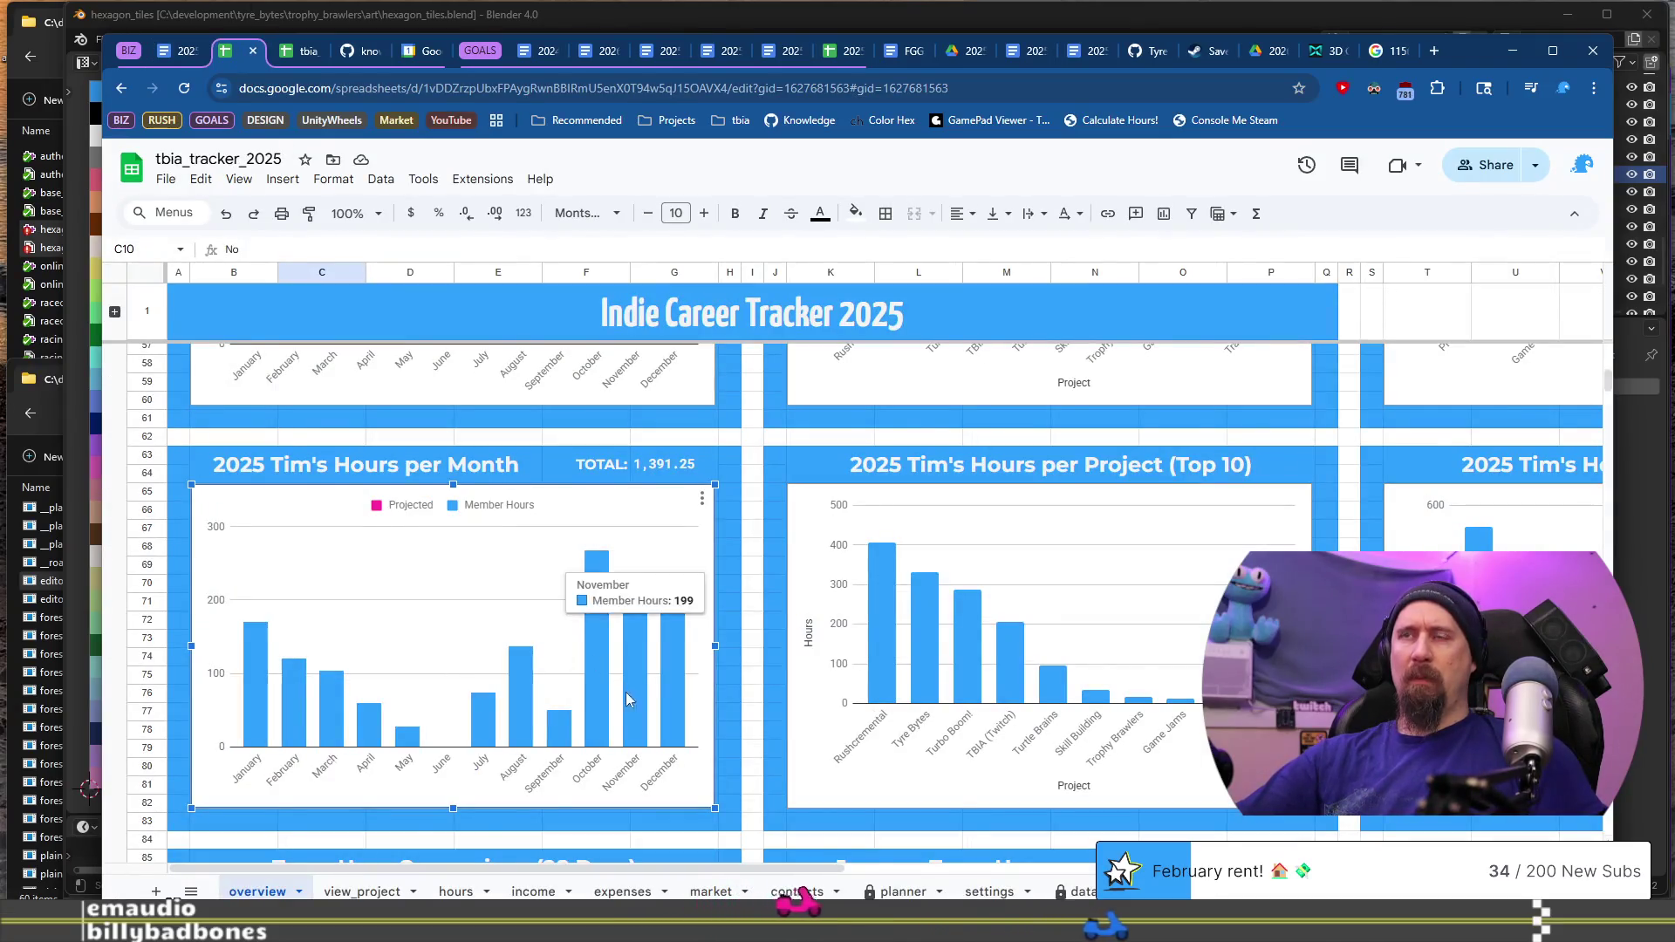
Step: Look over the tracker's summary tables and come back to the December review's Financials section
scroll(599, 656, up, 6)
scroll(599, 656, up, 6)
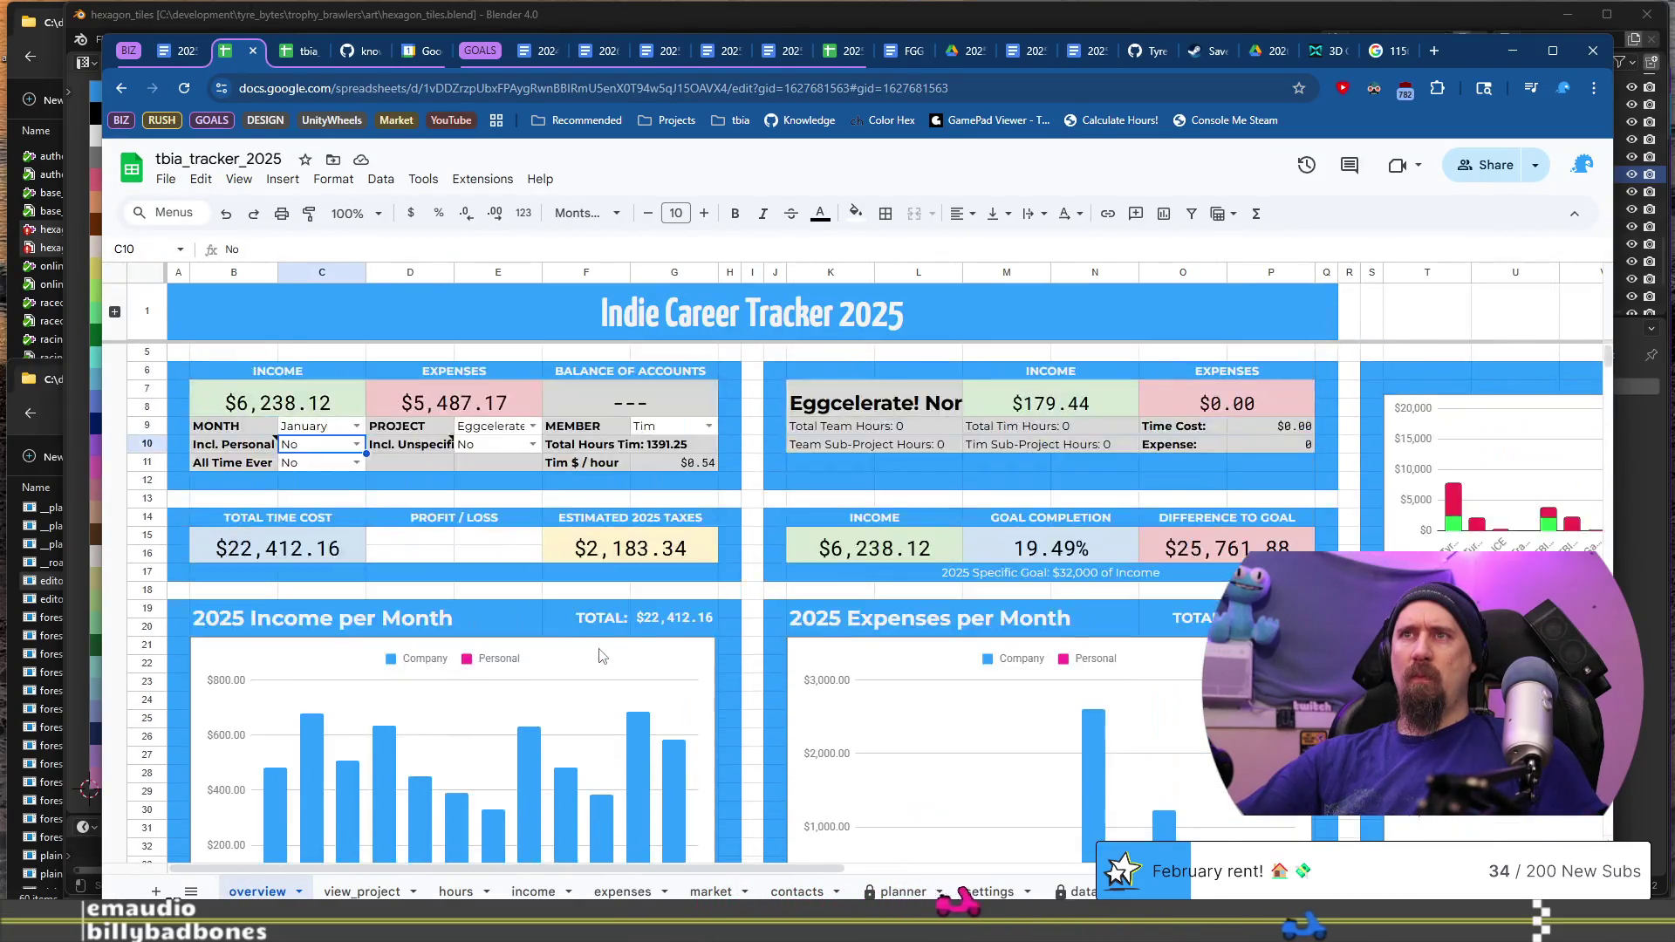
scroll(599, 656, down, 2)
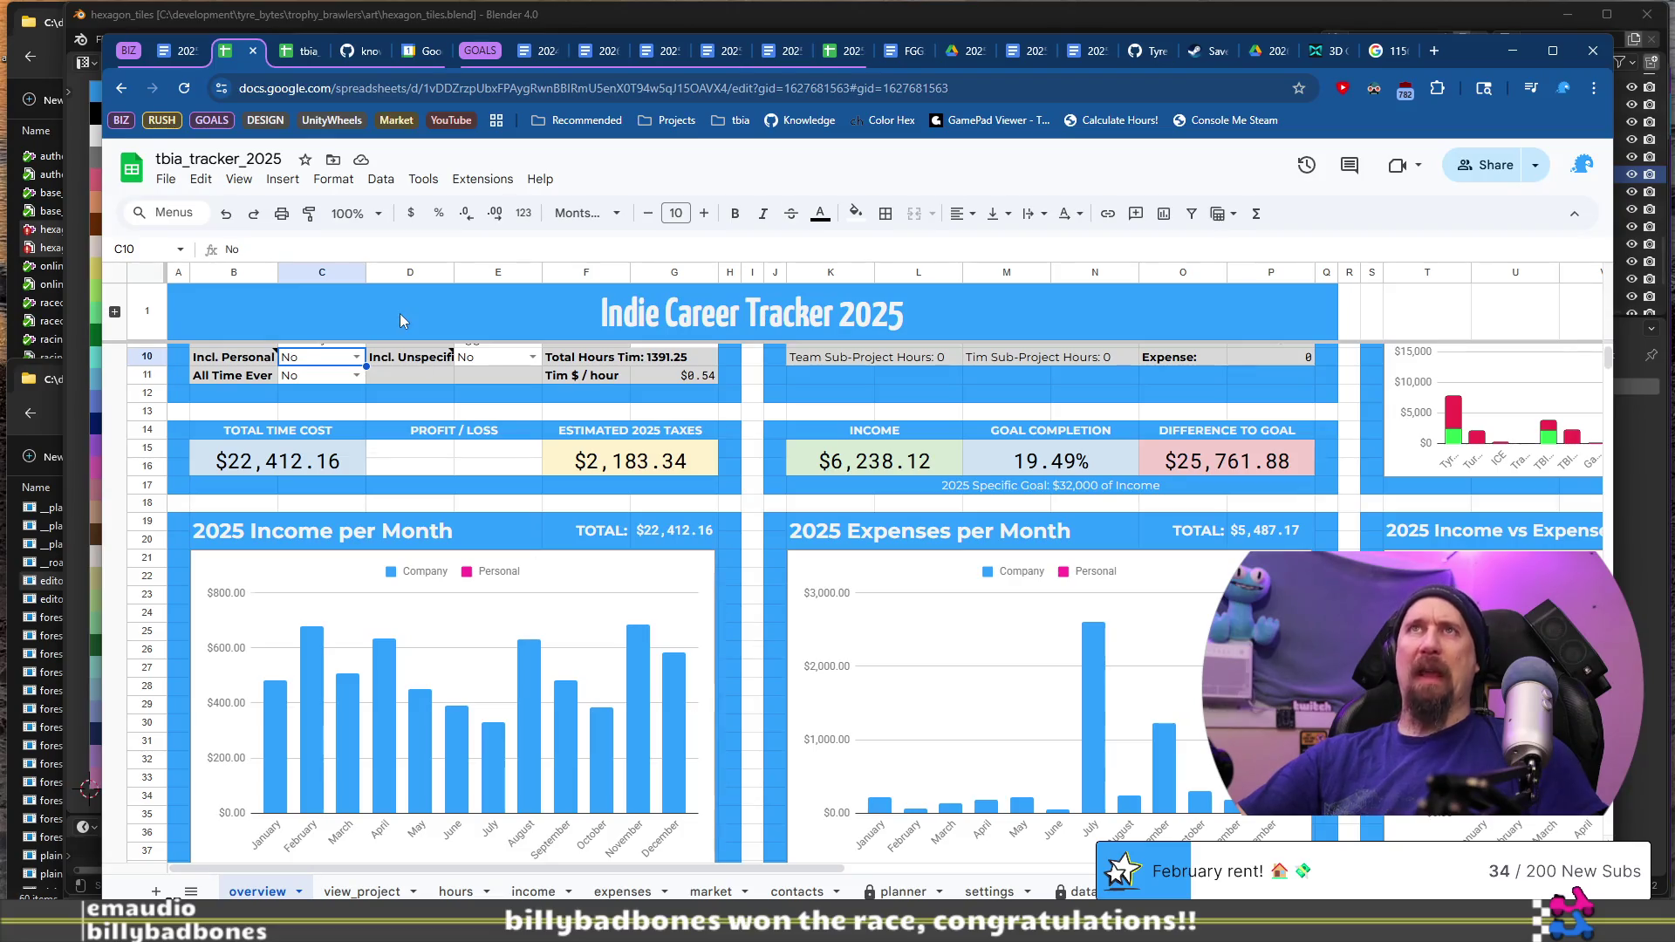
click(176, 53)
scroll(801, 643, up, 3)
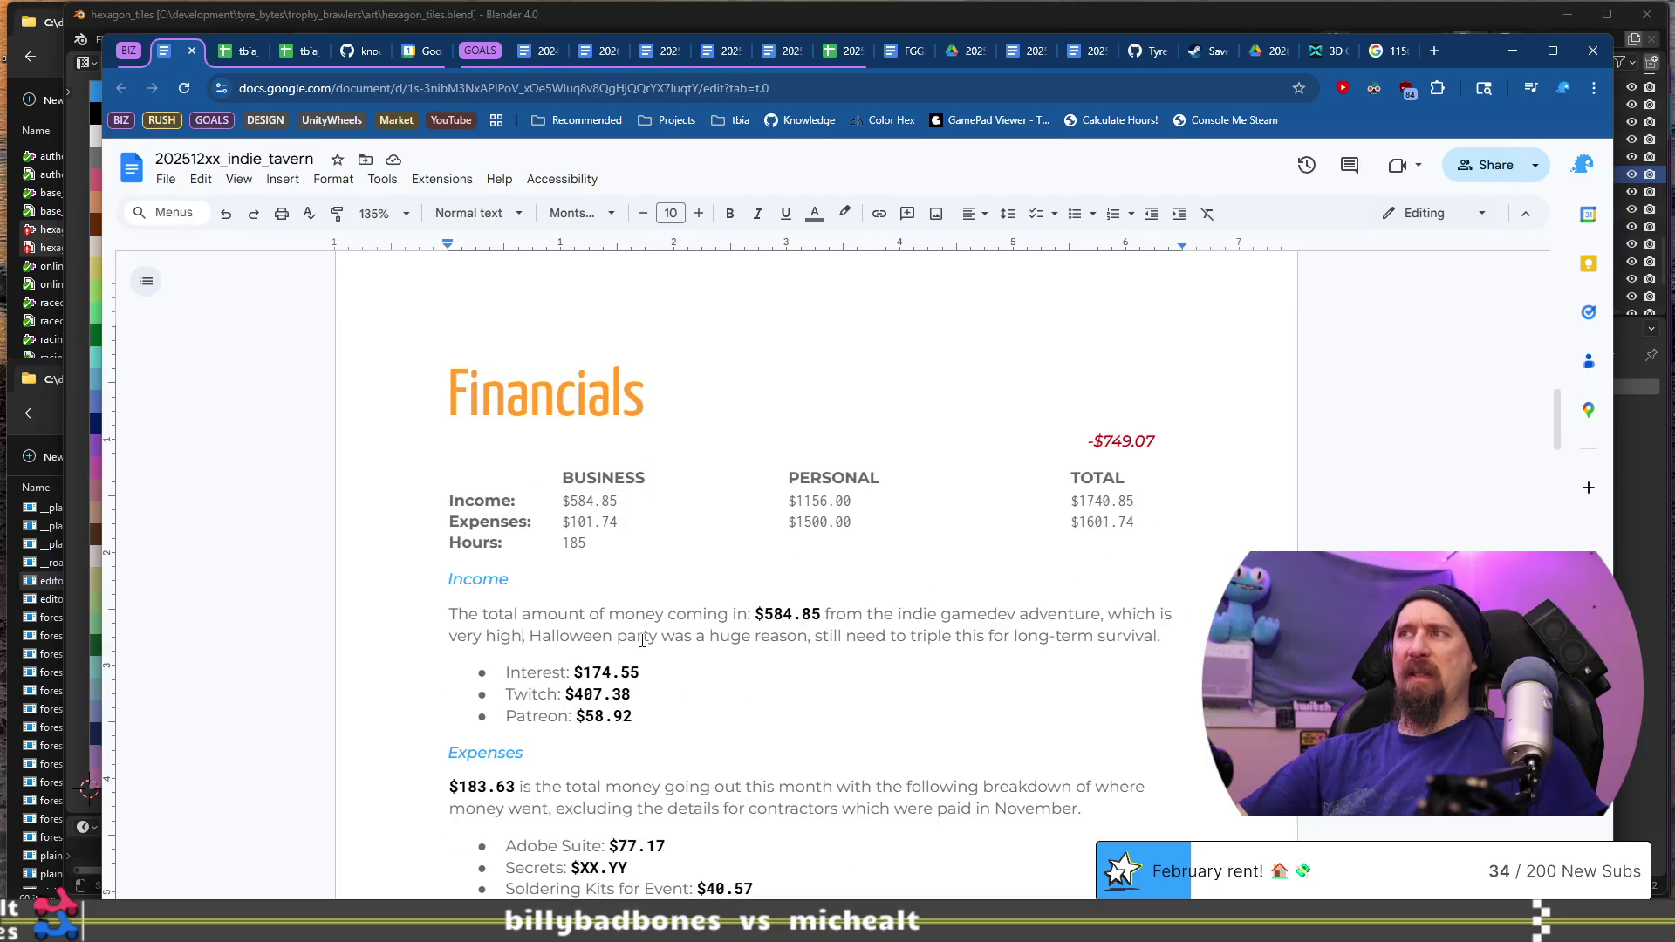
Step: Change 'very high,' to 'still higher than average', delete the Halloween party clause, and make 'need' 'needs'
key(ctrl+shift+Left)
key(ctrl+shift+Left)
text(still h)
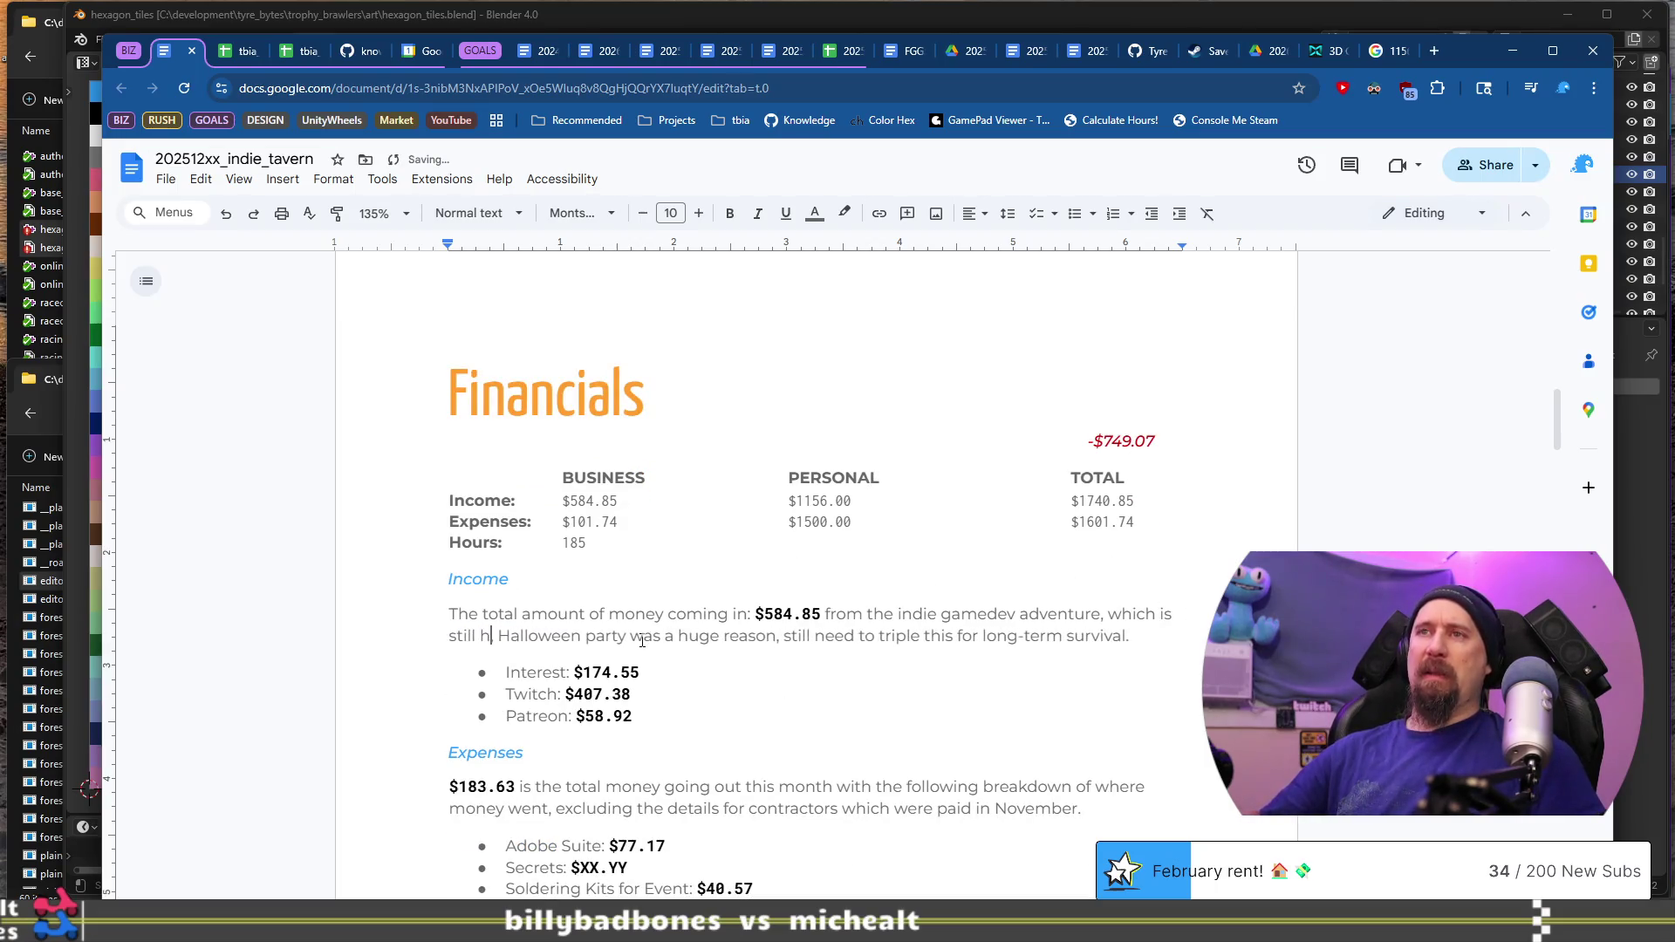
text(igher than average)
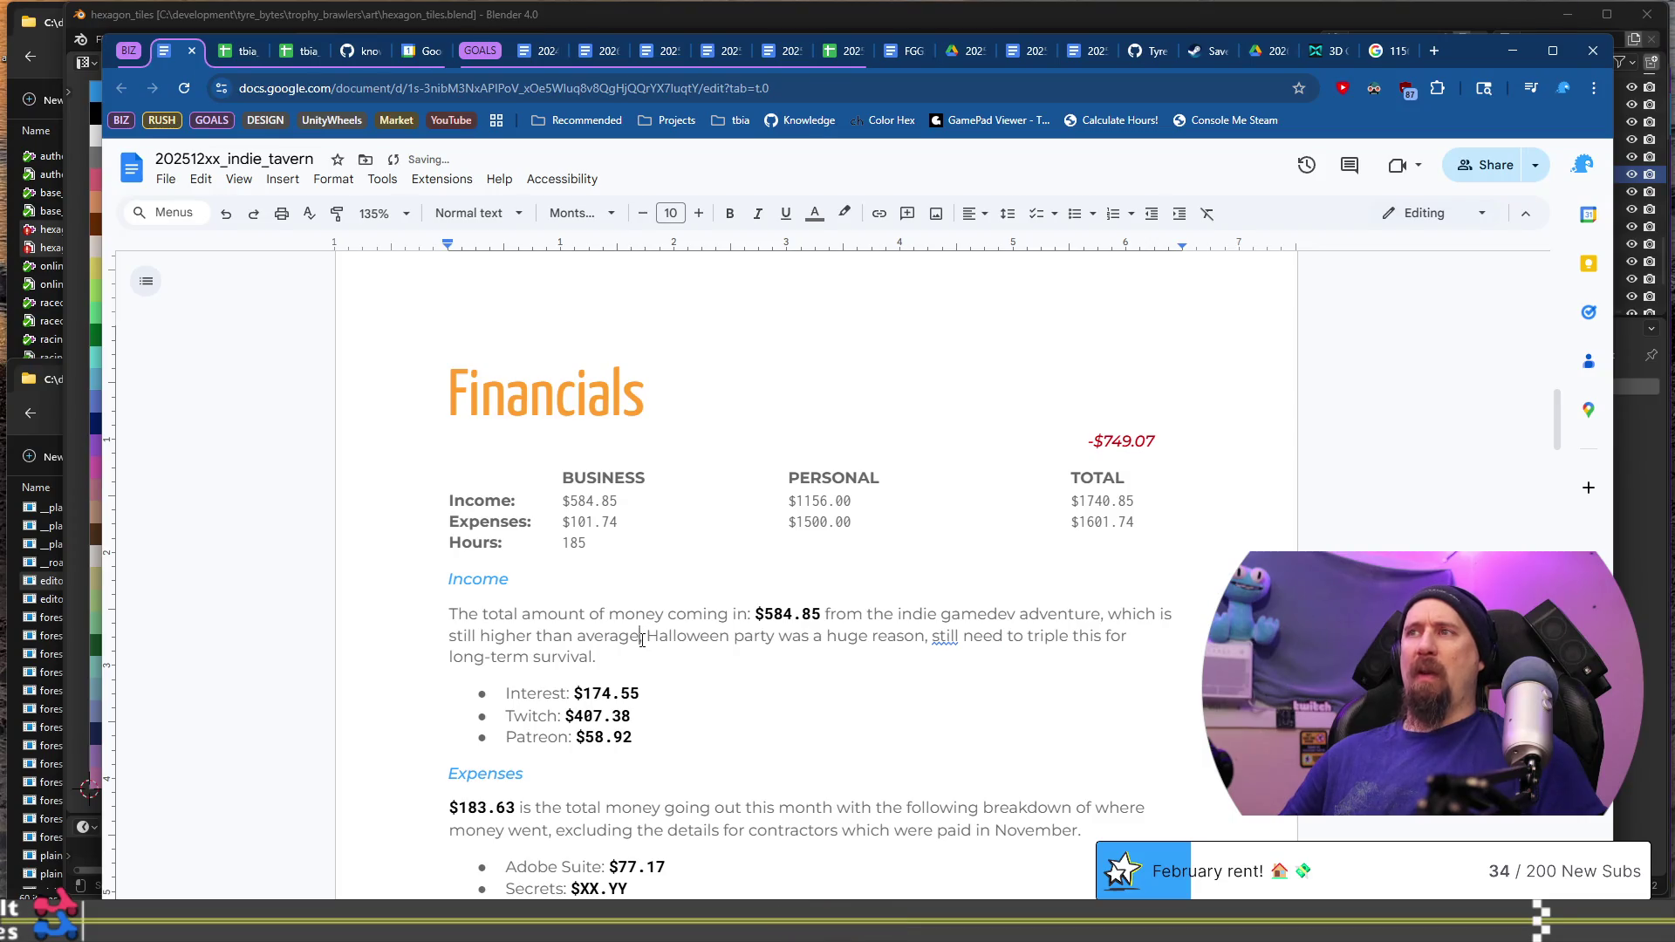
key(ctrl+shift+Down)
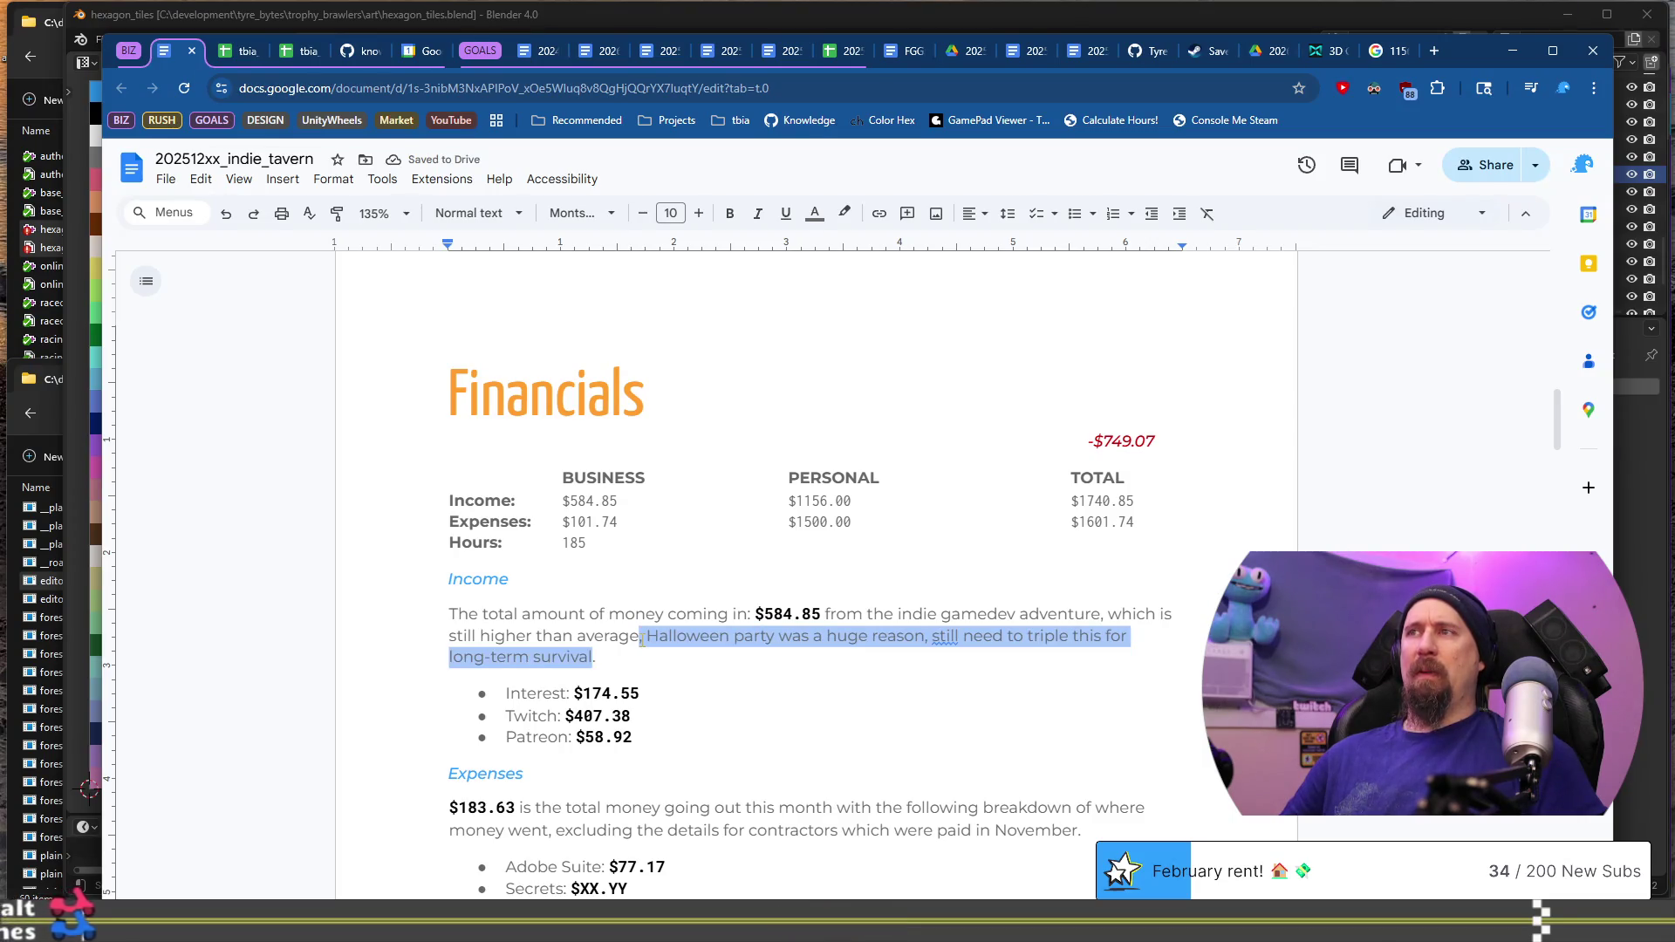
key(ctrl+shift+Left)
key(ctrl+shift+Left)
key(ctrl+shift+Left)
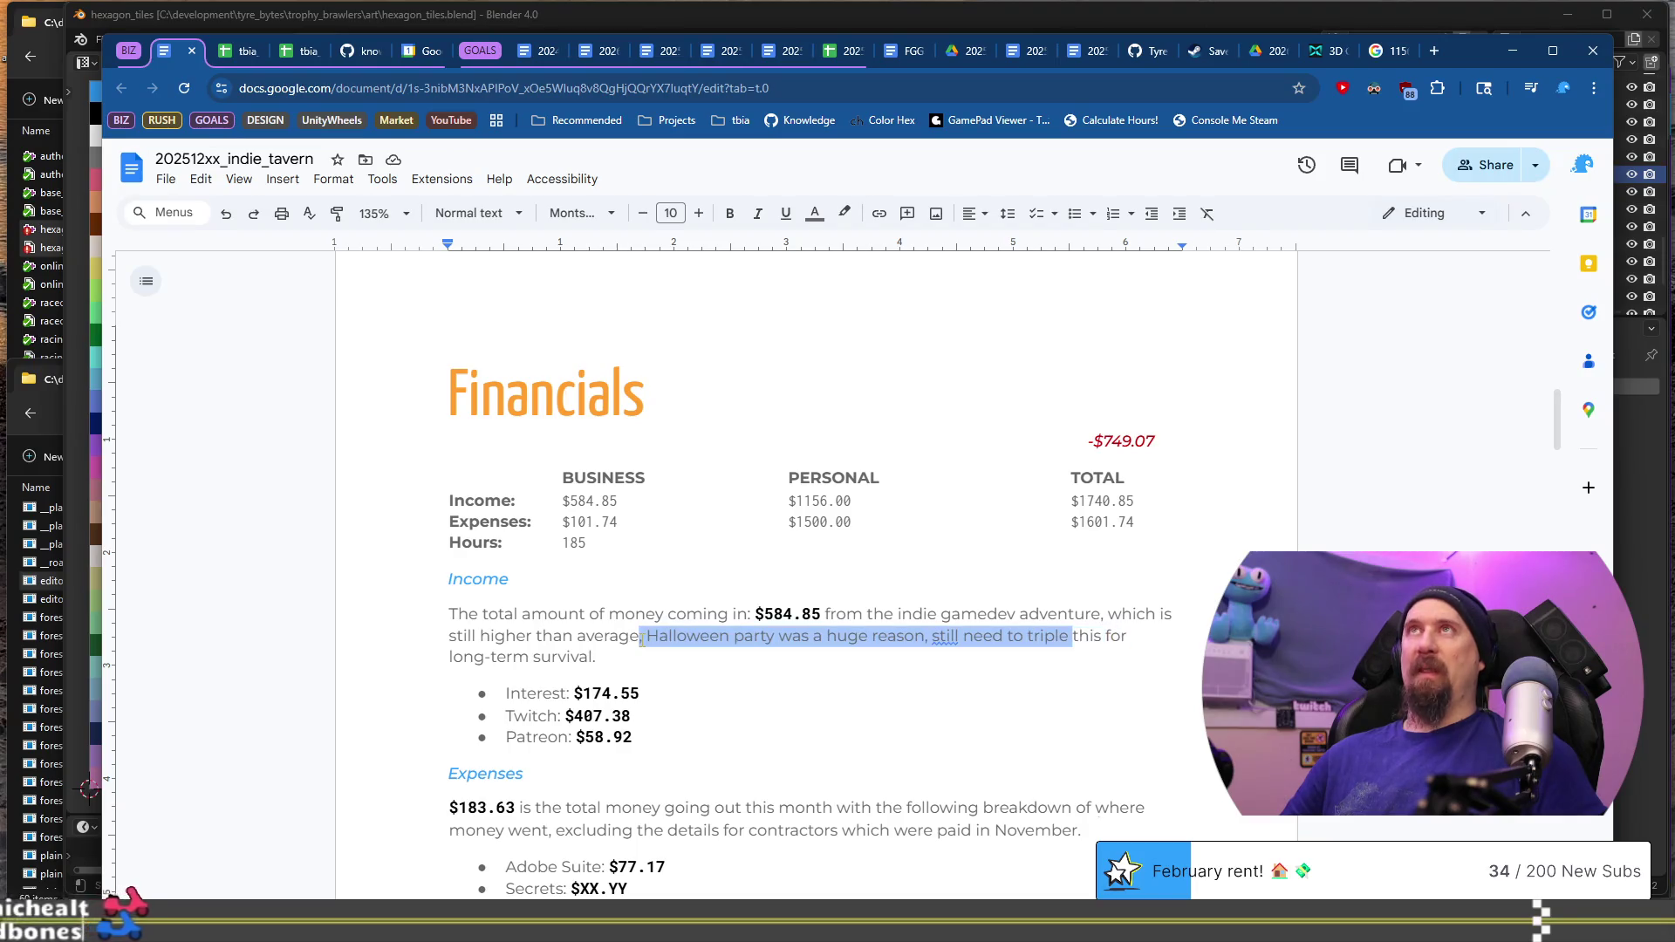
key(Left)
key(ctrl+shift+Right)
key(ctrl+shift+Right)
key(ctrl+shift+Right)
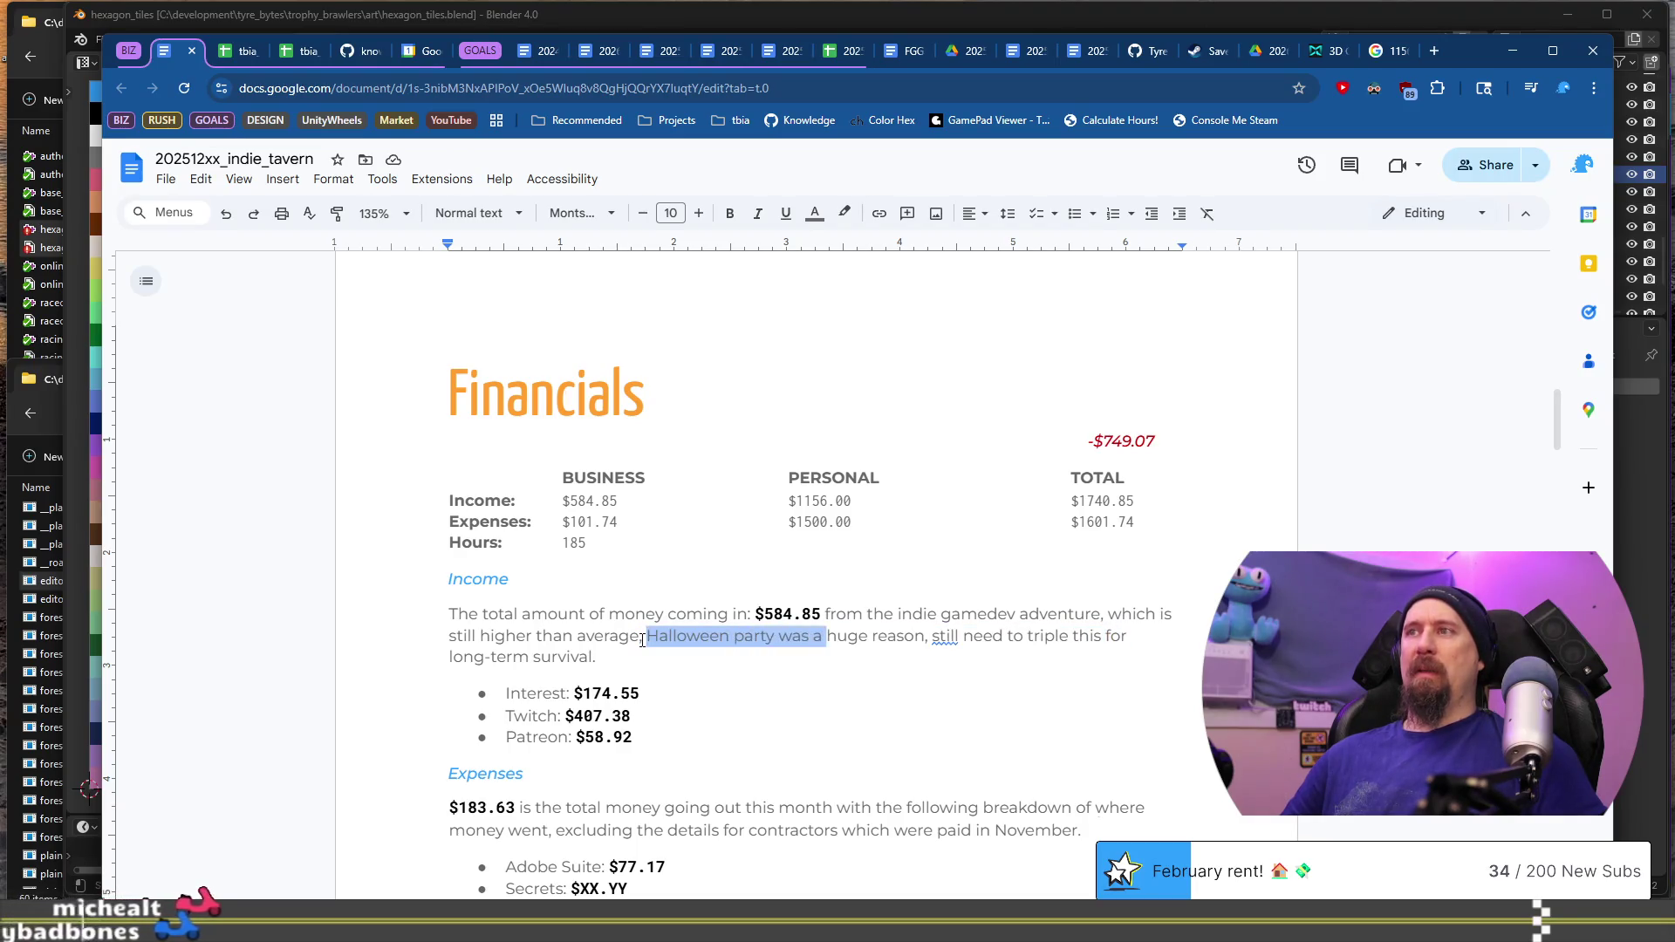
key(ctrl+shift+Right)
key(ctrl+shift+Right)
key(ctrl+shift+Right)
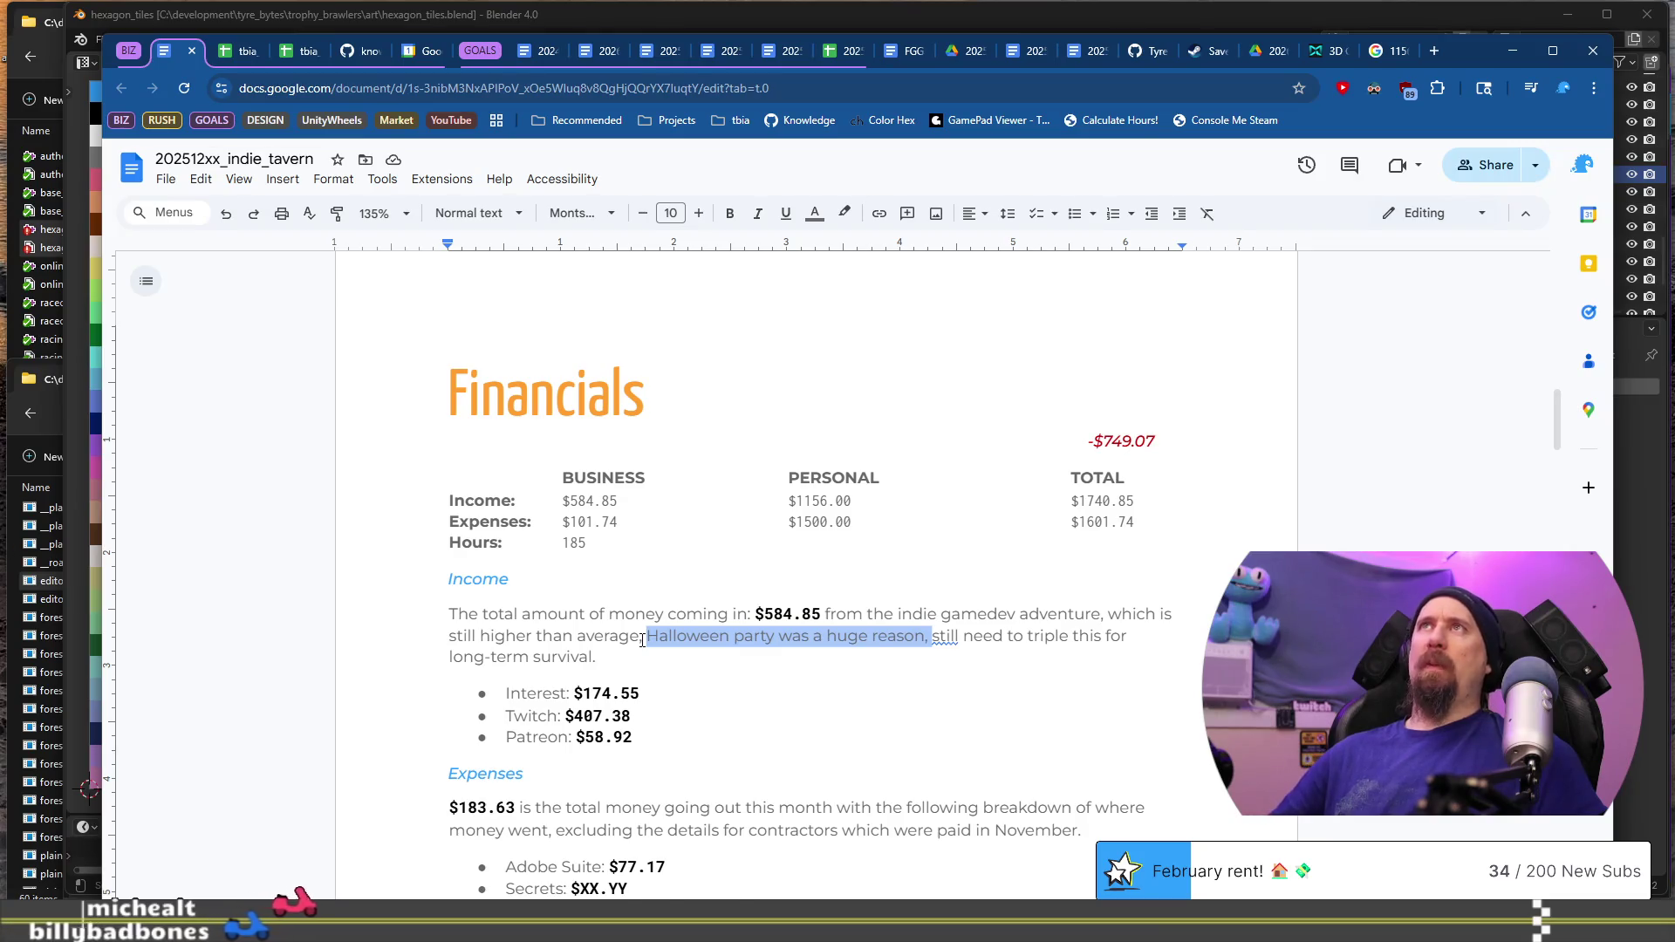
key(Delete)
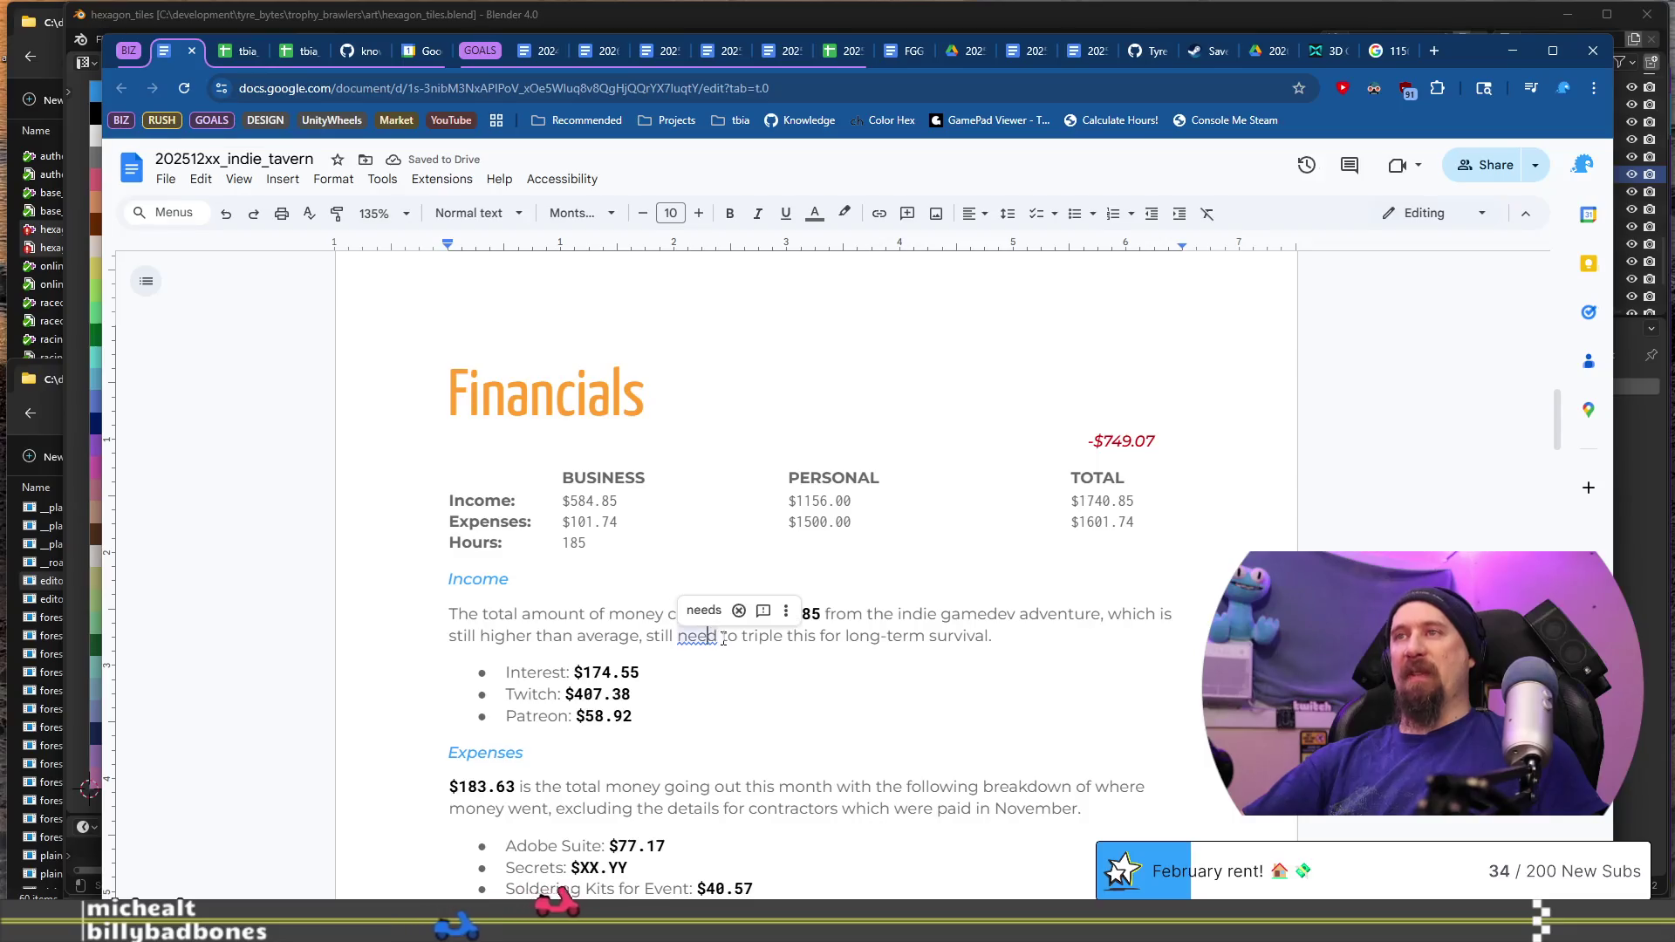
text(s)
click(726, 669)
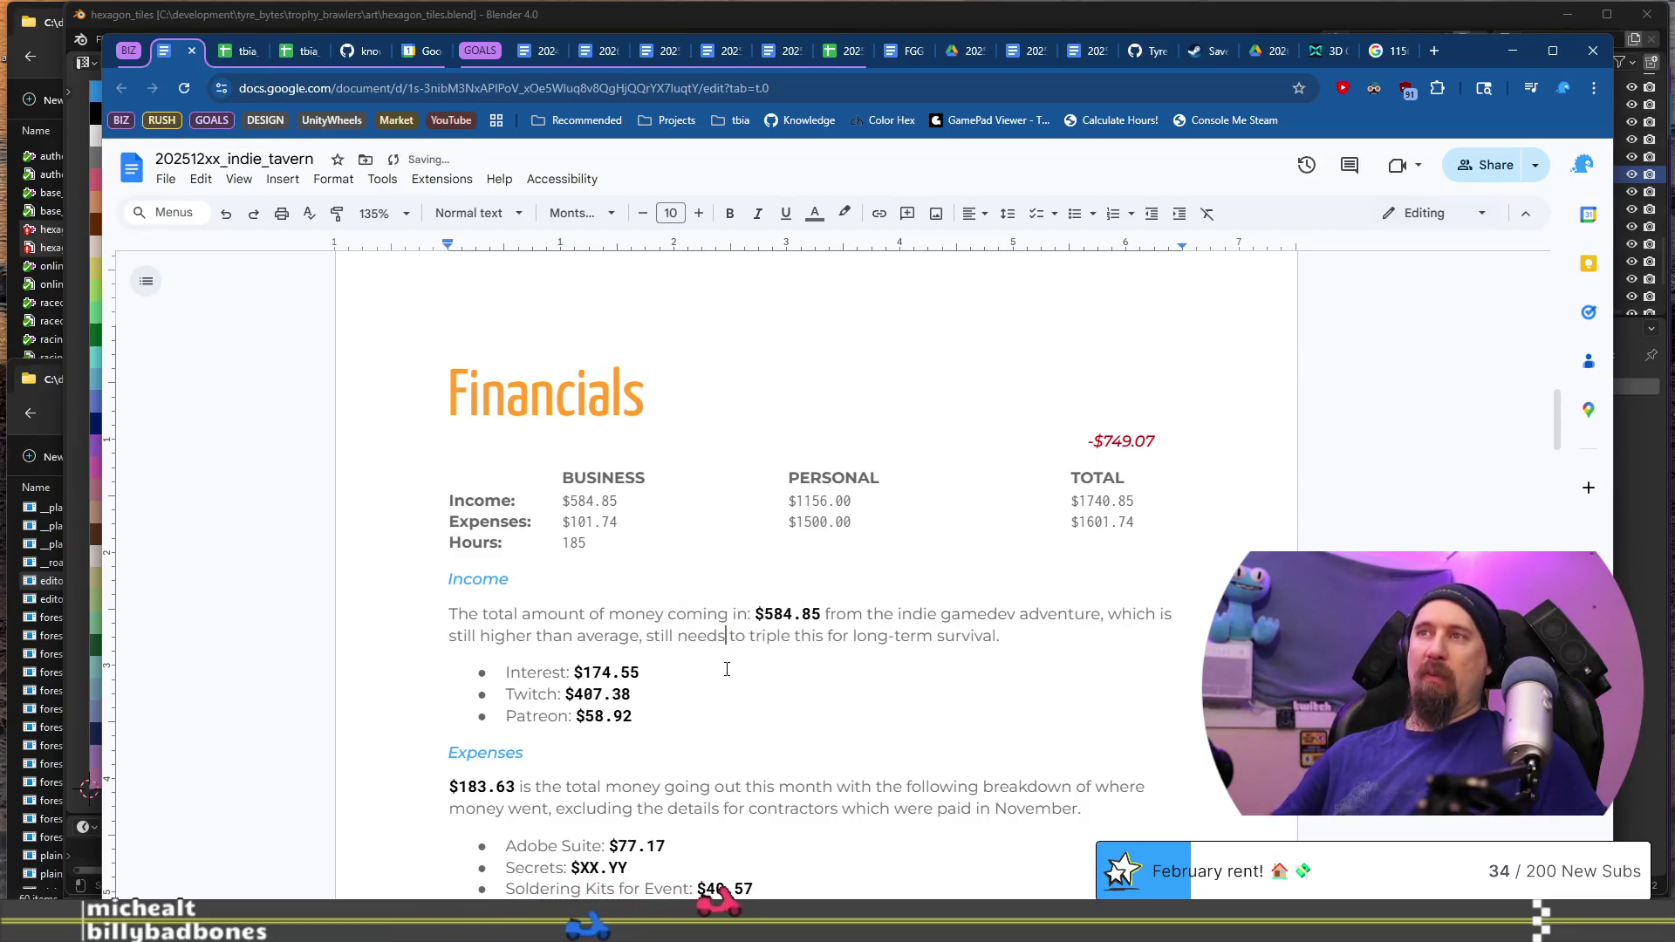
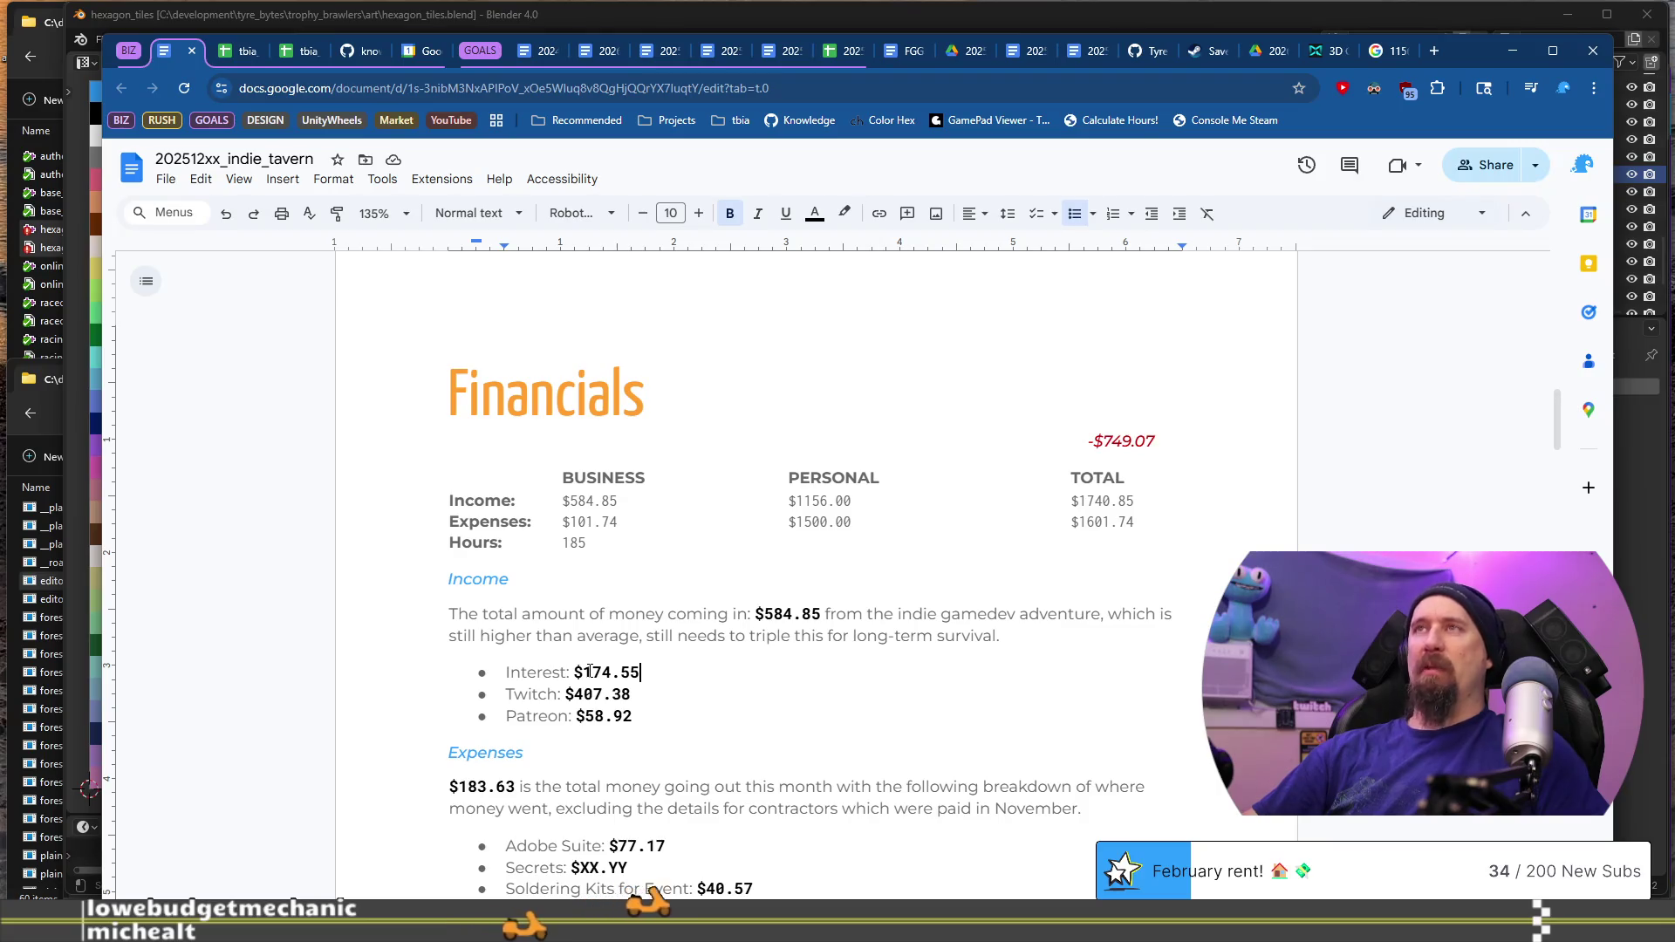
Step: Leave the Financials report and bring up the tbia_tracker_2025 expenses sheet
key(Left)
key(Left)
key(Left)
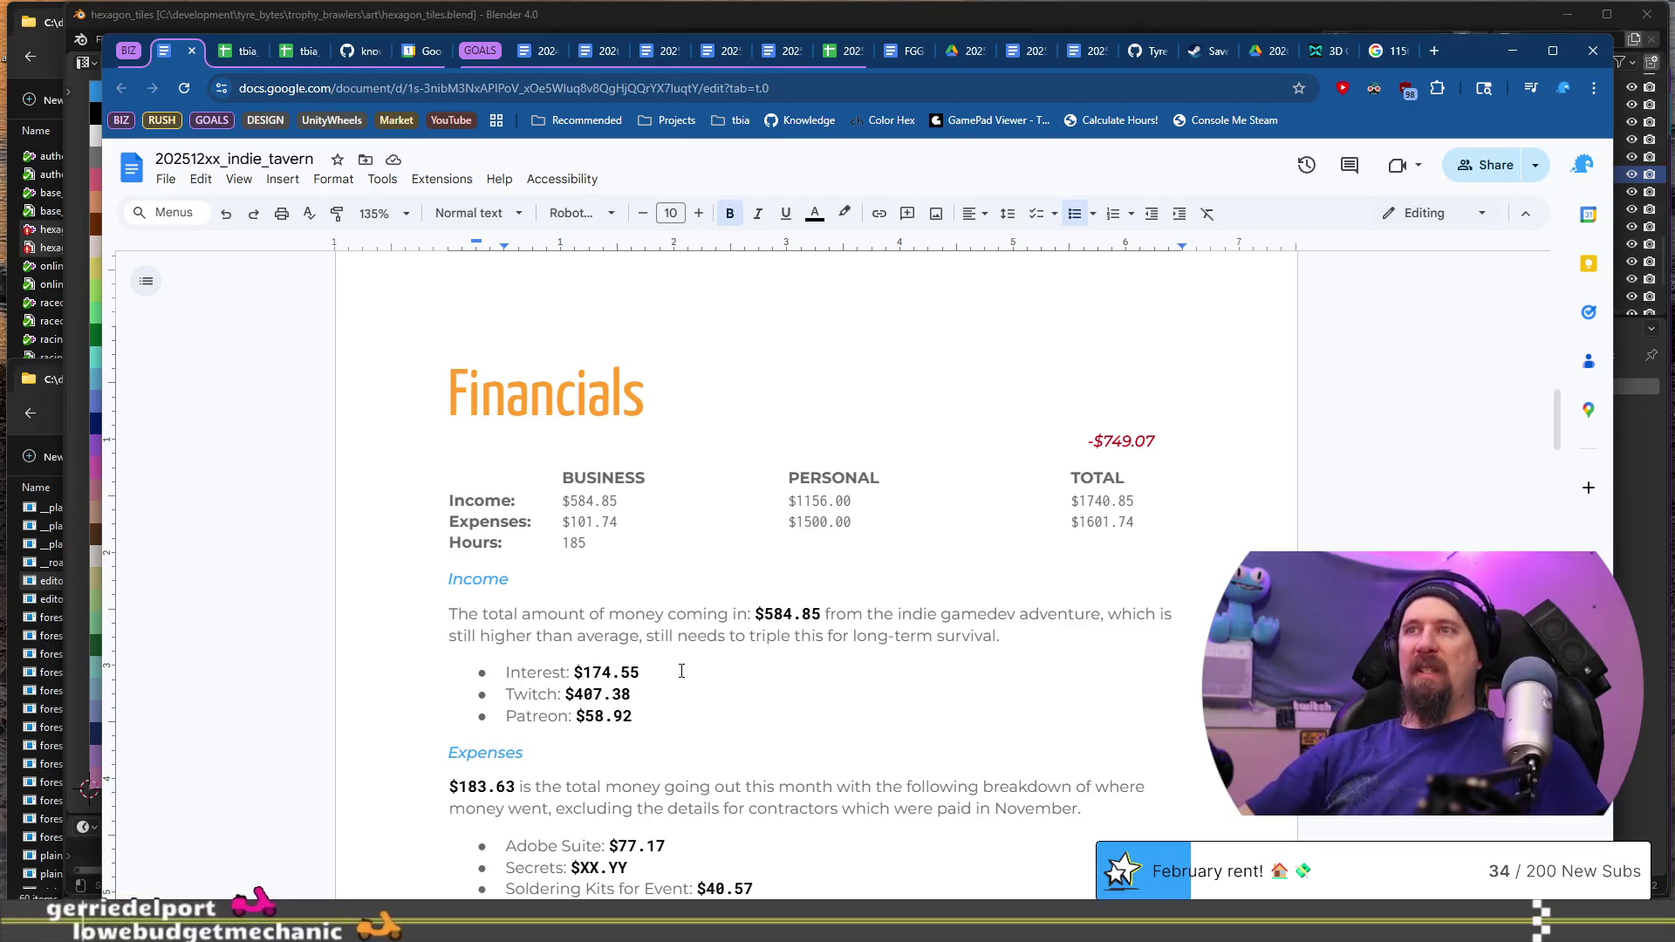
click(234, 54)
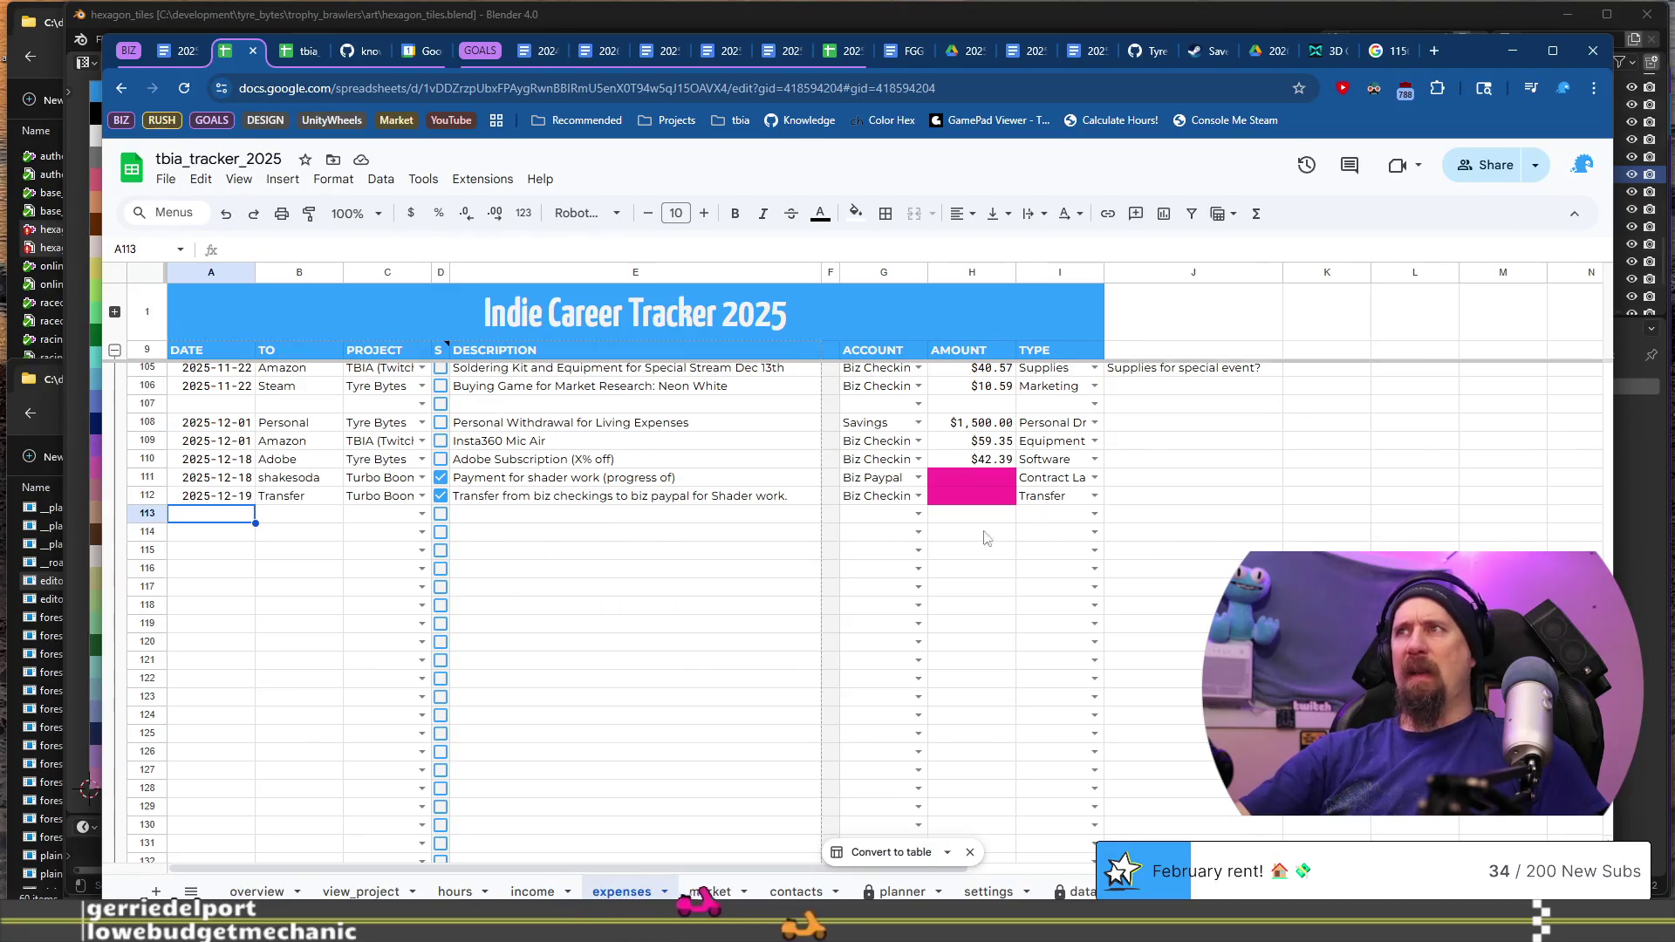
Step: Review the income sheet entries, then return to the 202512xx_indie_tavern report
click(532, 890)
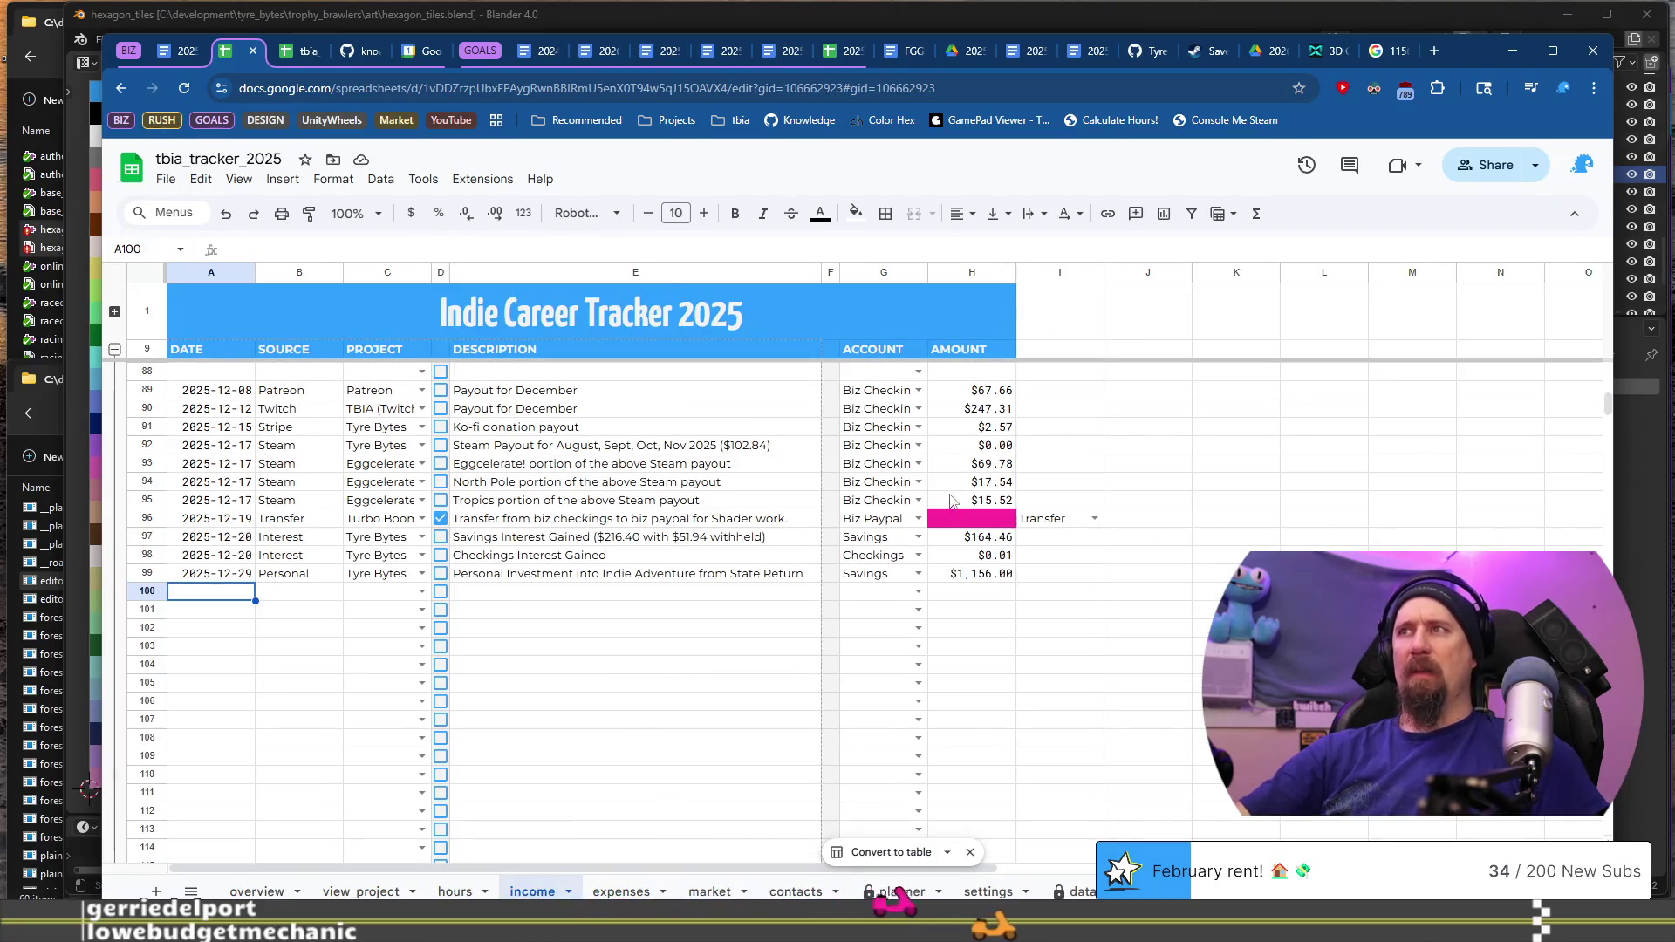
scroll(563, 524, up, 1)
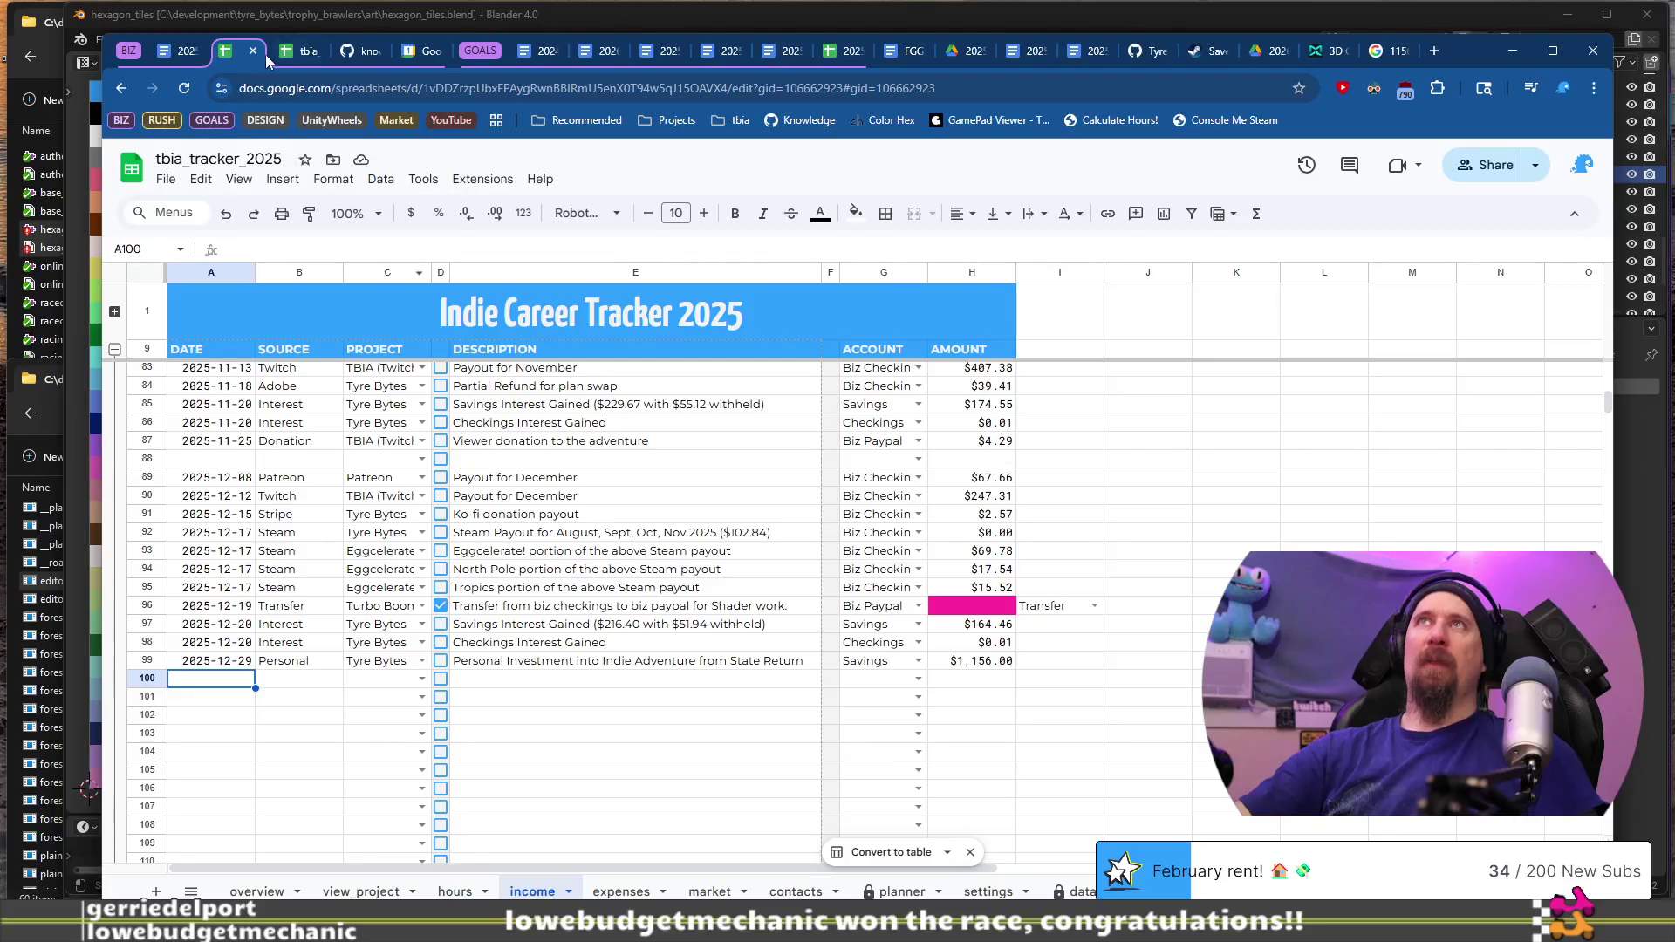
click(177, 54)
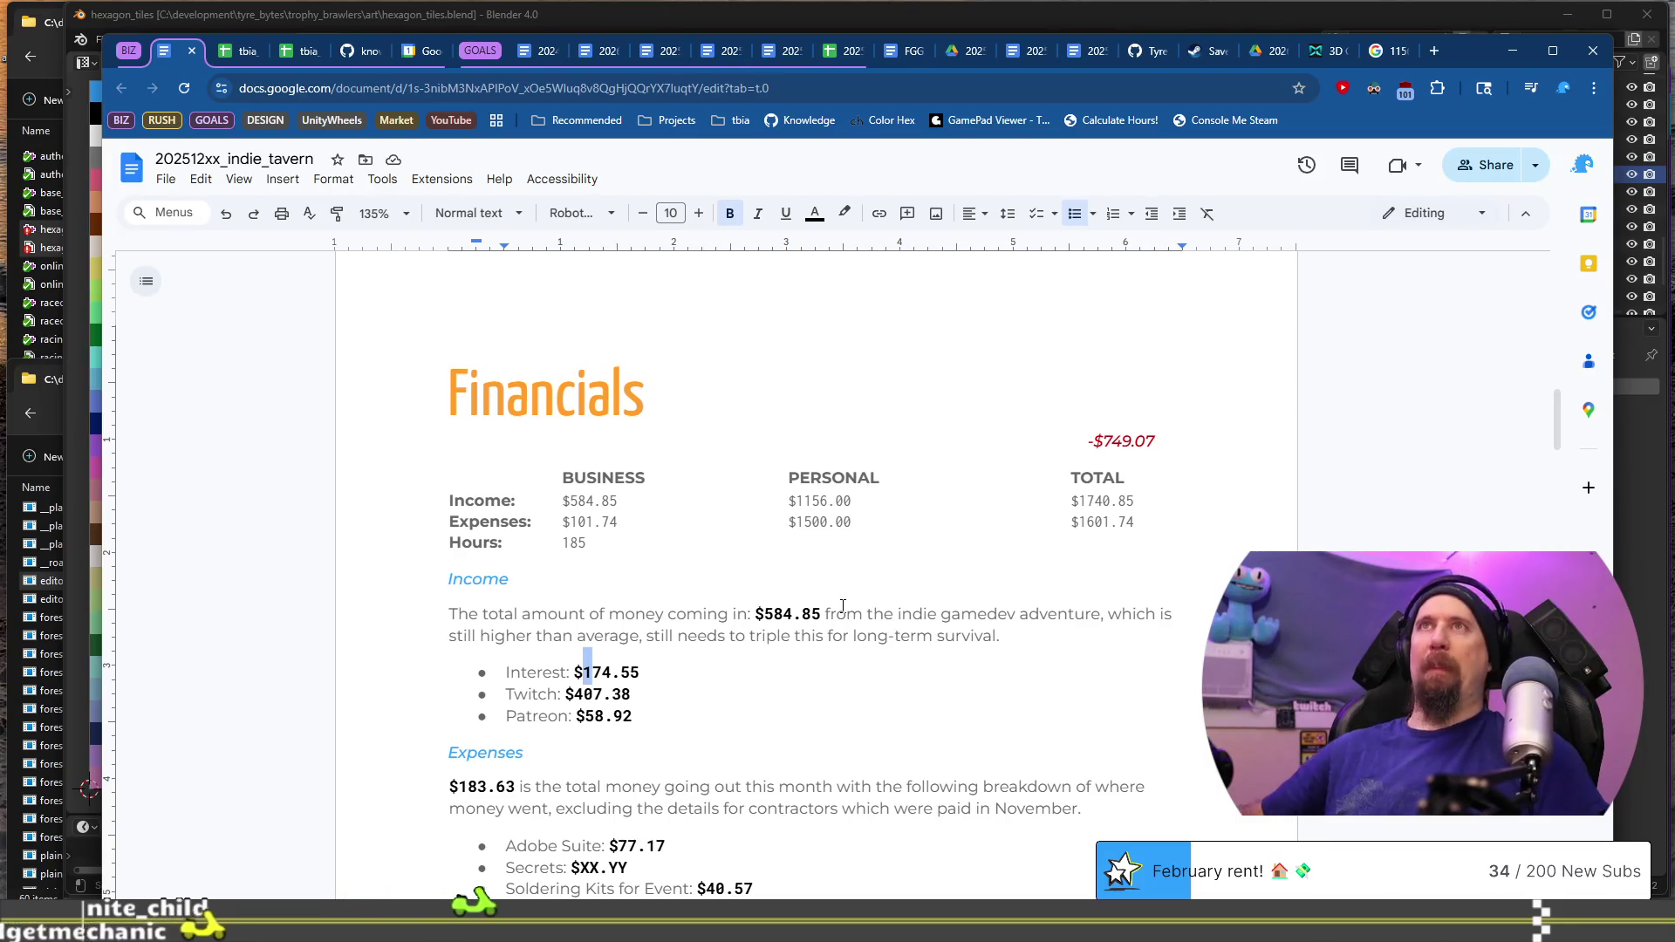
Step: Correct the Interest income to $164.47, cross-checking the tracker spreadsheet
click(238, 54)
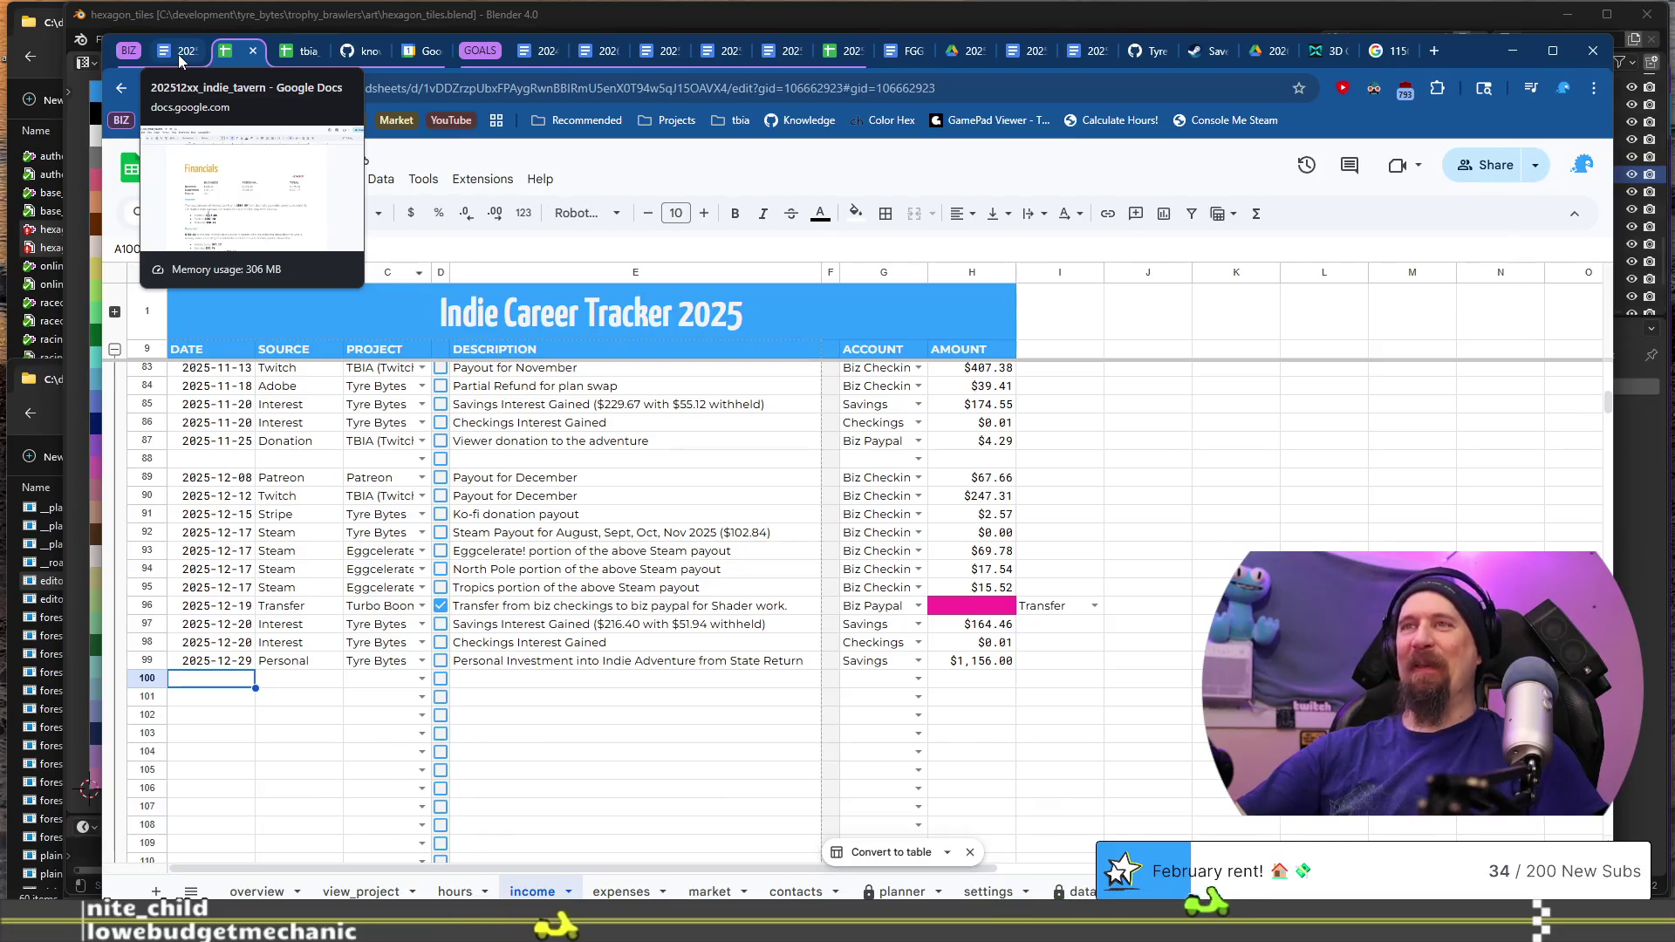
click(178, 54)
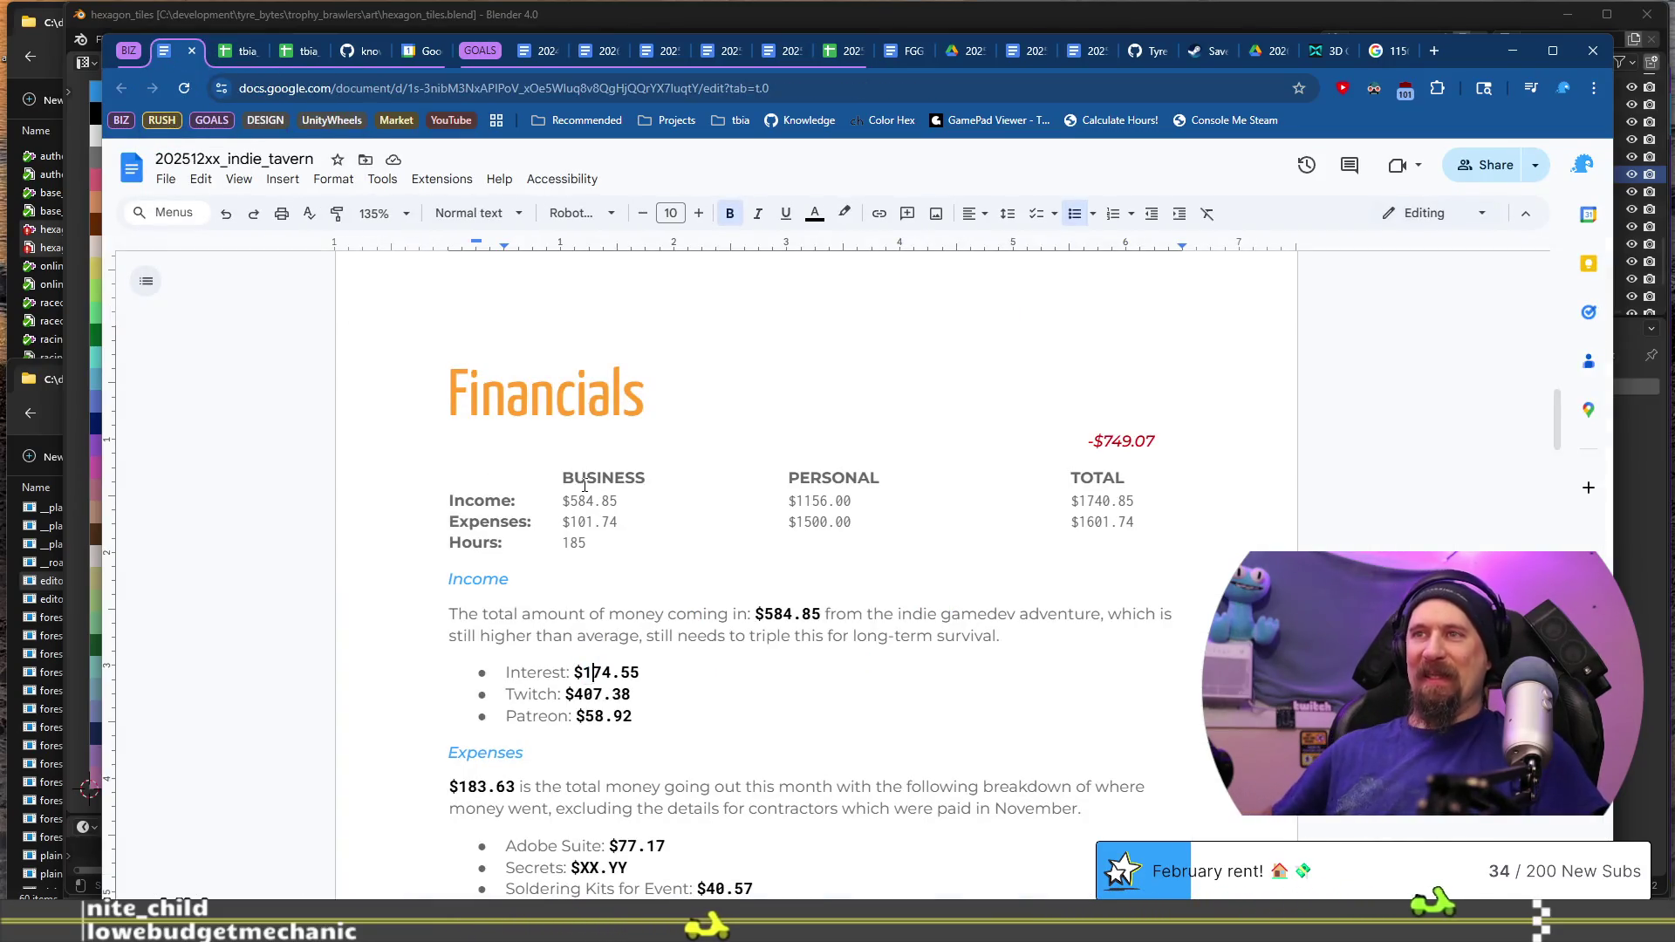
key(BackSpace)
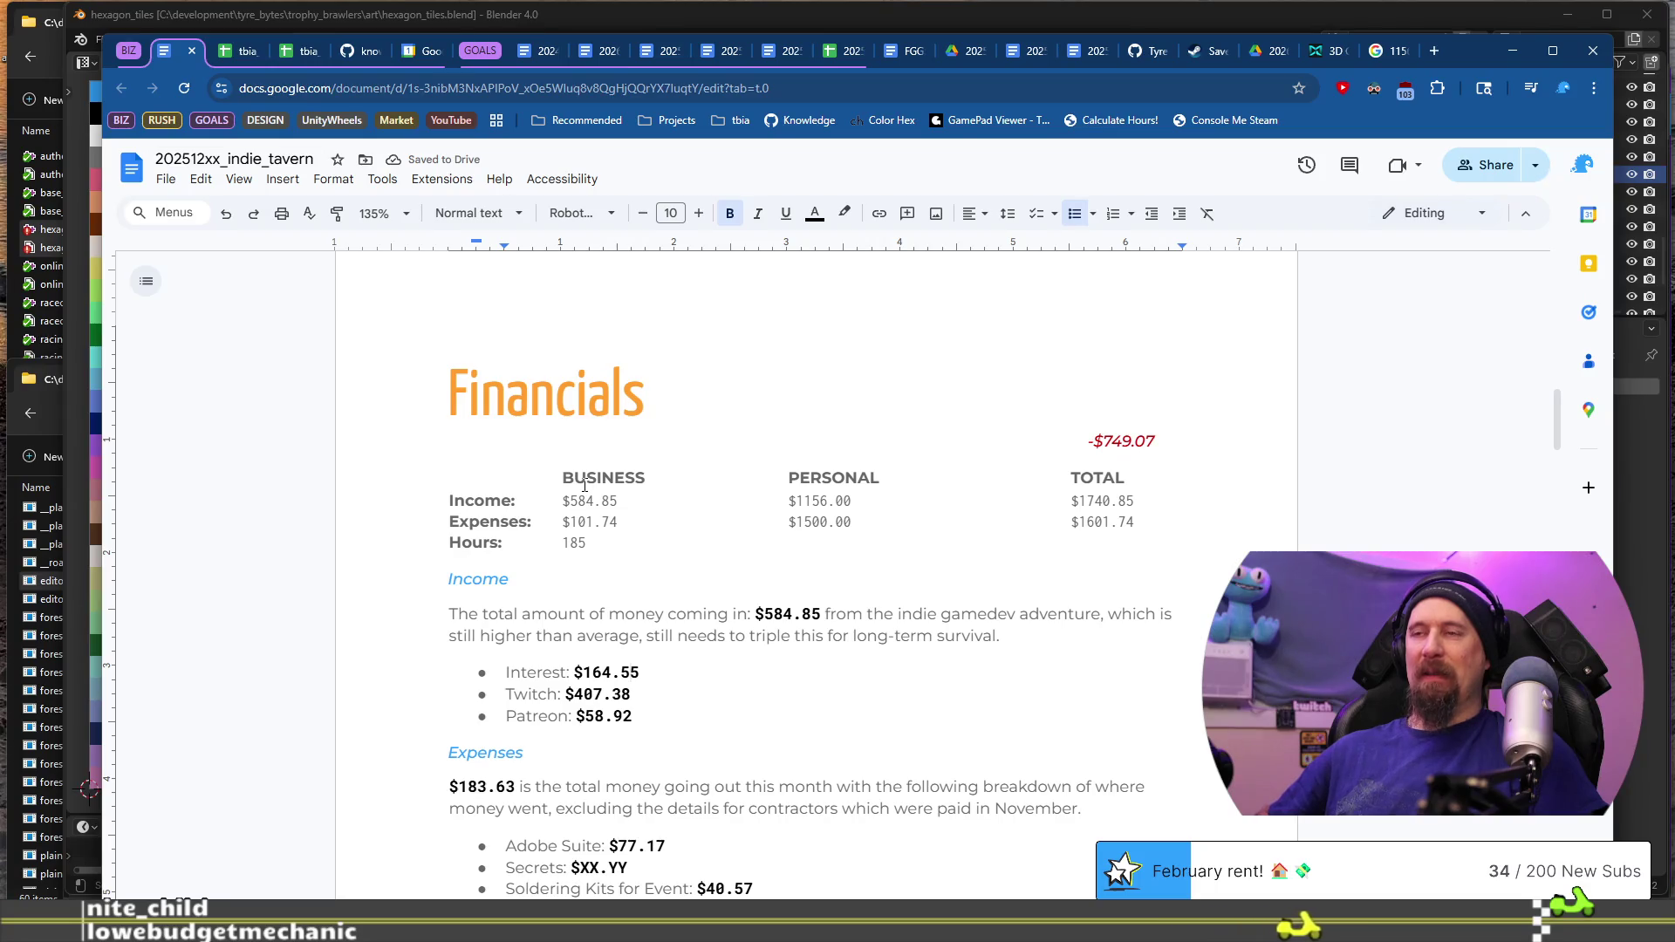
key(End)
key(BackSpace)
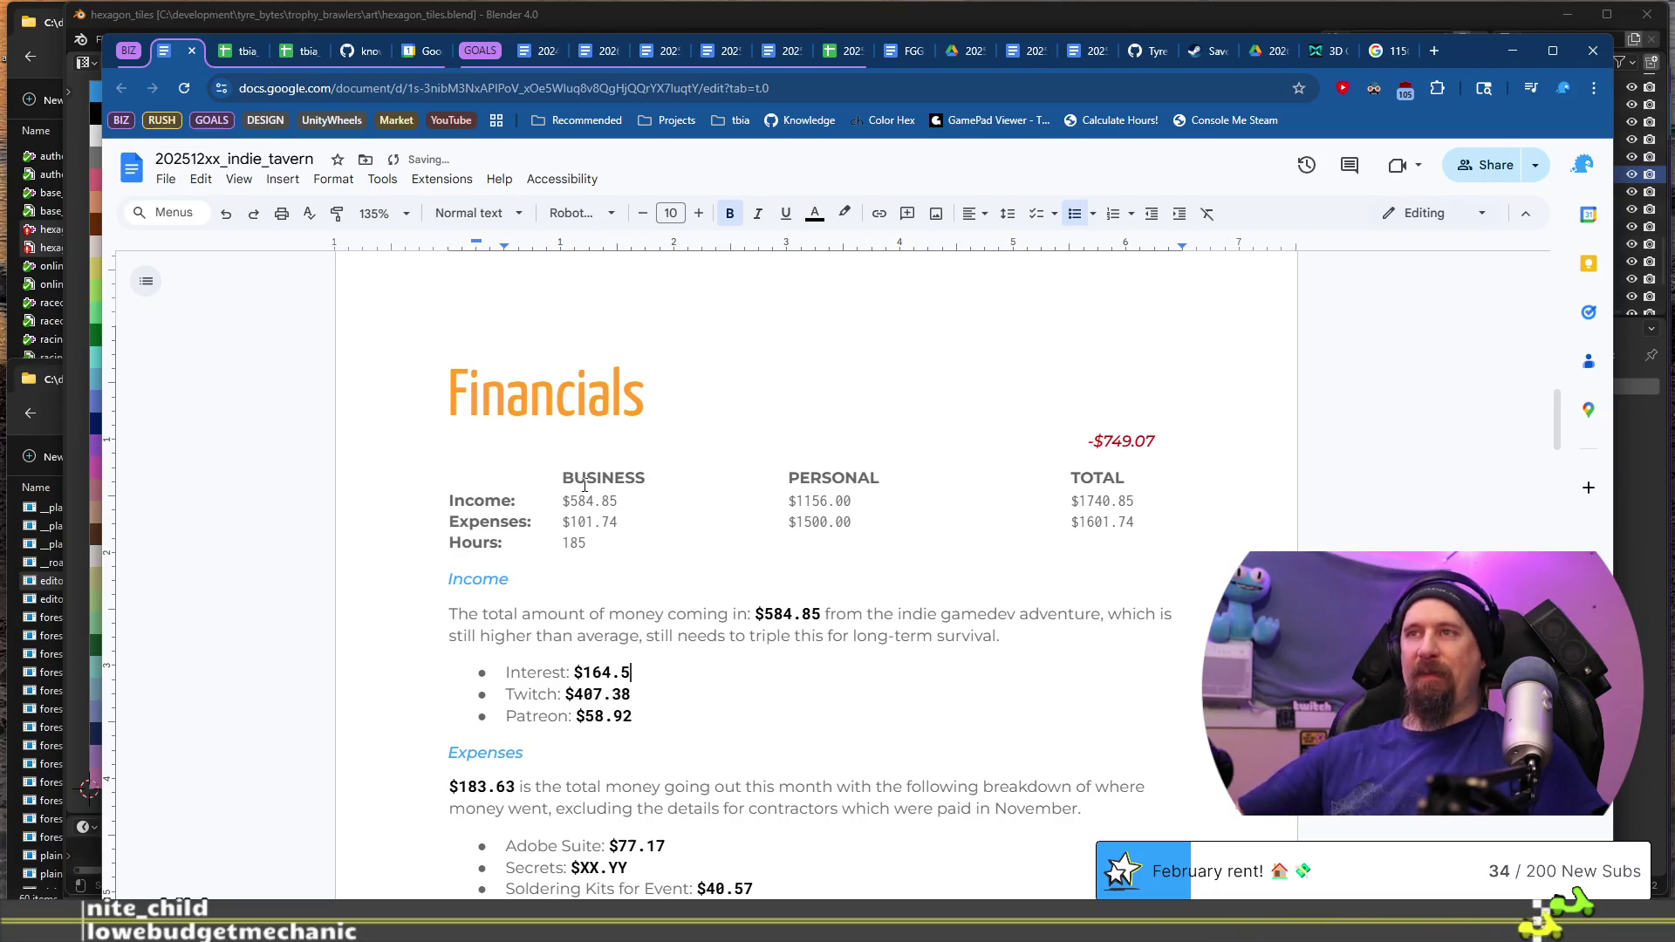
text(6)
click(243, 52)
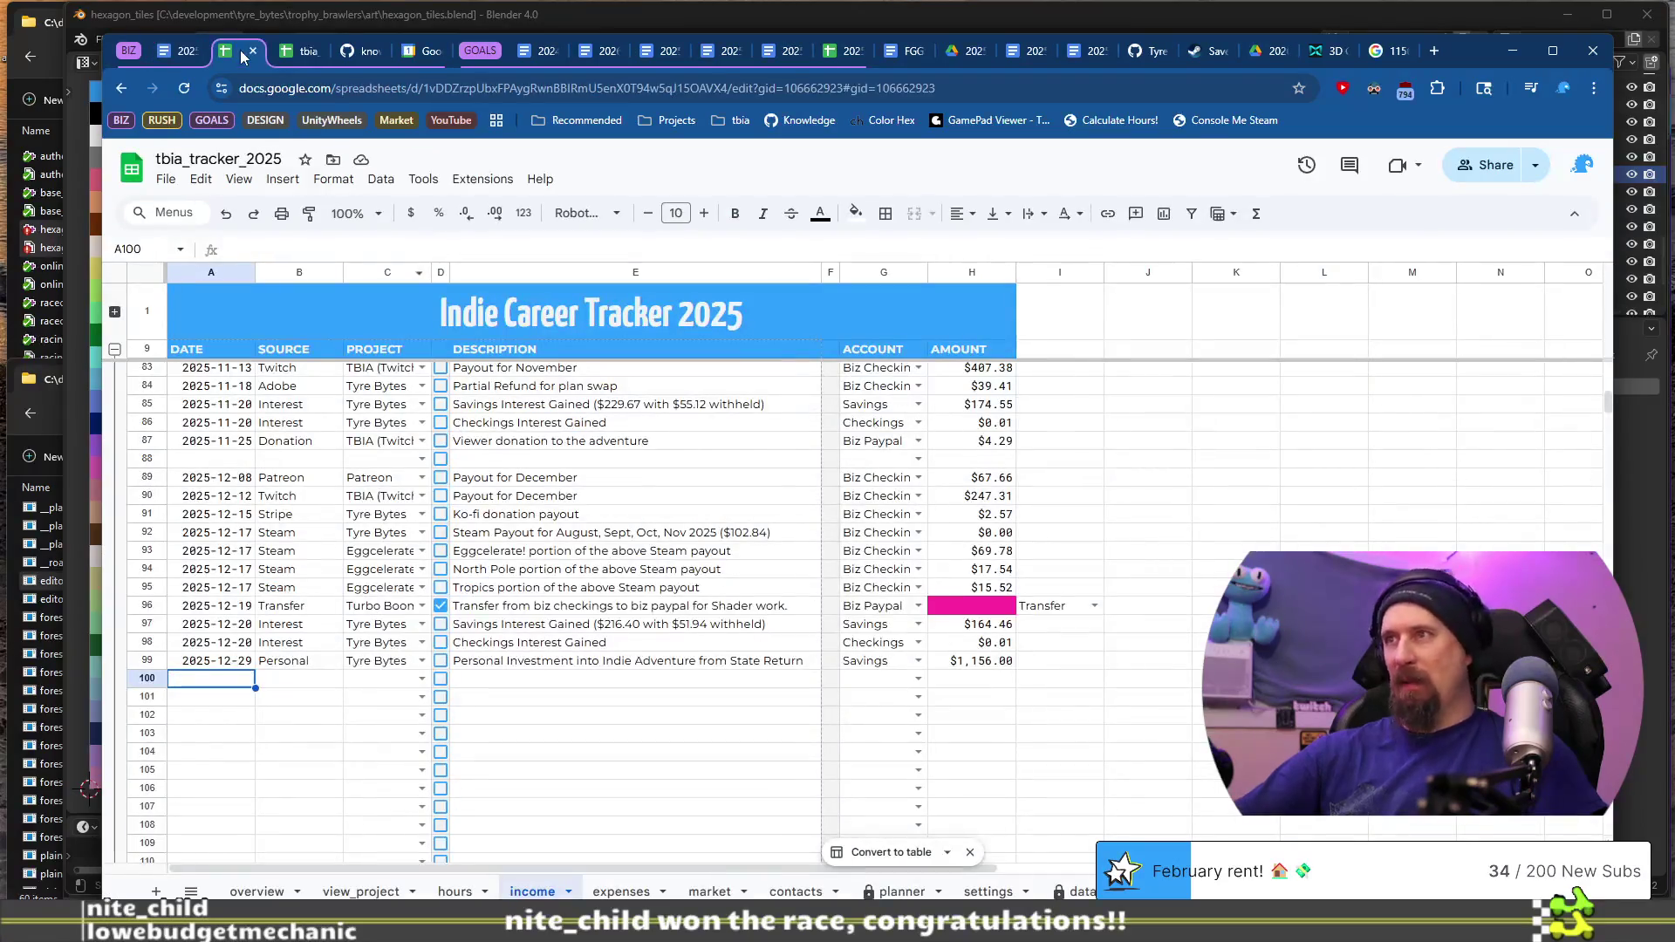
click(182, 53)
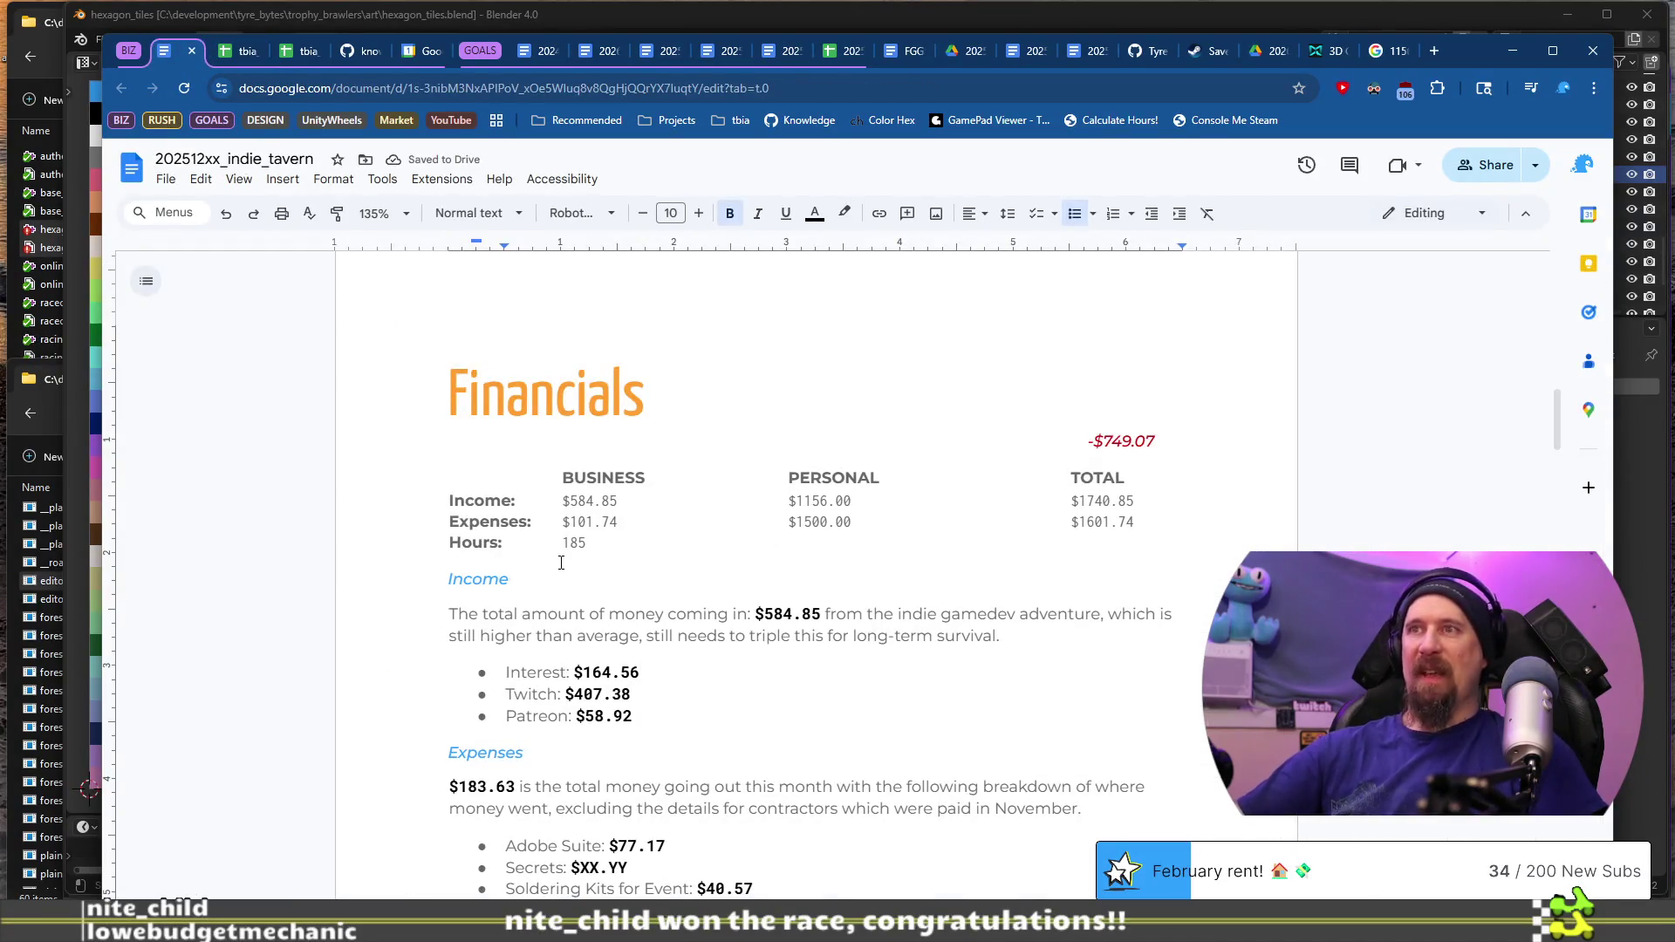
key(BackSpace)
text(7)
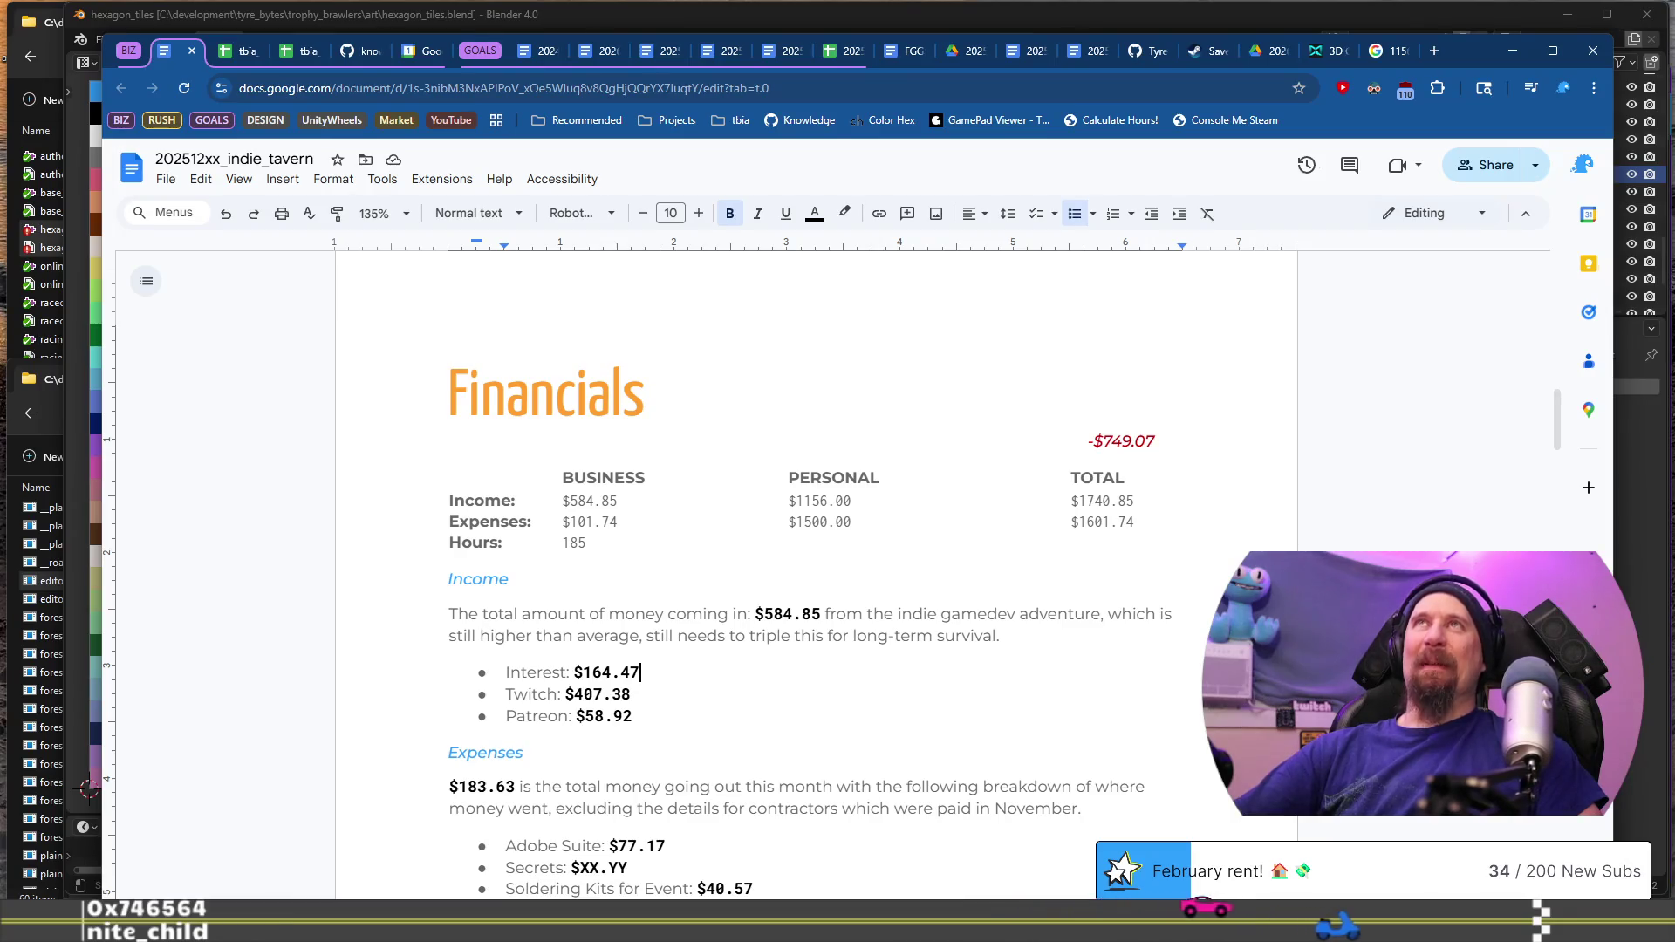
Step: Move to the Twitch amount and look up the Twitch payout in the spreadsheet
key(Down)
key(Left)
key(Left)
key(Left)
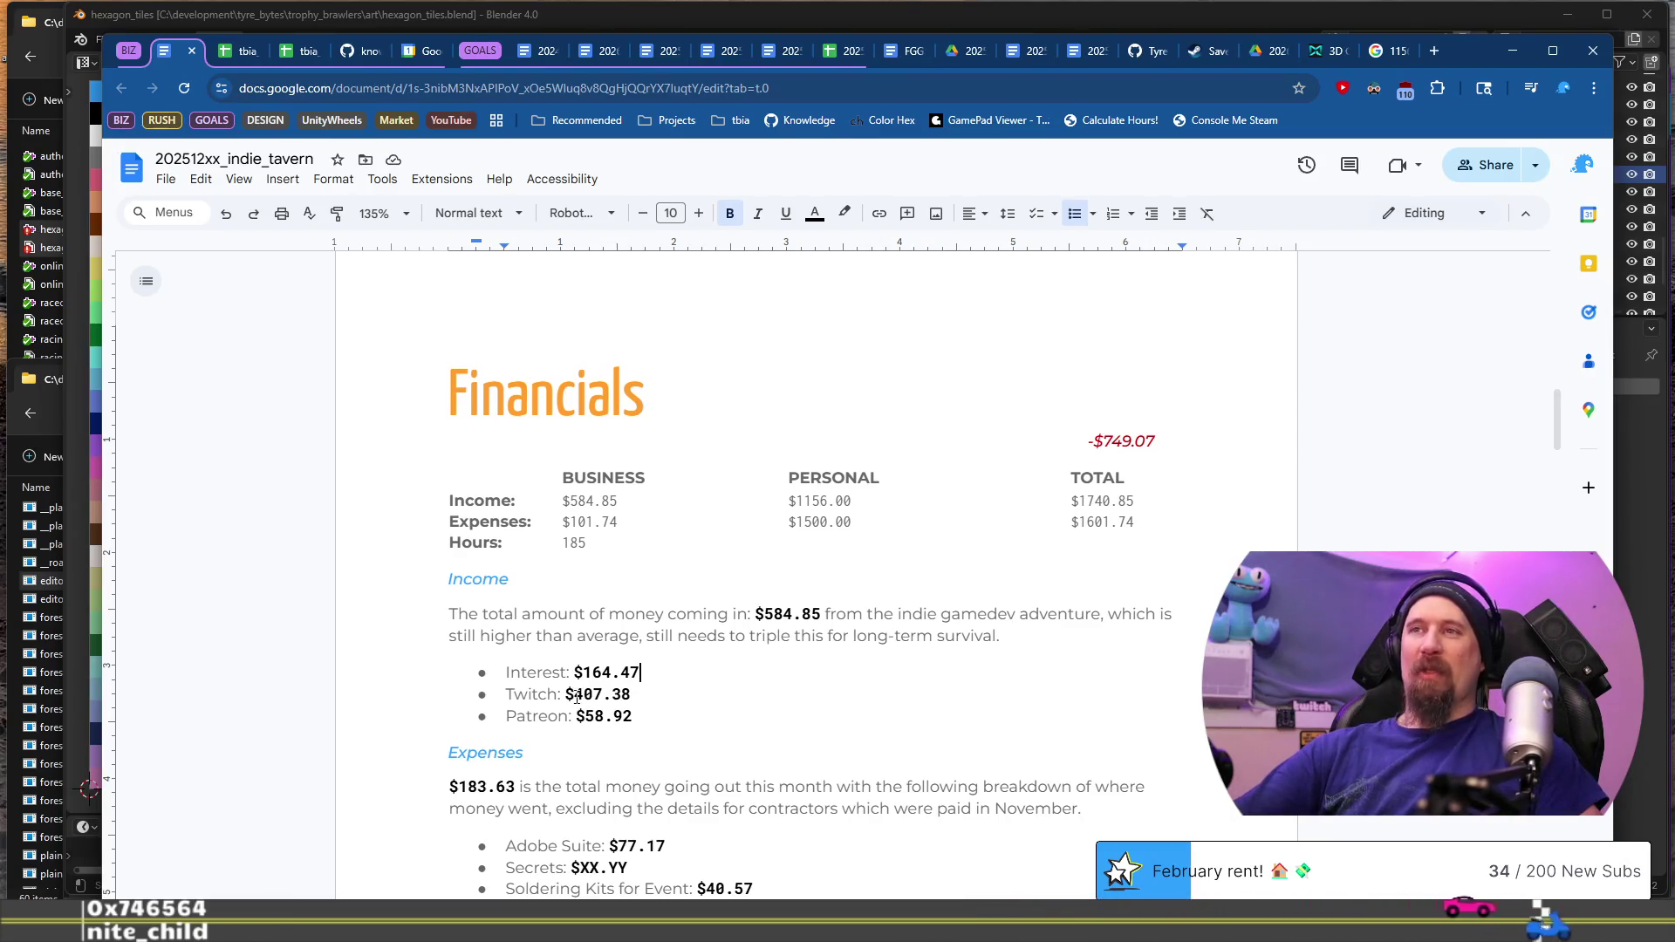
click(247, 52)
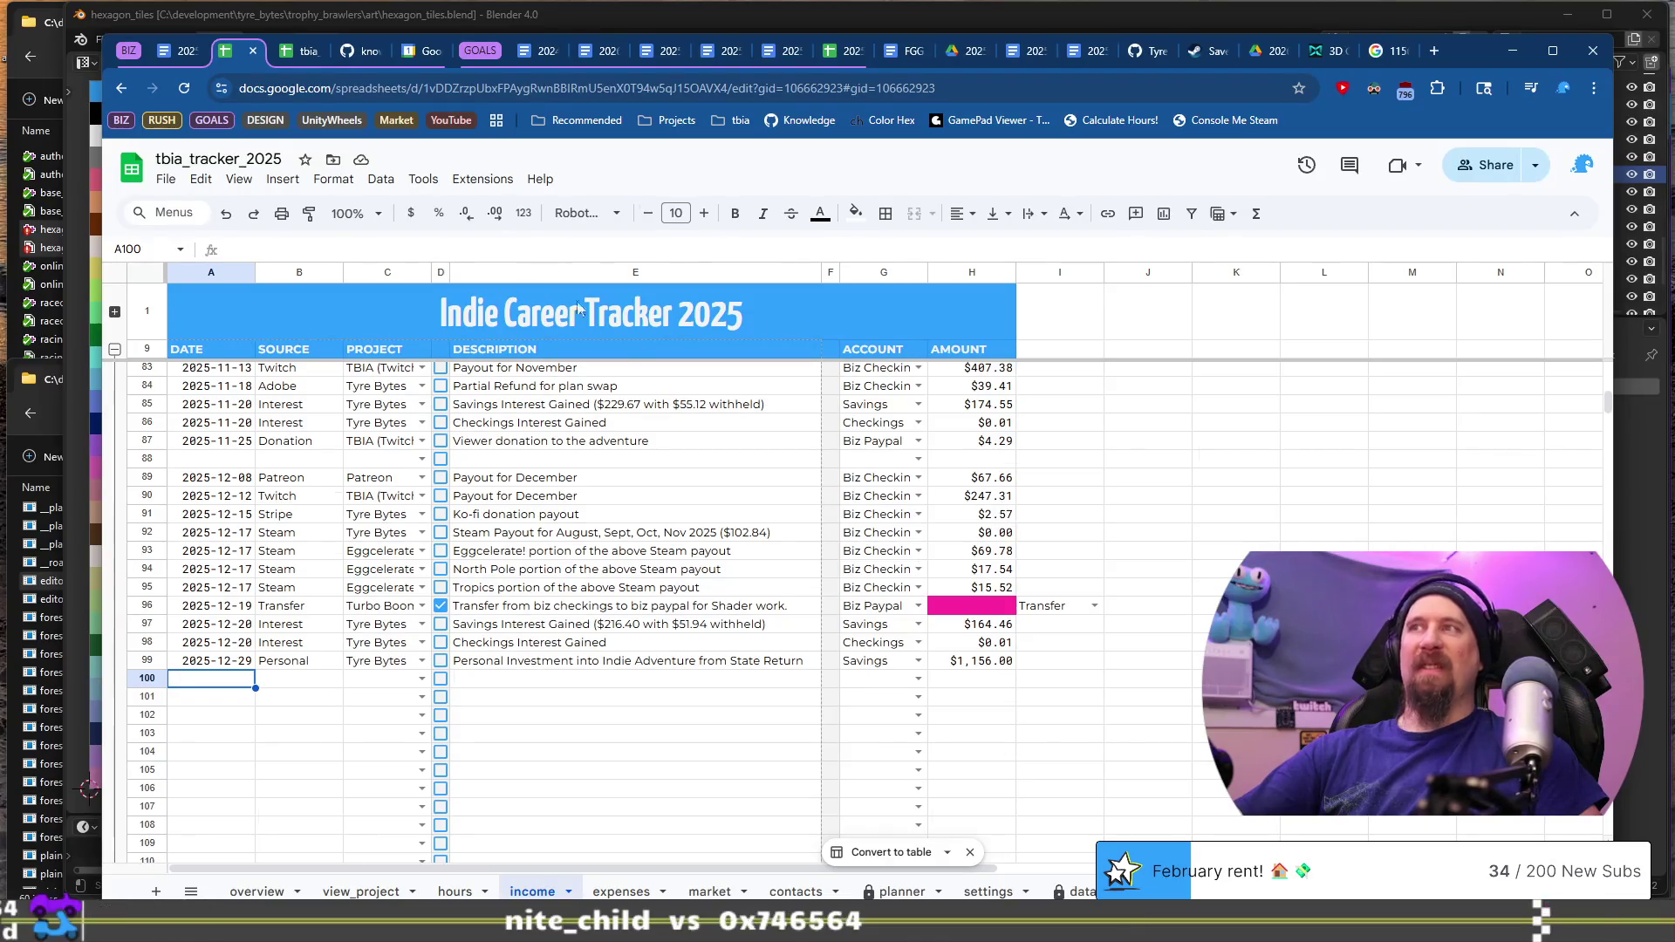
Step: Change the Twitch income to $247.31, checking the cents in the spreadsheet
click(181, 56)
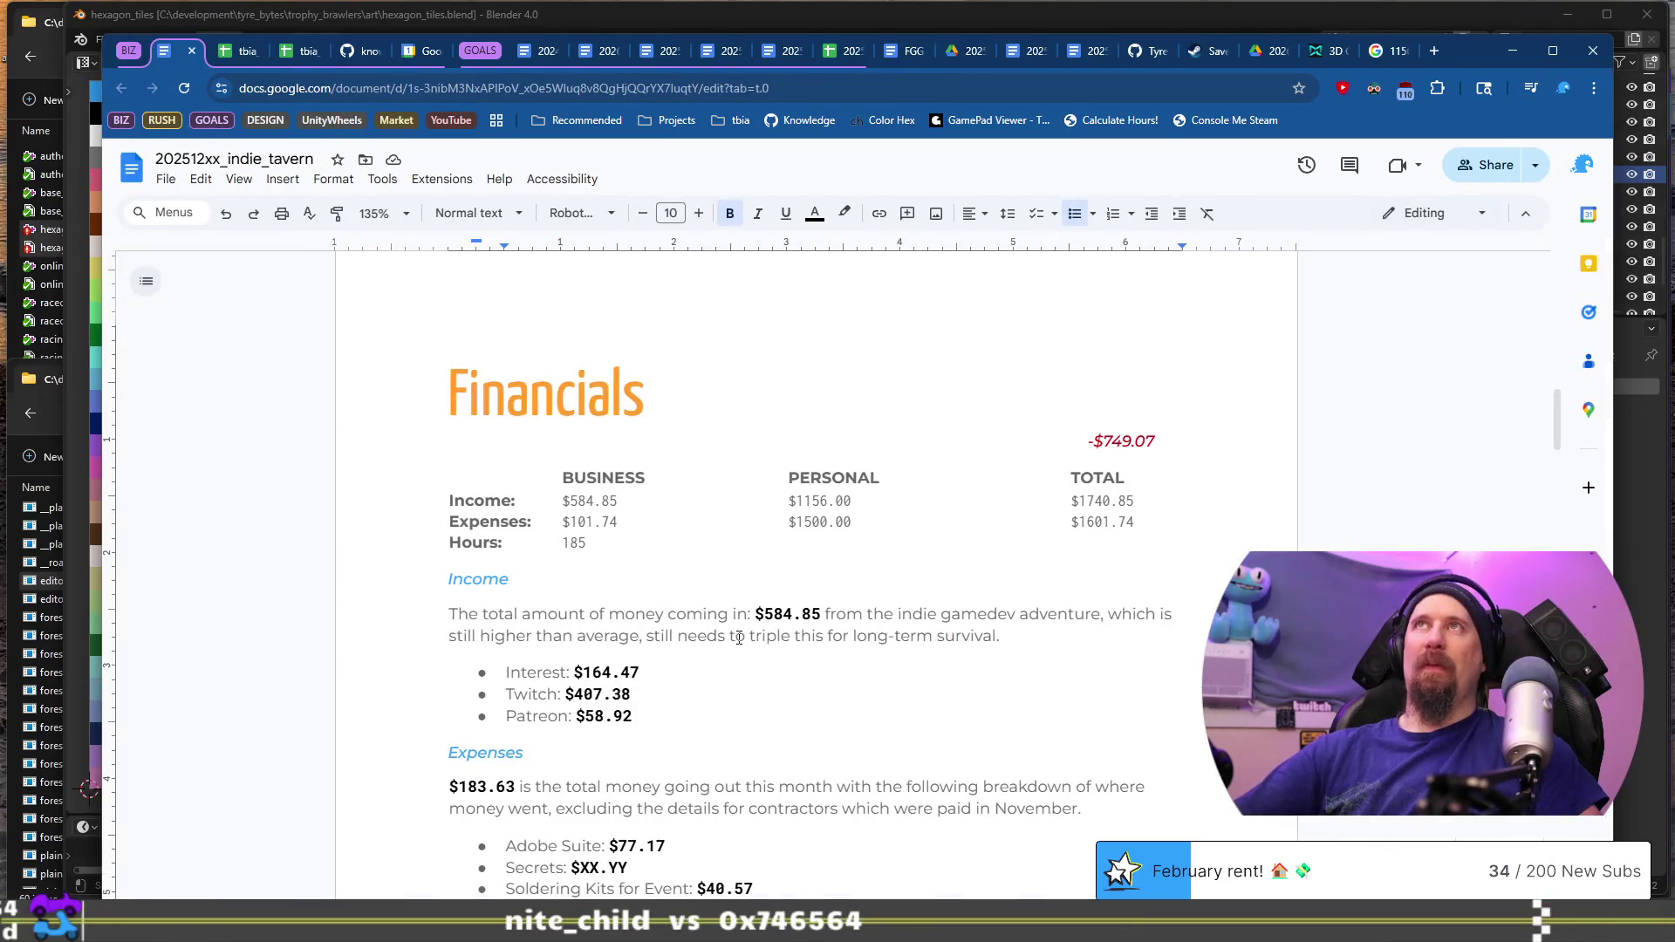
key(shift+Right)
text(24)
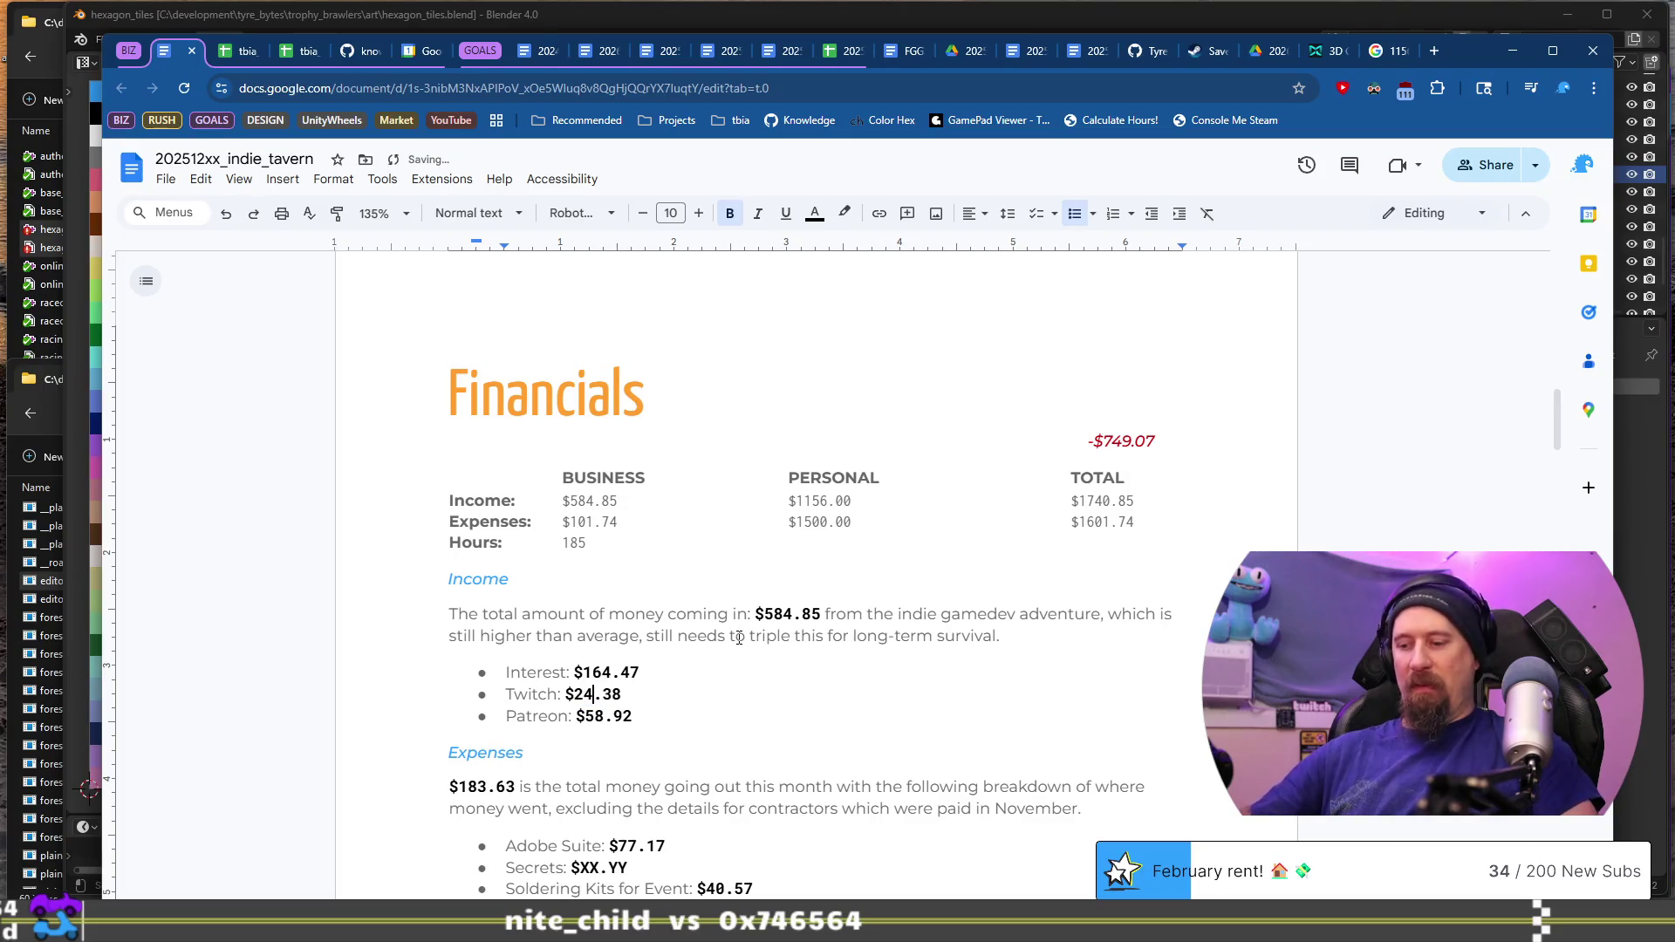
key(Right)
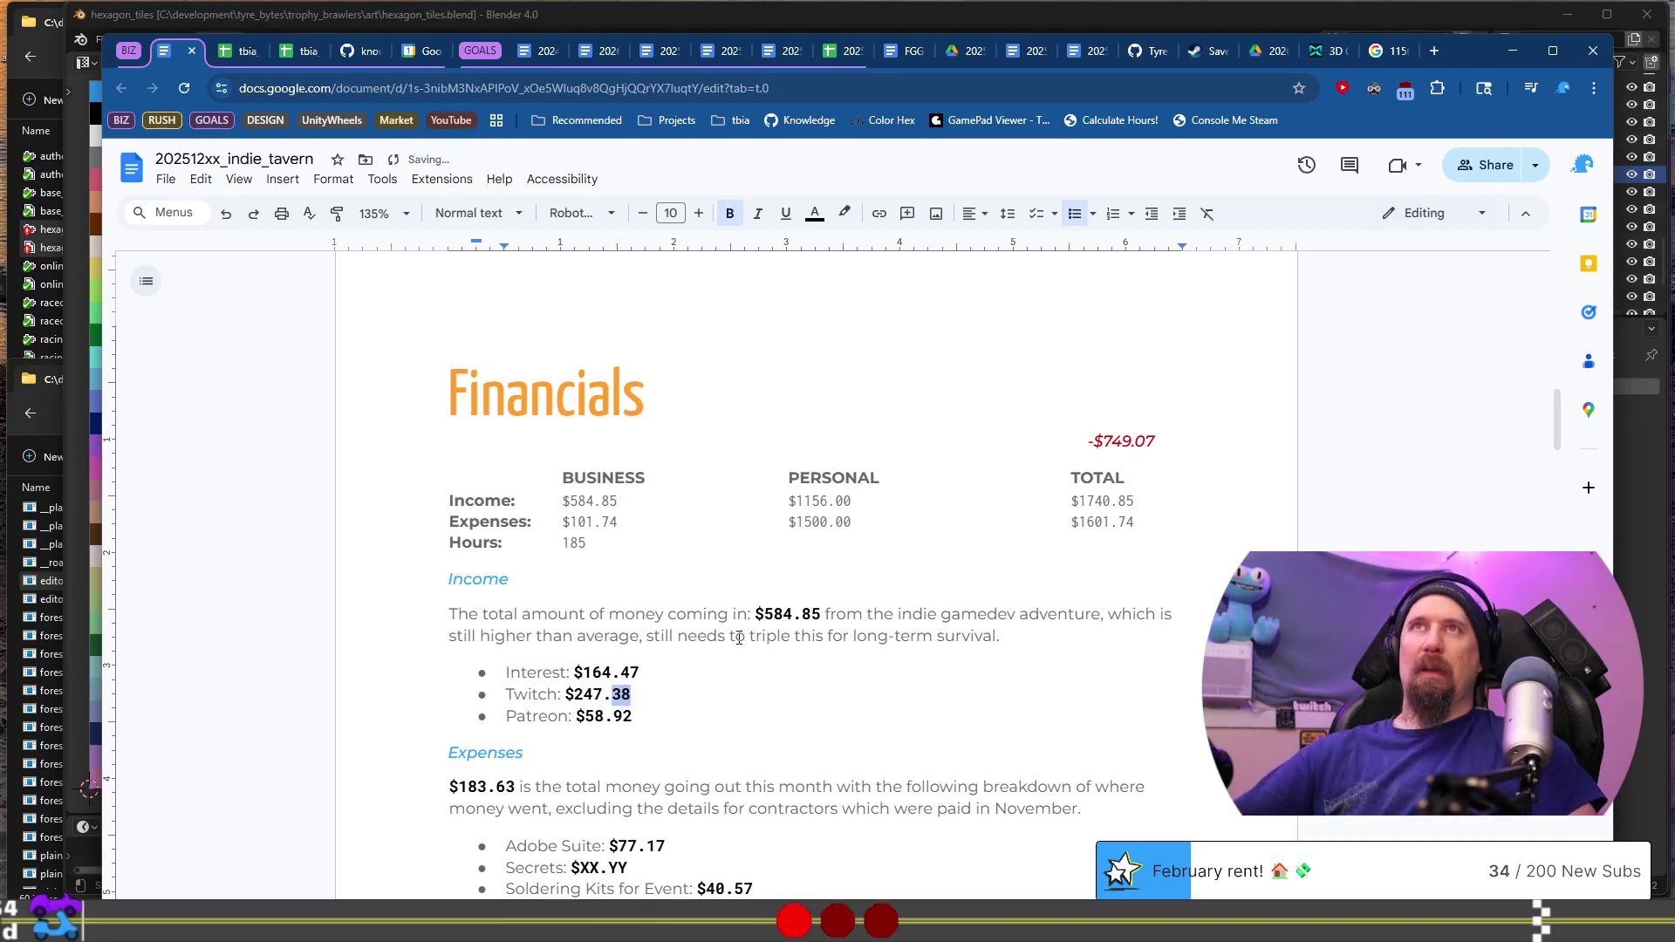
click(239, 54)
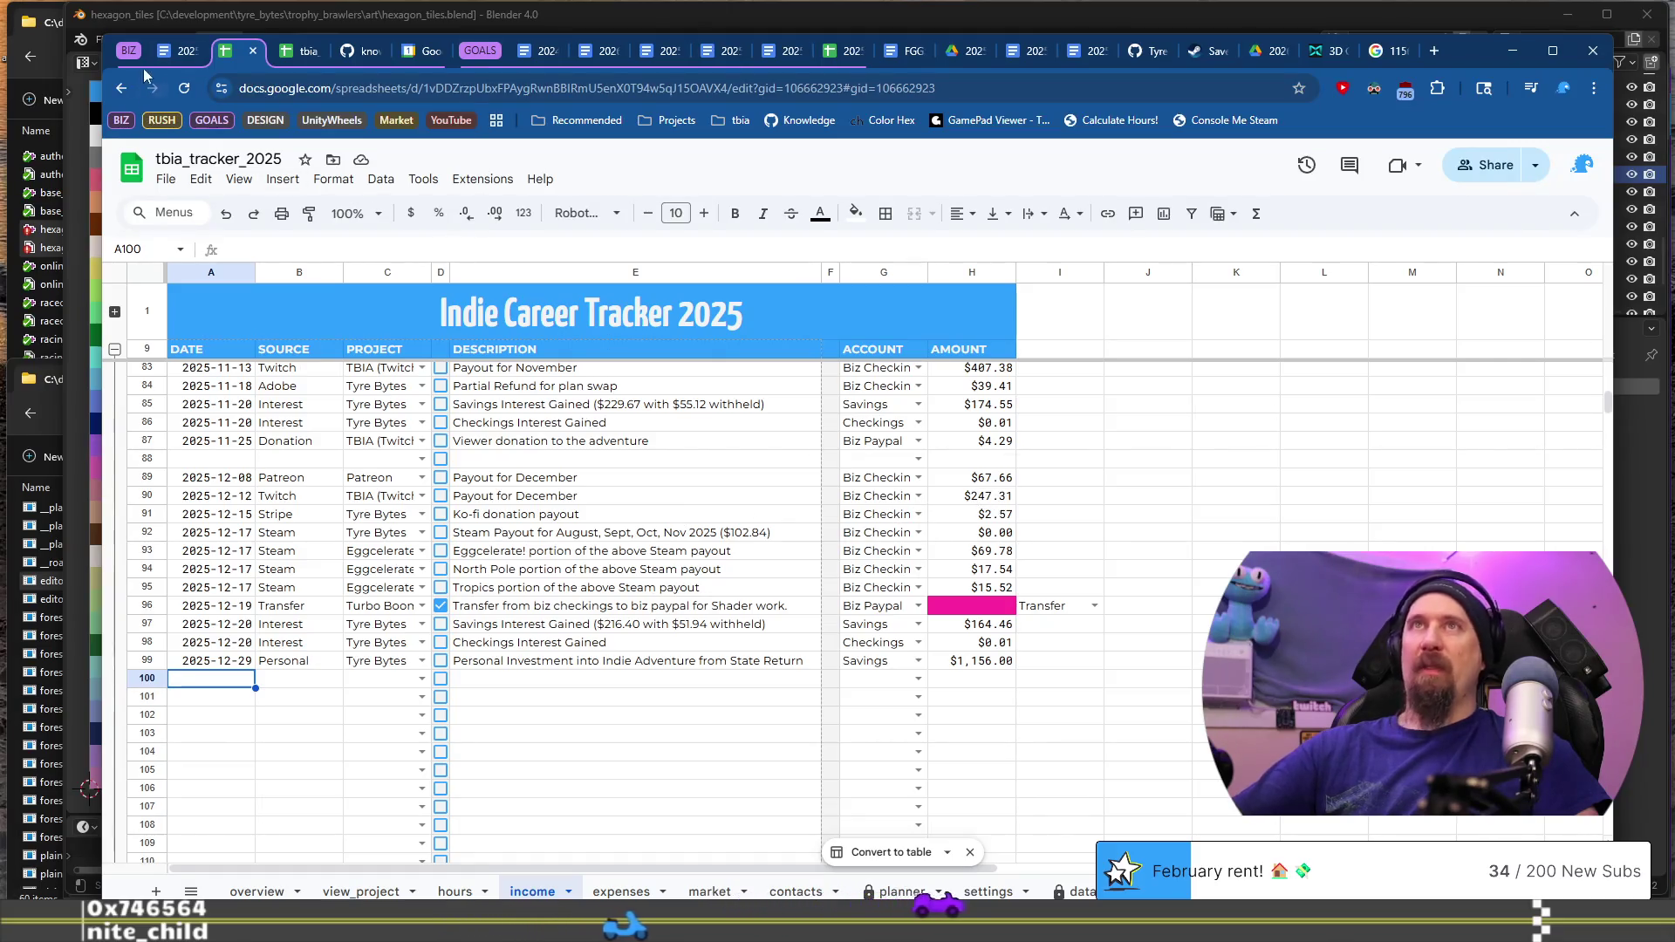
click(177, 51)
text(31)
key(Down)
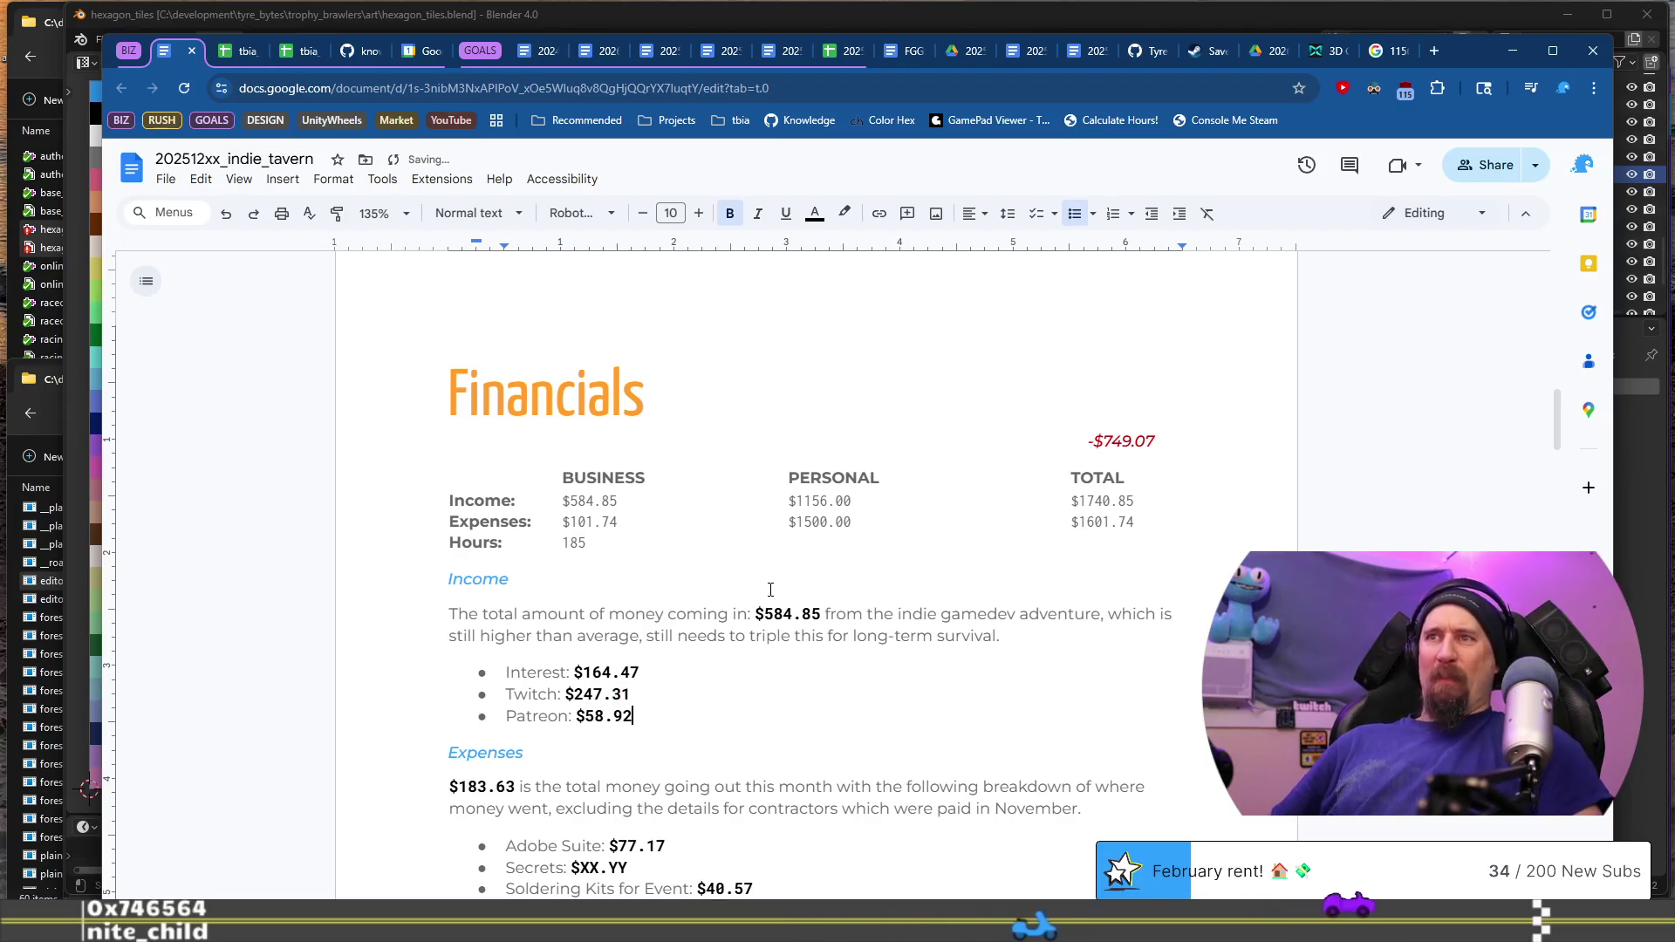
Step: Check the Patreon payout ($67.66) against the spreadsheet and review the report's figures
click(252, 56)
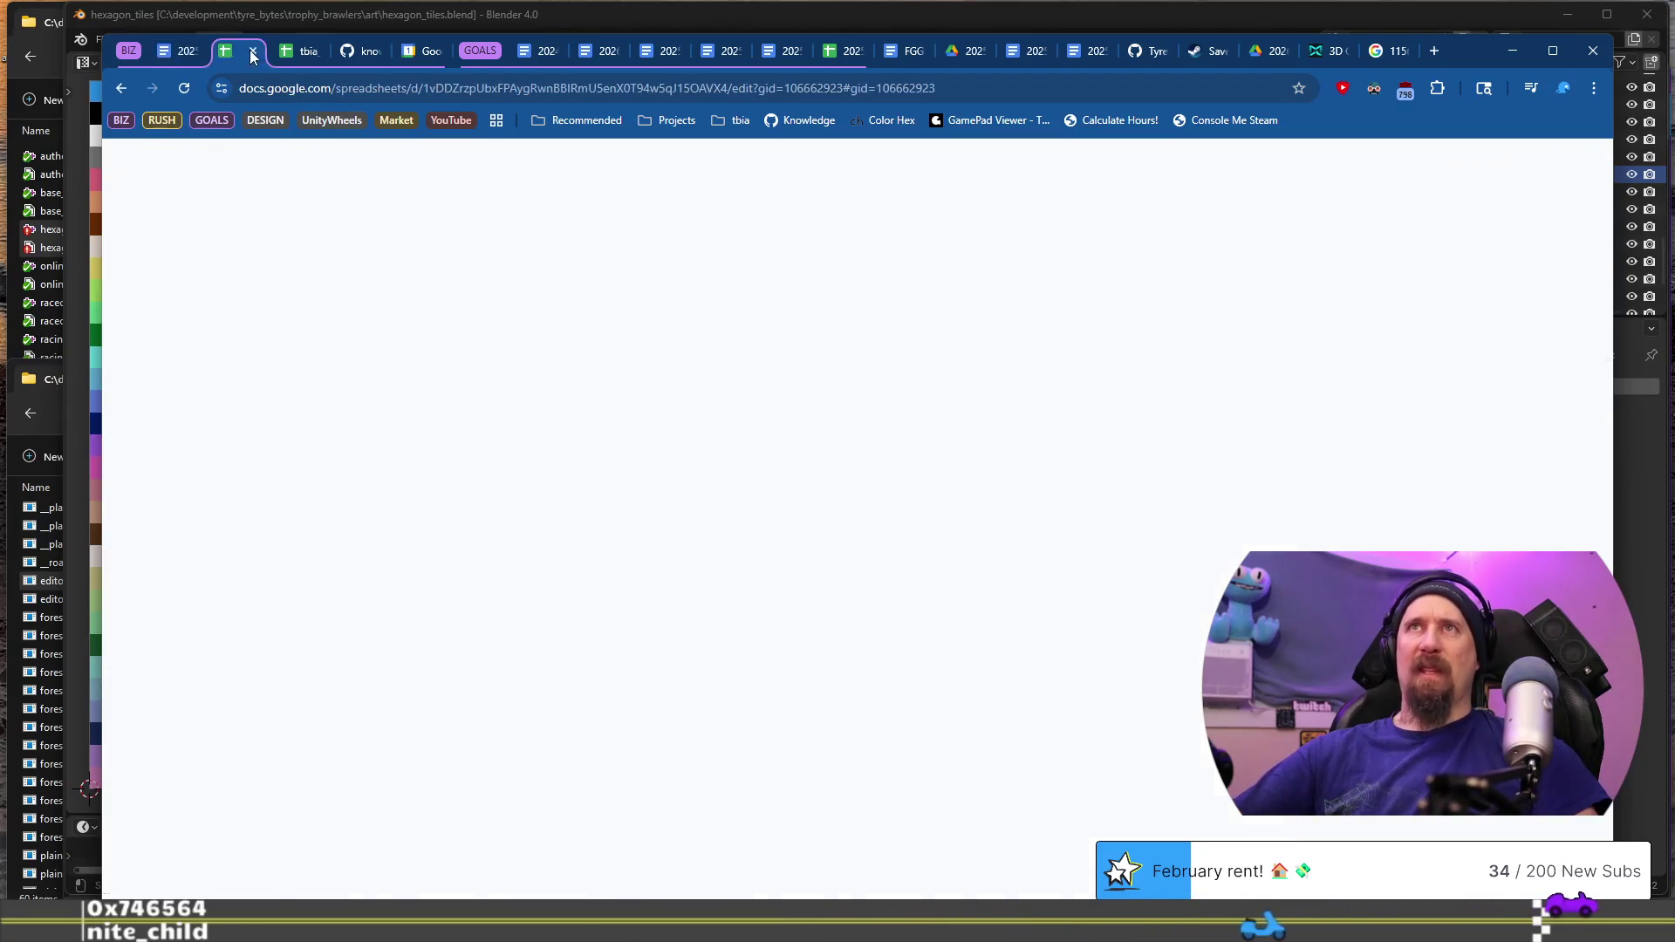
click(174, 53)
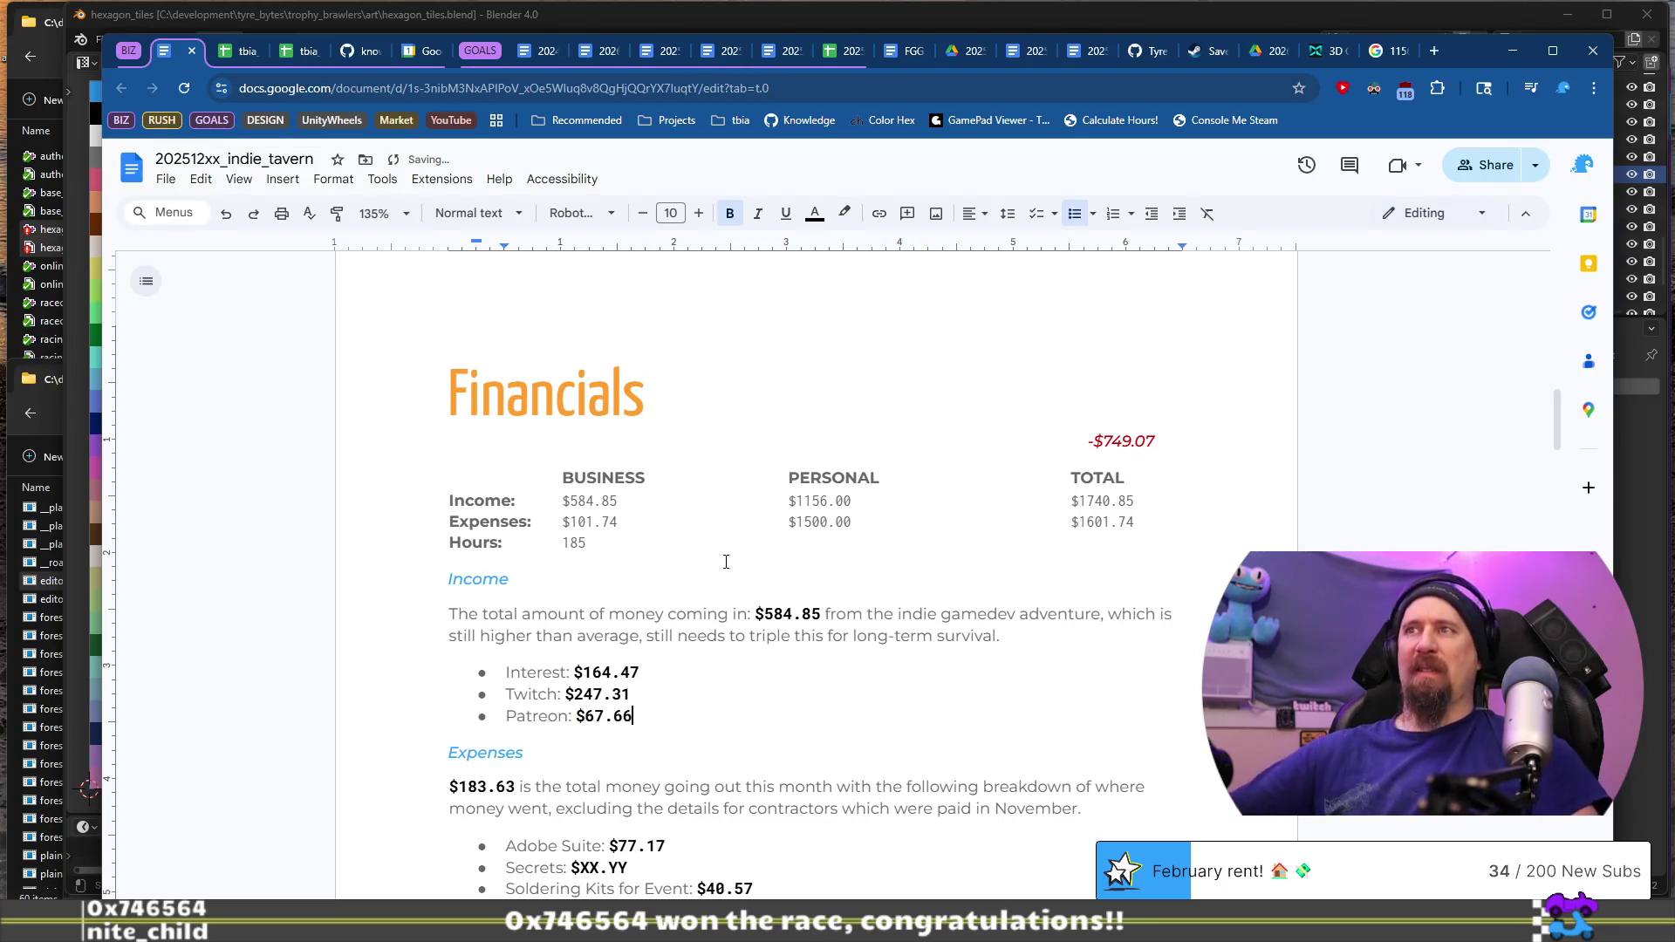
scroll(715, 567, down, 1)
scroll(666, 588, down, 1)
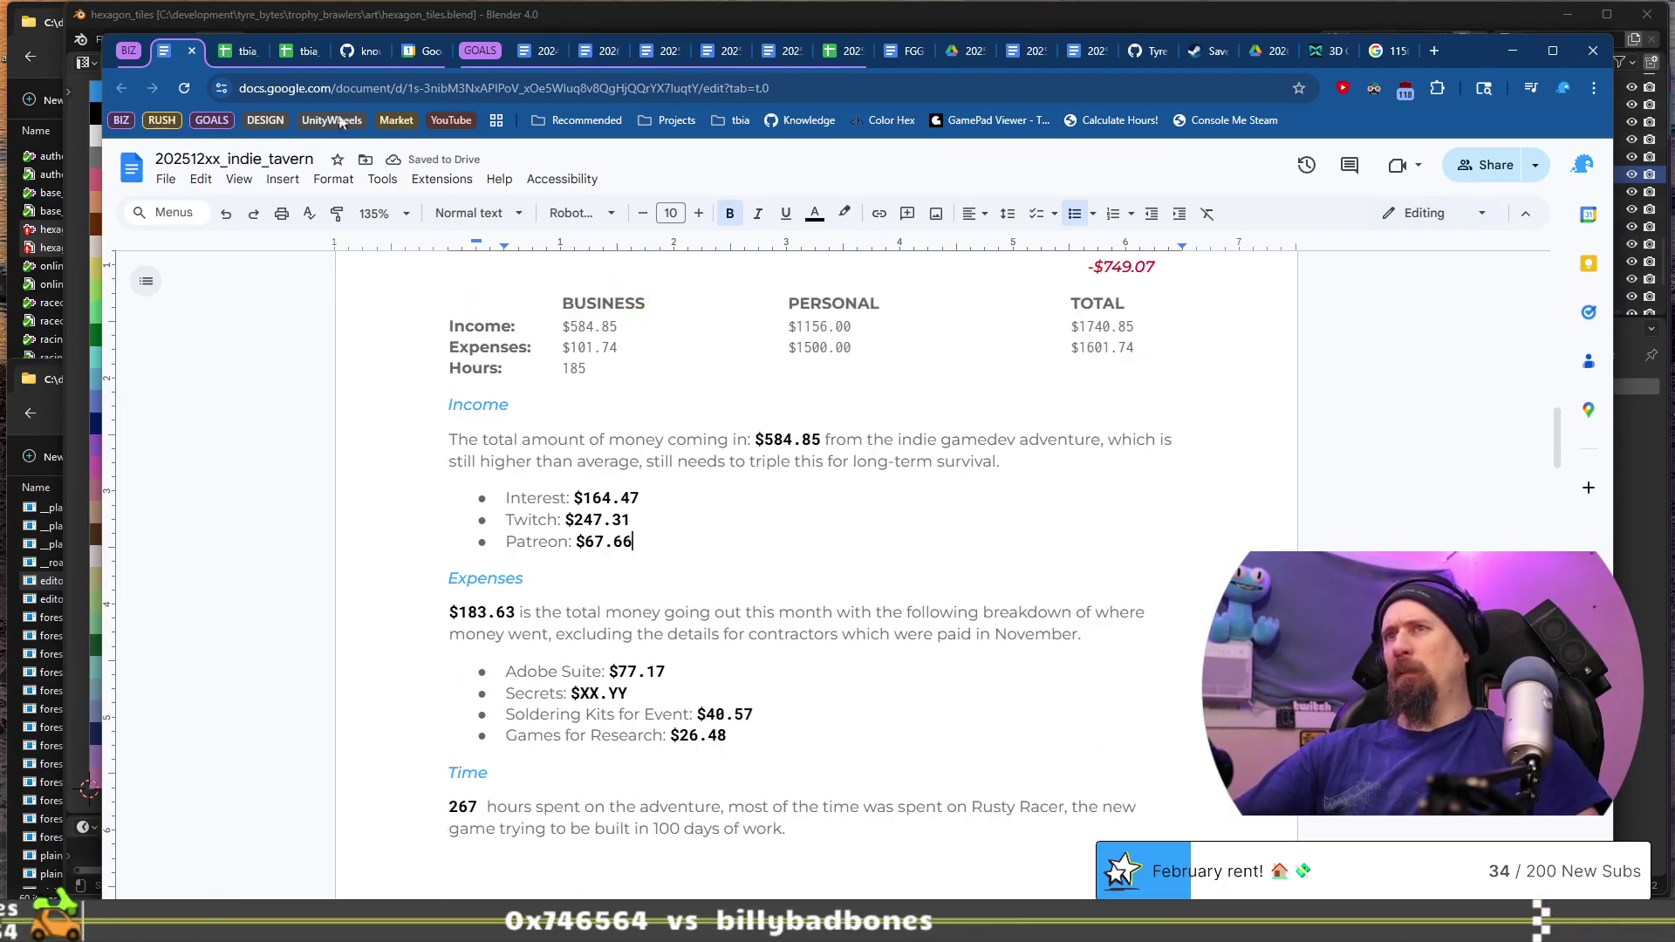
click(228, 52)
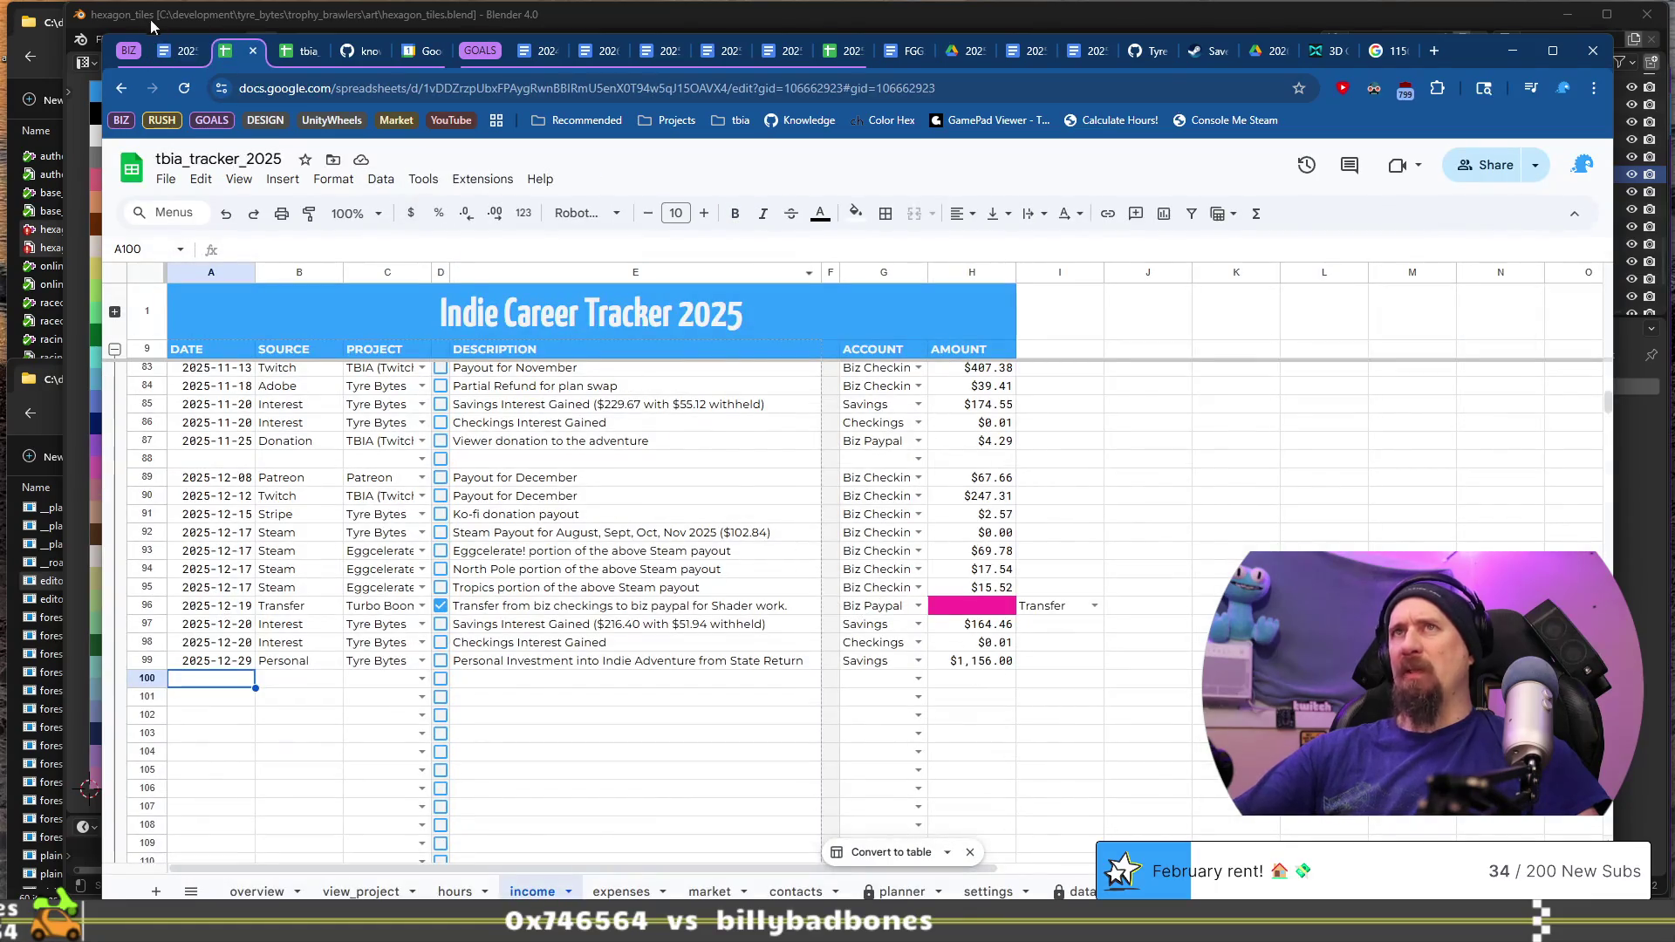
Step: Duplicate the Patreon bullet below itself and relabel the copy 'Game Sales:'
click(173, 54)
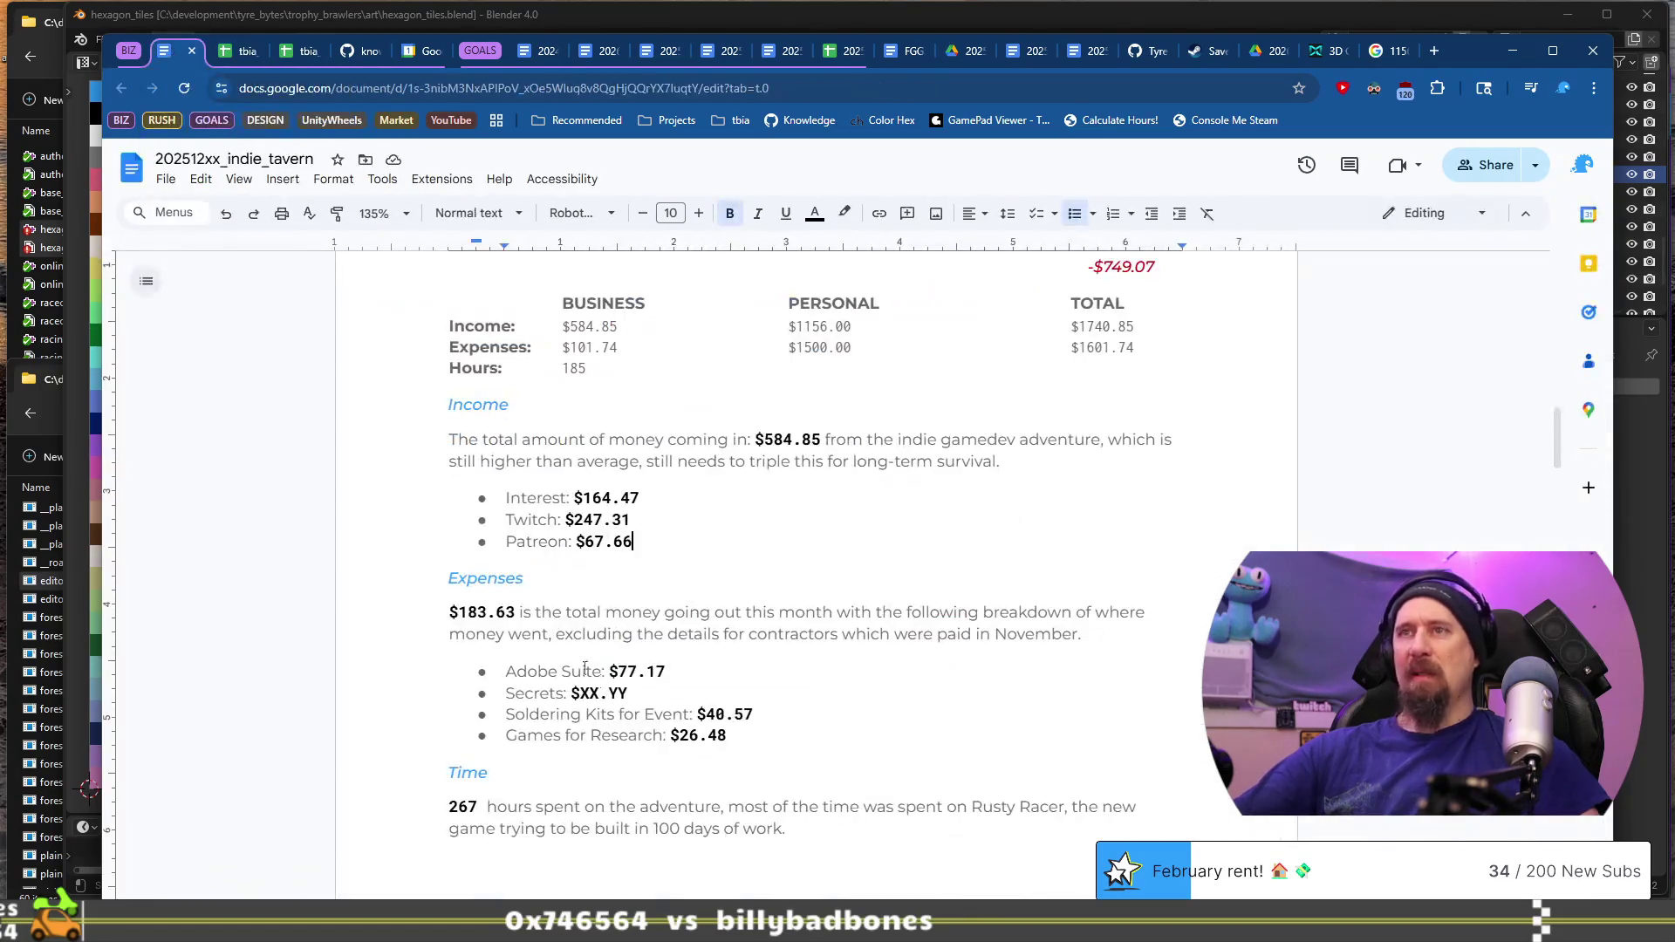
triple_click(658, 535)
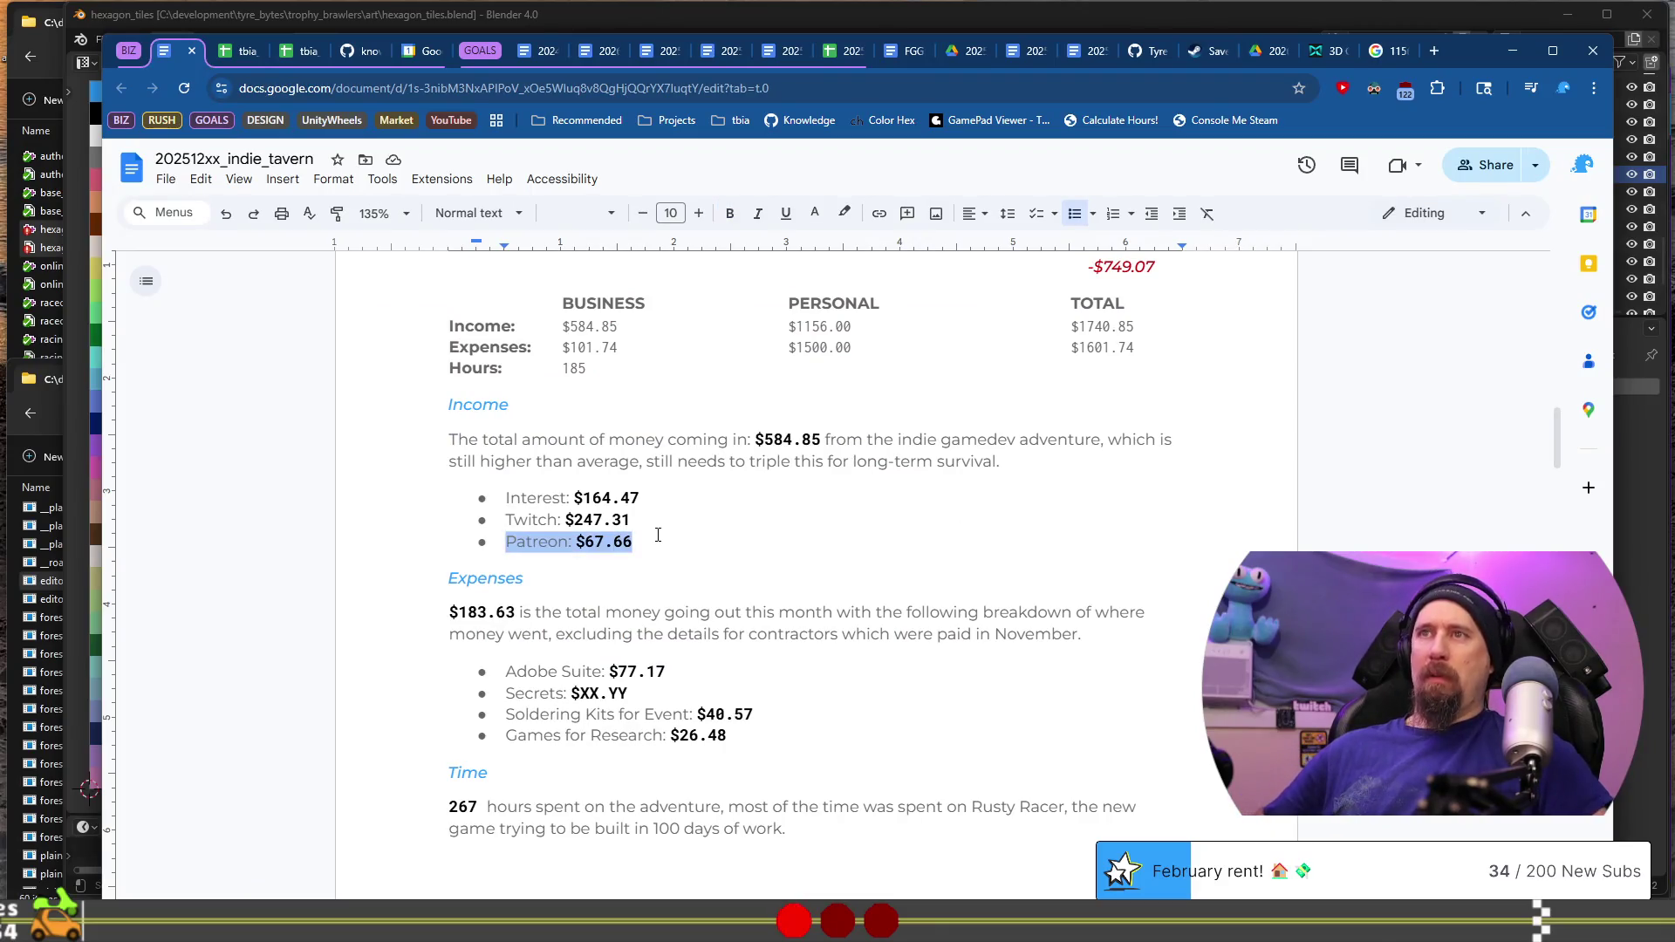
key(ctrl+c)
key(Right)
key(Return)
key(ctrl+v)
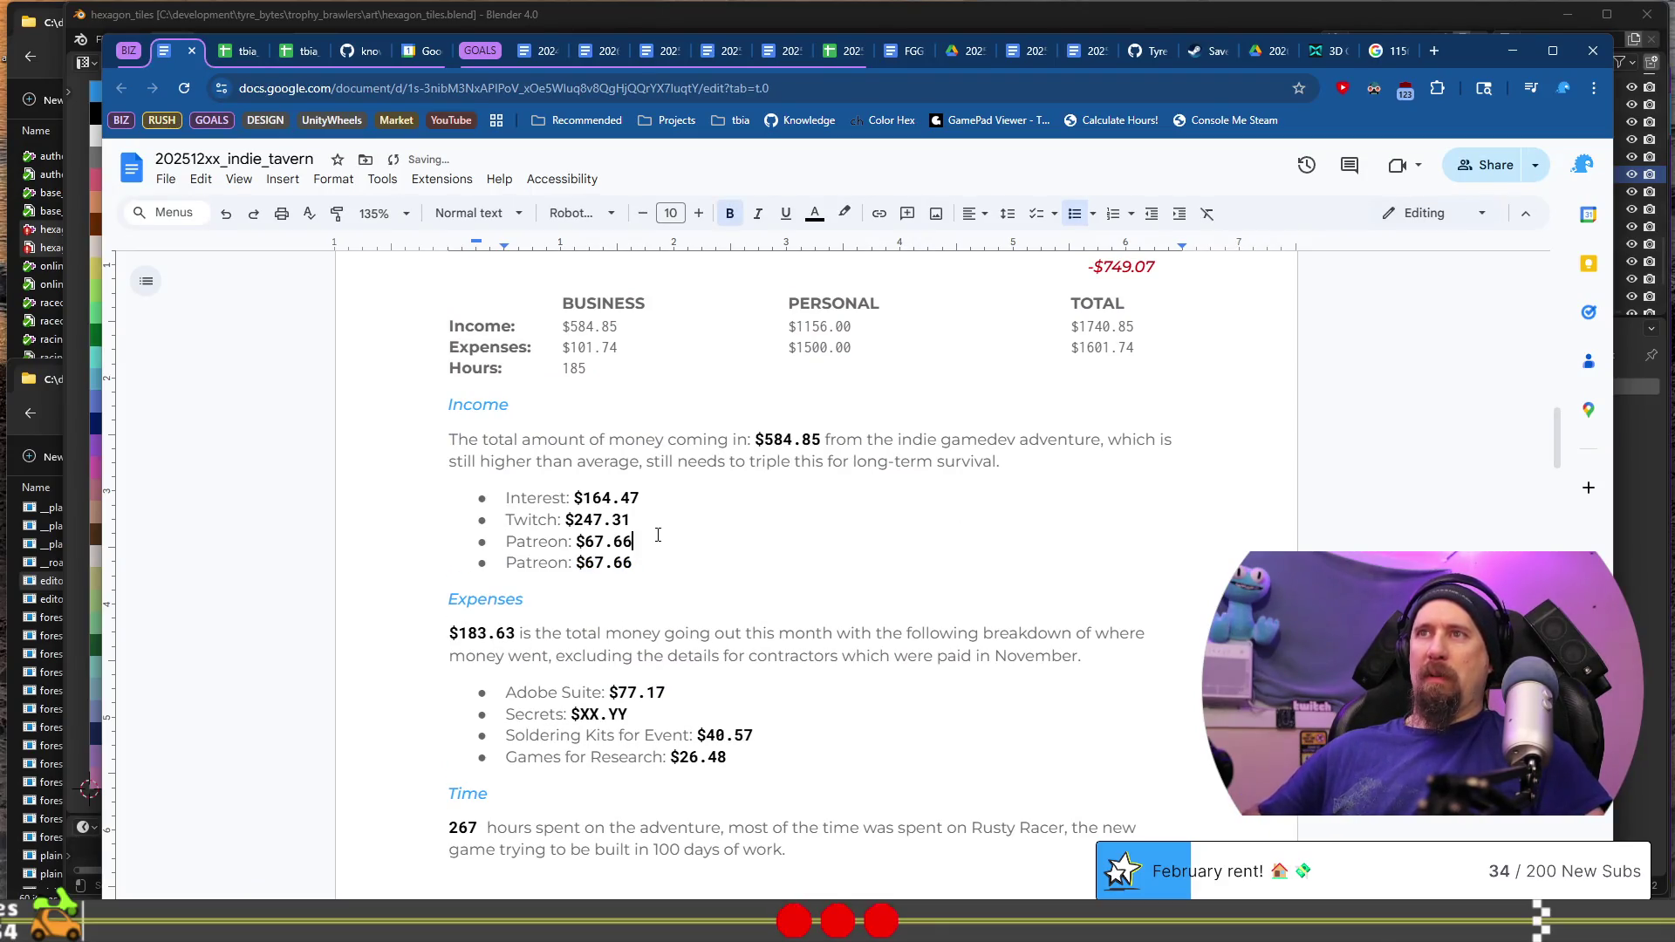
key(Home)
key(ctrl+shift+Right)
text(Game)
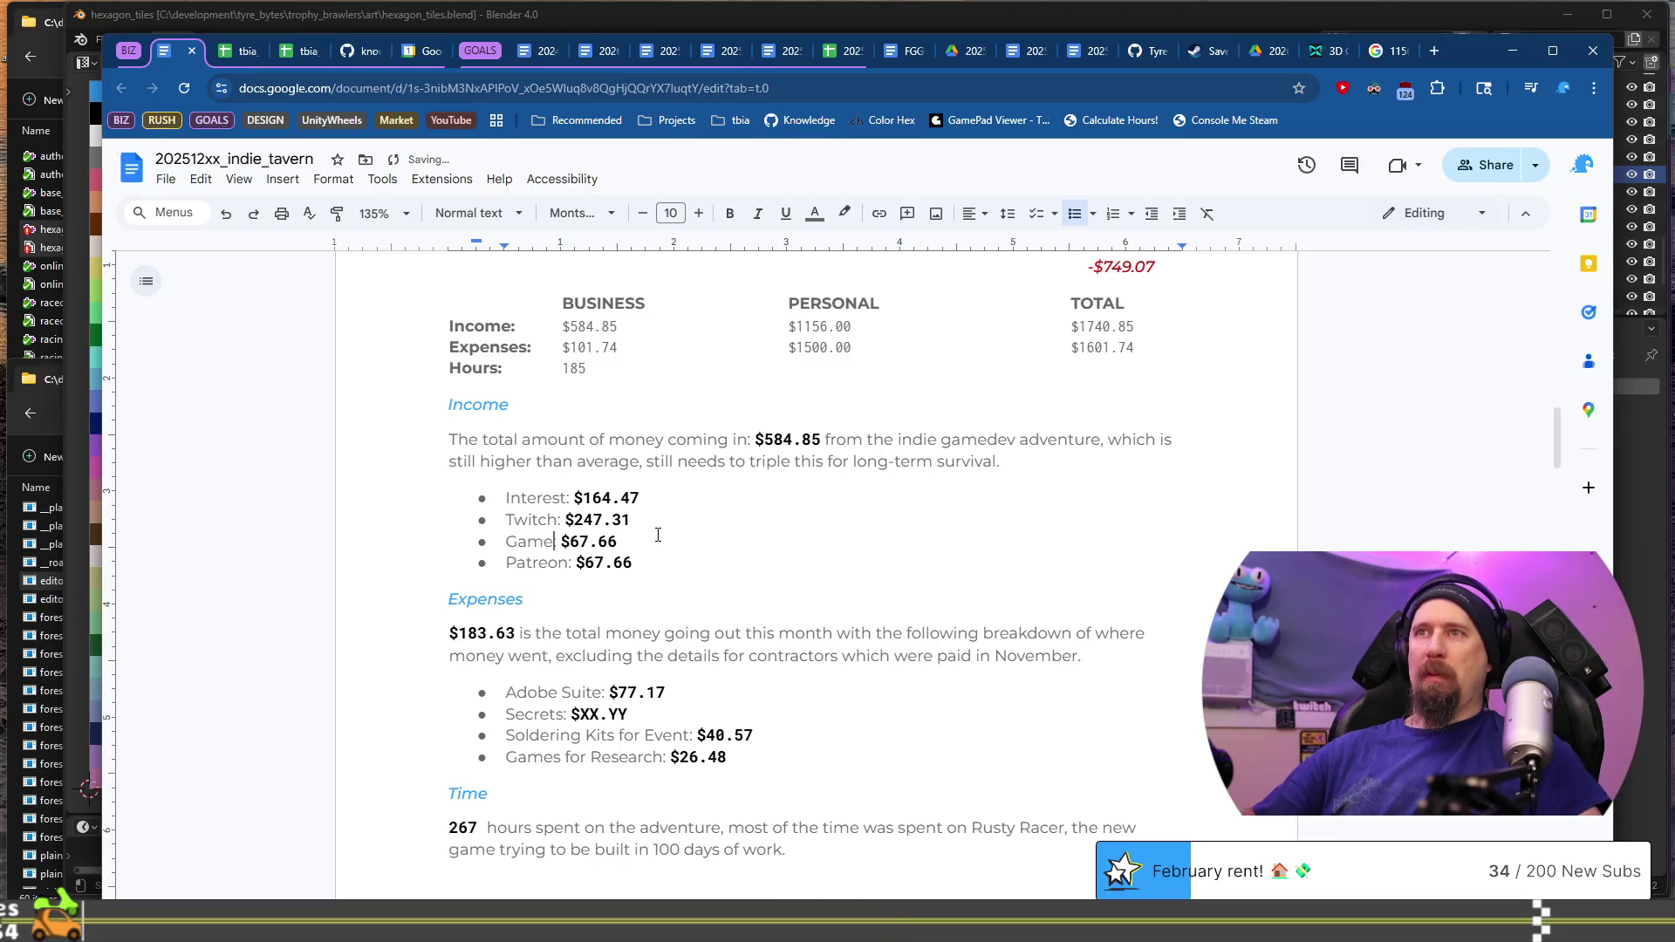
text( Sales:)
Step: Set the Game Sales amount to $102.84, the sum of the three Steam payouts
key(Right)
key(Right)
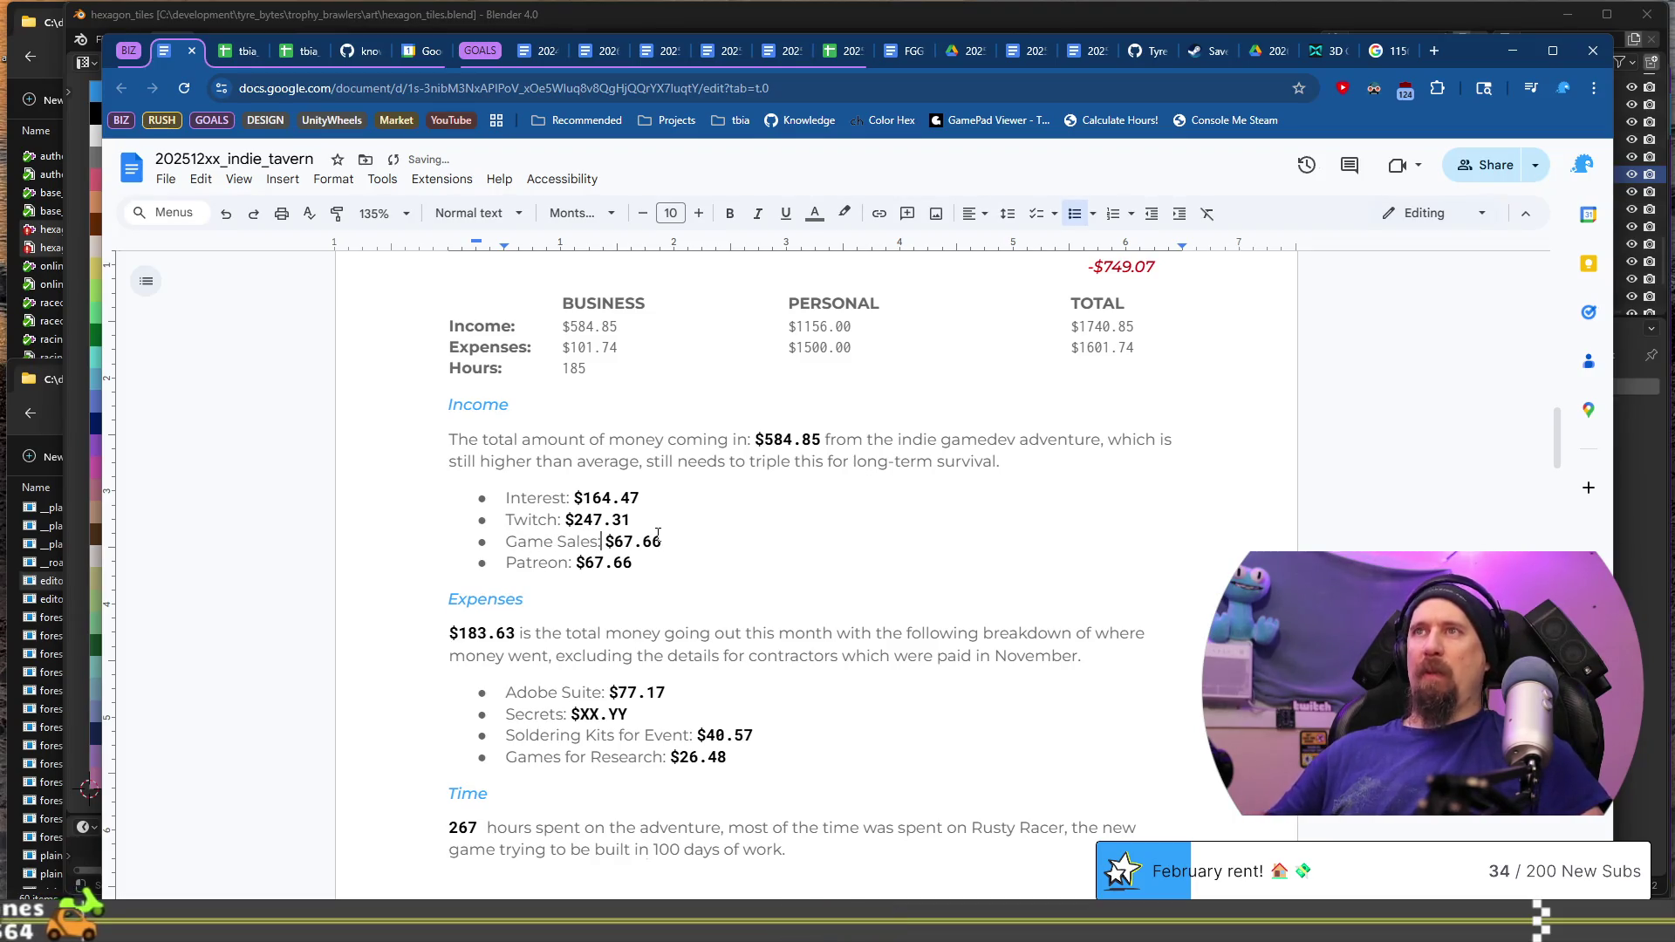
key(shift+Right)
key(shift+Right)
text(1)
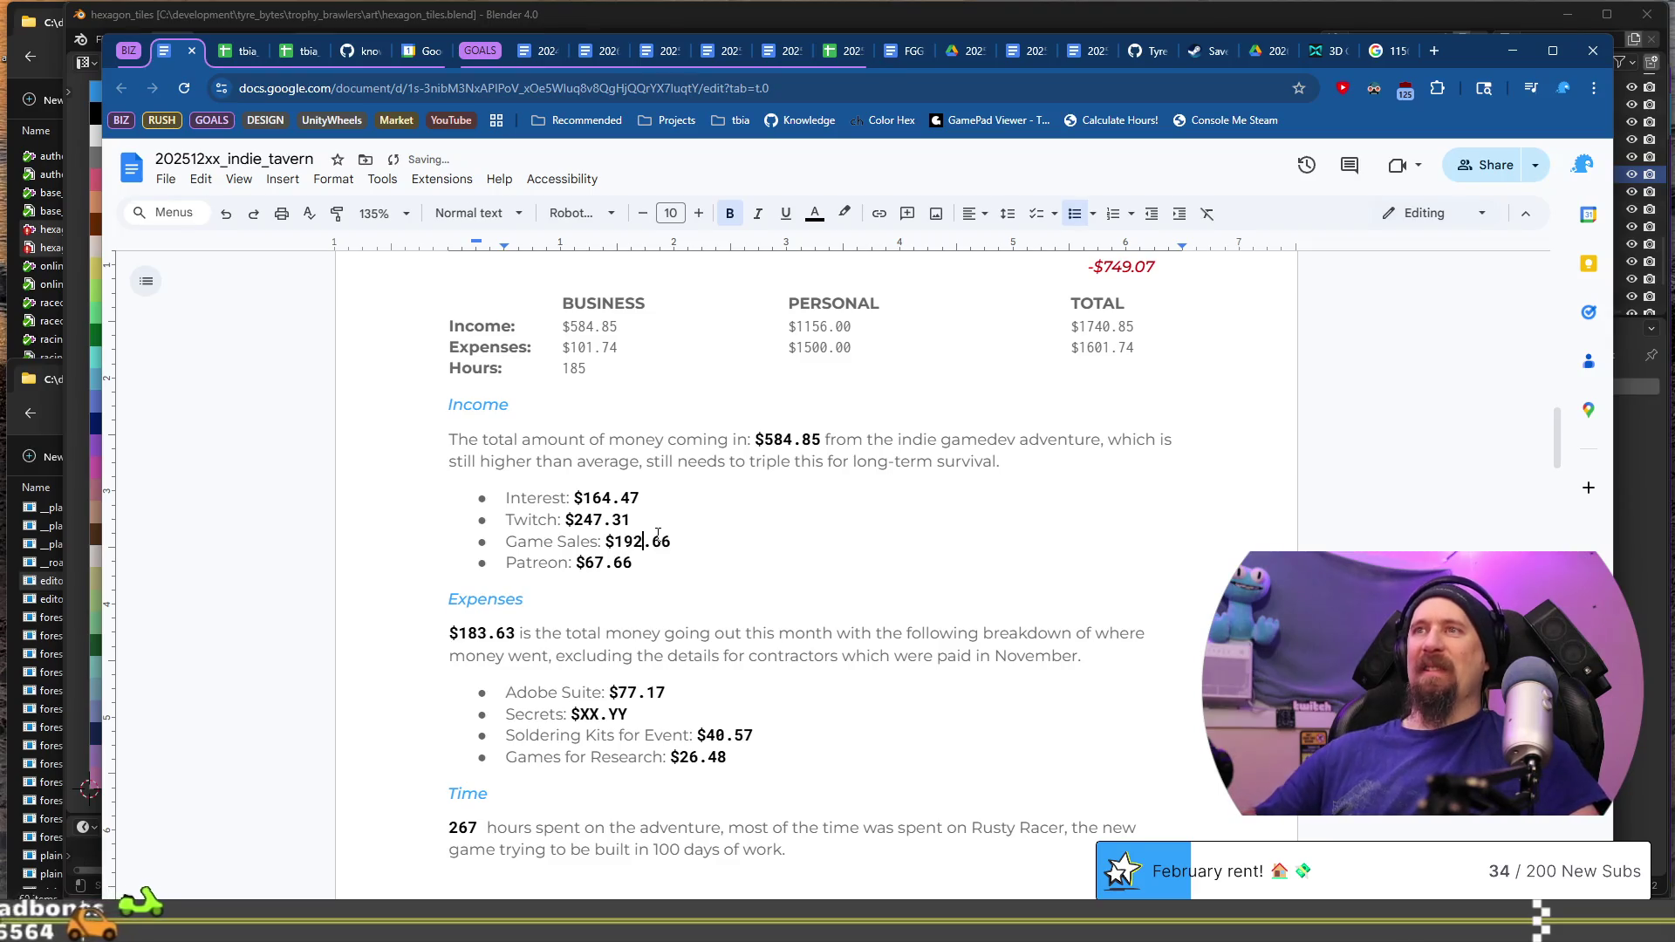
text(02)
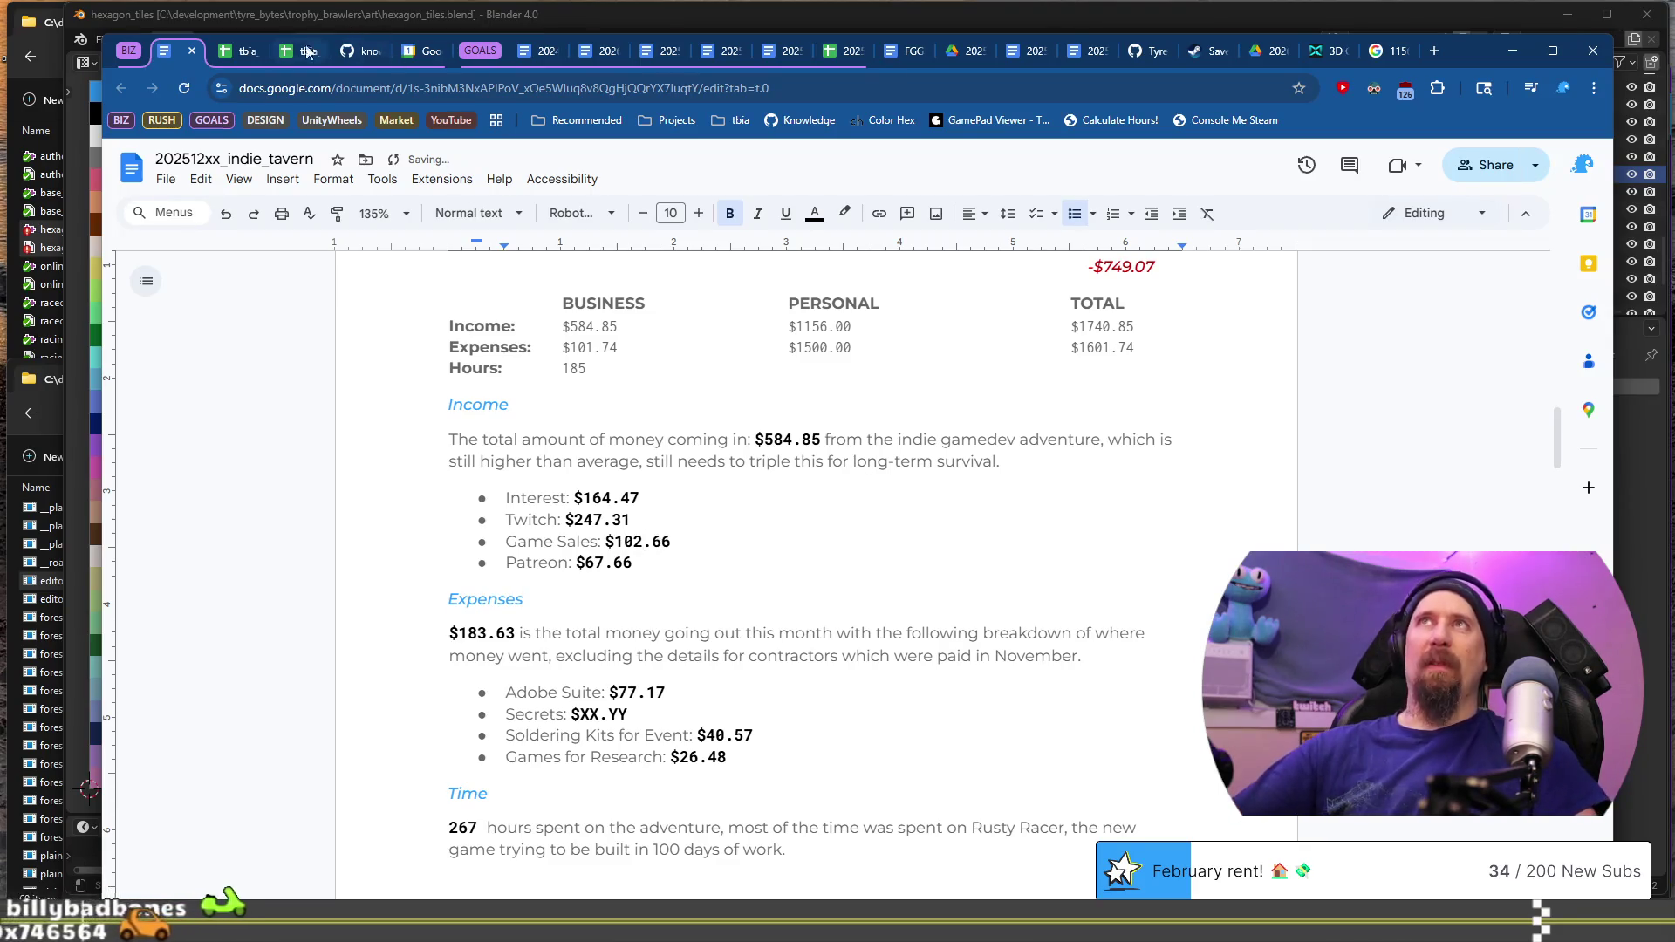
click(227, 60)
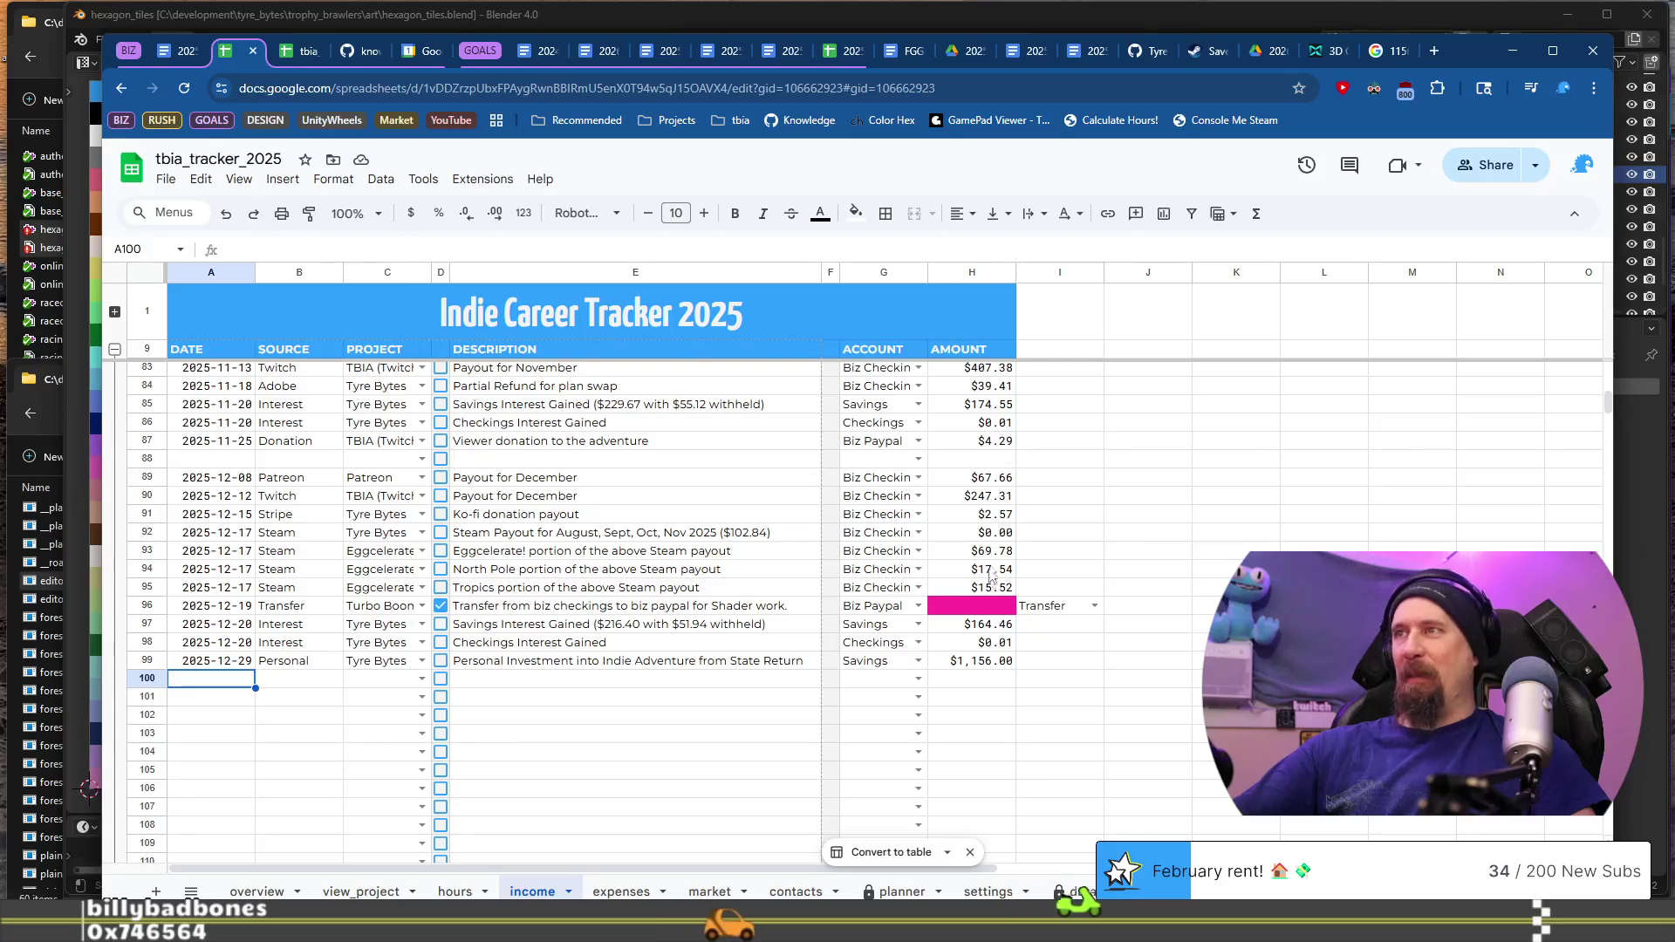
drag(972, 587, 972, 551)
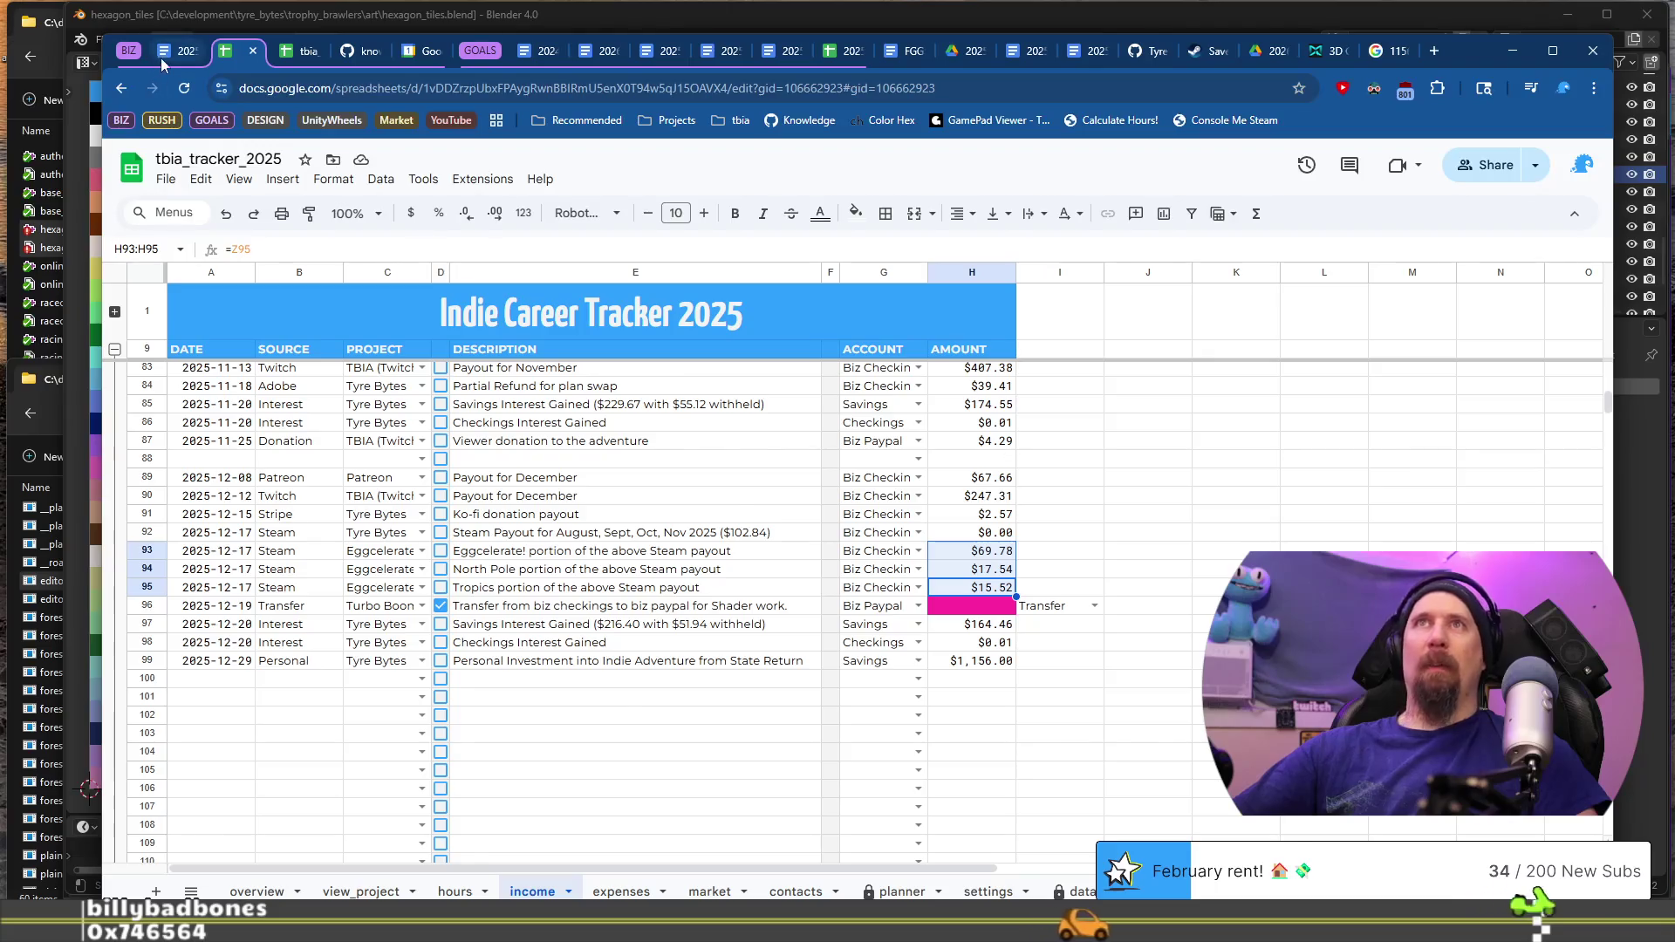
key(ctrl+shift+Tab)
key(BackSpace)
key(BackSpace)
text(4)
key(Down)
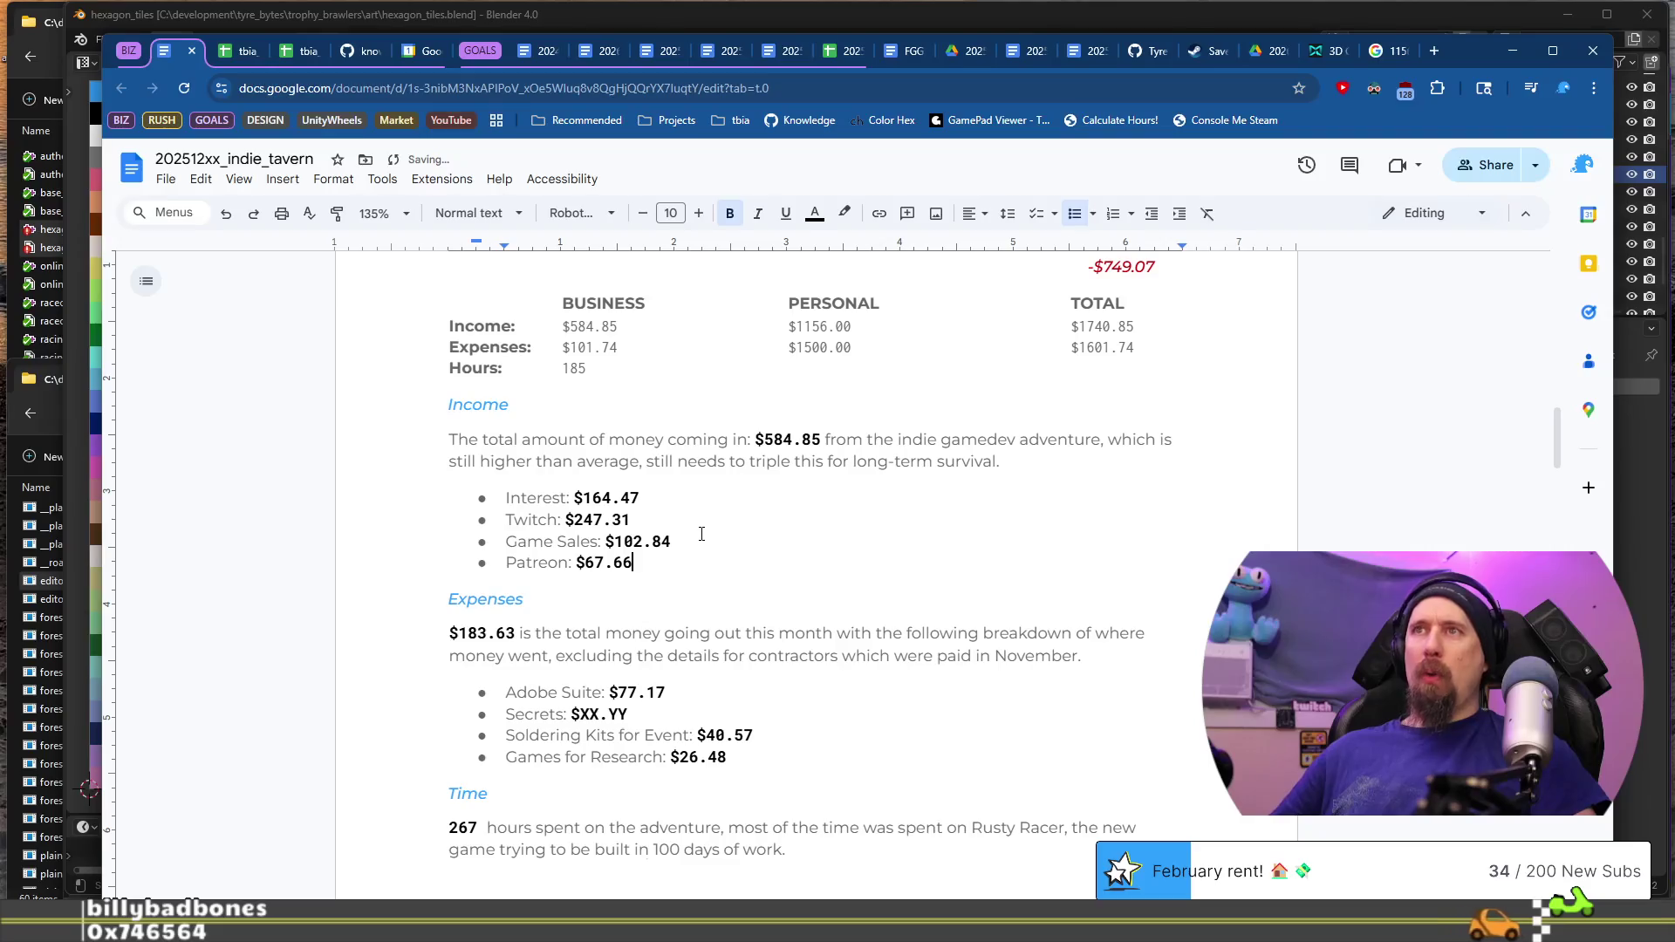
Step: Change the expenses total from $183.63 to $101.74 and the contractor month to December
scroll(464, 579, down, 1)
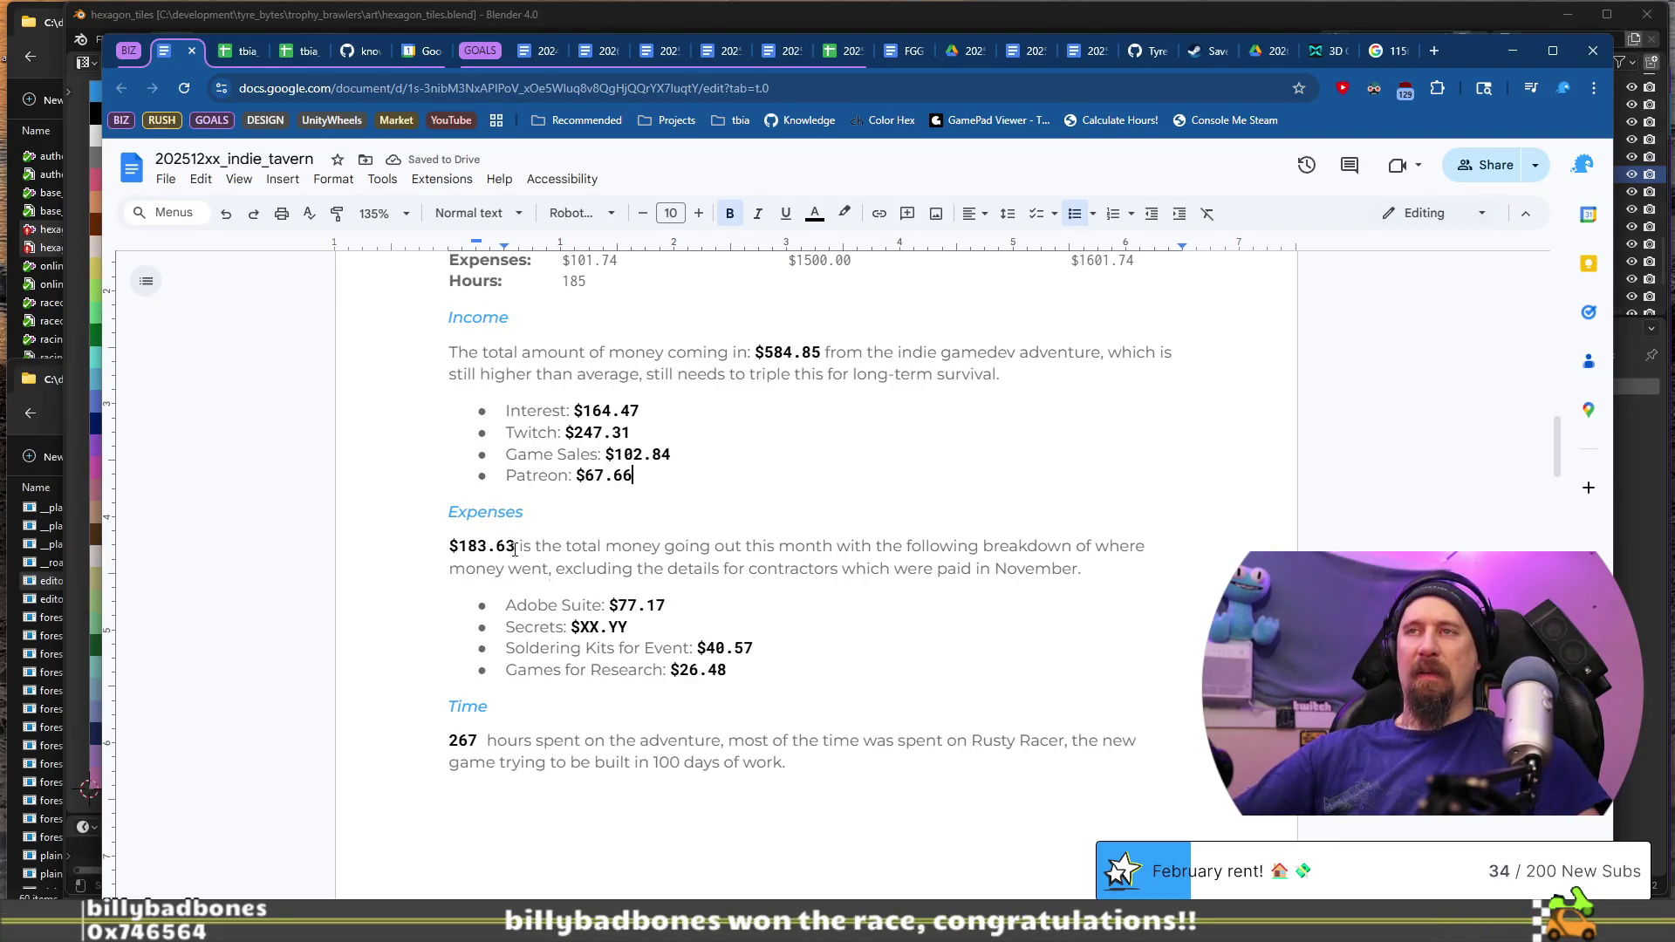
drag(472, 538, 503, 536)
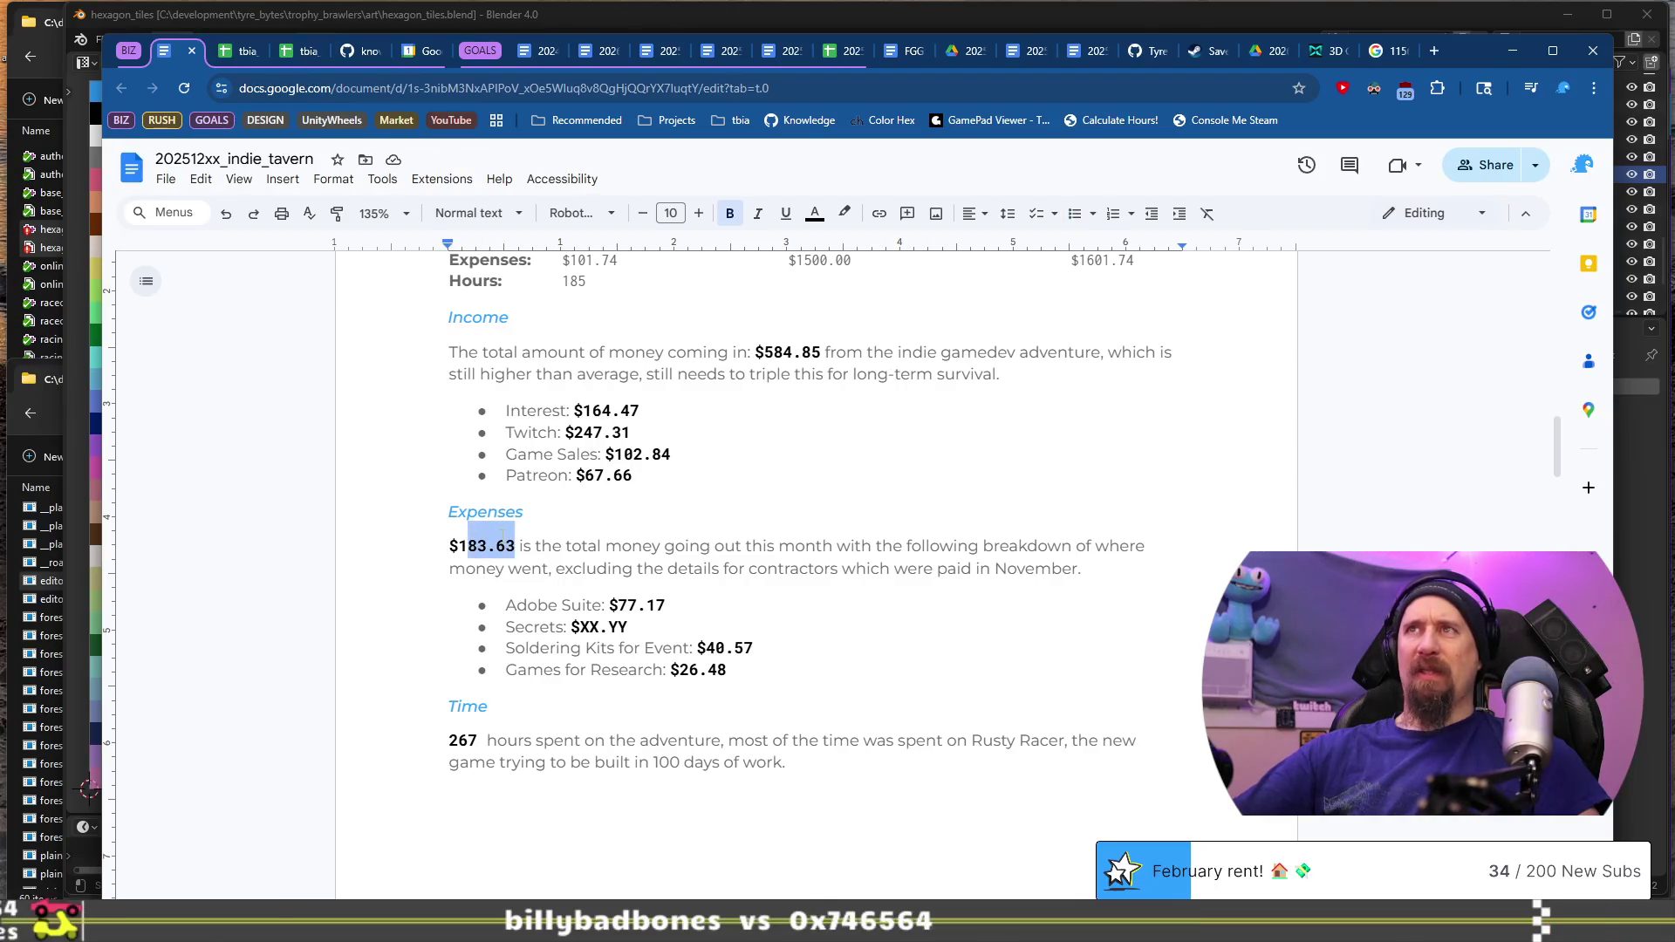
text(01)
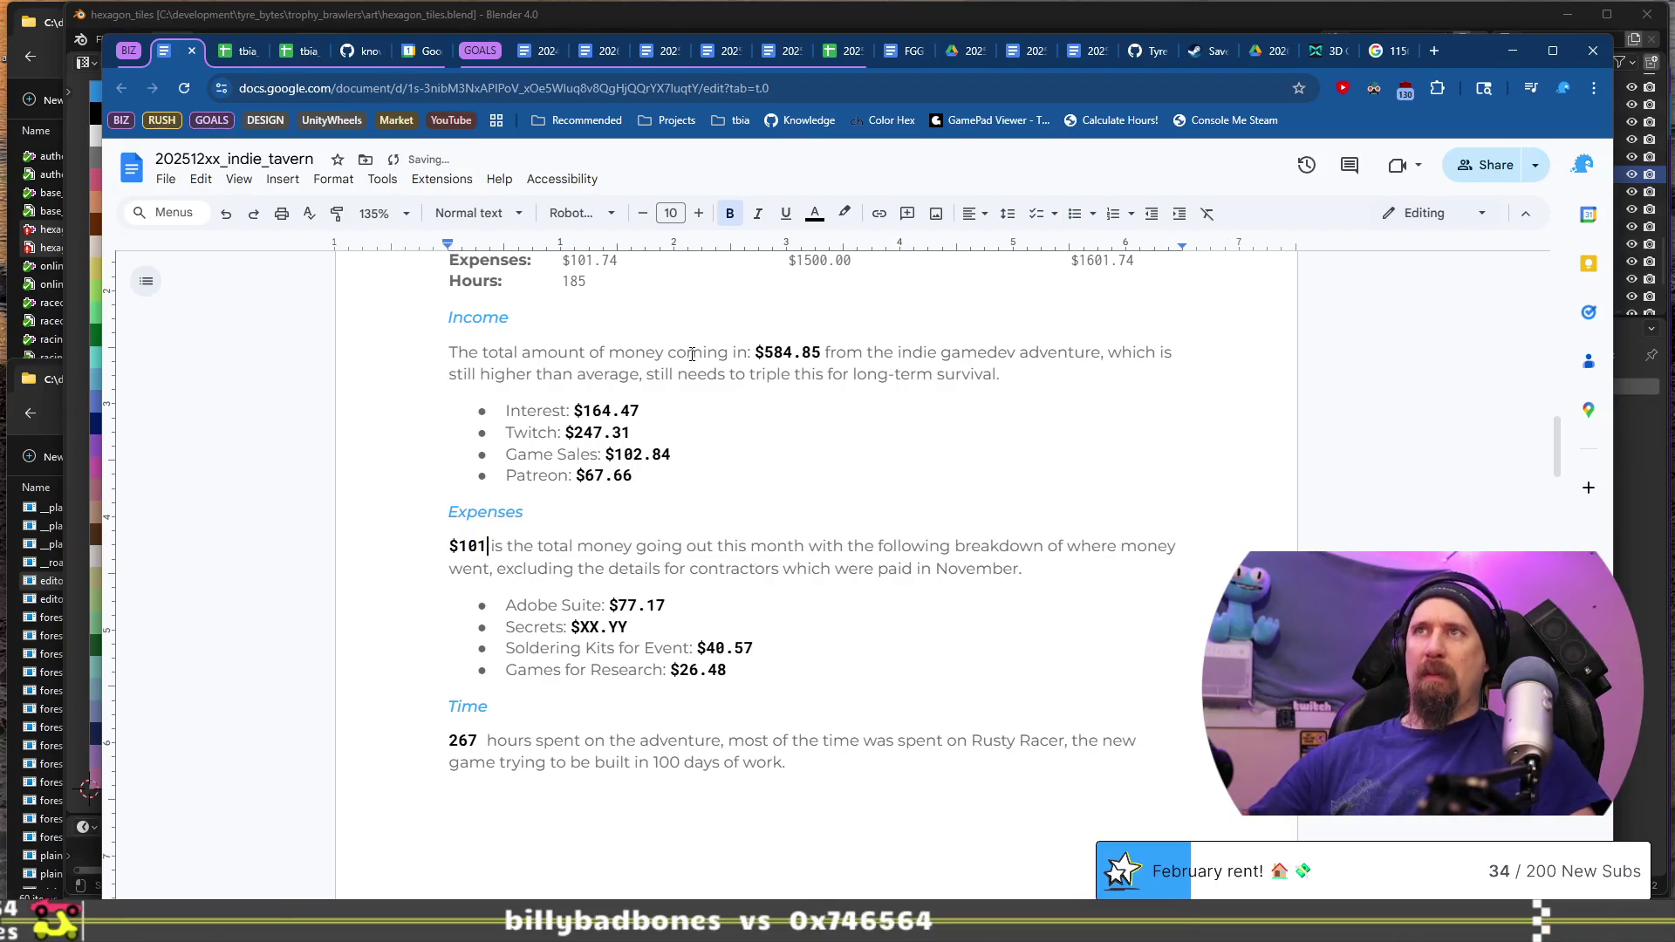
text(.74)
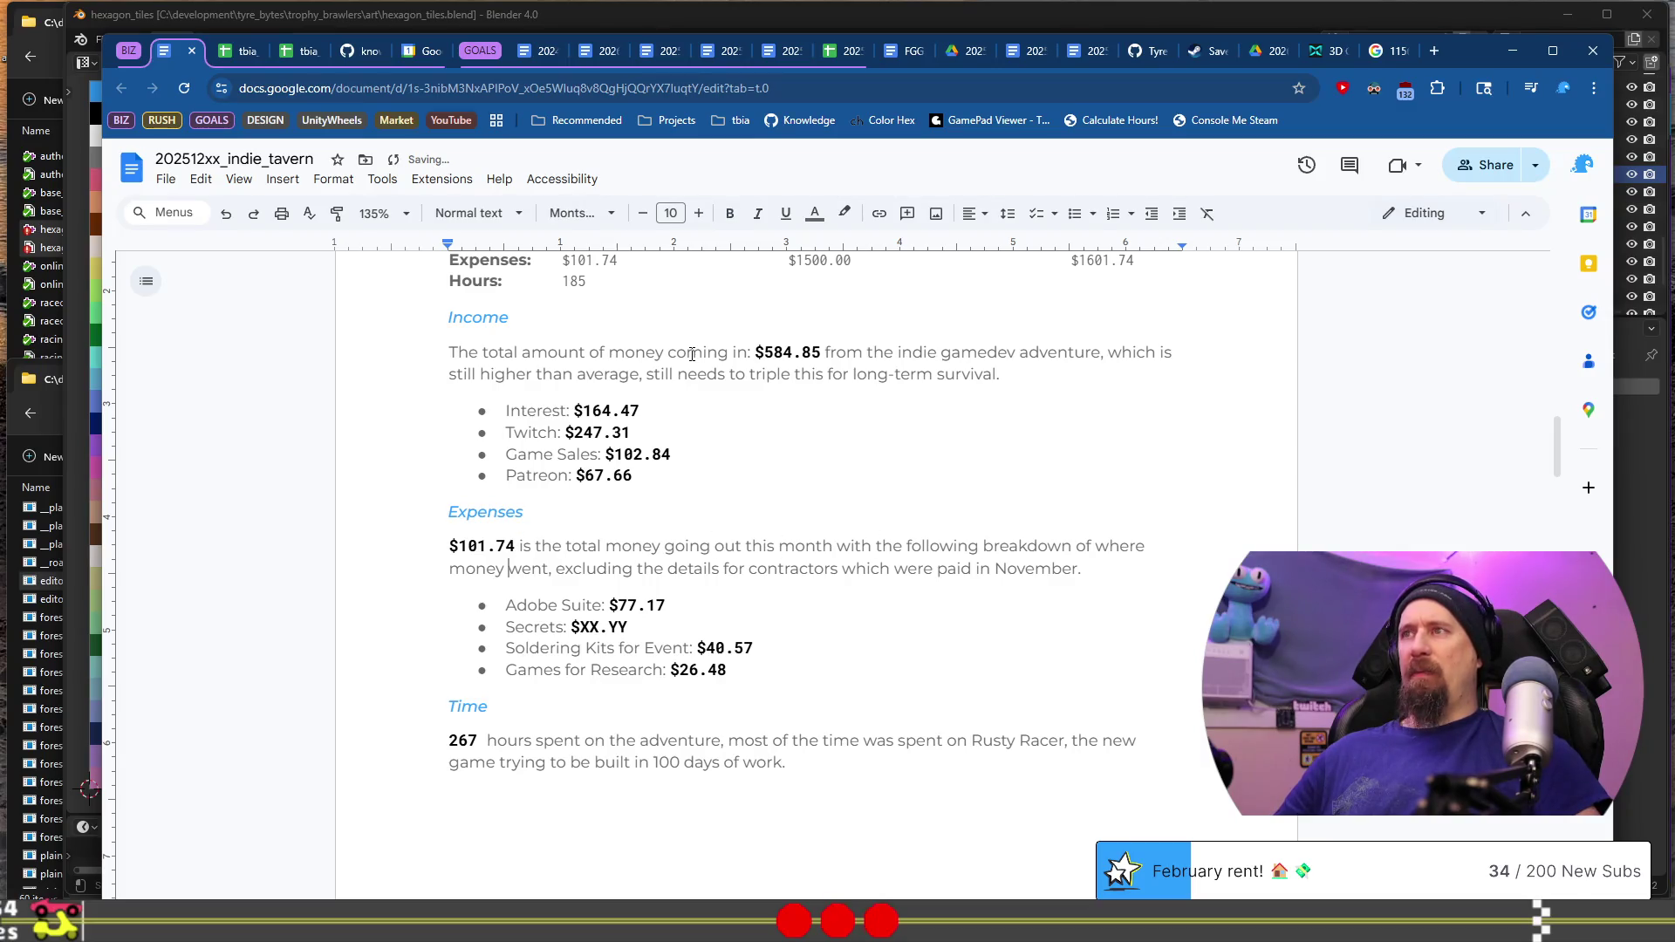
key(Down)
key(ctrl+Right)
key(ctrl+Right)
key(ctrl+Right)
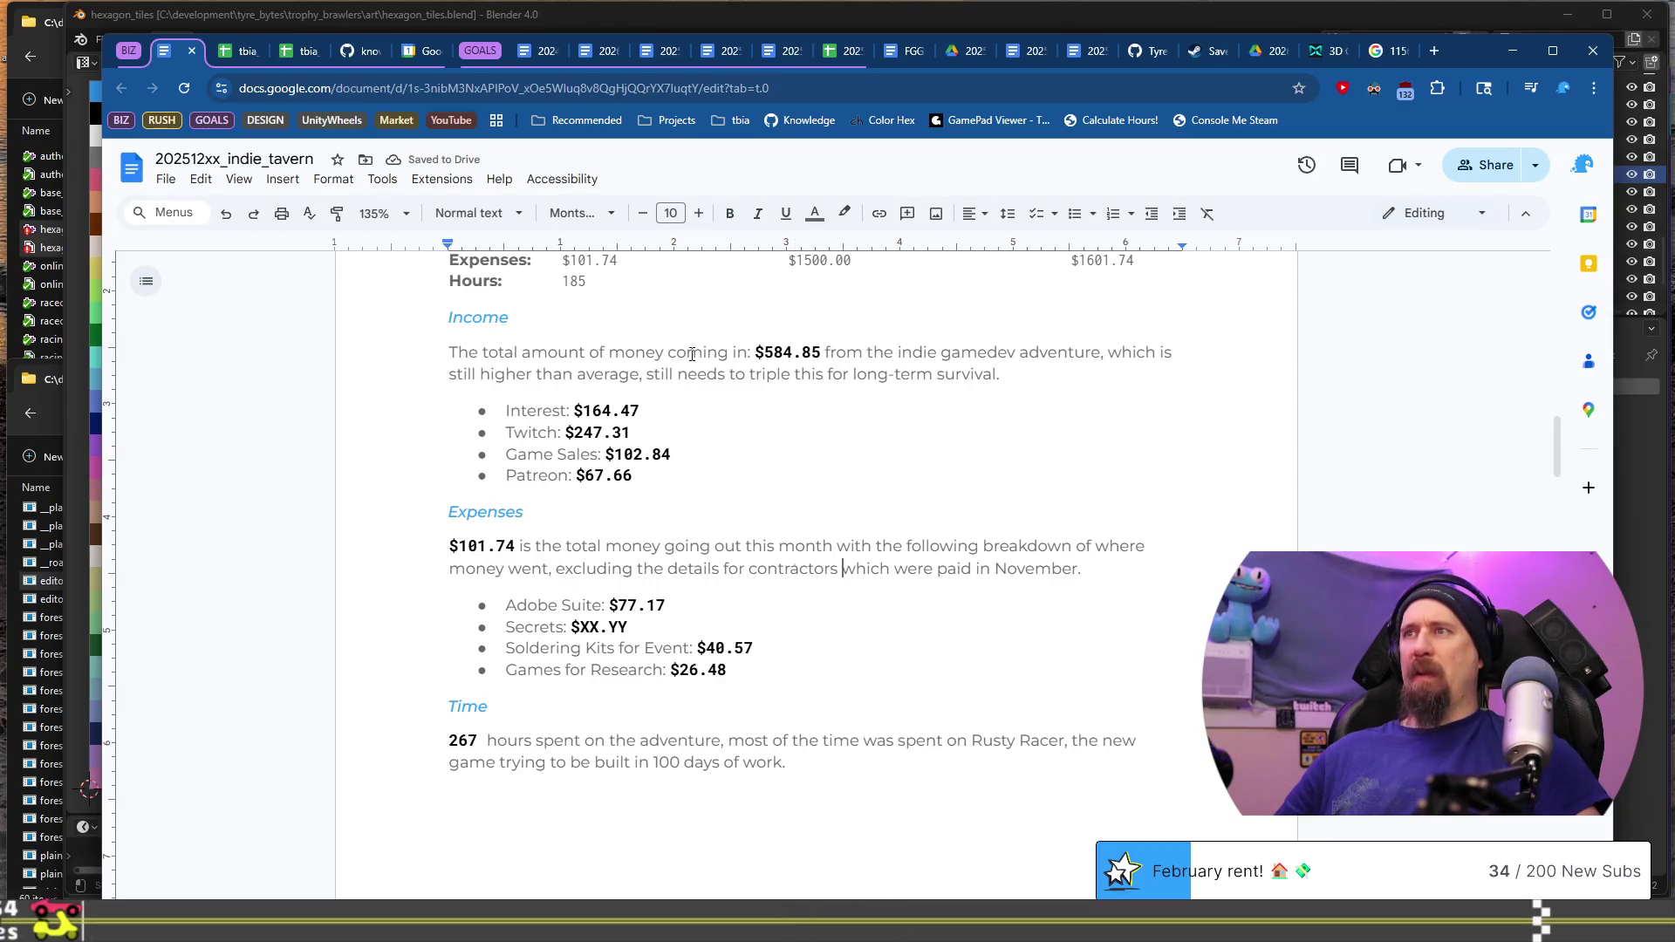
key(ctrl+shift+Left)
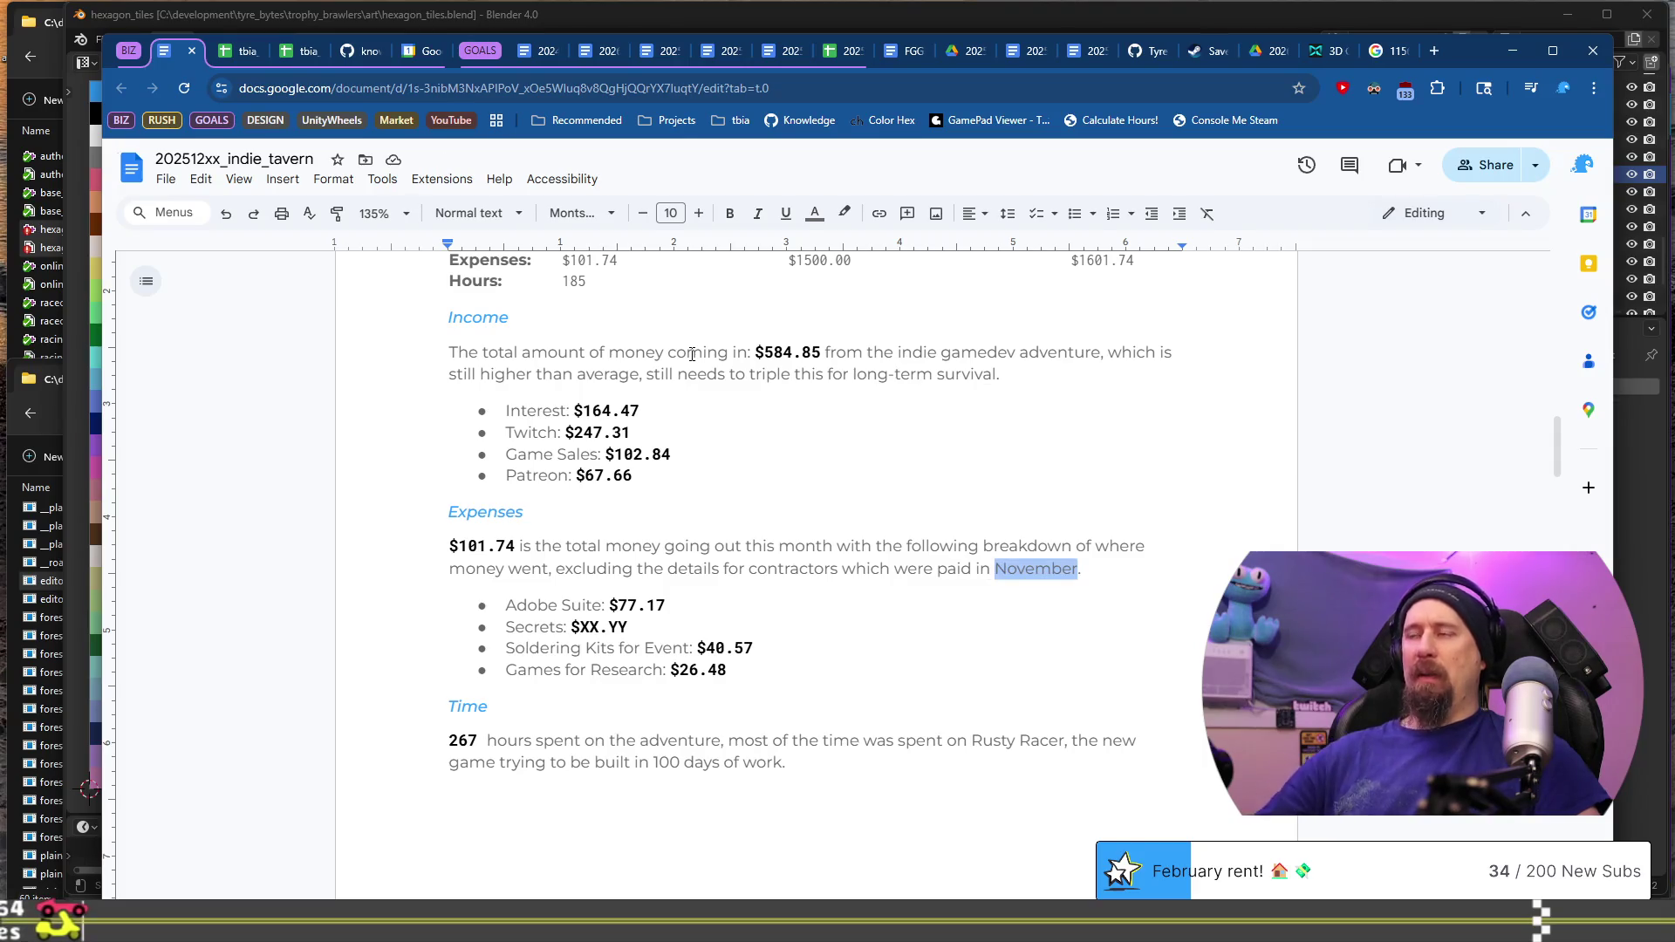
text(Dec)
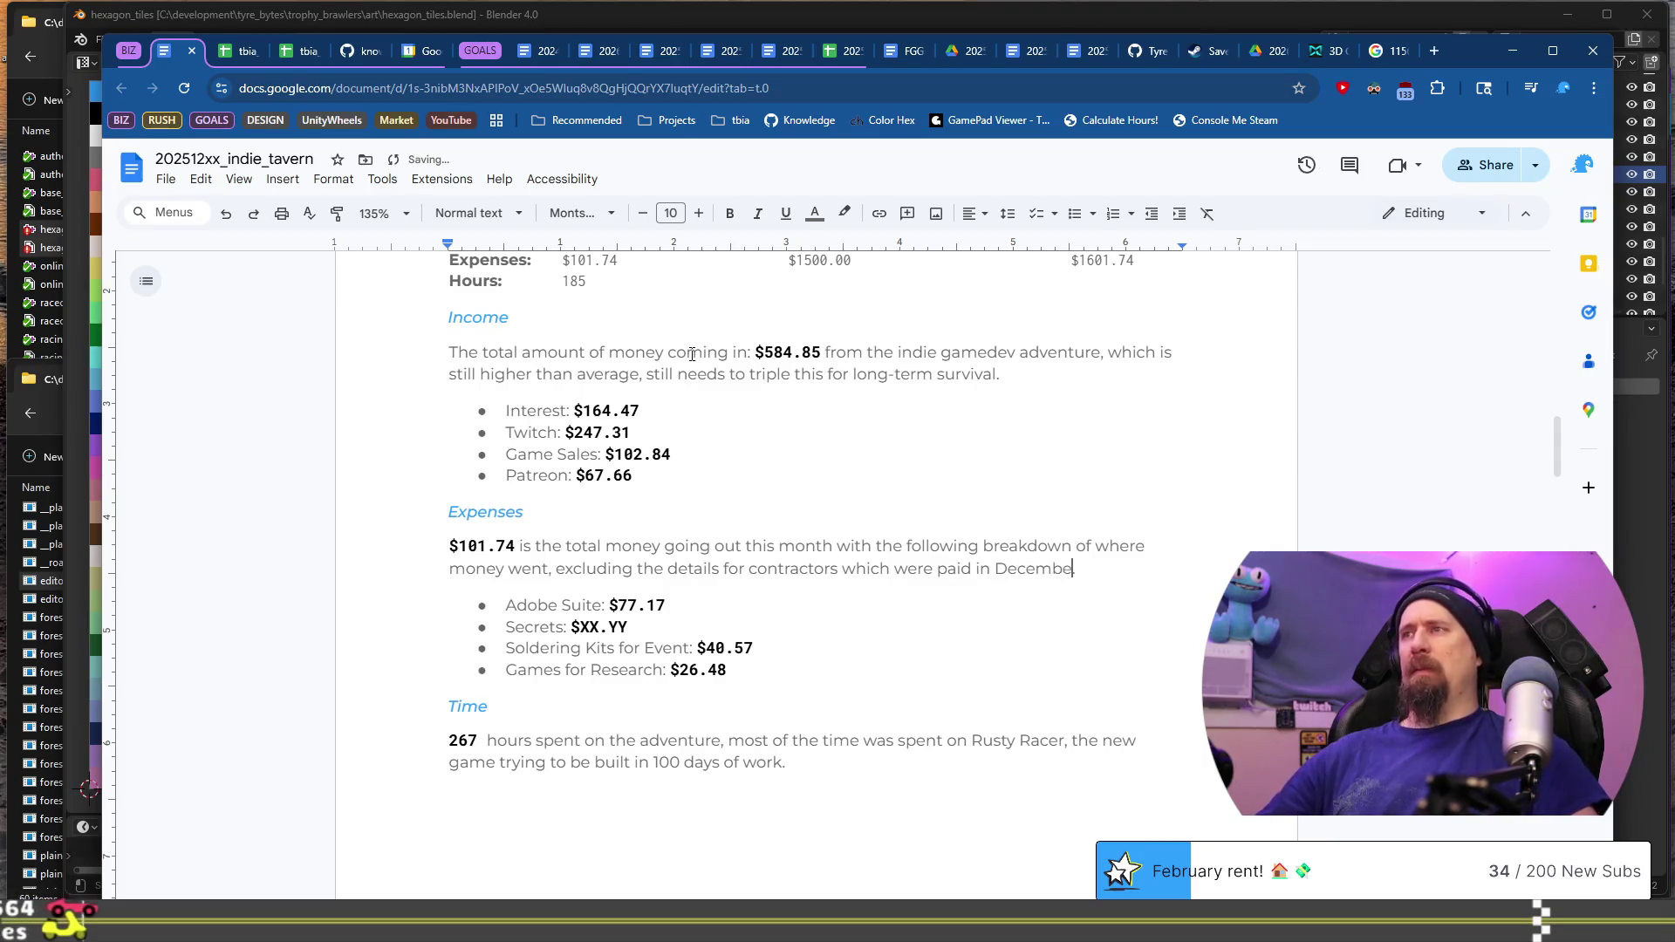
text(r.)
Step: Change the Adobe Suite expense to $42.39
key(Down)
key(Down)
key(Left)
key(Left)
key(Left)
key(BackSpace)
key(BackSpace)
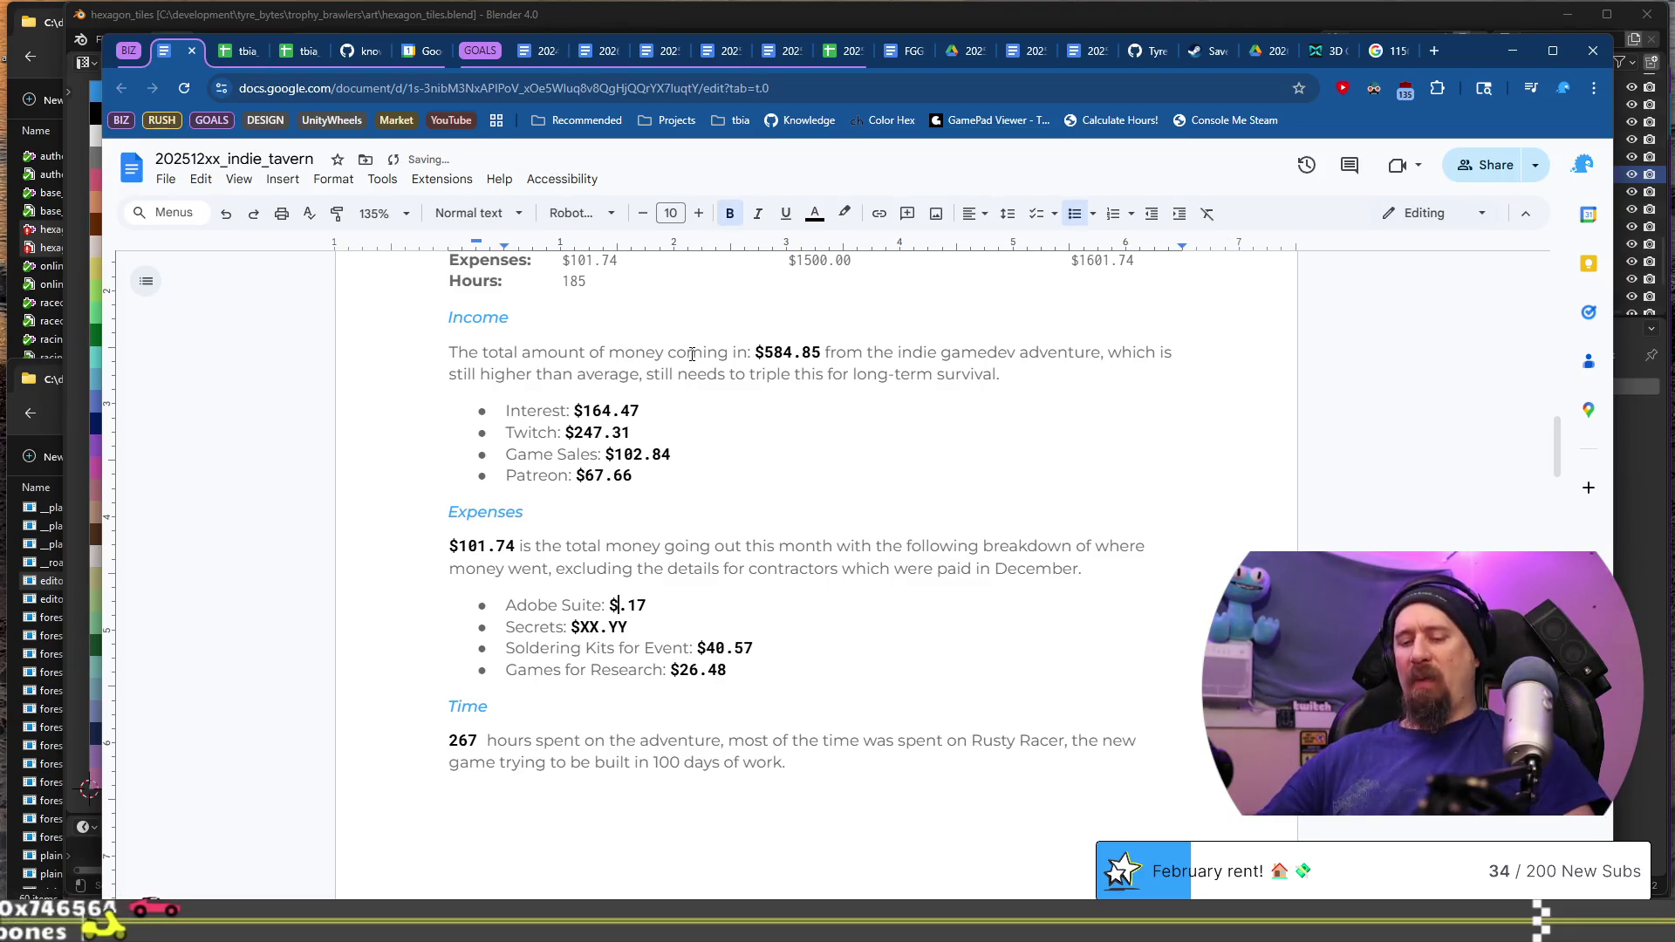
text(42)
key(Right)
key(shift+Right)
key(shift+Right)
text(39)
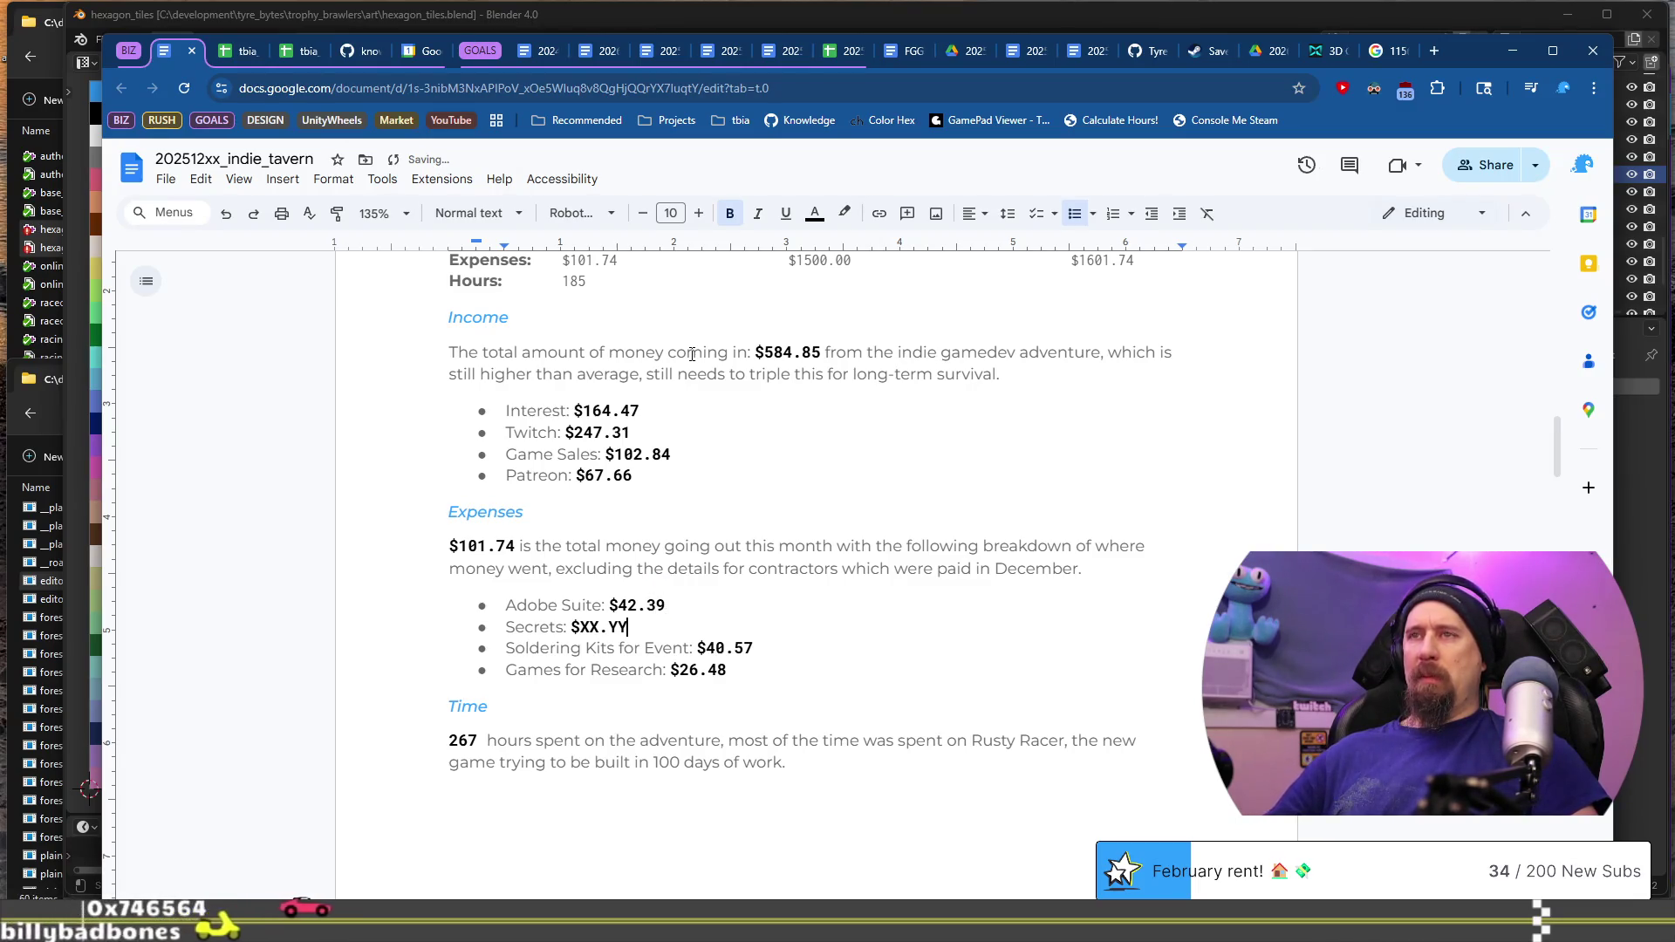
key(Down)
key(Down)
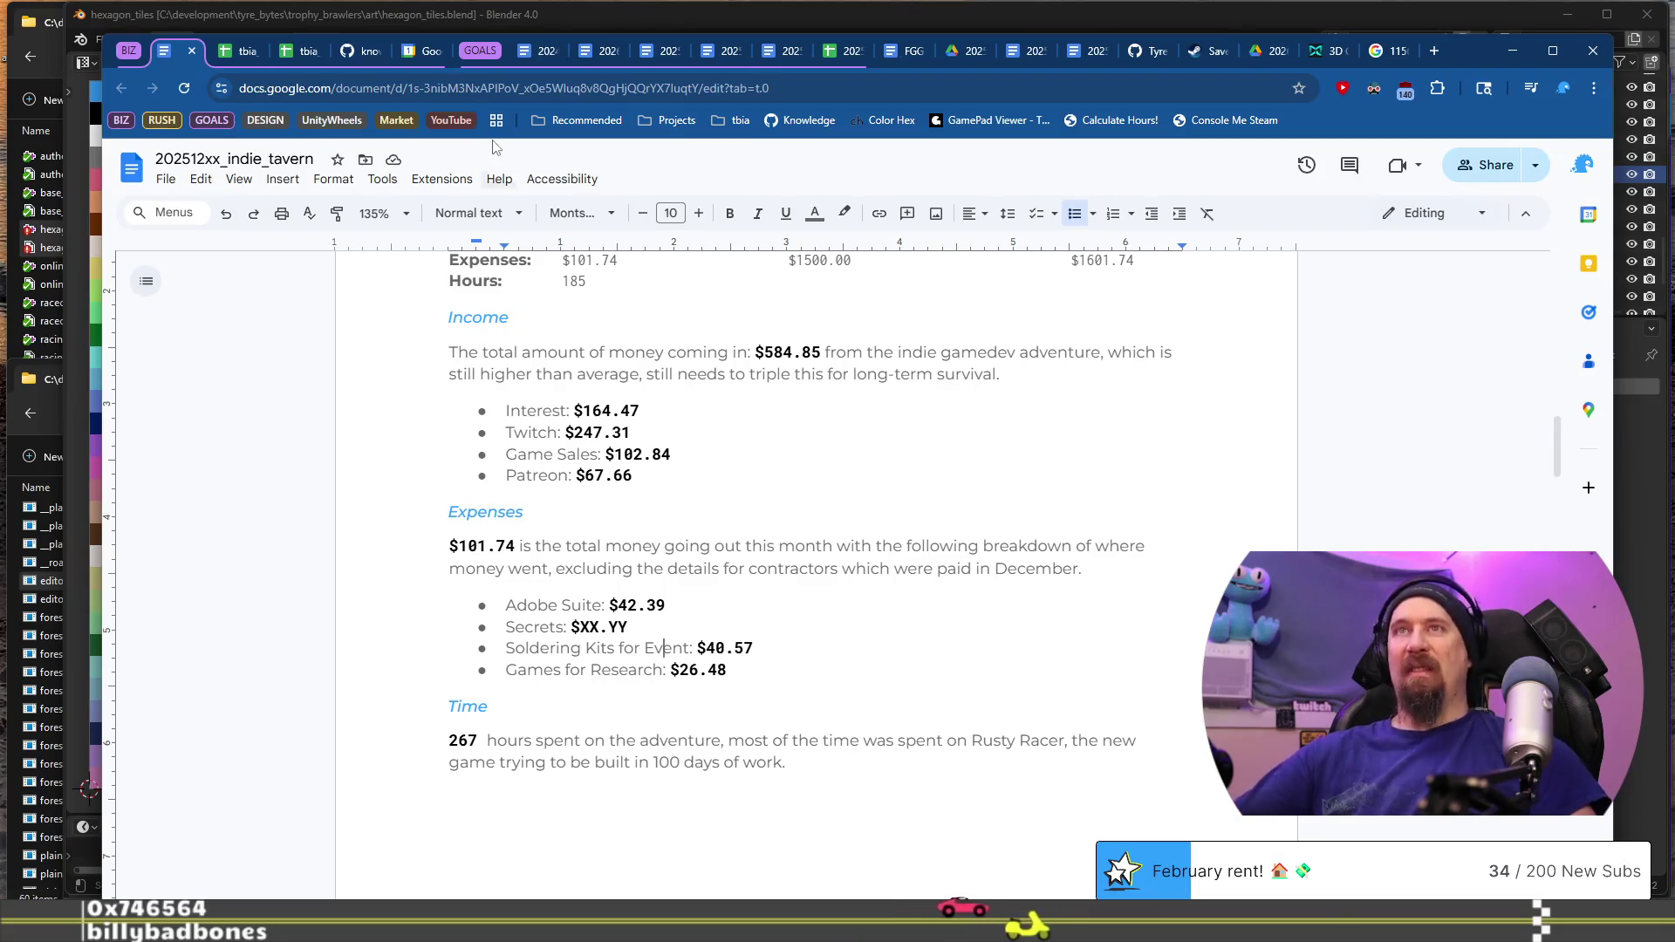
click(239, 52)
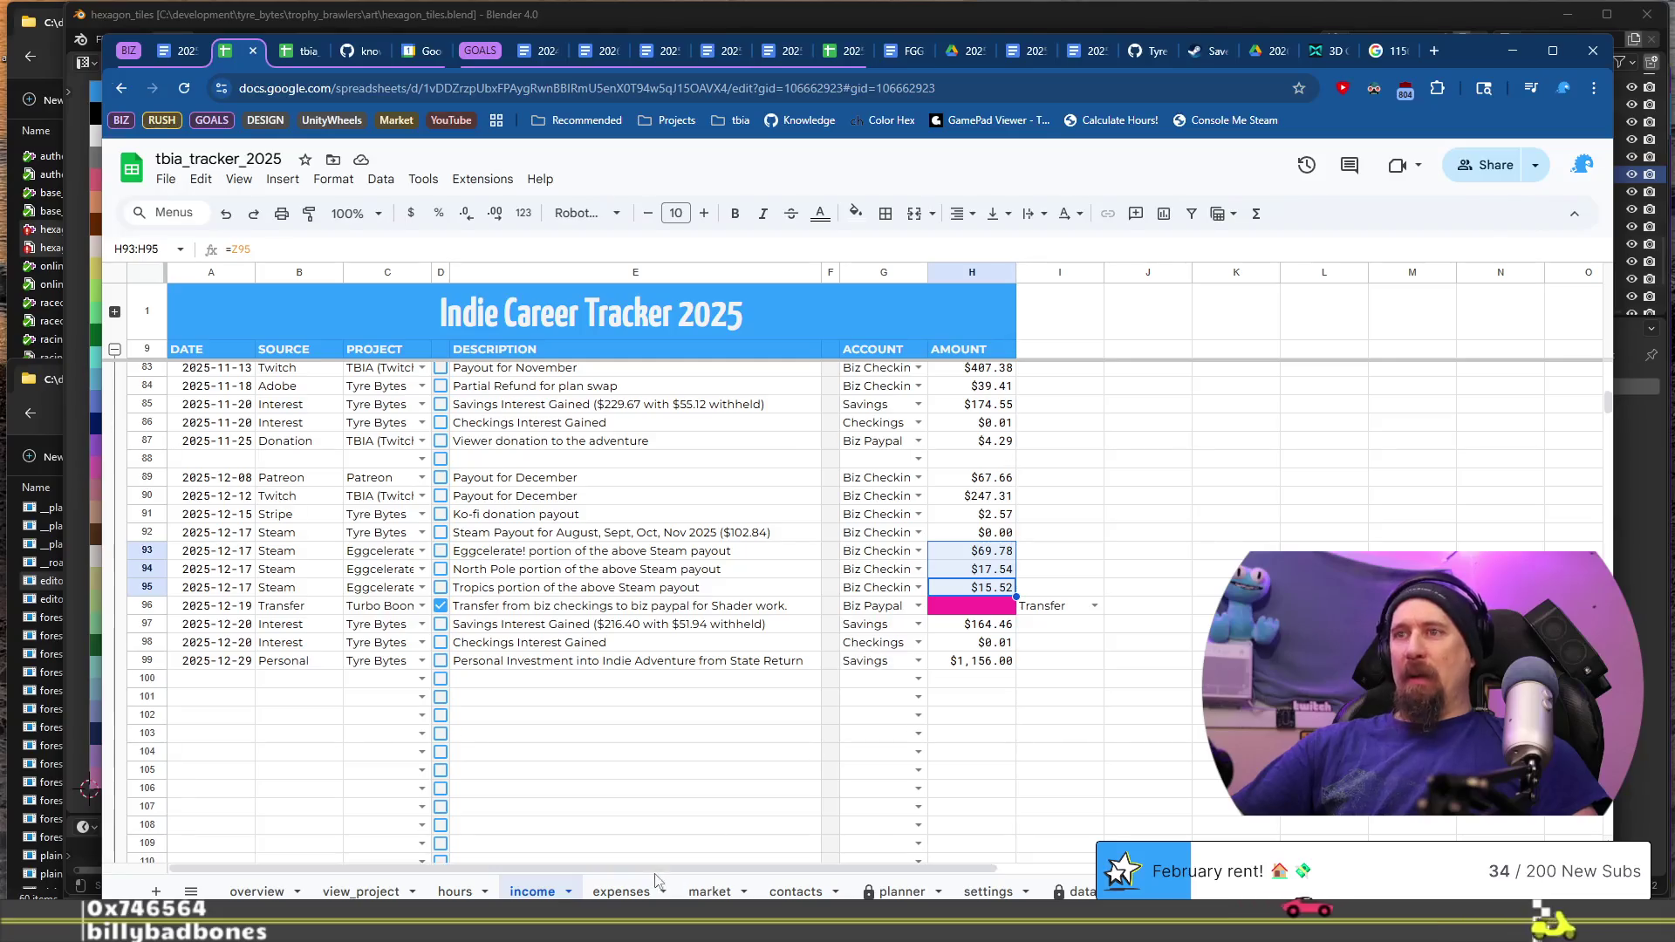
click(622, 891)
scroll(893, 628, up, 2)
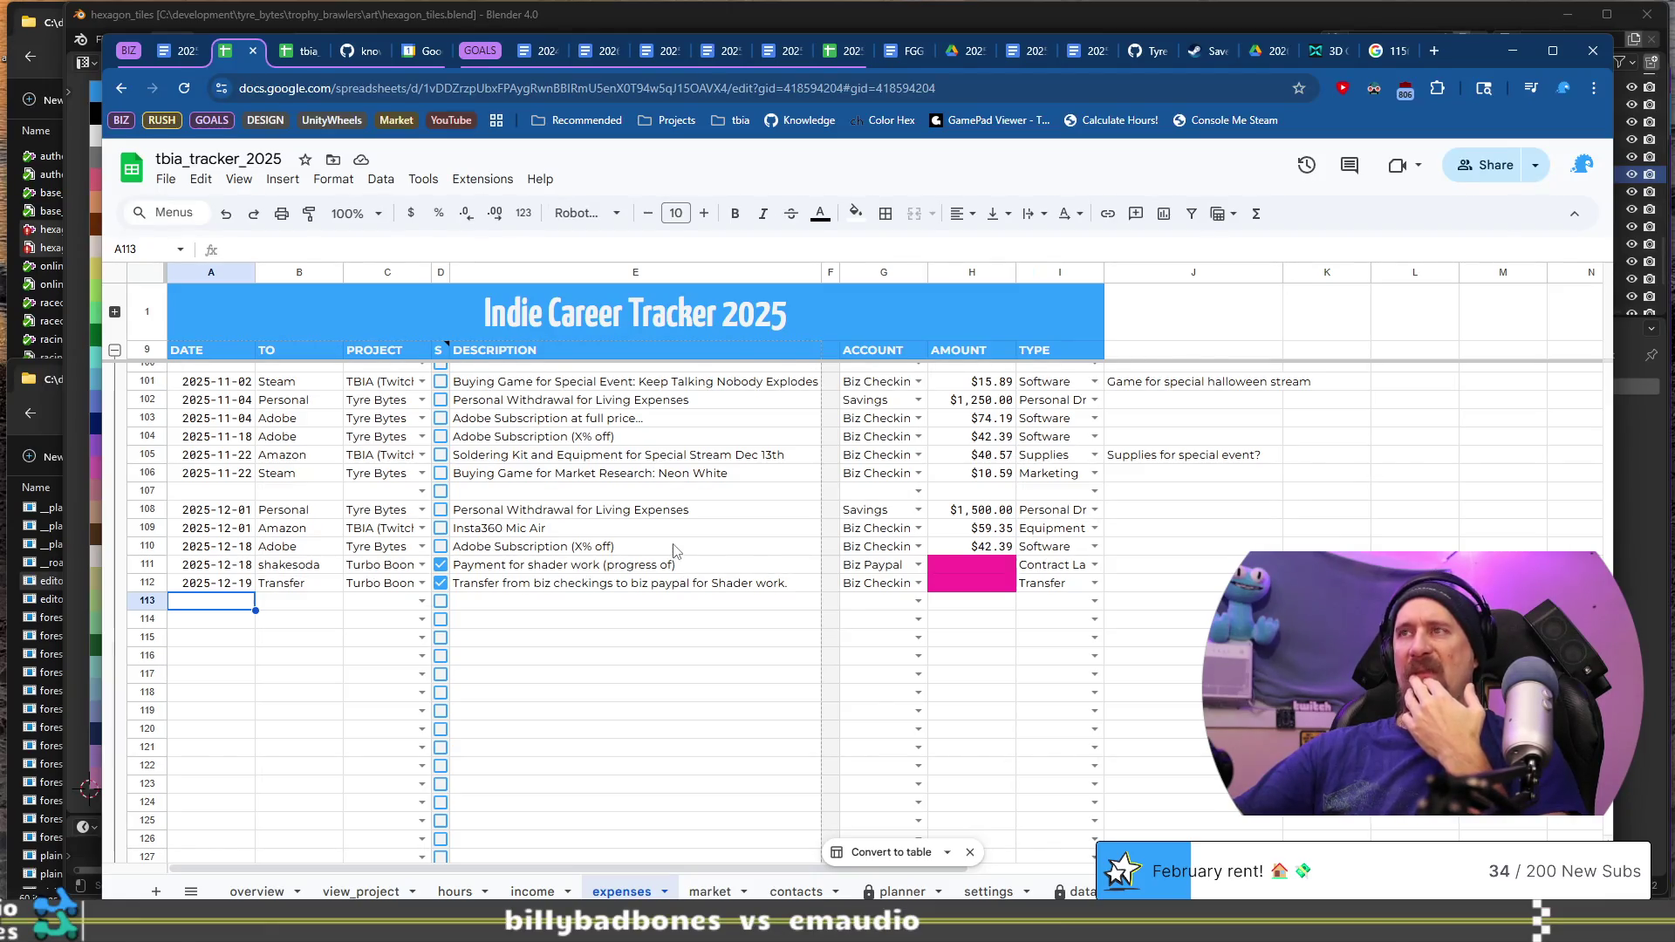
click(174, 58)
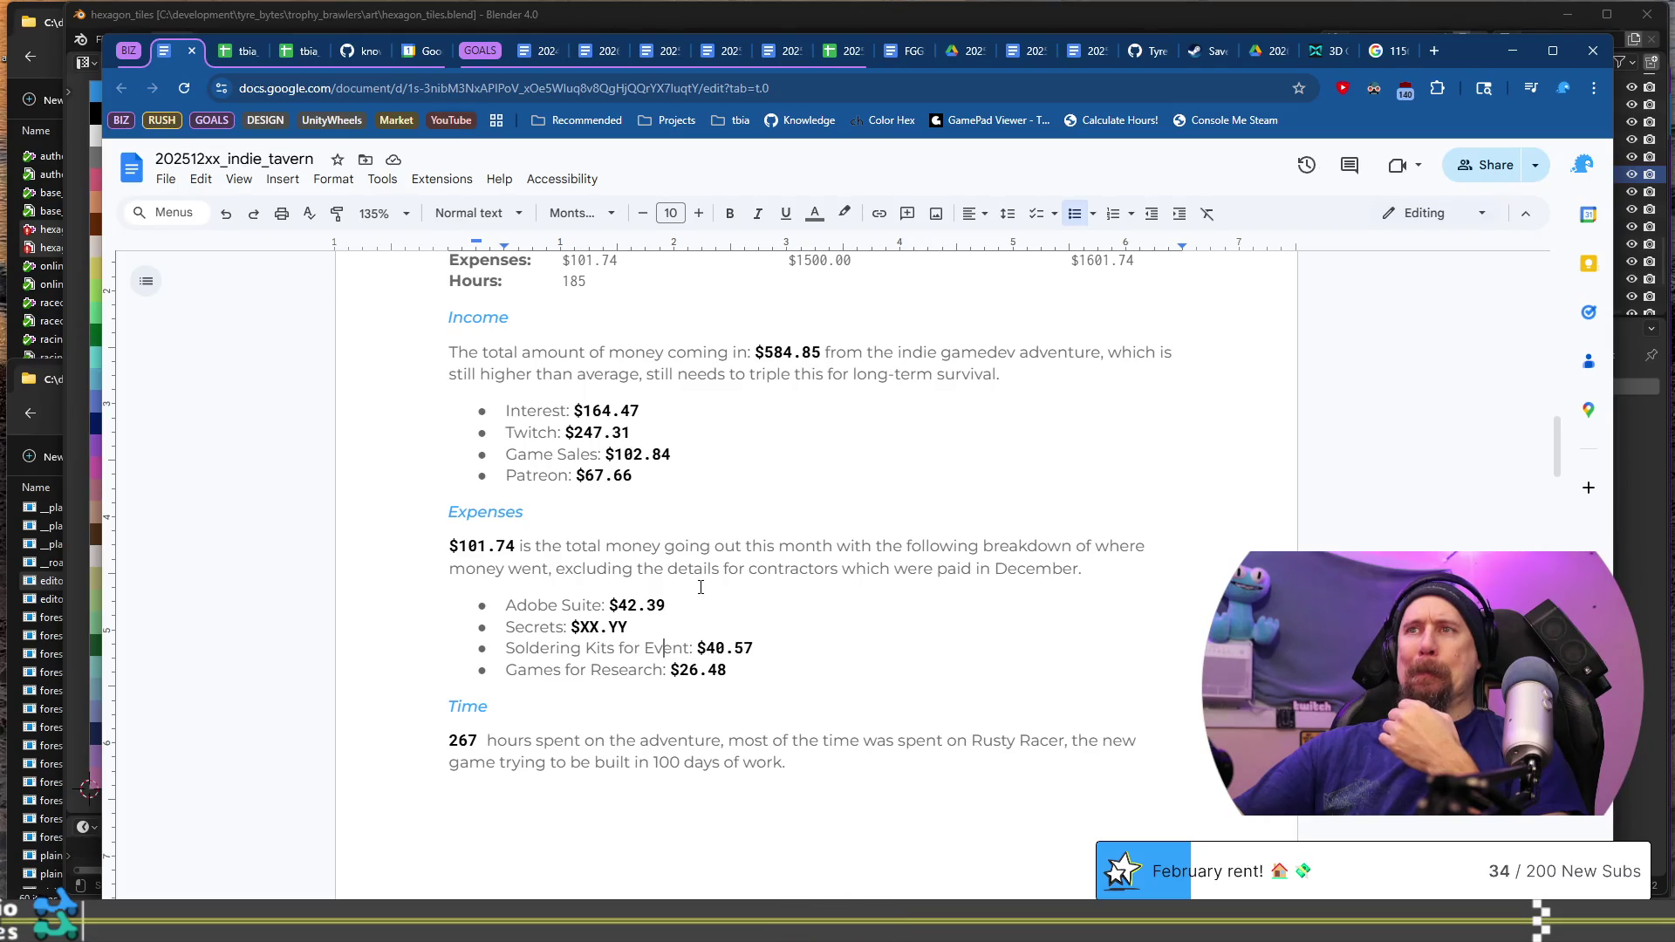
Step: Delete the Secrets expense and relabel Soldering Kits for Event as 'Wireless Mic:'
triple_click(623, 629)
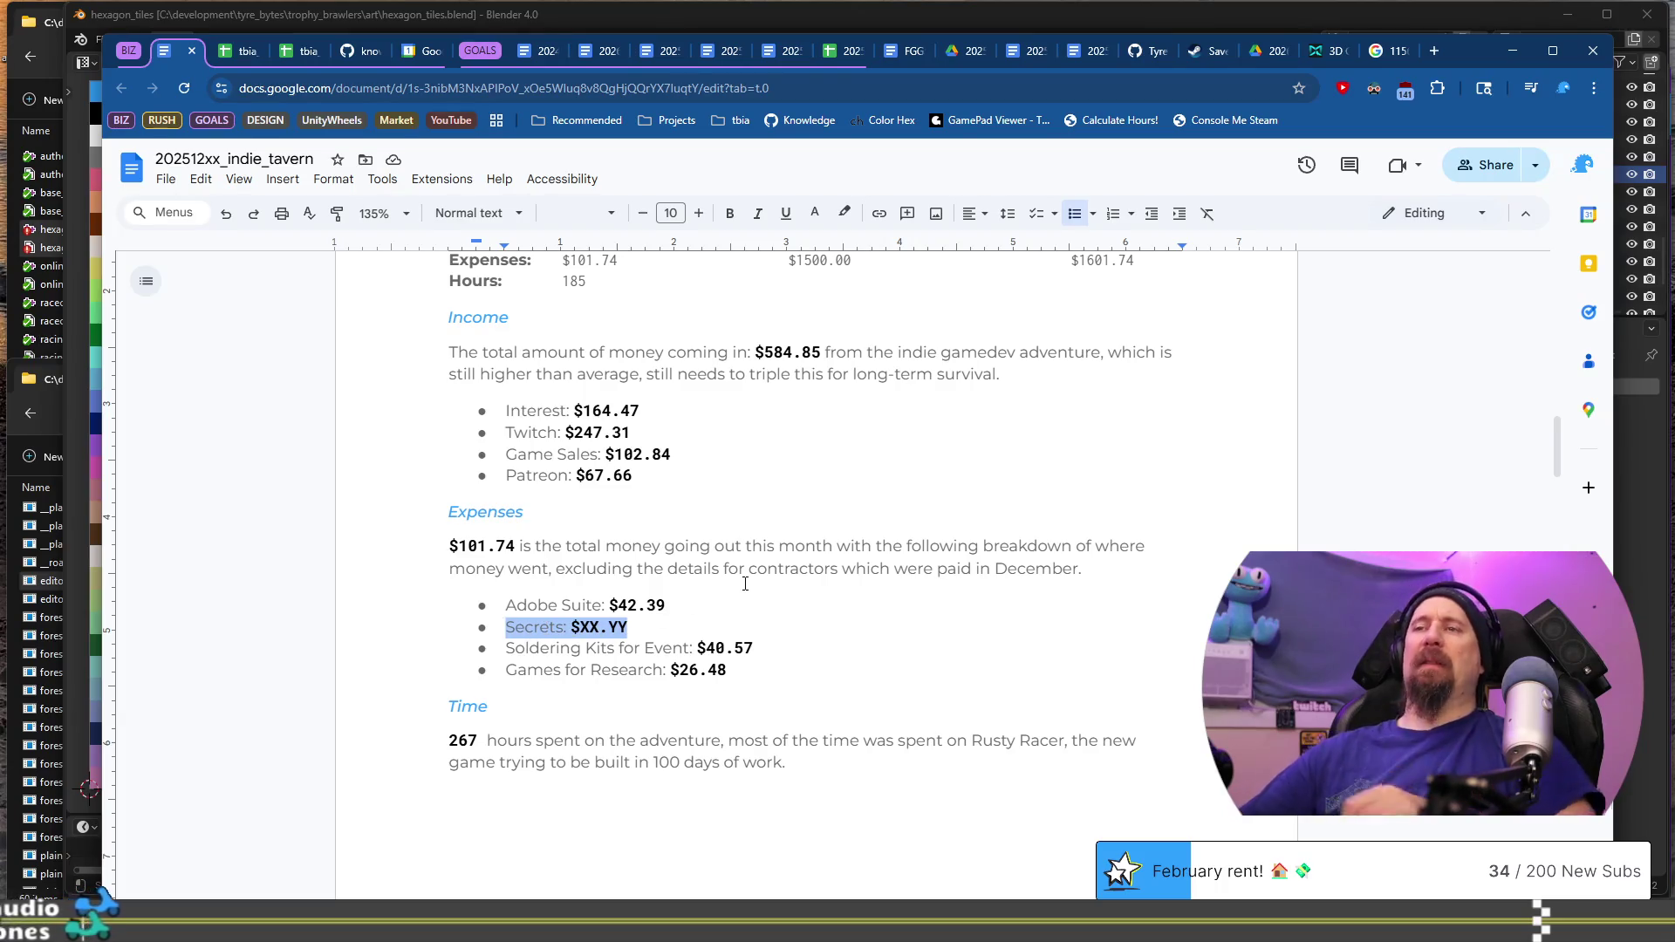
key(BackSpace)
key(BackSpace)
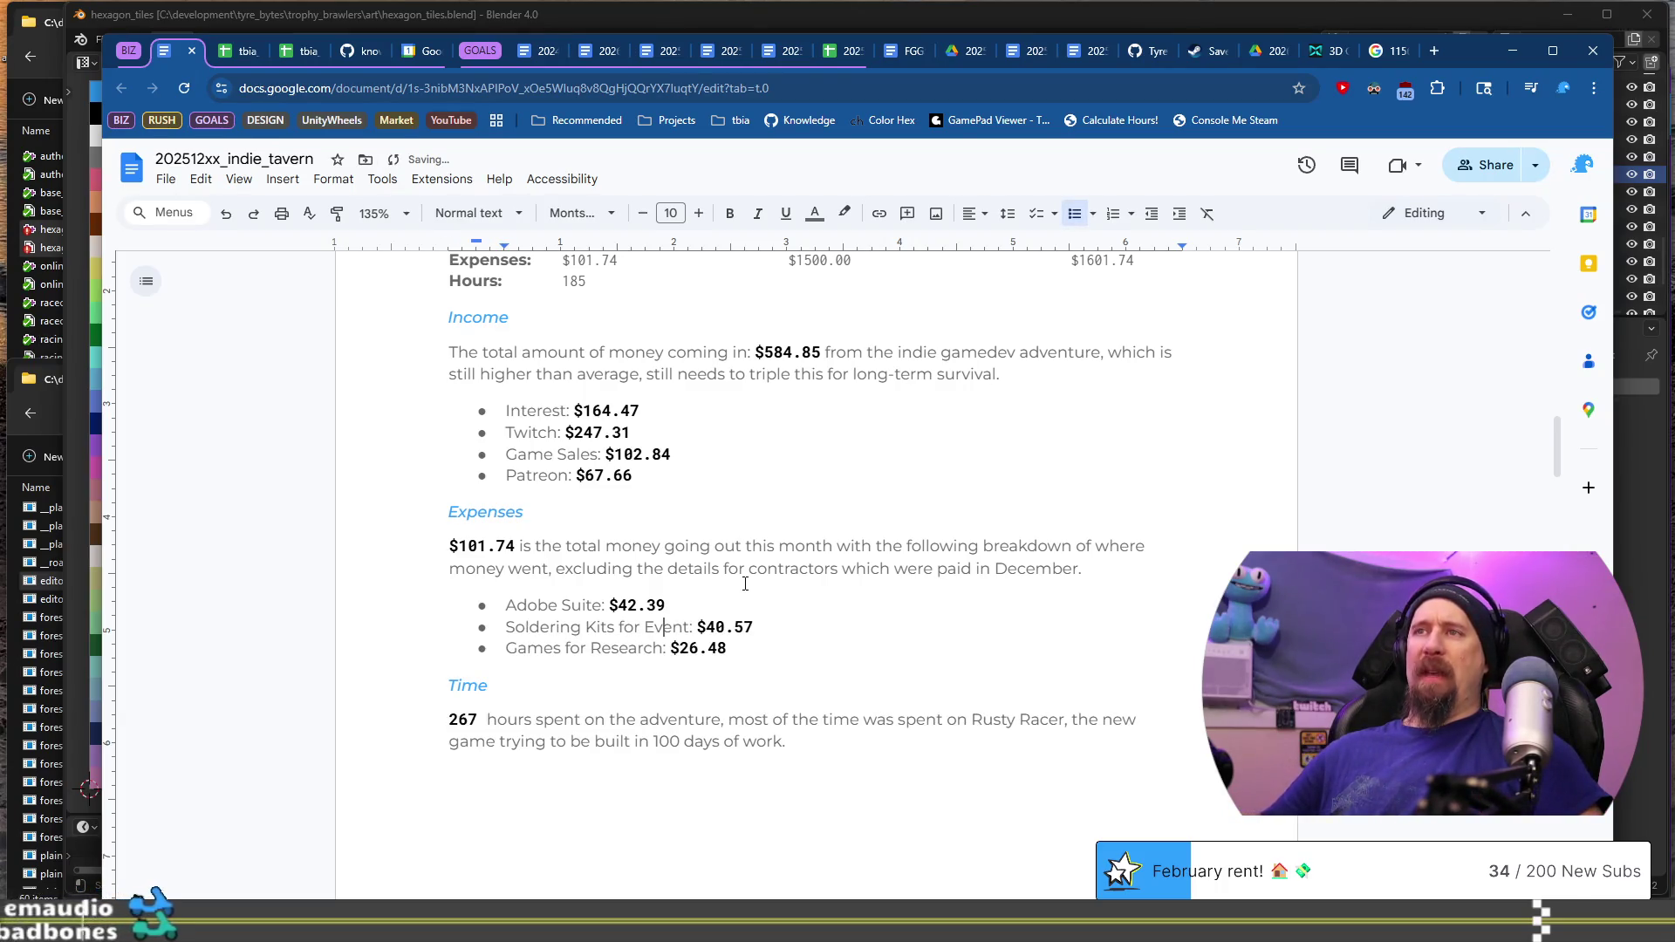
click(268, 50)
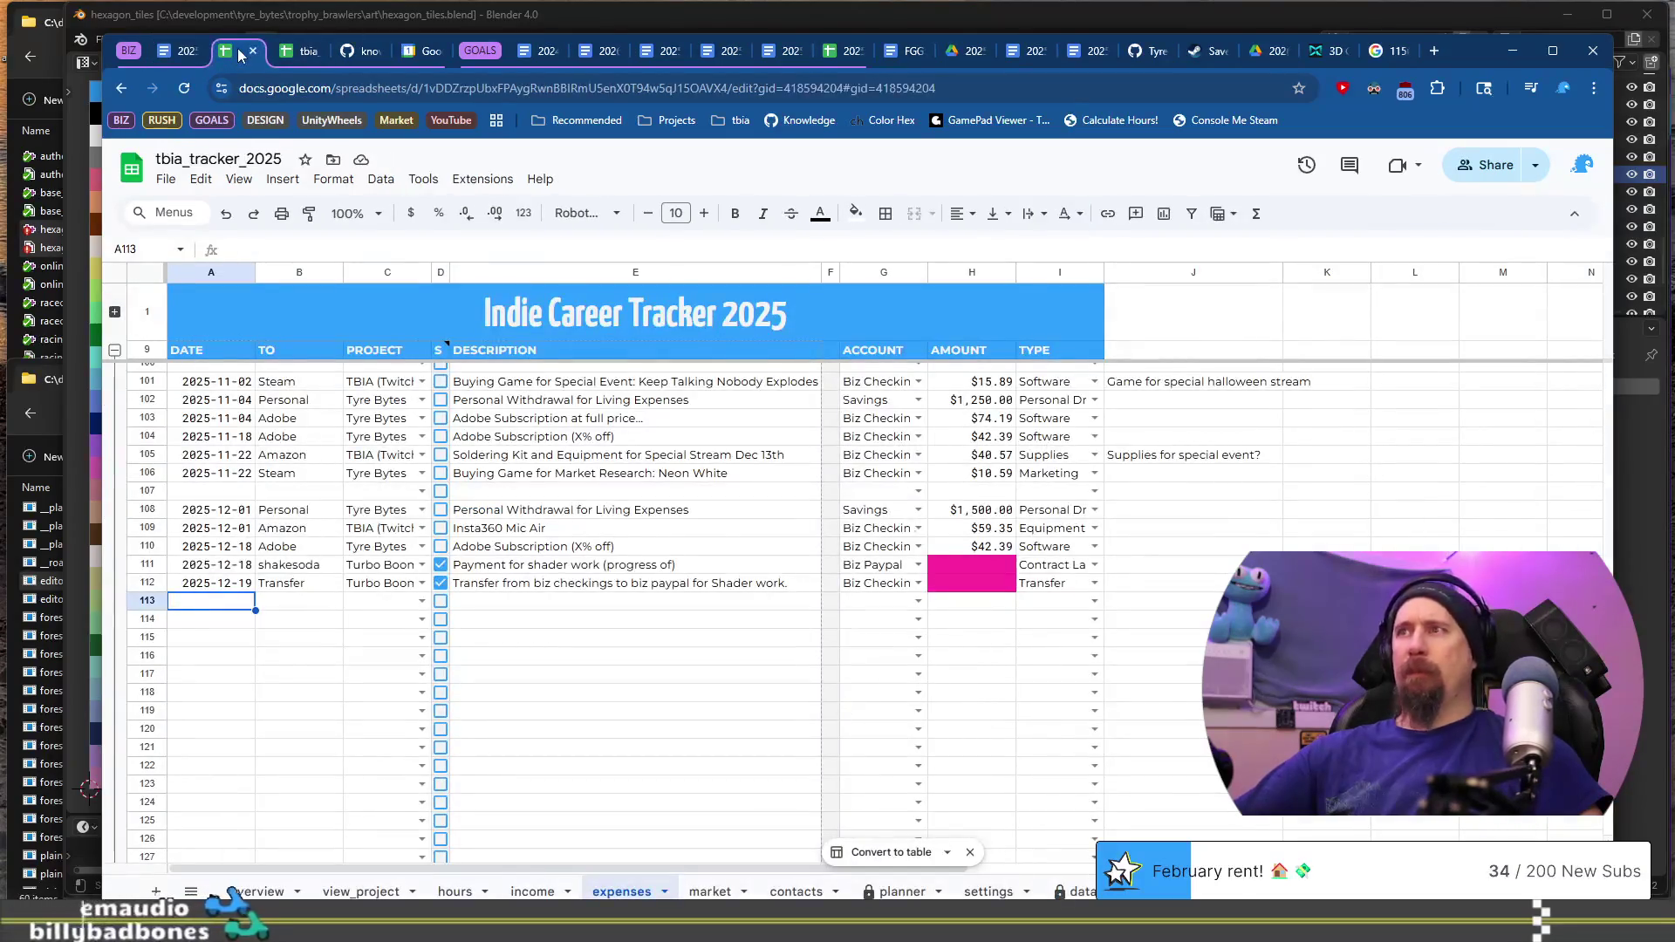
click(178, 53)
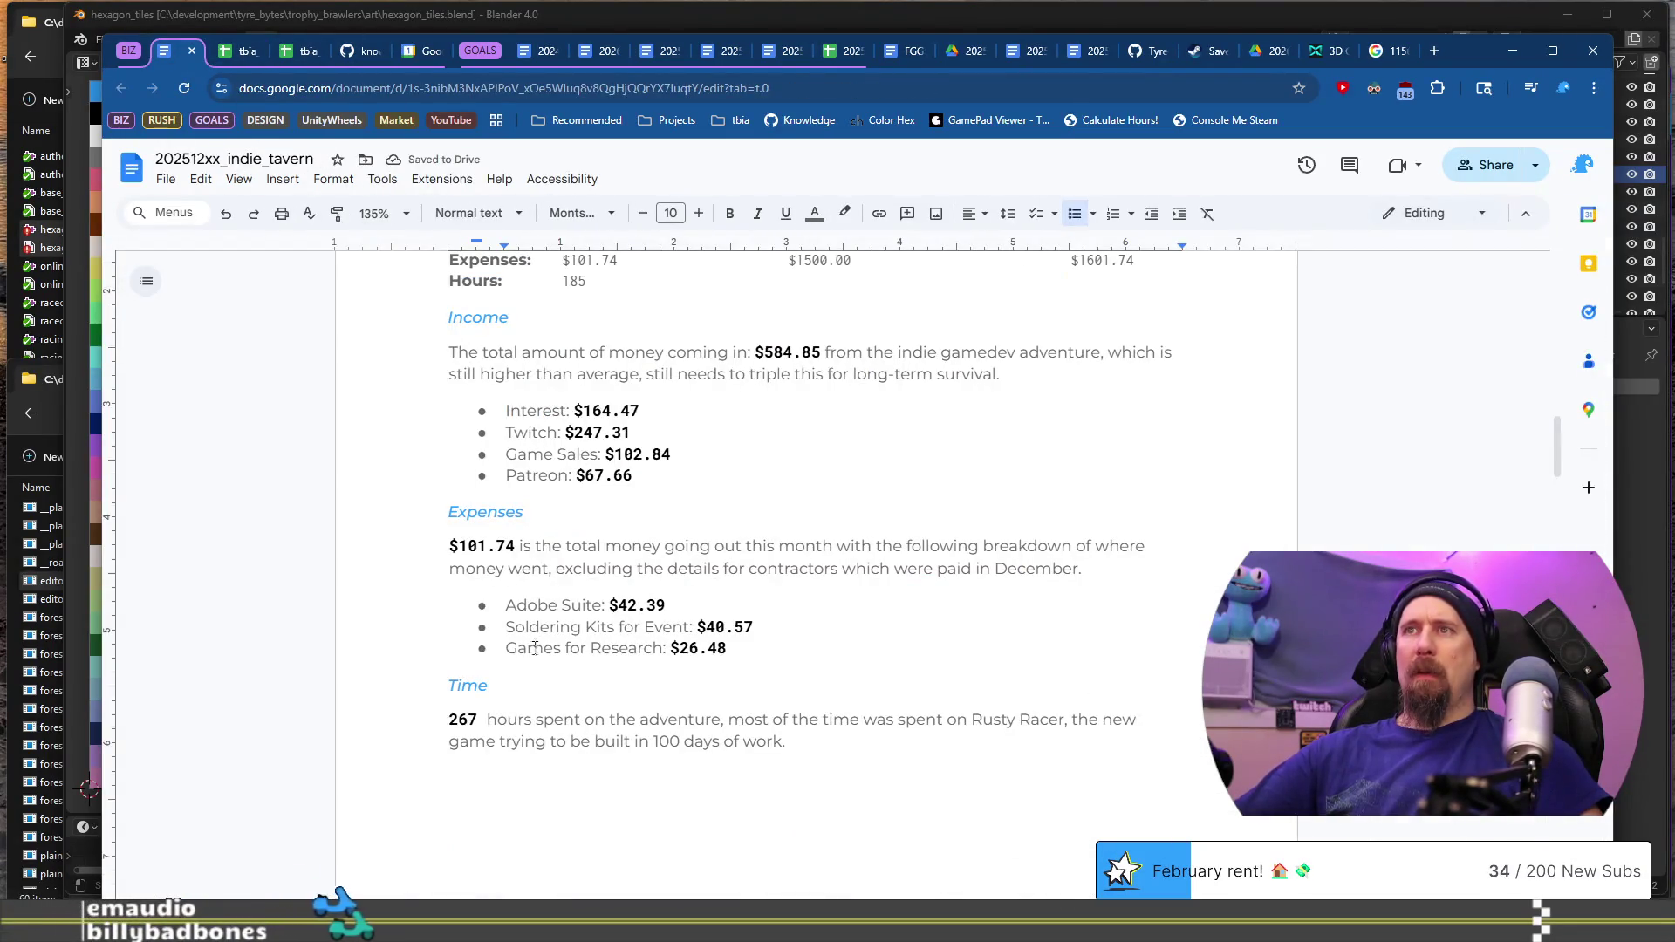
shift+click(689, 626)
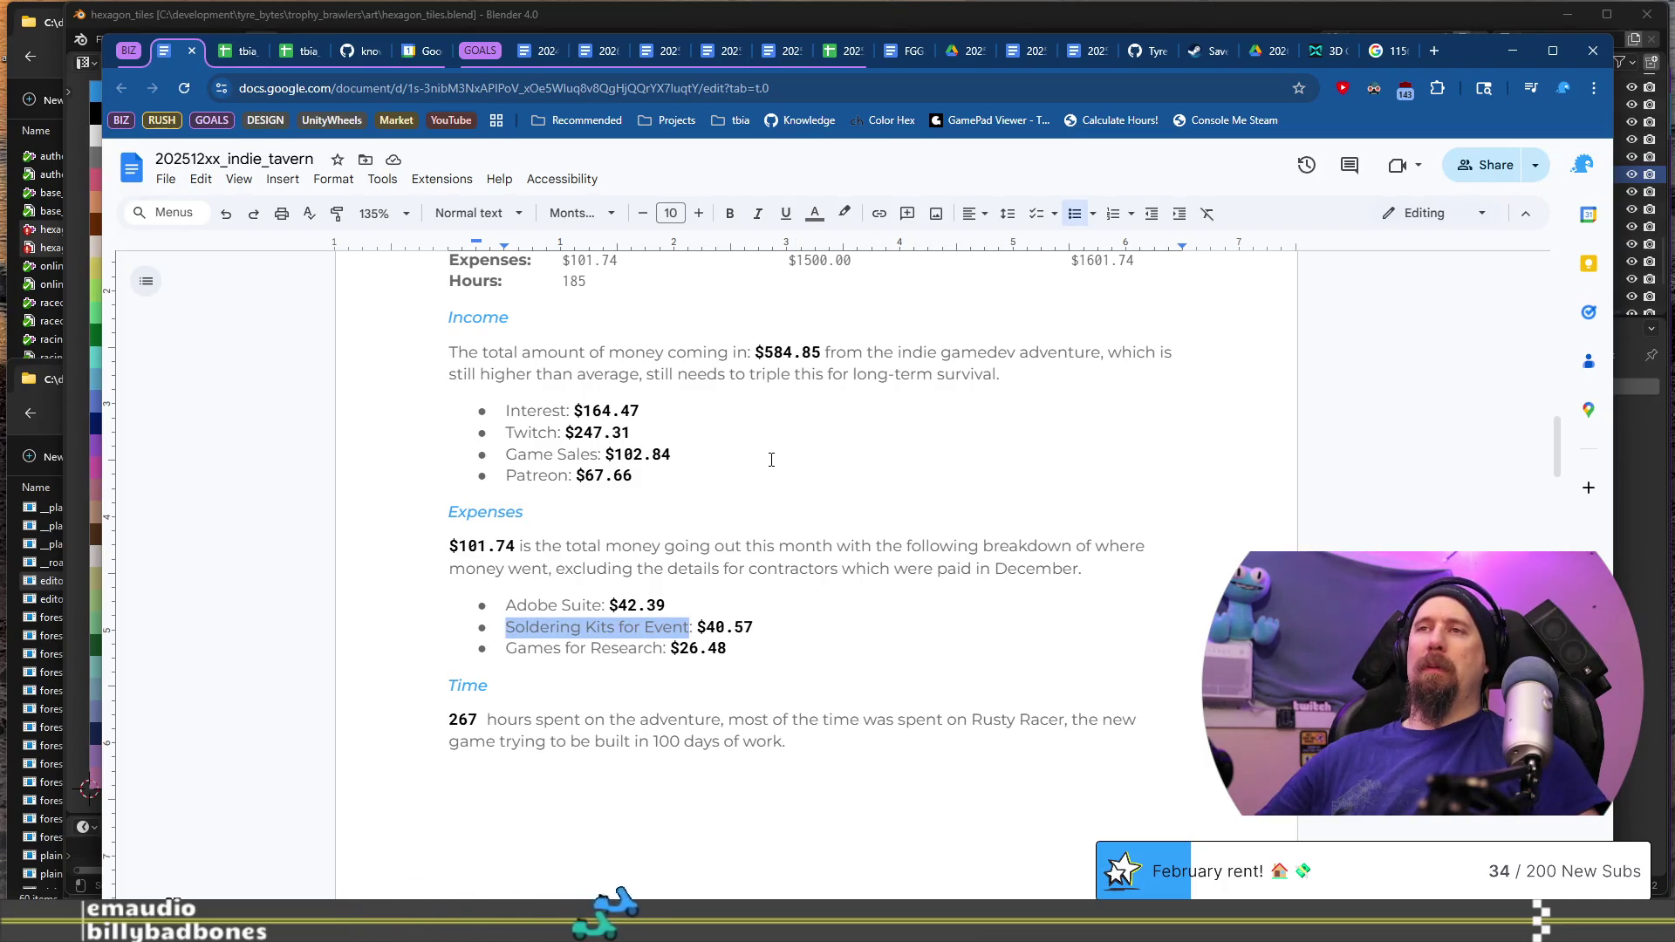
text(Wire)
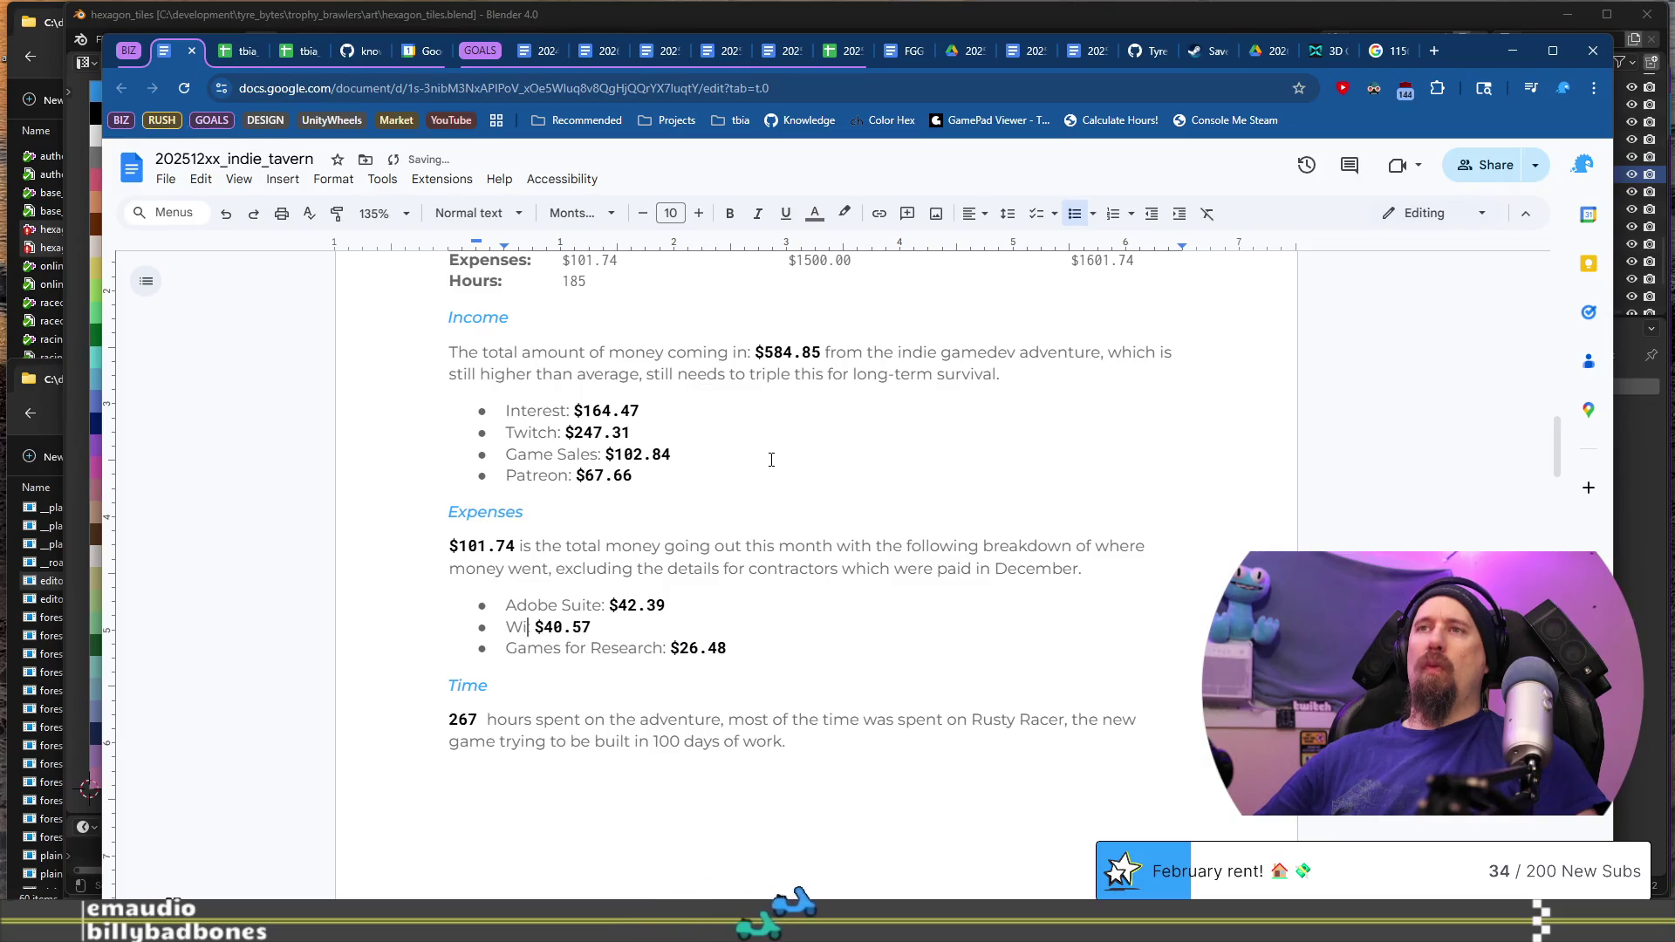
text(less Mic)
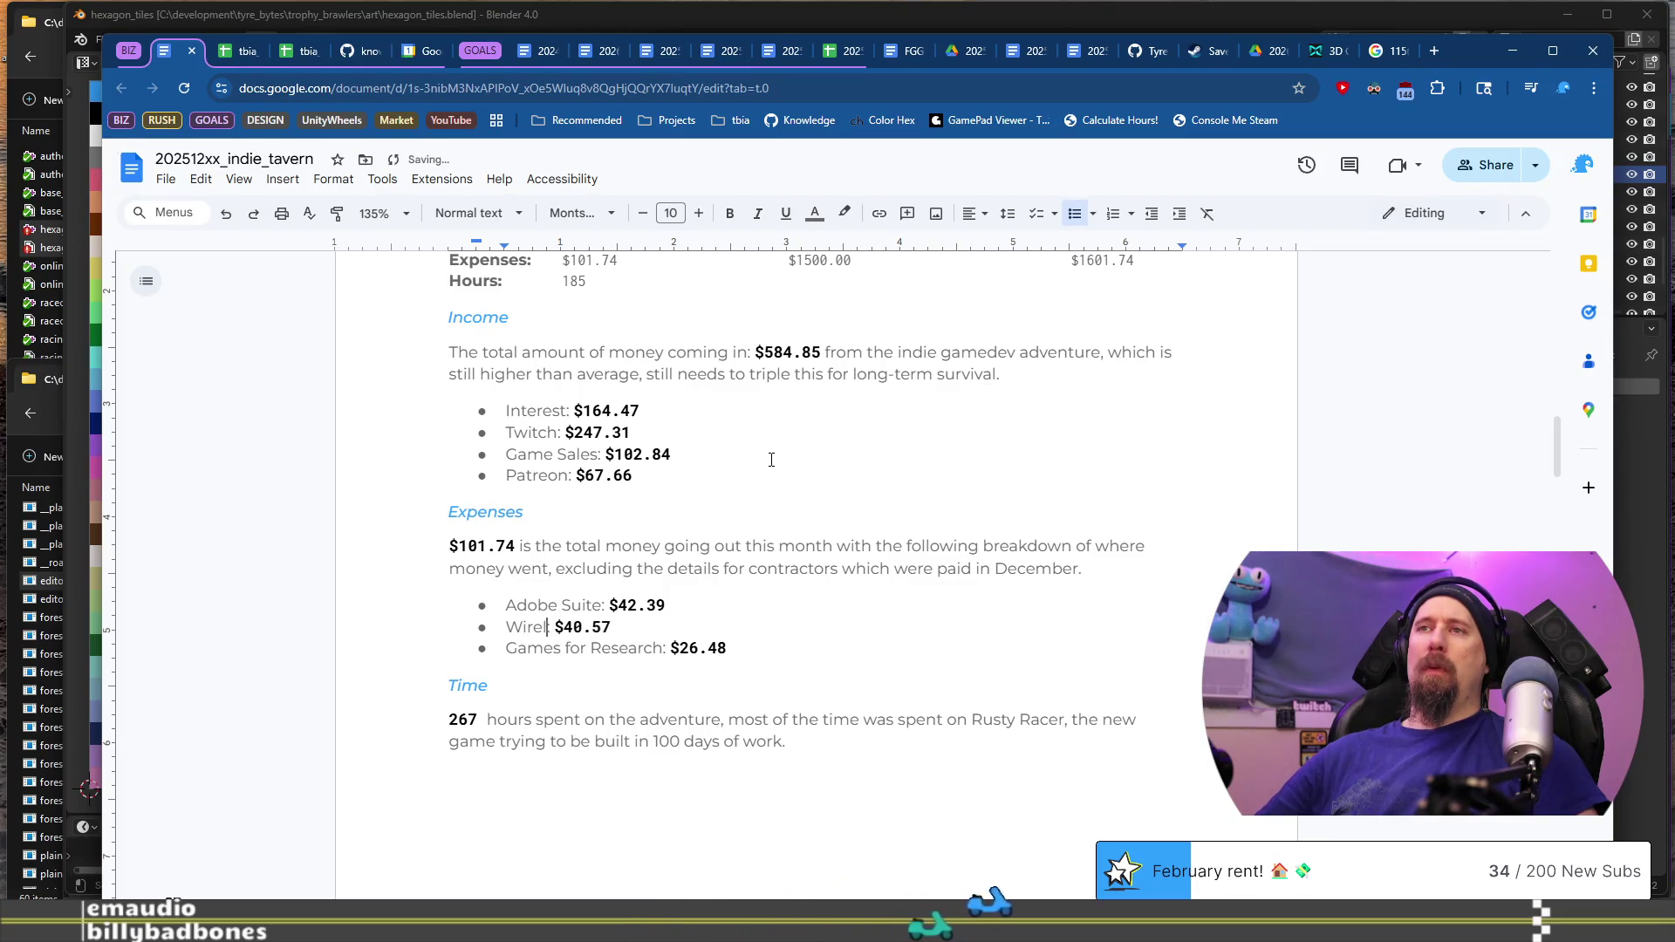
text(:)
Step: Set the Wireless Mic cost to $59.35, checked against the tracker spreadsheet
key(End)
key(ctrl+shift+Left)
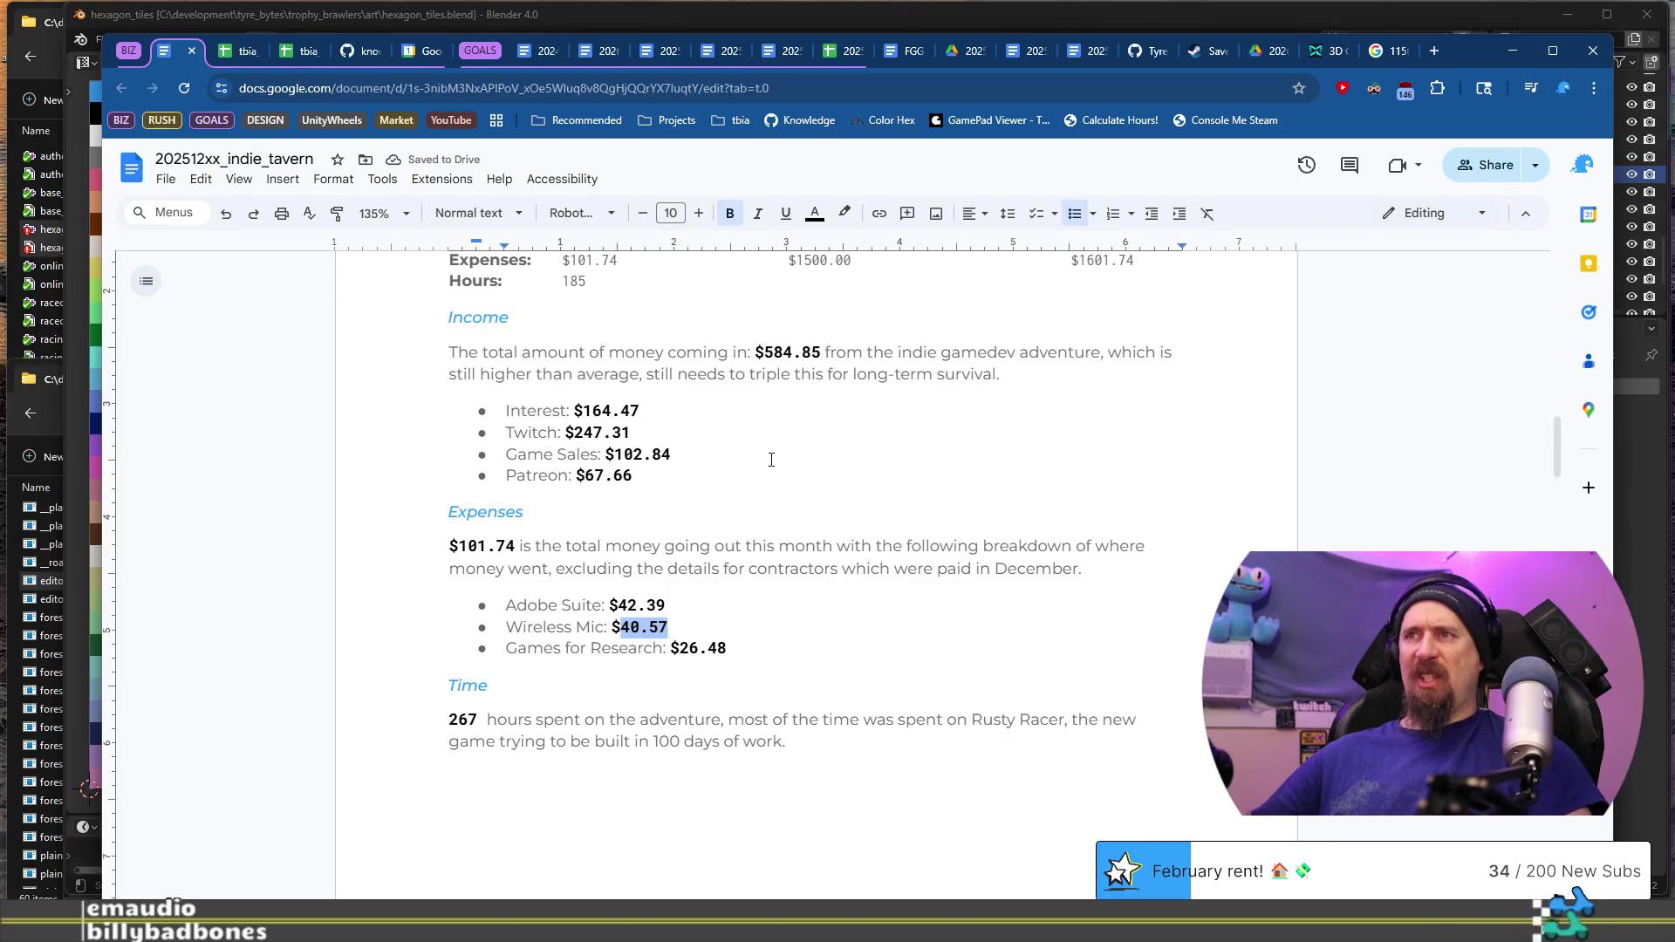
click(238, 50)
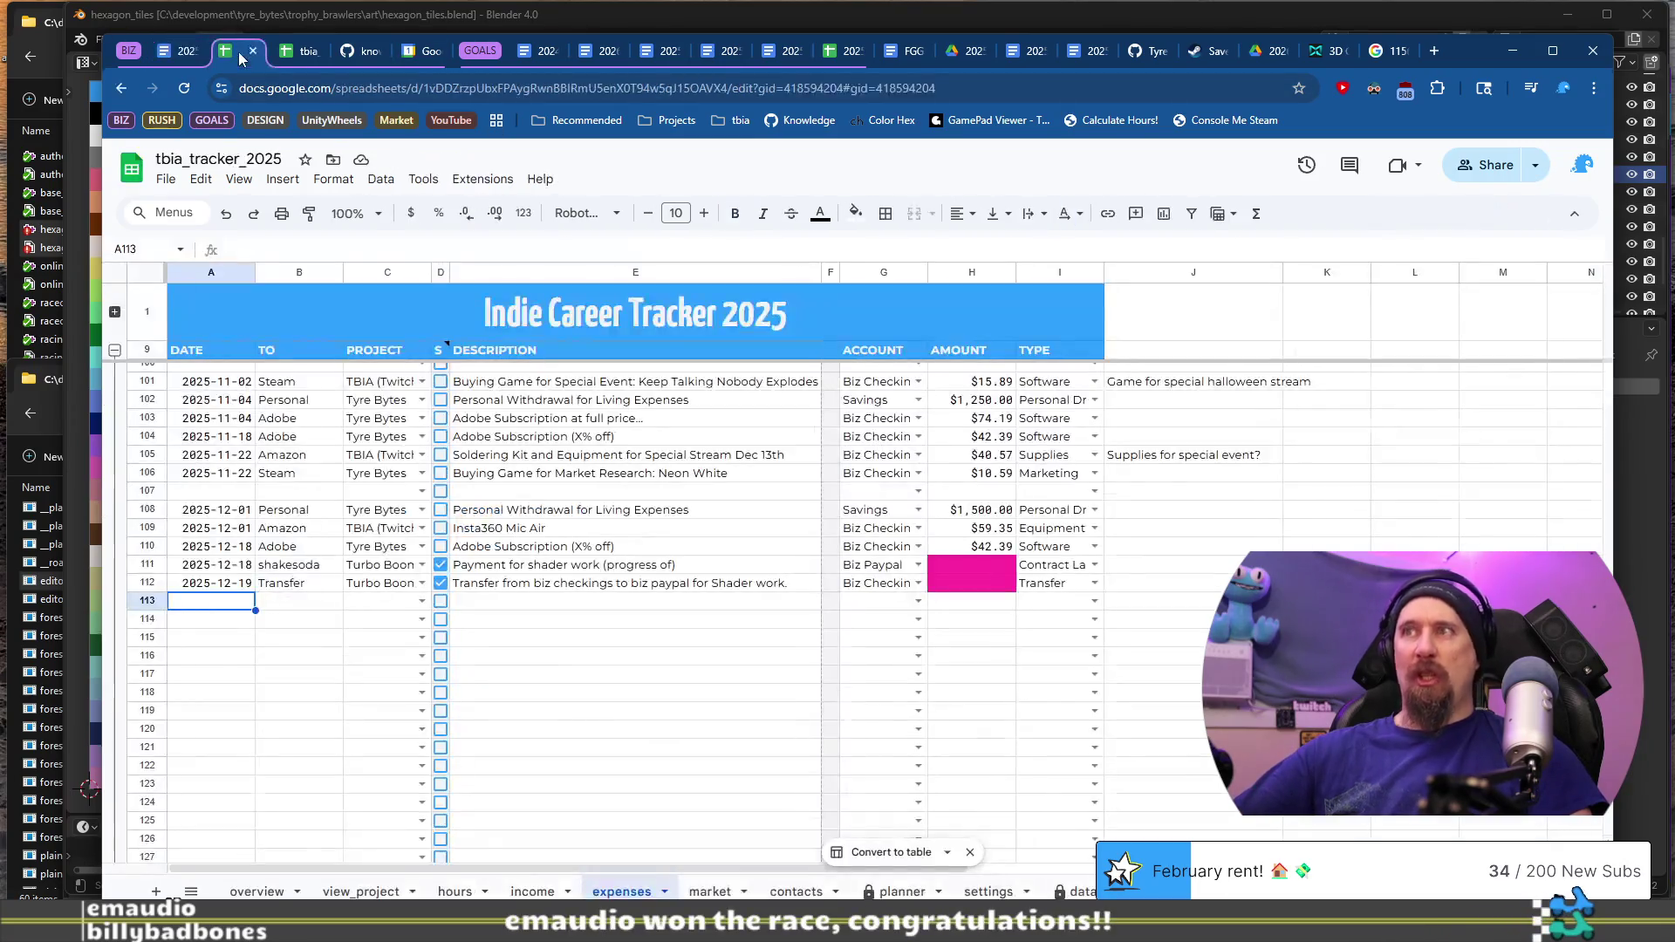
click(177, 58)
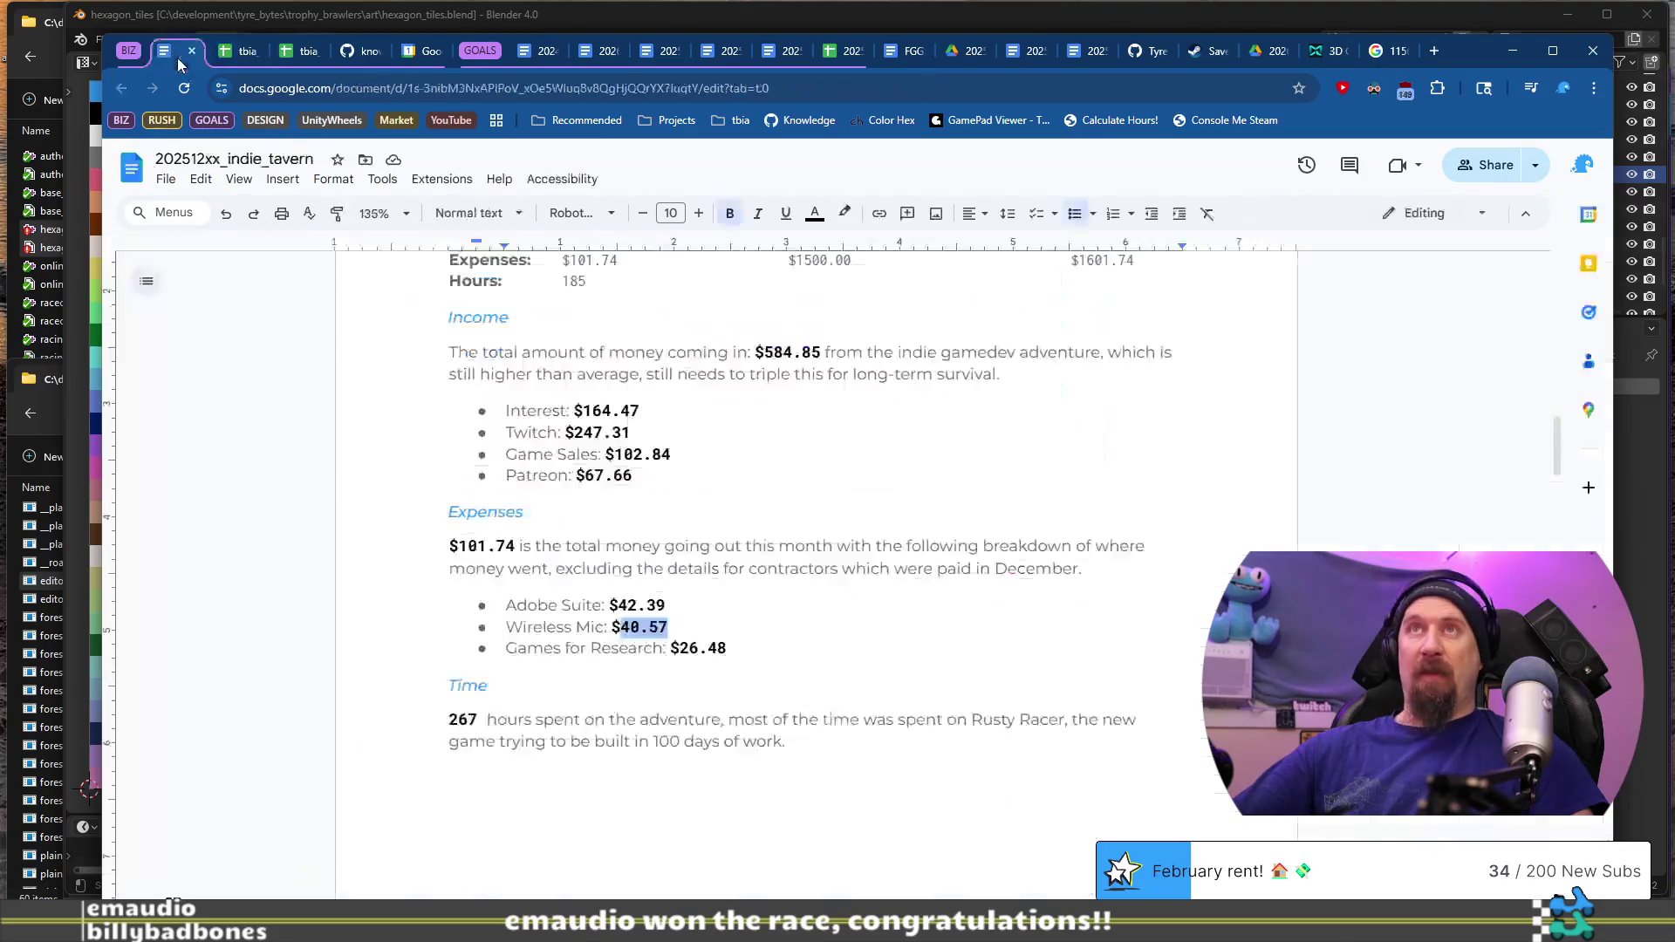
text(59)
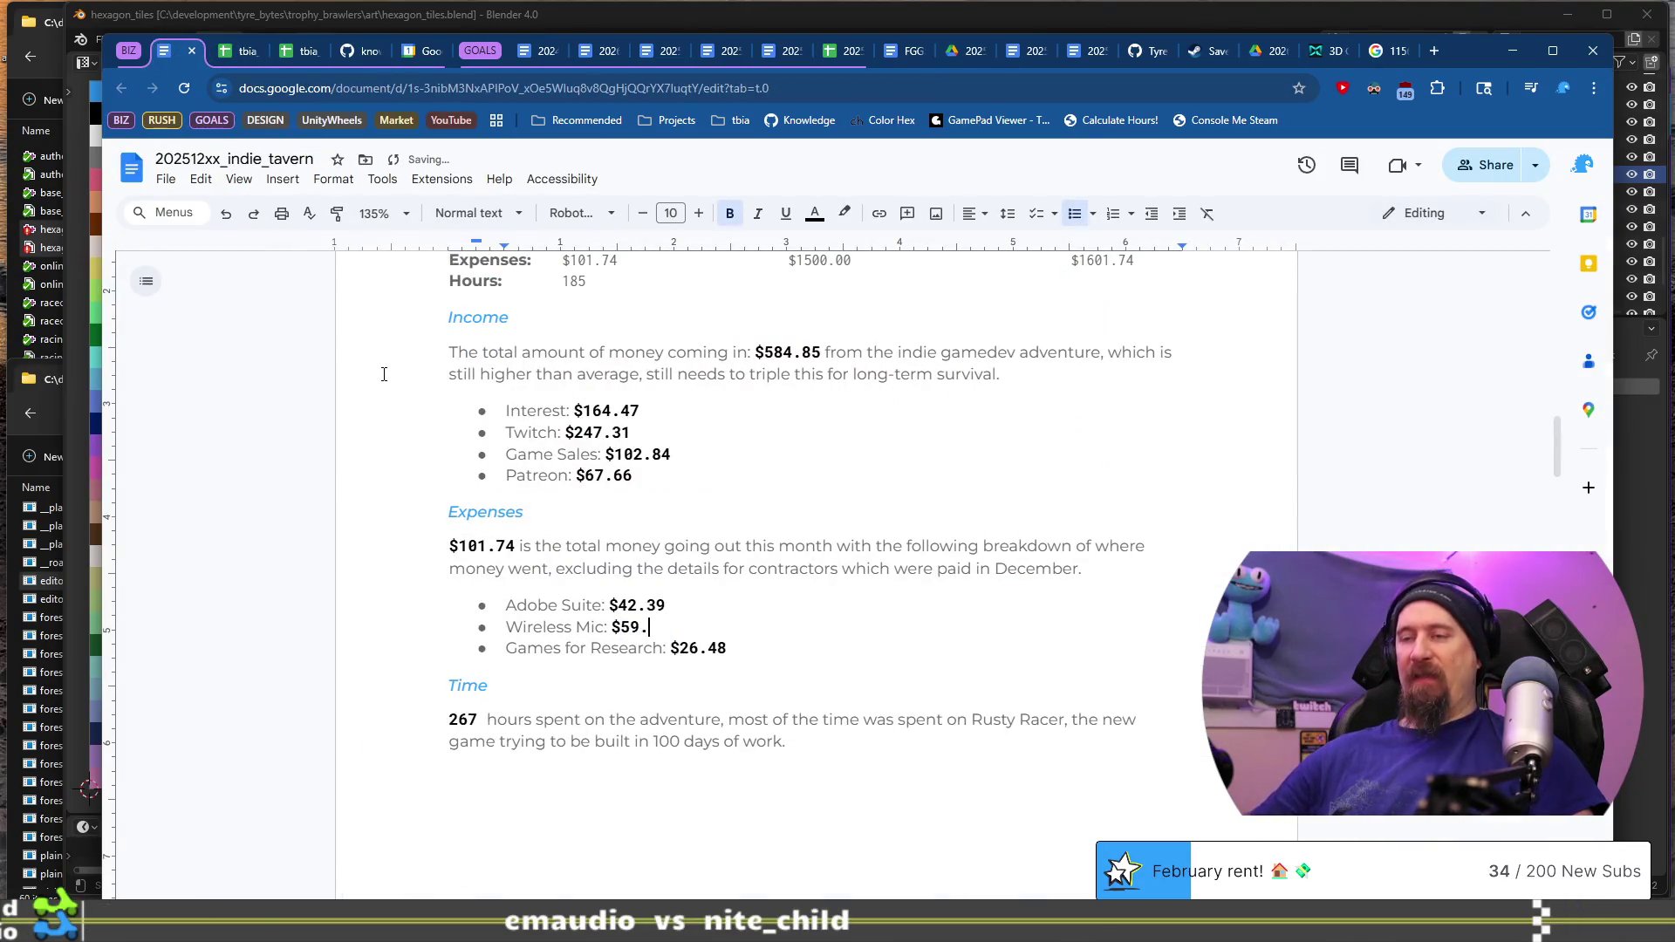
Step: Delete the Games for Research expense item
key(shift+Home)
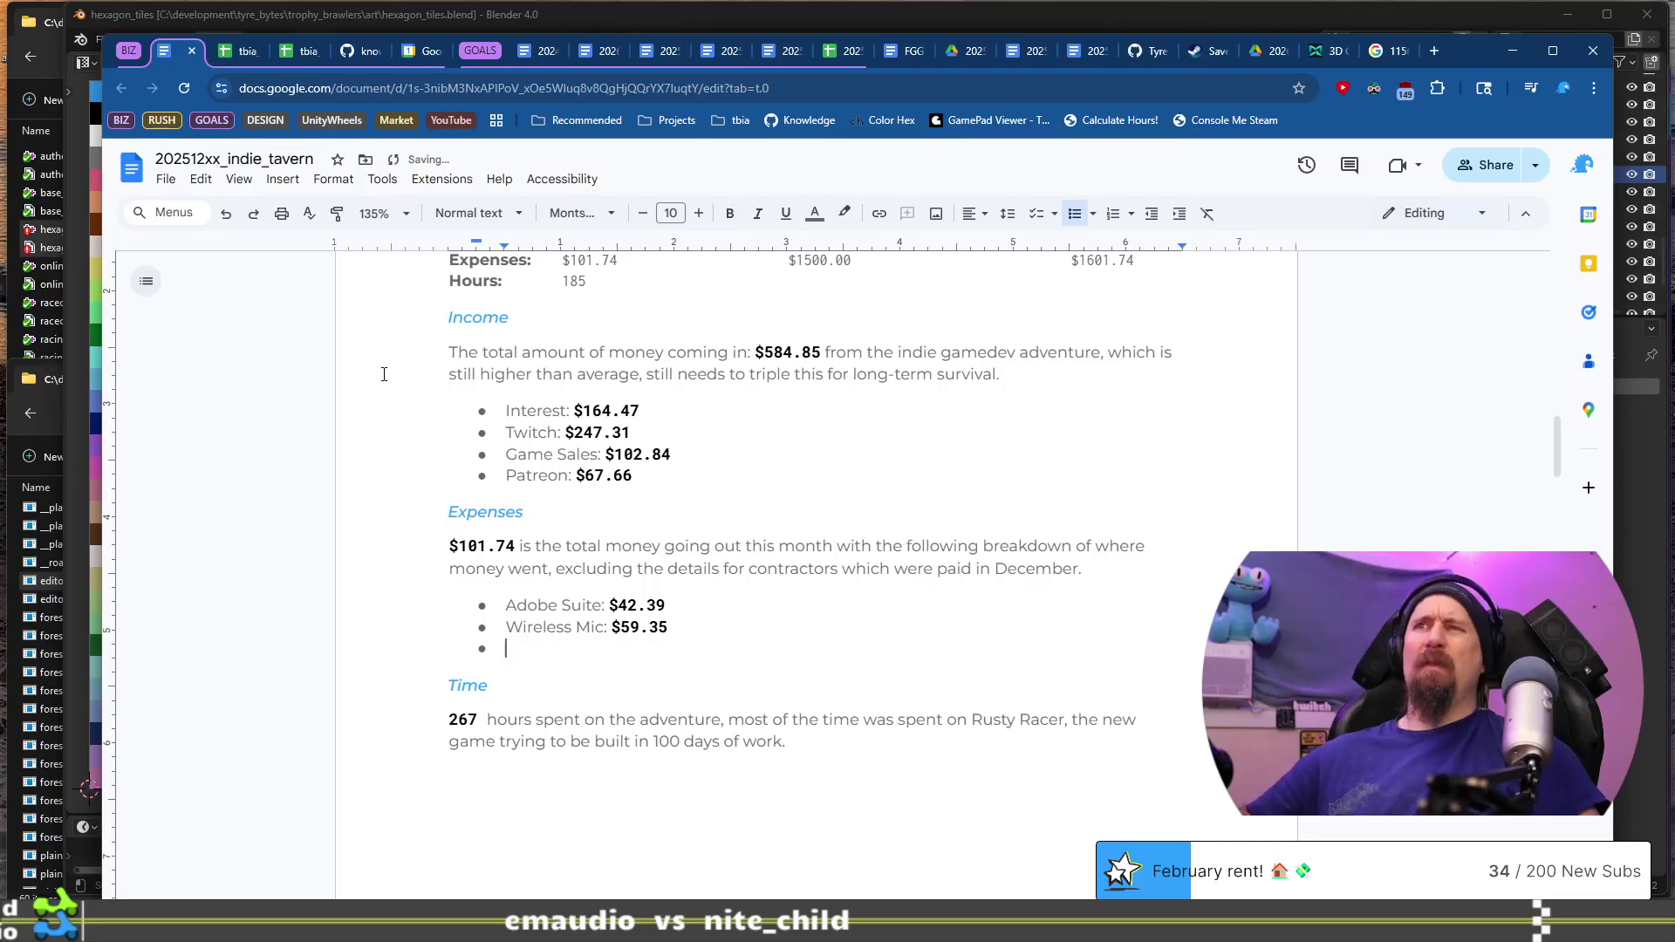
key(BackSpace)
key(BackSpace)
key(BackSpace)
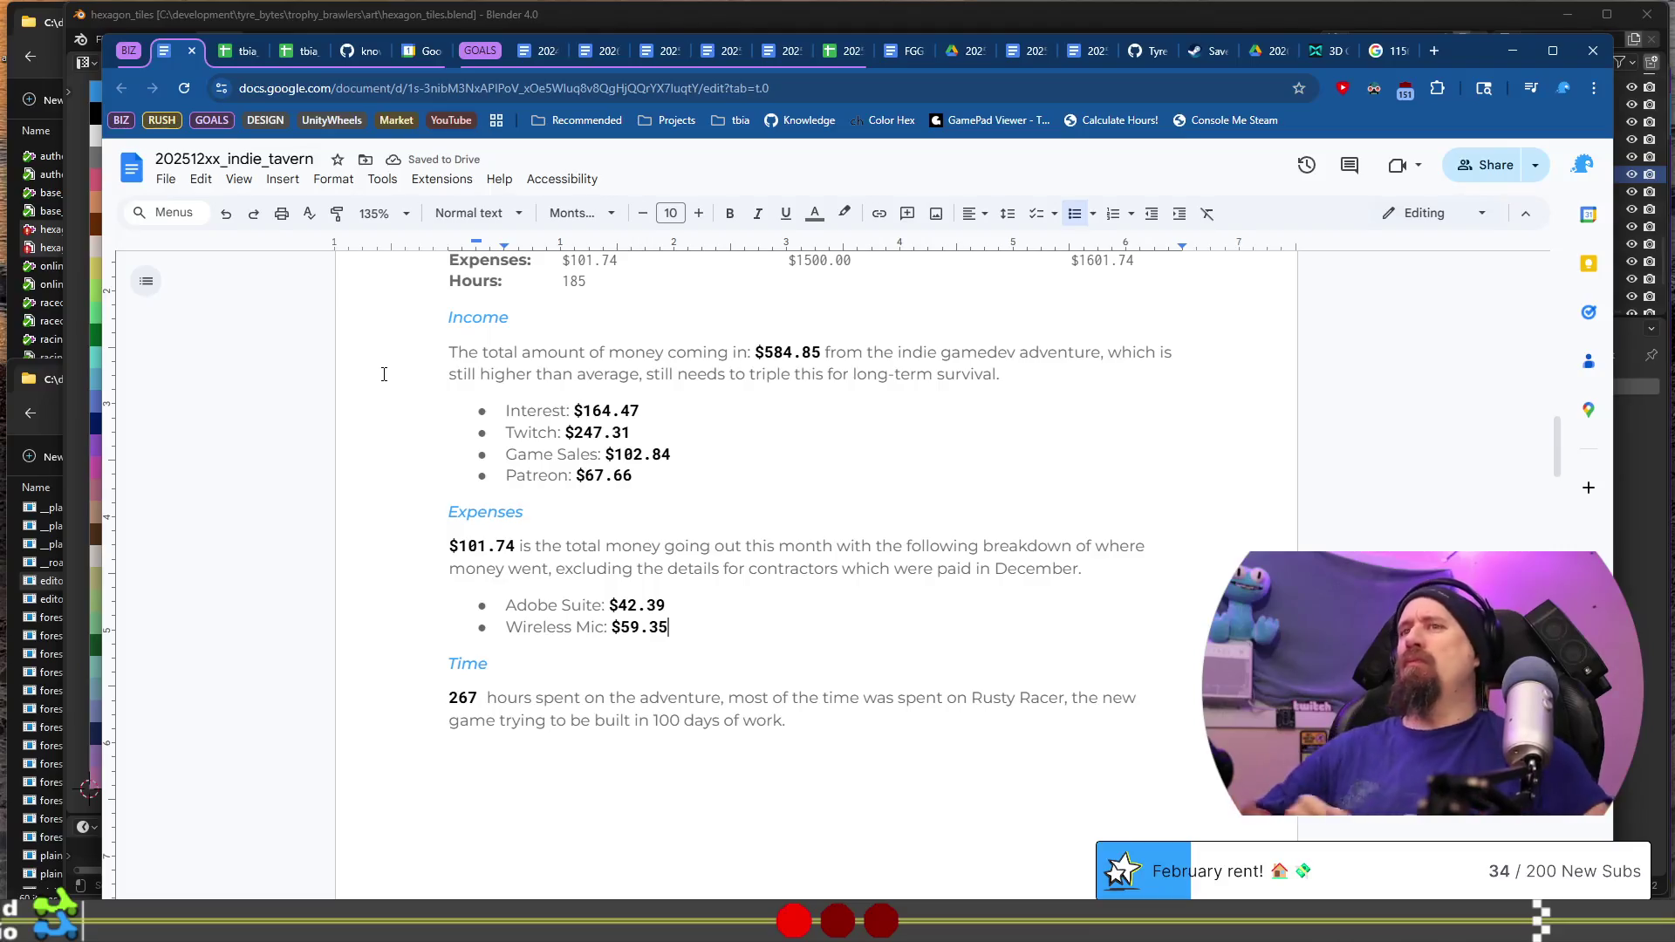
key(Down)
key(Right)
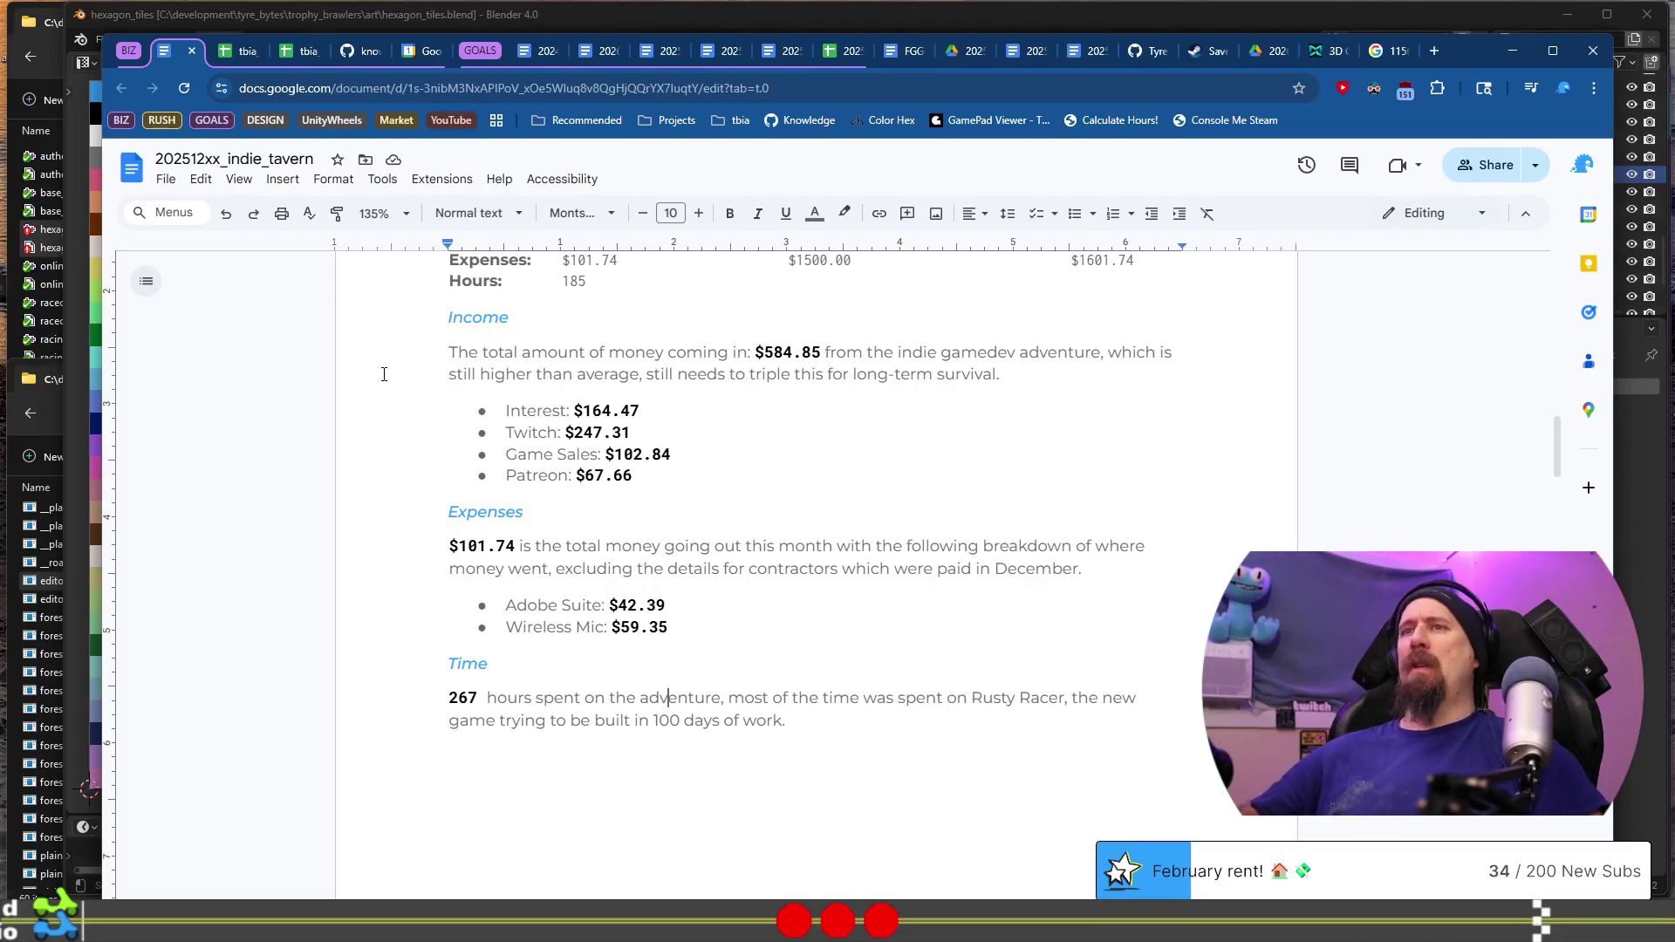
Step: Change the Time paragraph to 185 hours, crediting Rushcremental instead of Rusty Racer
text(18)
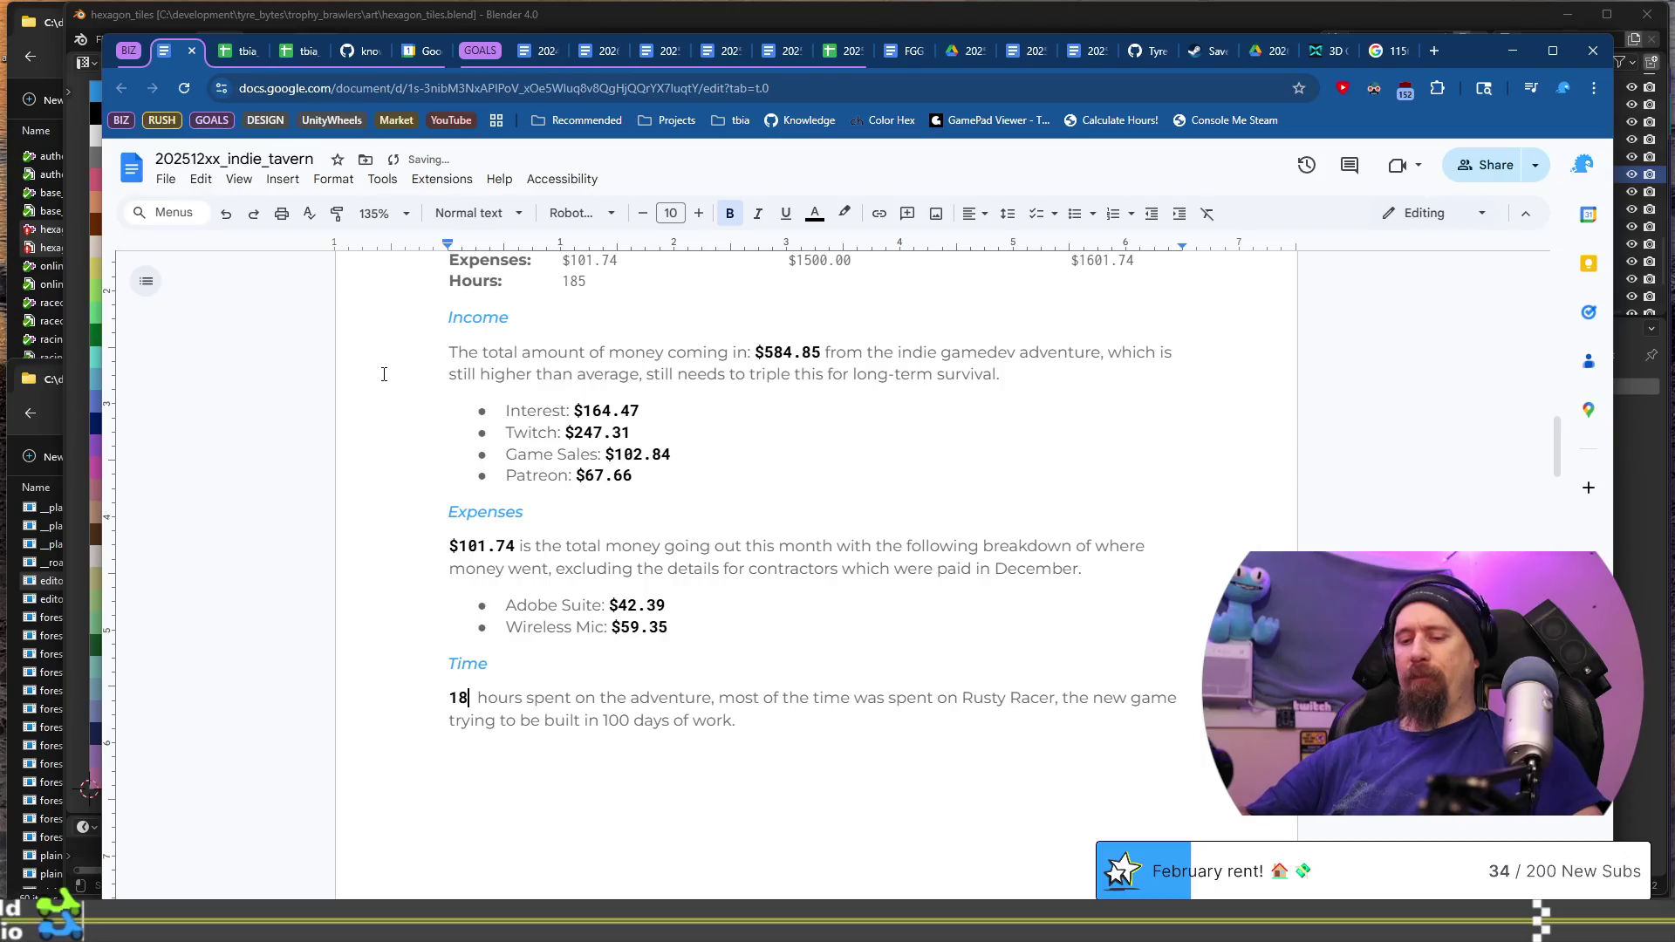
text(5)
key(Right)
key(Right)
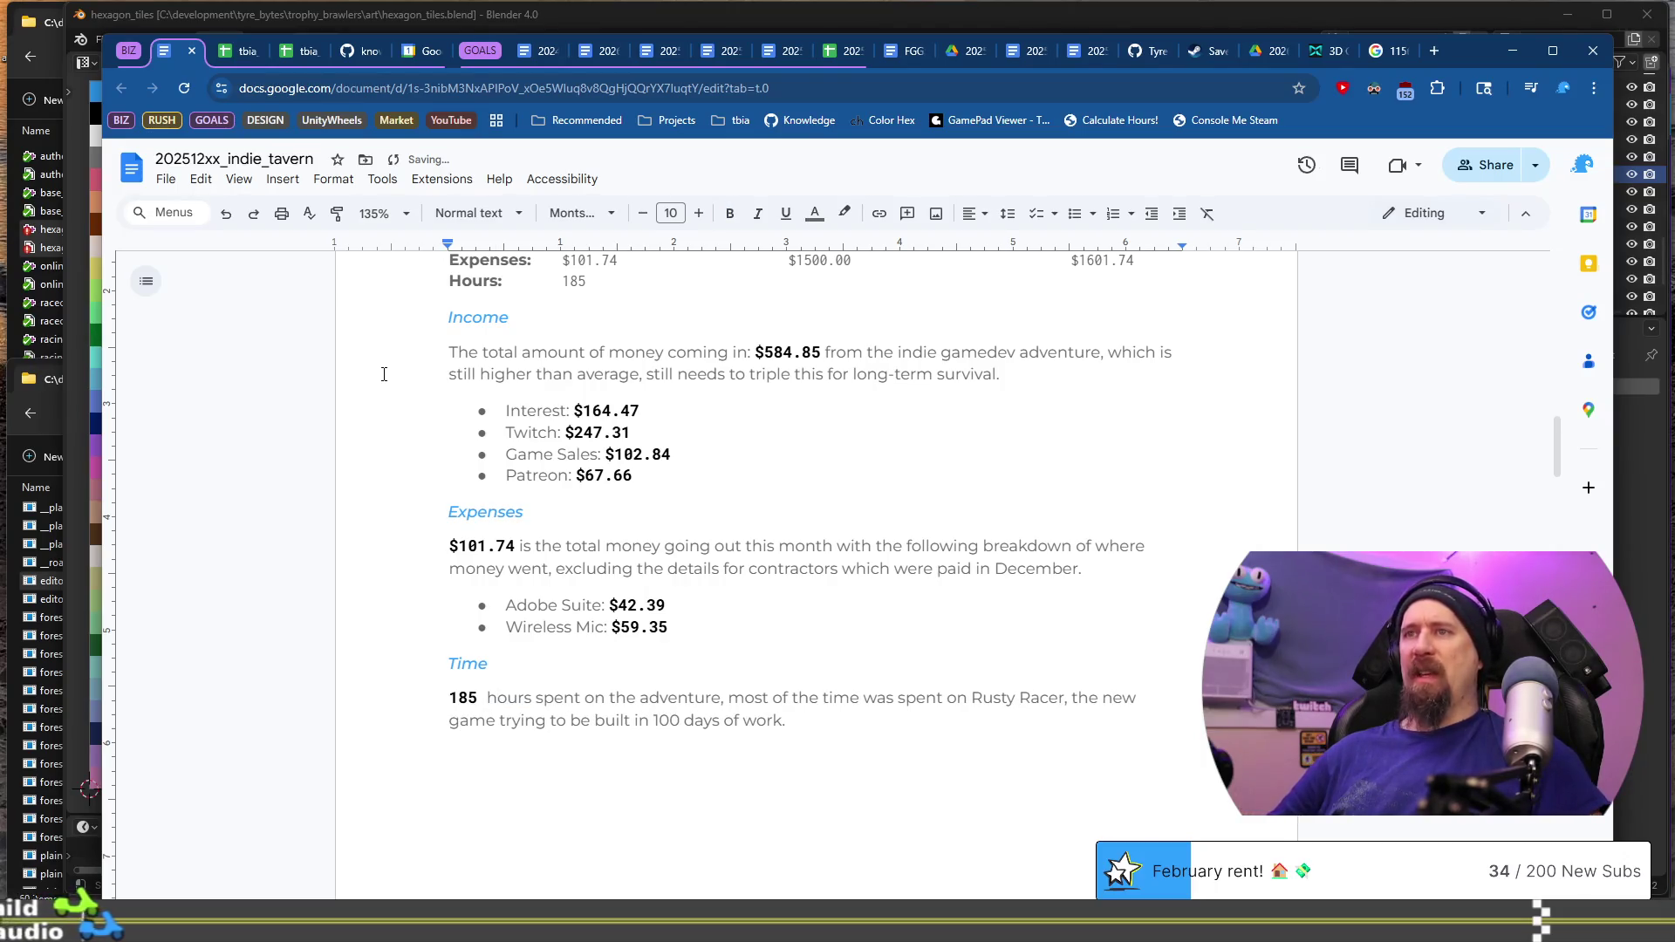
key(End)
key(ctrl+Left)
key(ctrl+Left)
key(Left)
key(BackSpace)
key(ctrl+shift+Left)
key(ctrl+shift+Left)
text(Rushc)
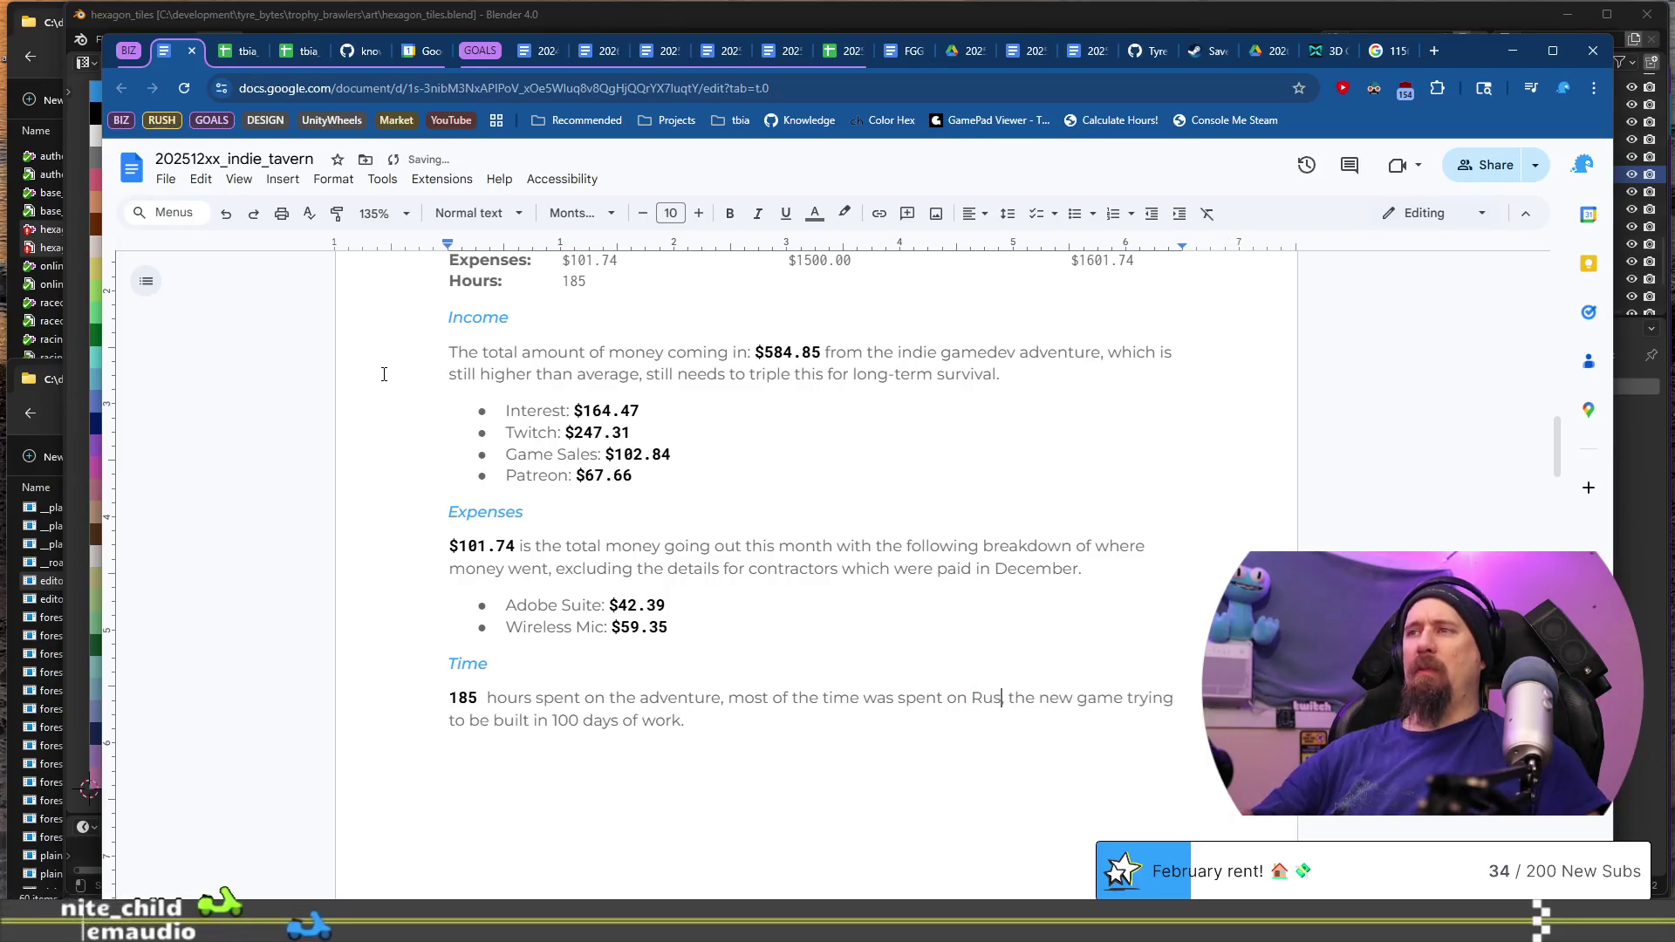
text(remental)
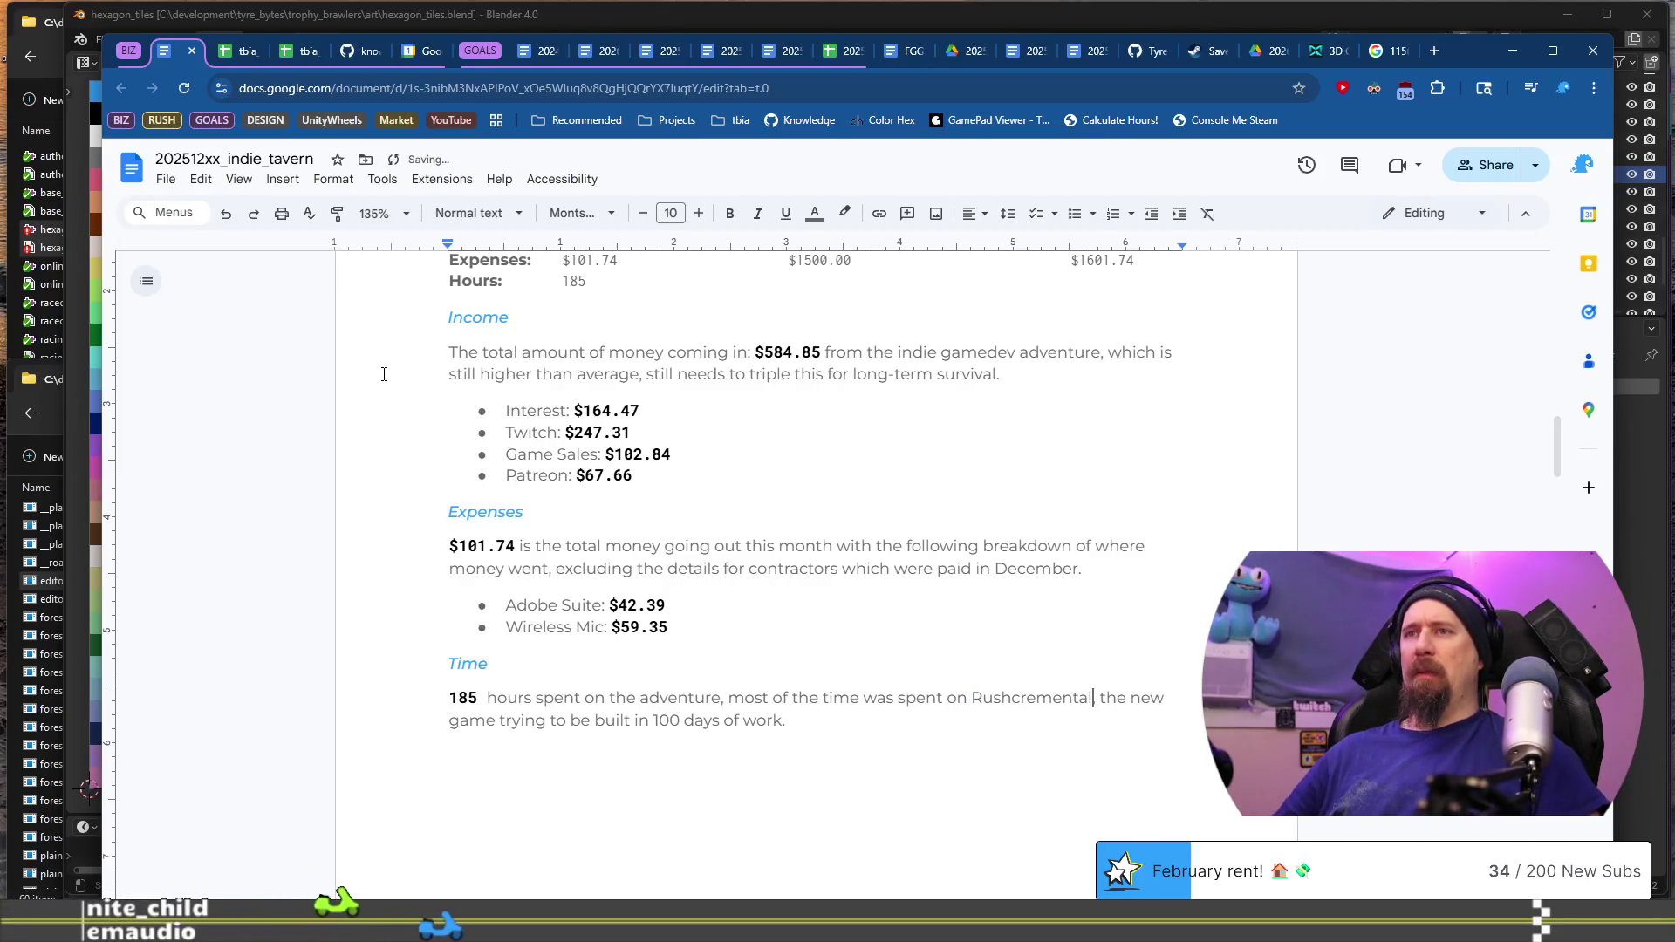
key(ctrl+shift+Down)
key(shift+Left)
key(shift+Left)
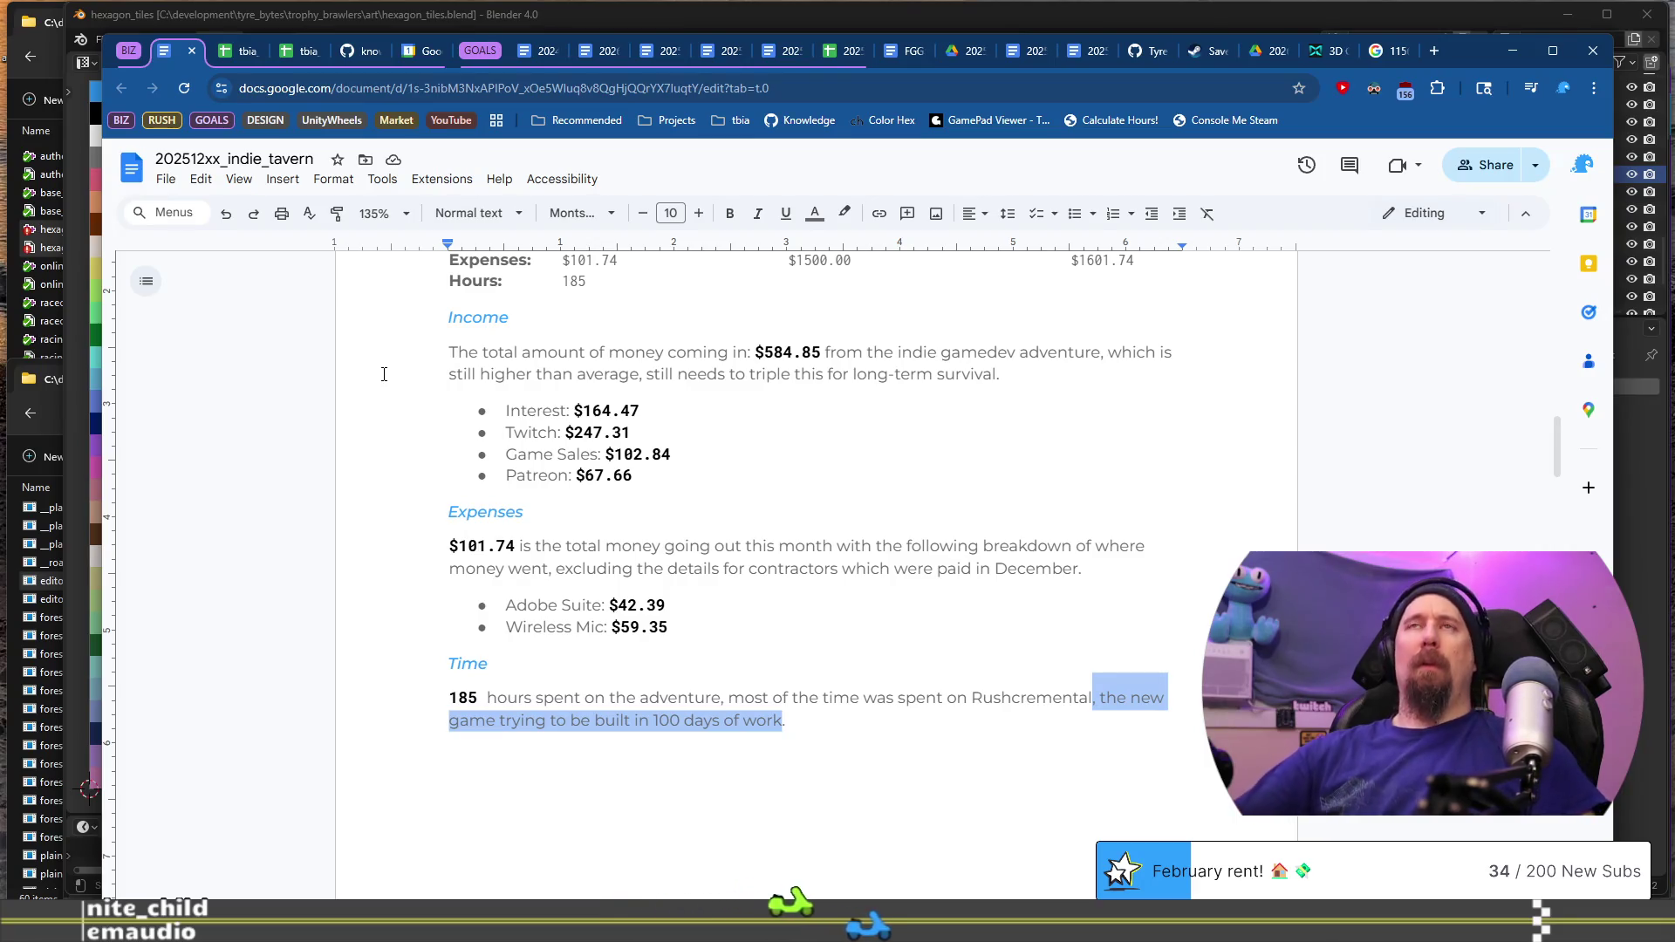
click(244, 50)
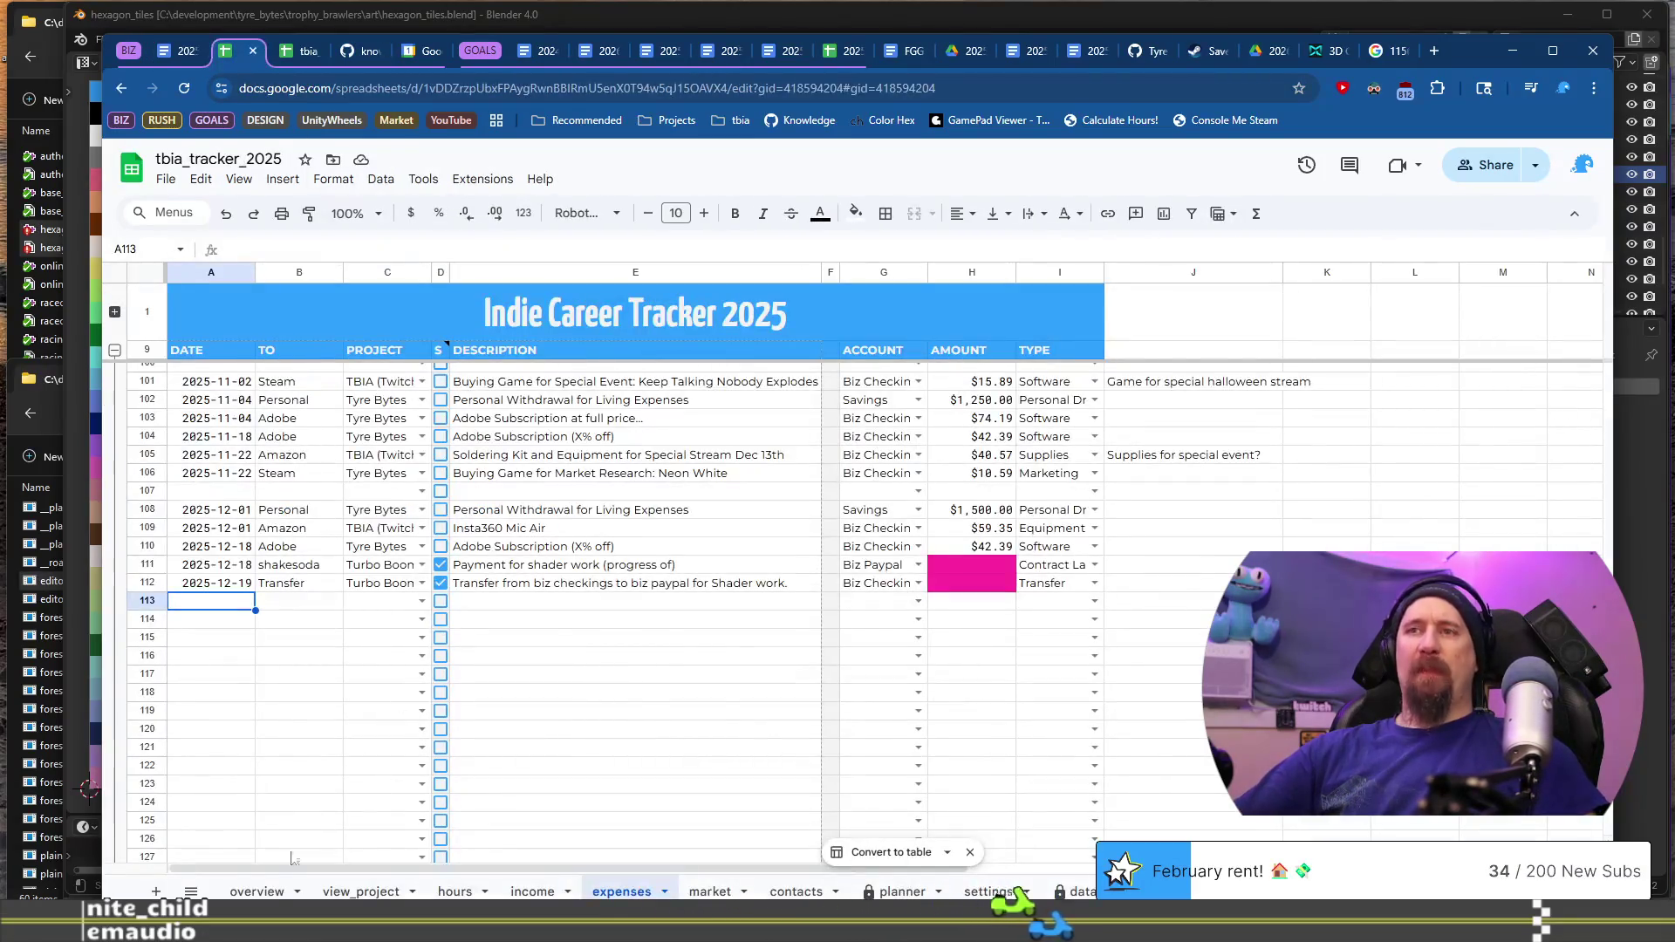
Step: Switch the overview dashboard's month filter in C9 from January to December
click(243, 891)
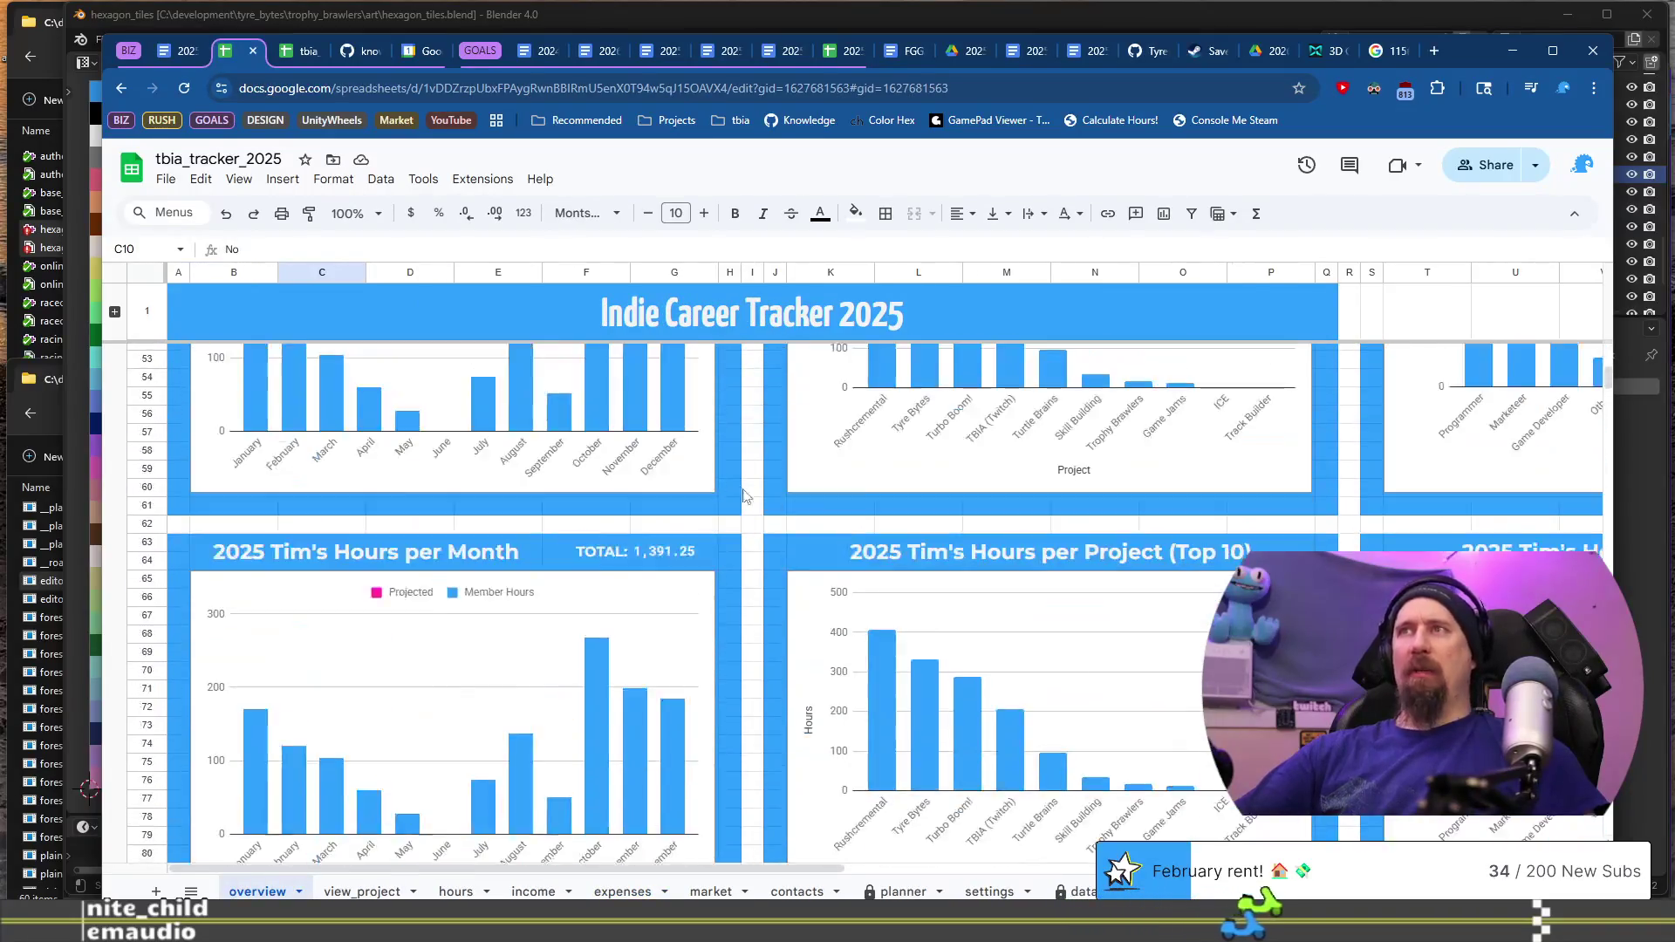
click(356, 426)
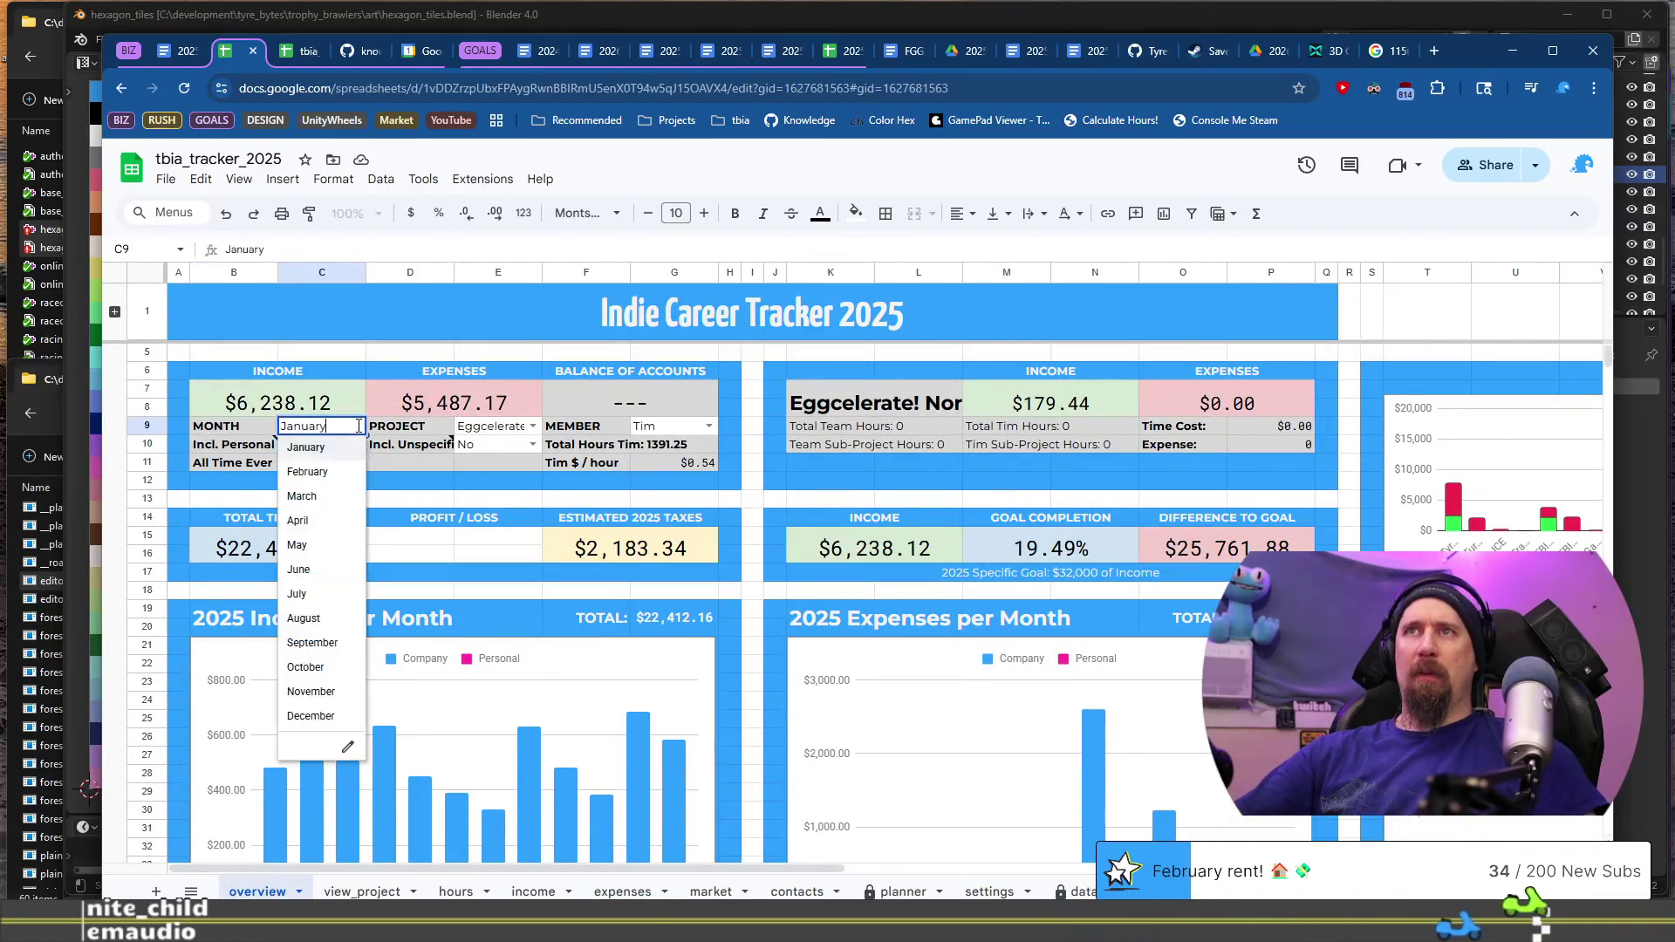
click(310, 715)
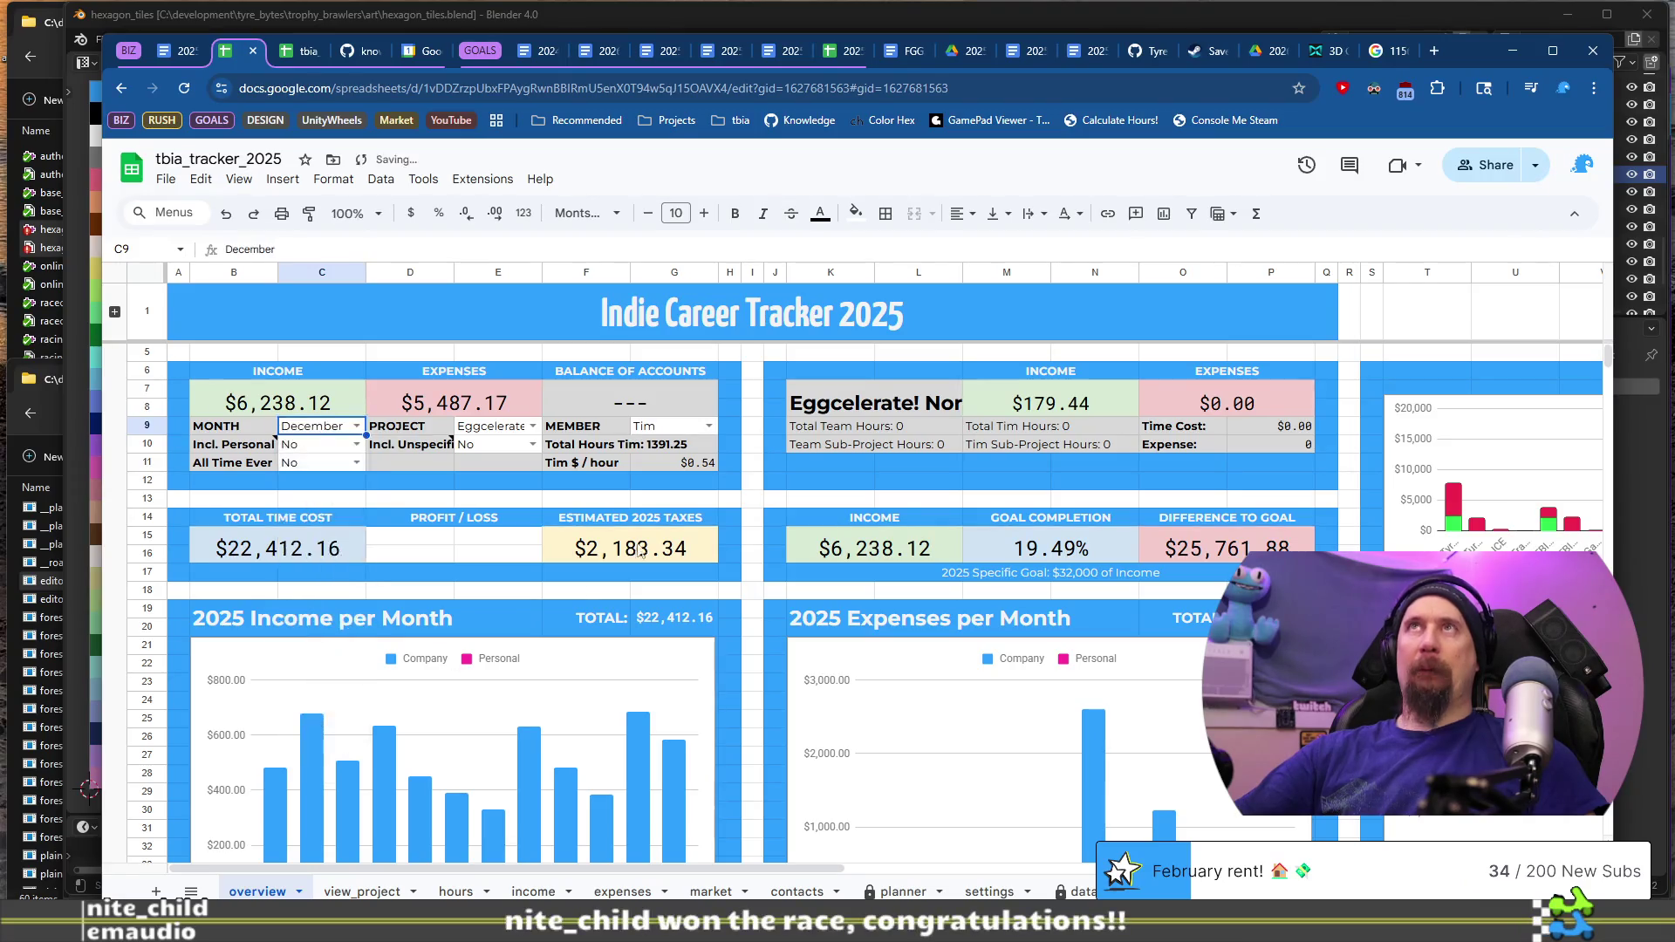
scroll(764, 499, down, 5)
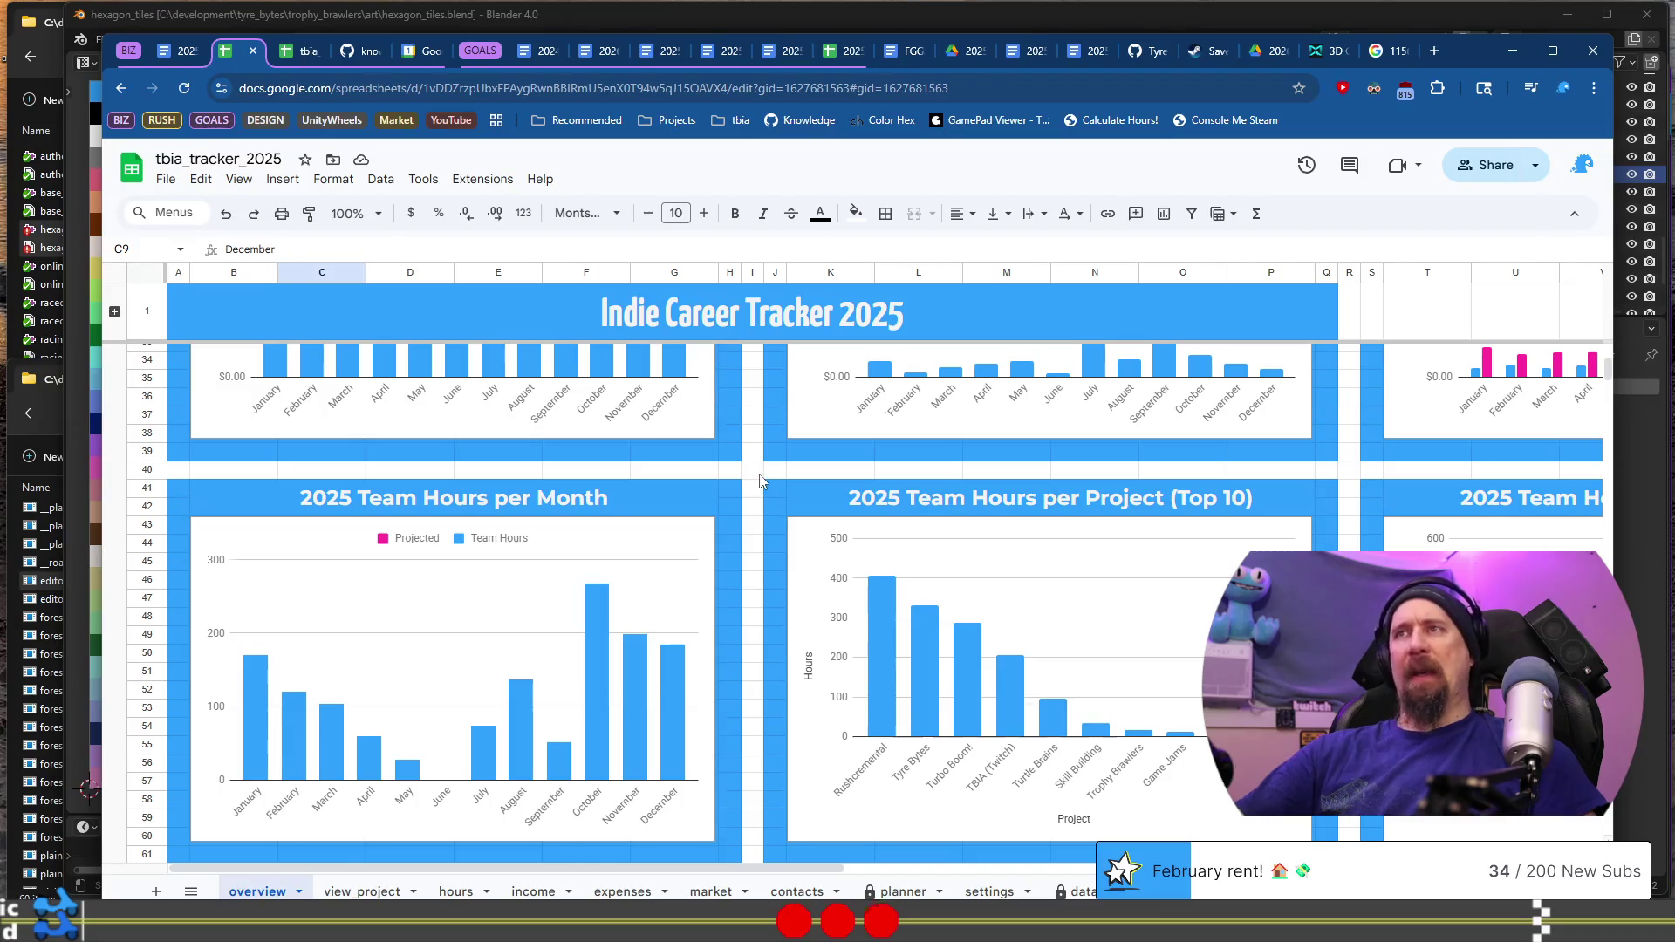
Step: Scroll through the December hours and comparison charts, then return to the expenses sheet
scroll(759, 480, down, 15)
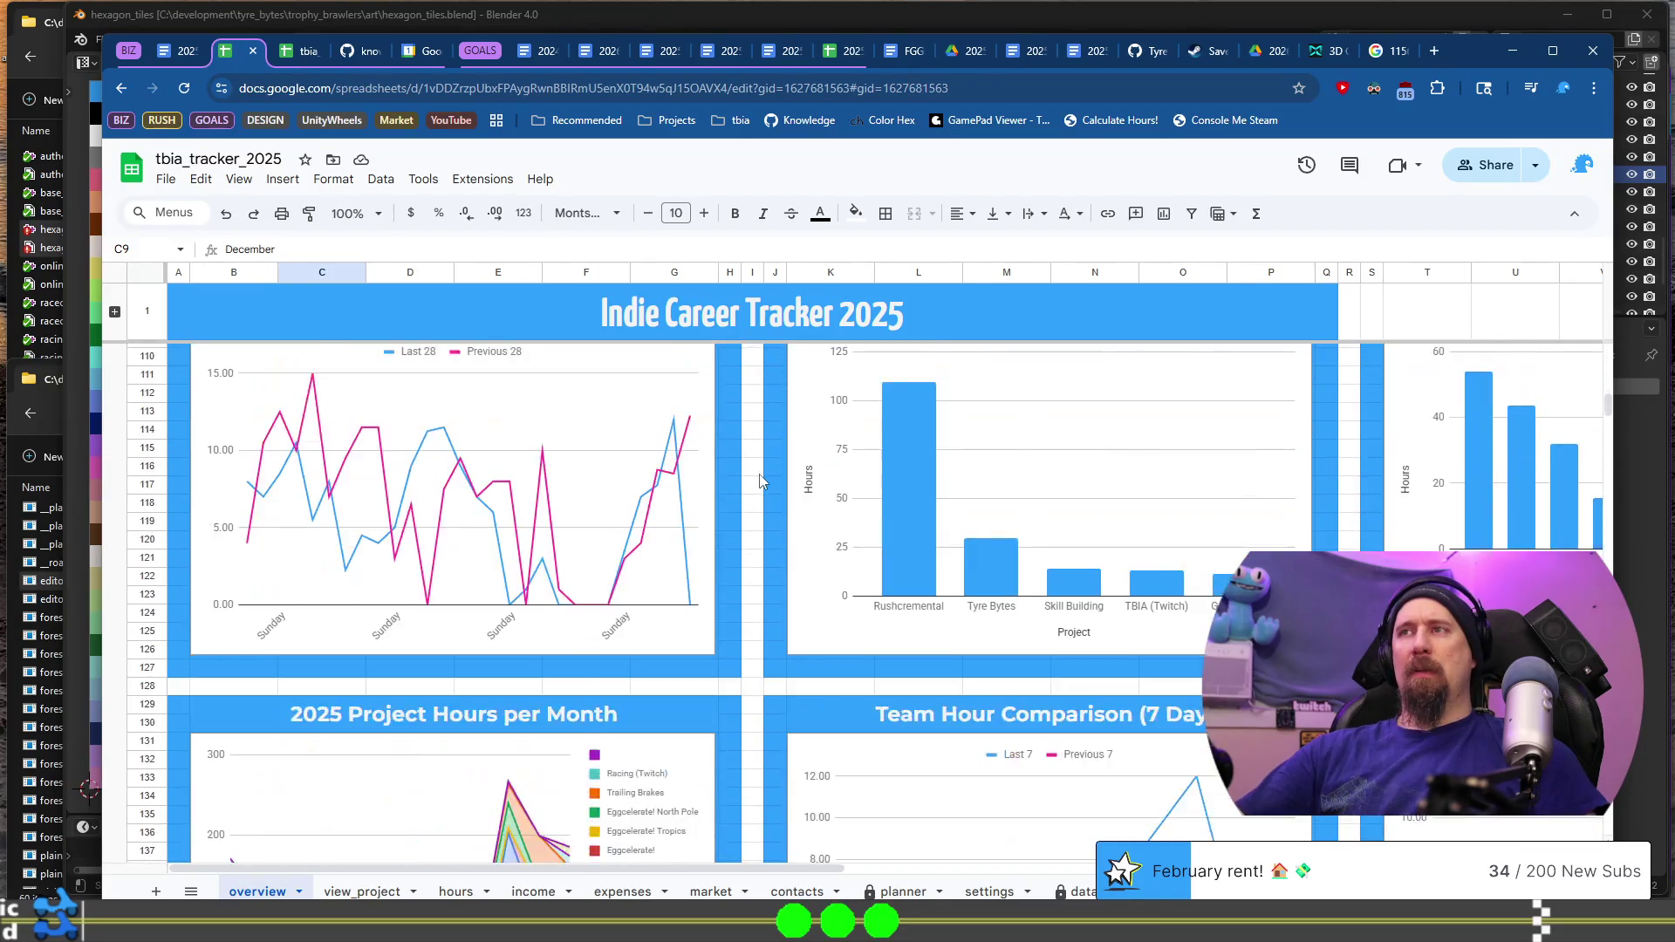
scroll(759, 480, down, 2)
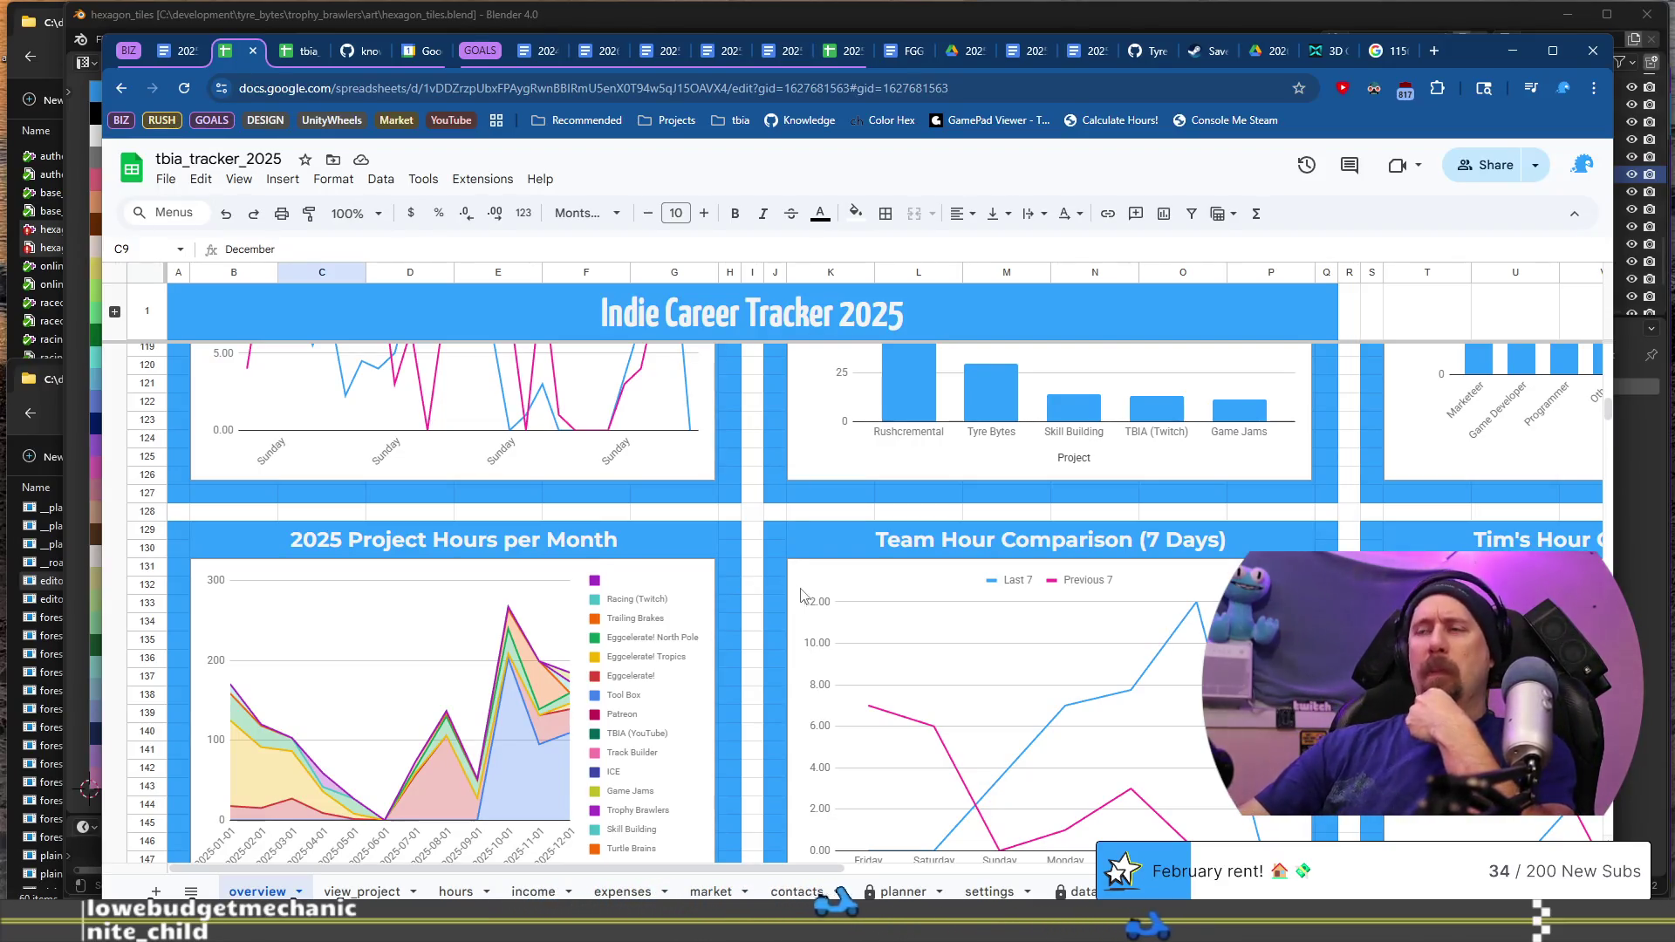
scroll(785, 567, down, 3)
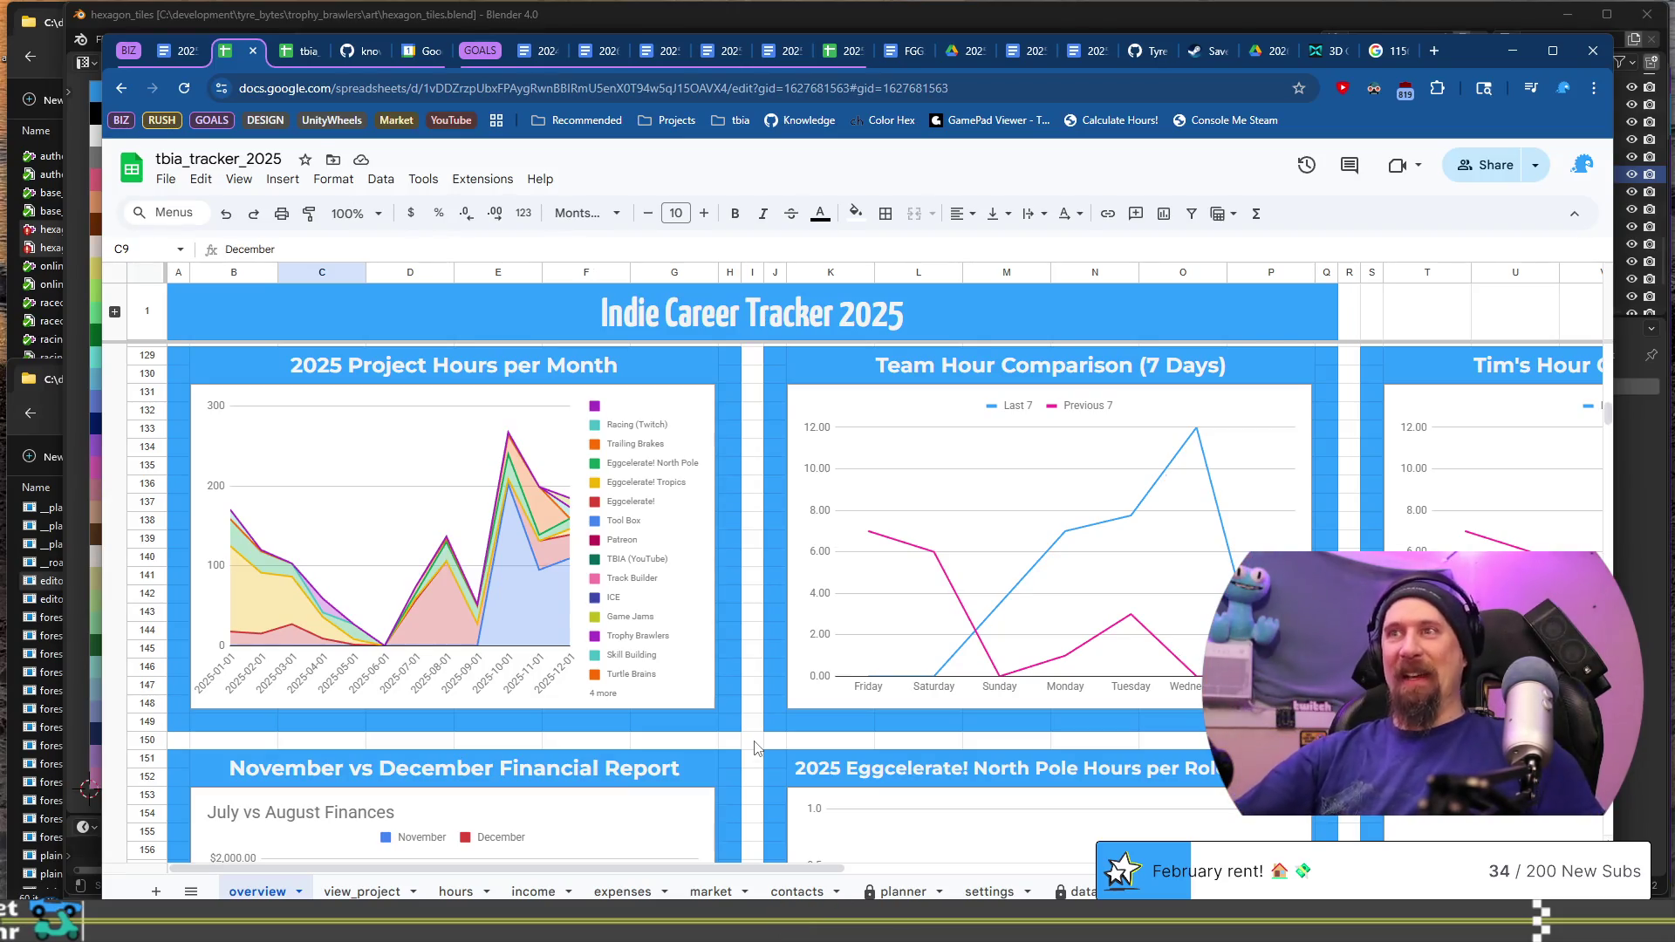
click(755, 746)
click(620, 891)
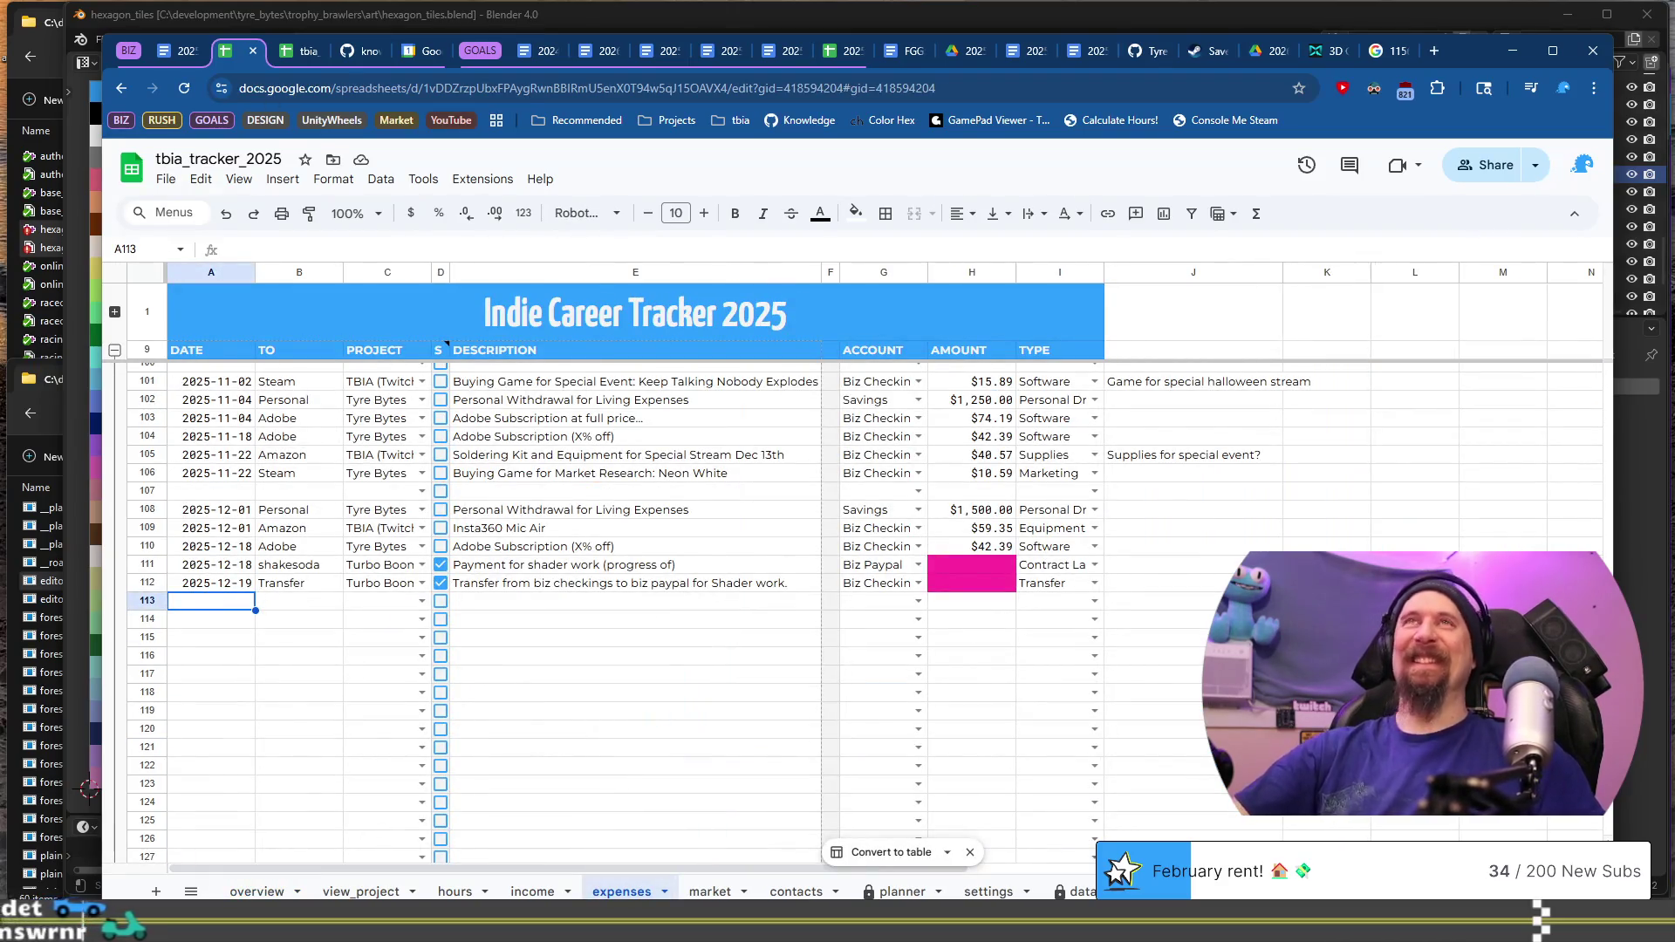
Step: Glance at the report doc, then return to the tracker's overview dashboard sheet
click(194, 50)
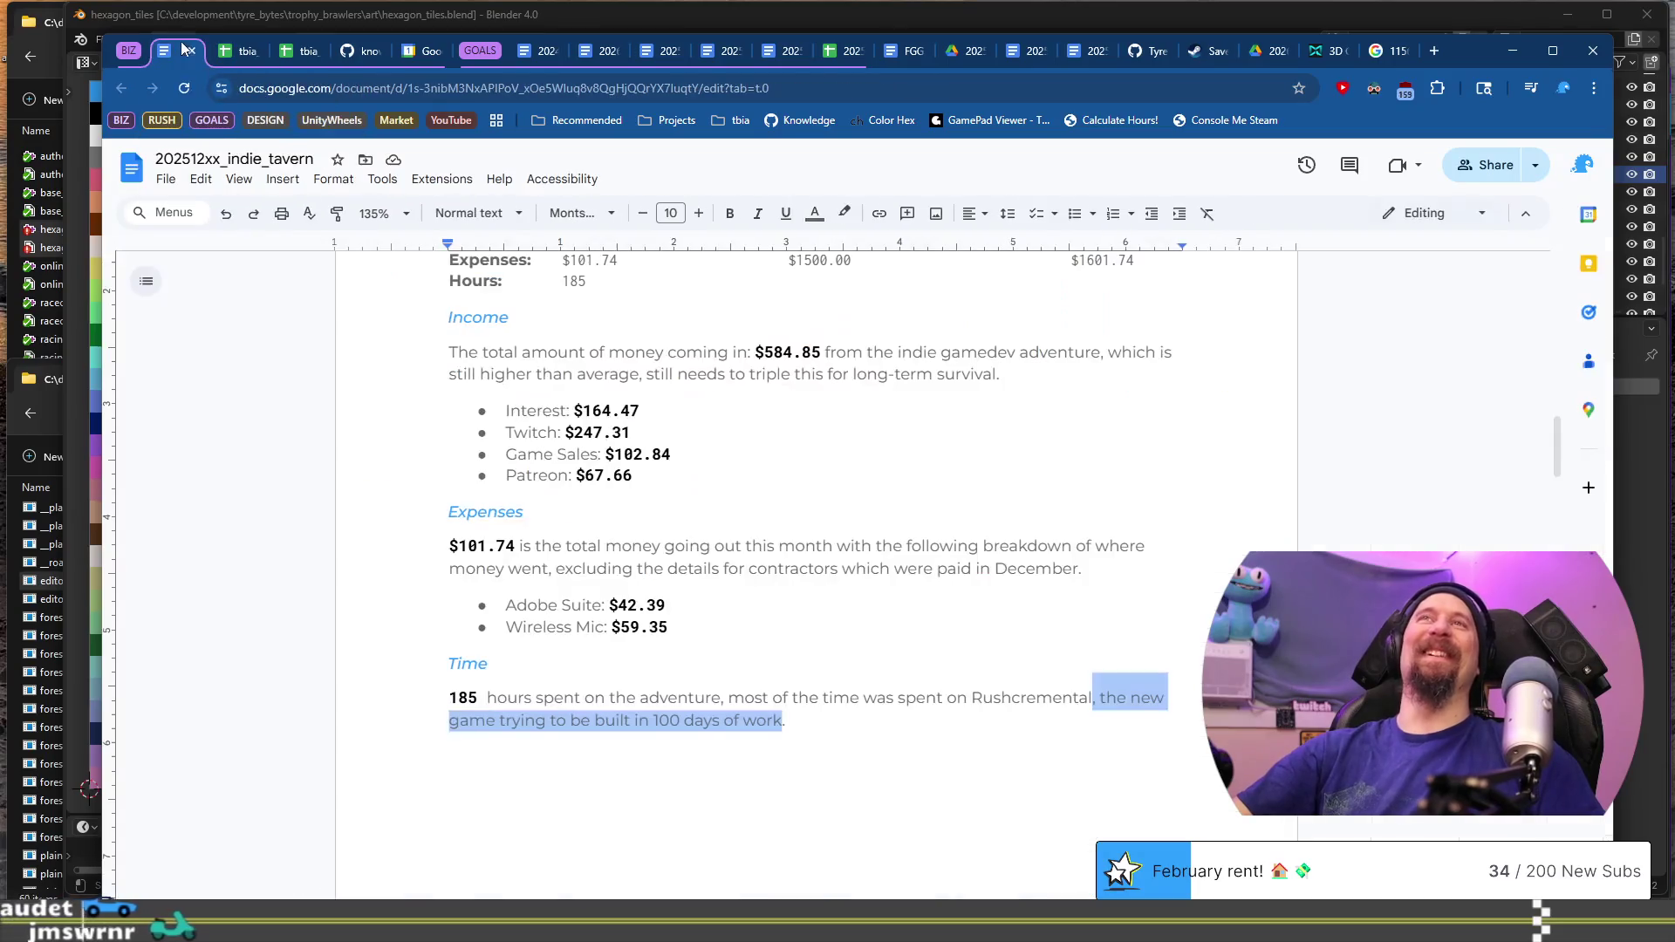
click(230, 50)
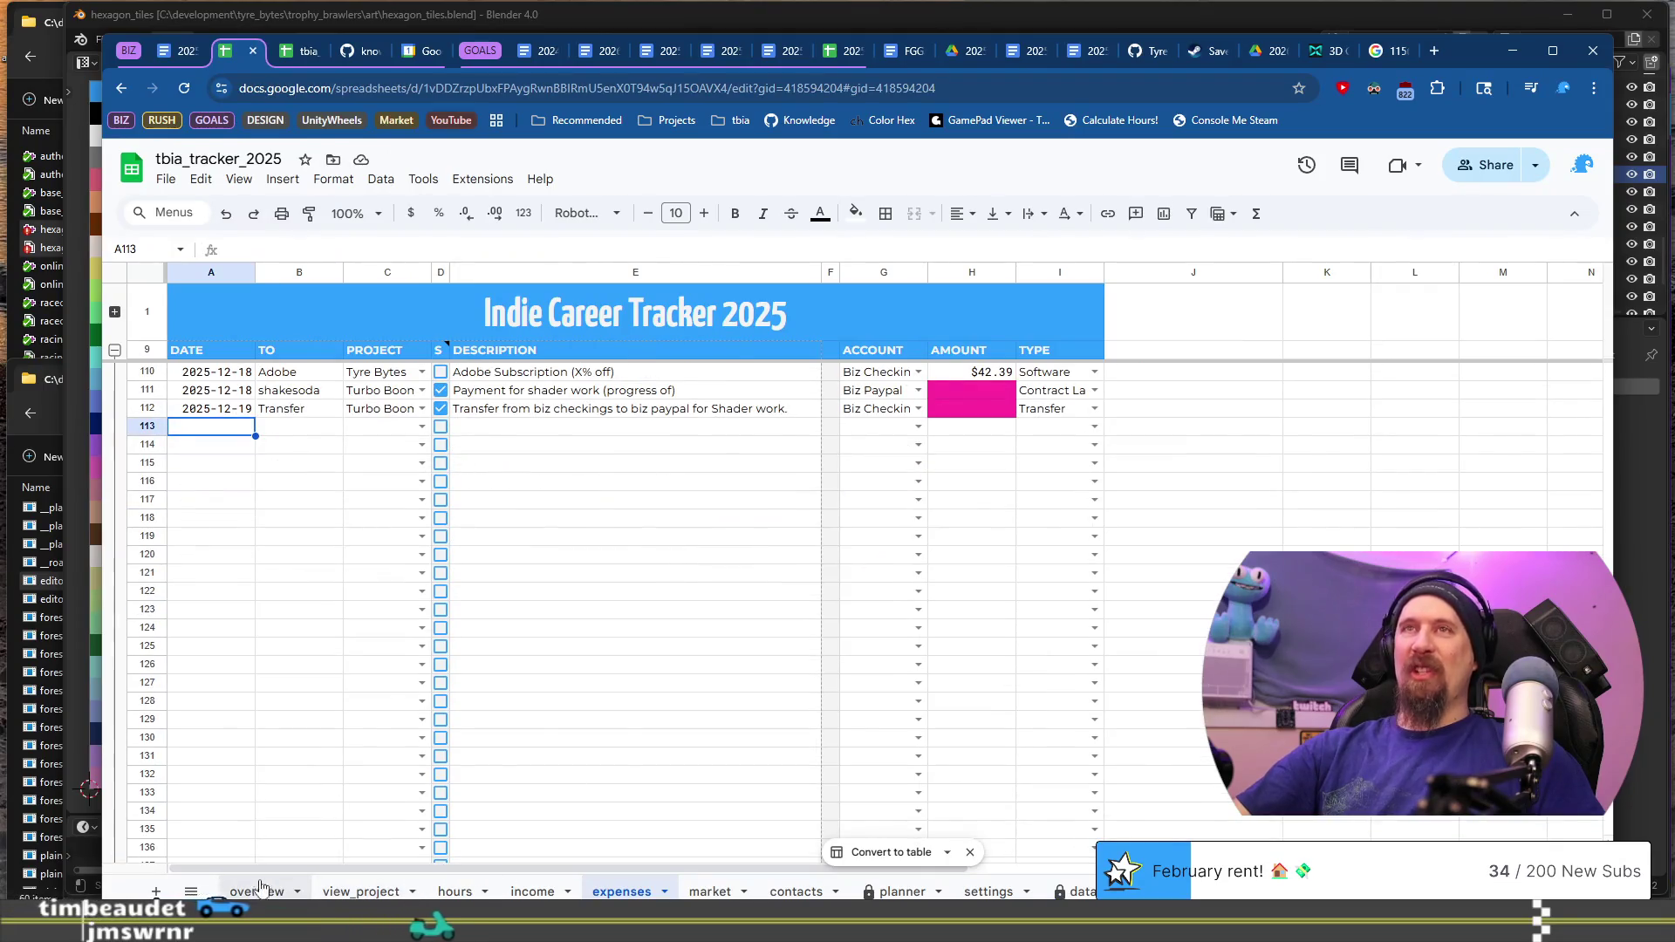
click(257, 891)
scroll(960, 654, down, 5)
scroll(1024, 642, up, 5)
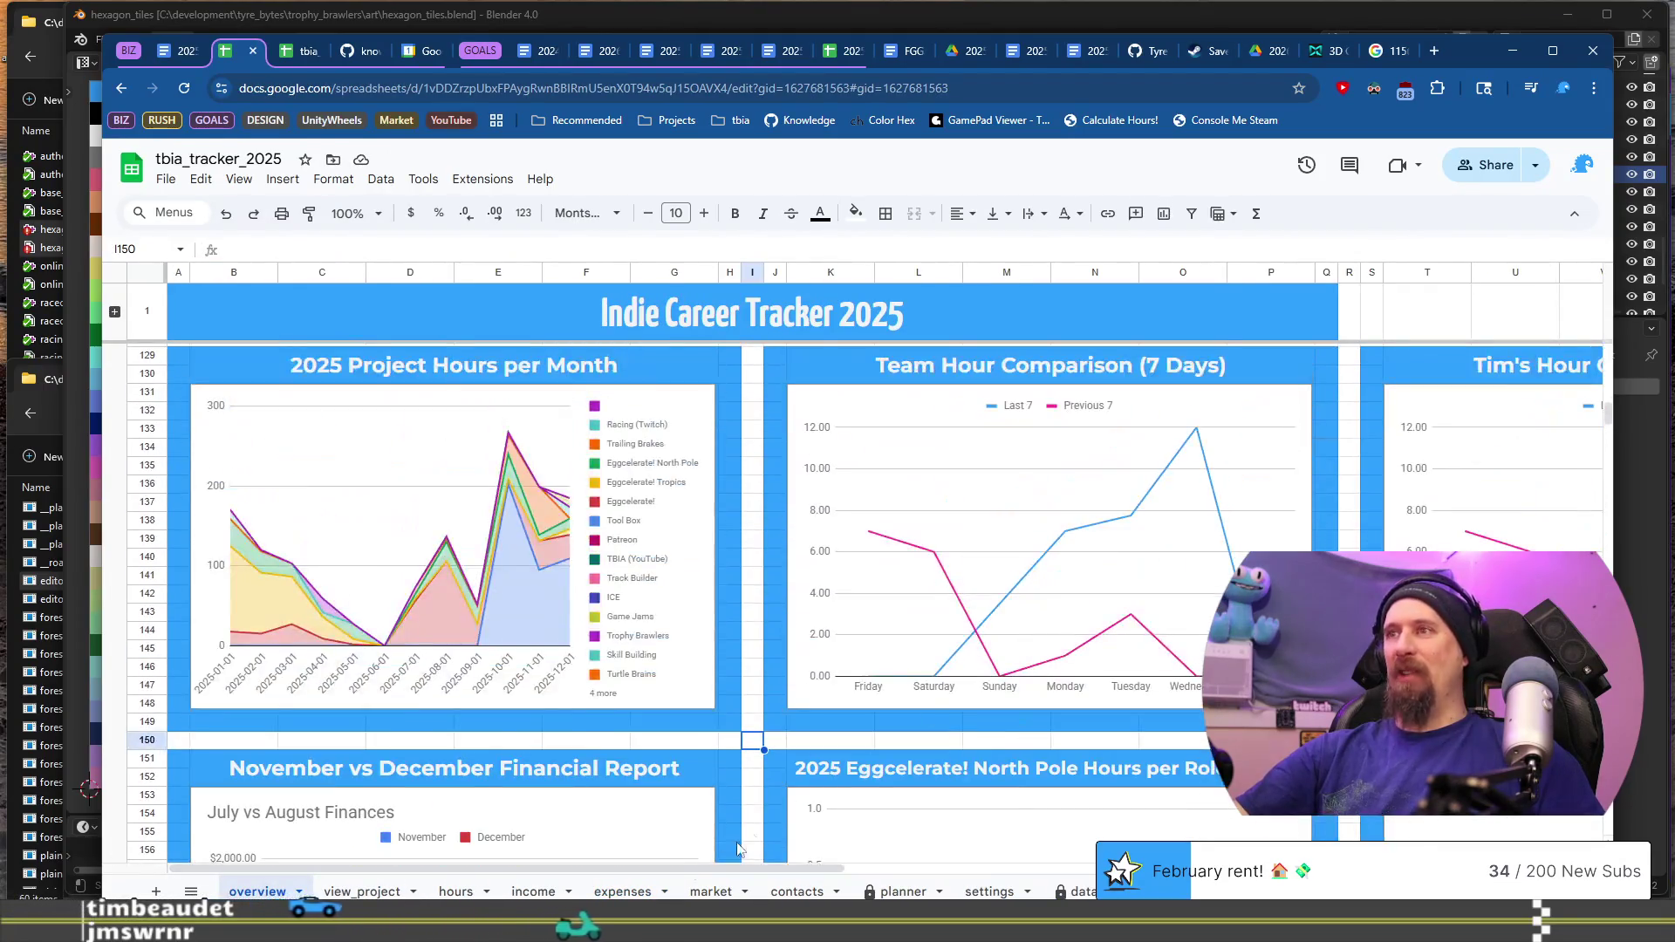
mouse_move(588, 868)
mouse_down()
mouse_move(834, 868)
mouse_move(810, 868)
mouse_up()
scroll(800, 616, left, 1)
scroll(800, 617, up, 10)
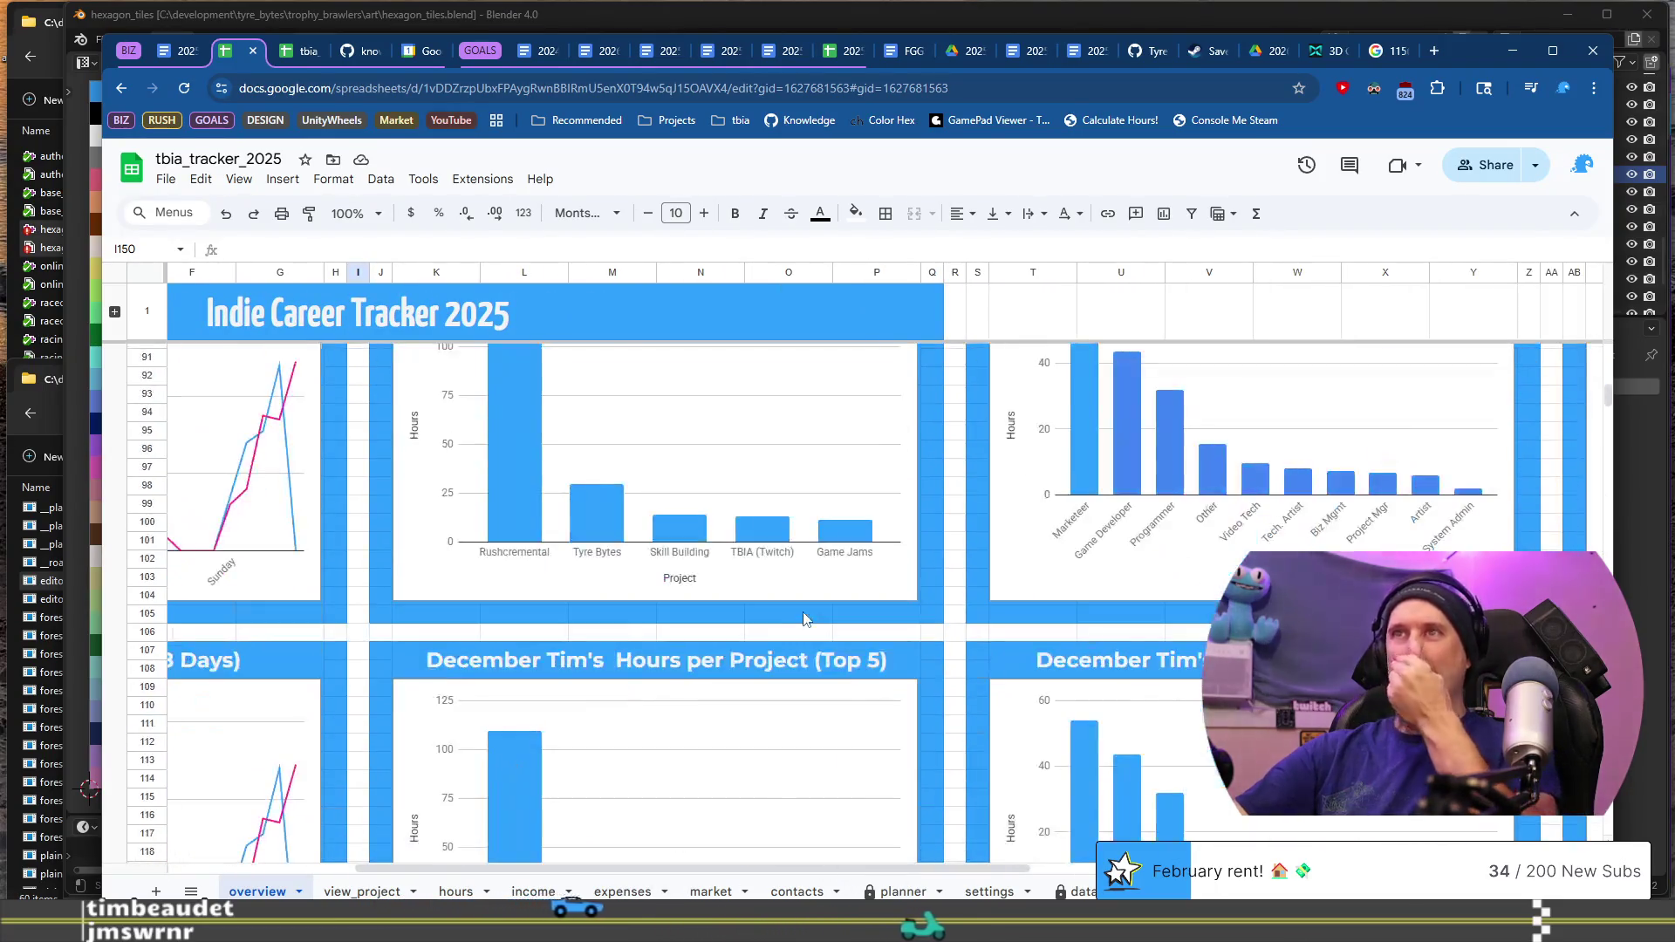
scroll(709, 534, down, 2)
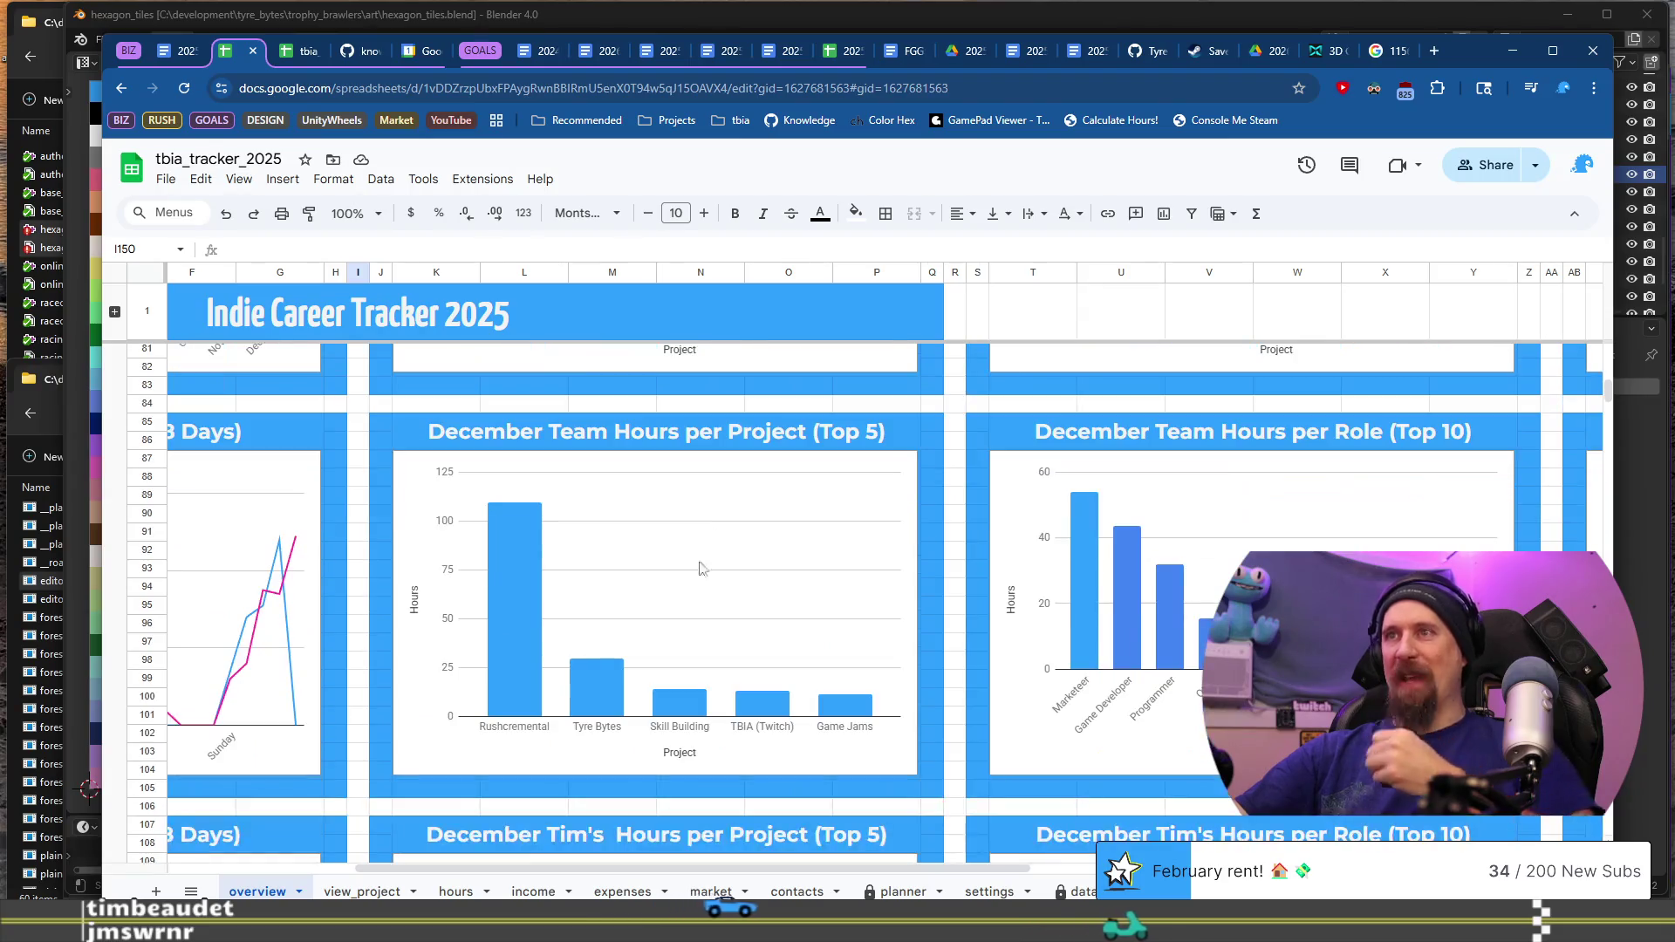
Step: Select the December Team Hours per Project and per Role charts on the overview
click(525, 588)
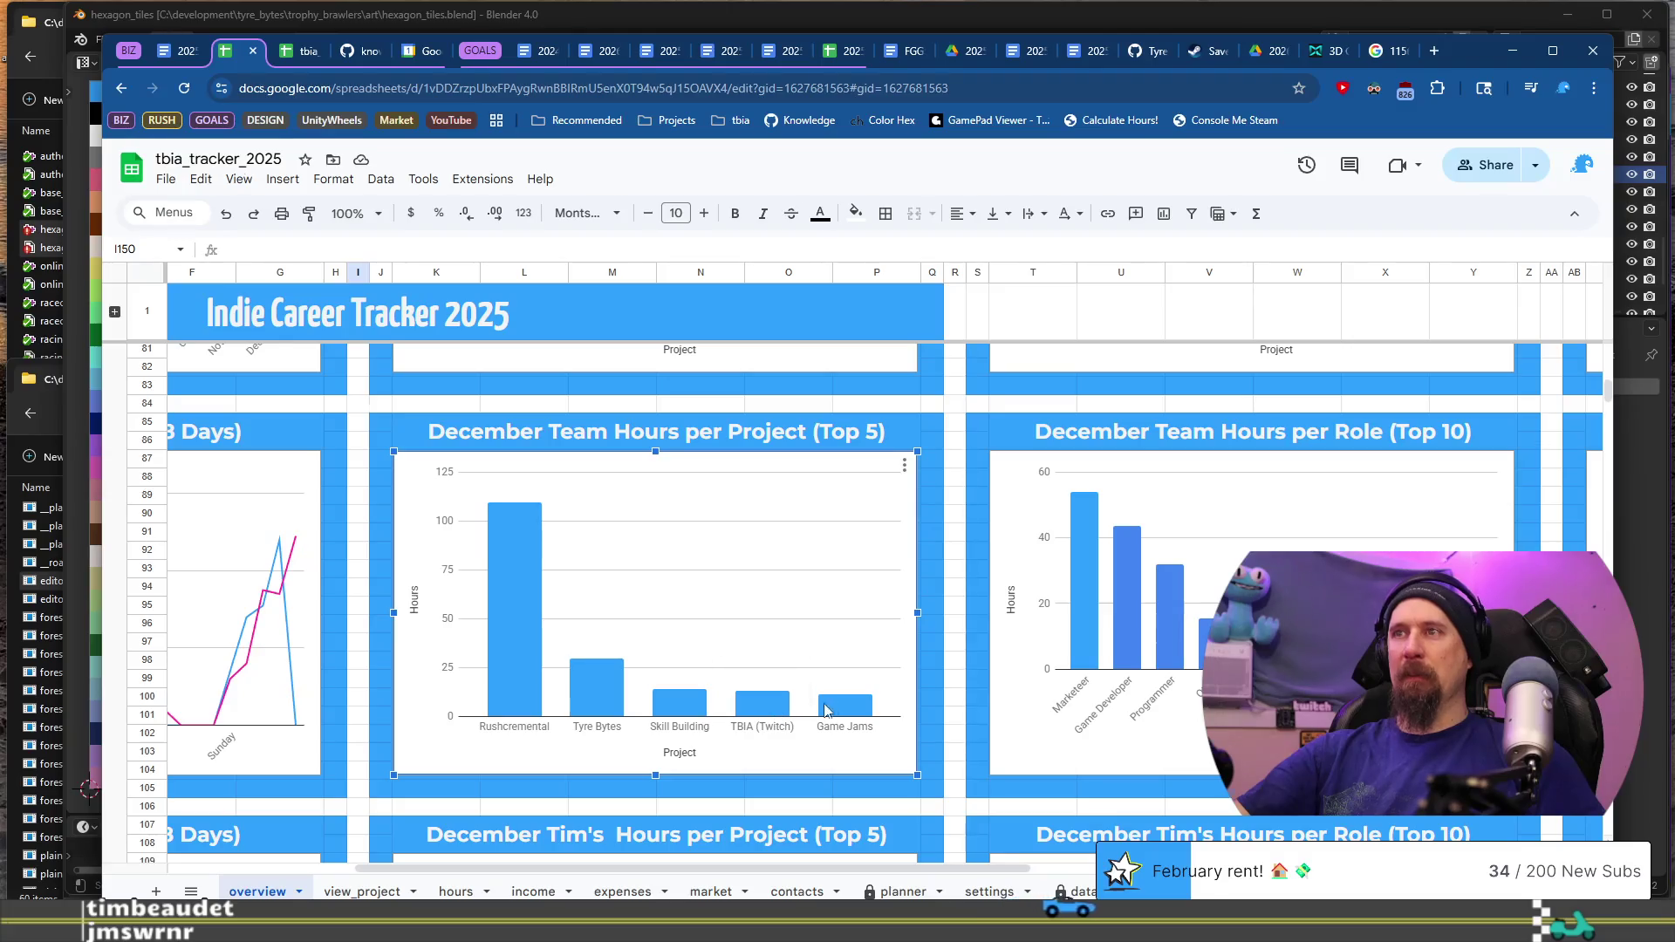
mouse_move(682, 712)
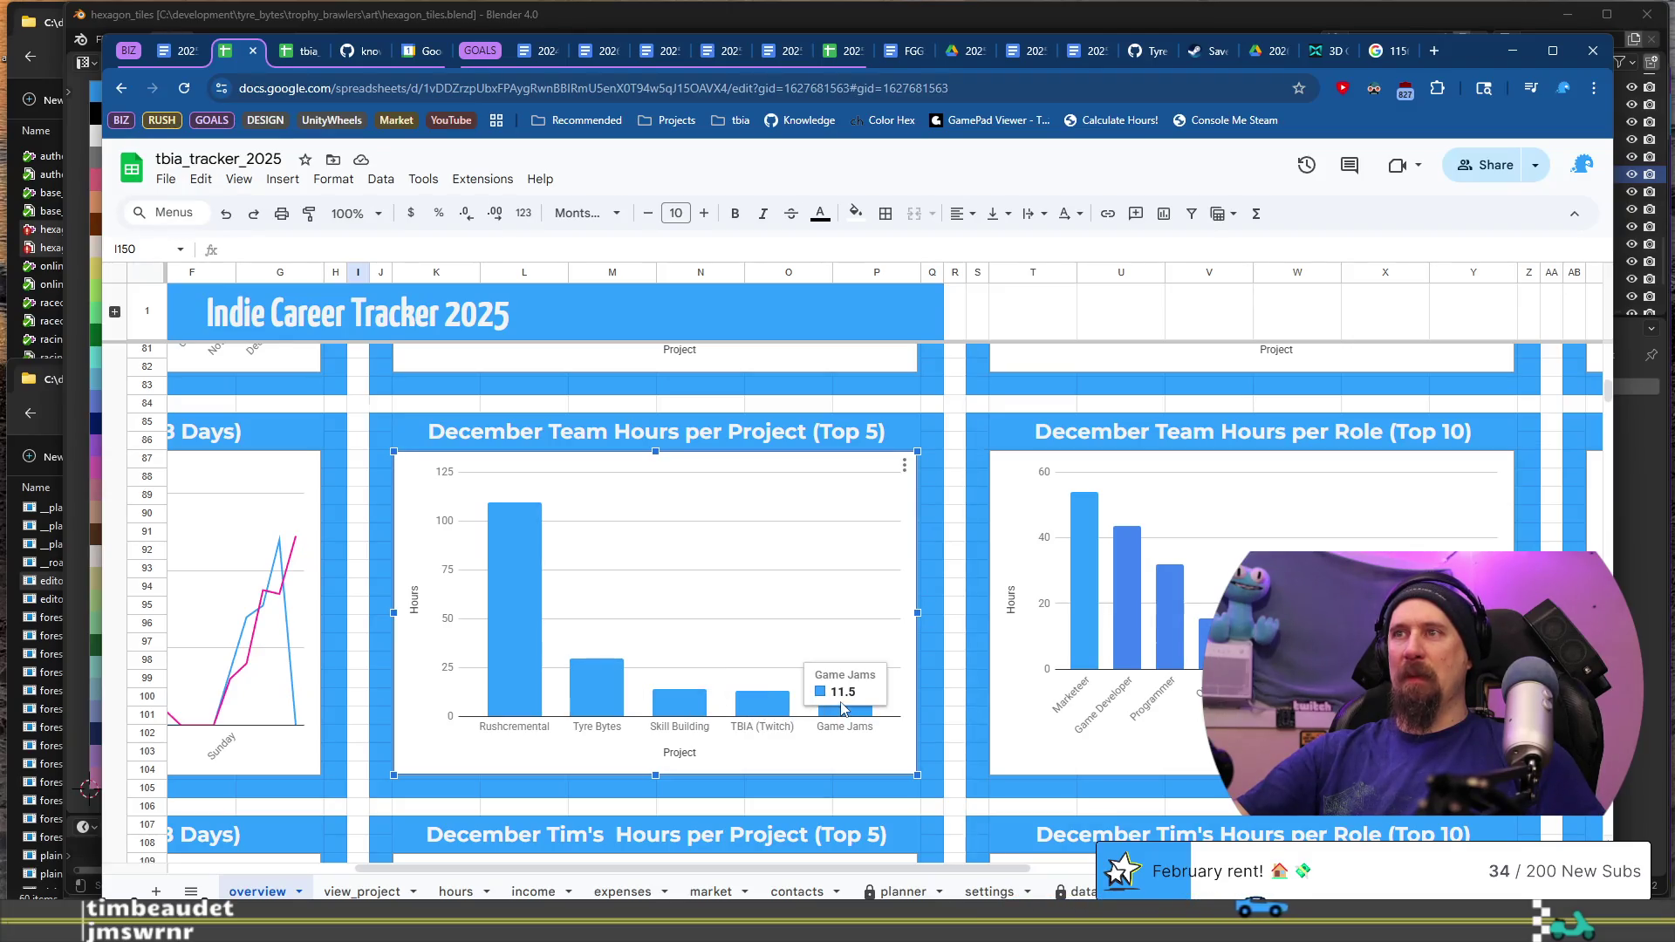
mouse_move(856, 715)
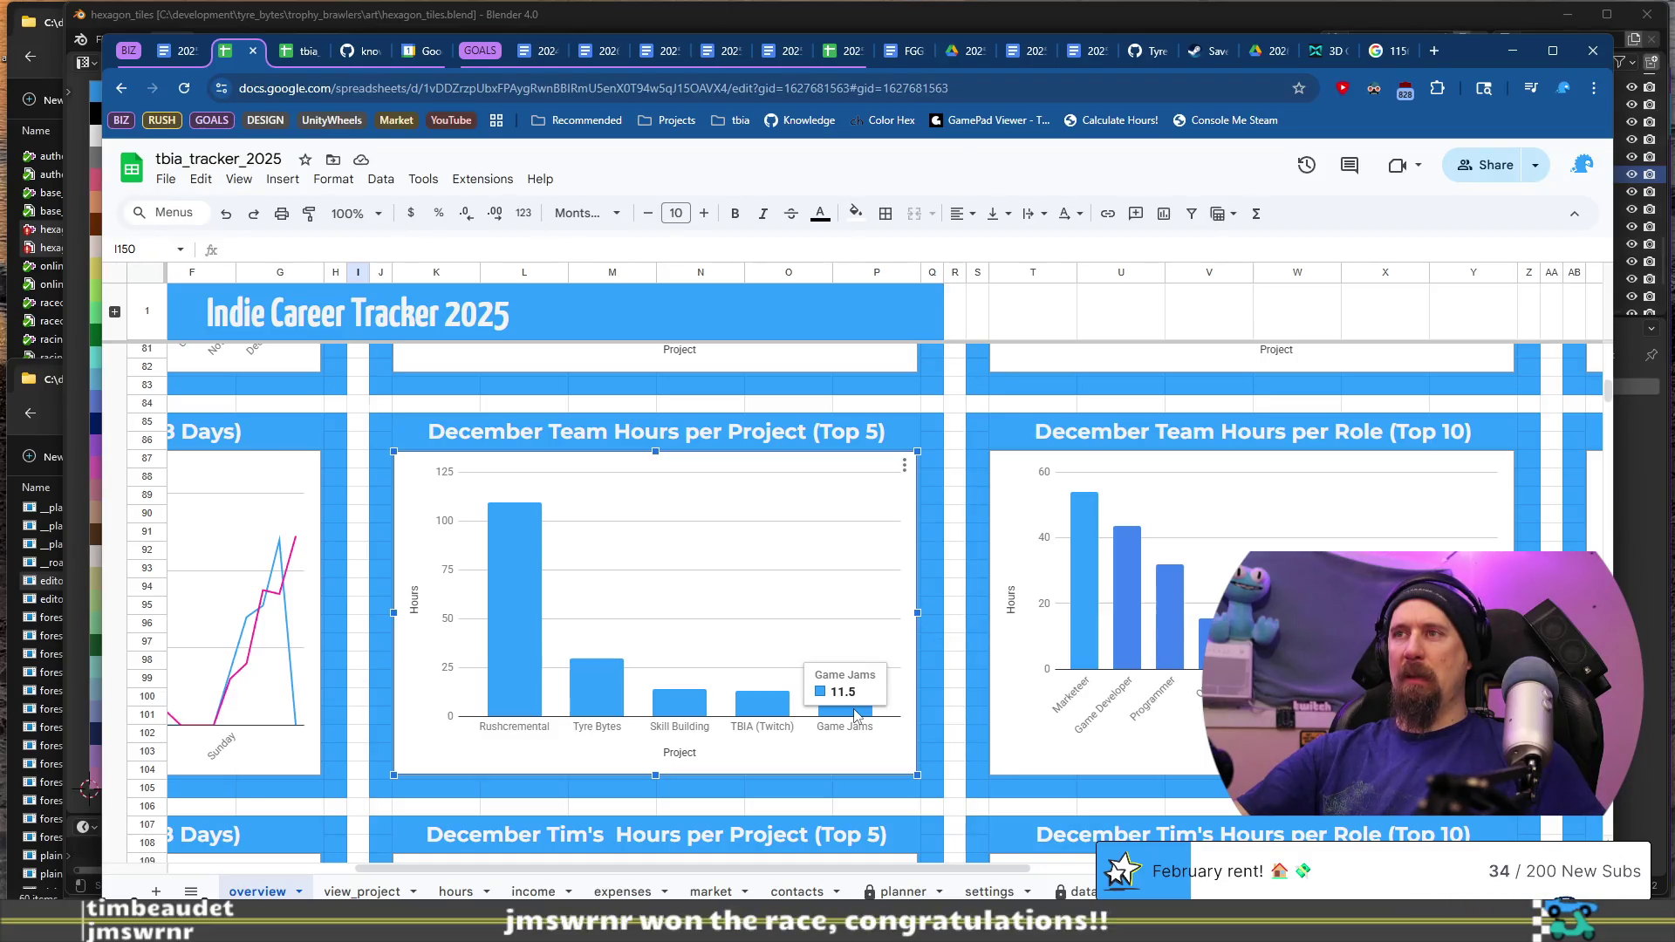
mouse_move(770, 714)
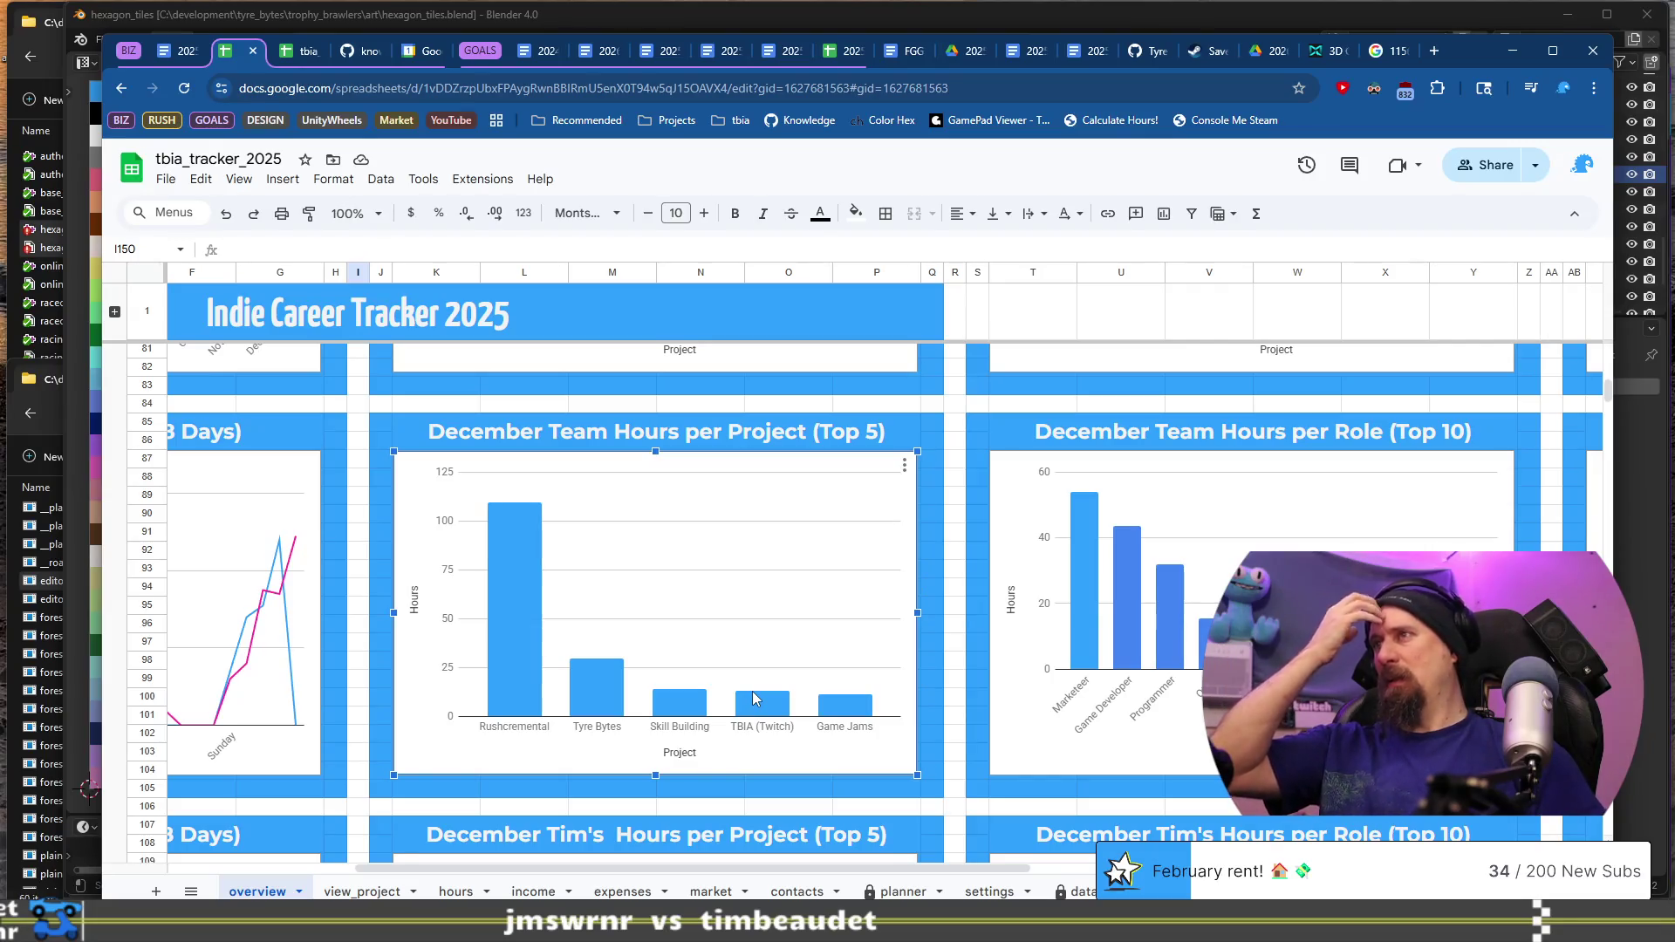
click(1127, 614)
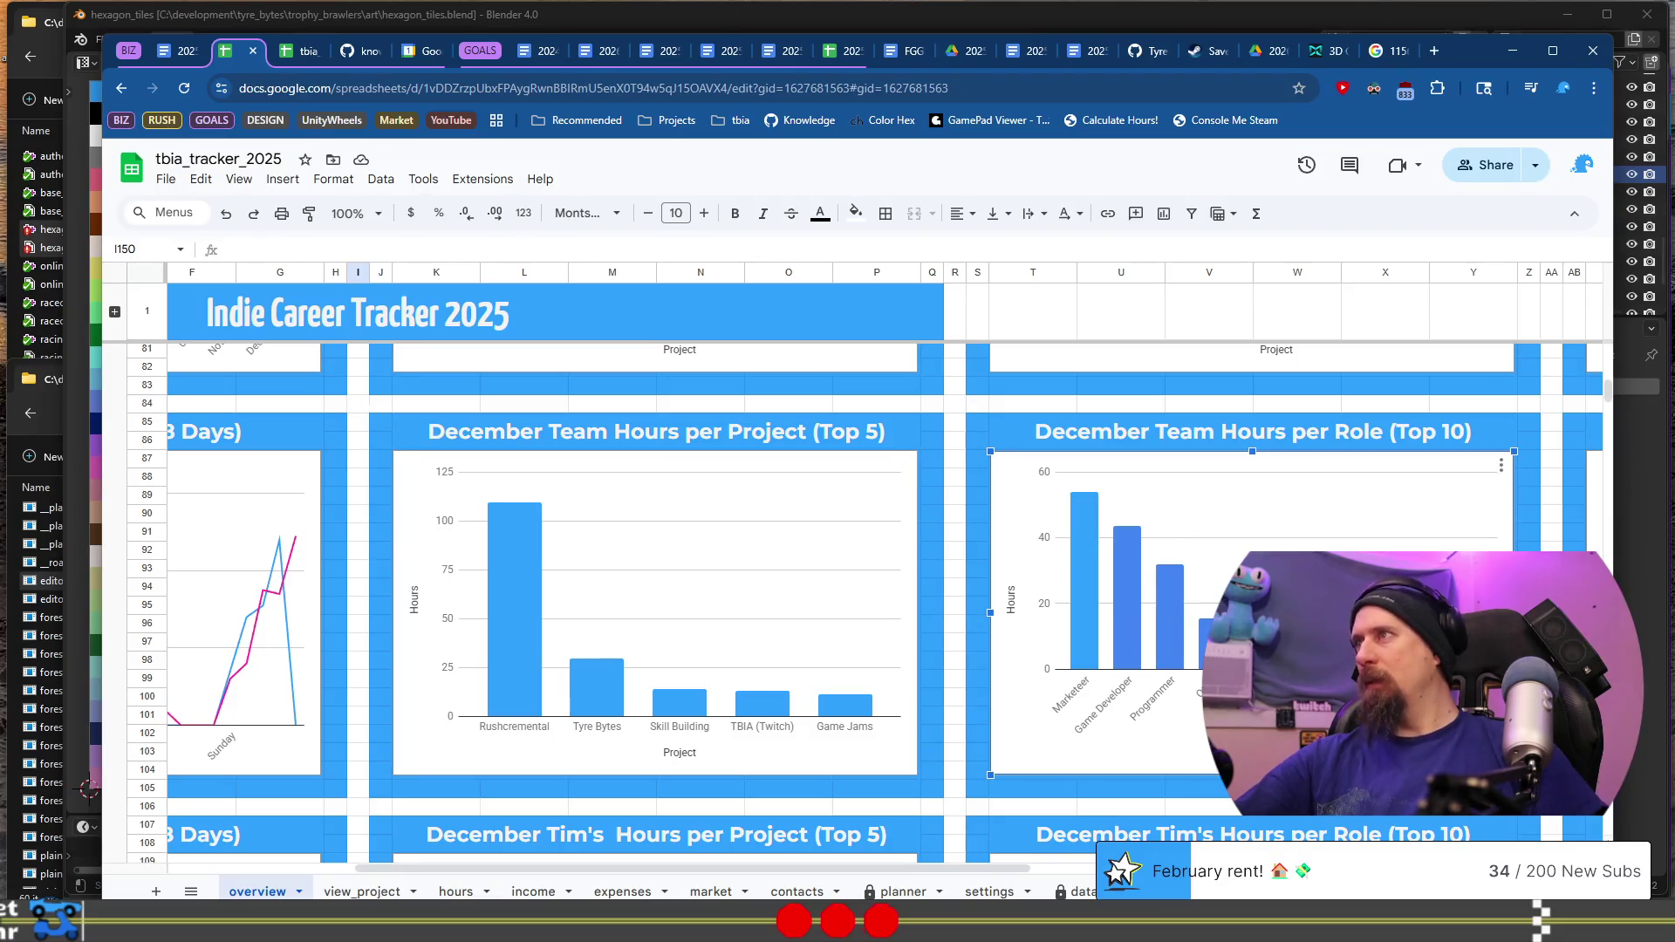
drag(961, 863, 1186, 863)
scroll(659, 691, down, 8)
scroll(658, 691, up, 9)
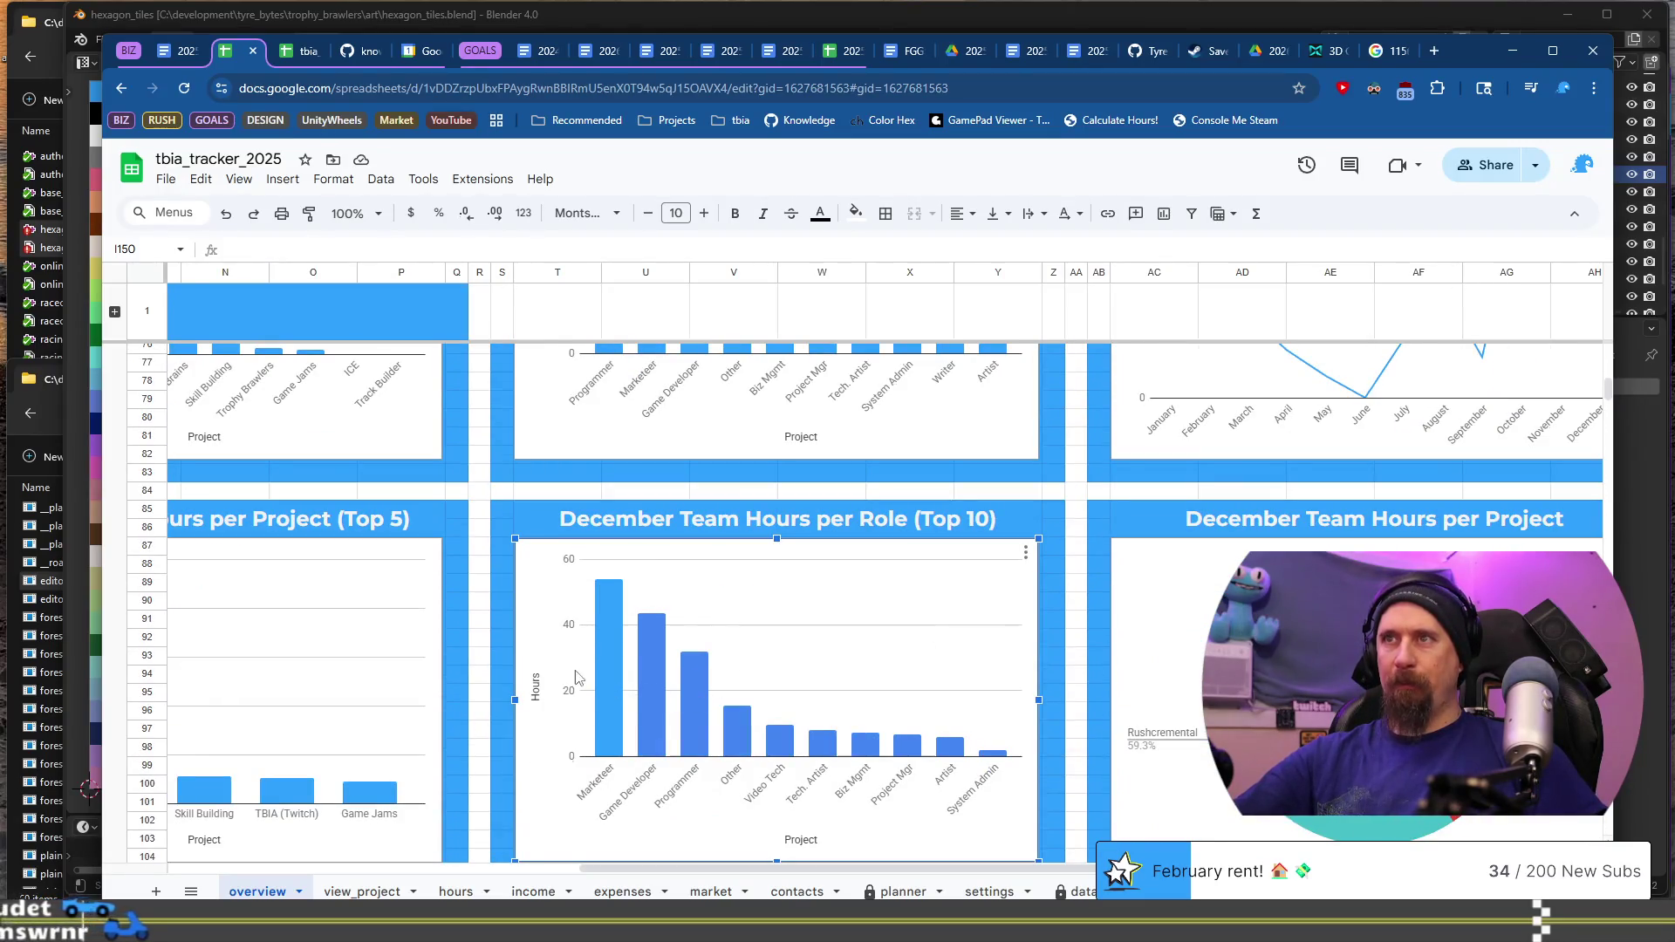
Step: Browse the role chart's series and style settings, then move the contacts sheet ahead of market
double_click(656, 685)
click(1465, 417)
click(1517, 467)
click(1522, 467)
click(1517, 417)
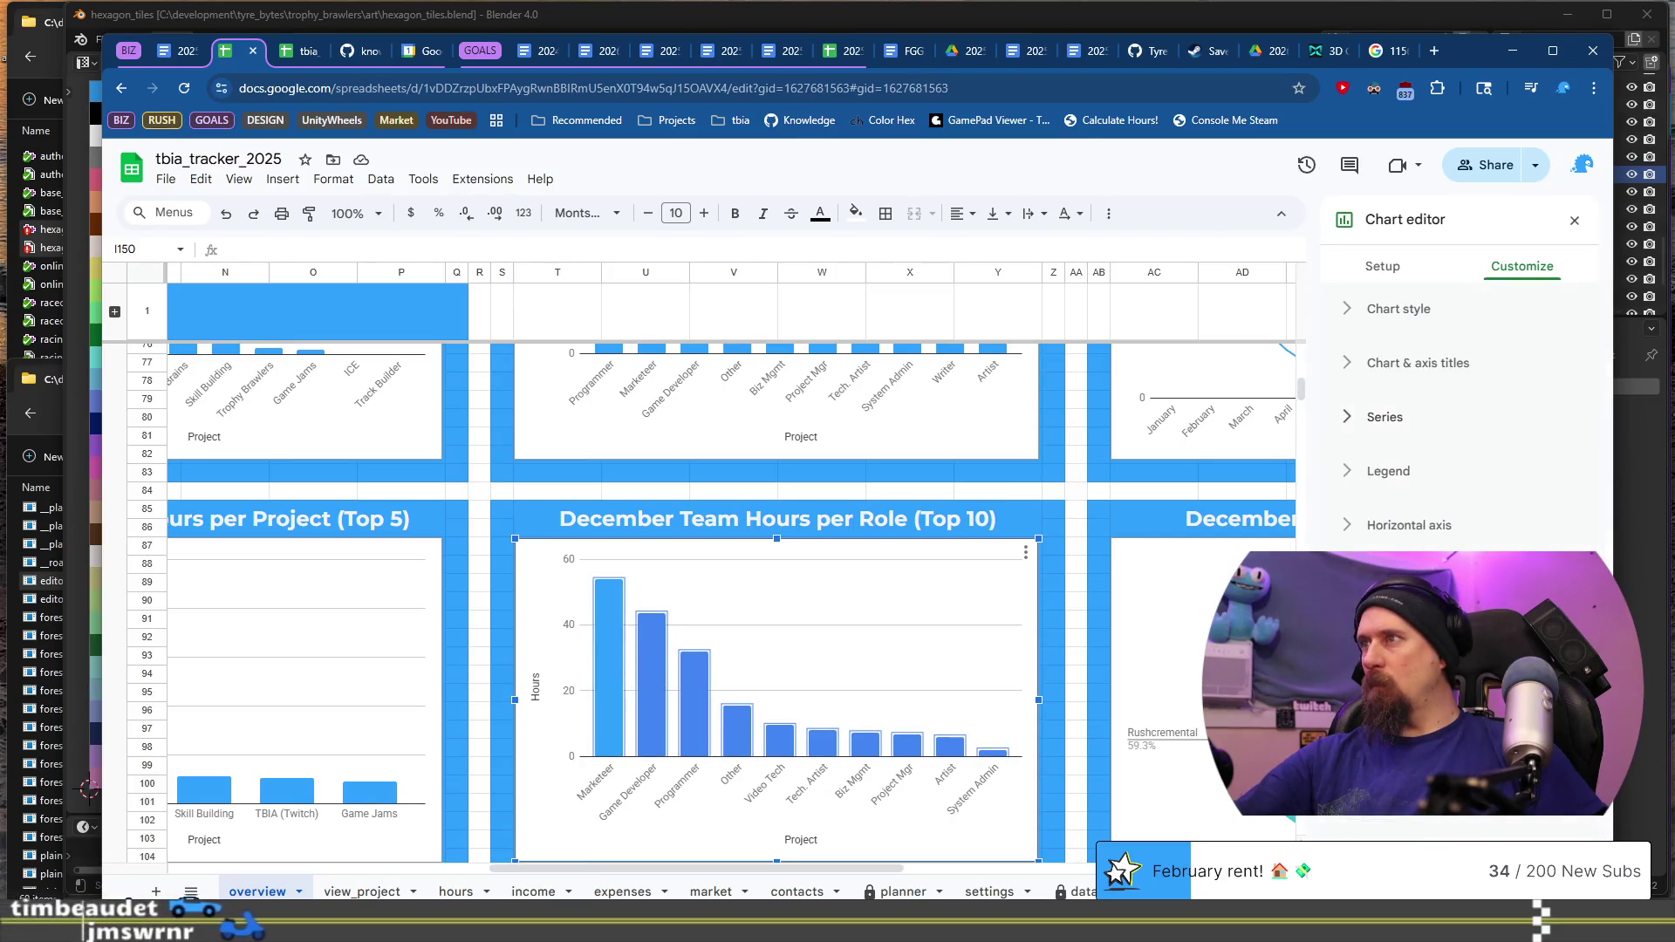
click(1359, 312)
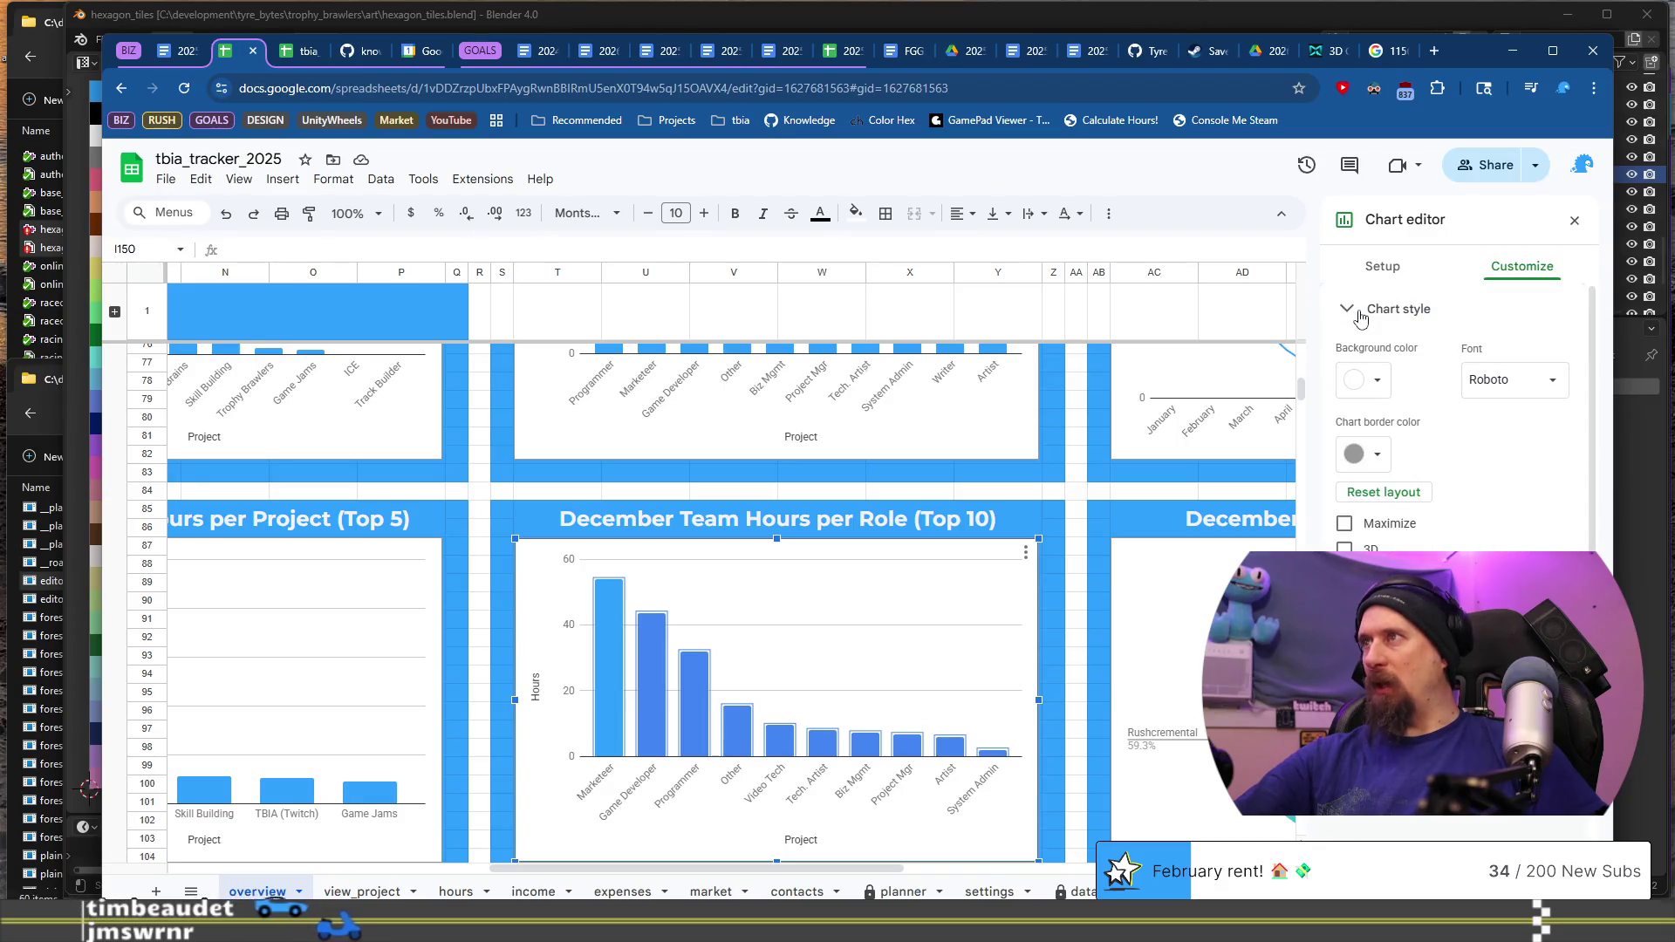
click(1359, 313)
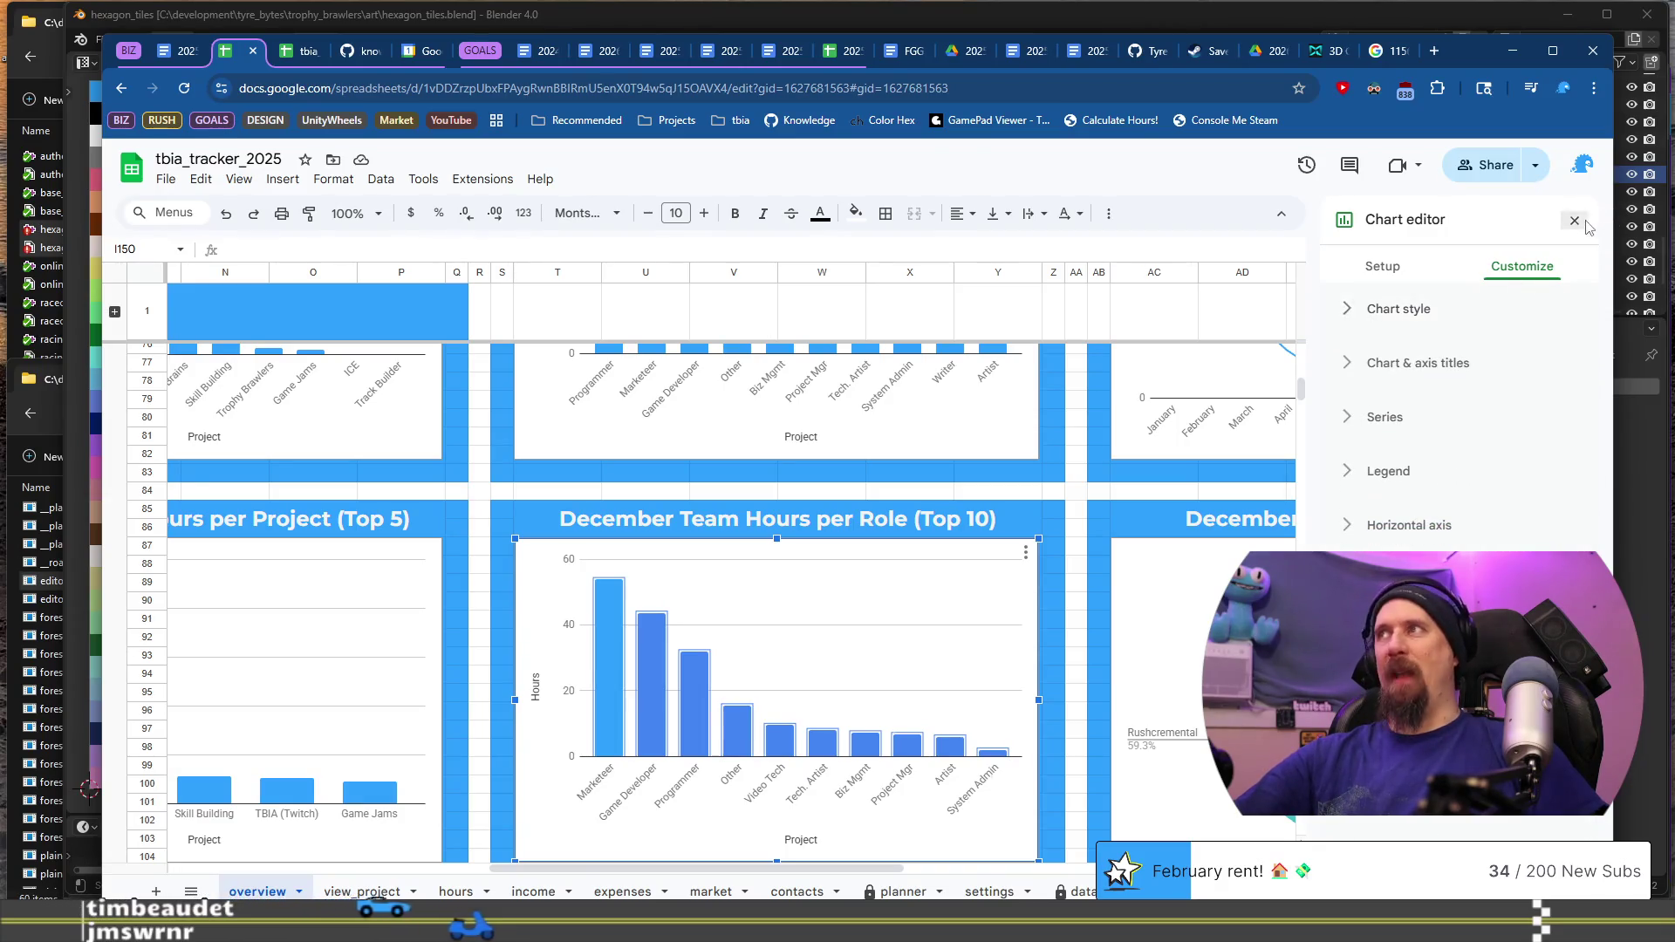
key(Escape)
mouse_move(794, 890)
mouse_down()
mouse_move(609, 860)
mouse_move(704, 860)
mouse_move(656, 866)
mouse_up()
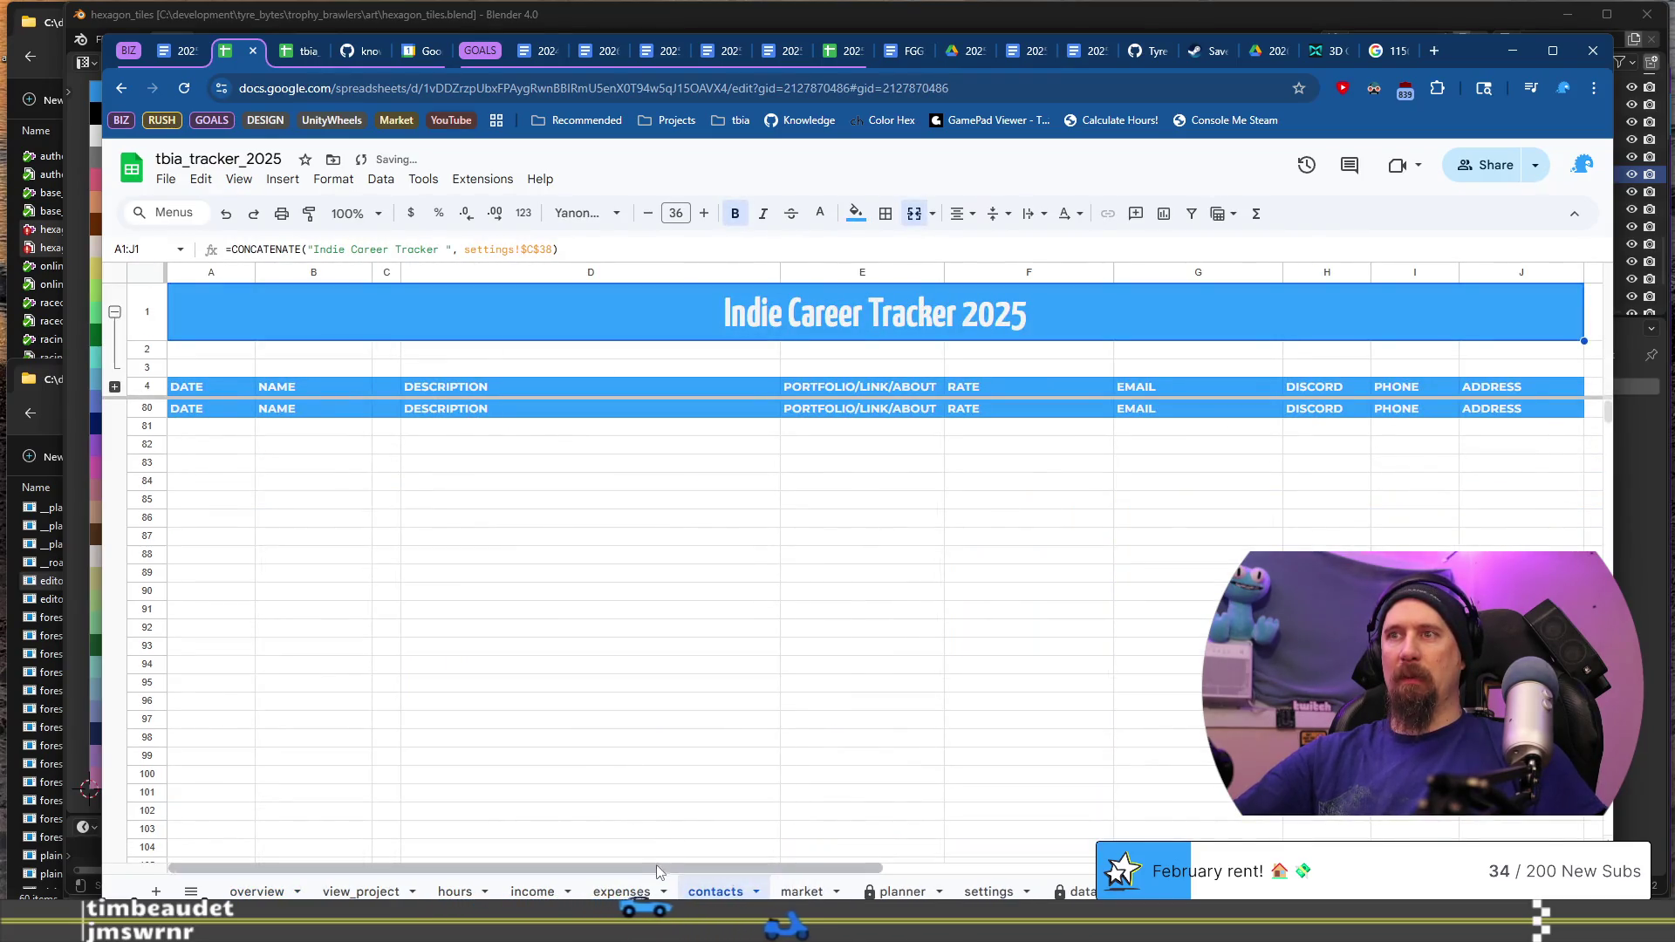
Step: Scroll the overview to the December hours per project and per role charts, then return to the report
click(252, 891)
scroll(747, 684, up, 5)
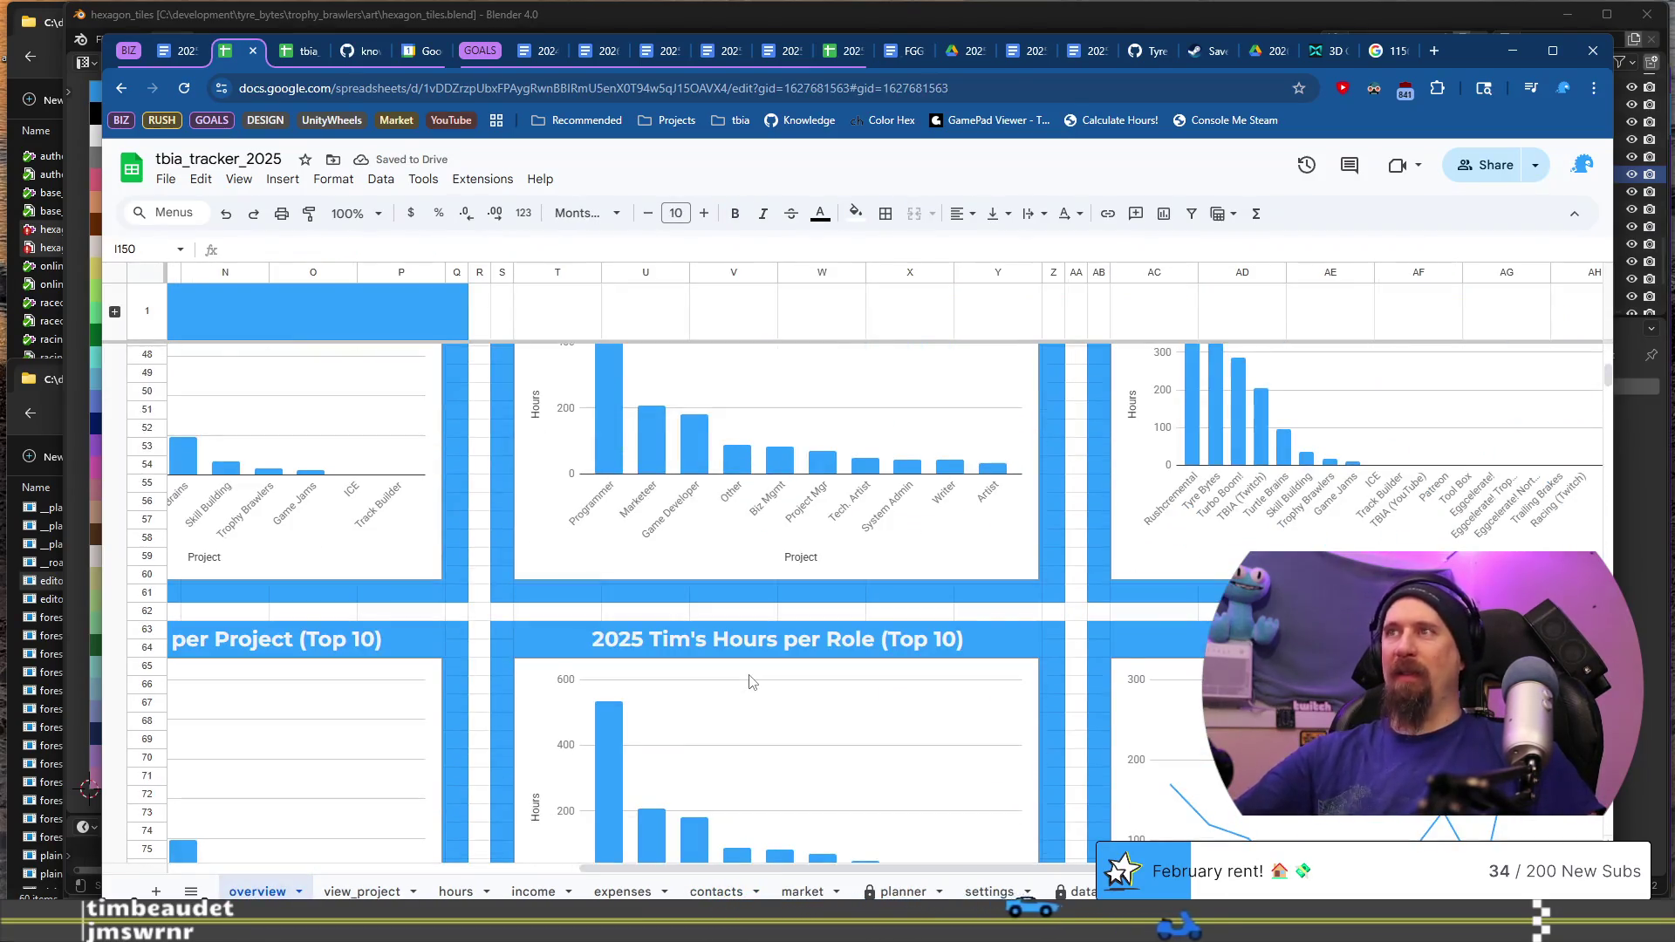
scroll(755, 670, down, 5)
scroll(755, 670, down, 6)
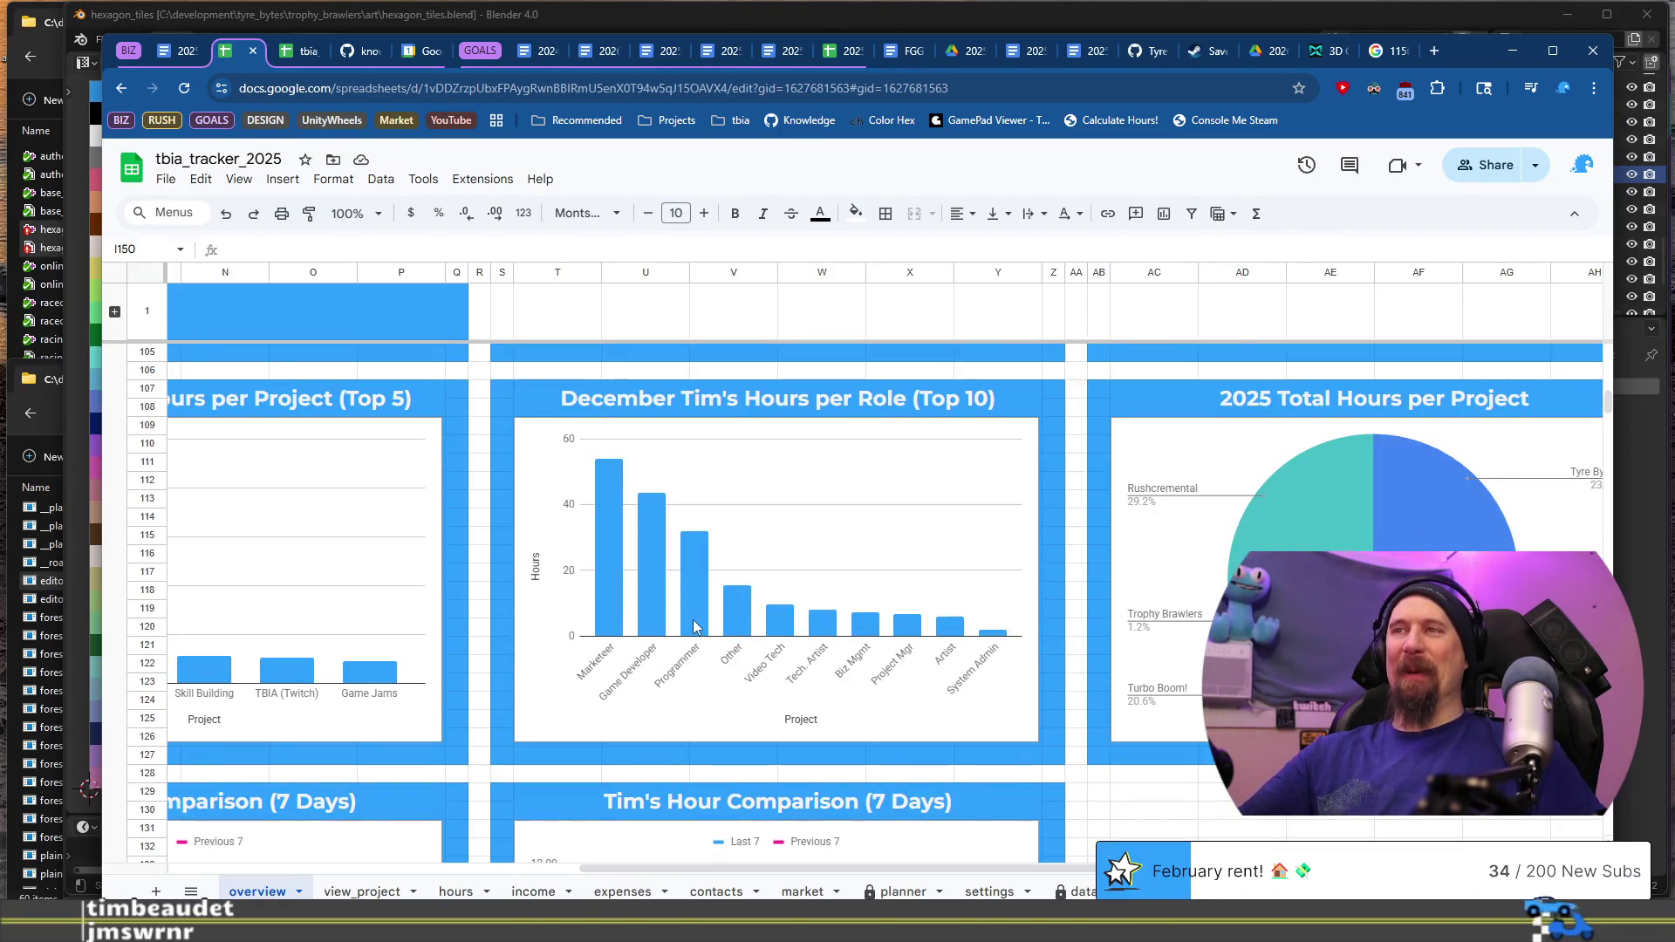
drag(617, 869, 500, 869)
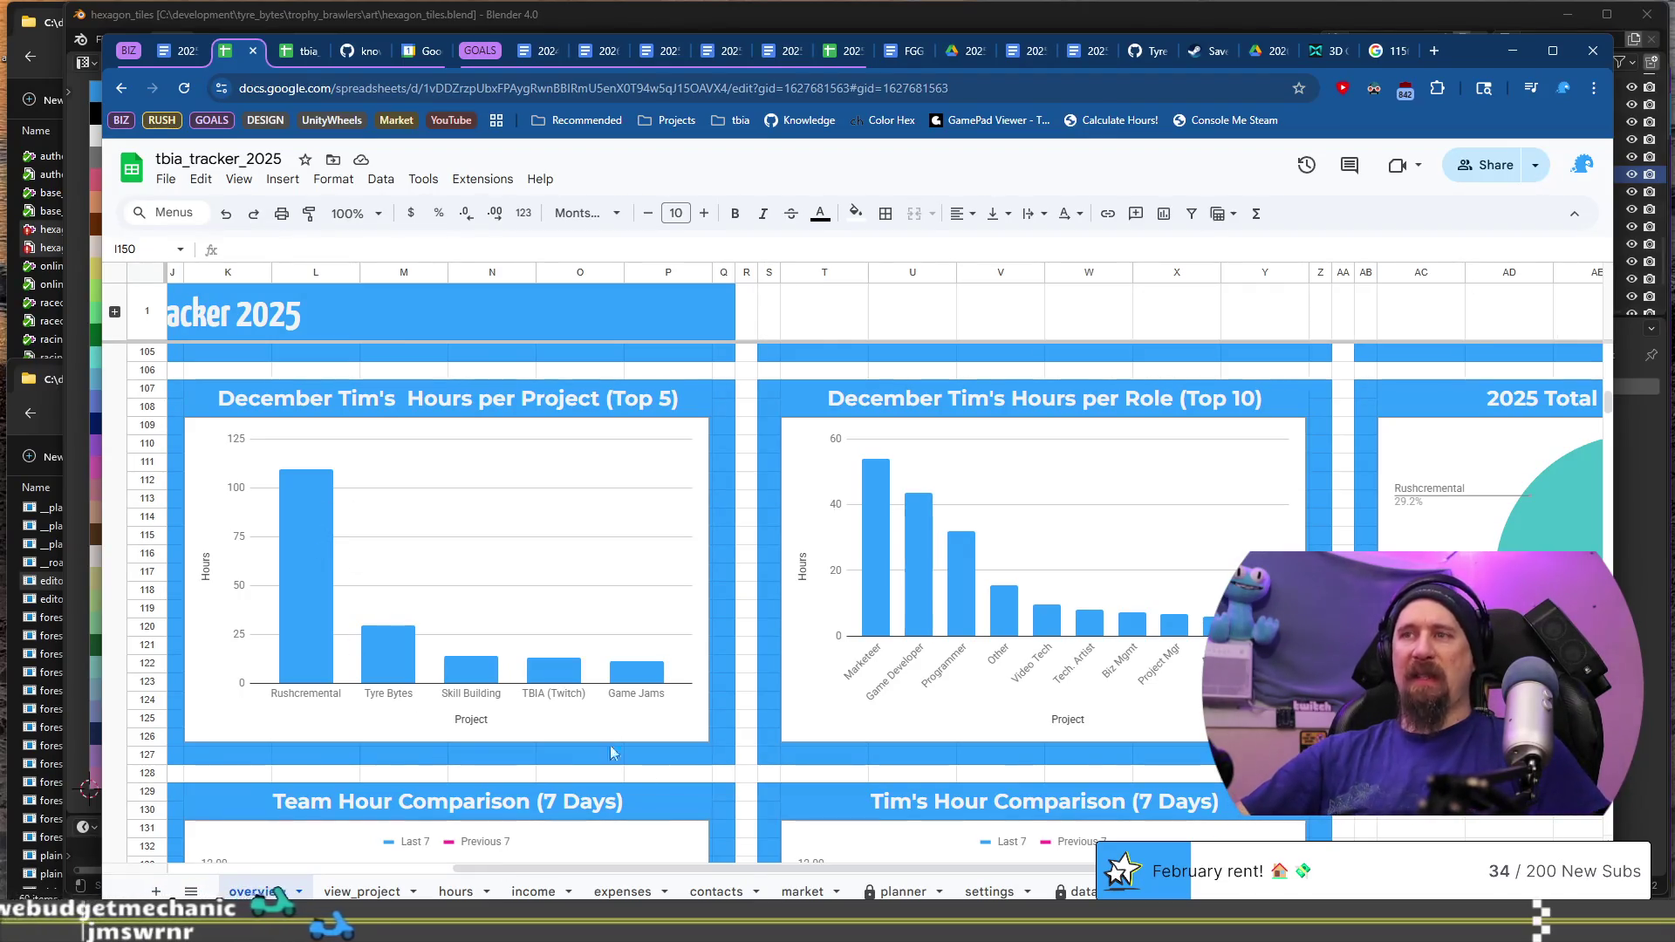
click(179, 53)
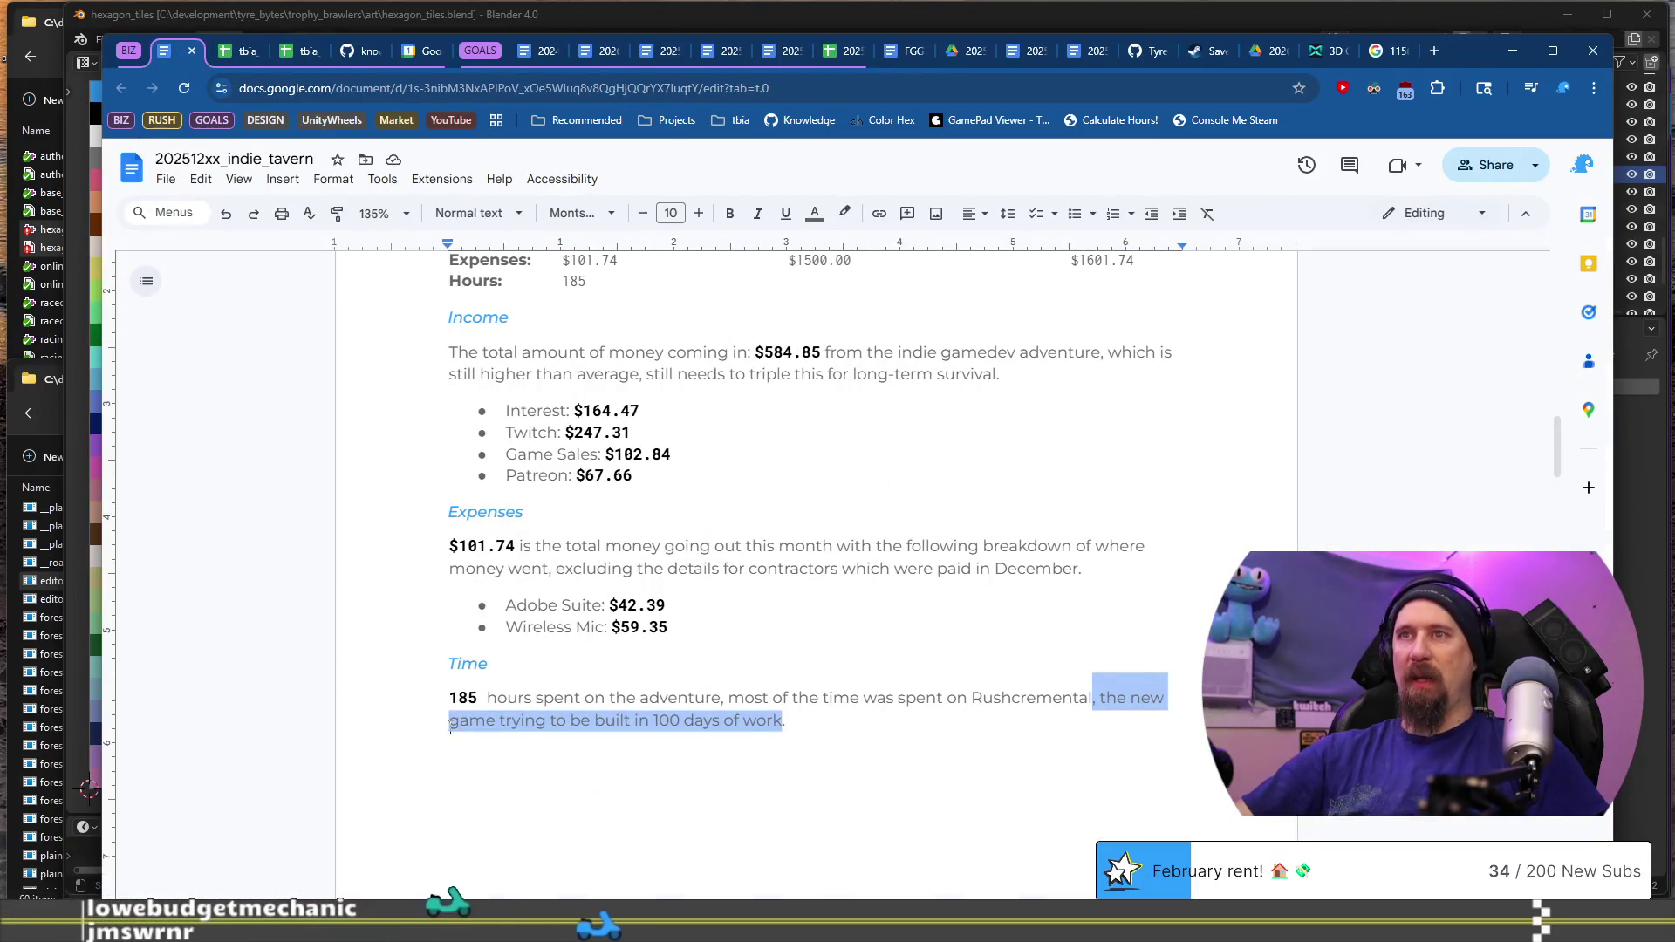
Step: Delete 'new game trying to be built in 100 days of work' and write '100 day game' in the Time sentence
click(831, 729)
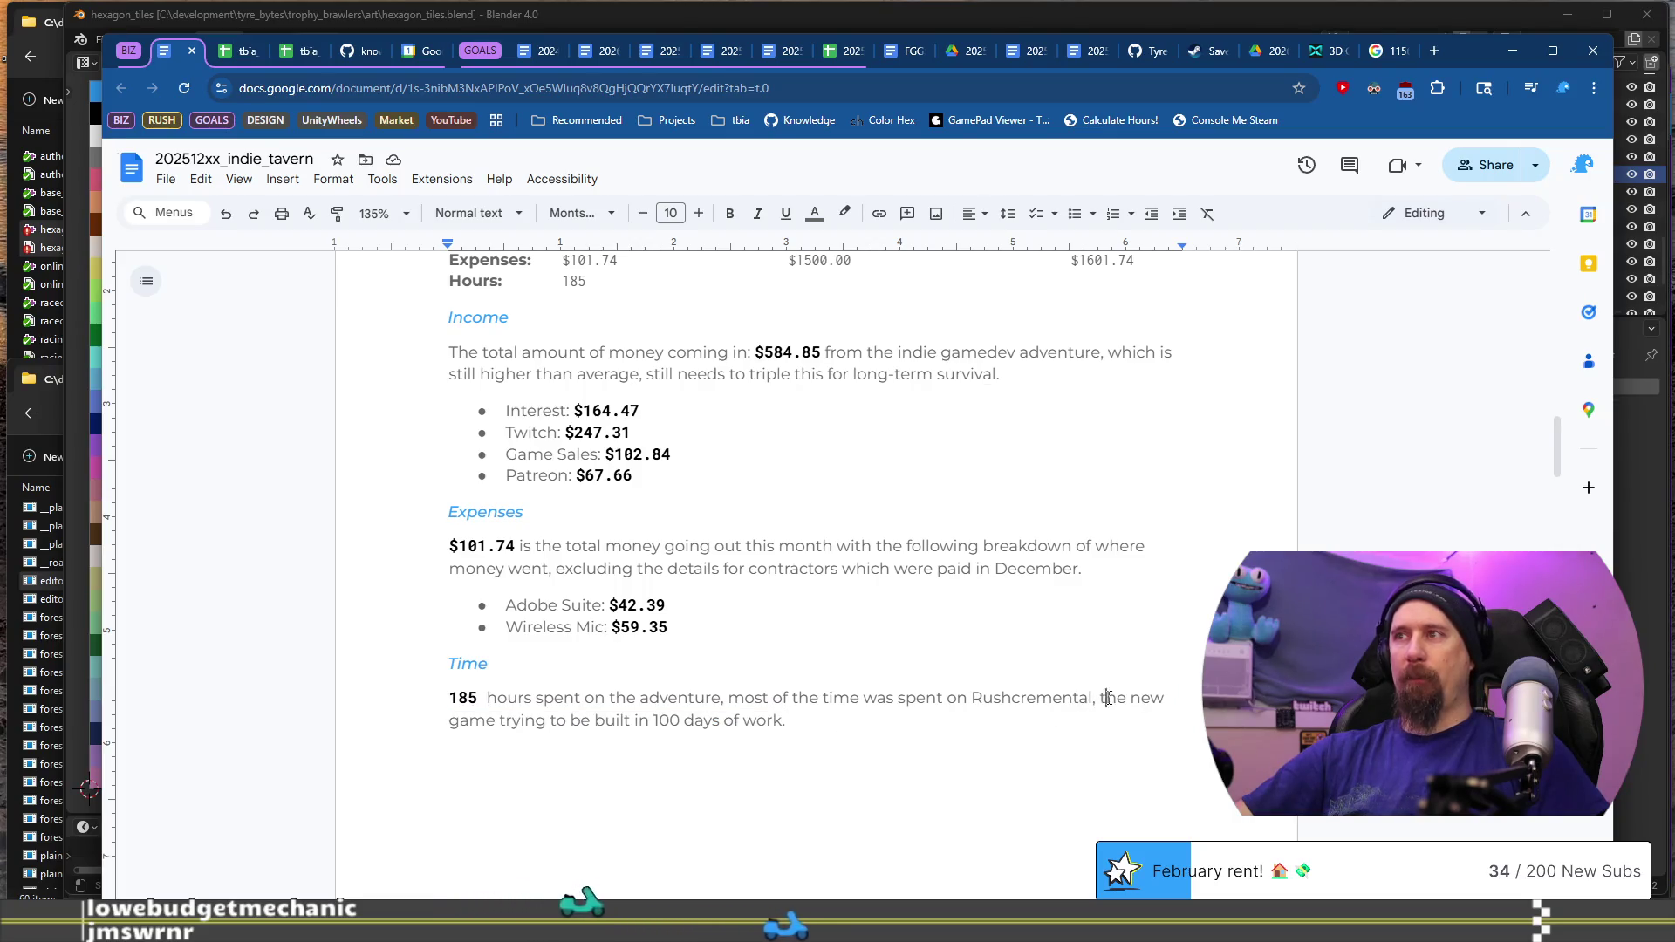
drag(1101, 698, 1165, 698)
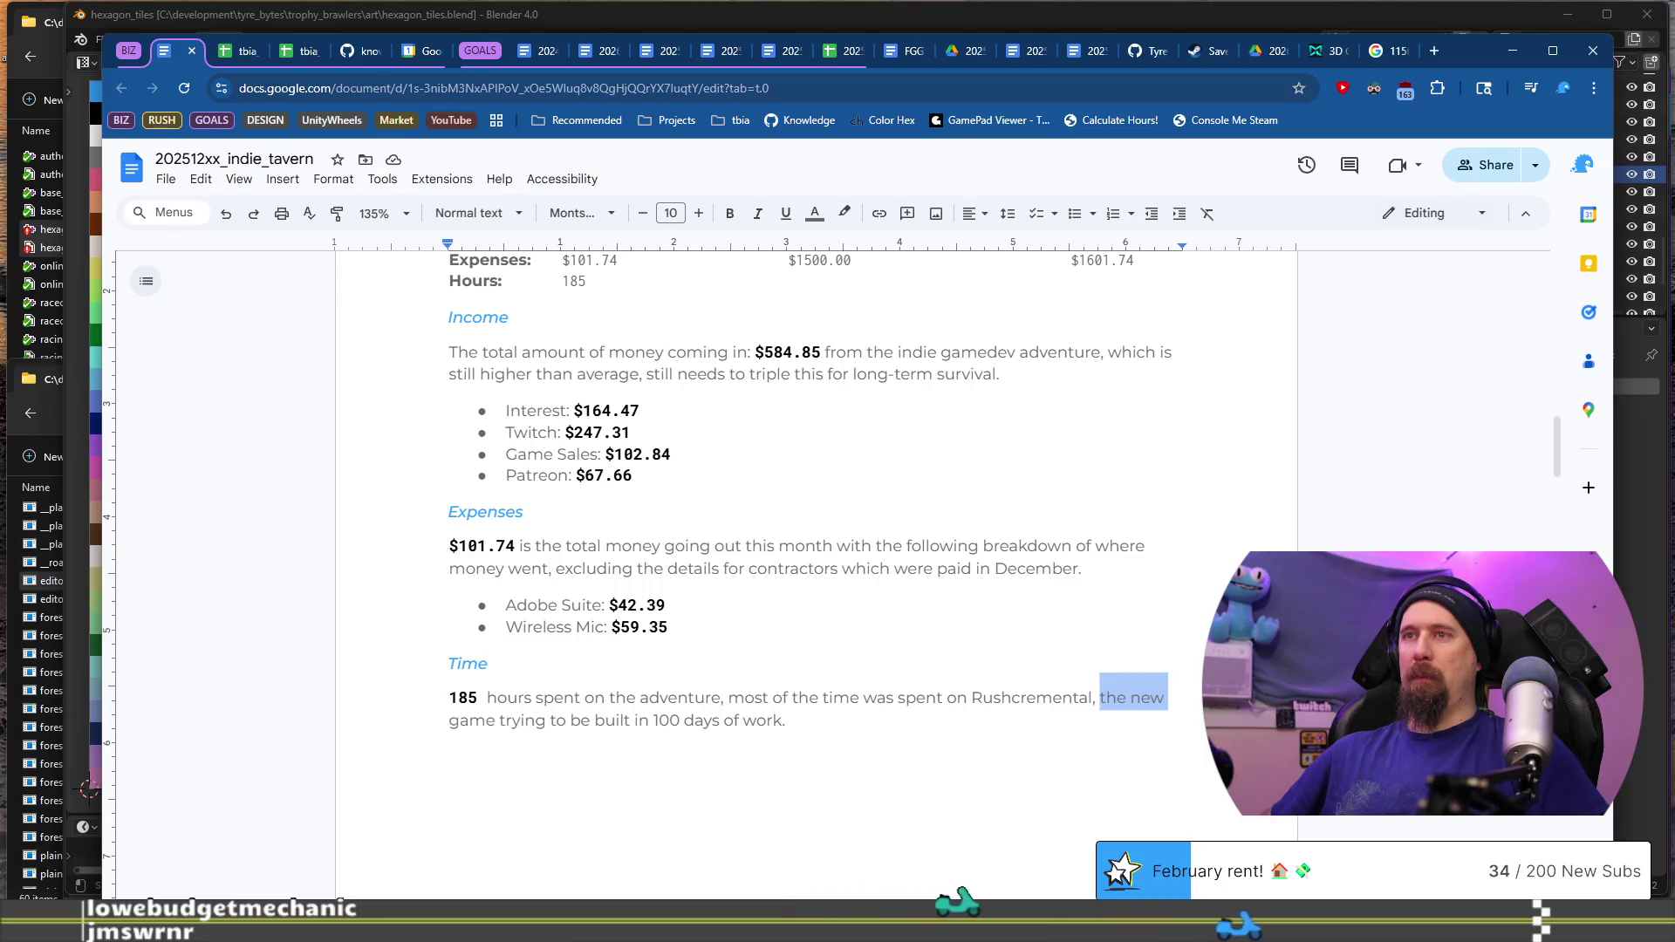
click(1099, 698)
drag(1129, 698, 742, 720)
key(BackSpace)
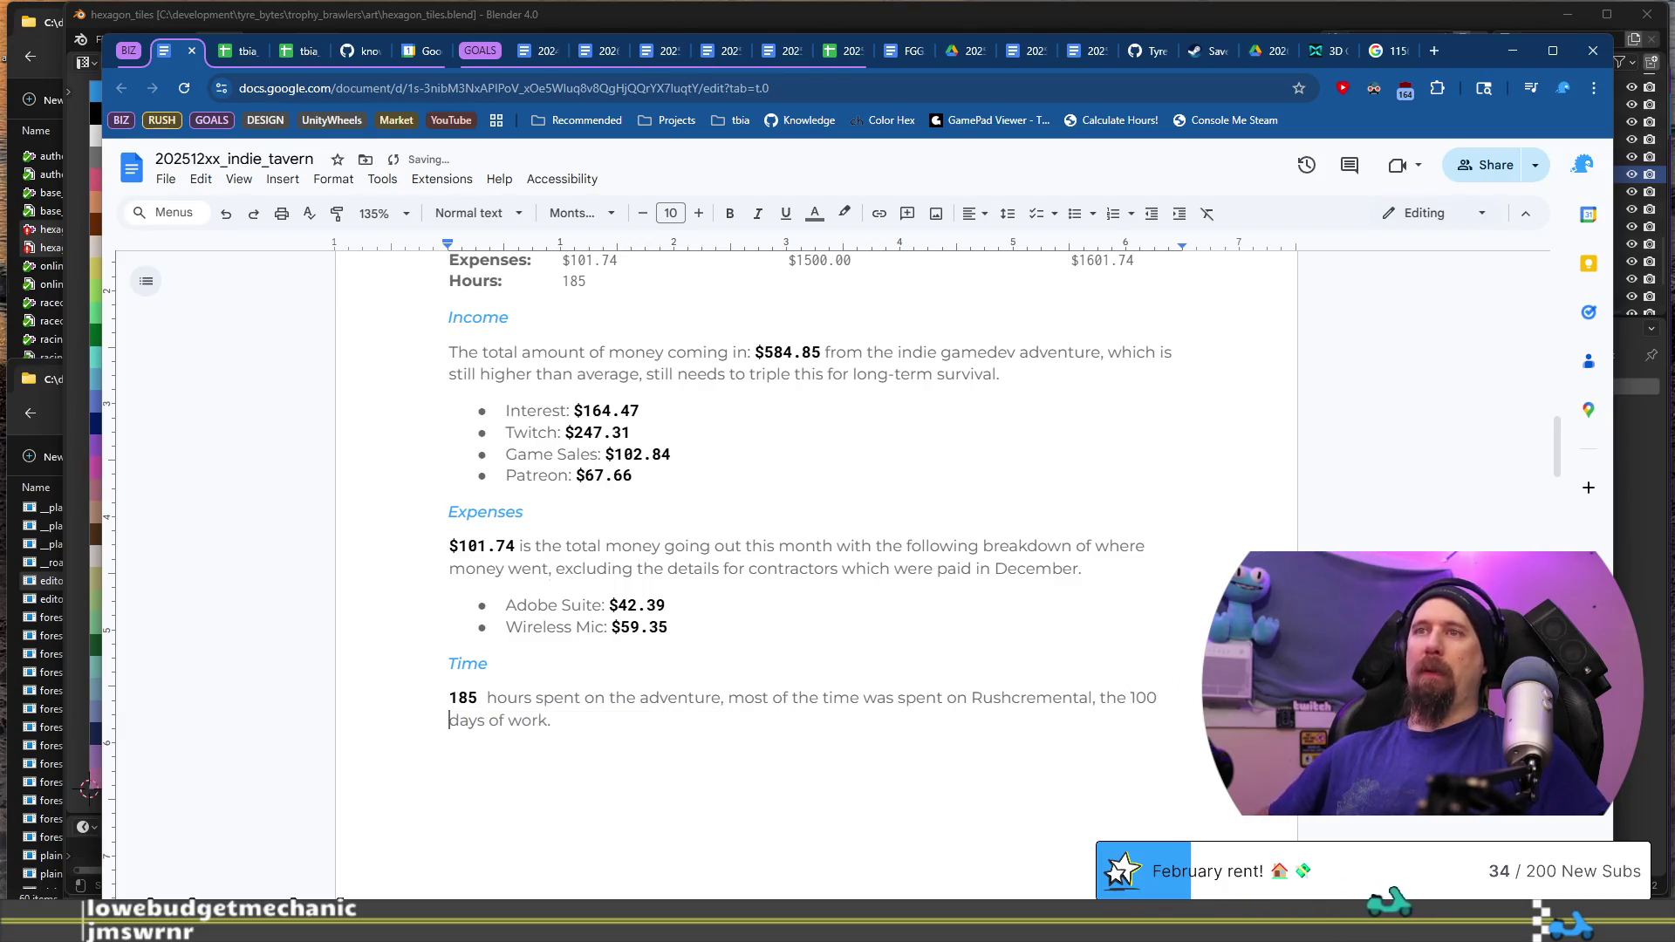
key(BackSpace)
key(BackSpace)
text(game got renamed from Rusty)
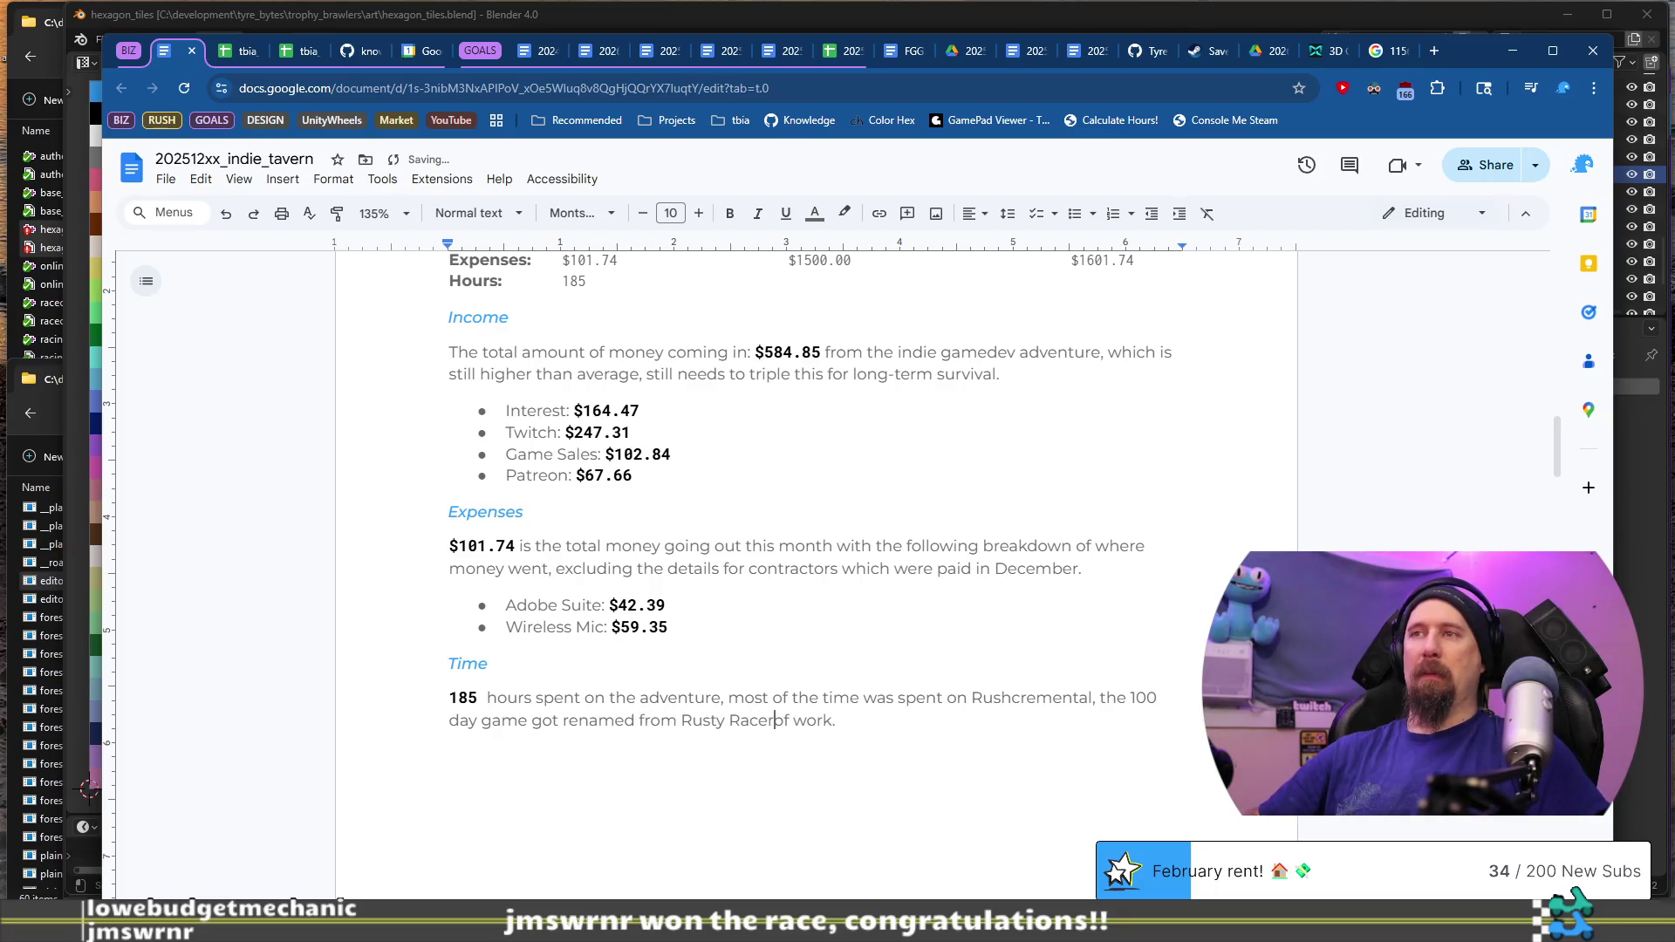
text(.)
key(shift+Down)
key(BackSpace)
key(ctrl+z)
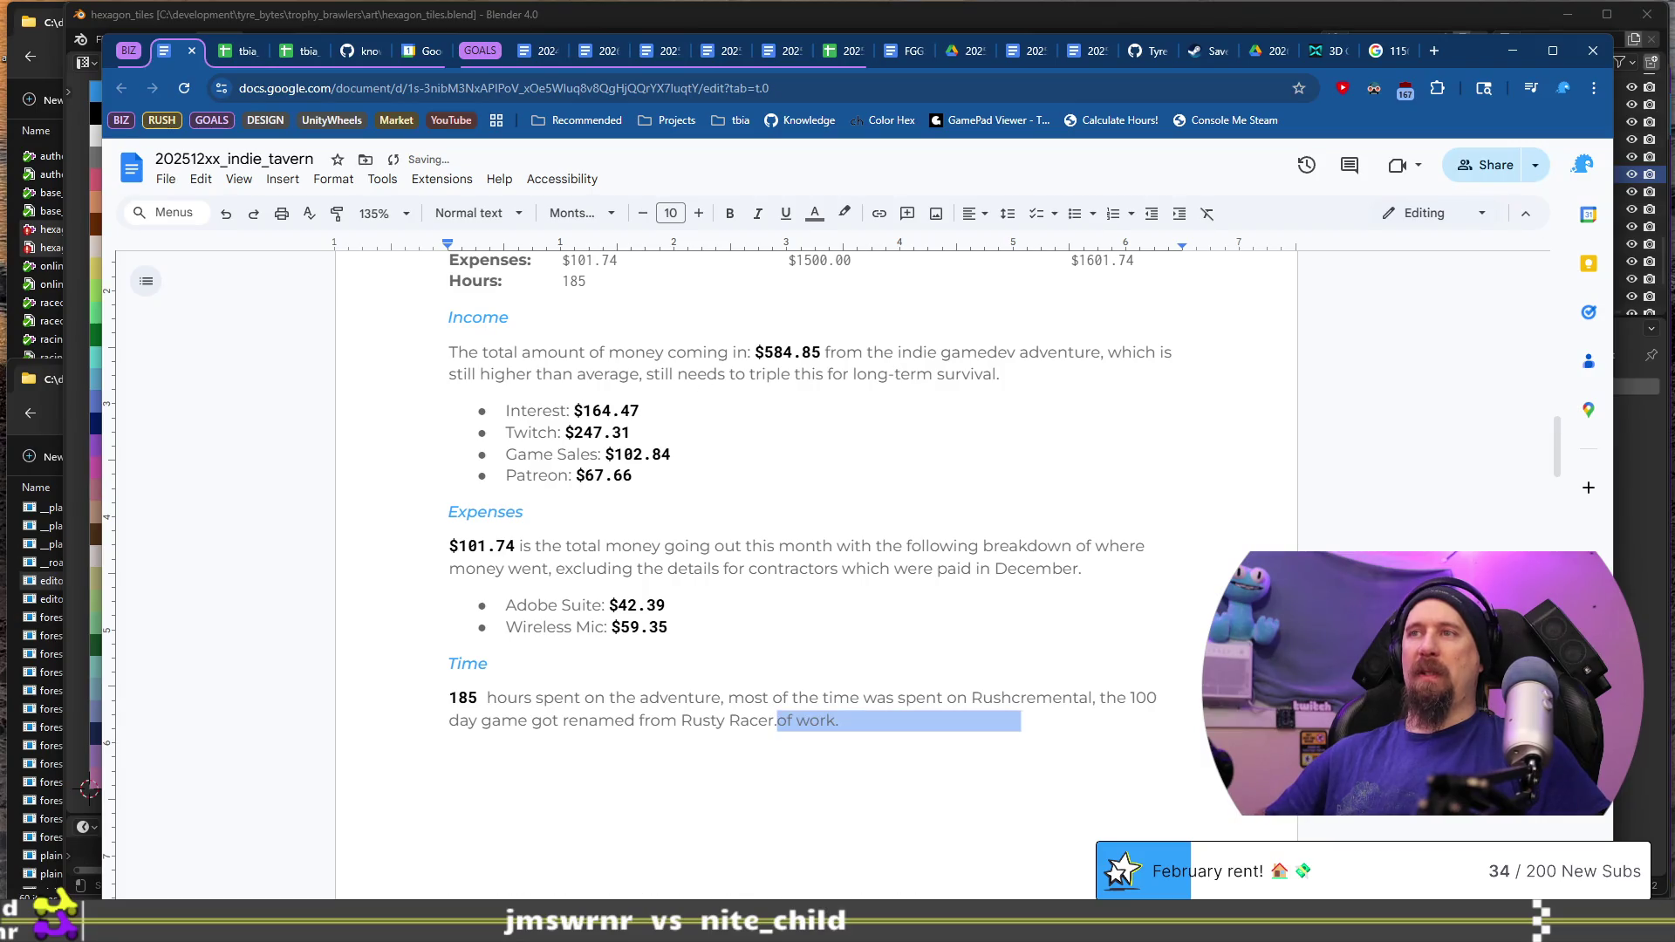
key(shift+Left)
key(shift+Left)
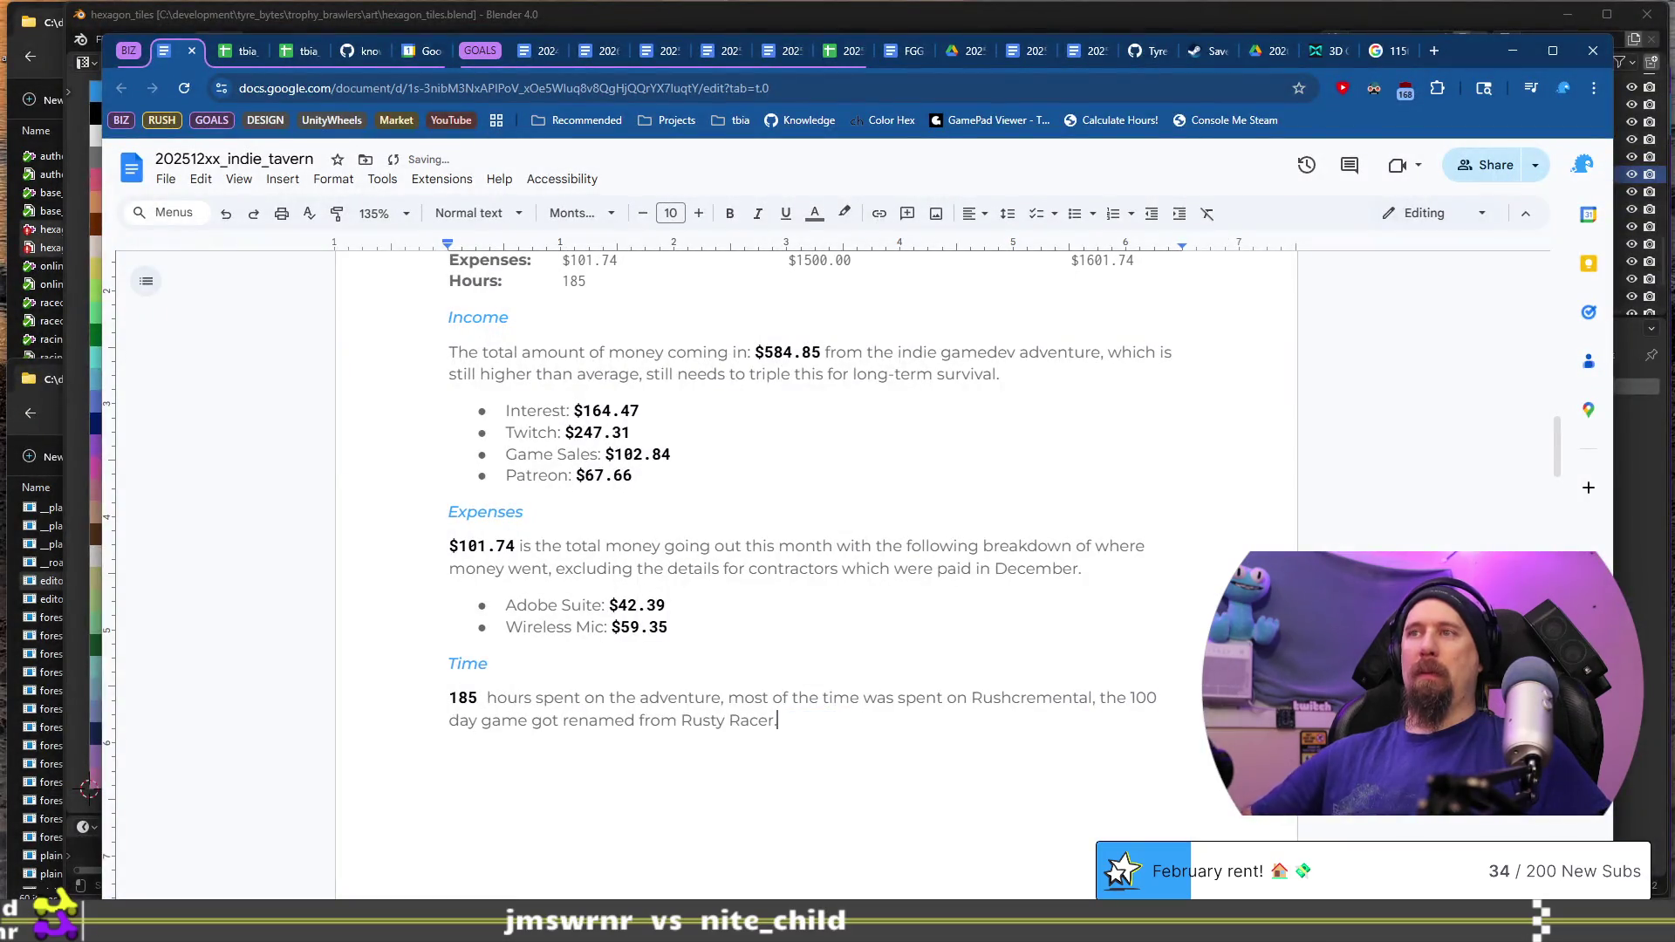
scroll(773, 577, down, 15)
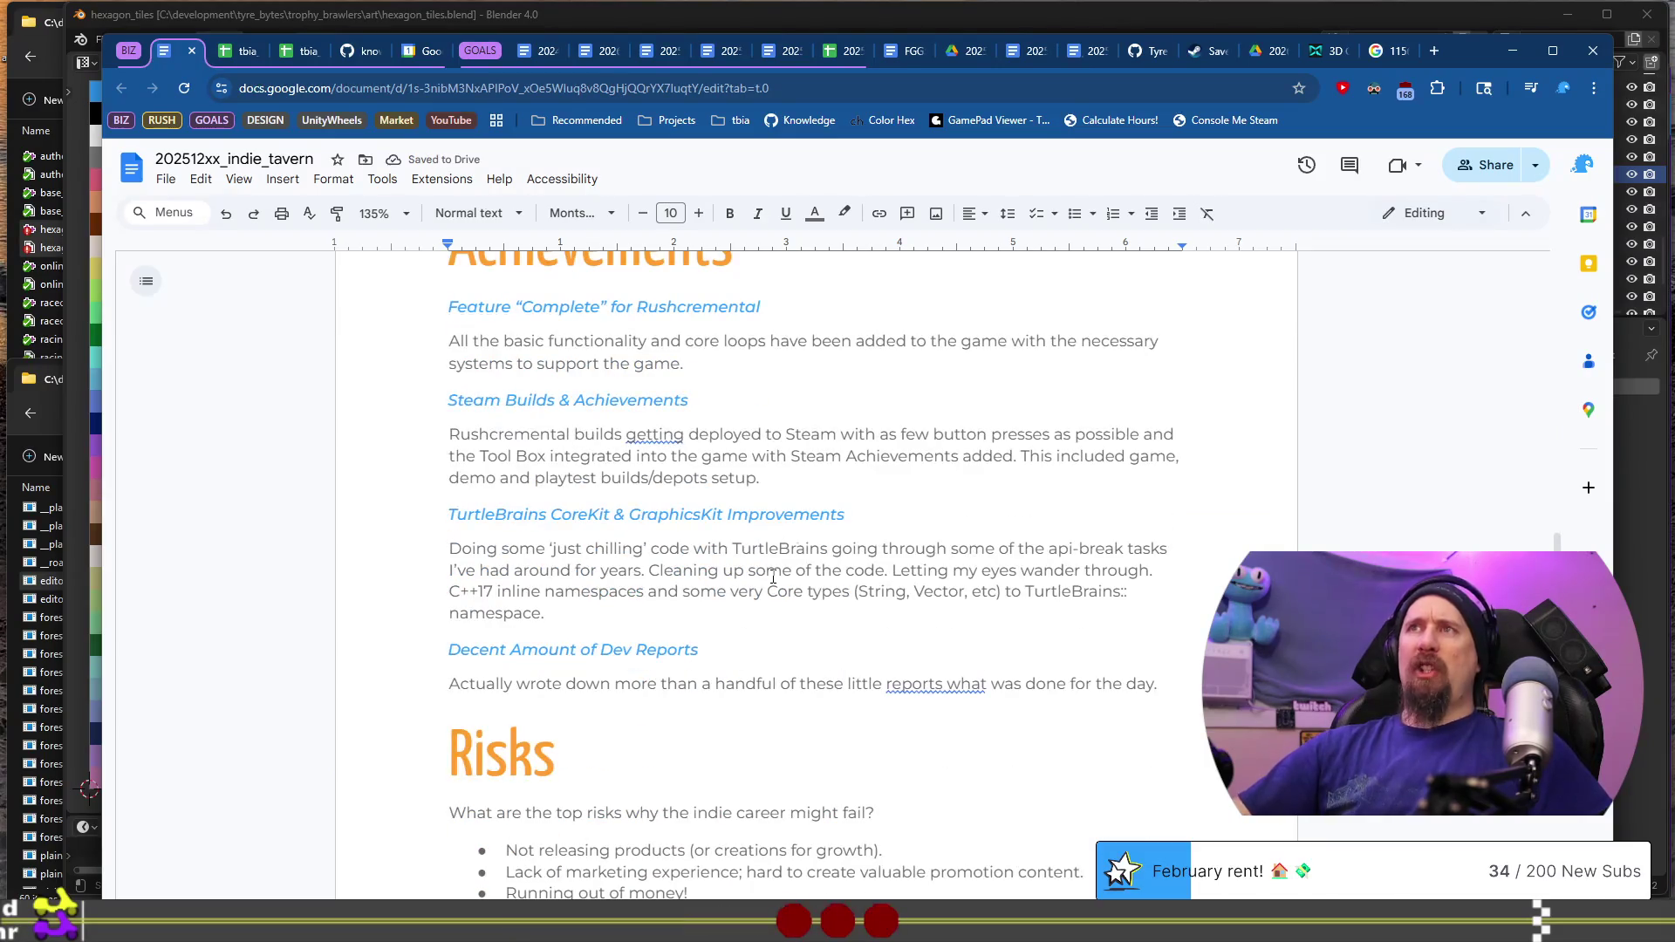
Step: Change the first achievement heading's 'Feature Complete' wording to 'Rushcremental Demo Available'
scroll(773, 576, up, 1)
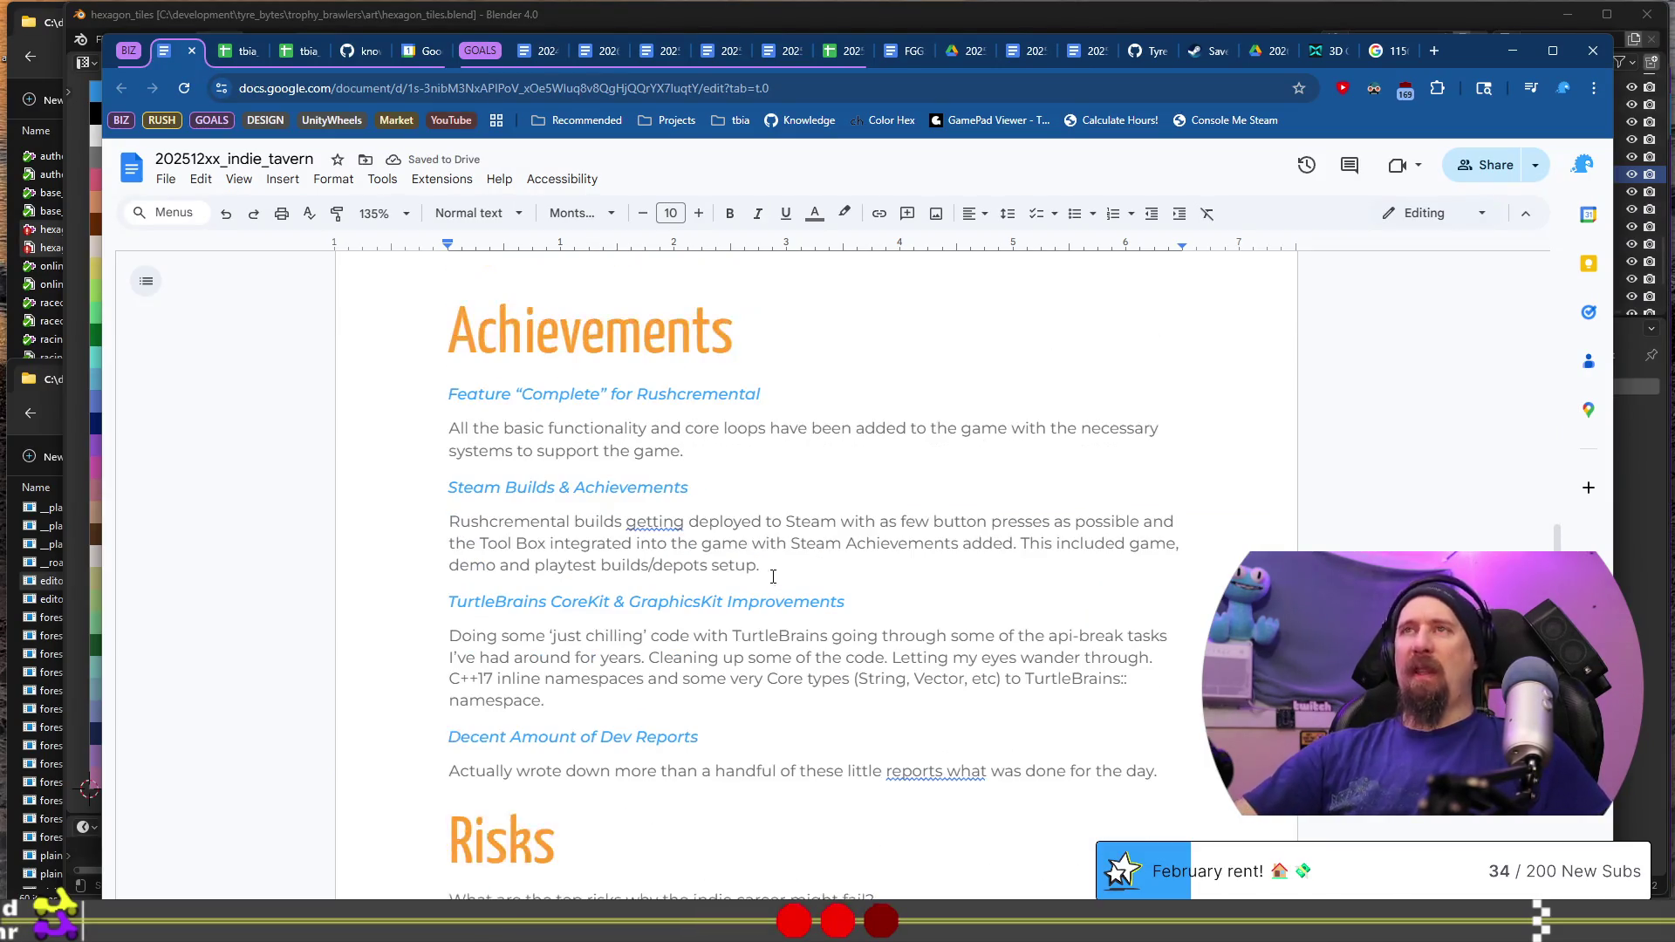
click(598, 389)
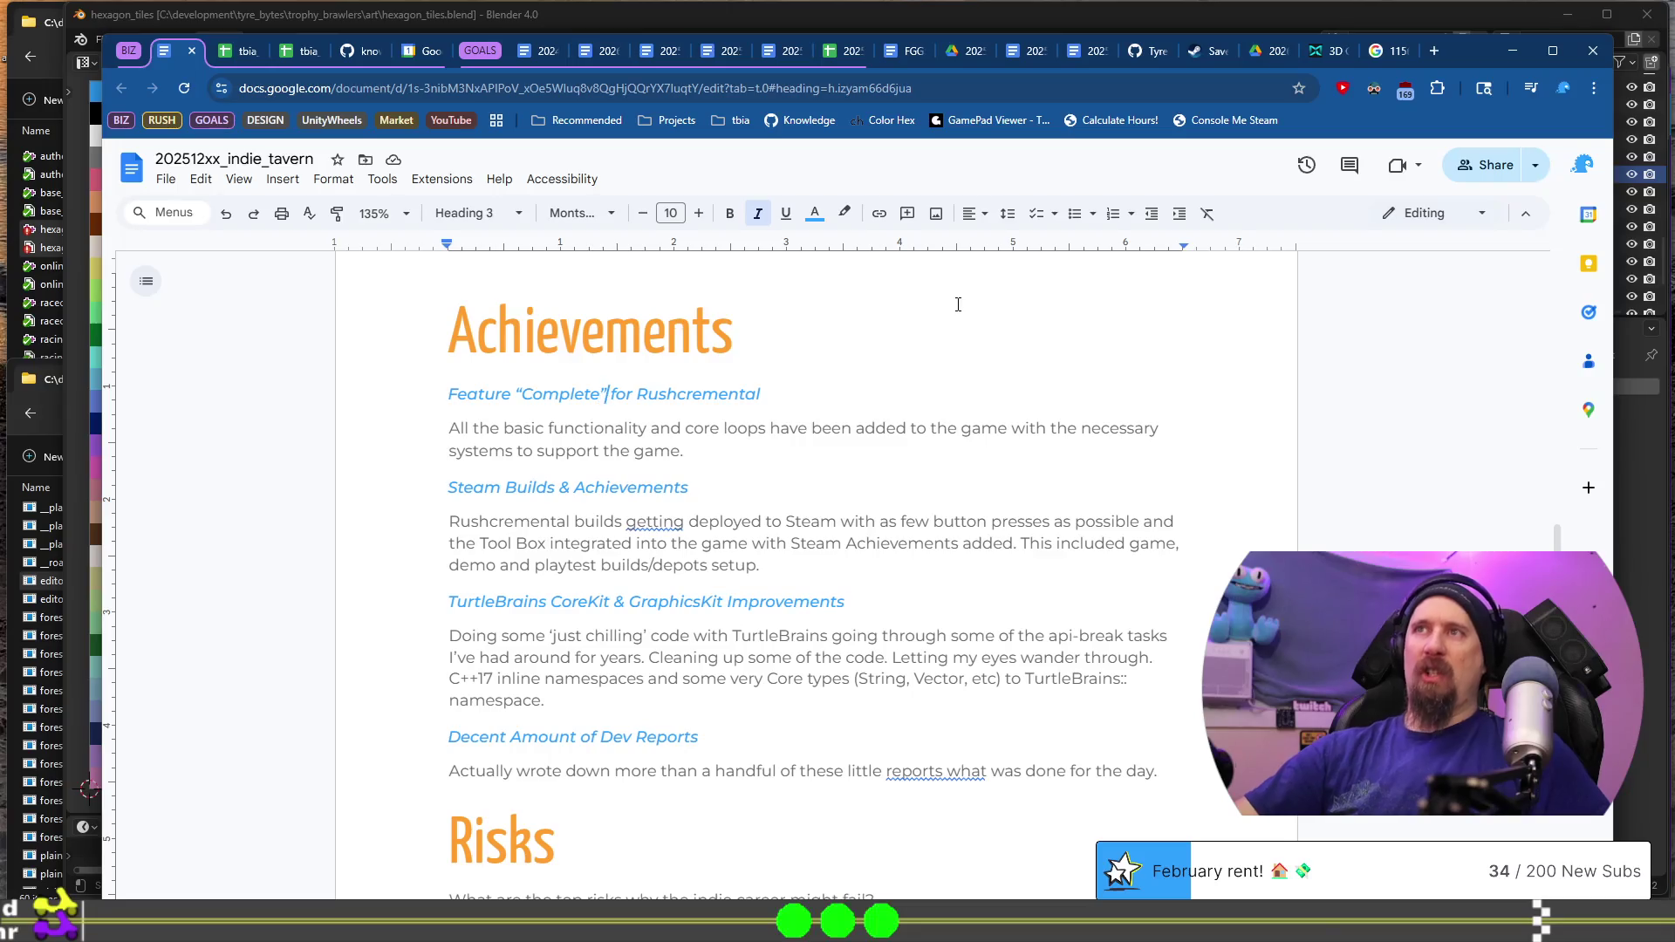
key(shift+Home)
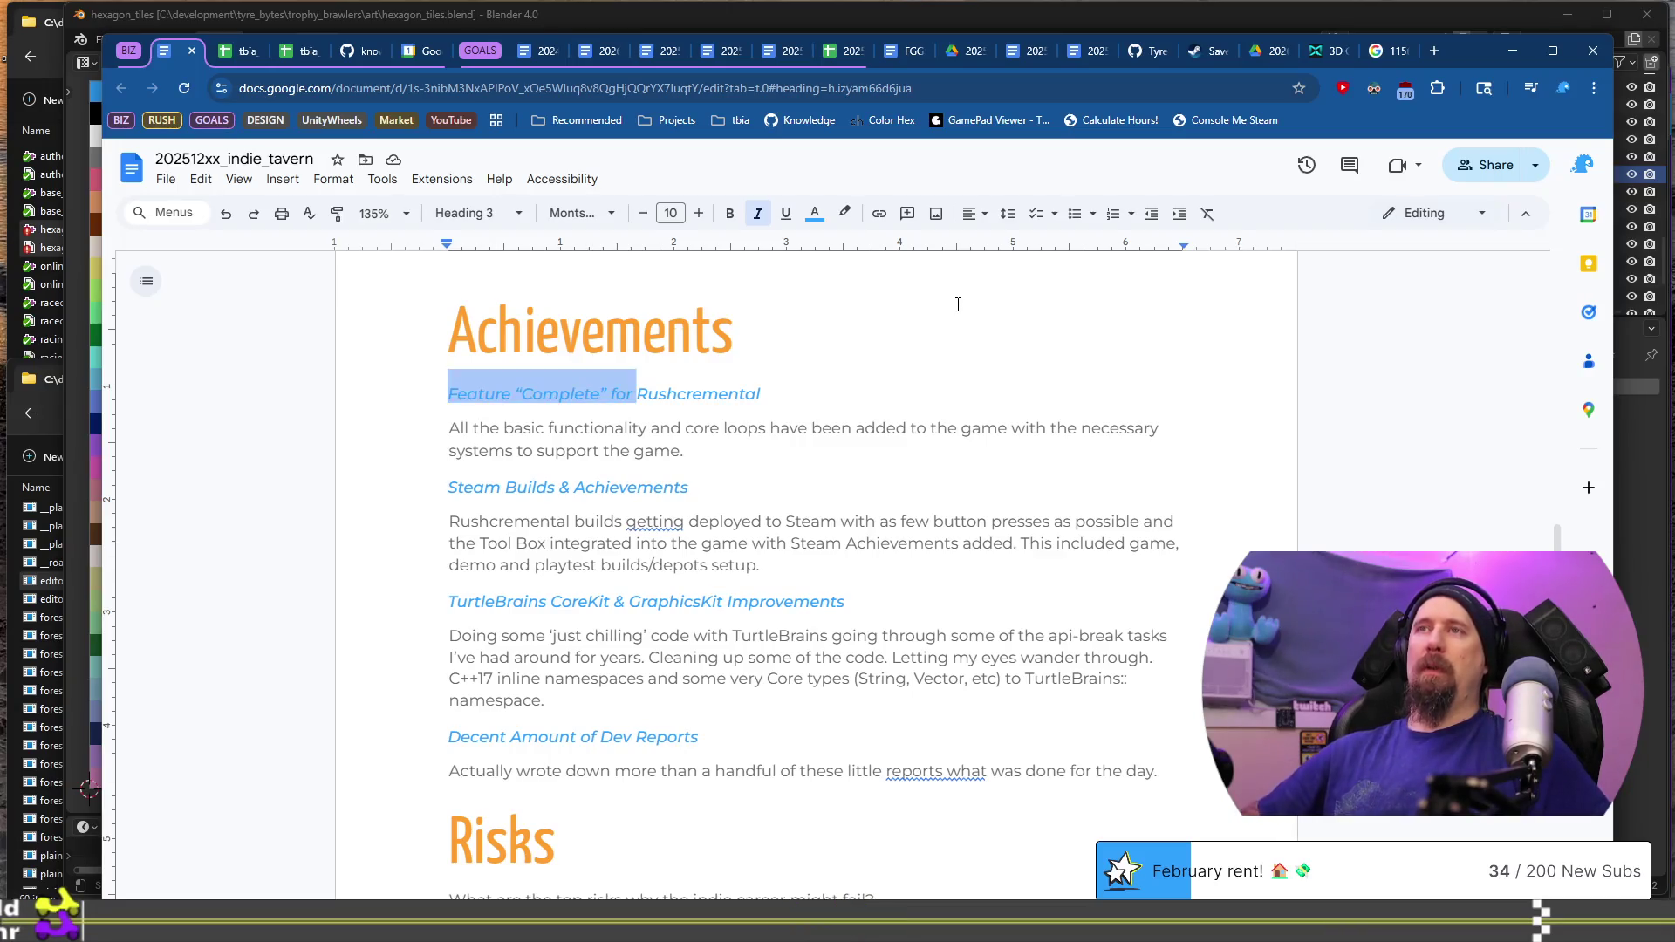
key(BackSpace)
key(End)
text(Demo Avail)
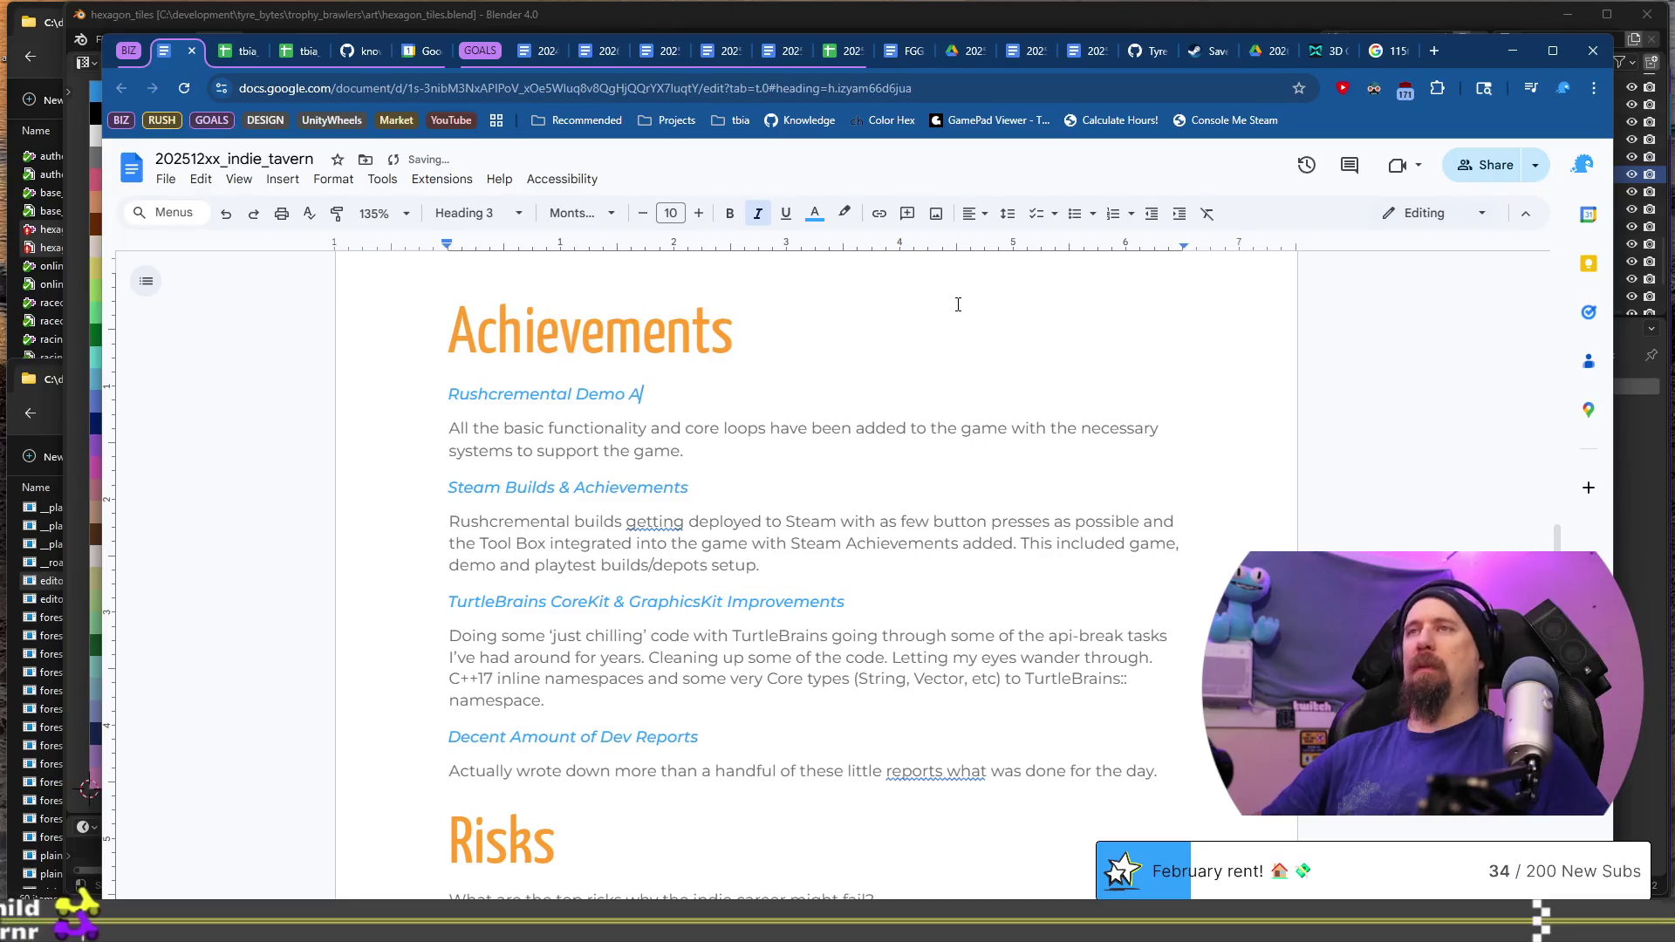
text(able)
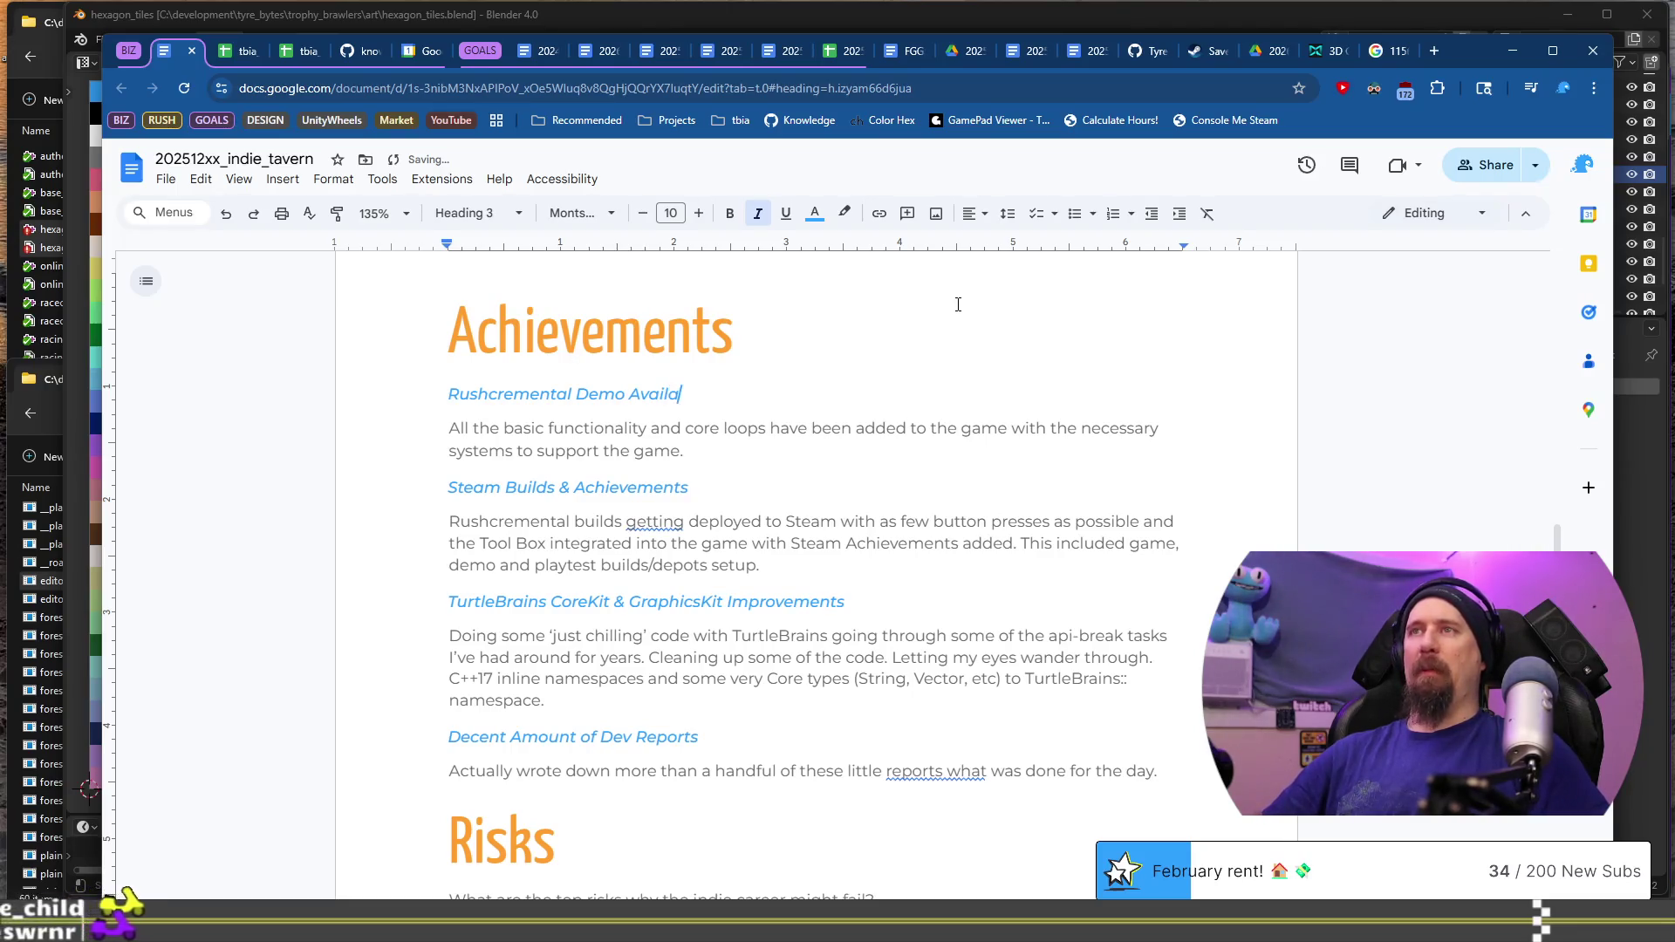
Step: Replace its paragraph with the store page and Demo launch summary, citing 20+ minute median playtime
key(Down)
key(shift+Down)
key(shift+Home)
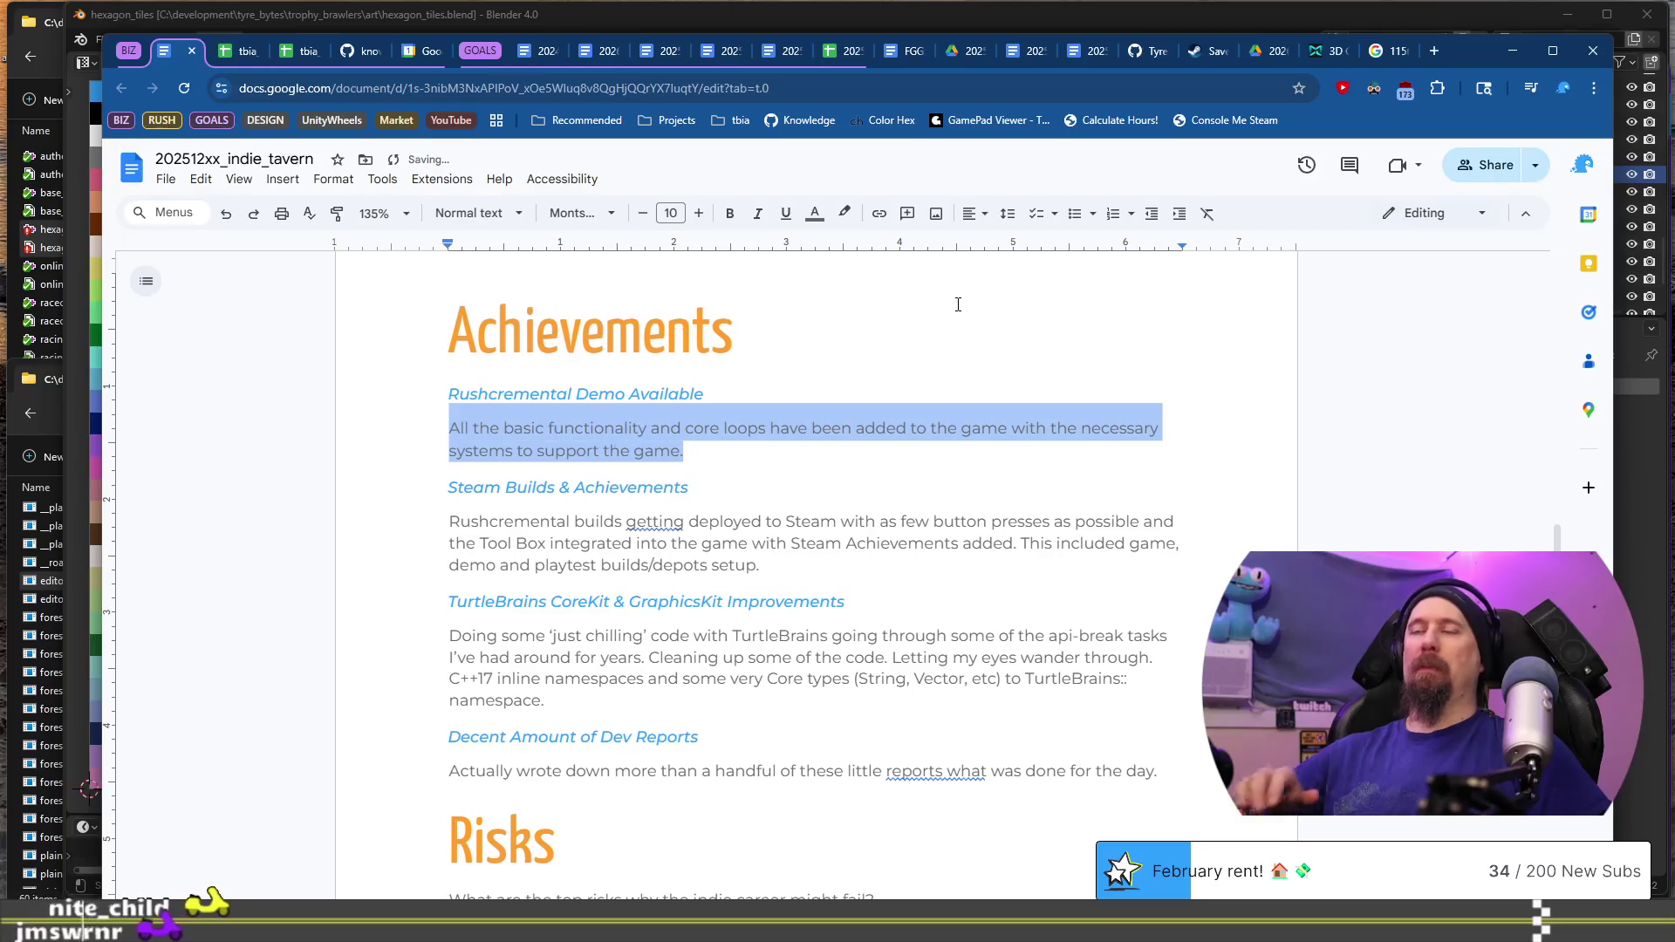
text(Laun)
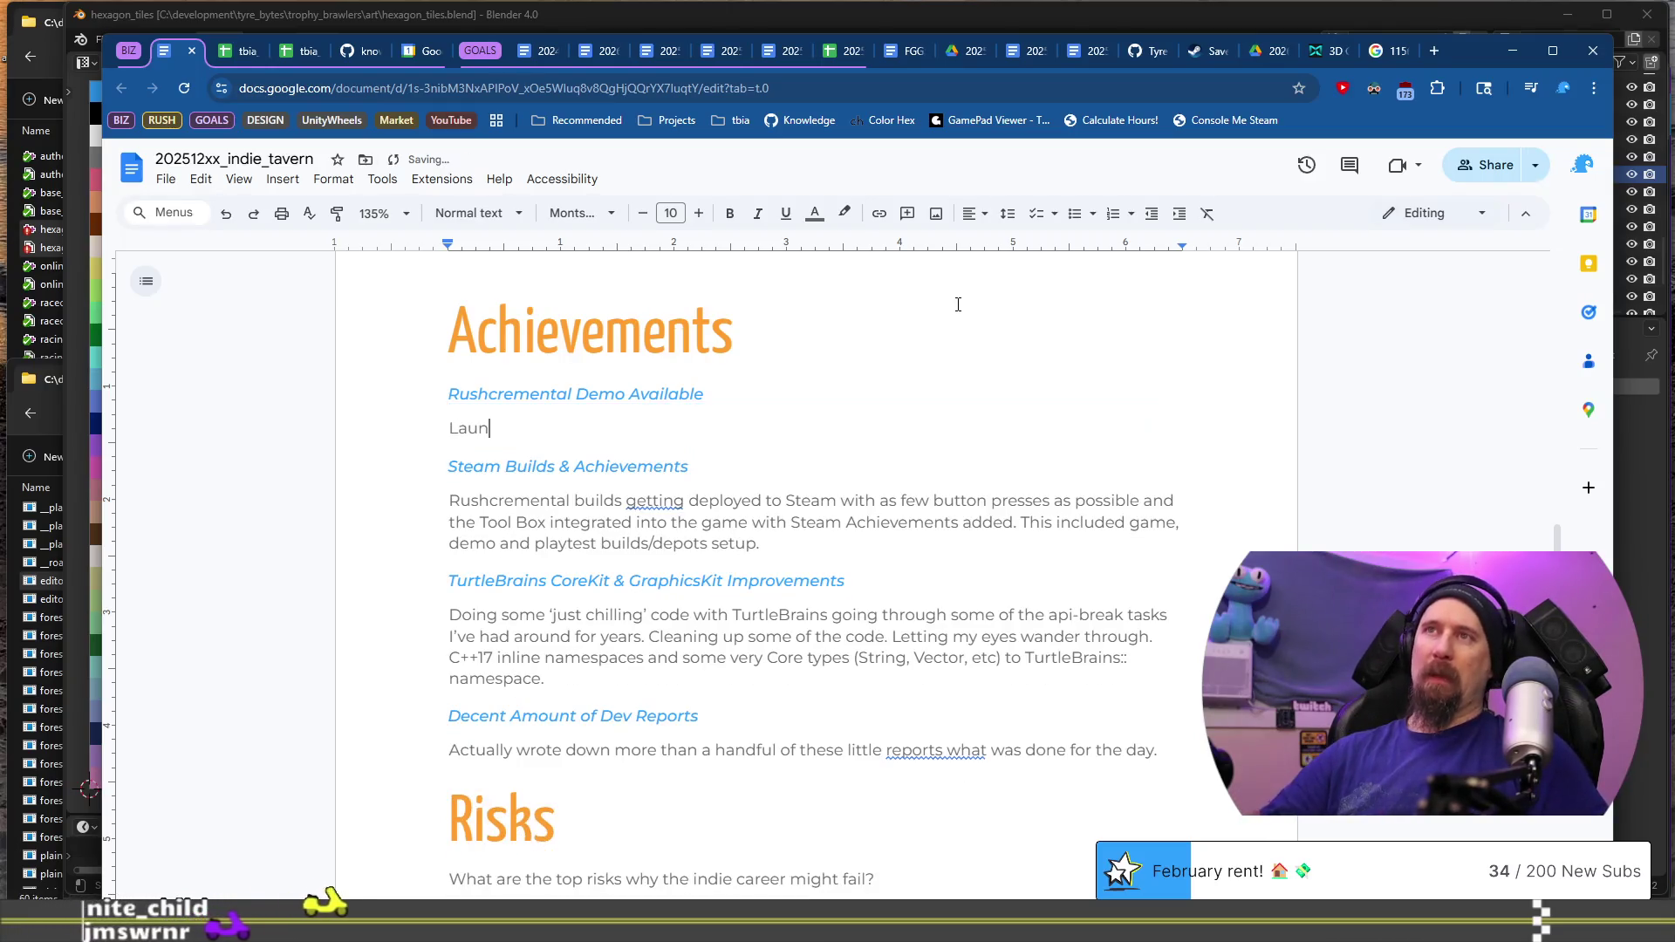
text(ched the Rushc)
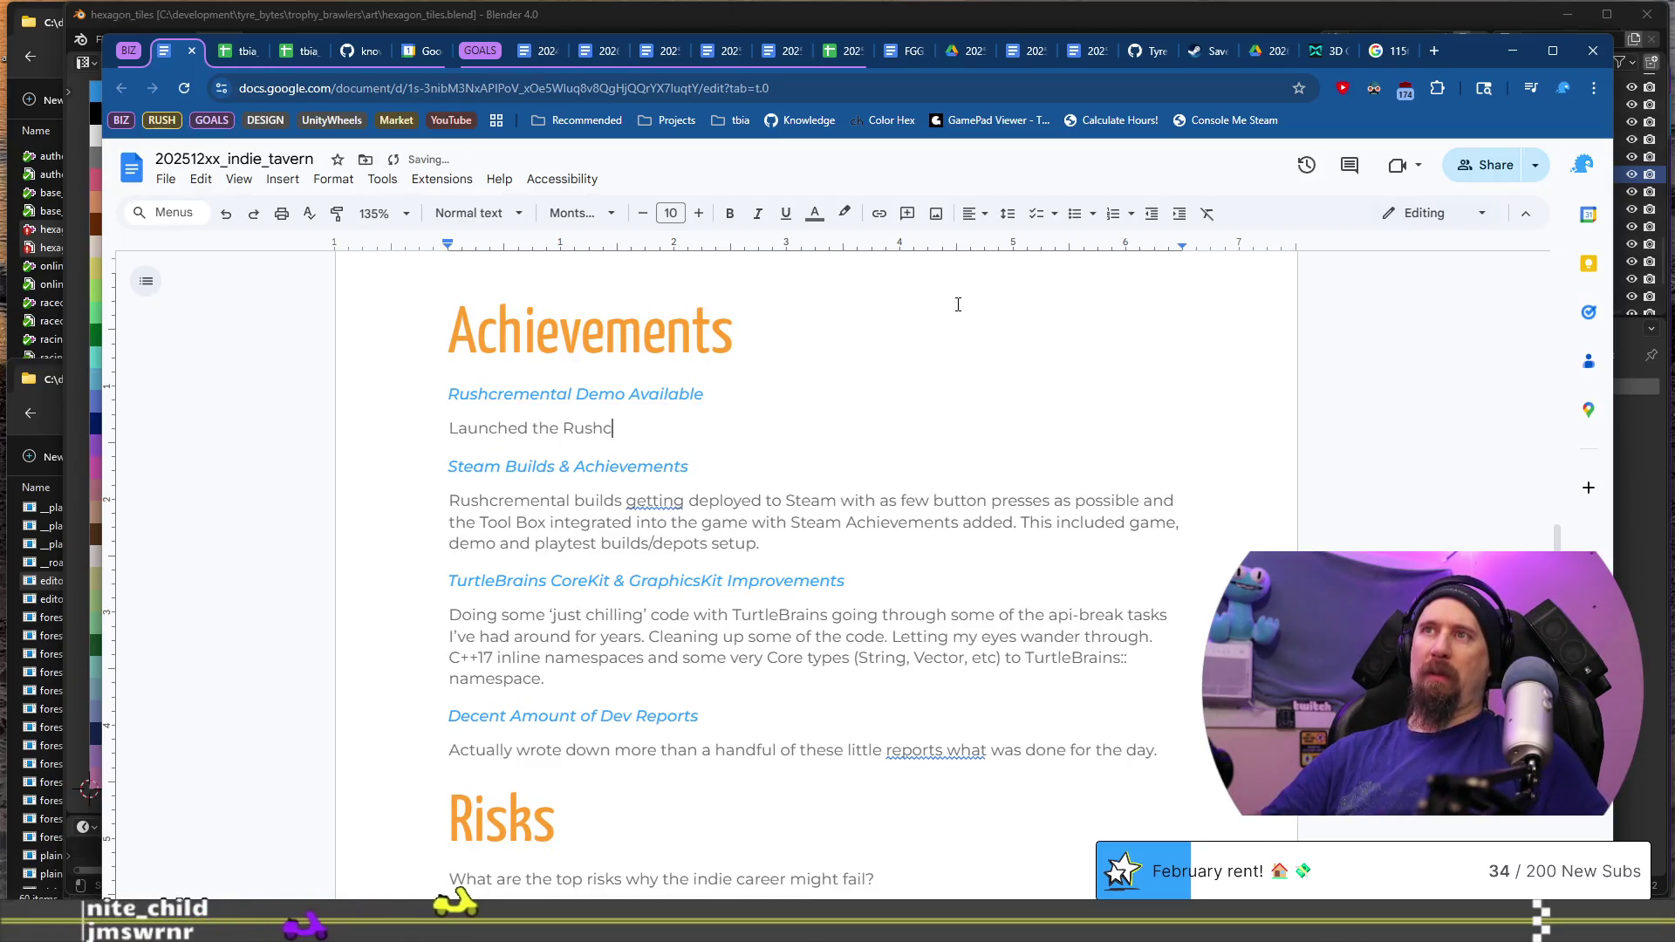
text(remental st)
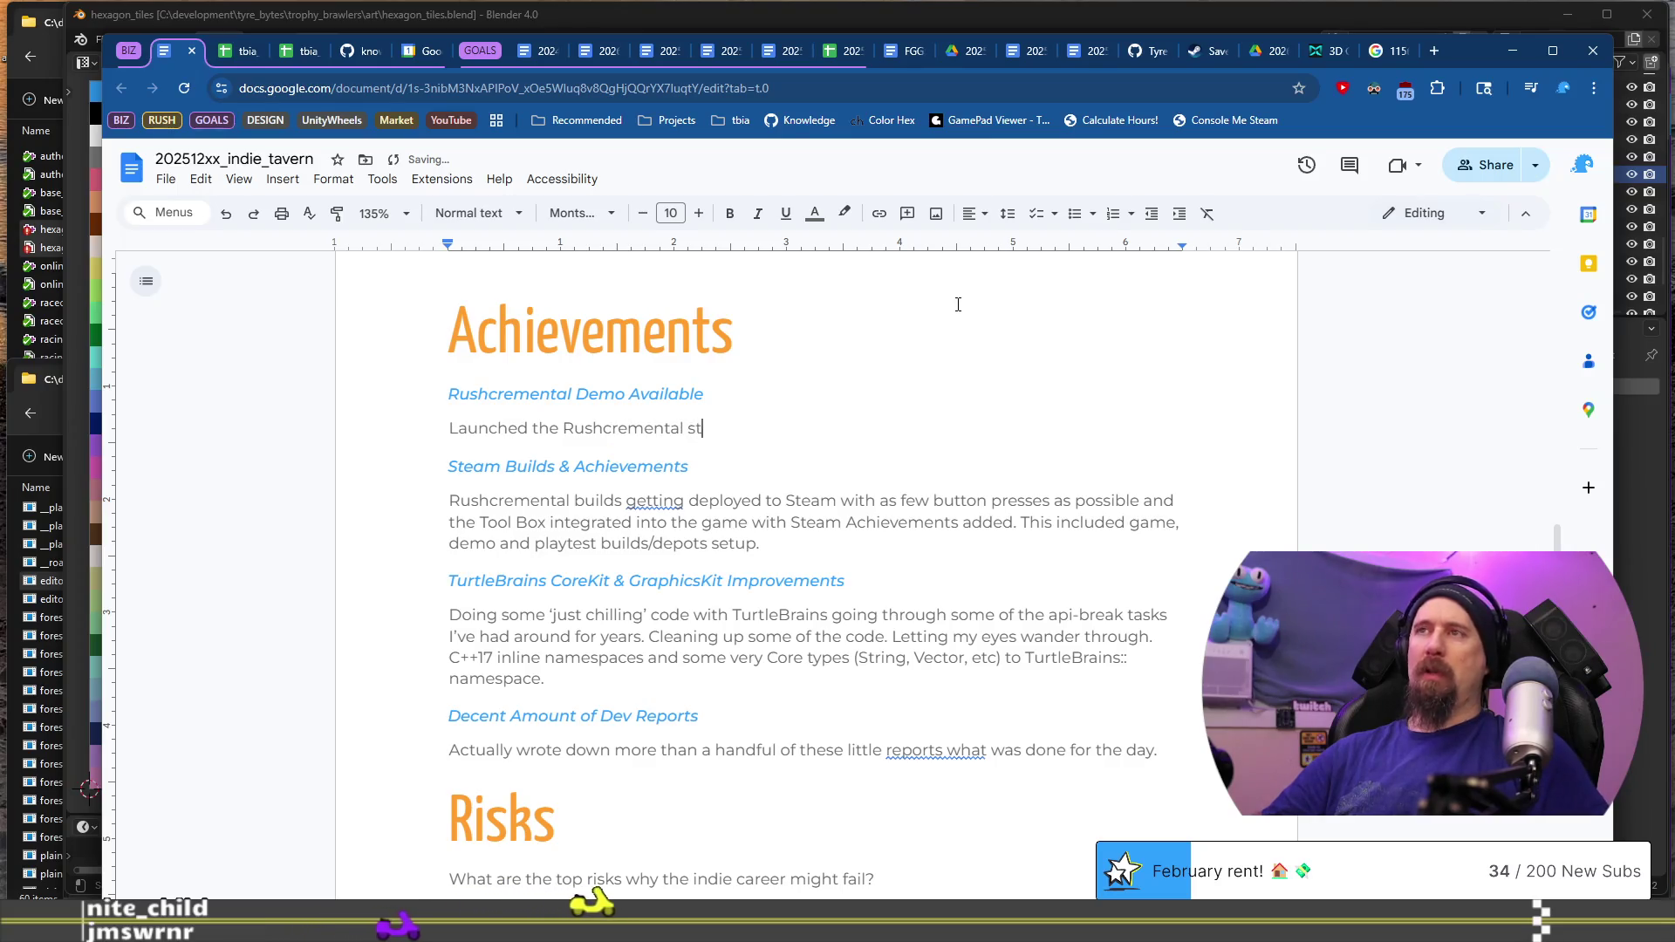
text(ore page and )
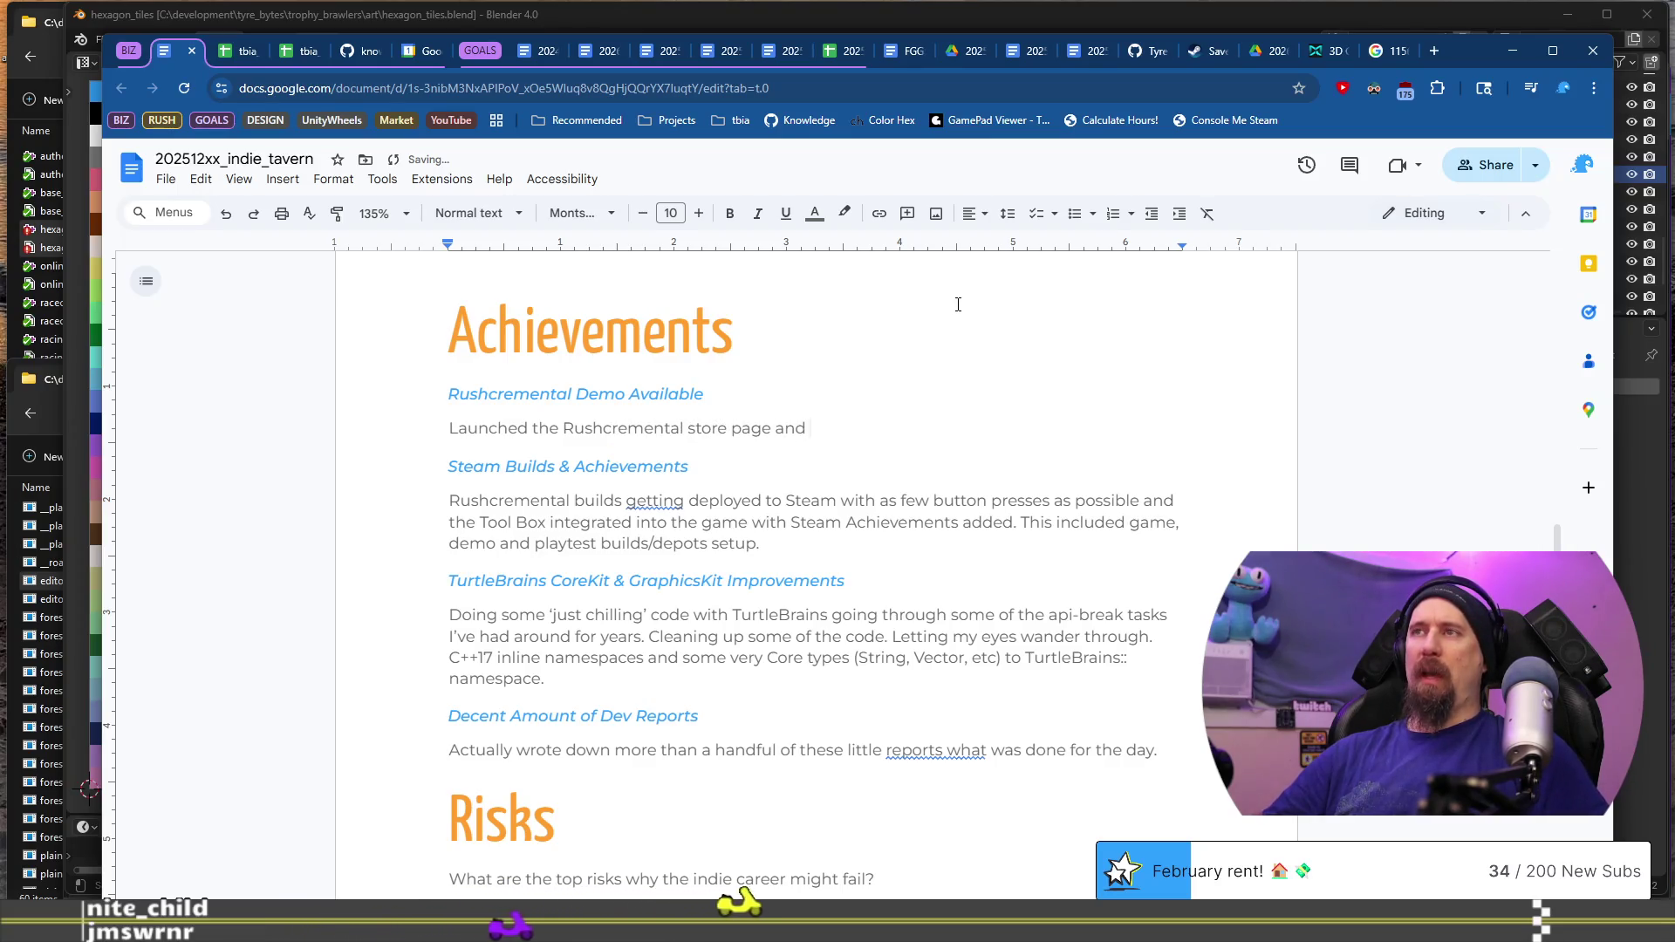
text(Demo build. )
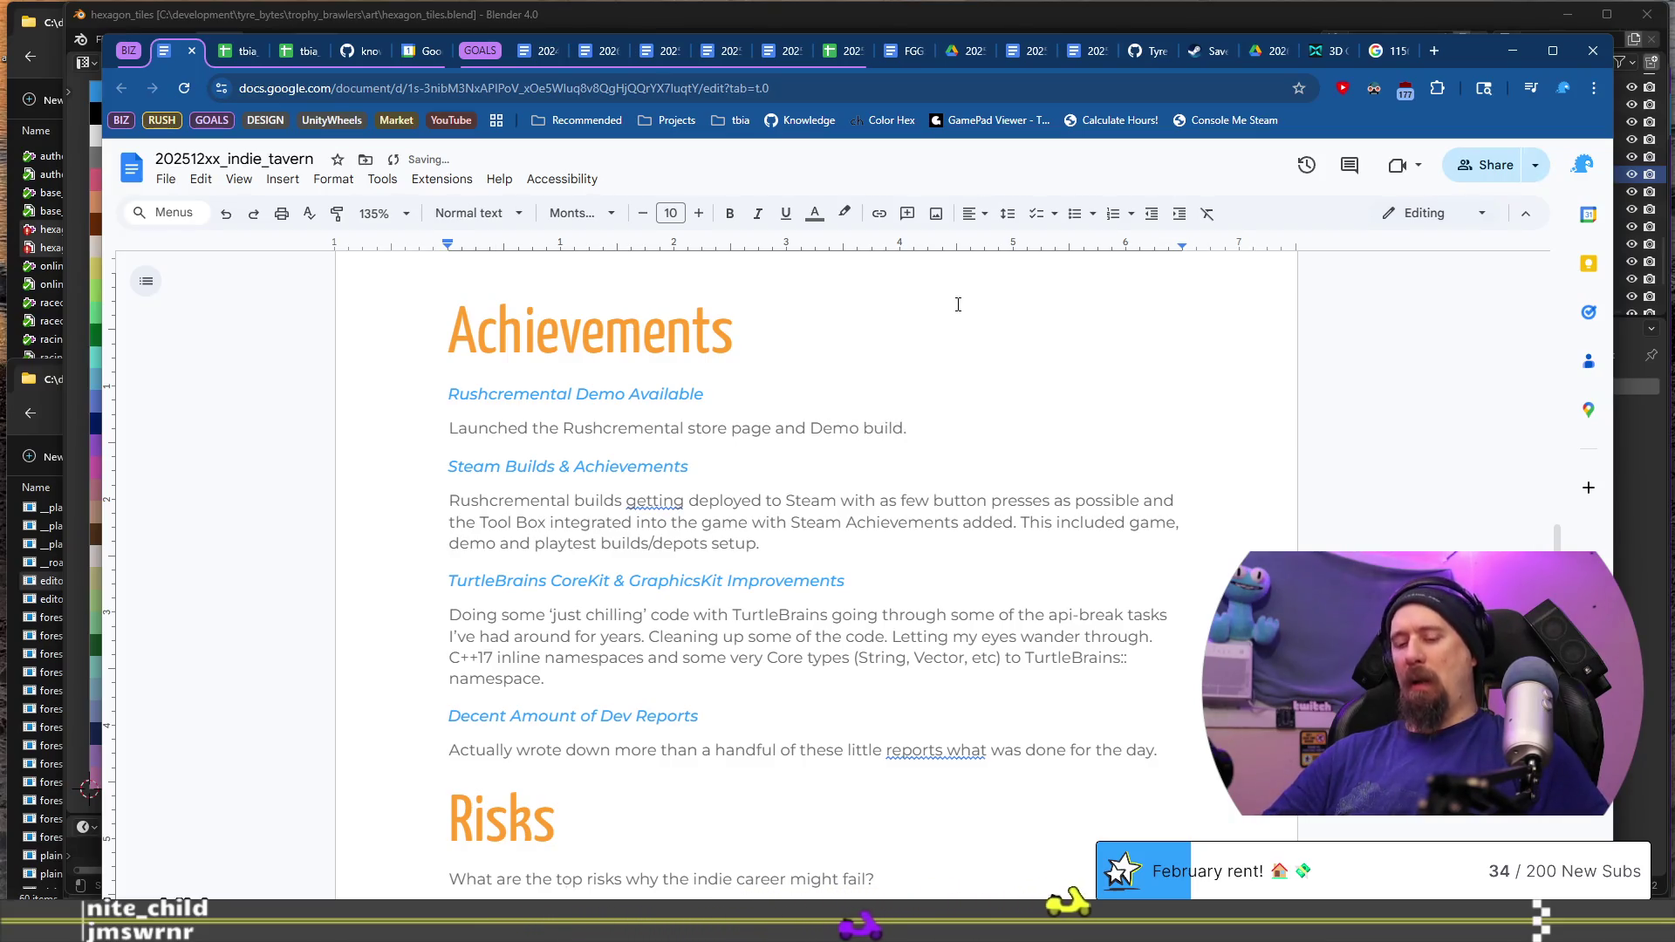
text(Median playtime of 20+ minutes,)
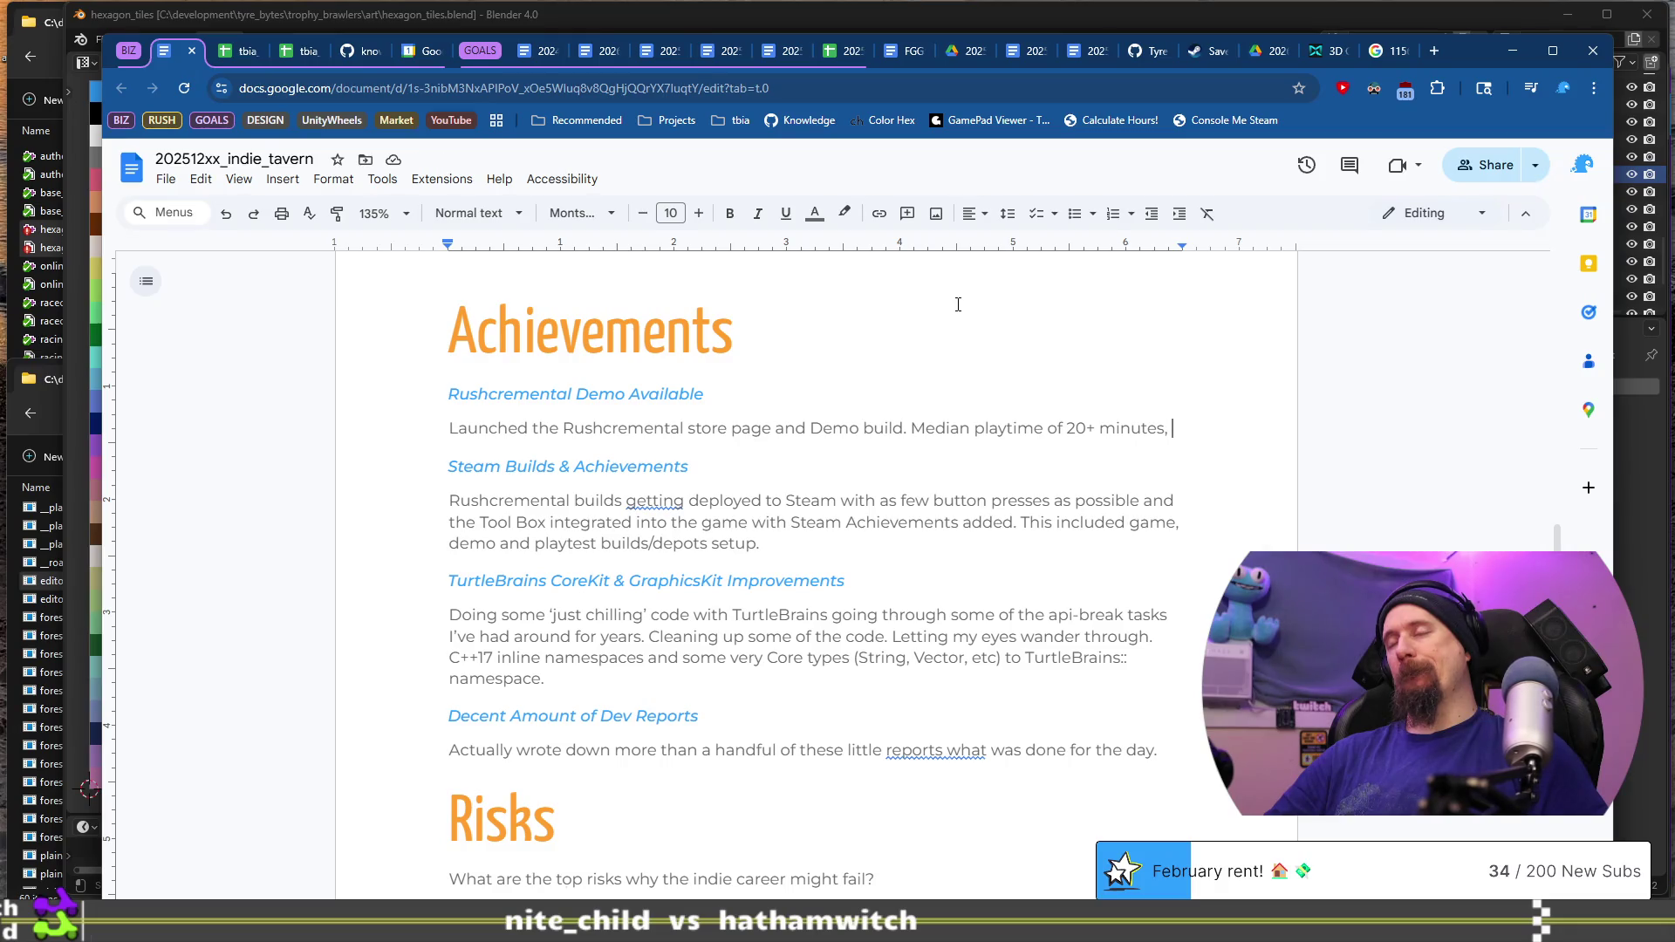
text(and went through the St)
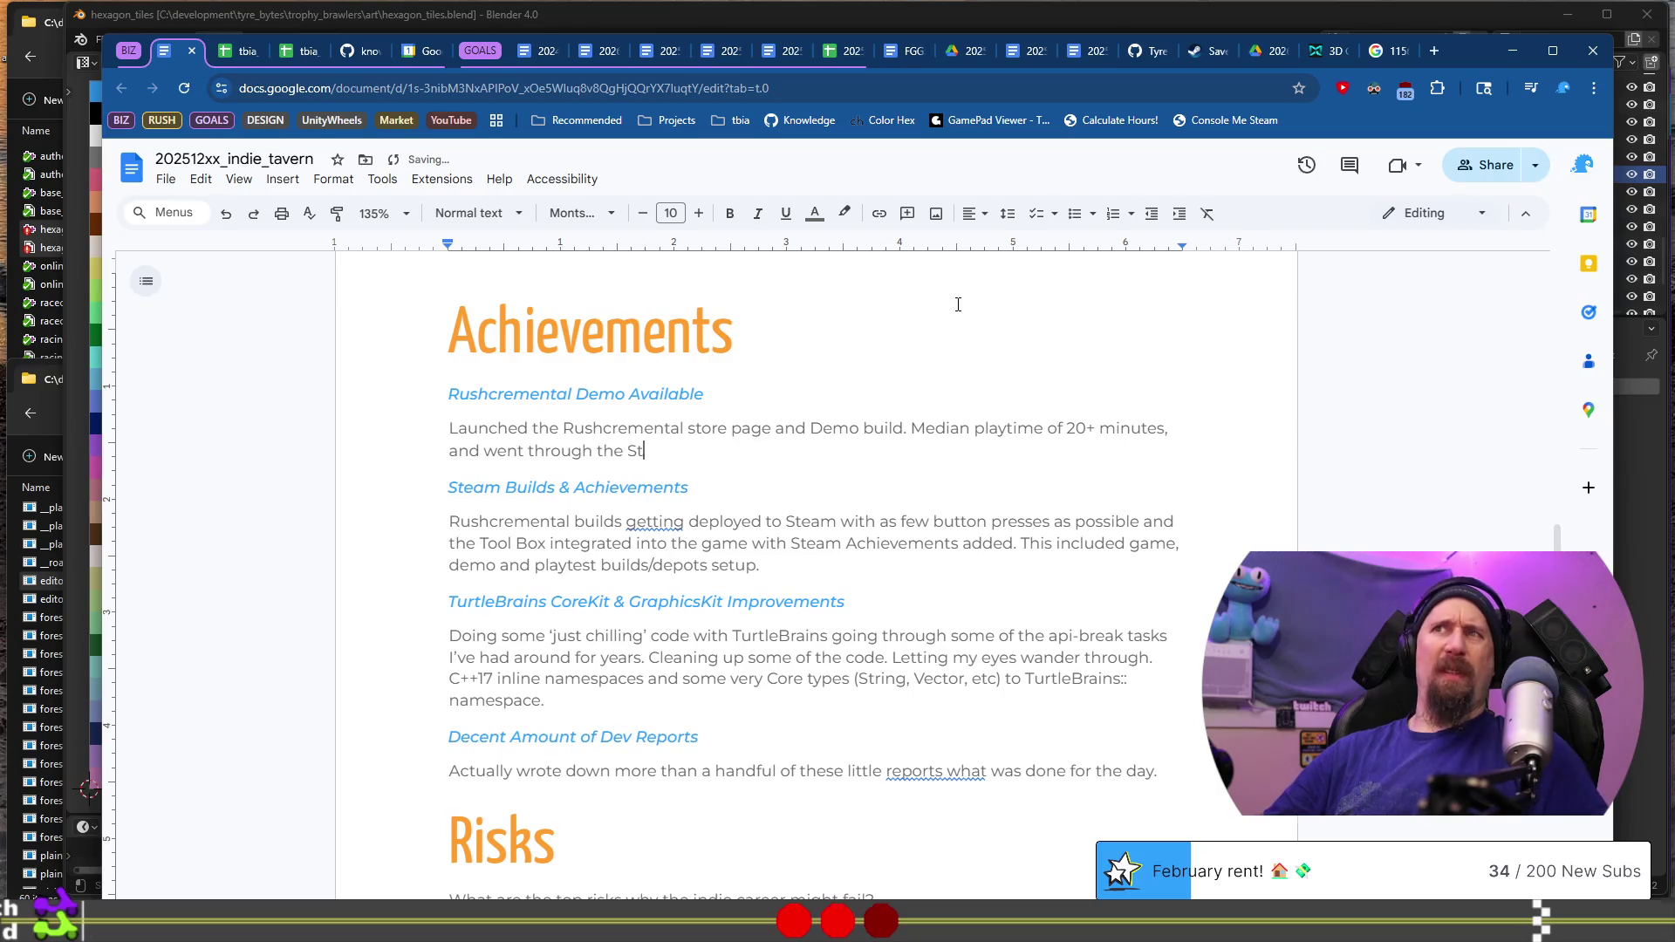
text(s first)
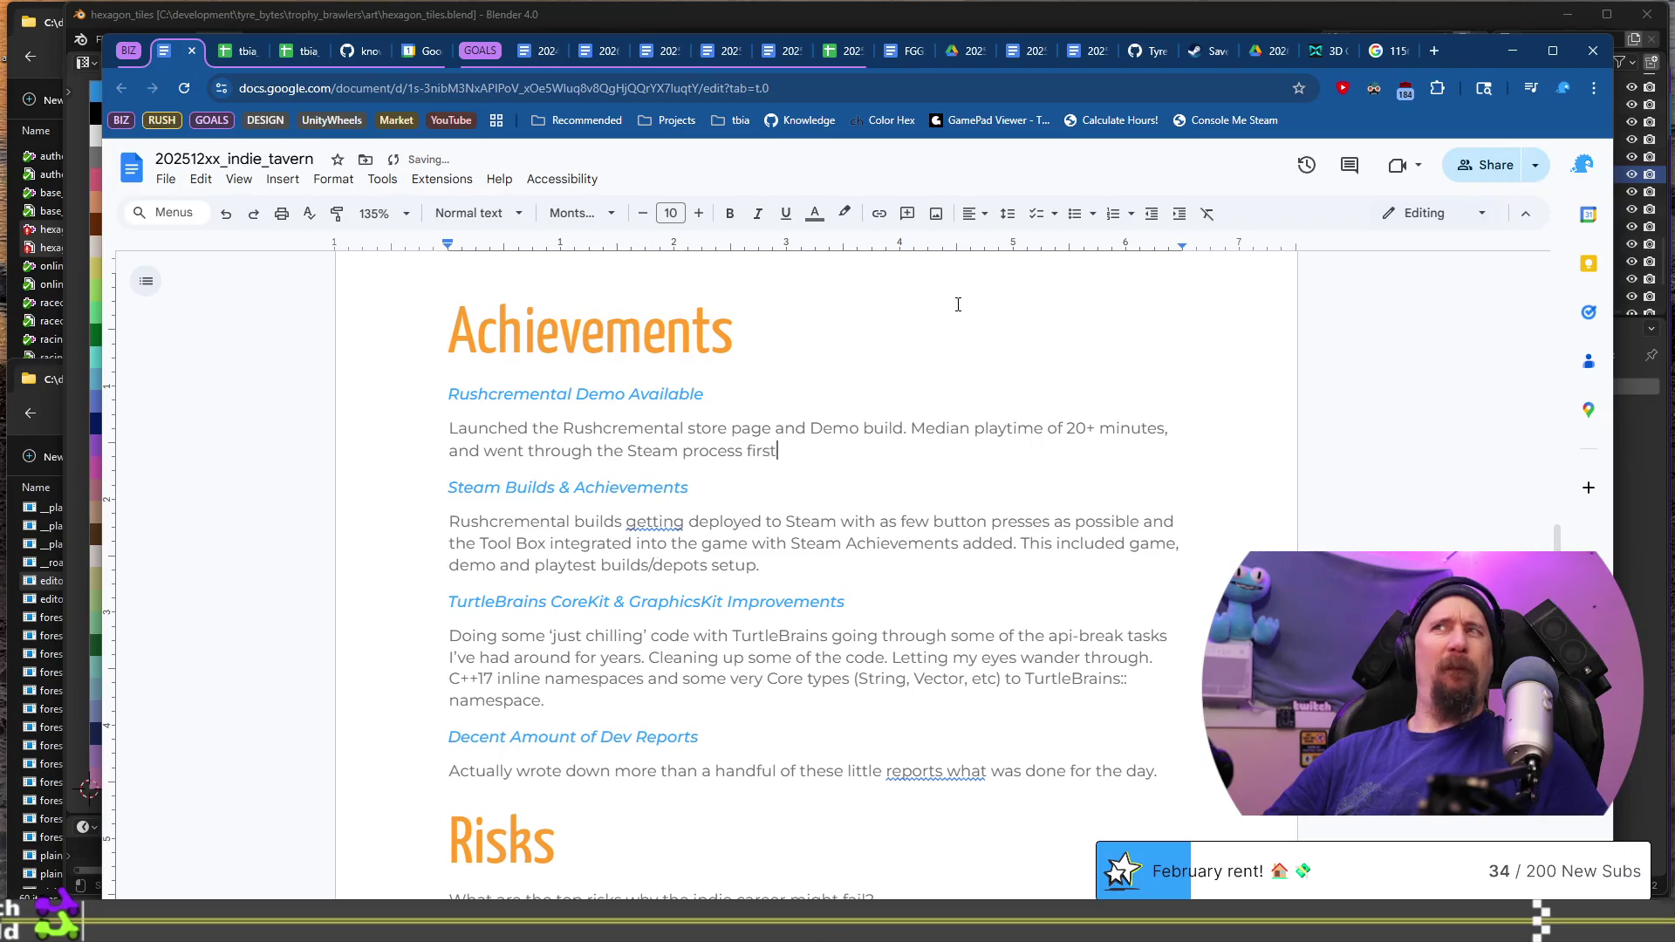
text( try!!!)
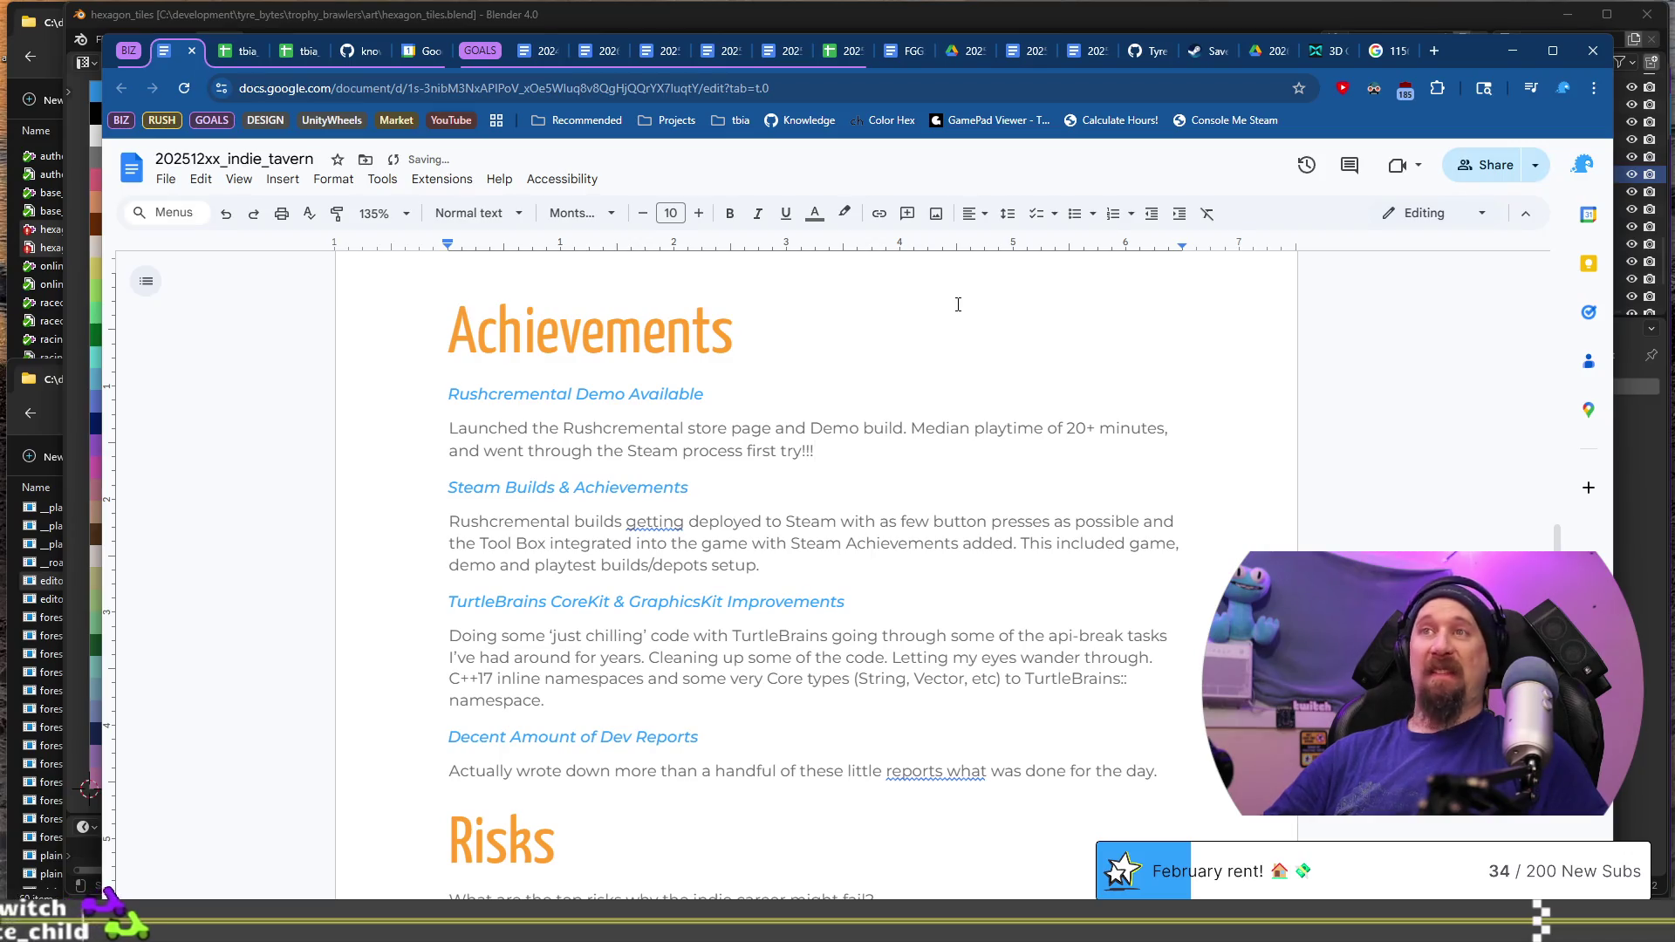
Step: Select the Steam Builds & Achievements heading, then switch to the devlog in VS Code
key(ctrl+Down)
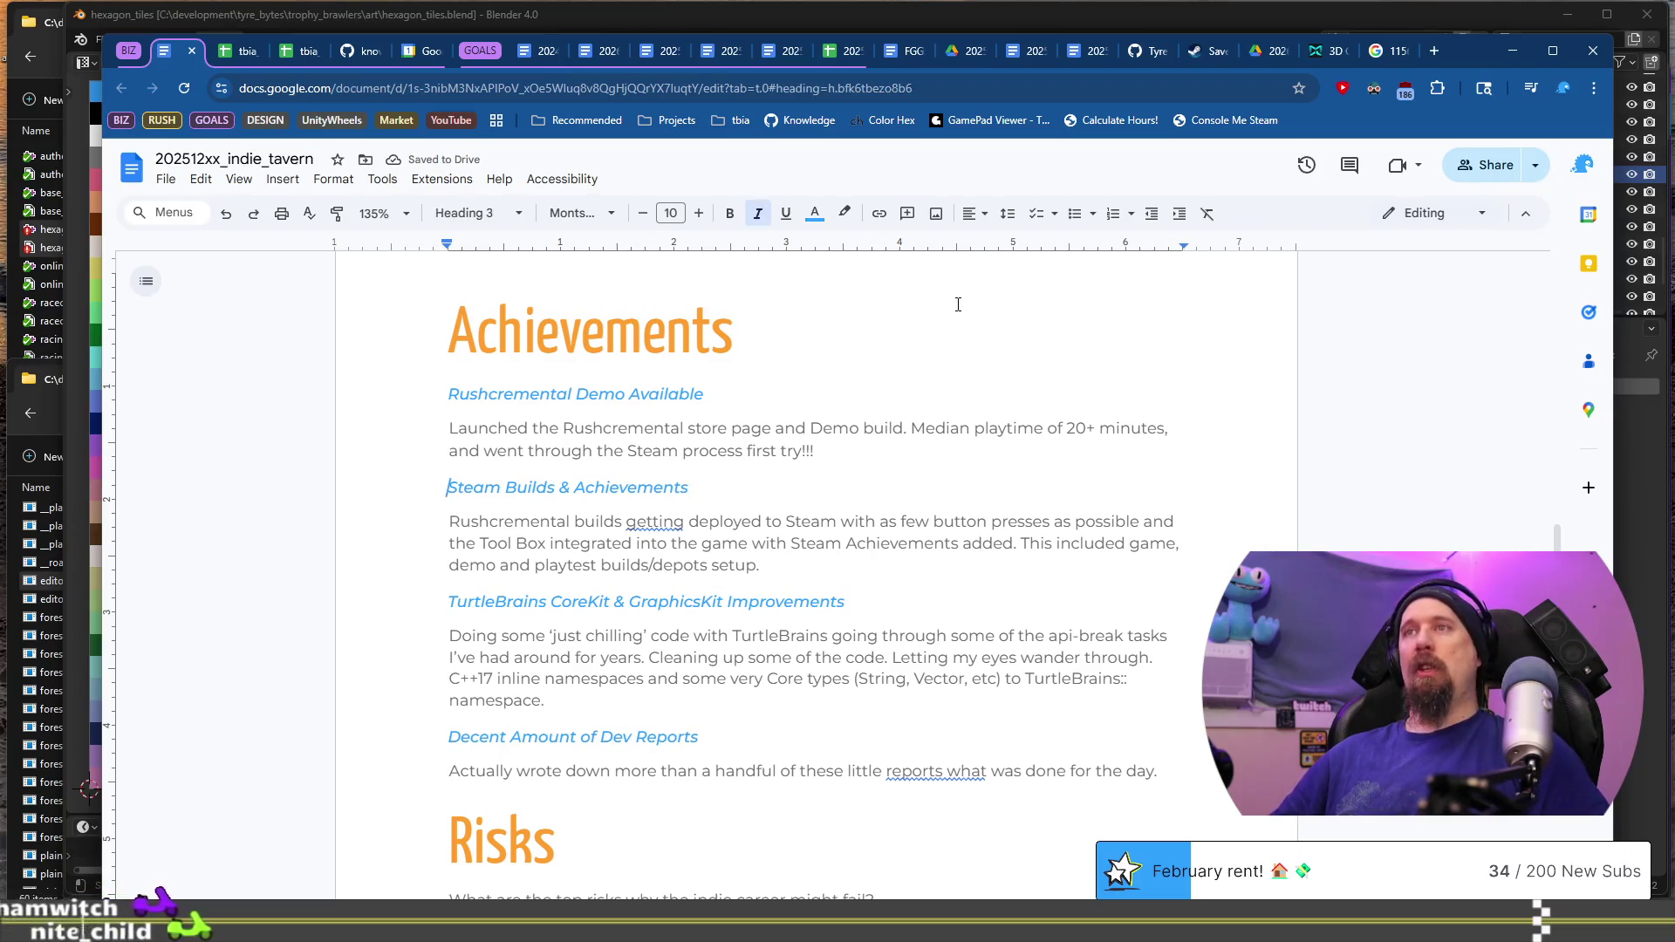
key(shift+Down)
key(shift+Down)
key(shift+Down)
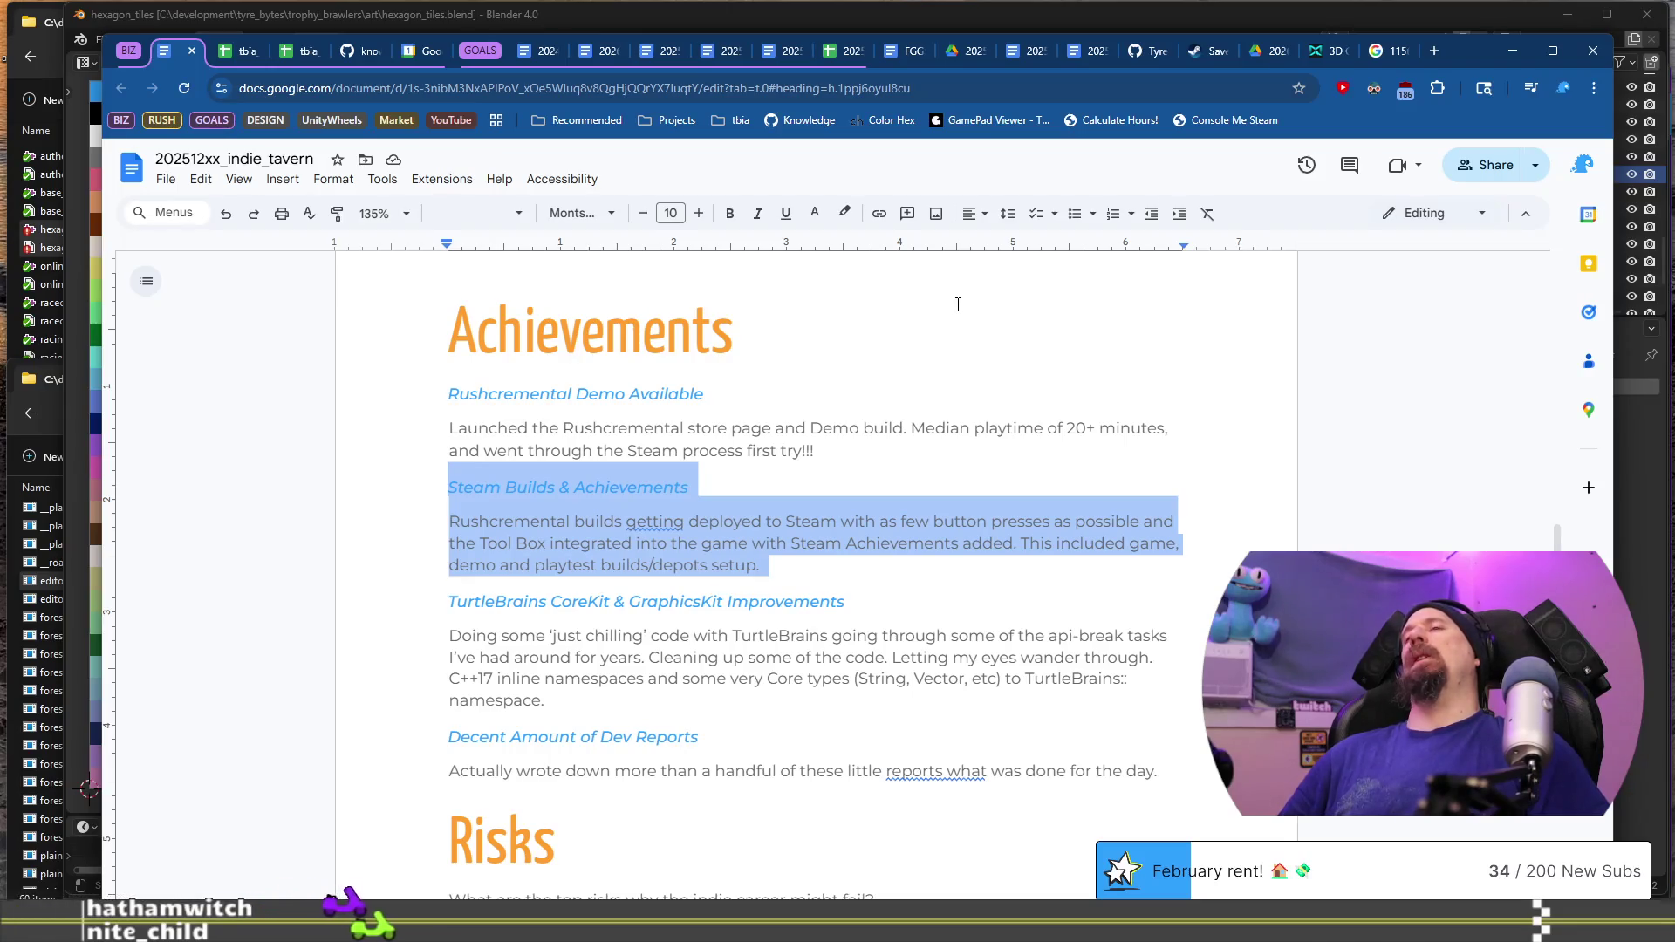
key(Left)
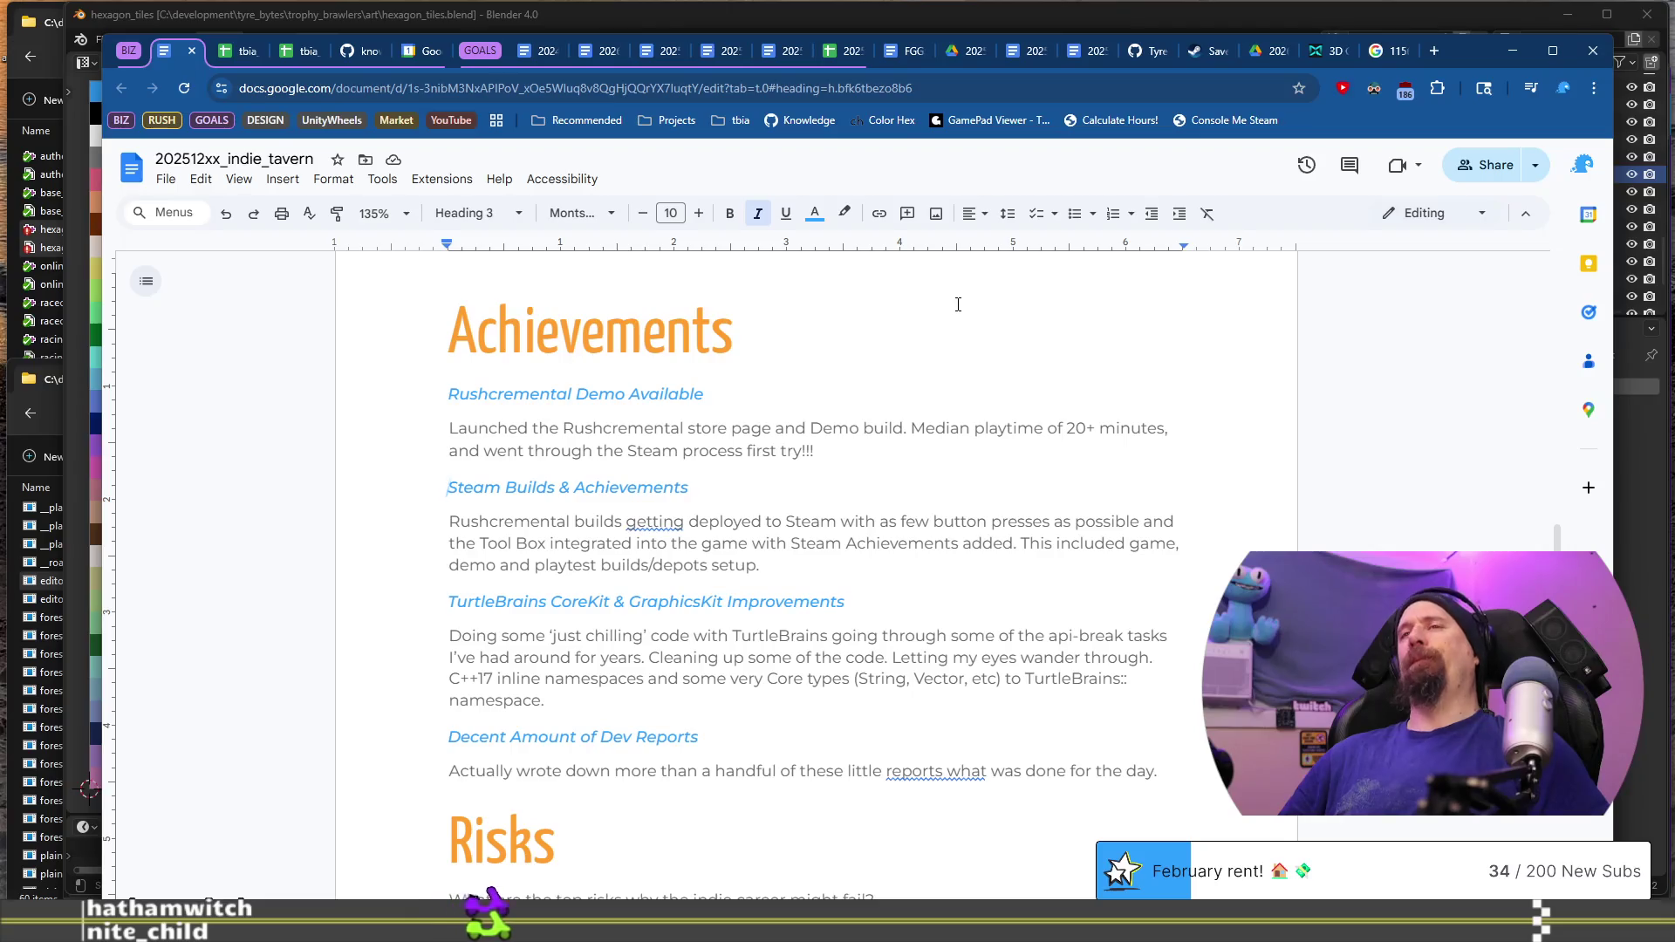
key(shift+End)
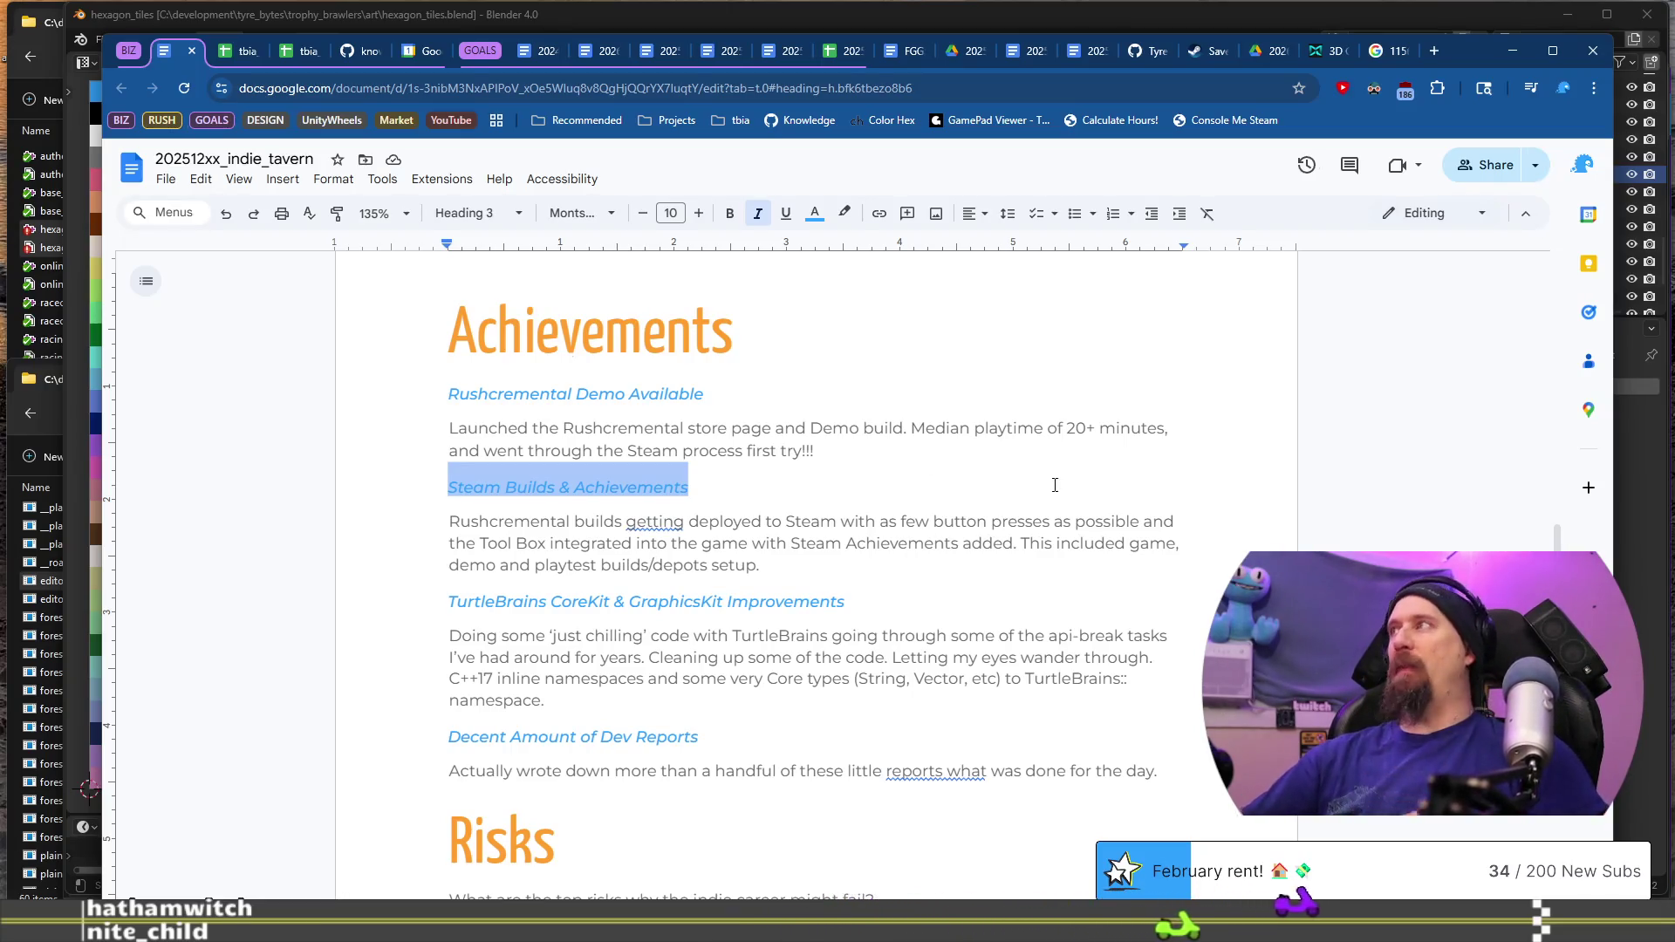
key(alt+Tab)
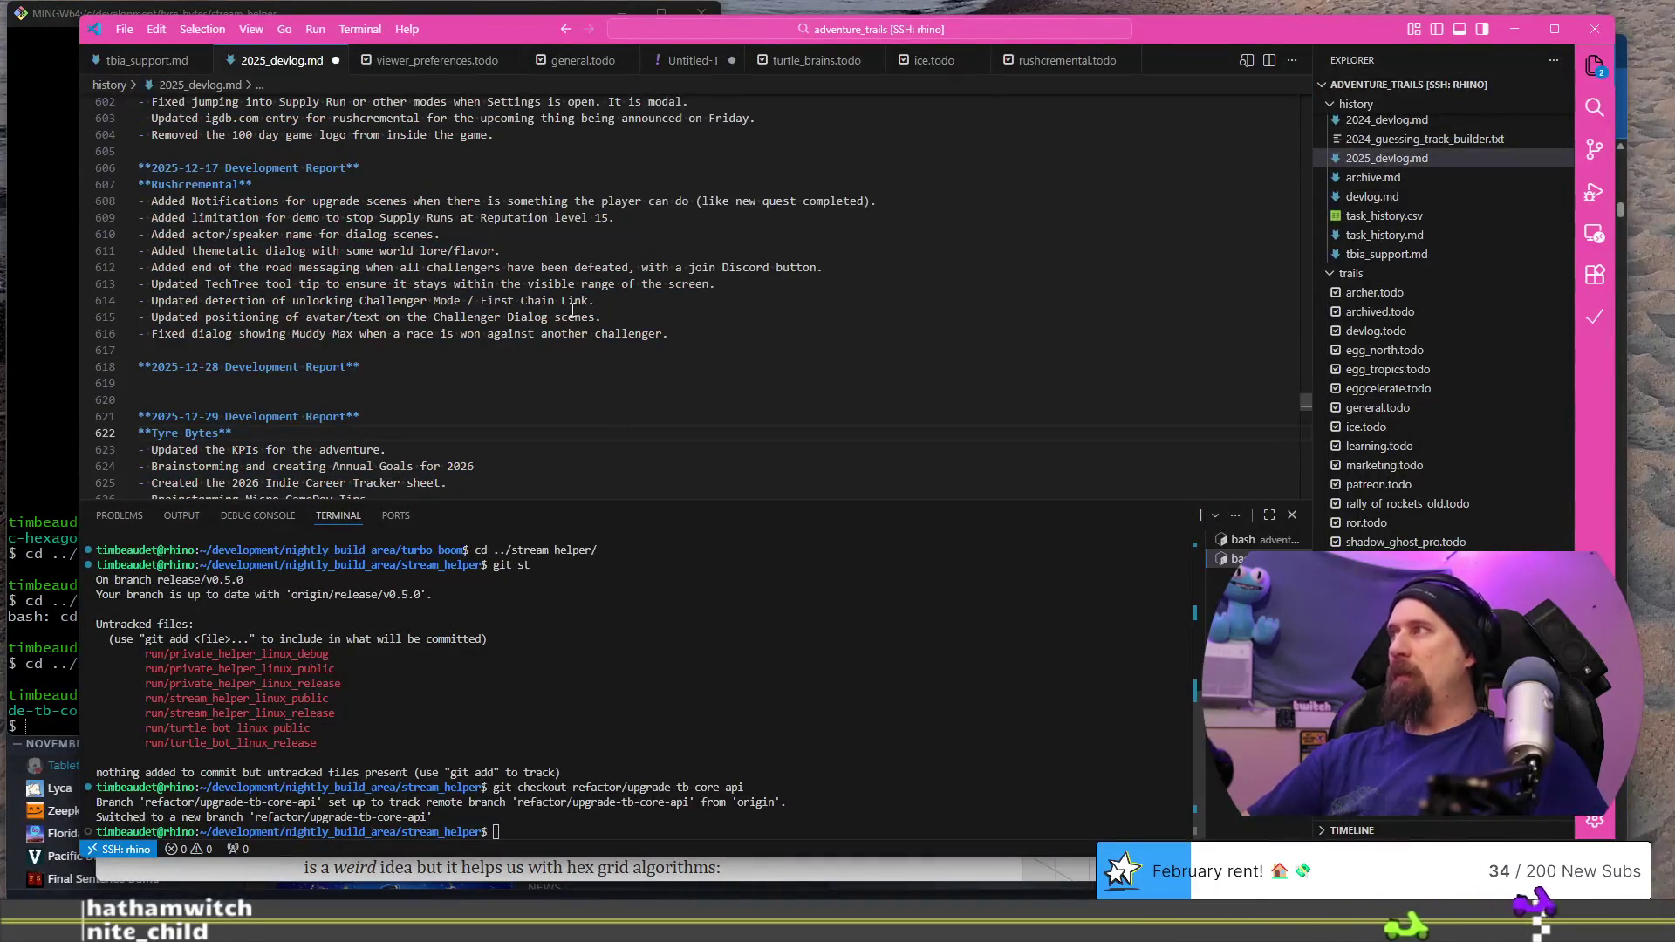
key(ctrl+j)
scroll(439, 521, up, 12)
scroll(439, 521, up, 10)
scroll(439, 521, up, 18)
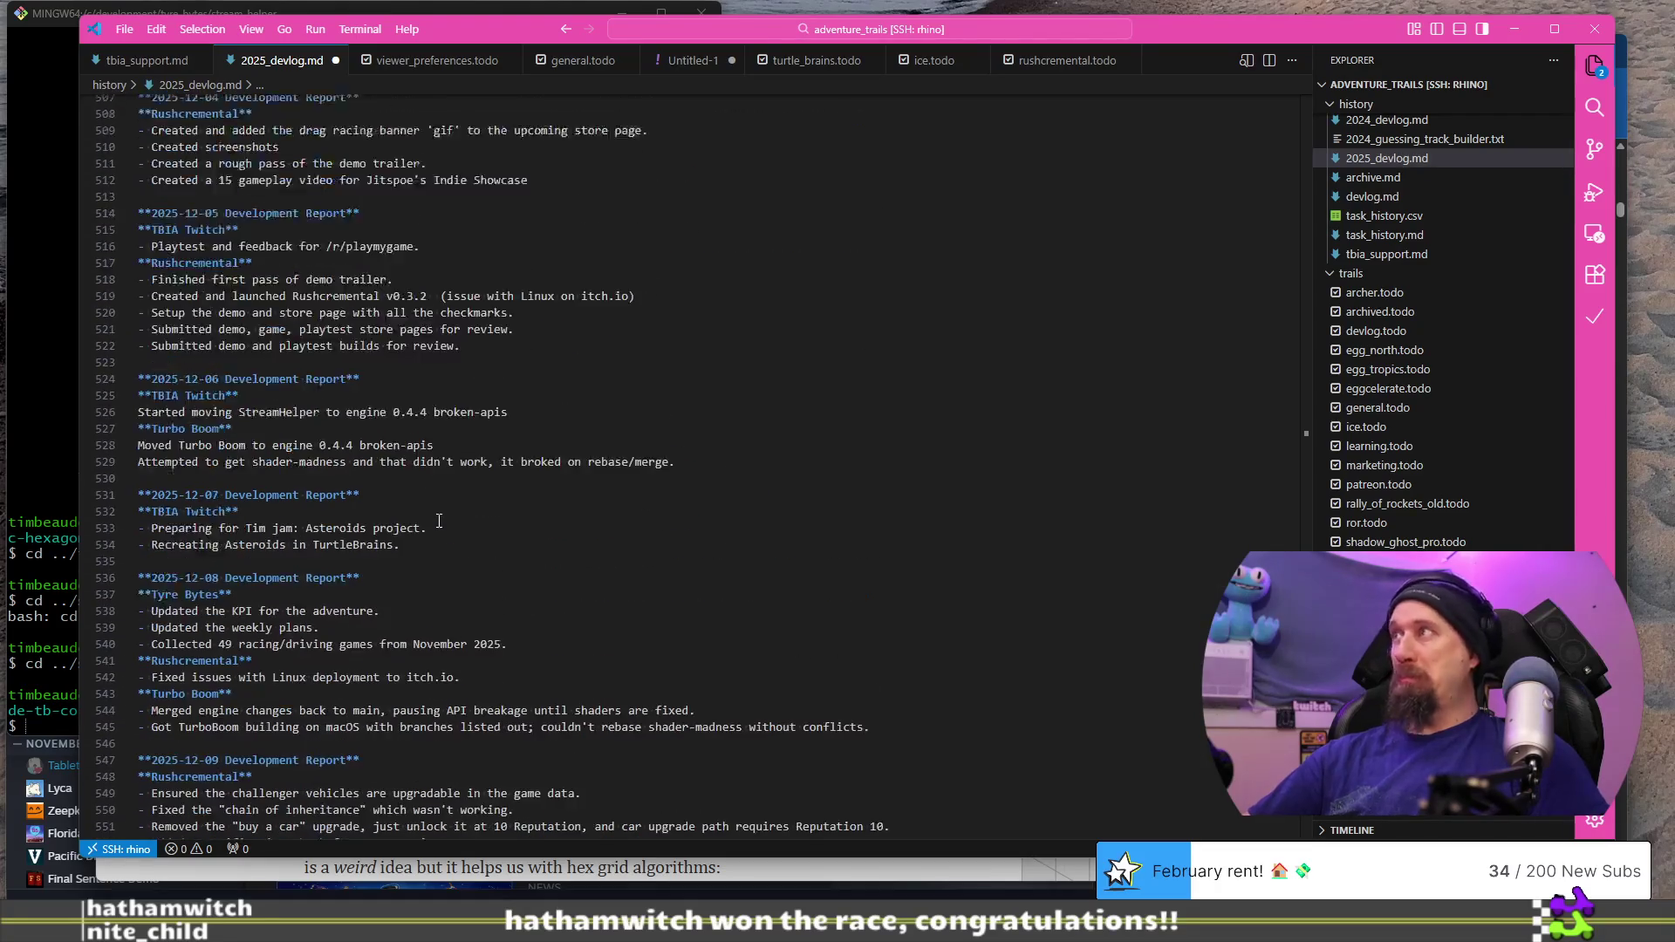
scroll(439, 521, up, 3)
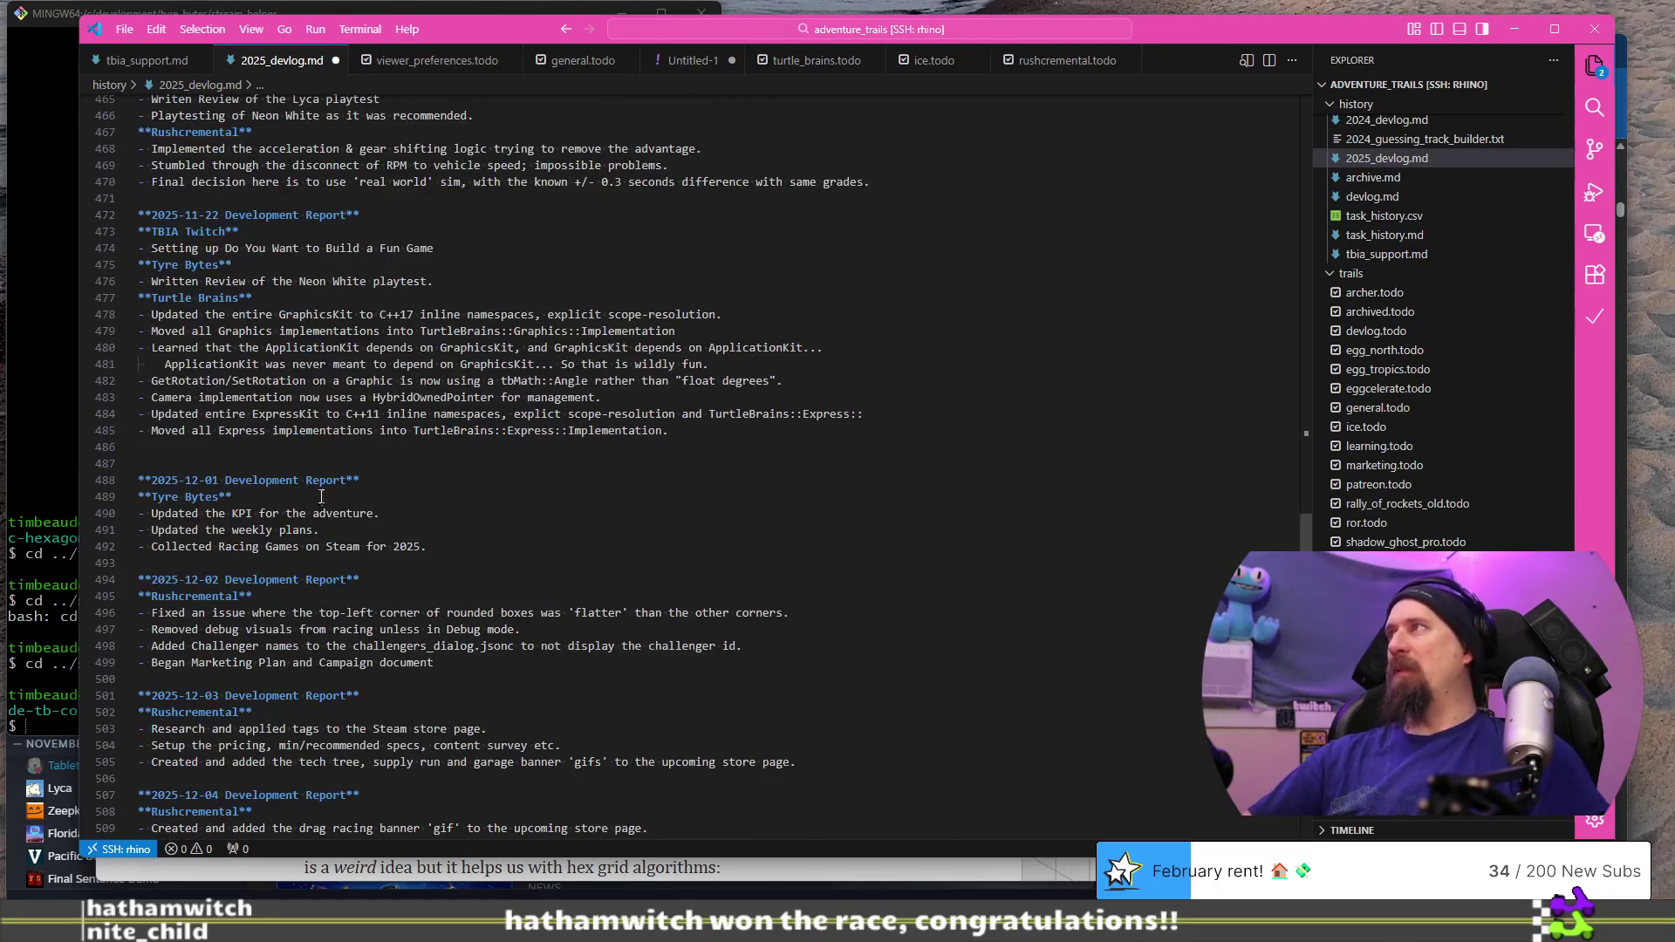
mouse_move(206, 349)
mouse_down()
mouse_move(354, 515)
mouse_move(465, 465)
mouse_up()
scroll(464, 464, down, 2)
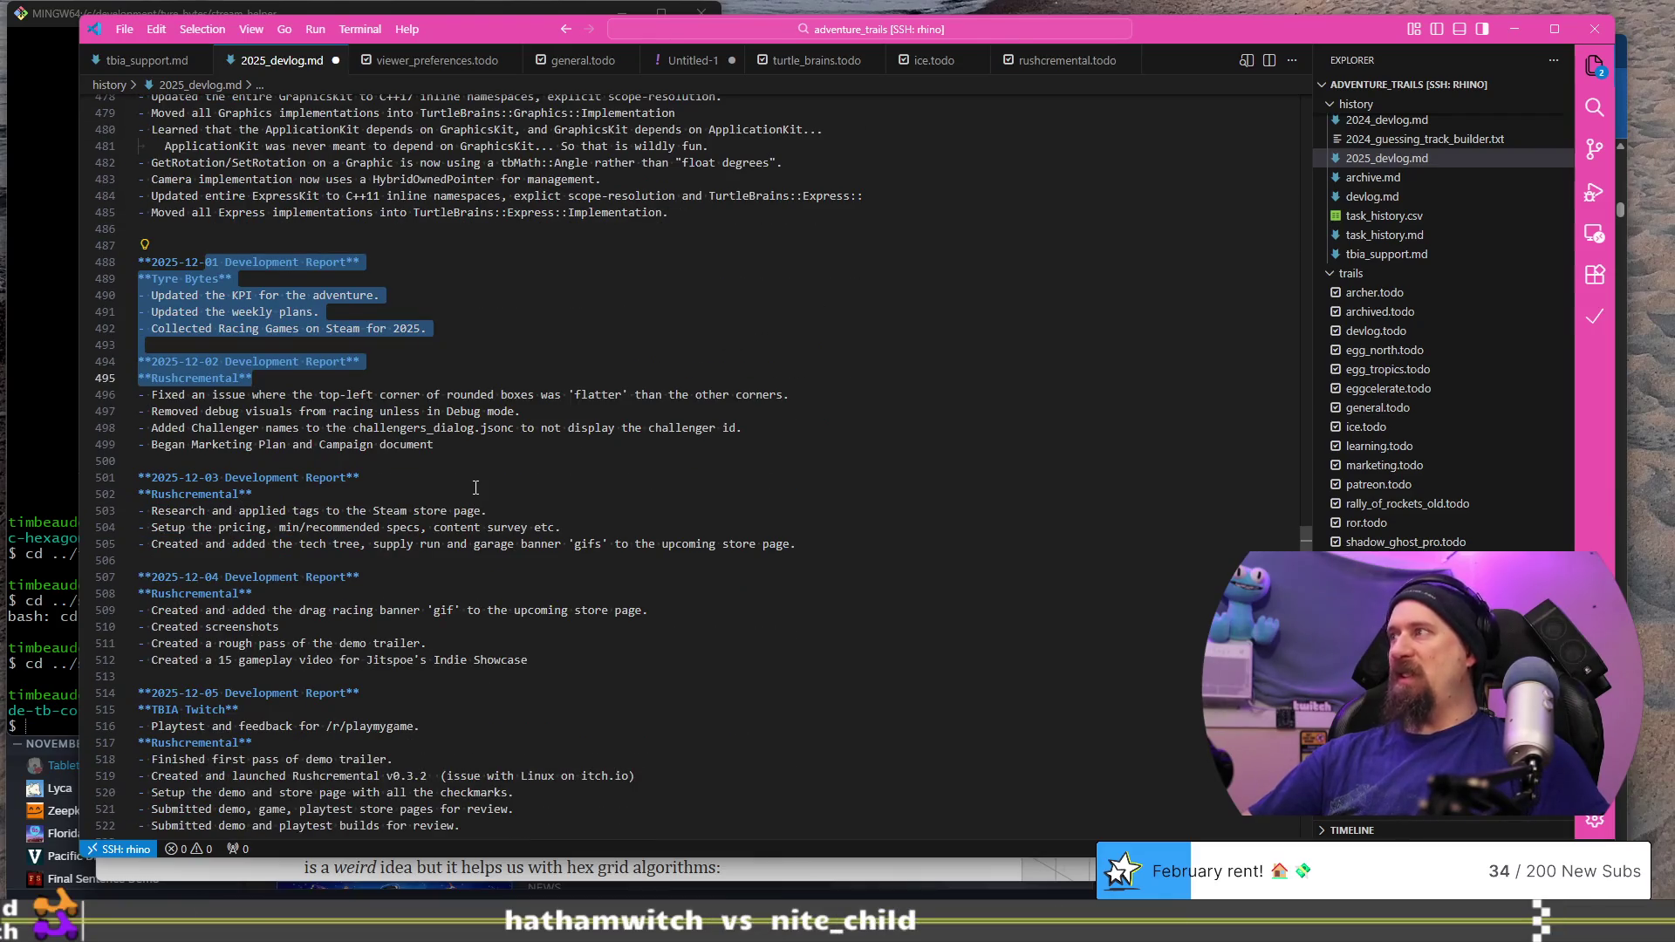
scroll(475, 487, down, 4)
scroll(475, 472, down, 3)
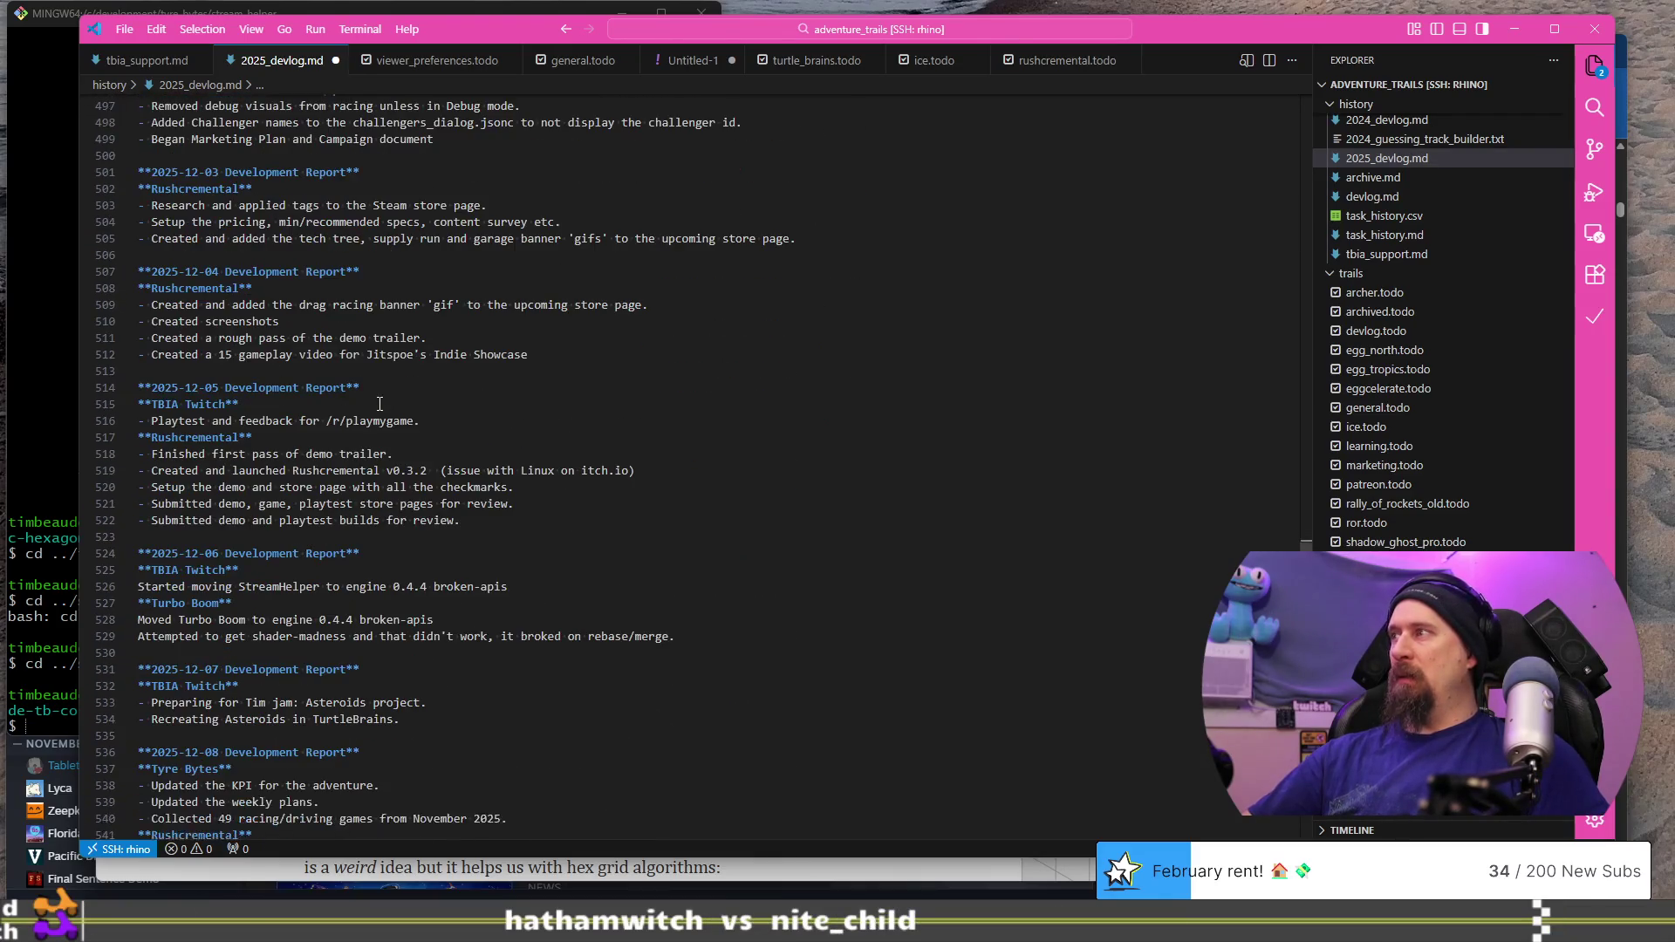
scroll(379, 404, down, 3)
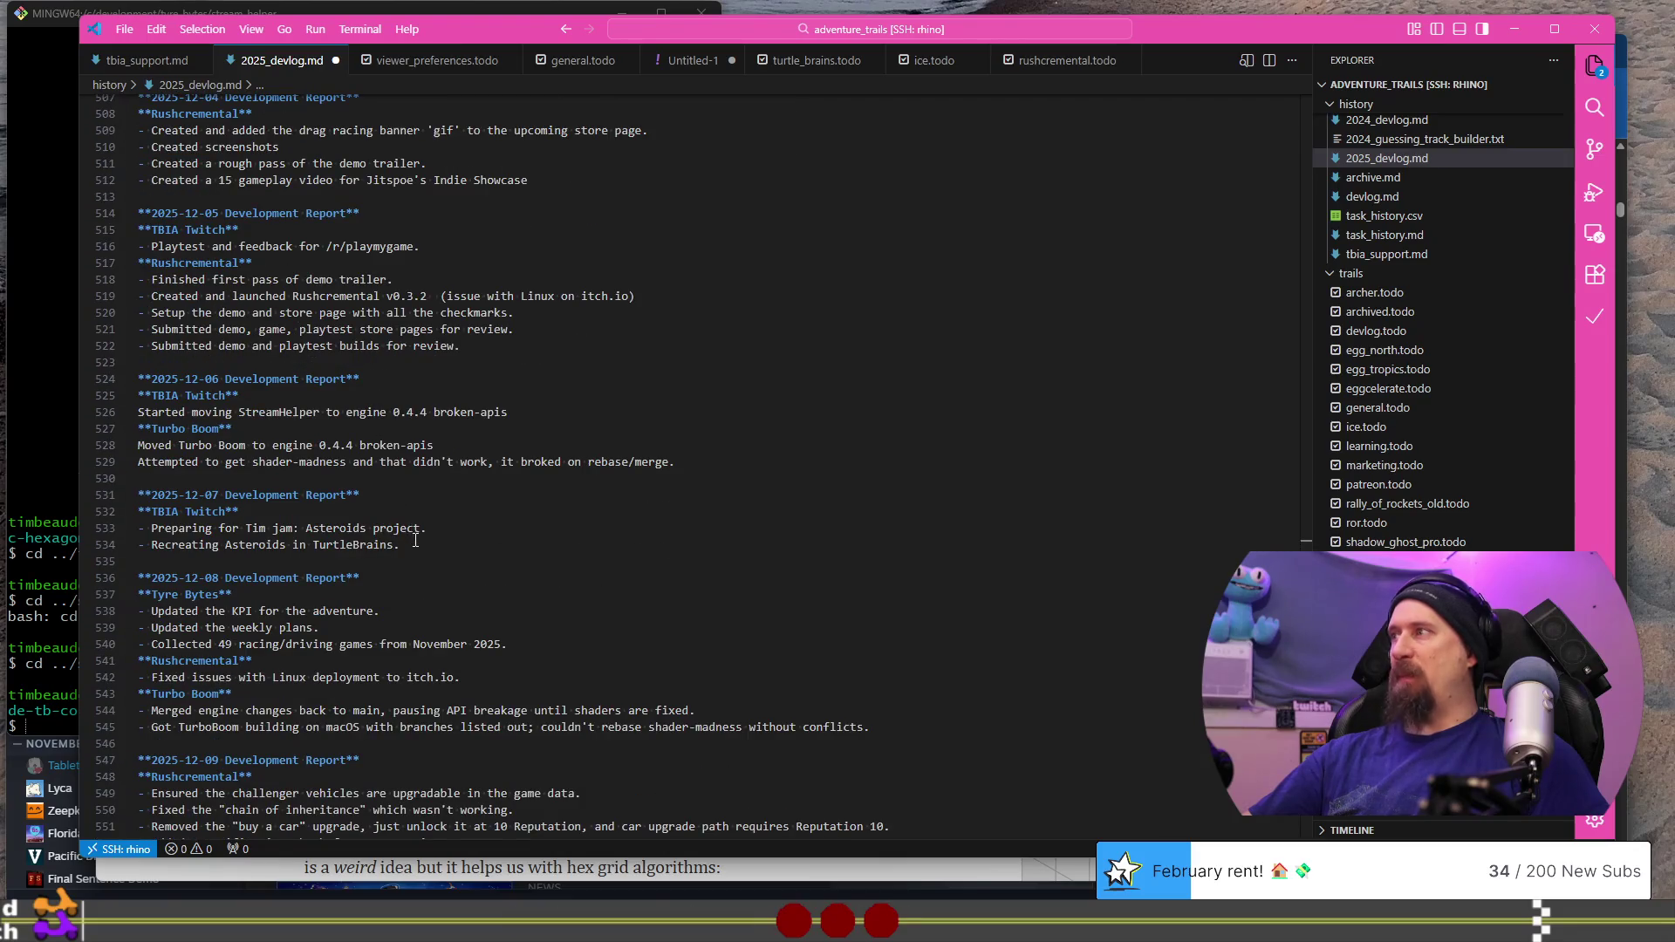
scroll(415, 541, down, 10)
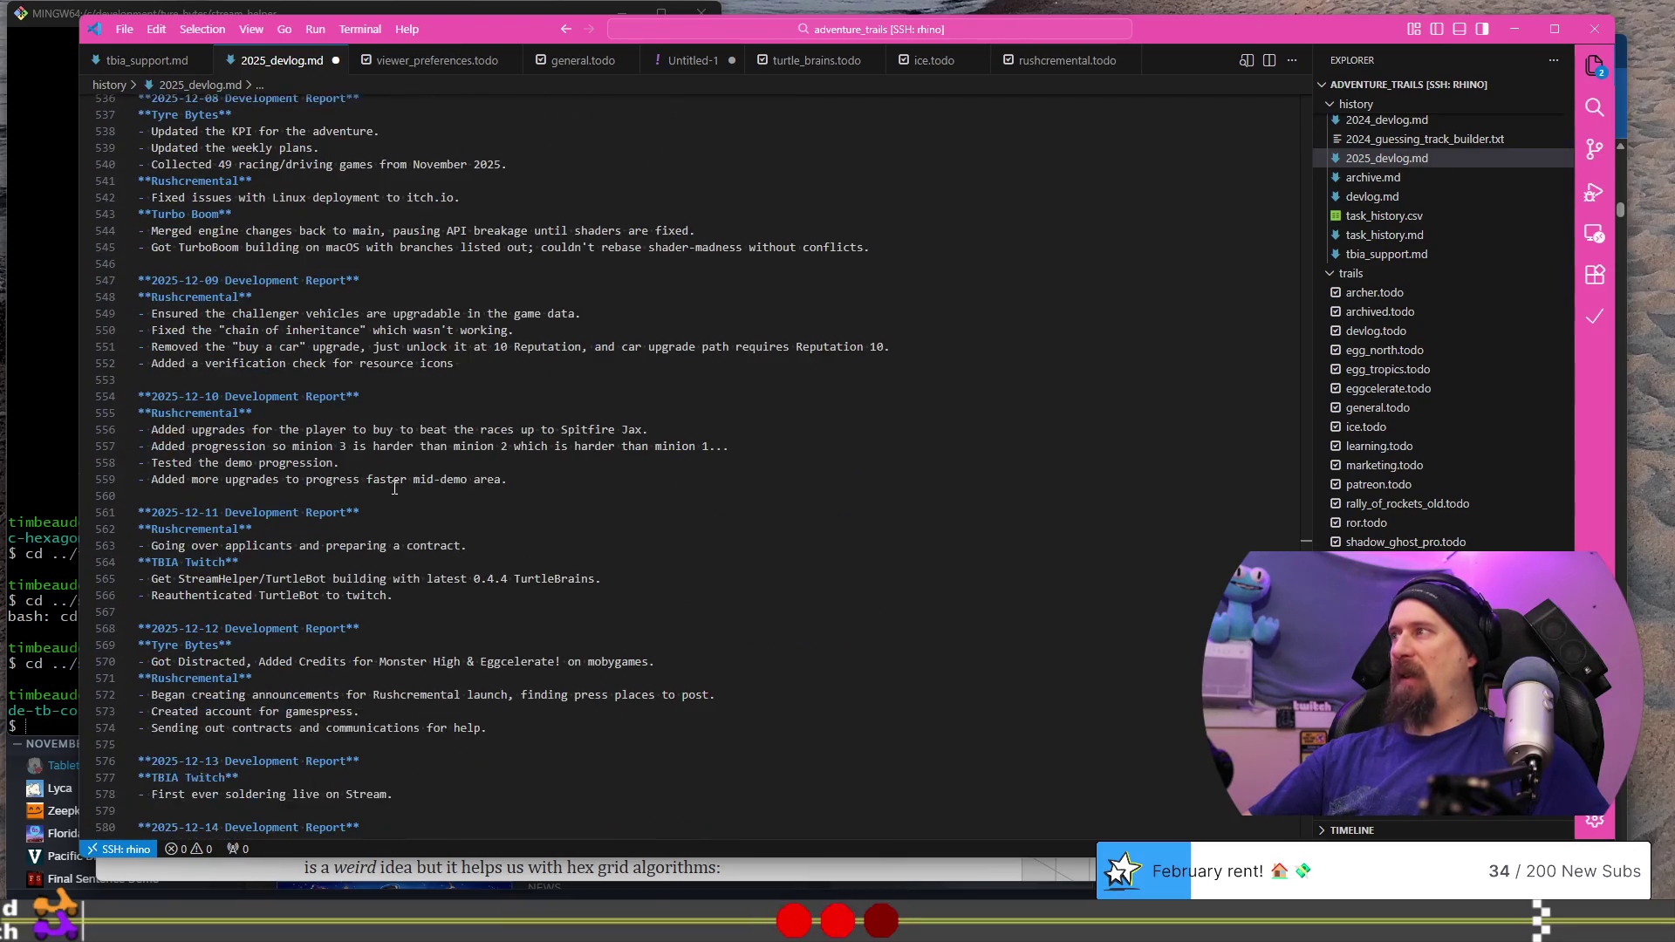
scroll(394, 487, down, 3)
scroll(391, 443, down, 3)
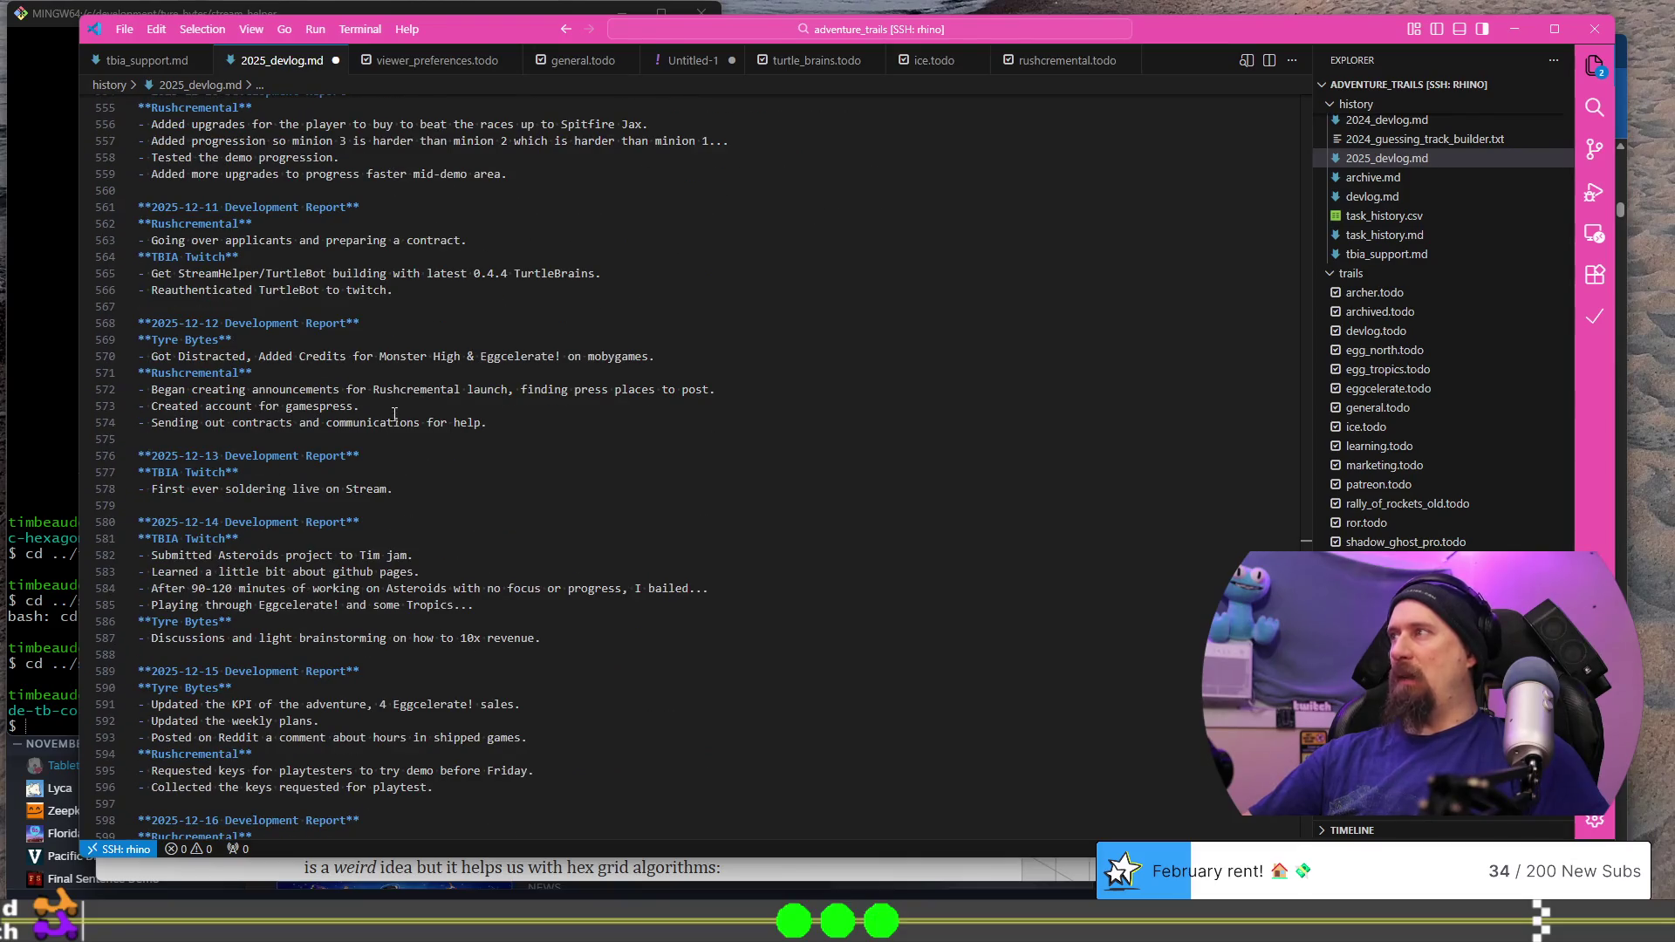
drag(417, 487, 410, 339)
scroll(422, 377, down, 3)
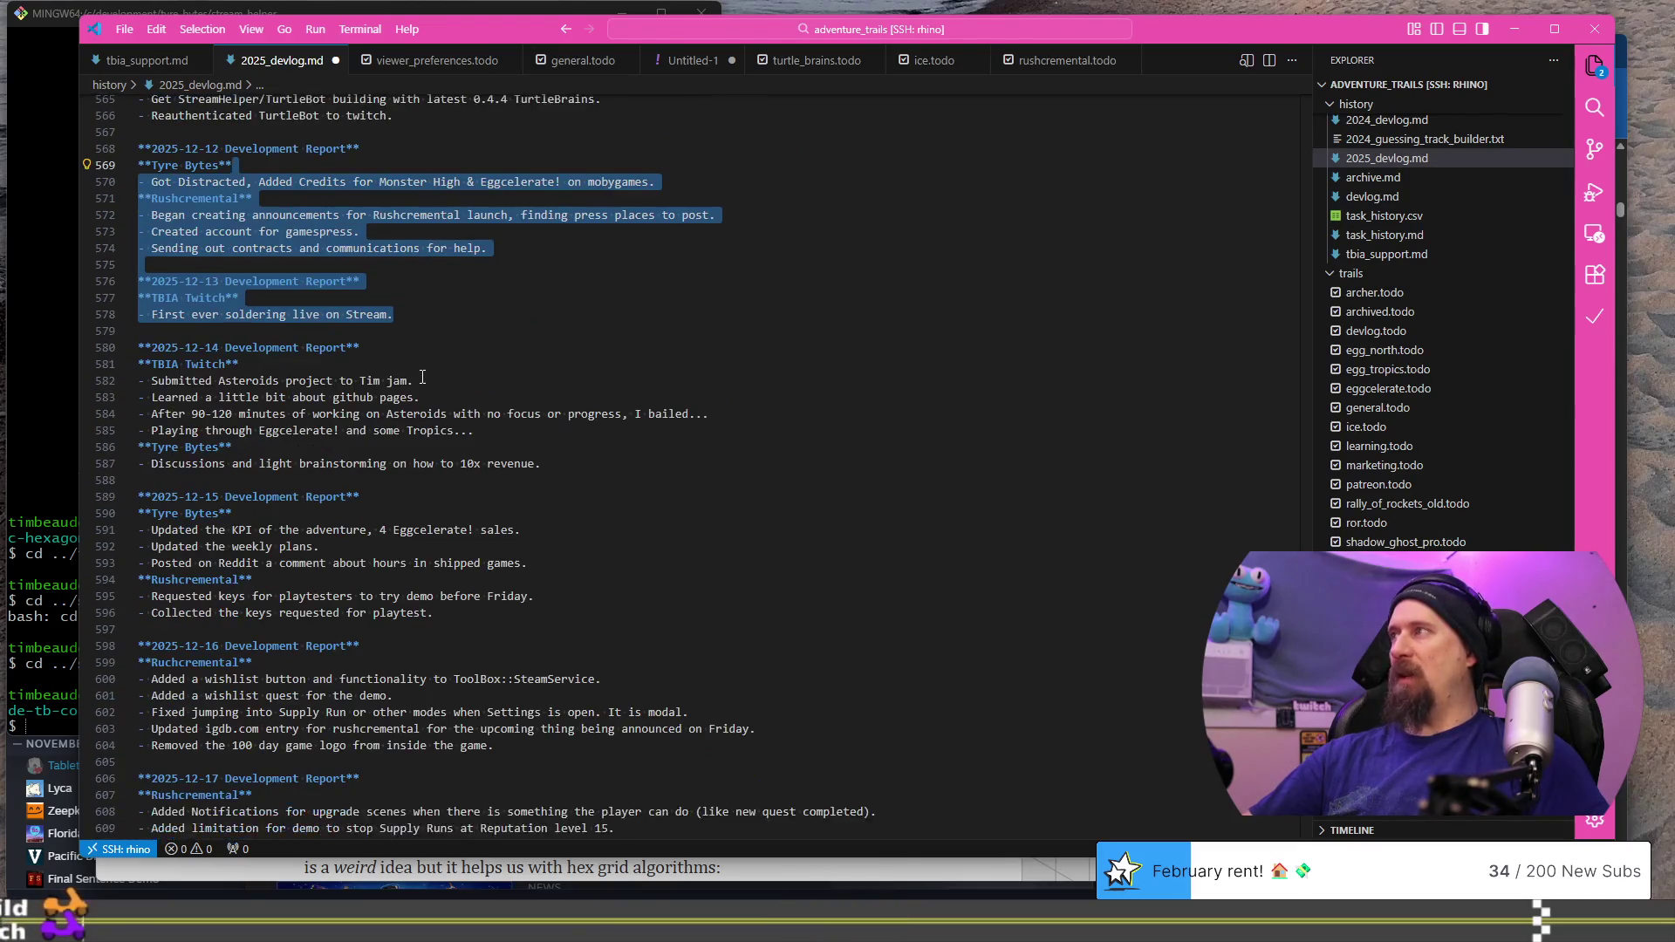
scroll(421, 390, down, 4)
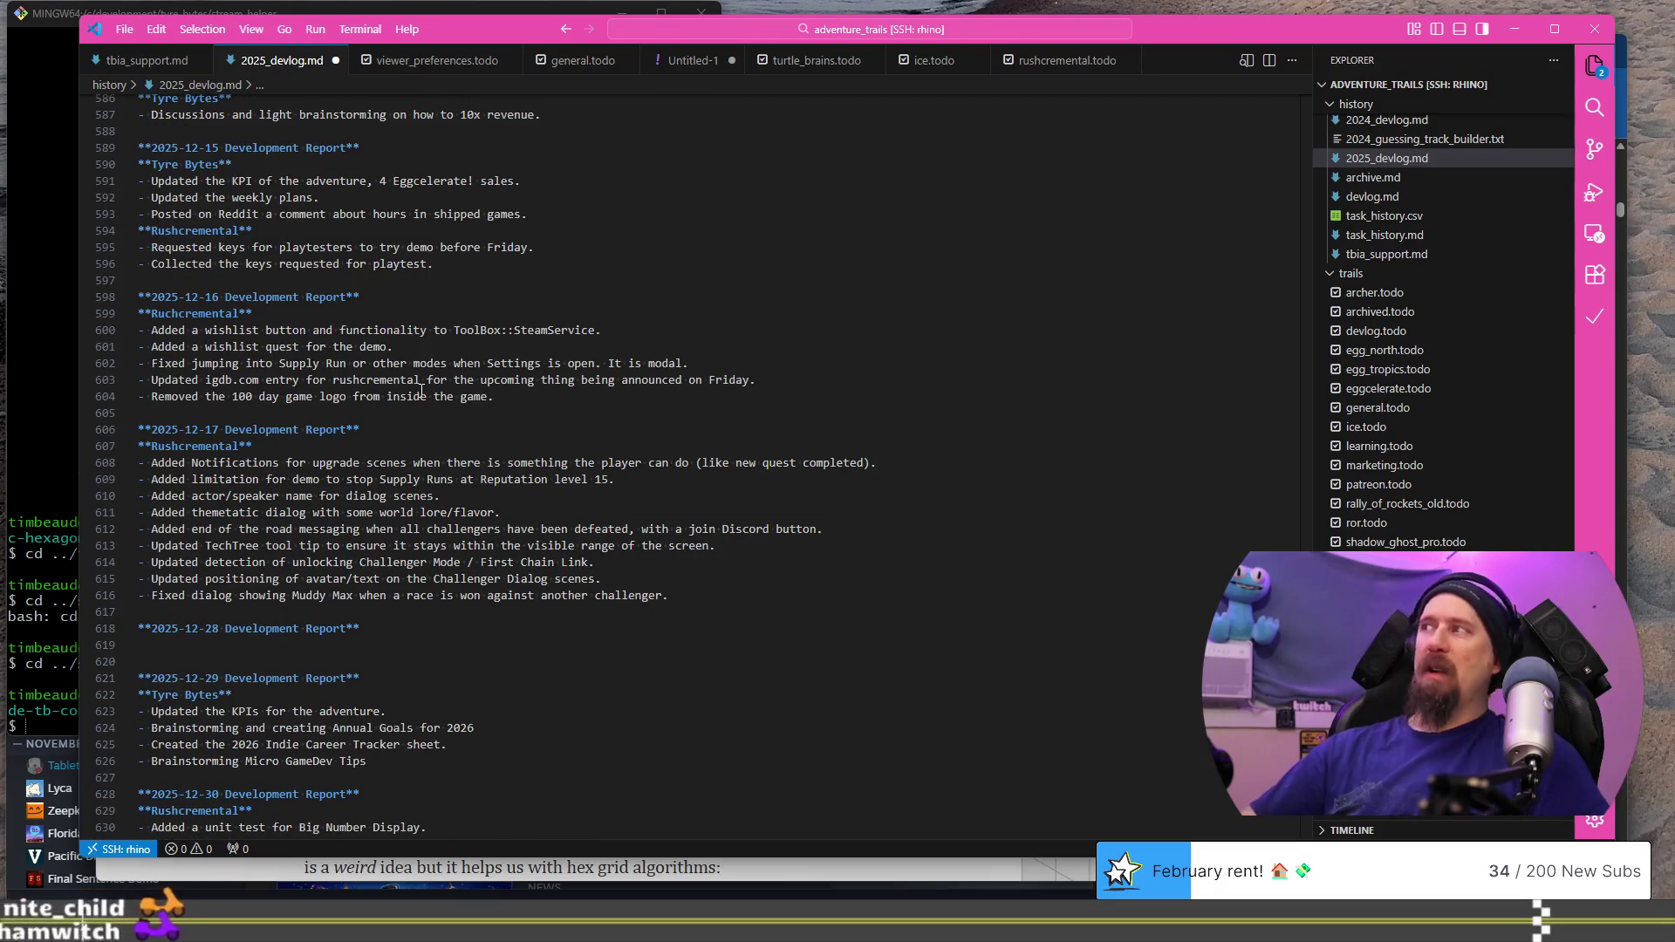
scroll(421, 392, down, 3)
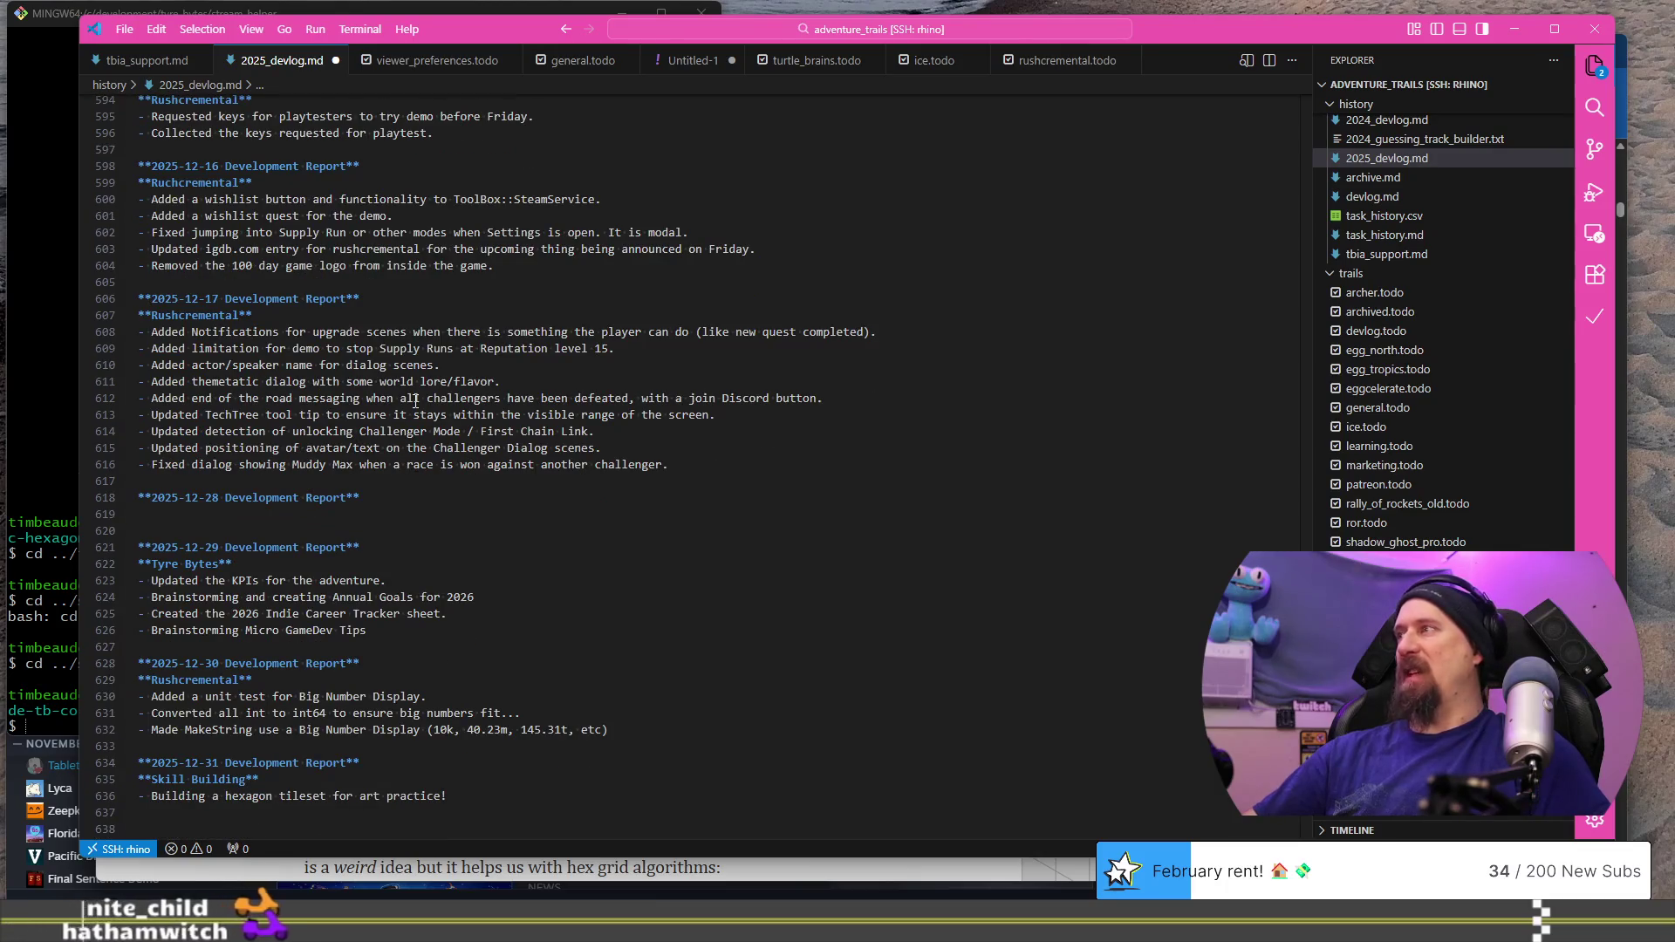
key(alt+Tab)
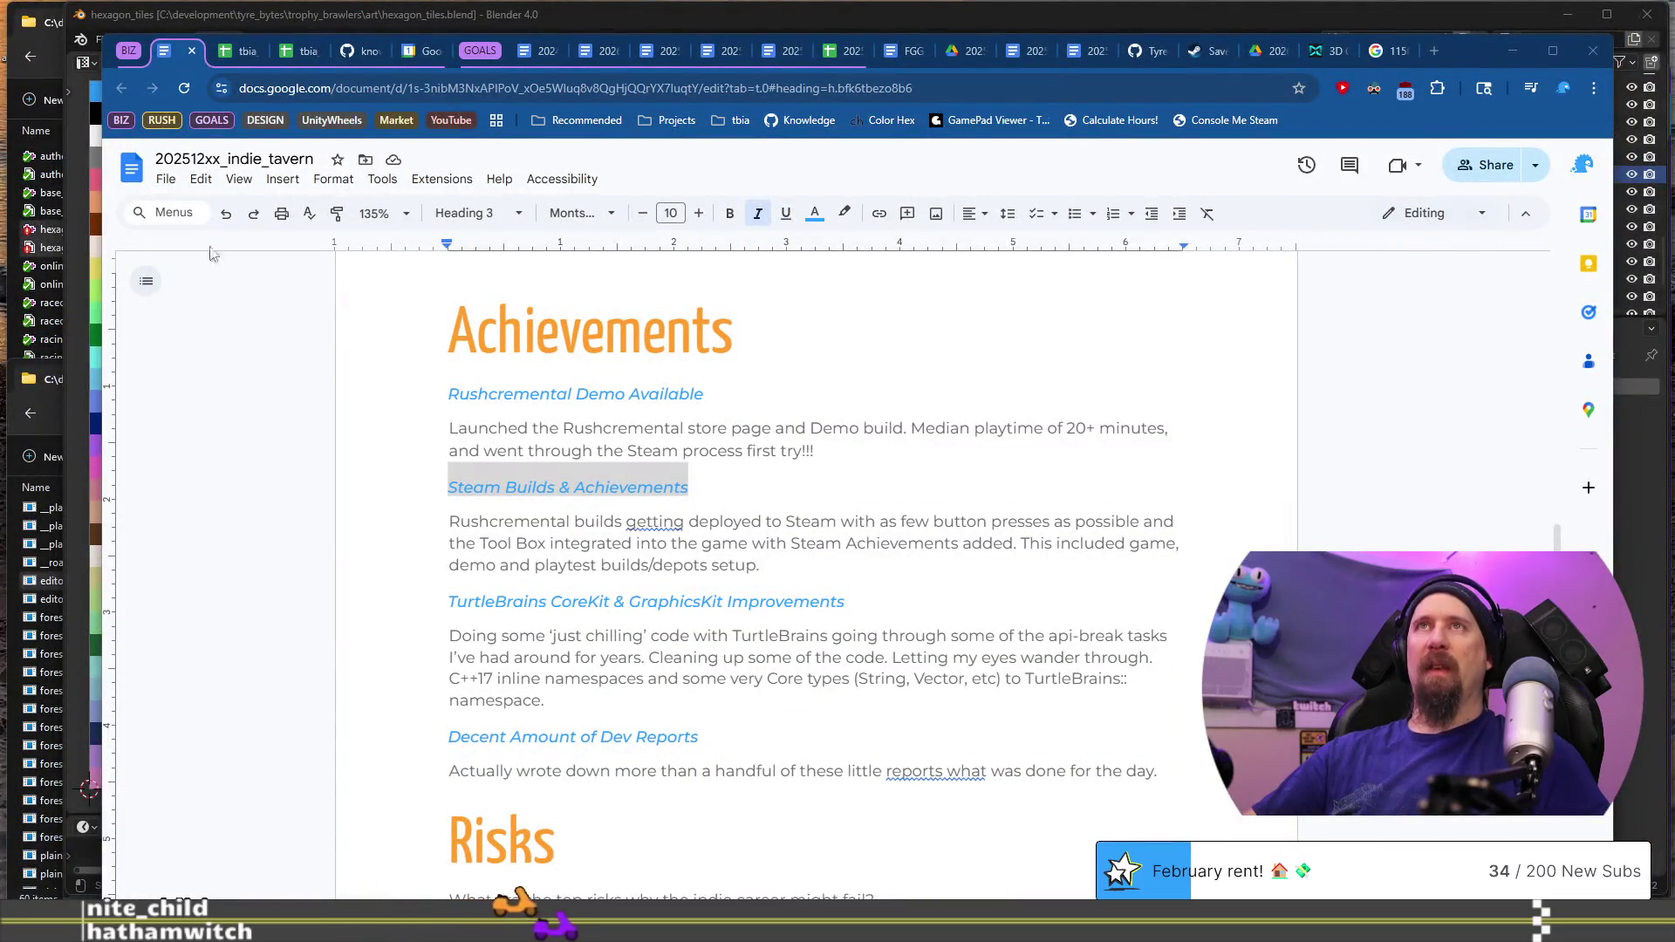
Step: Step Google Calendar back to the 2025 year view, then return to the report document
key(ctrl+5)
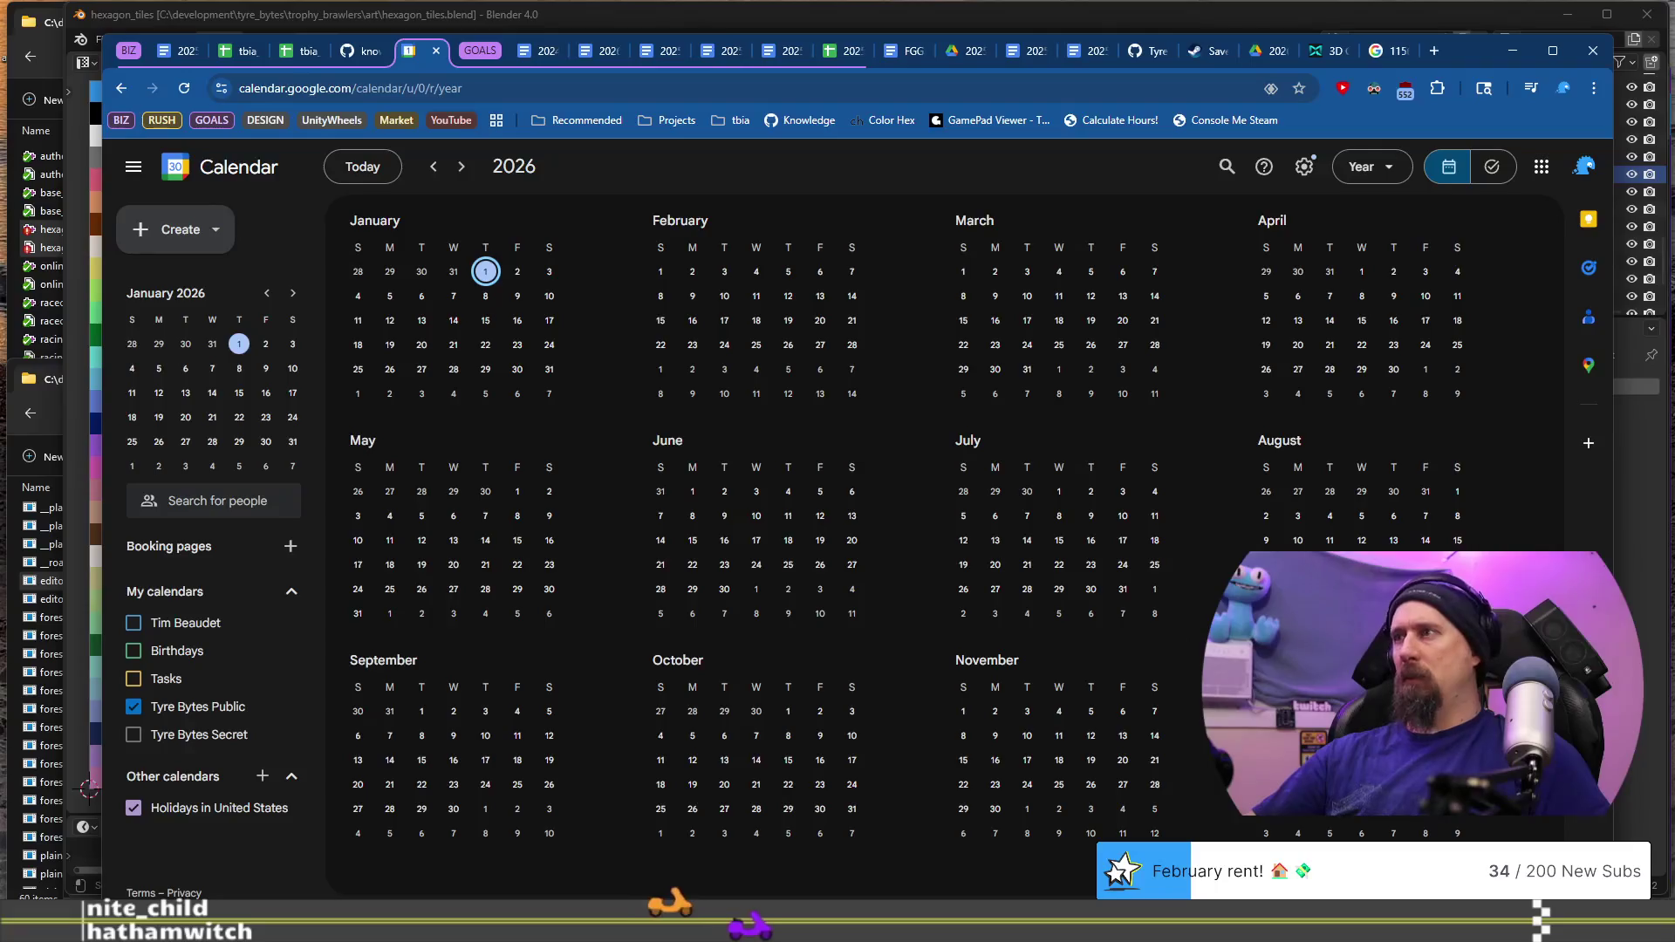
drag(1436, 50, 1125, 19)
click(121, 135)
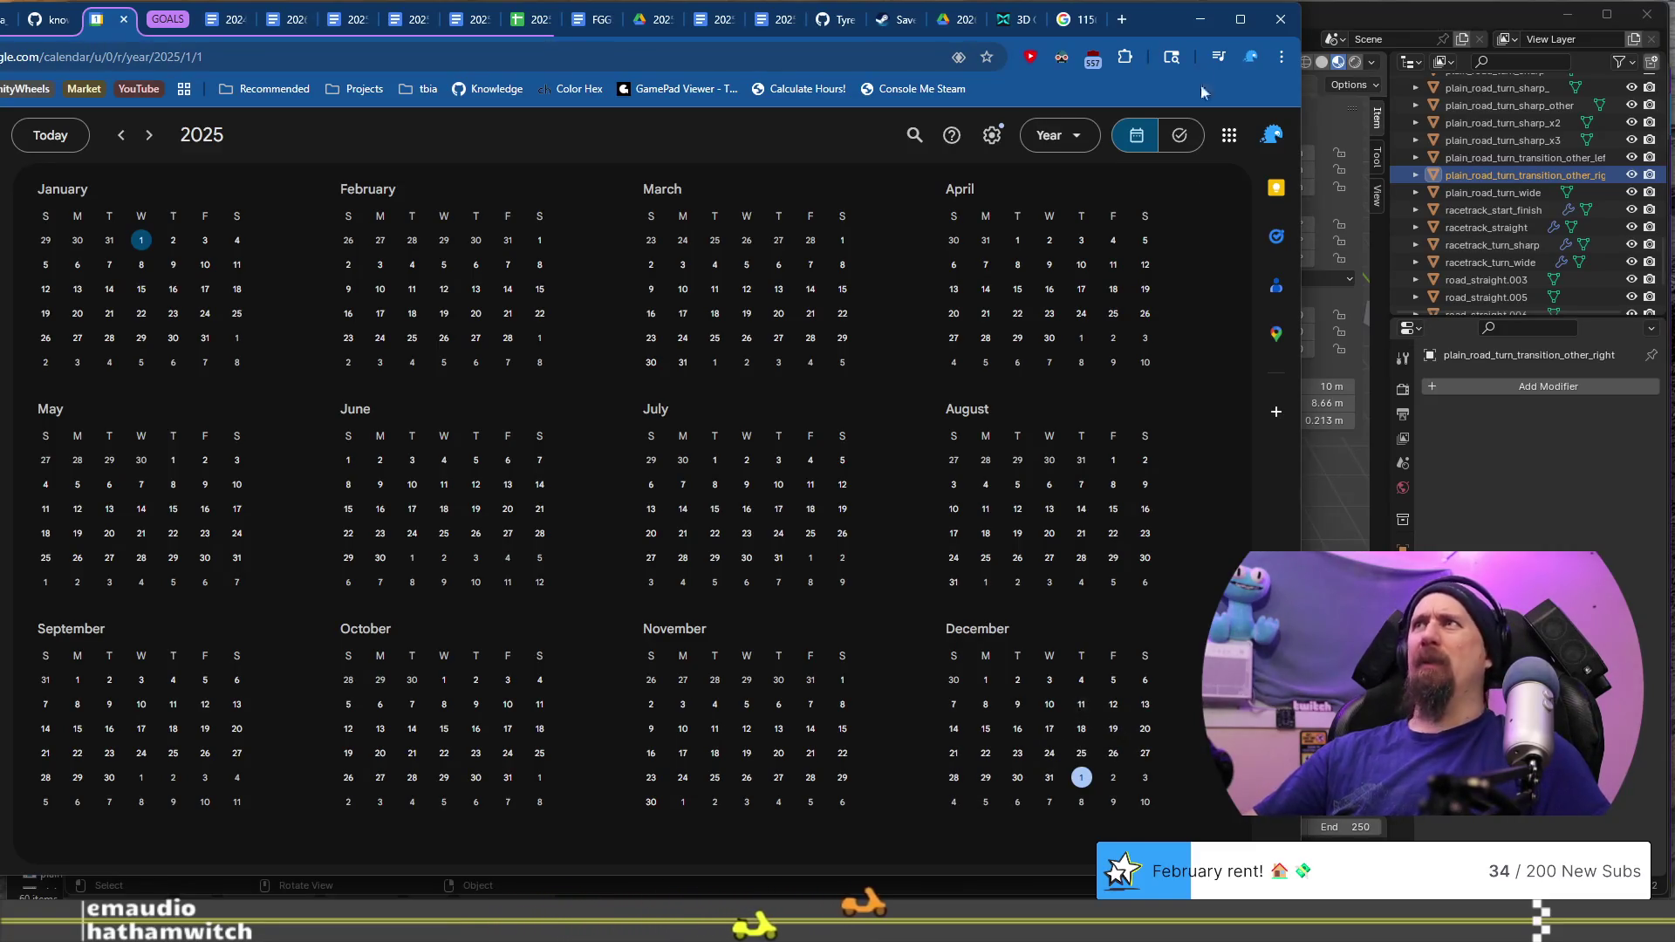
drag(1173, 19, 1426, 42)
click(125, 50)
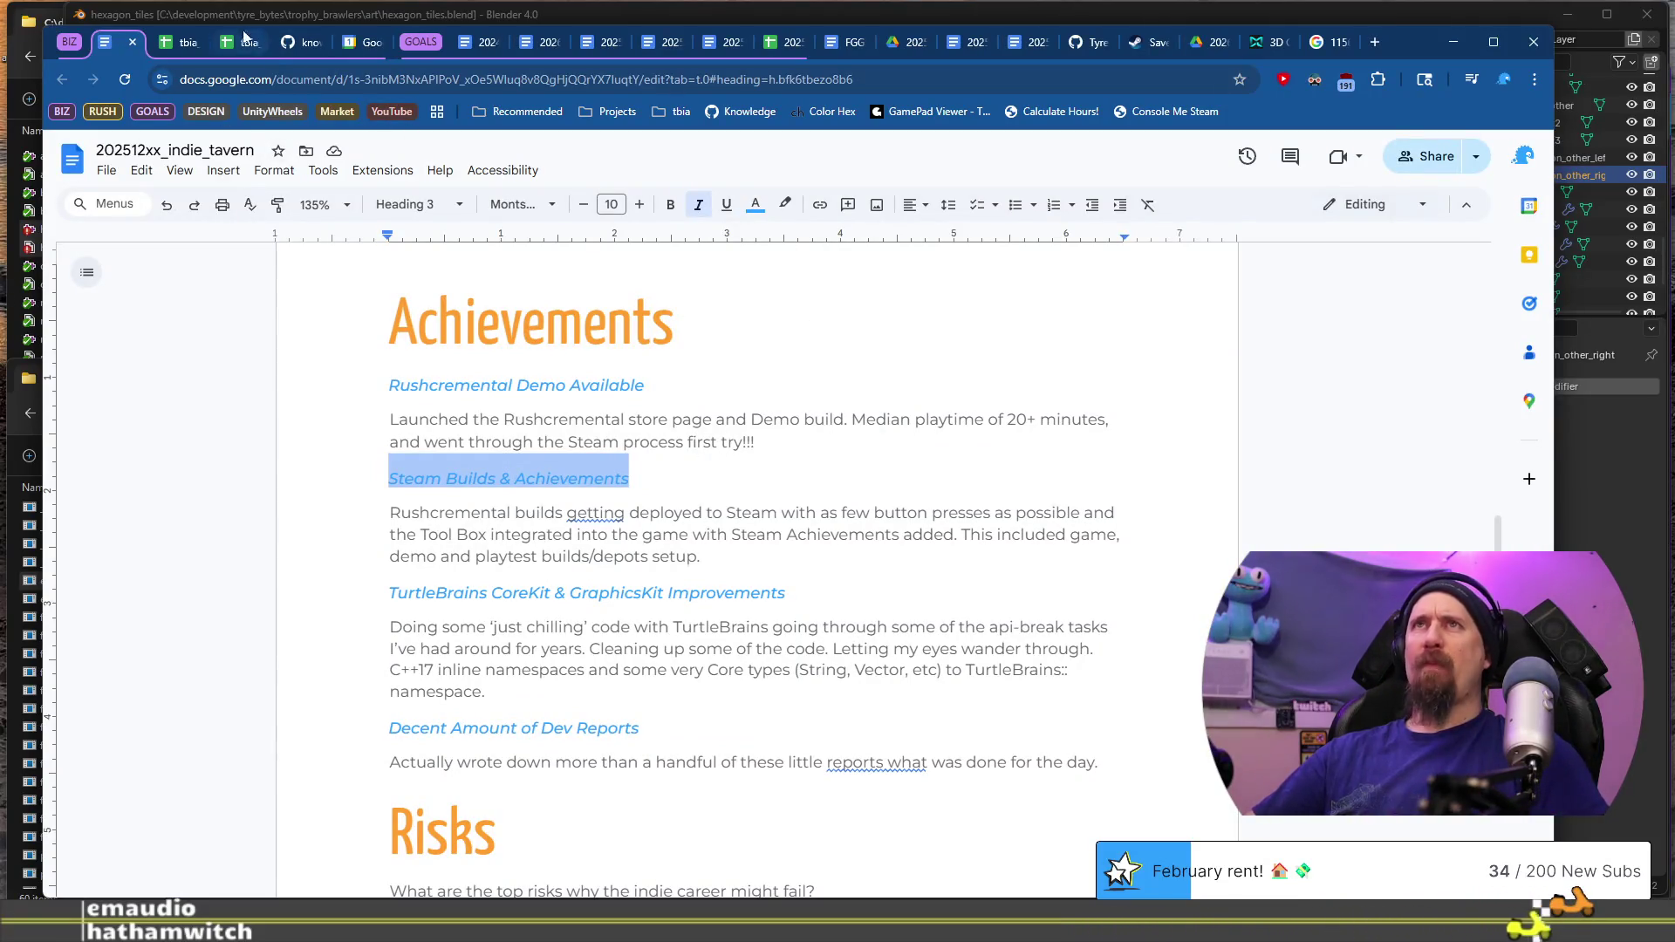
Step: Change 'Decent' to 'Solid' in the dev reports achievement heading
click(208, 44)
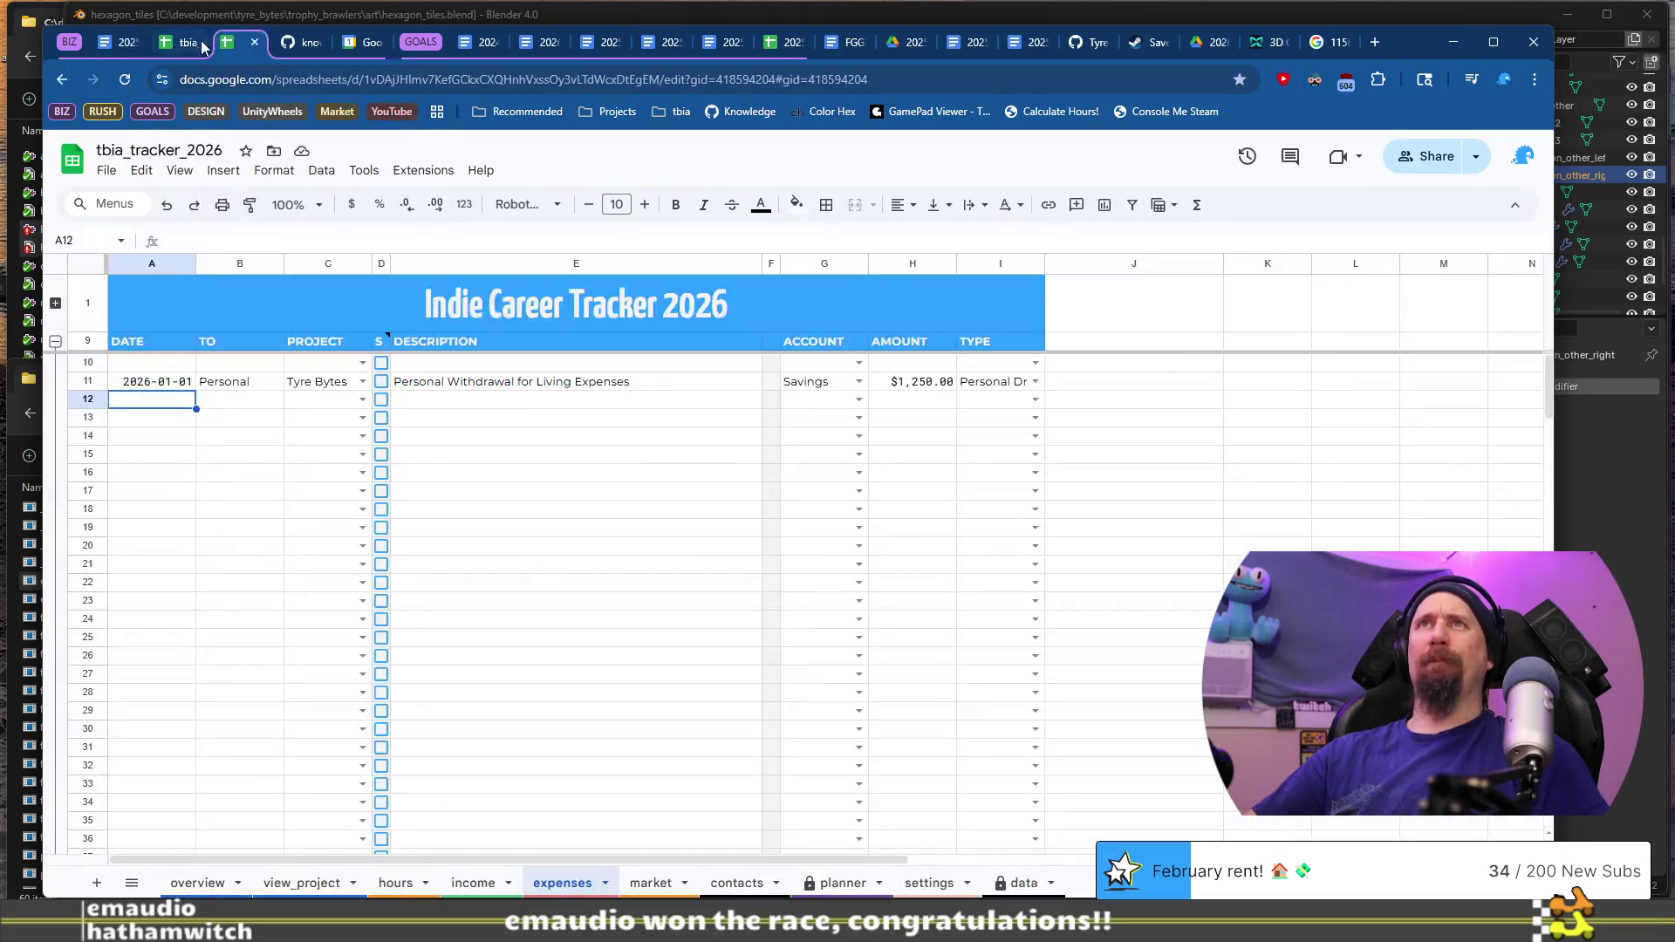
click(127, 42)
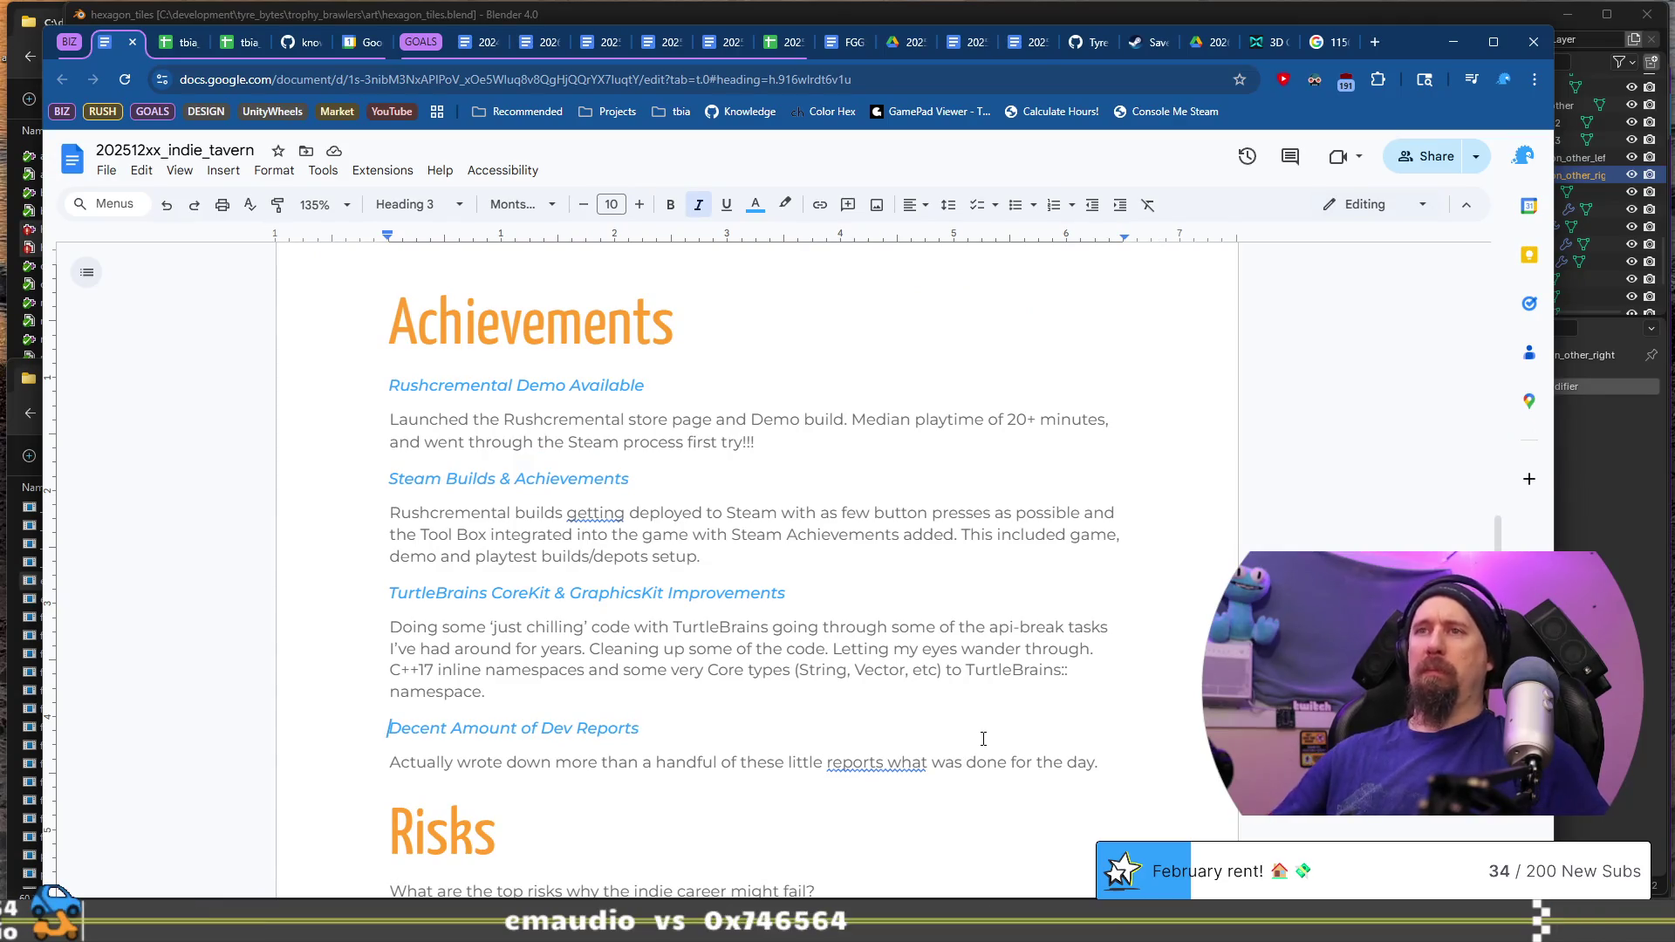
key(ctrl+shift+Right)
text(Solid)
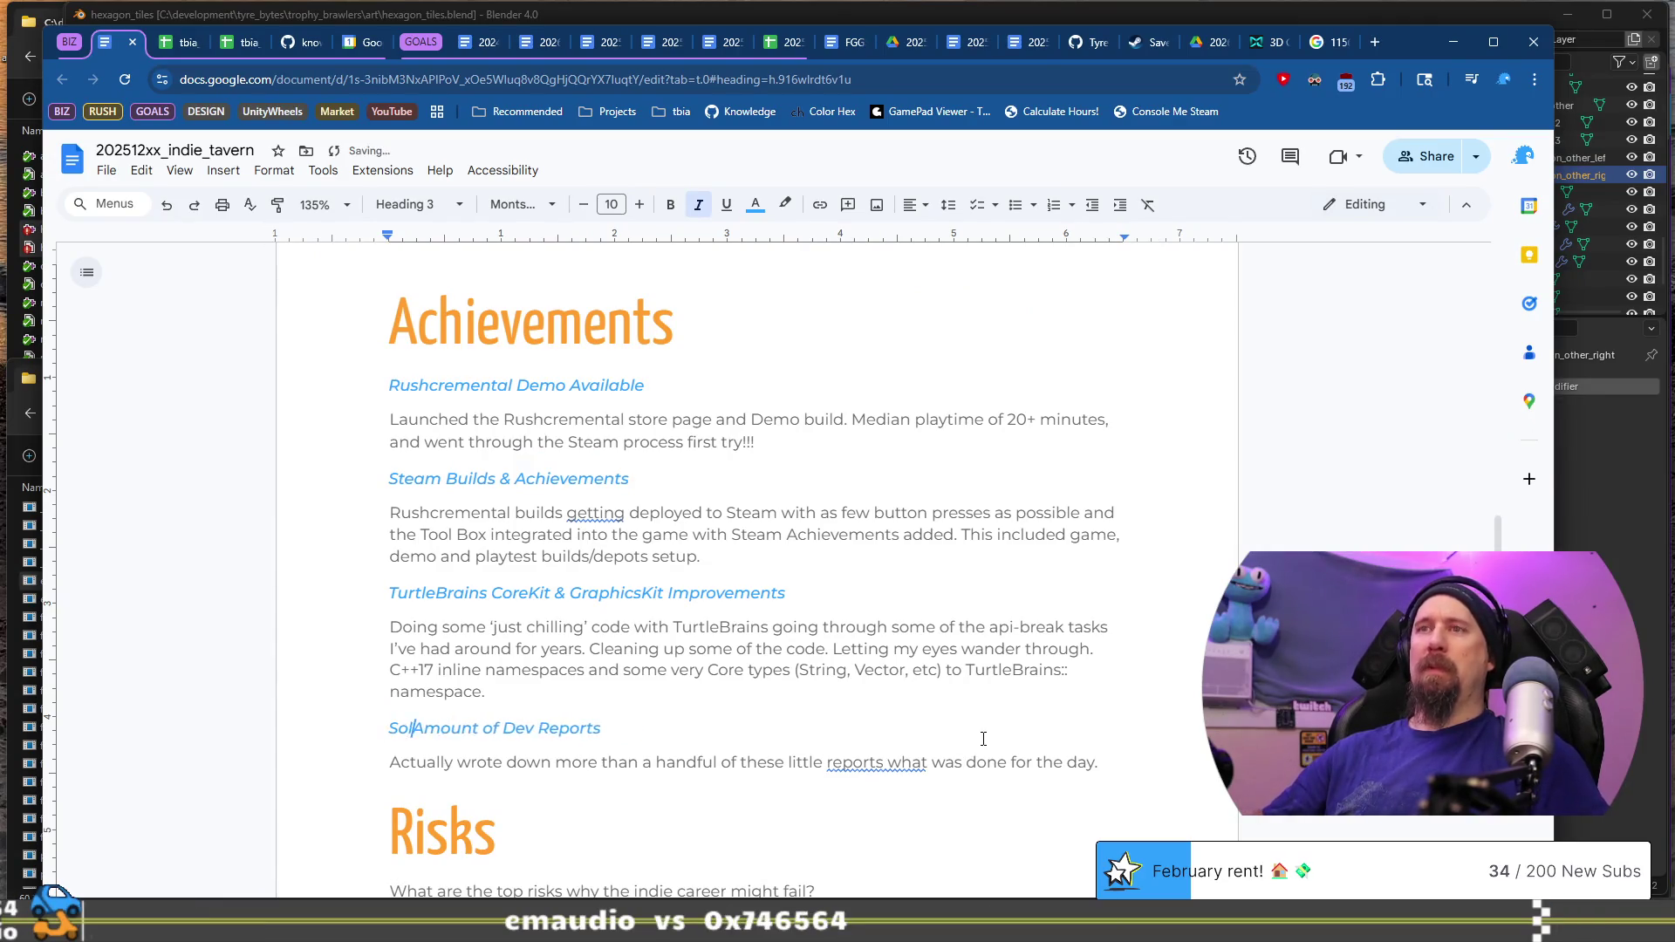
Step: Rewrite its paragraph as 'Maybe missed 3 or 4 reports, so really good job!'
key(Down)
key(shift+Home)
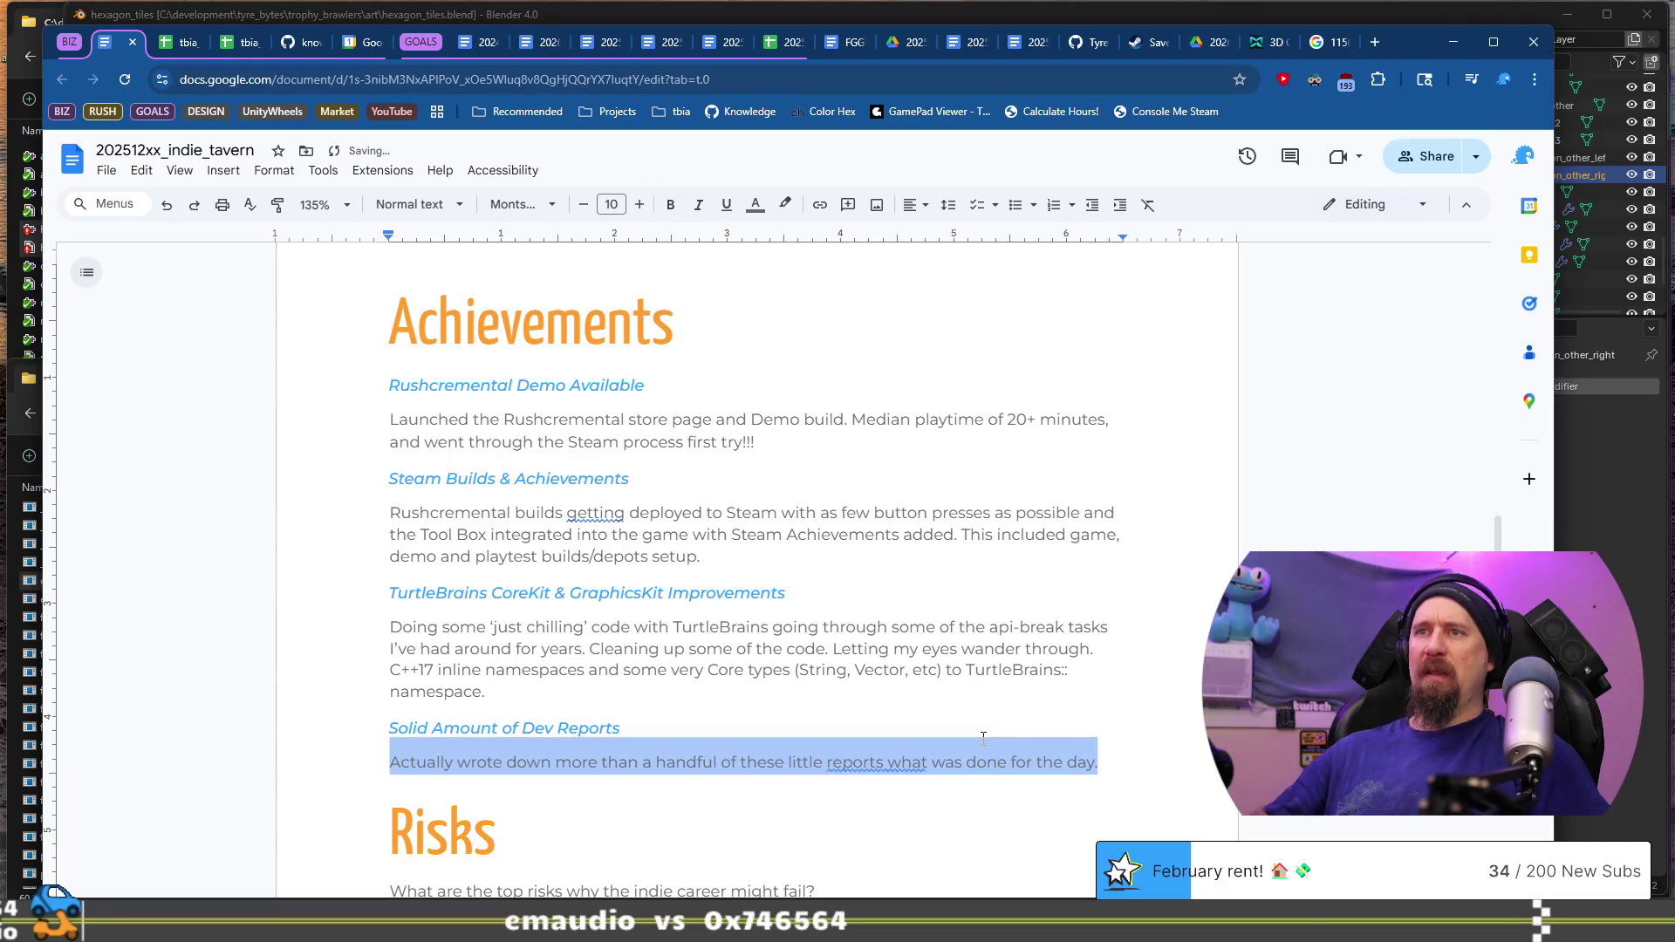
text(Maybe missed 3 or 4 d)
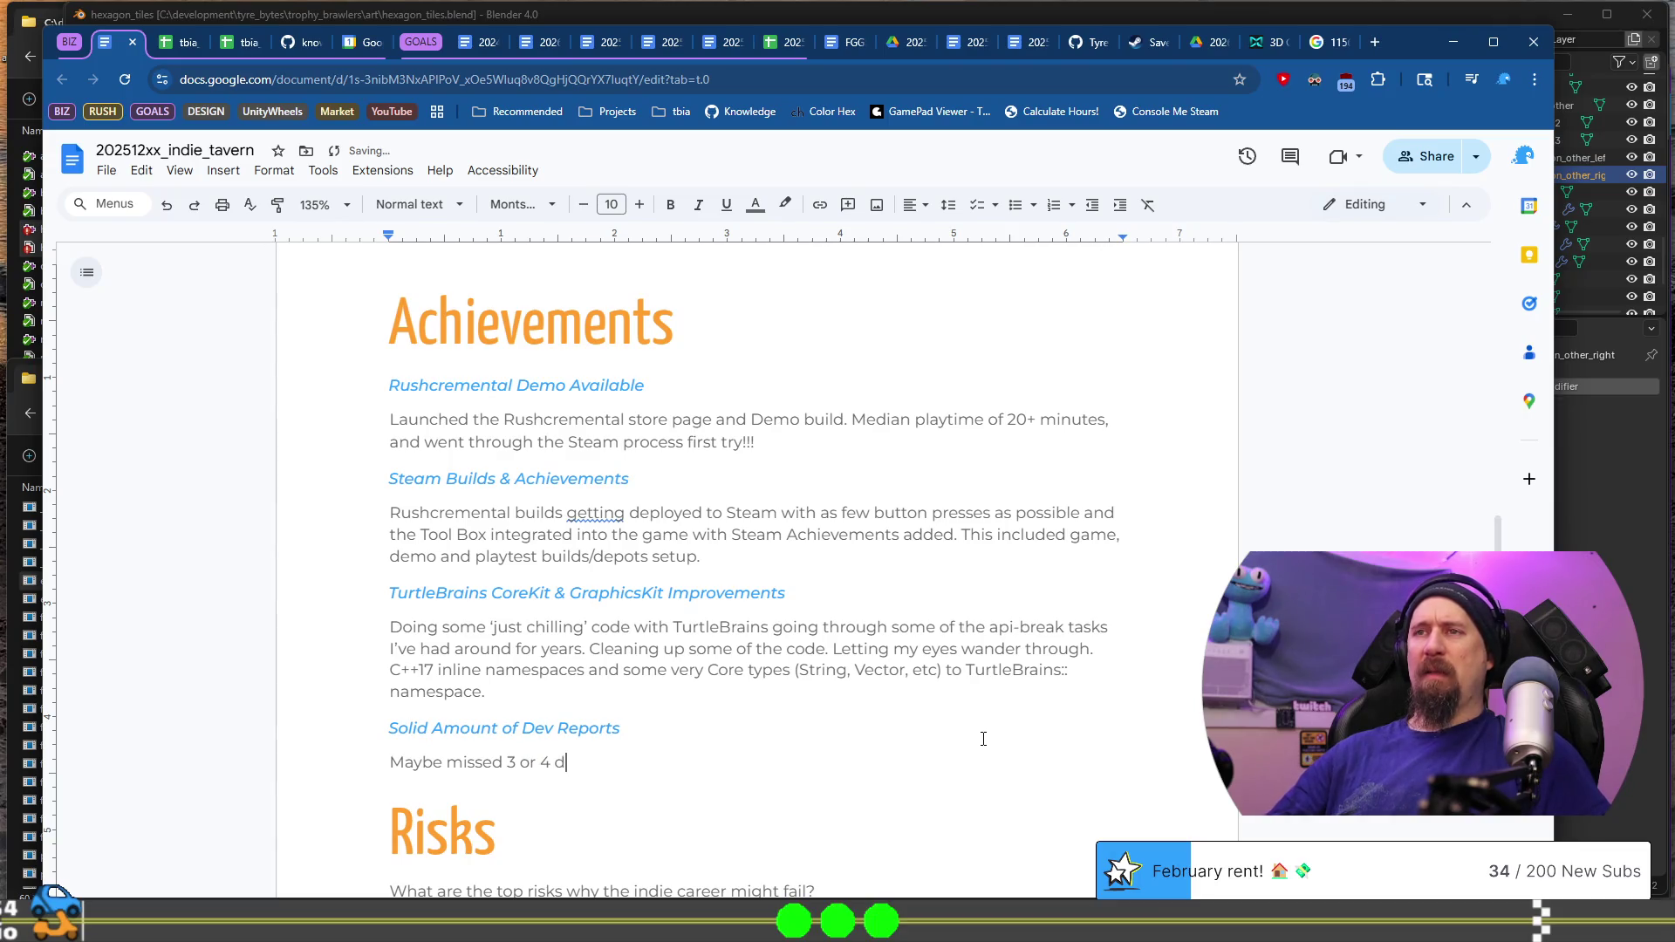
key(BackSpace)
text(rt)
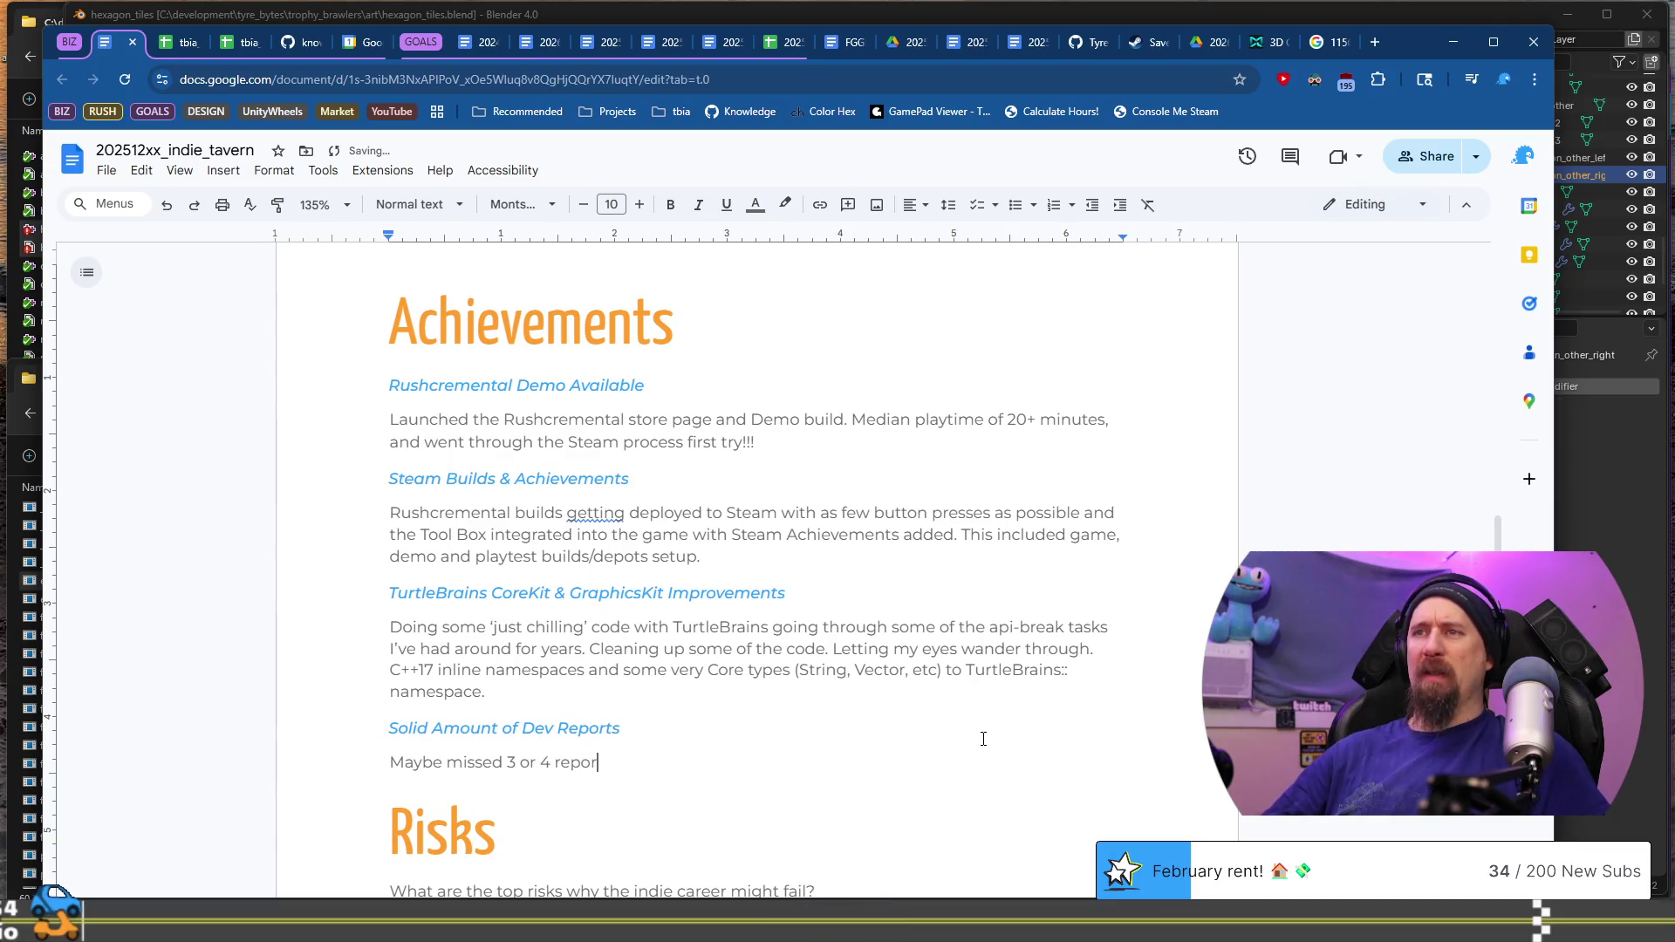
text(s, so really good job!)
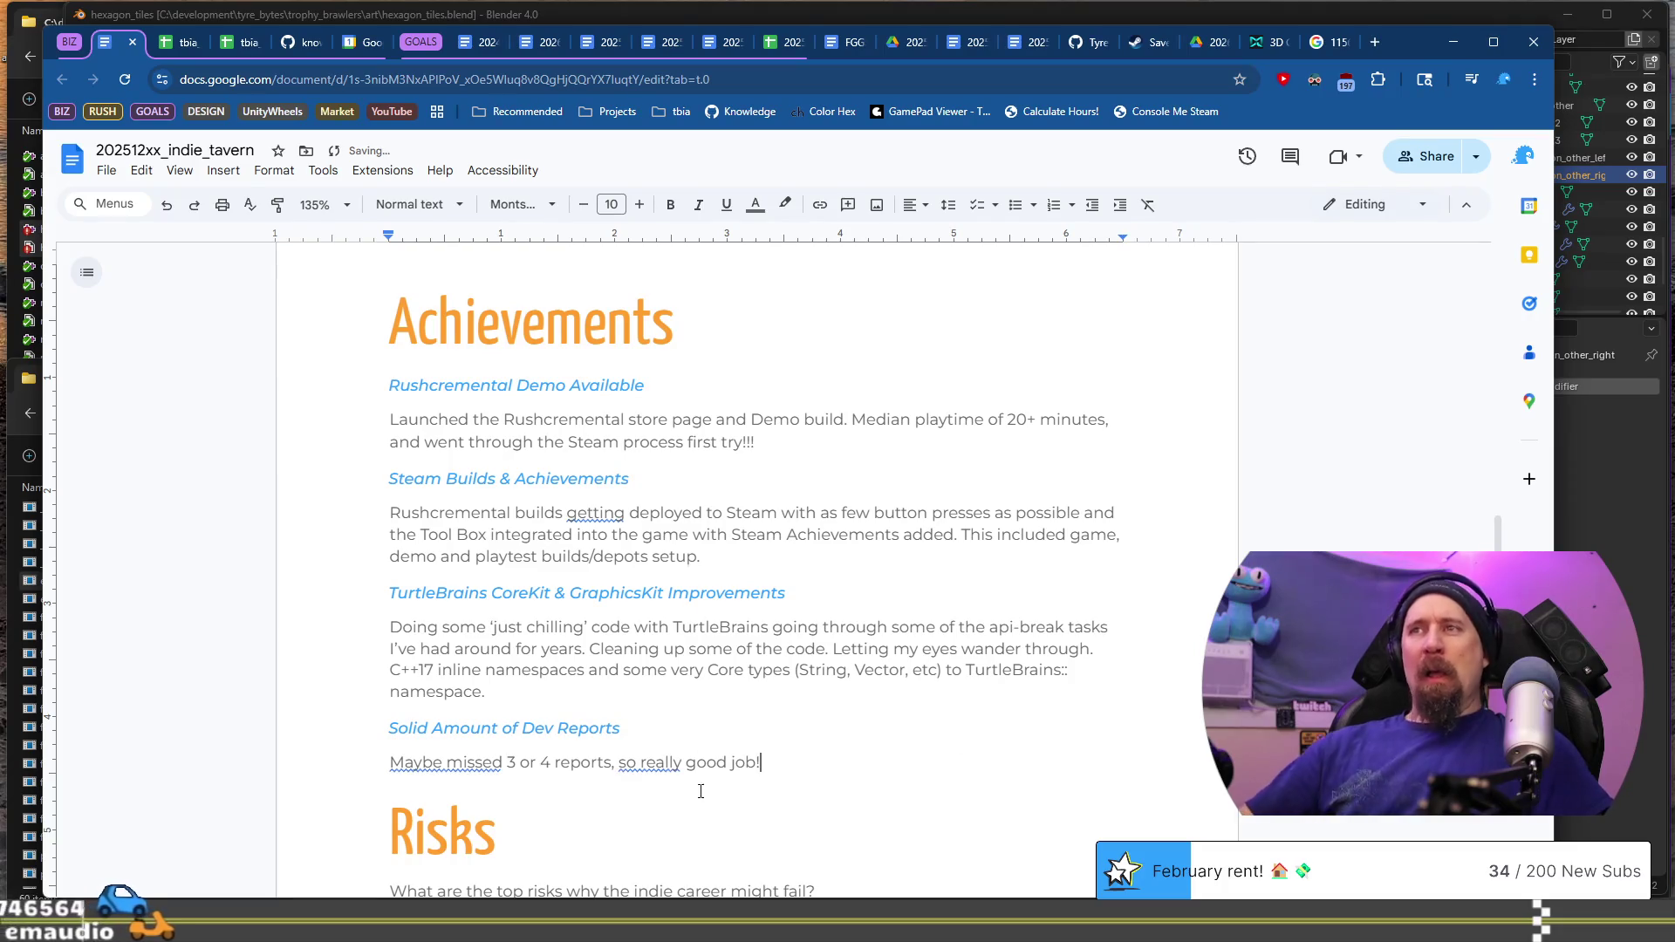
click(664, 697)
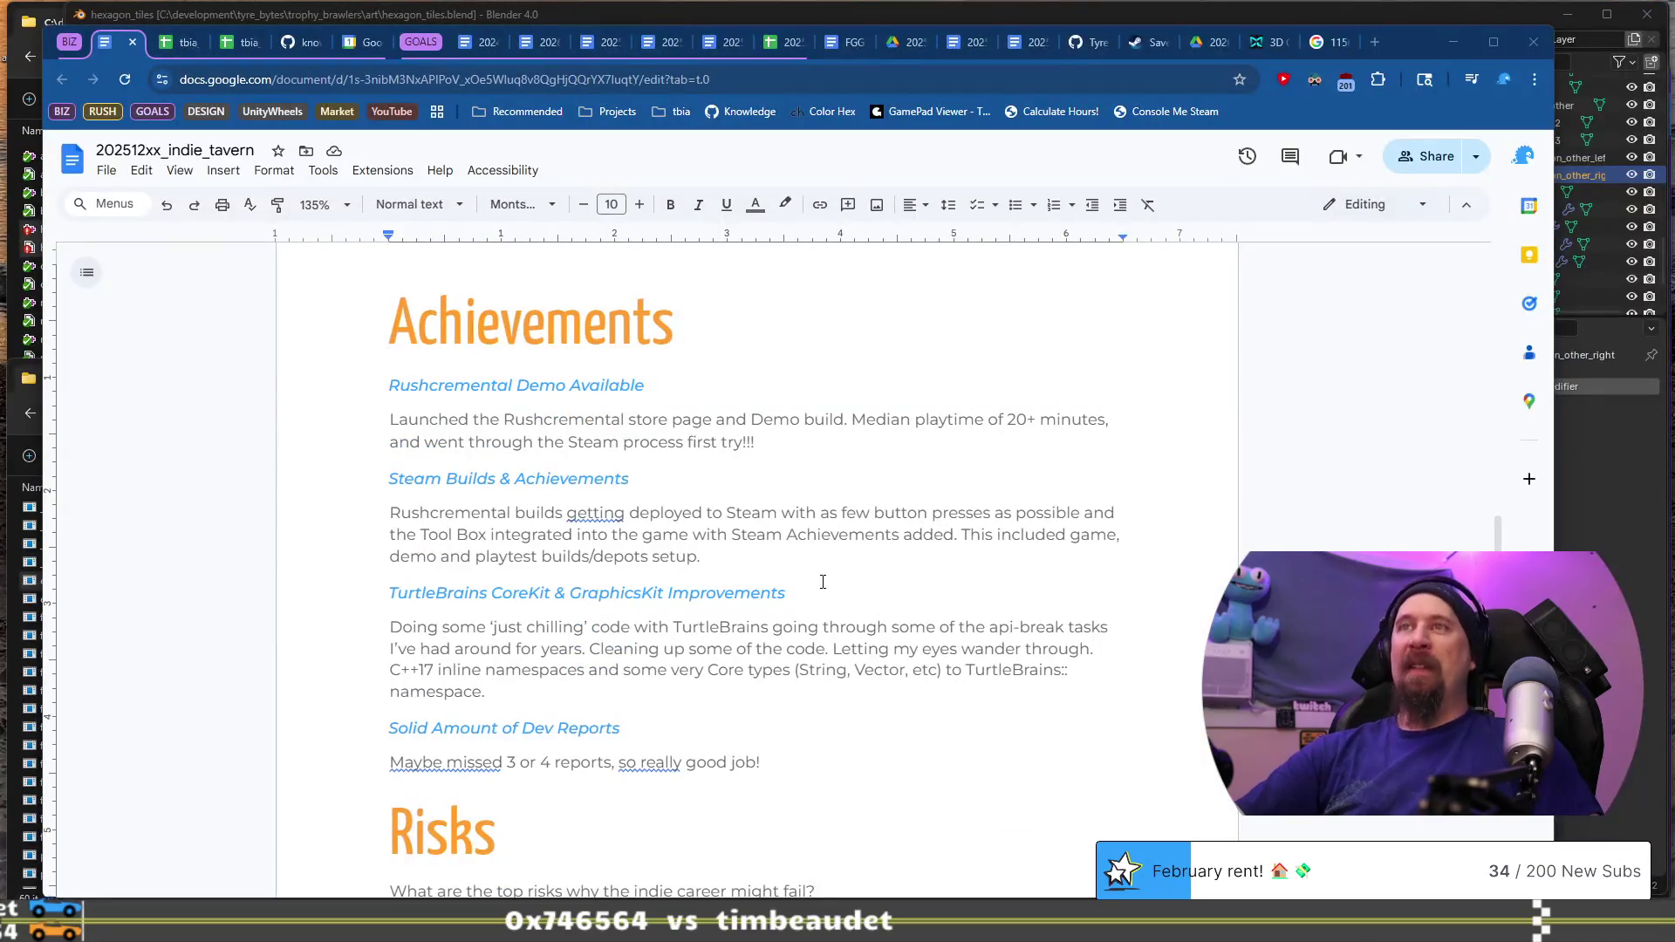
Step: Select from the Steam Builds heading through the TurtleBrains paragraph and delete both entries
double_click(784, 692)
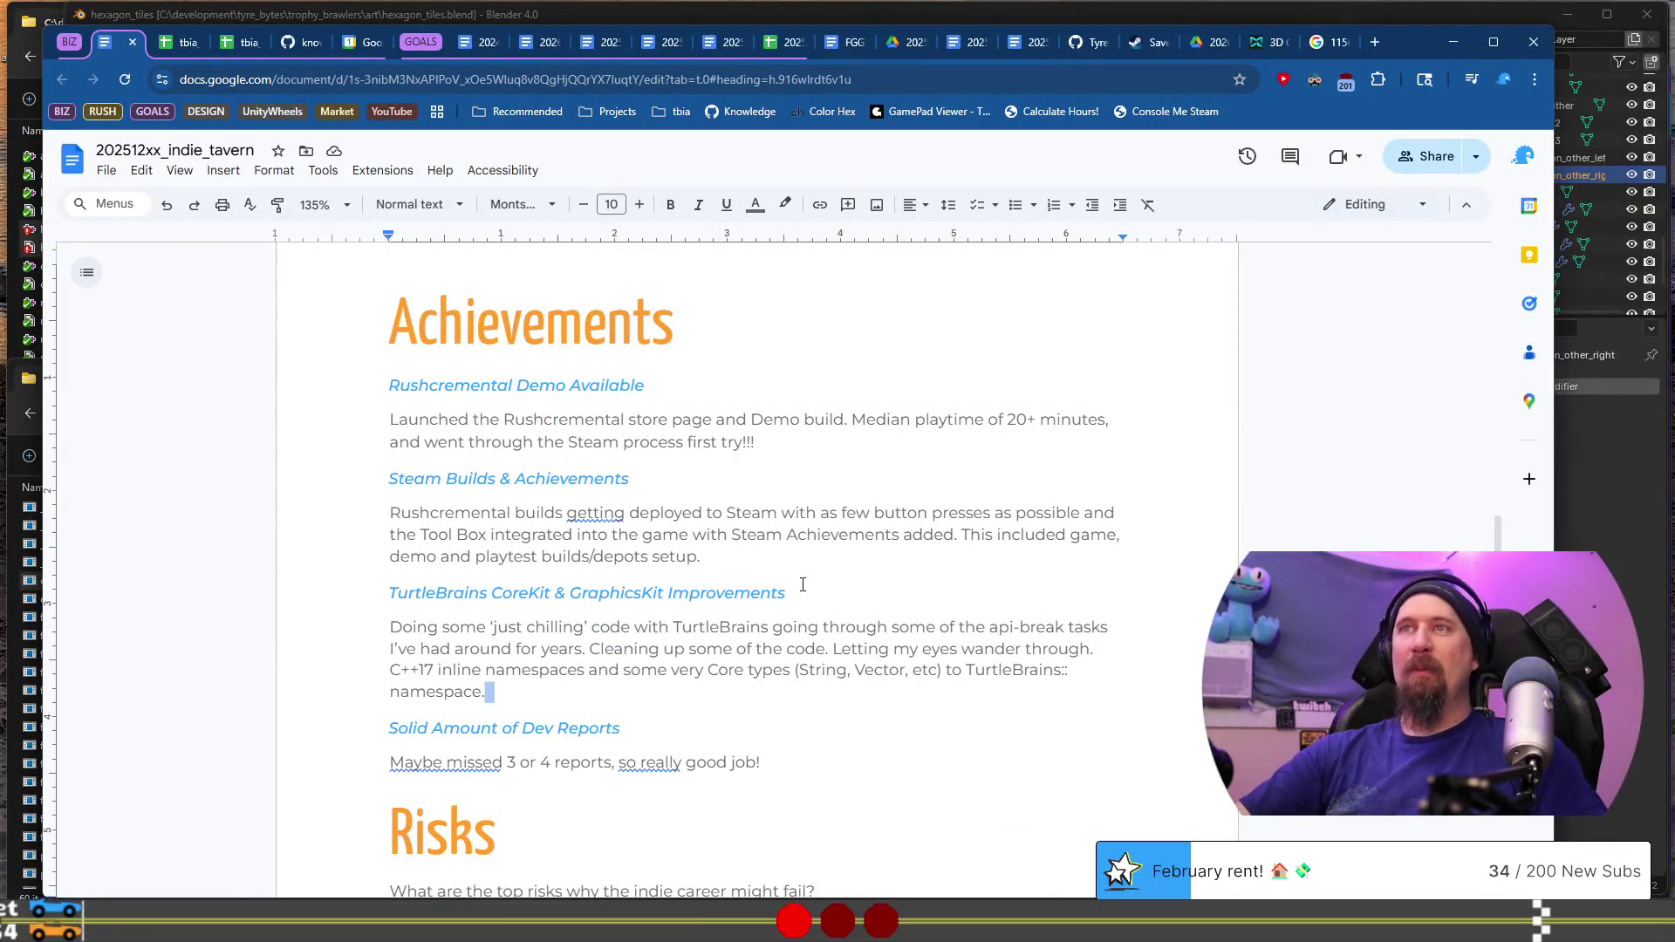
shift+click(876, 506)
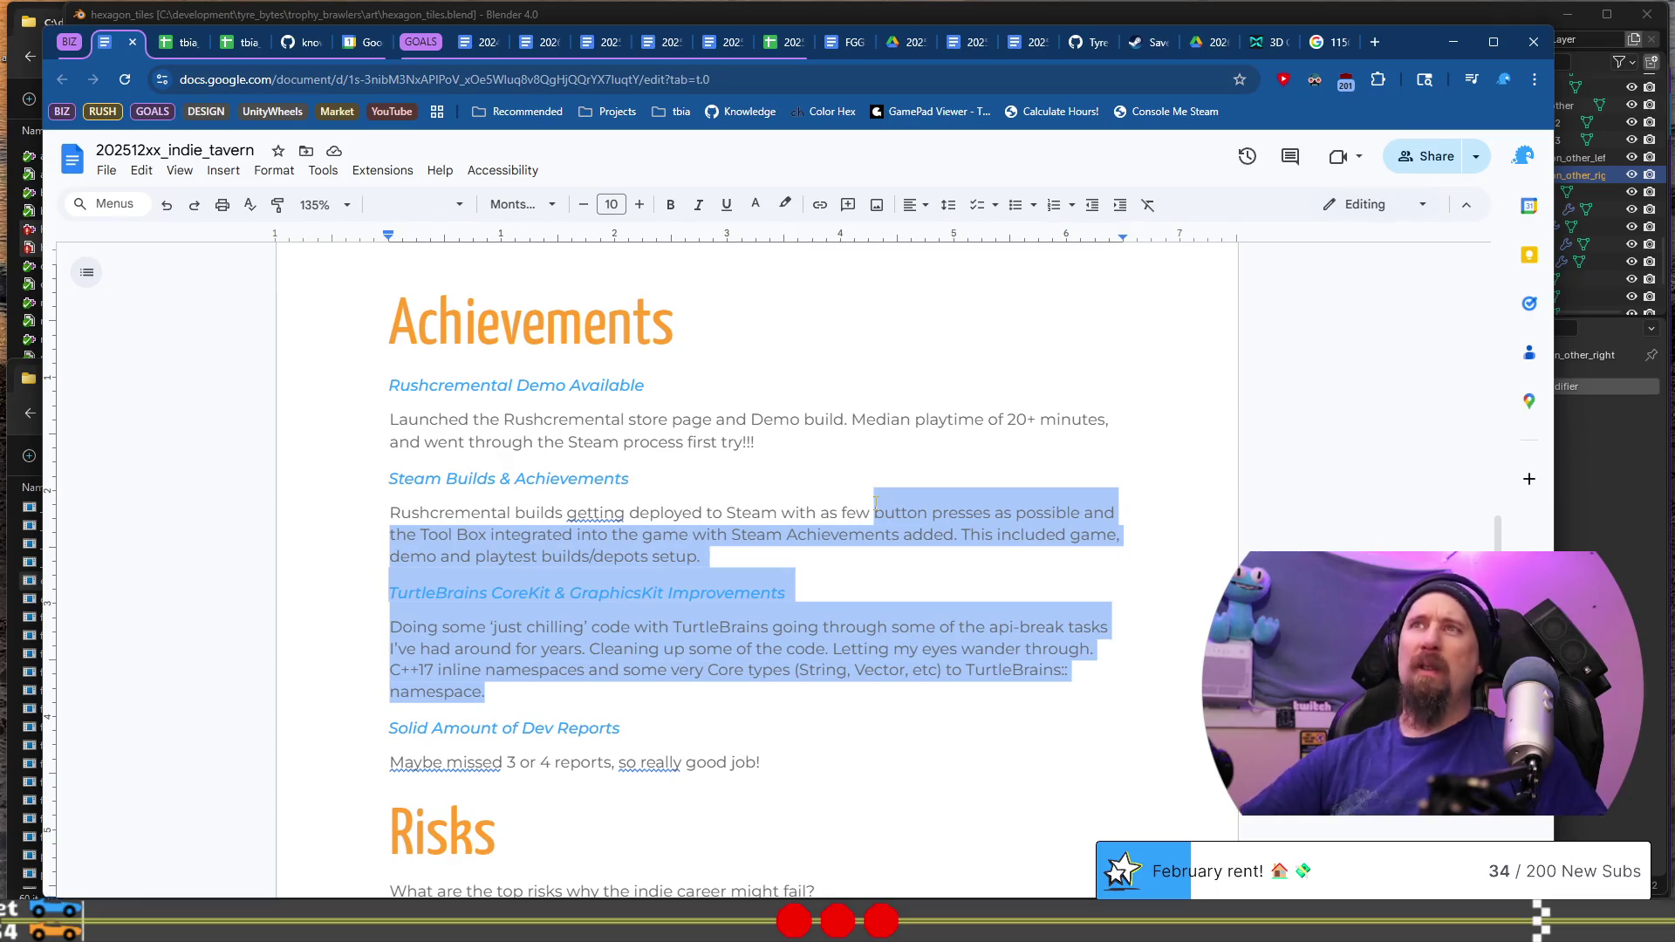
key(ctrl+shift+Up)
key(ctrl+shift+Up)
key(Delete)
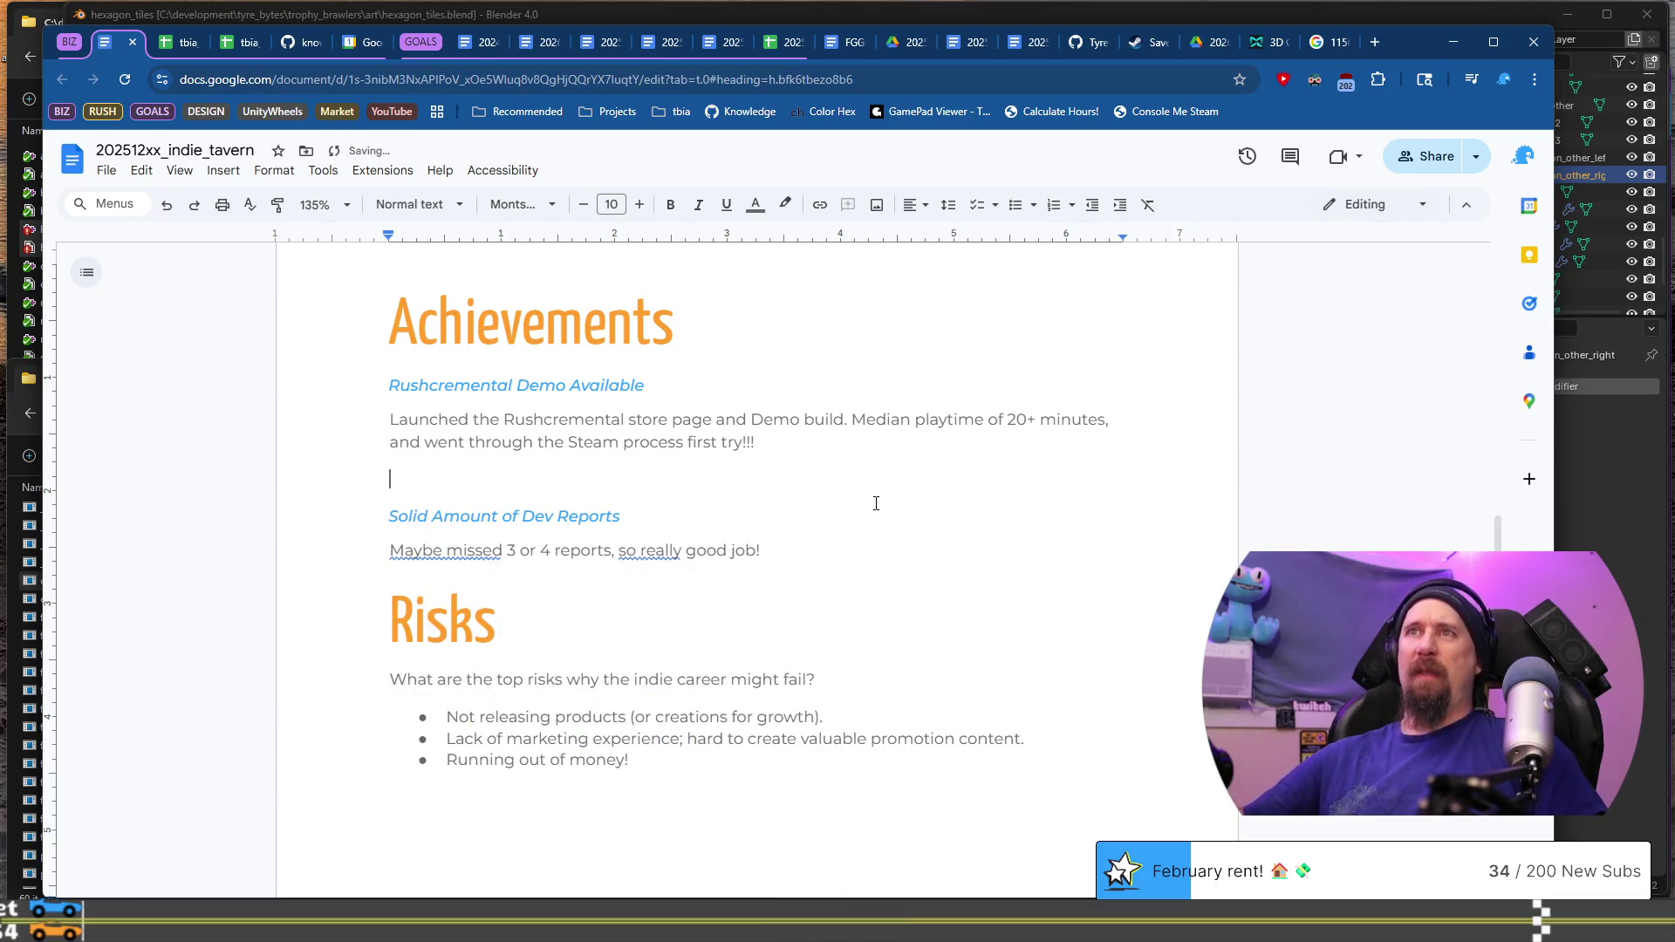
key(alt+Tab)
scroll(727, 554, up, 4)
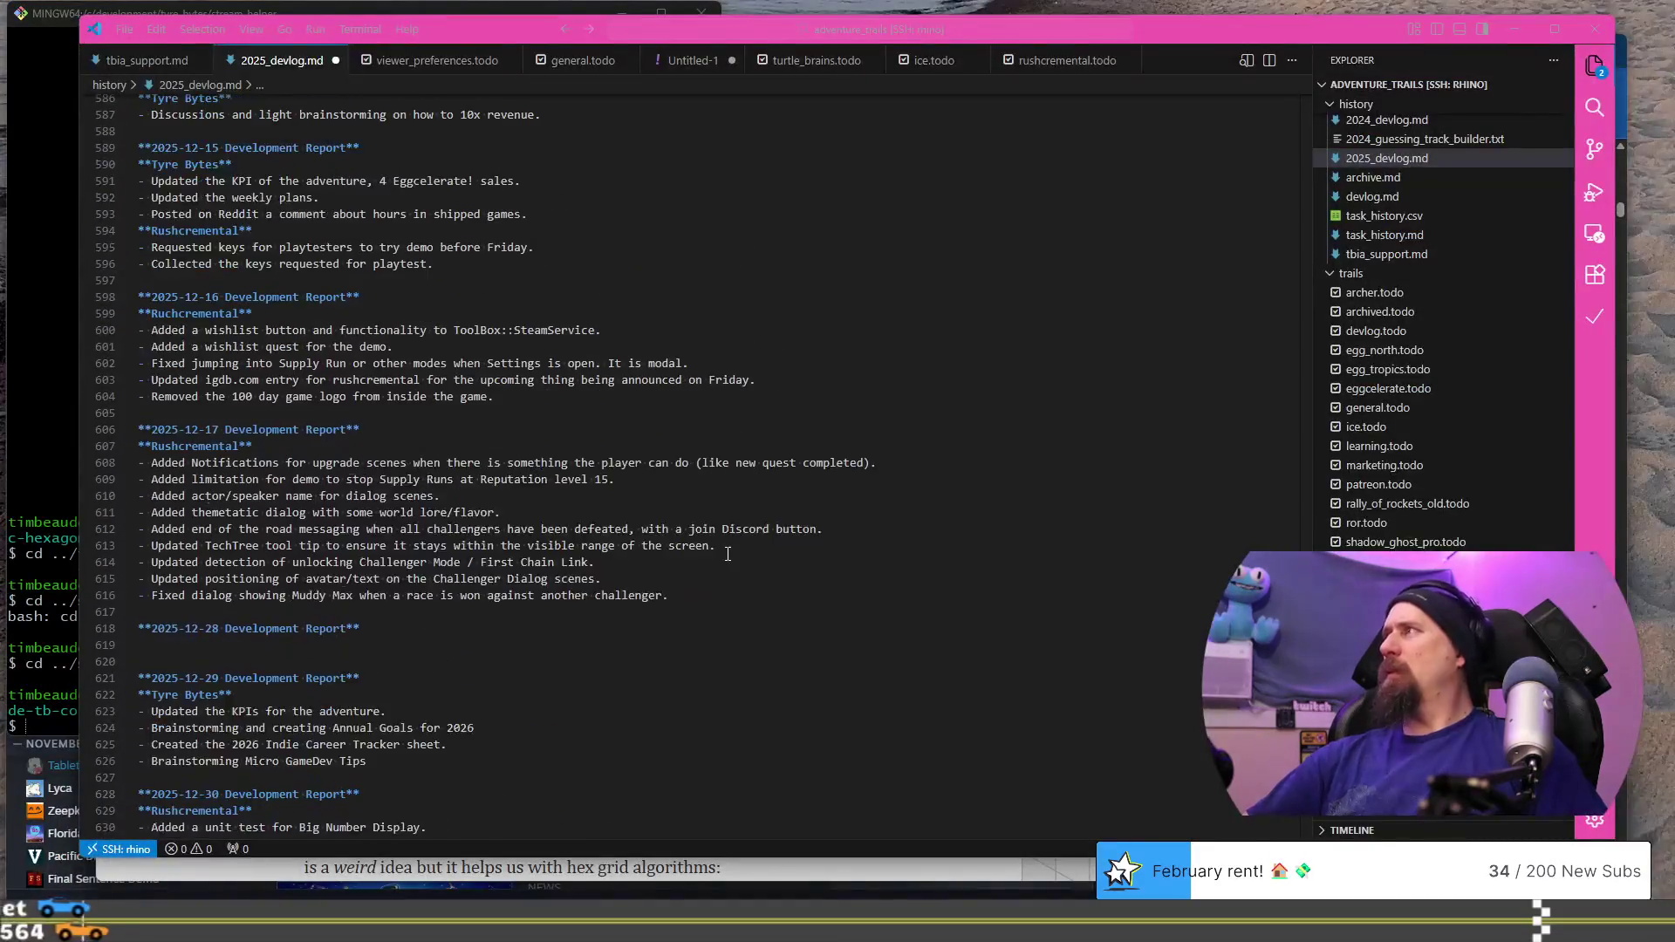
Step: Scroll 2025_devlog.md up to the 2025-12-02 through 2025-12-07 development reports
scroll(728, 554, up, 10)
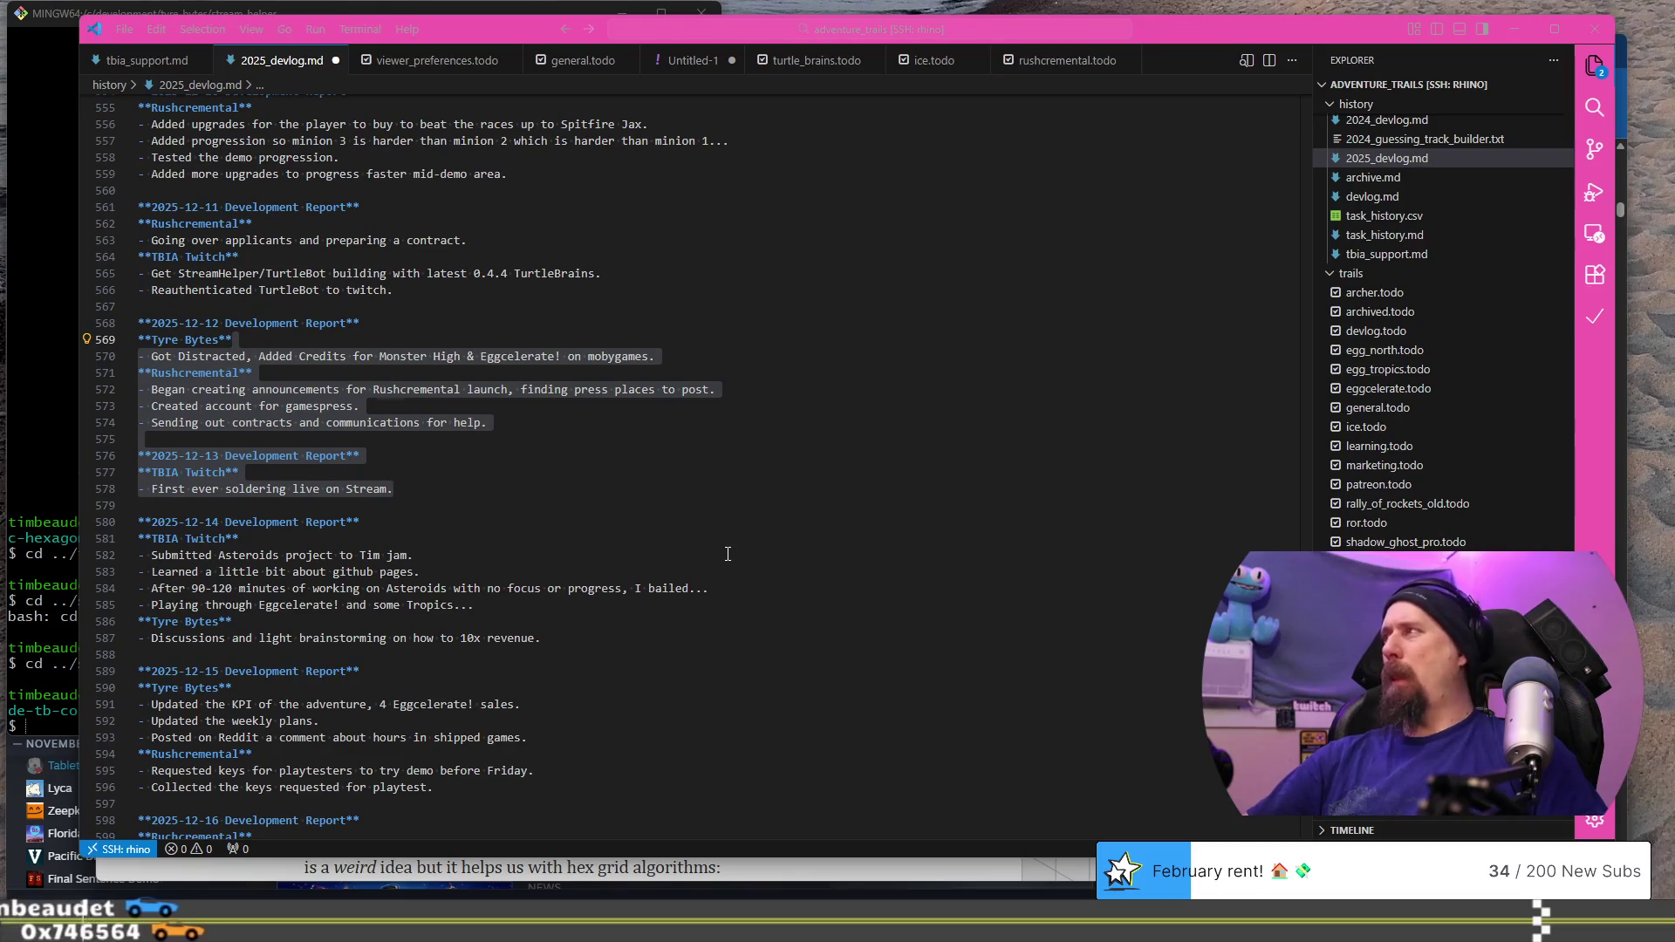
scroll(728, 554, up, 1)
scroll(728, 554, up, 3)
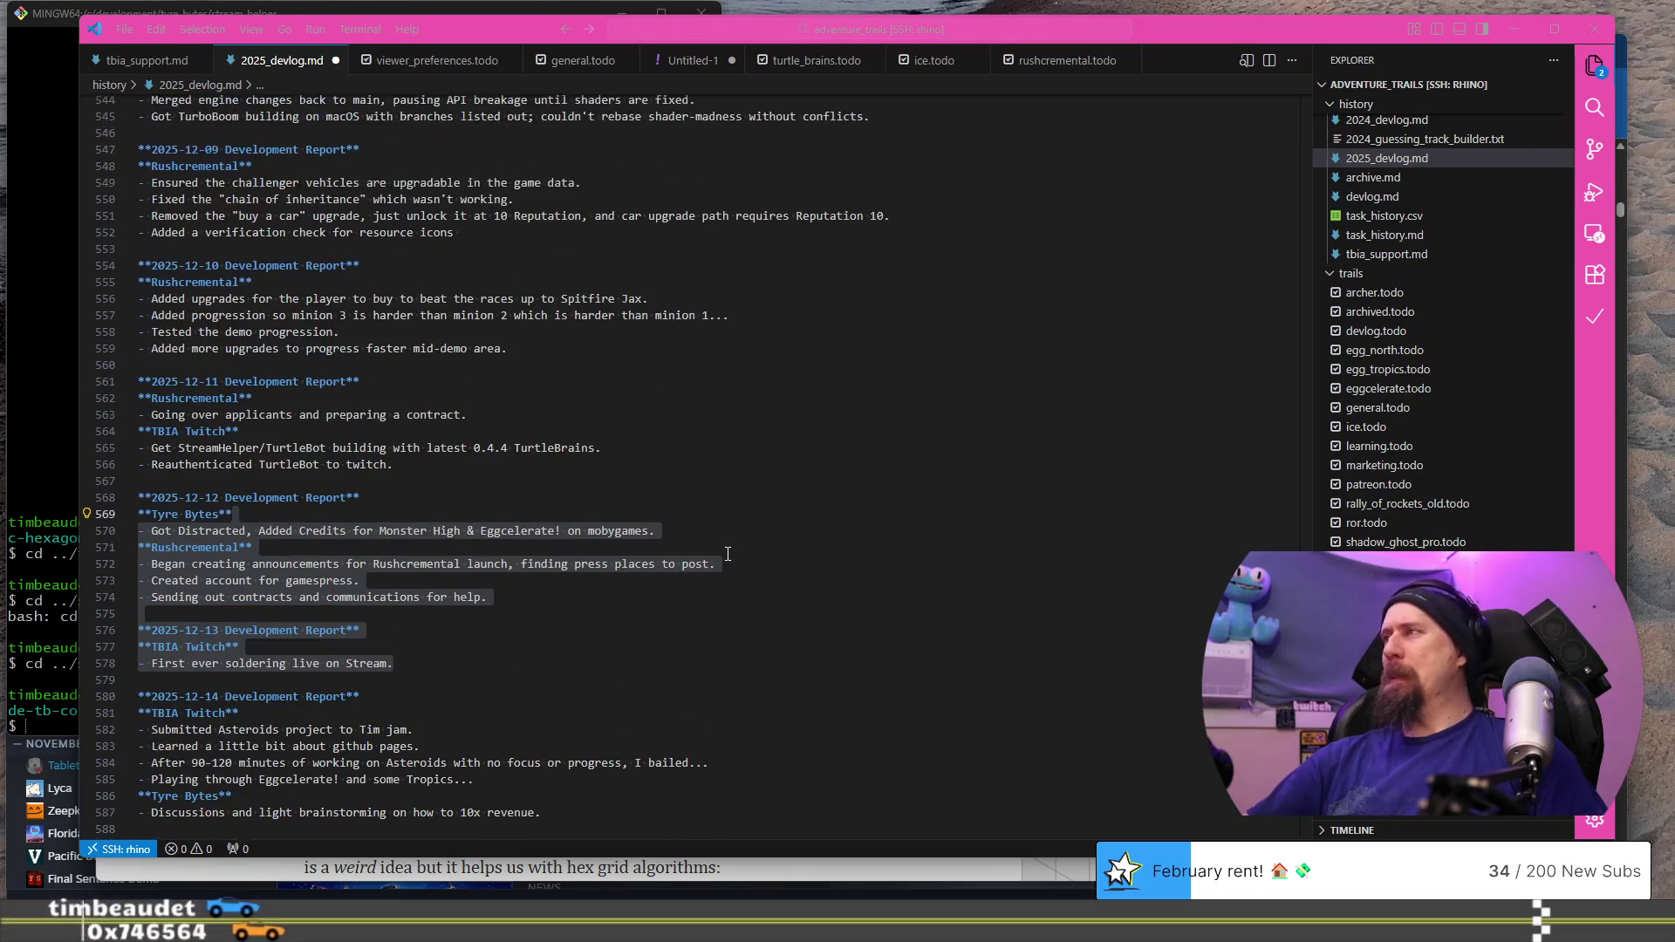
scroll(728, 554, up, 1)
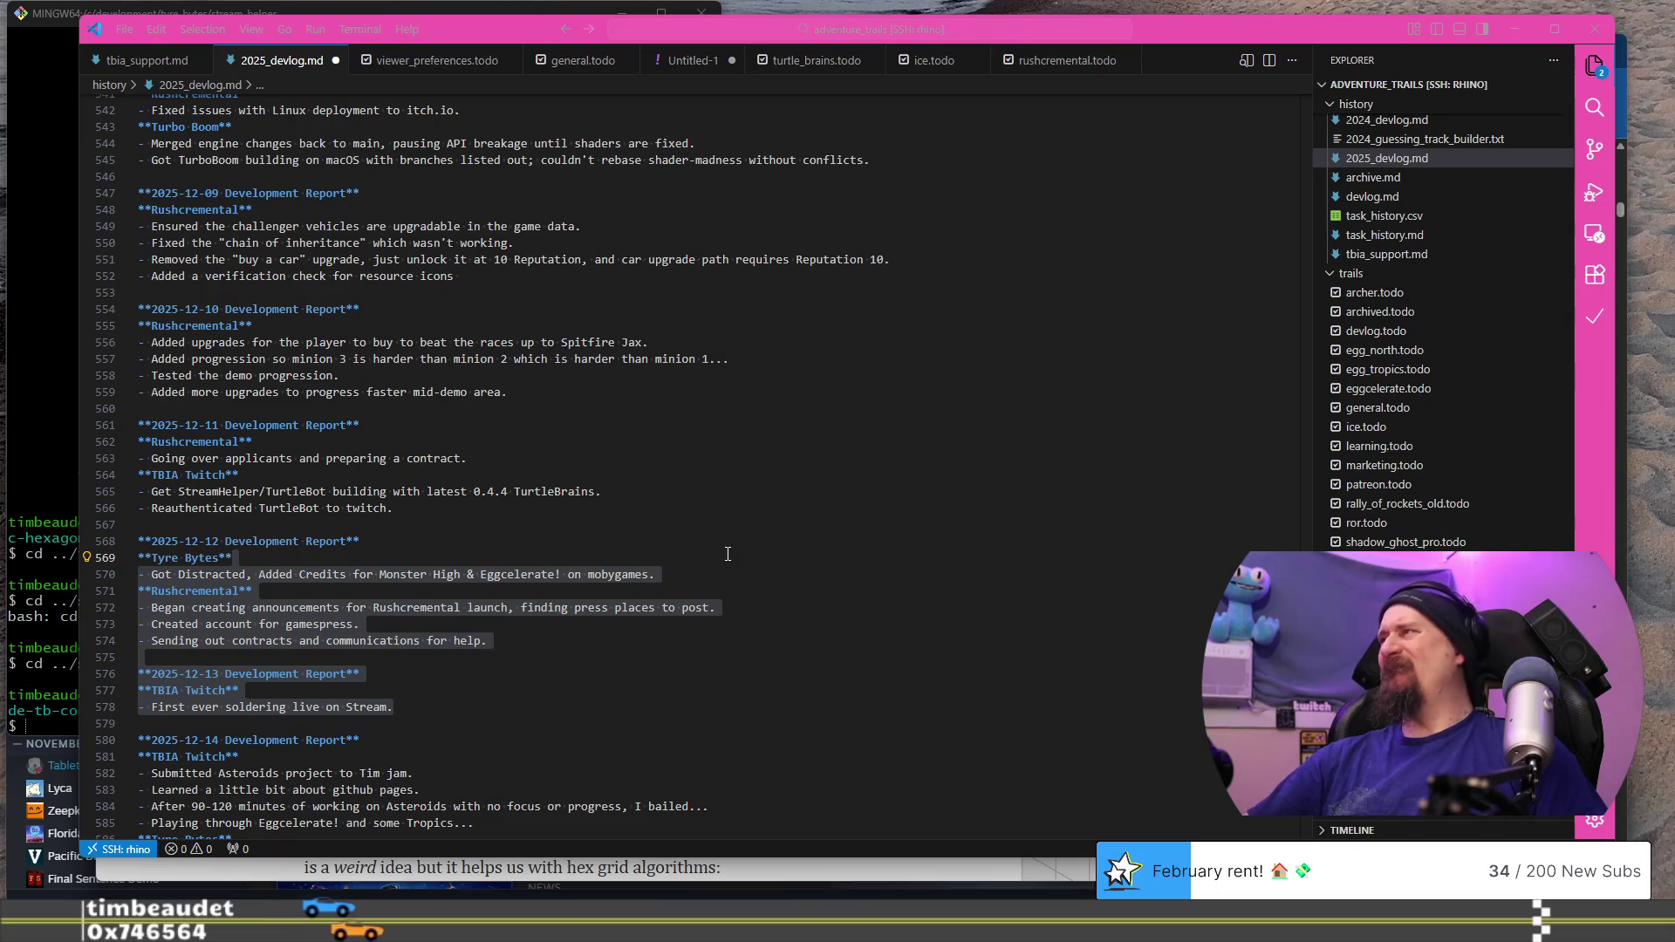
scroll(727, 554, up, 4)
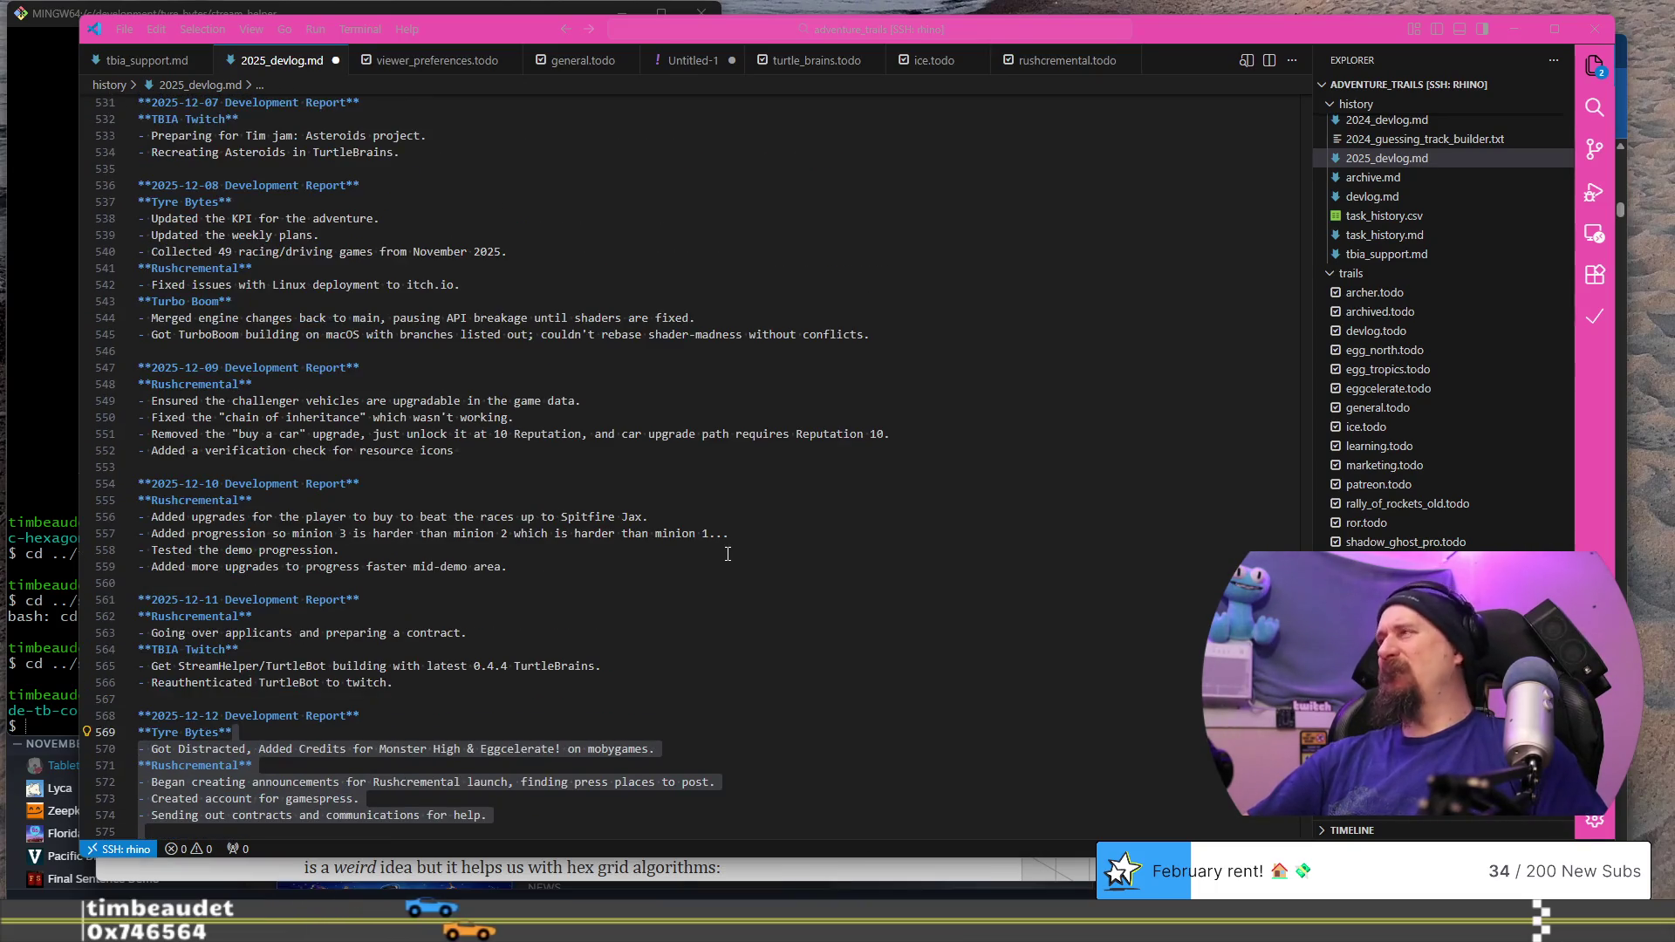
scroll(727, 554, up, 4)
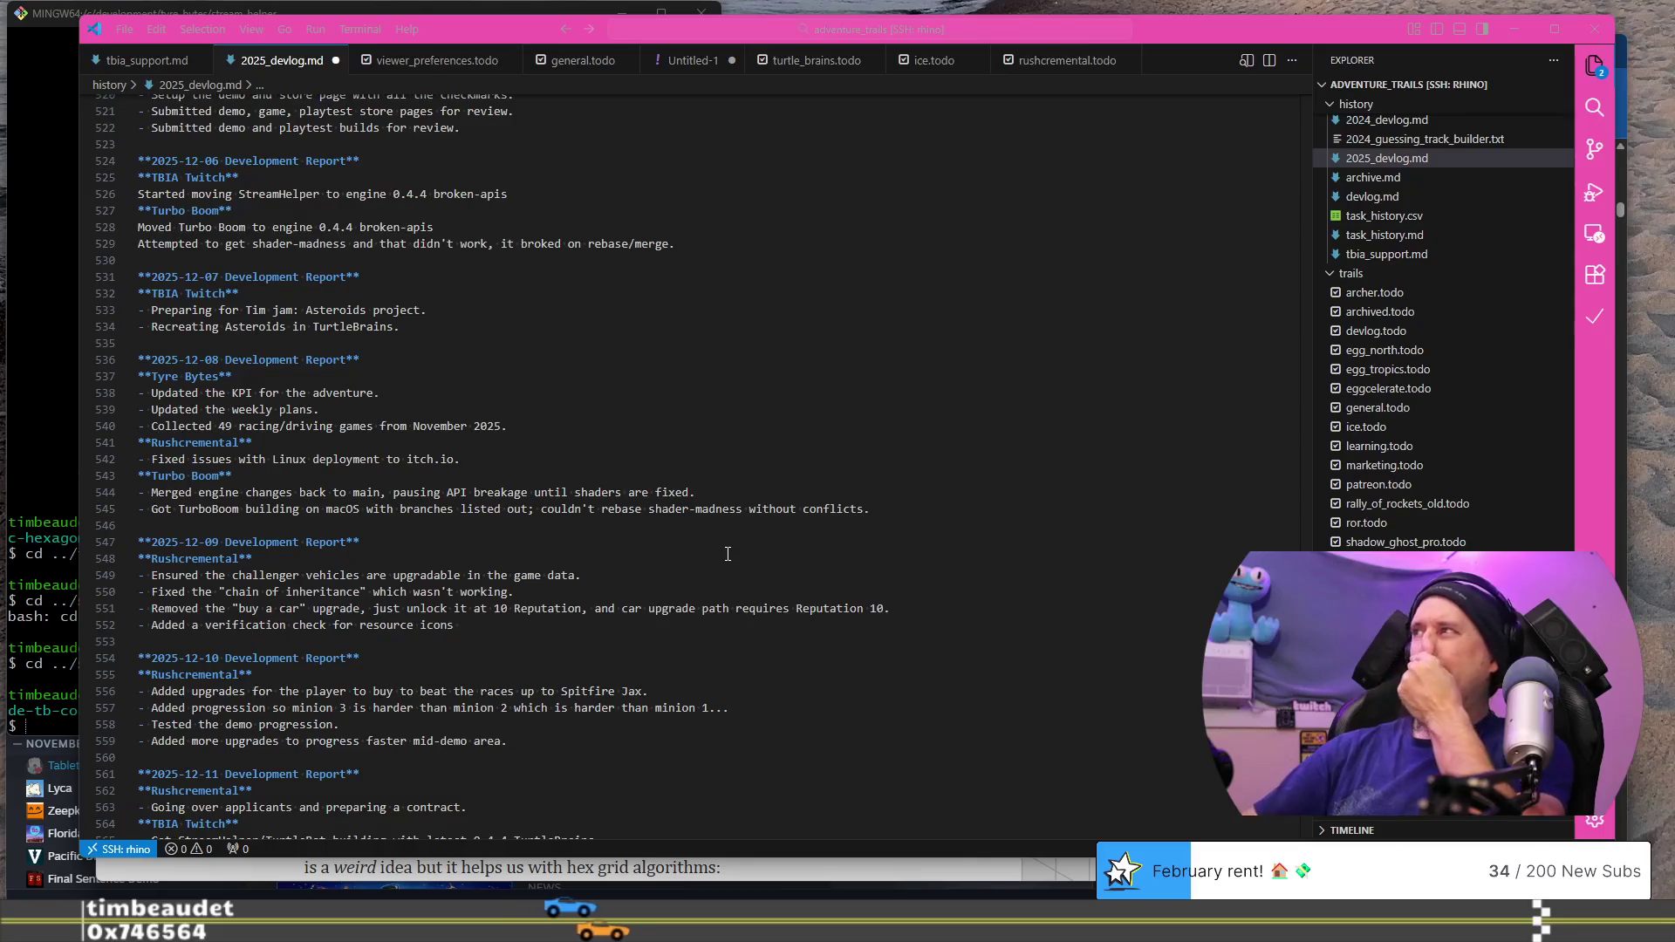
click(550, 324)
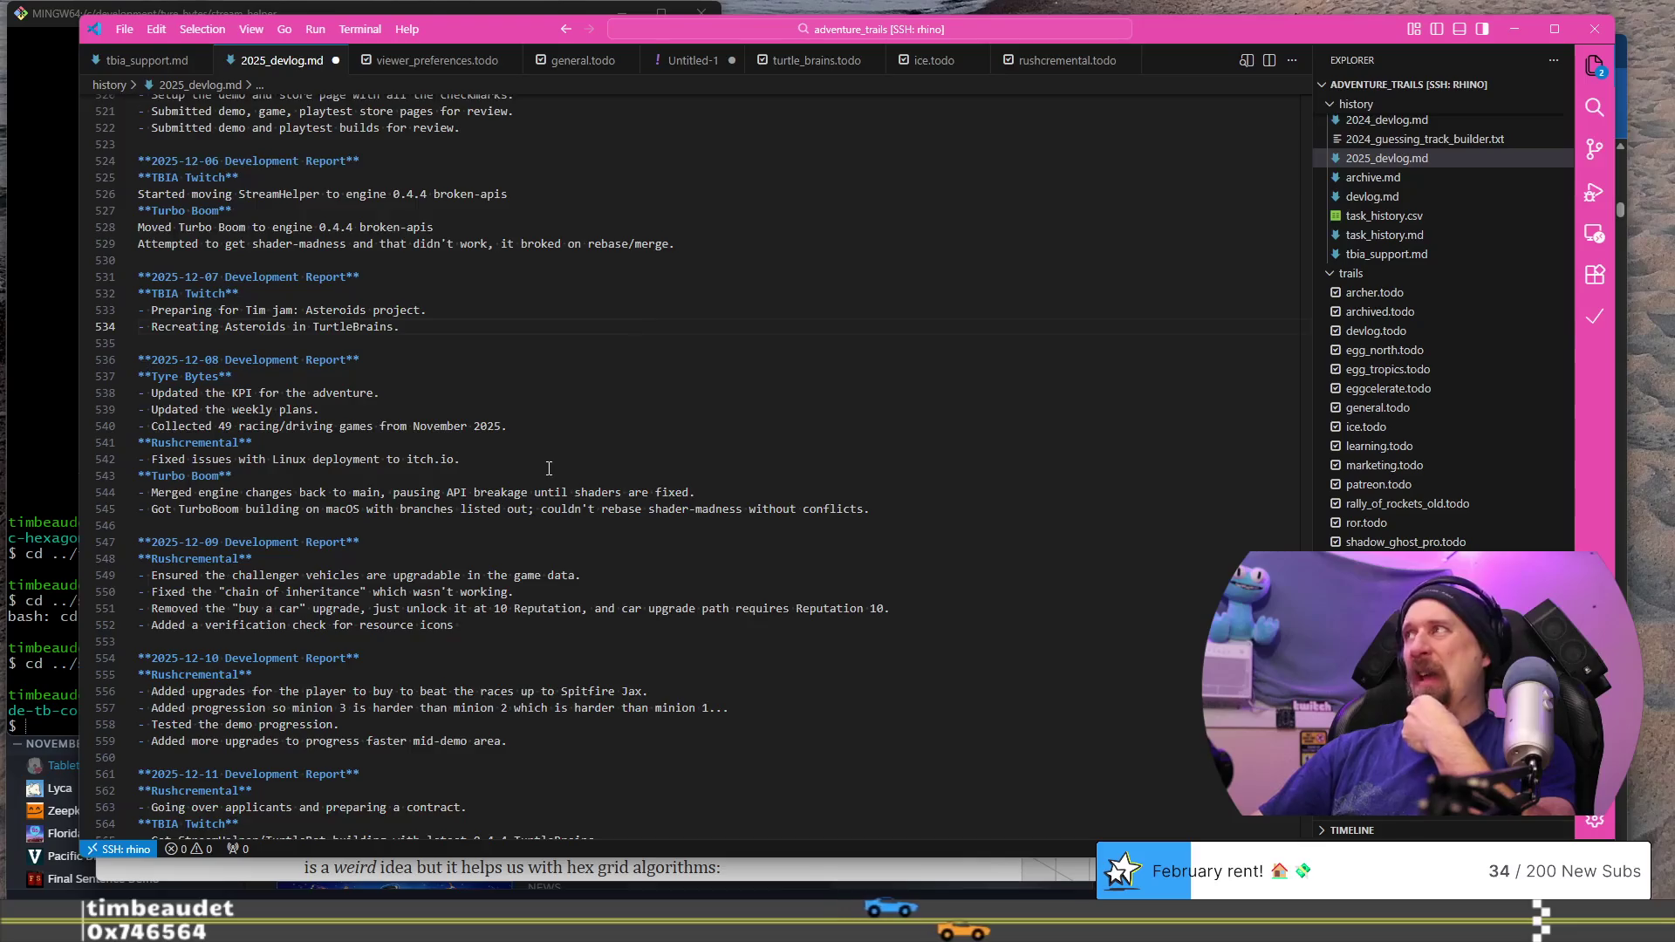
scroll(548, 468, up, 3)
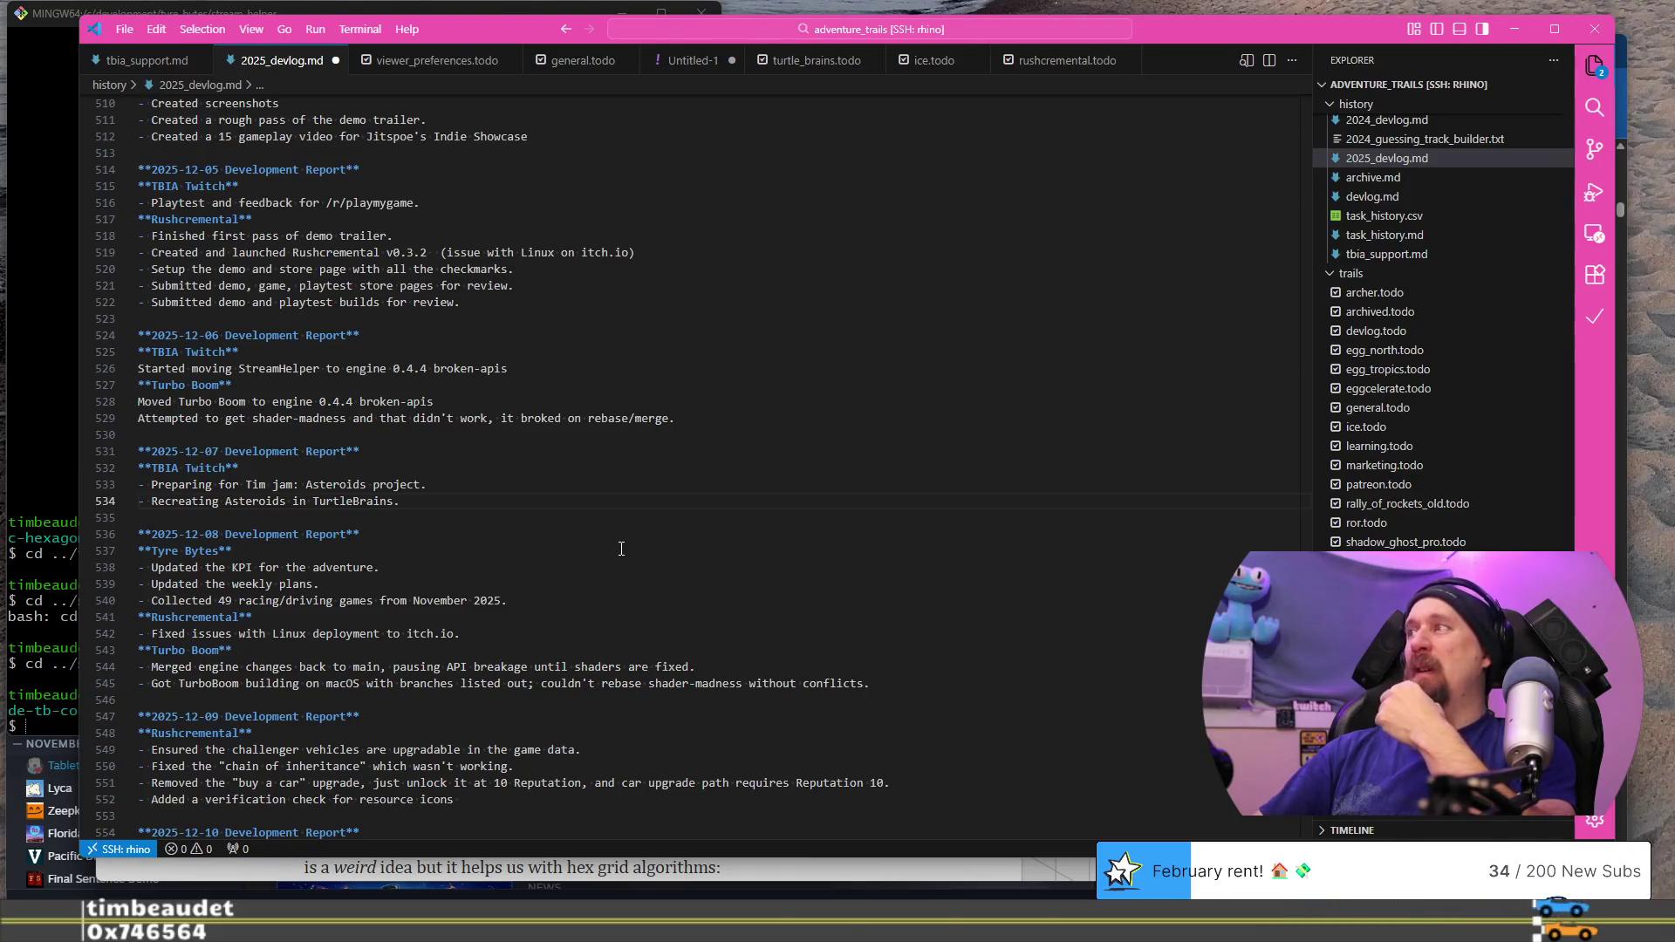
scroll(621, 548, down, 1)
scroll(621, 549, down, 2)
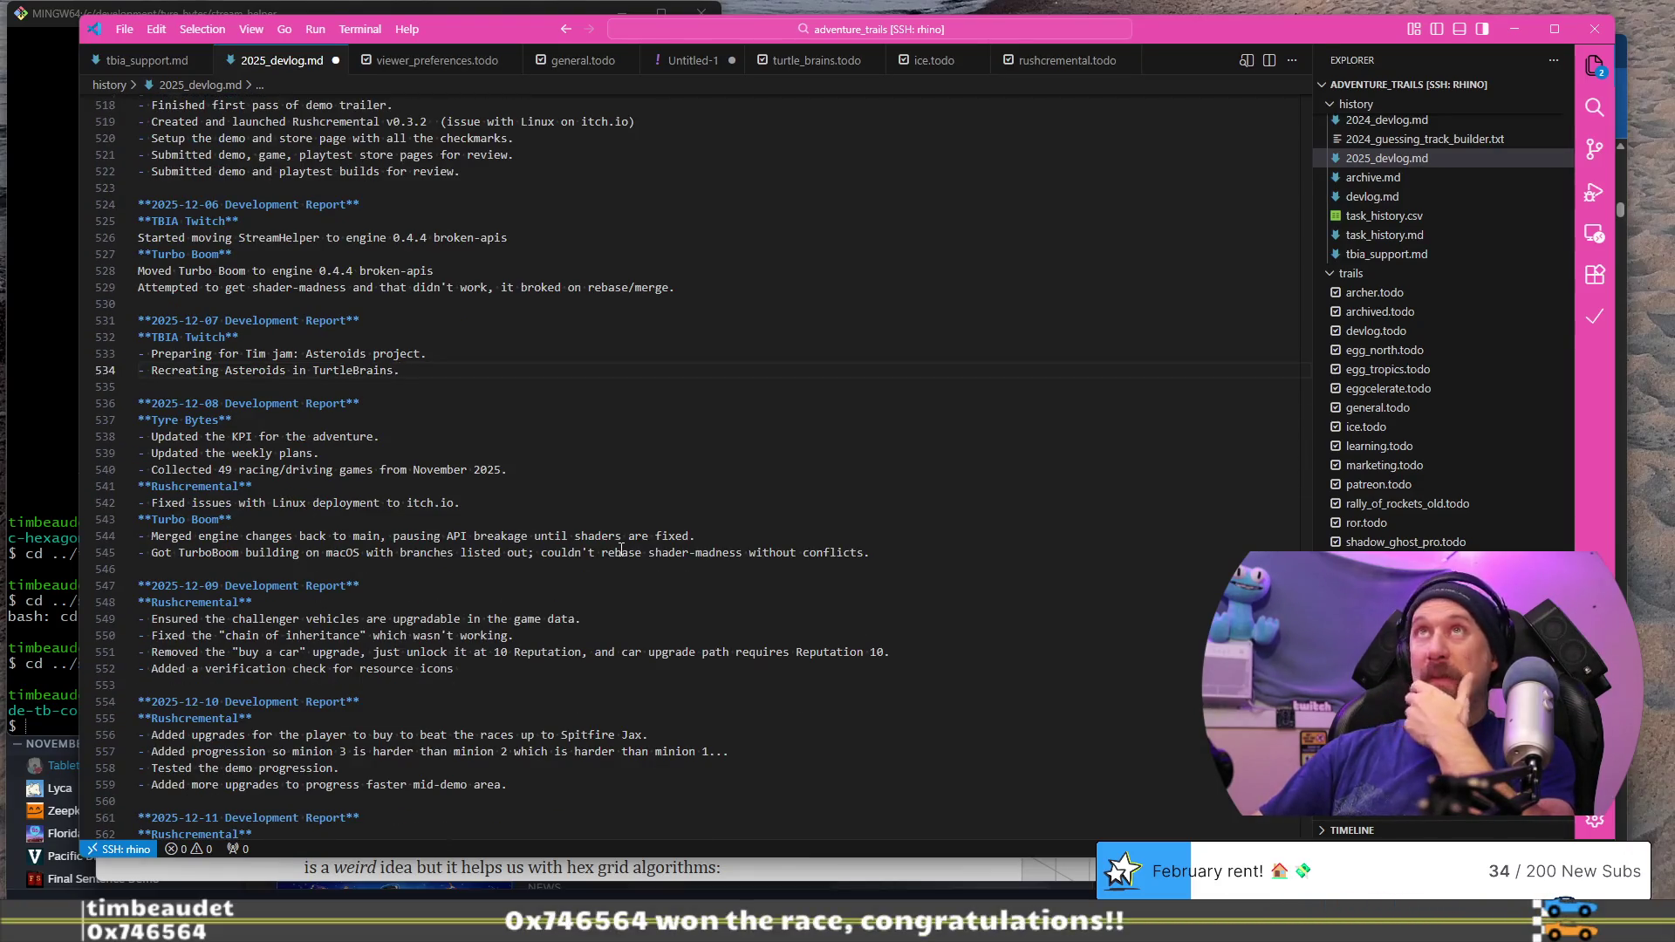
scroll(621, 548, down, 5)
scroll(621, 548, up, 10)
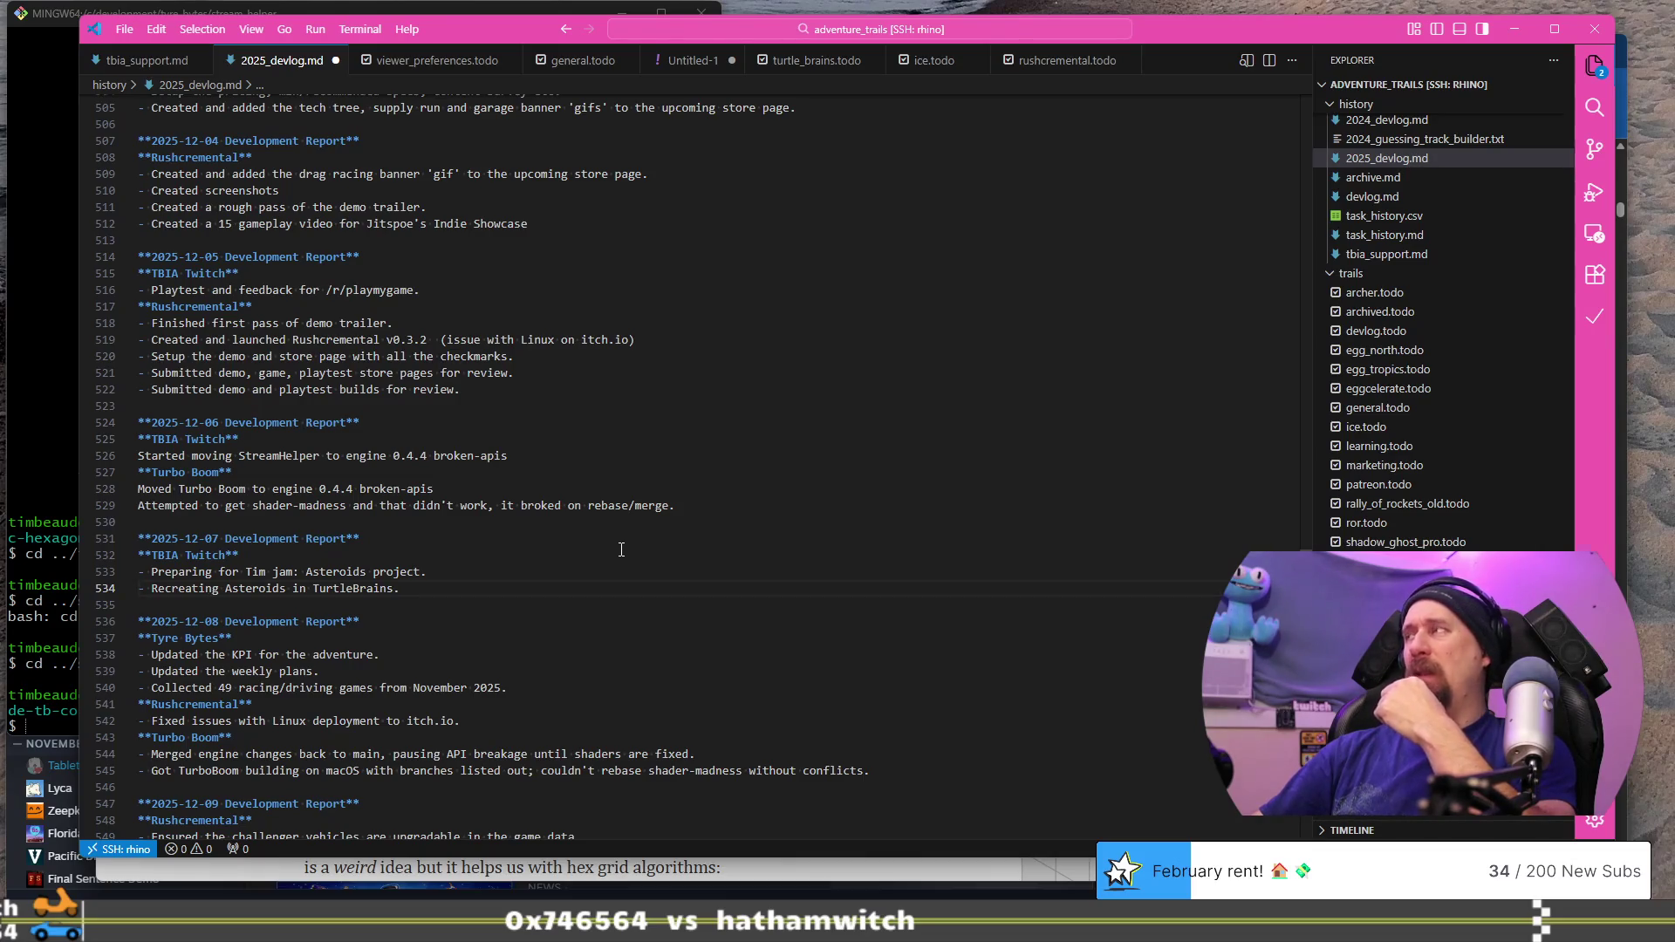
scroll(621, 548, up, 5)
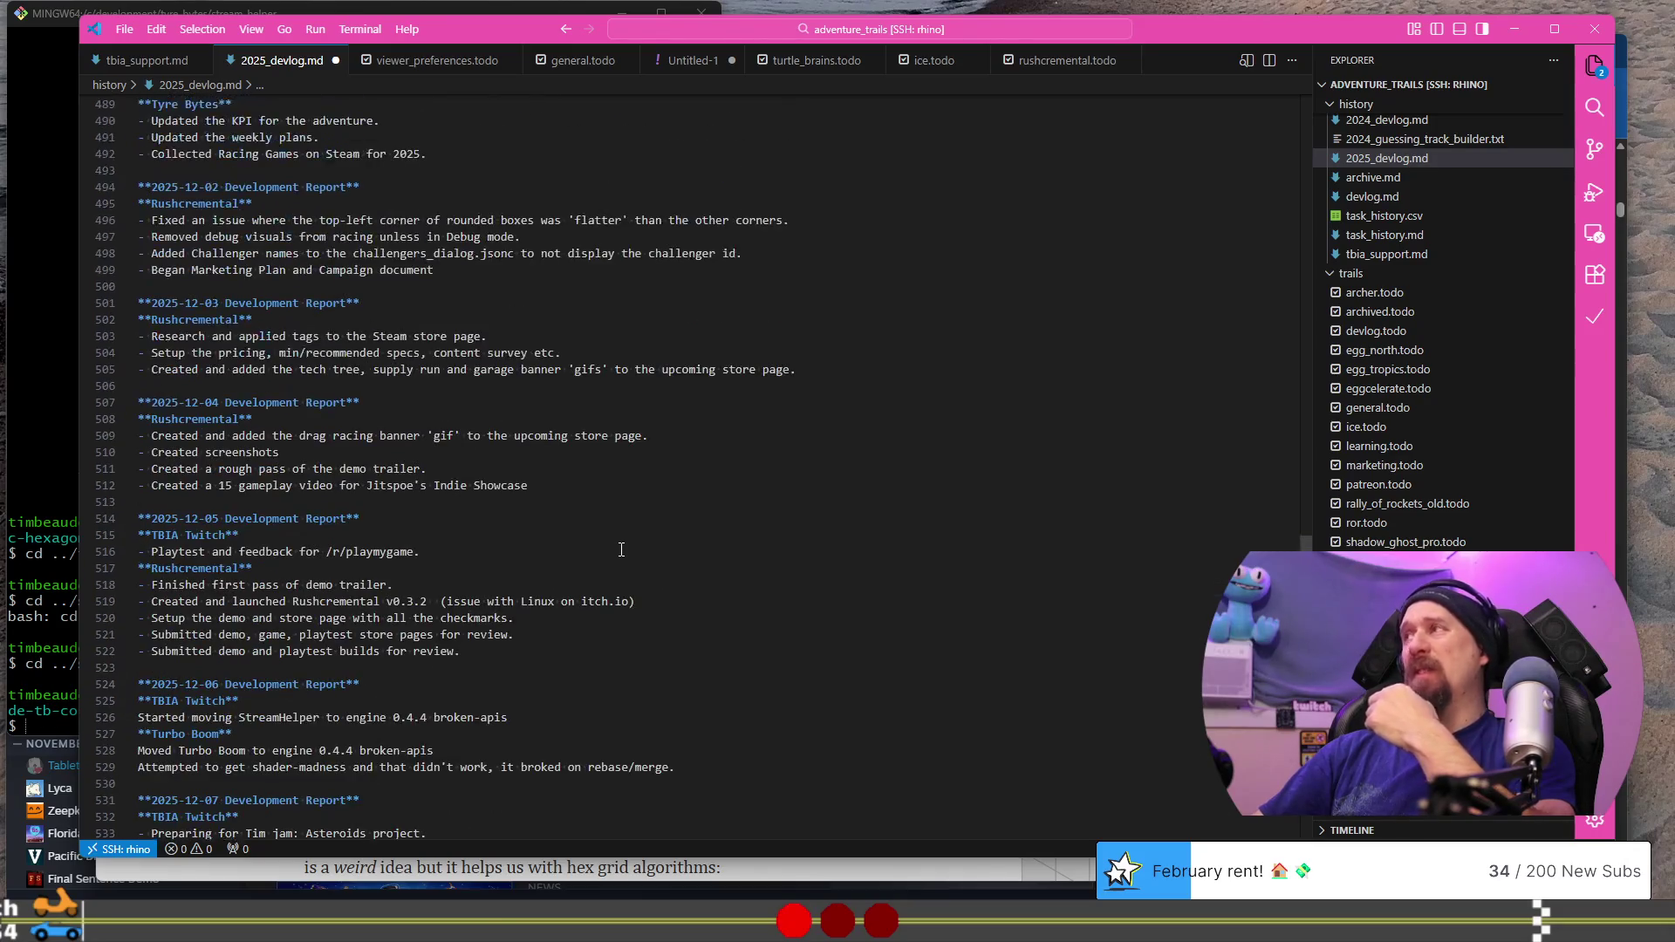
scroll(621, 548, up, 1)
Step: Paste a copy of the achievement heading below the demo paragraph and rename it 'Rushcremental Drag Racing'
key(alt+Tab)
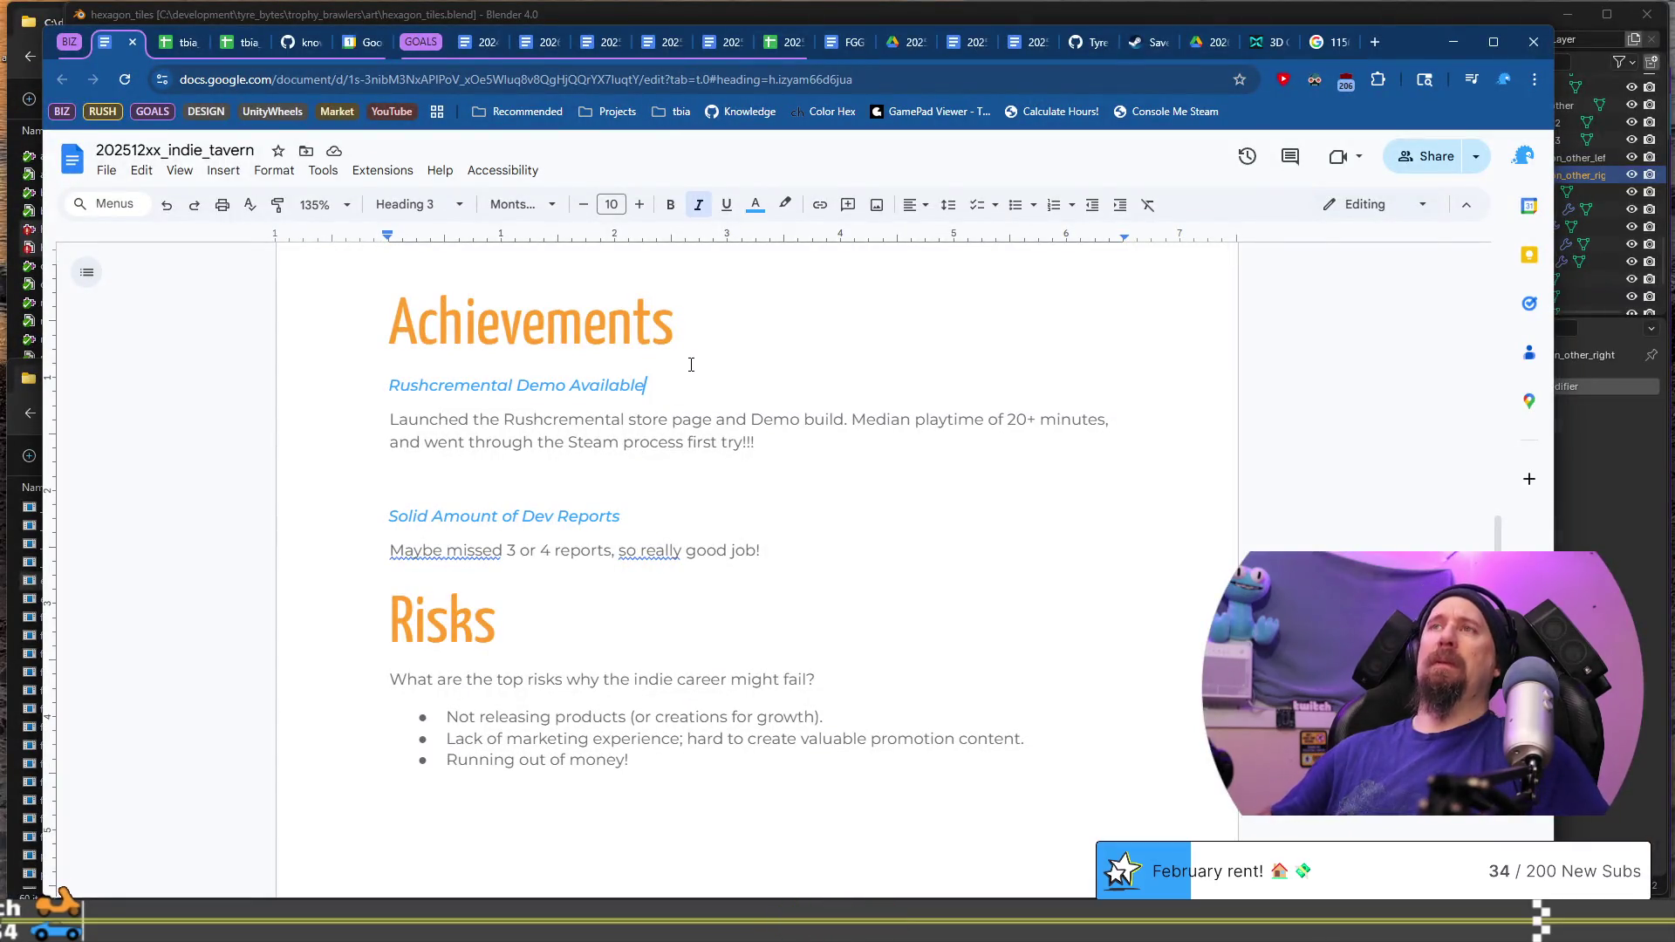
key(Down)
key(Down)
key(End)
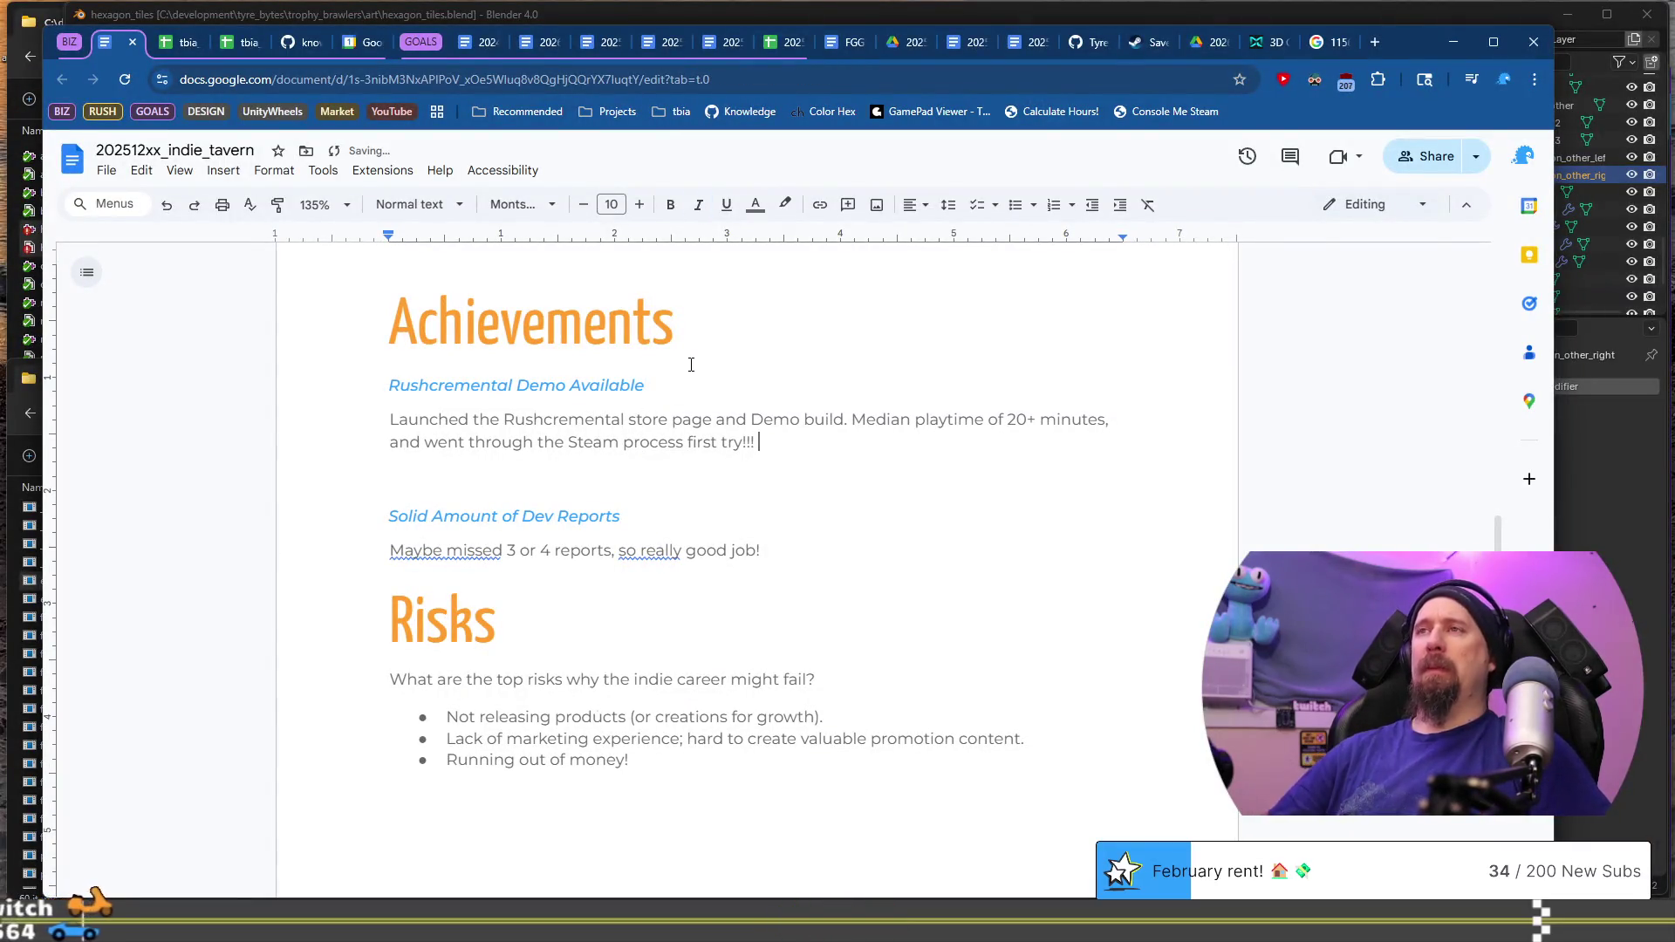
key(Down)
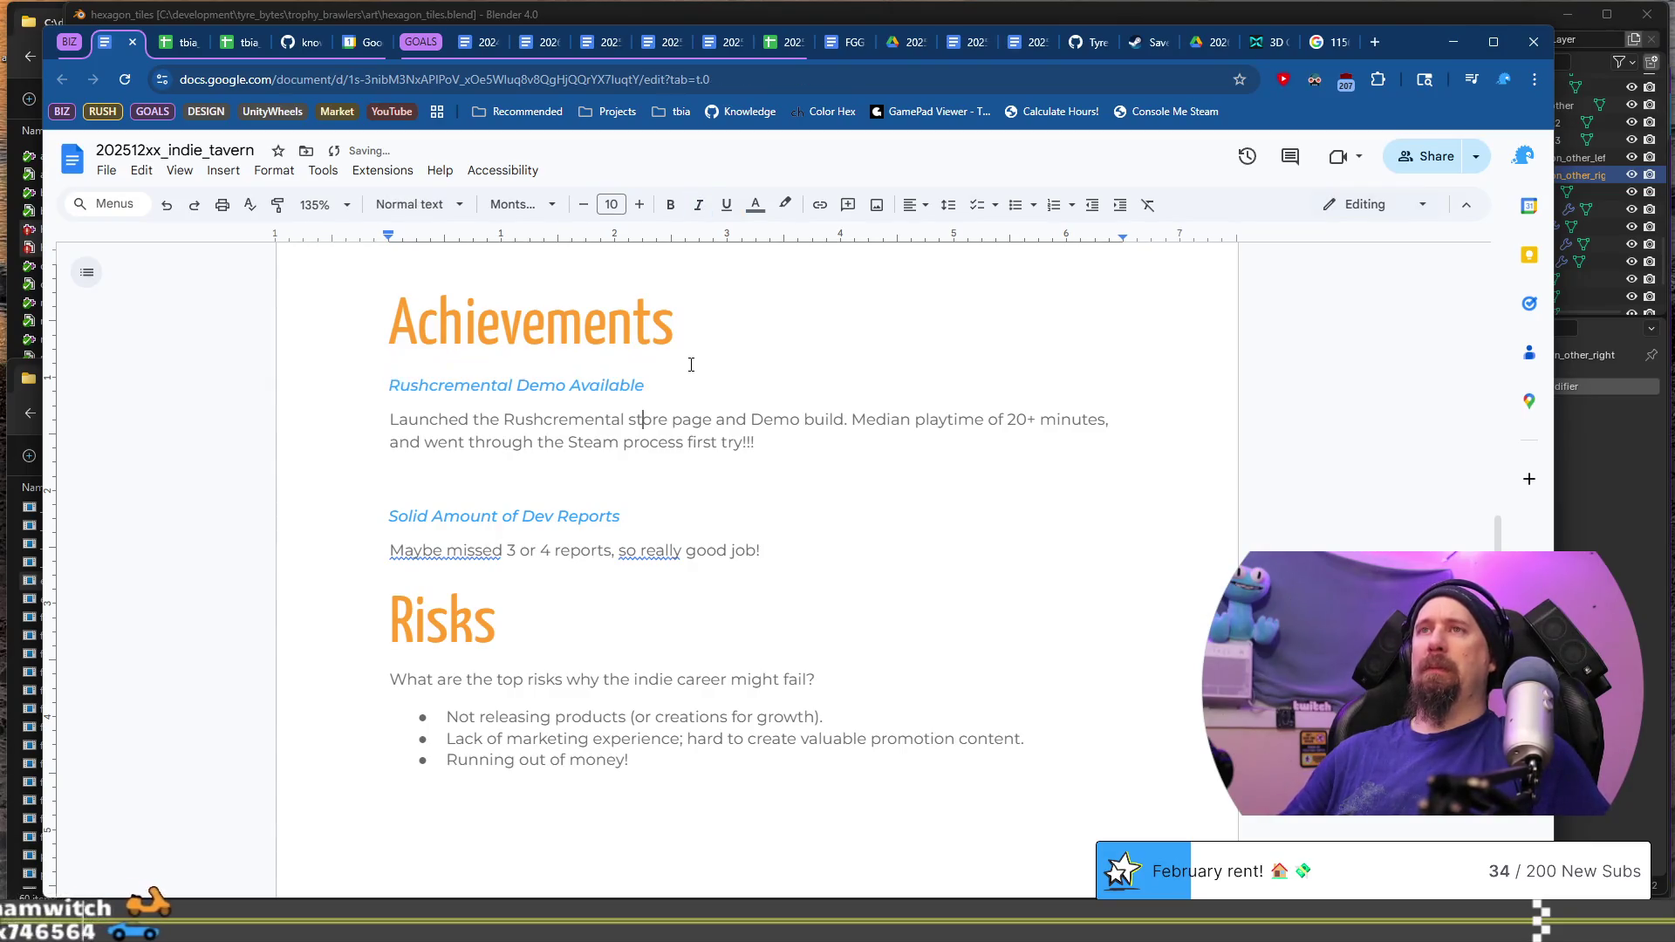
text(Rushcremental Demo Available)
key(ctrl+shift+Left)
key(ctrl+shift+Left)
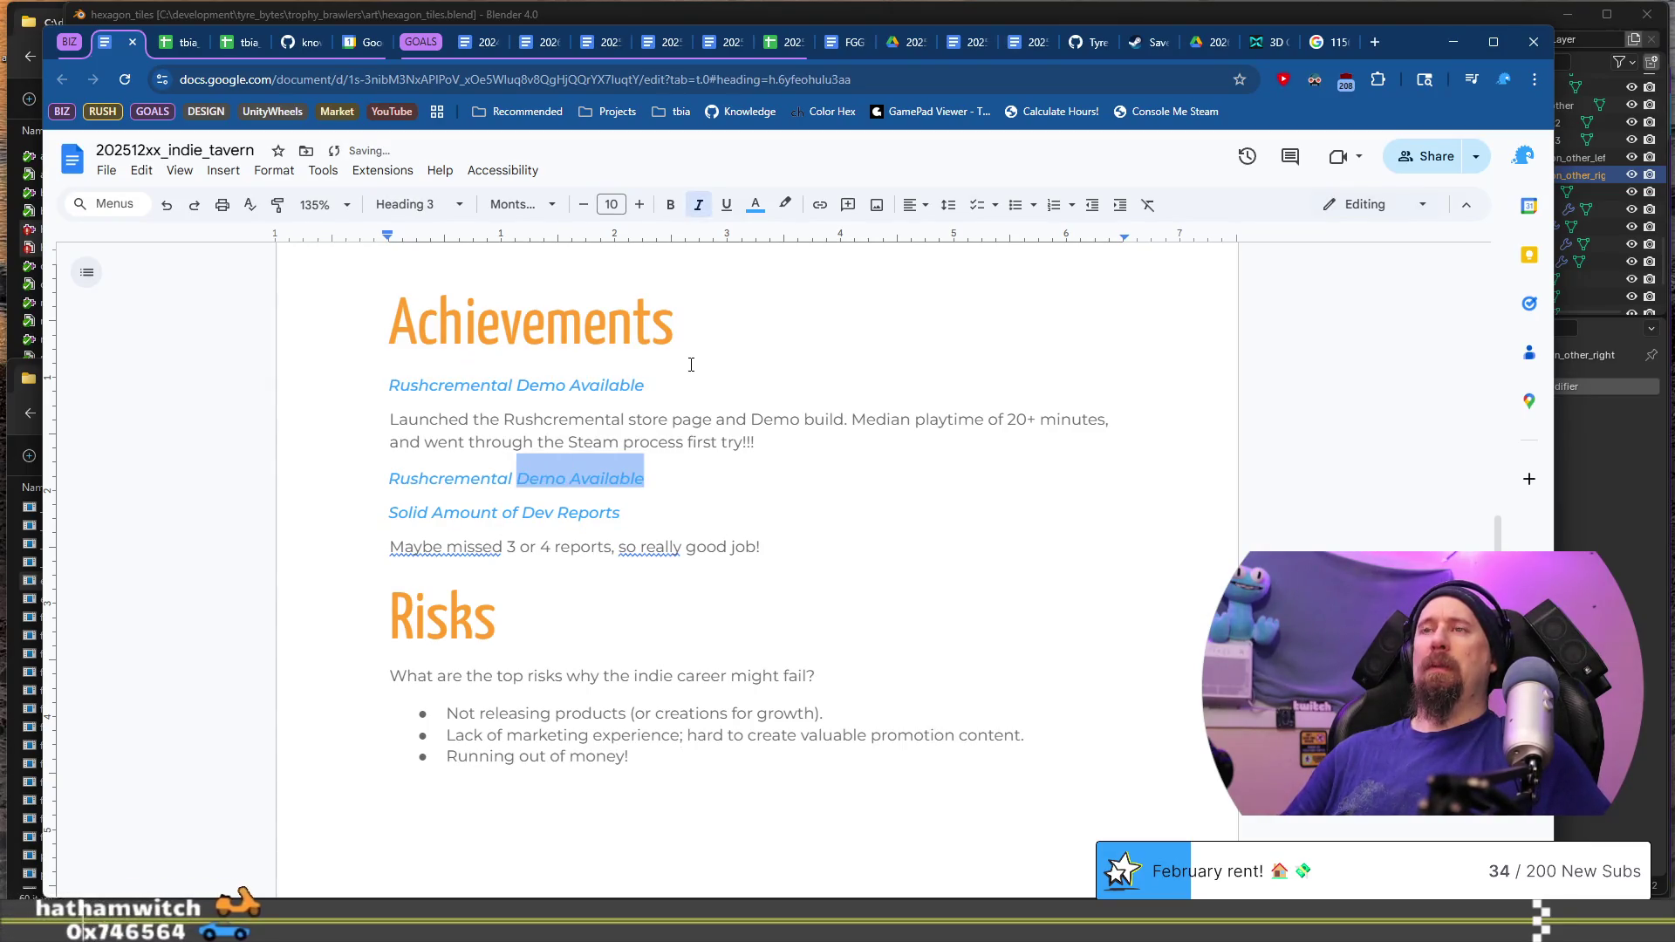
text(Drag R)
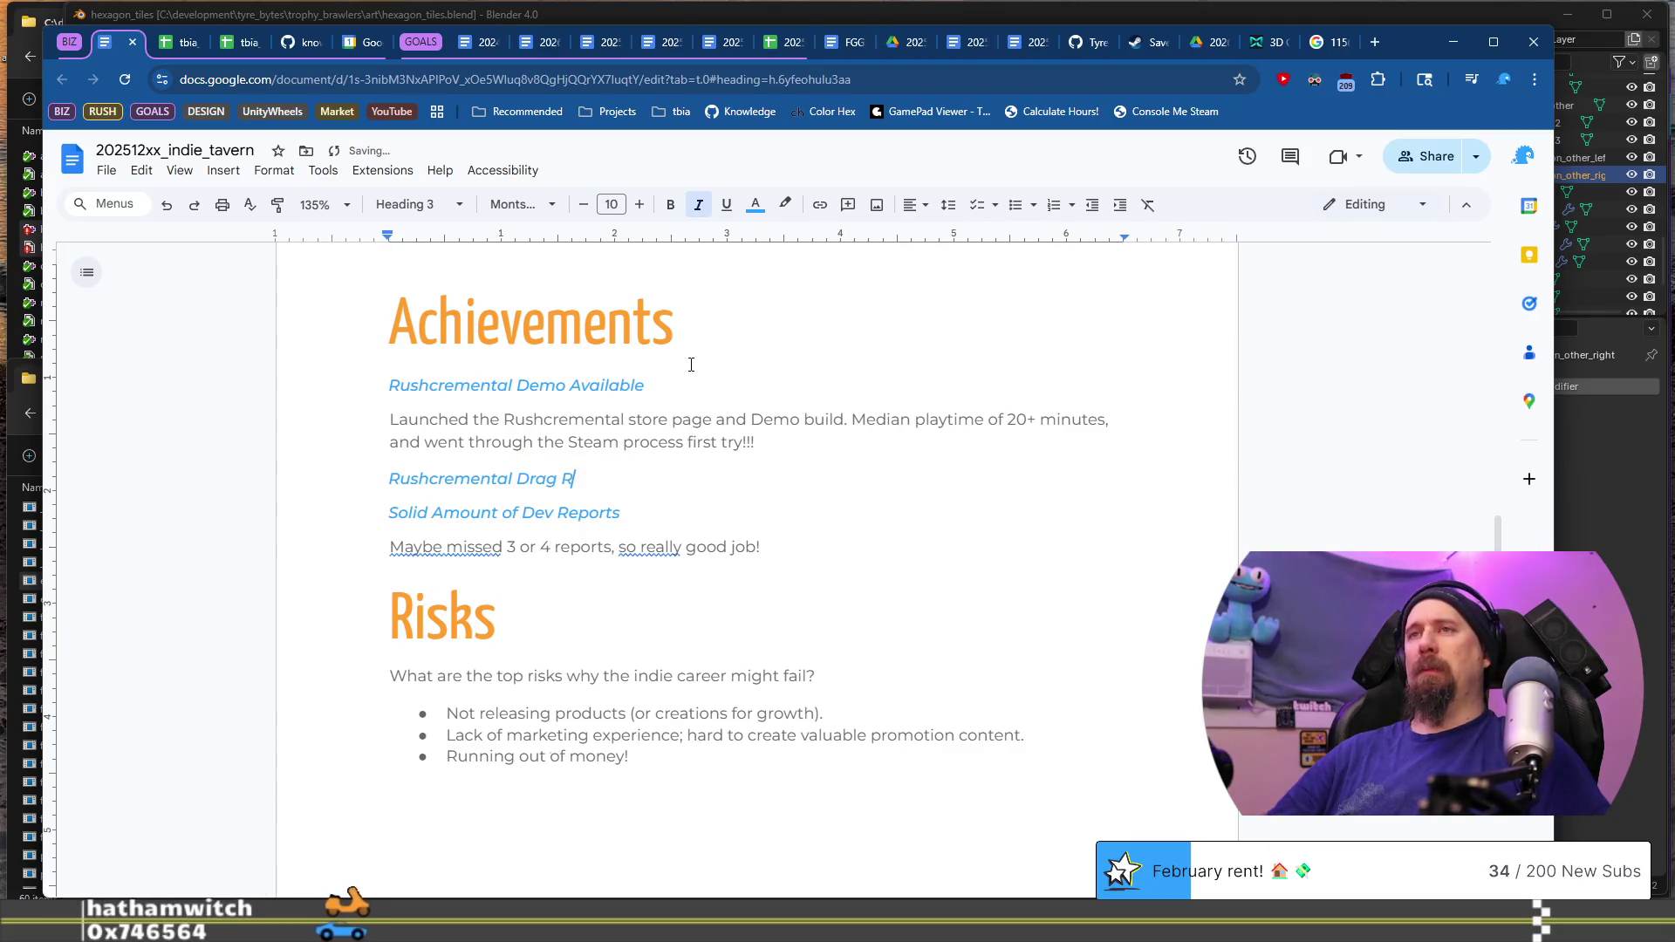
text(acing)
Step: Begin the Drag Racing paragraph about not trying to be a guru of racing games
key(Return)
text(This took)
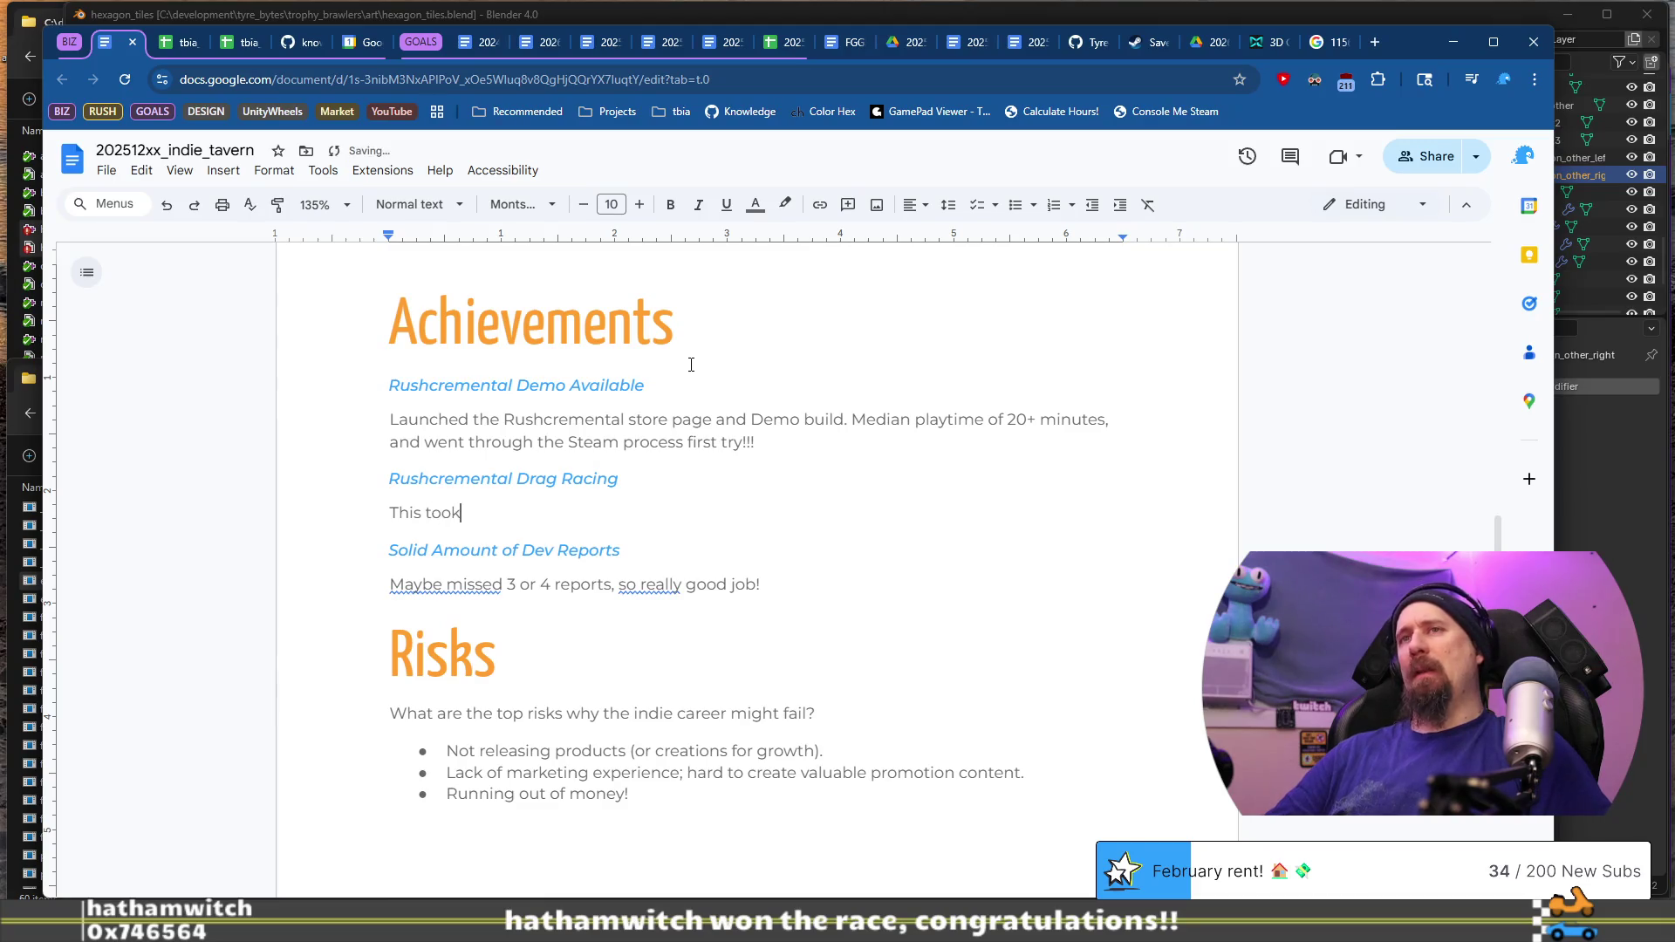
text( more time & effort )
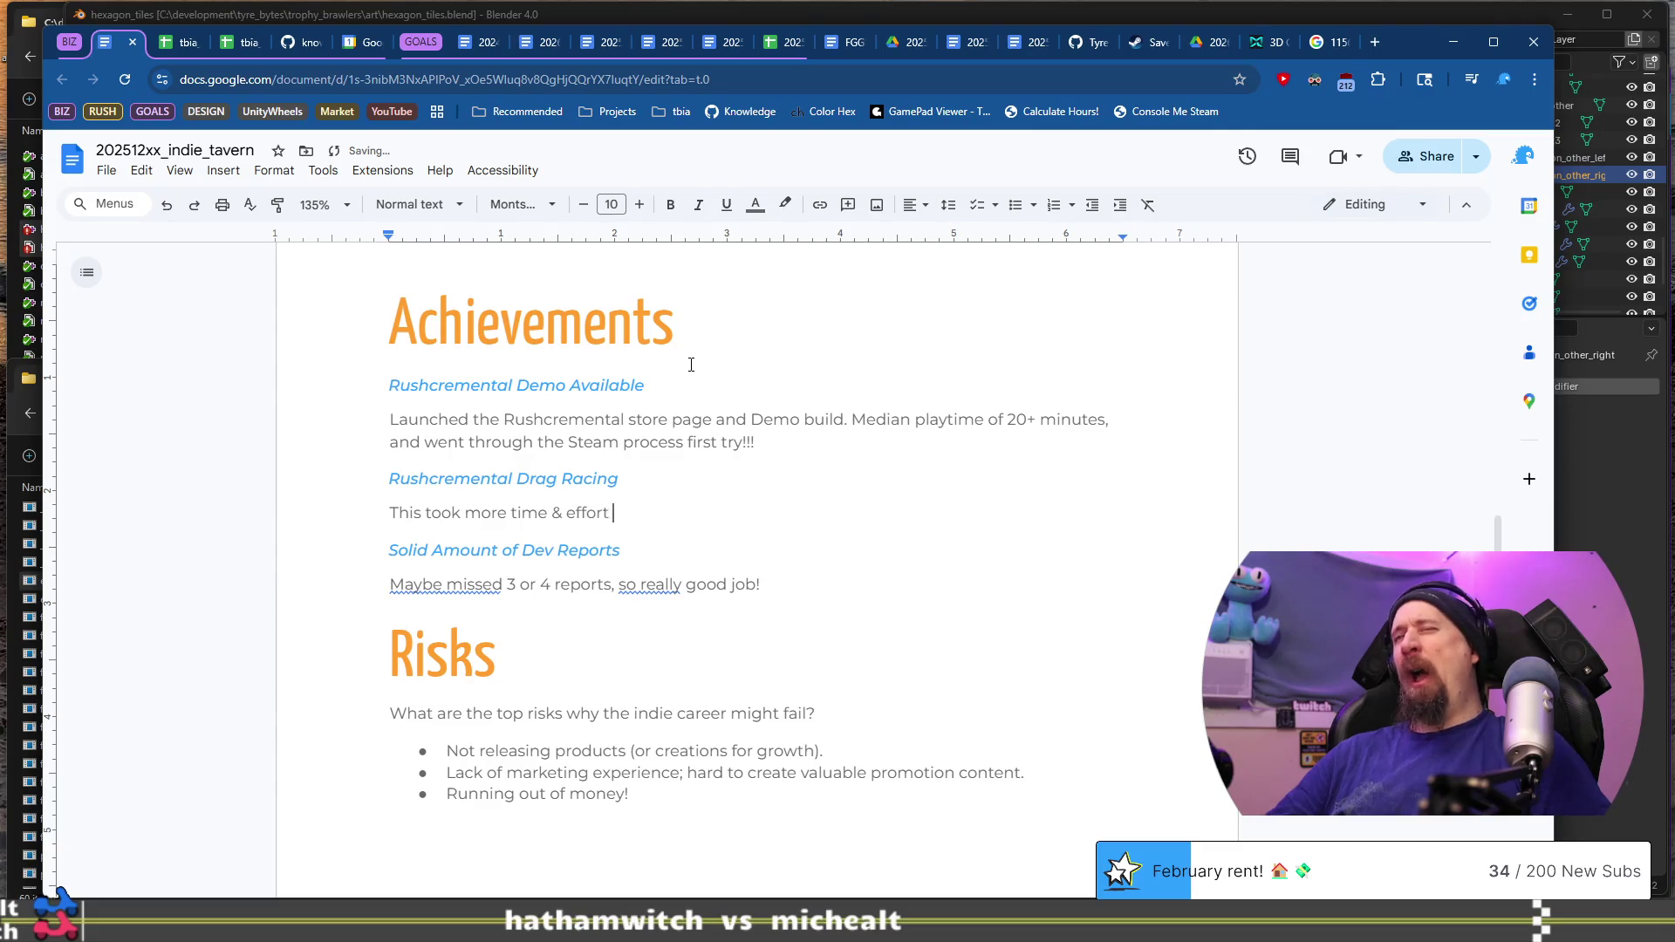
text(to get “reasonable” than)
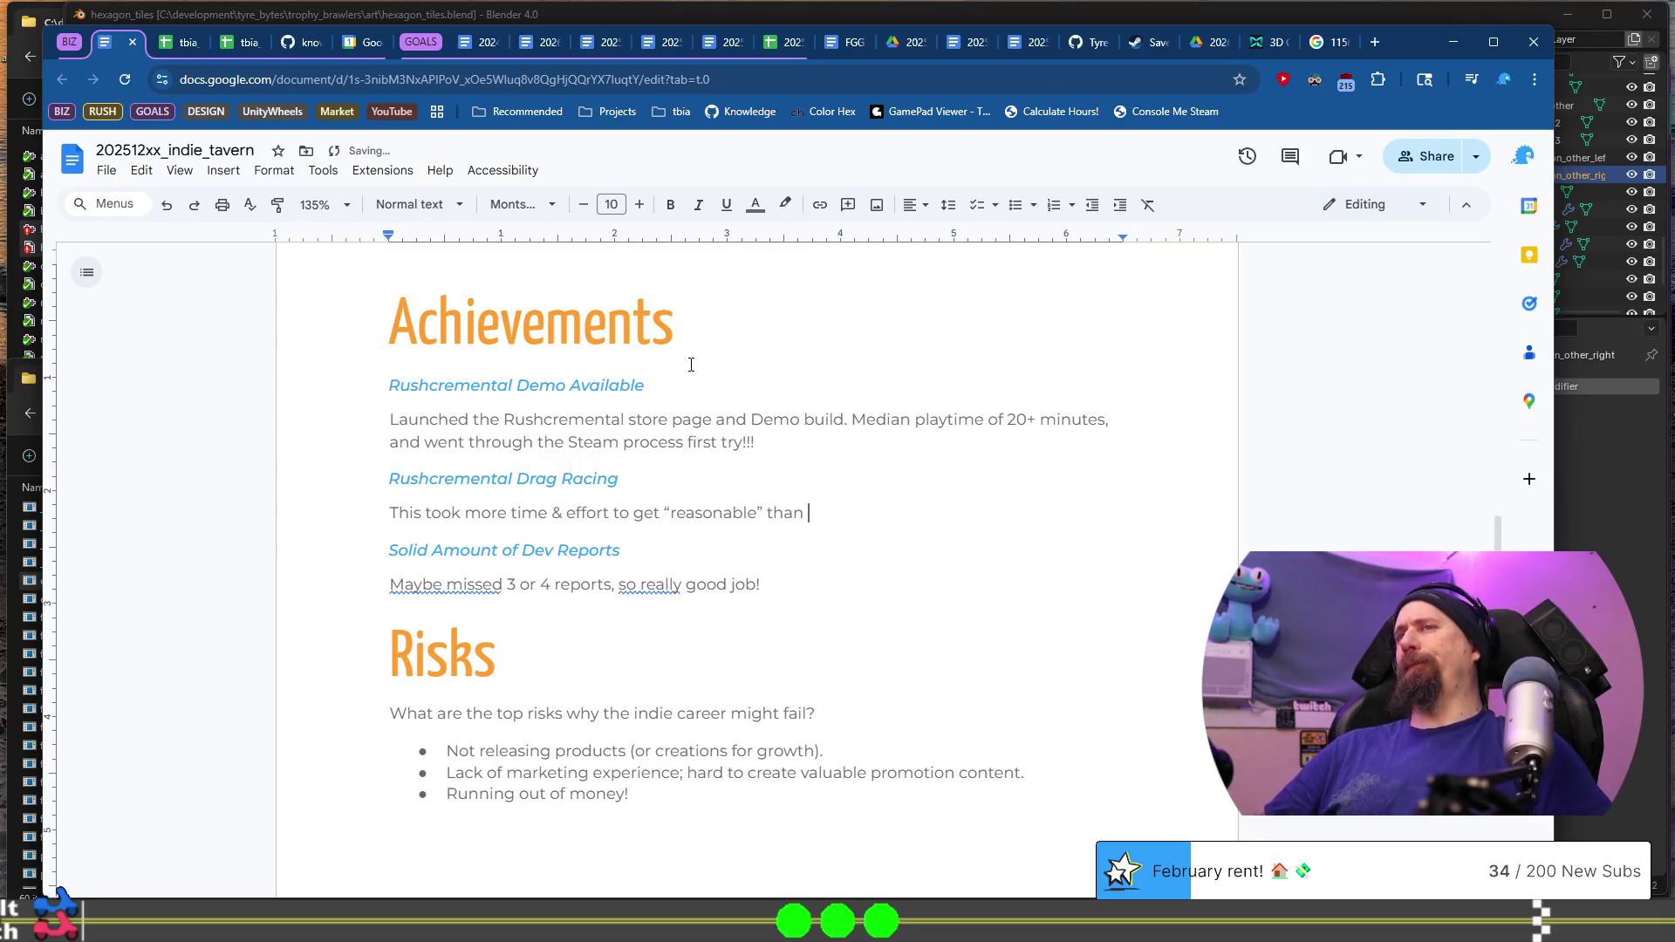
text( expecte)
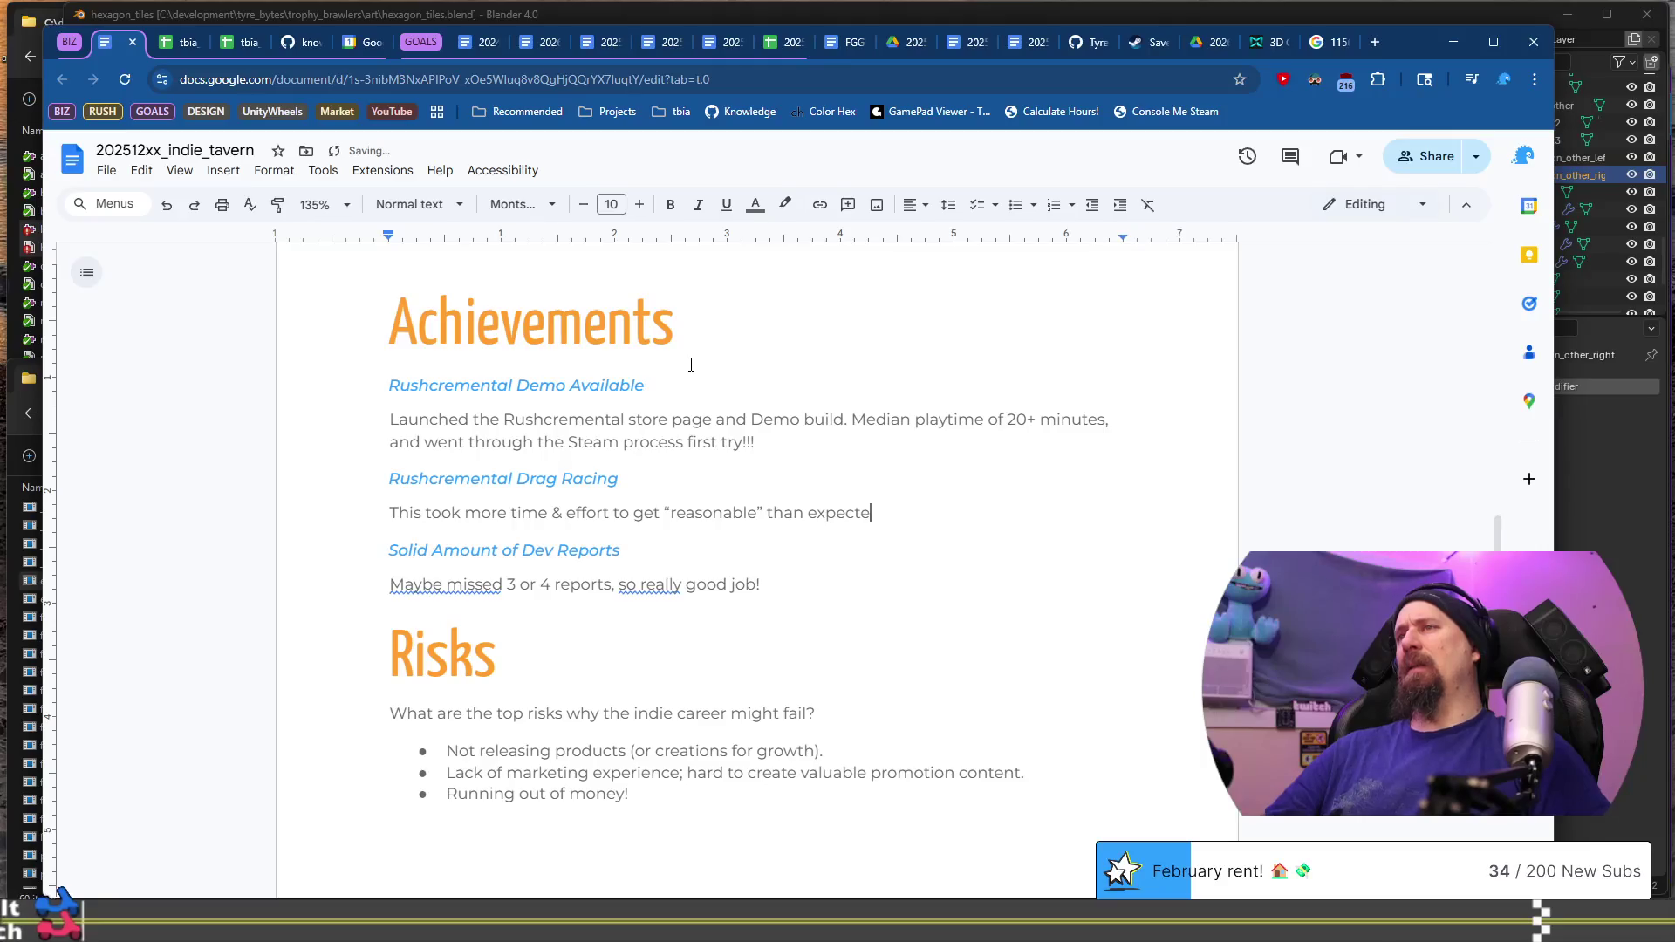
text(d given I)
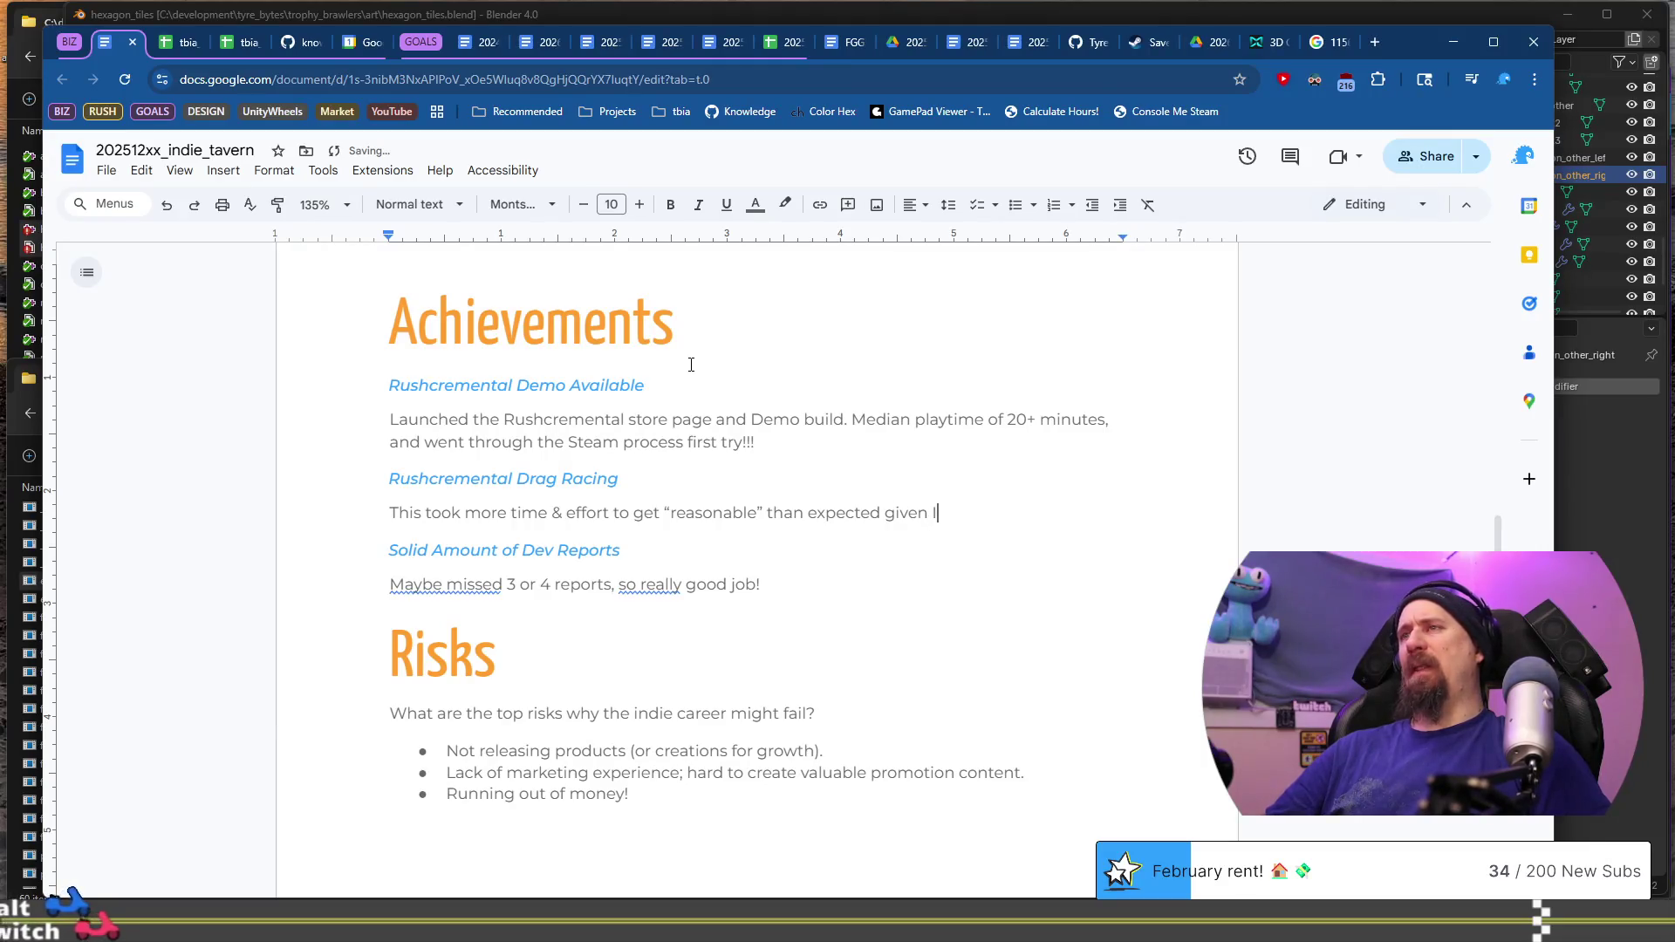
text('m trying to be a)
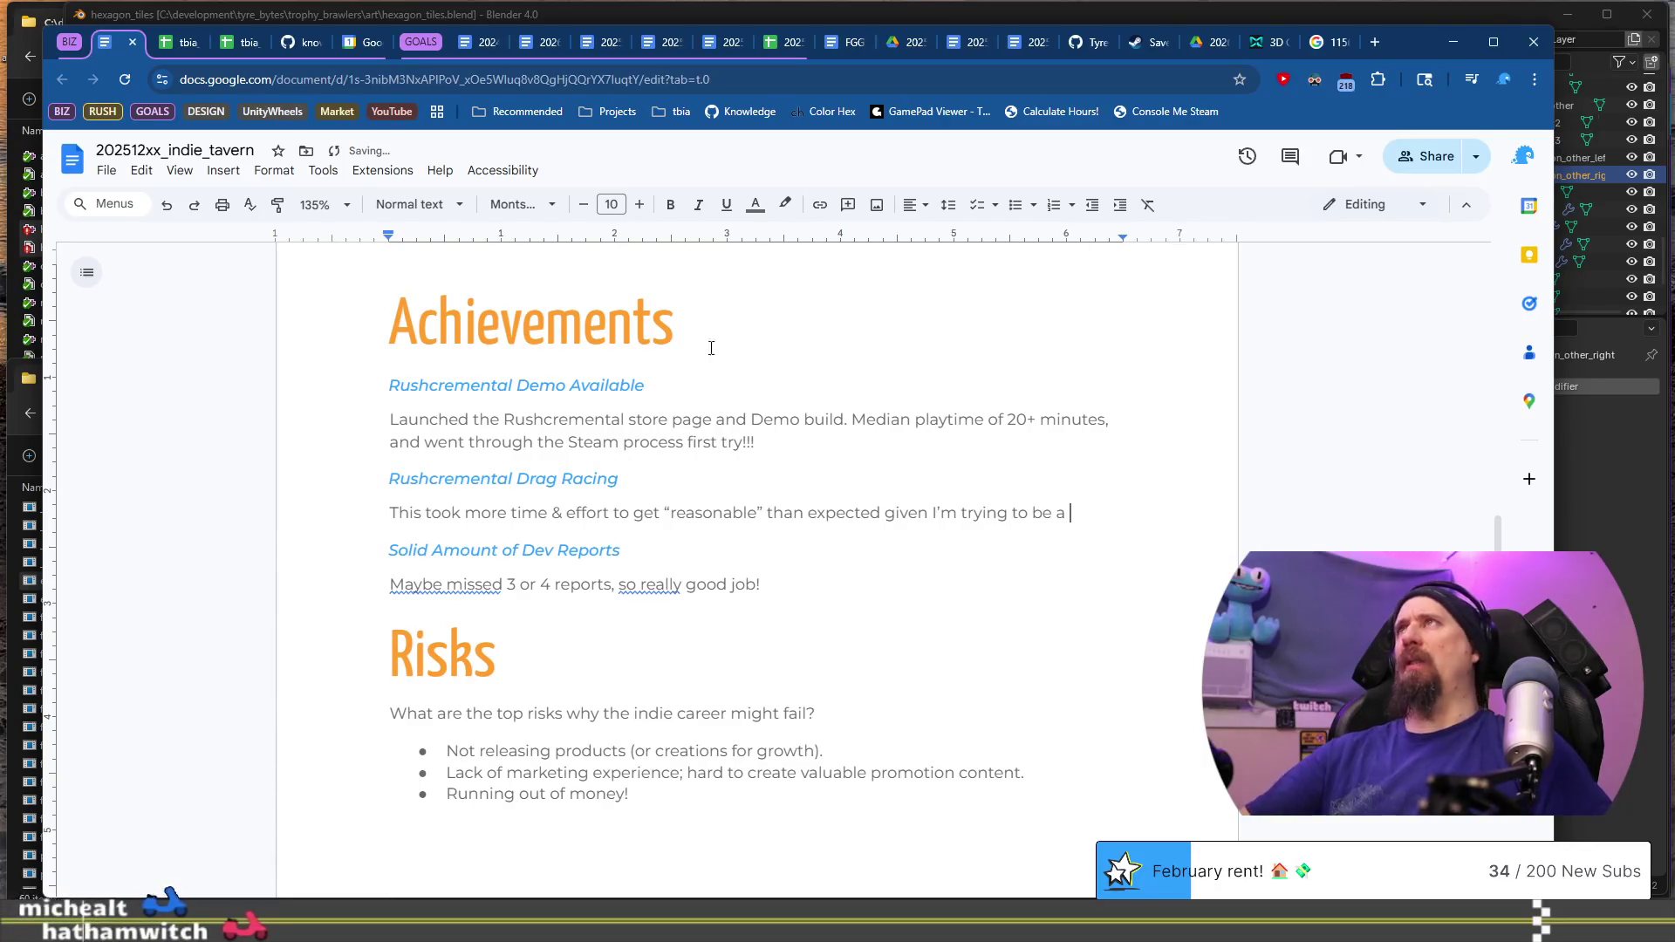
triple_click(836, 506)
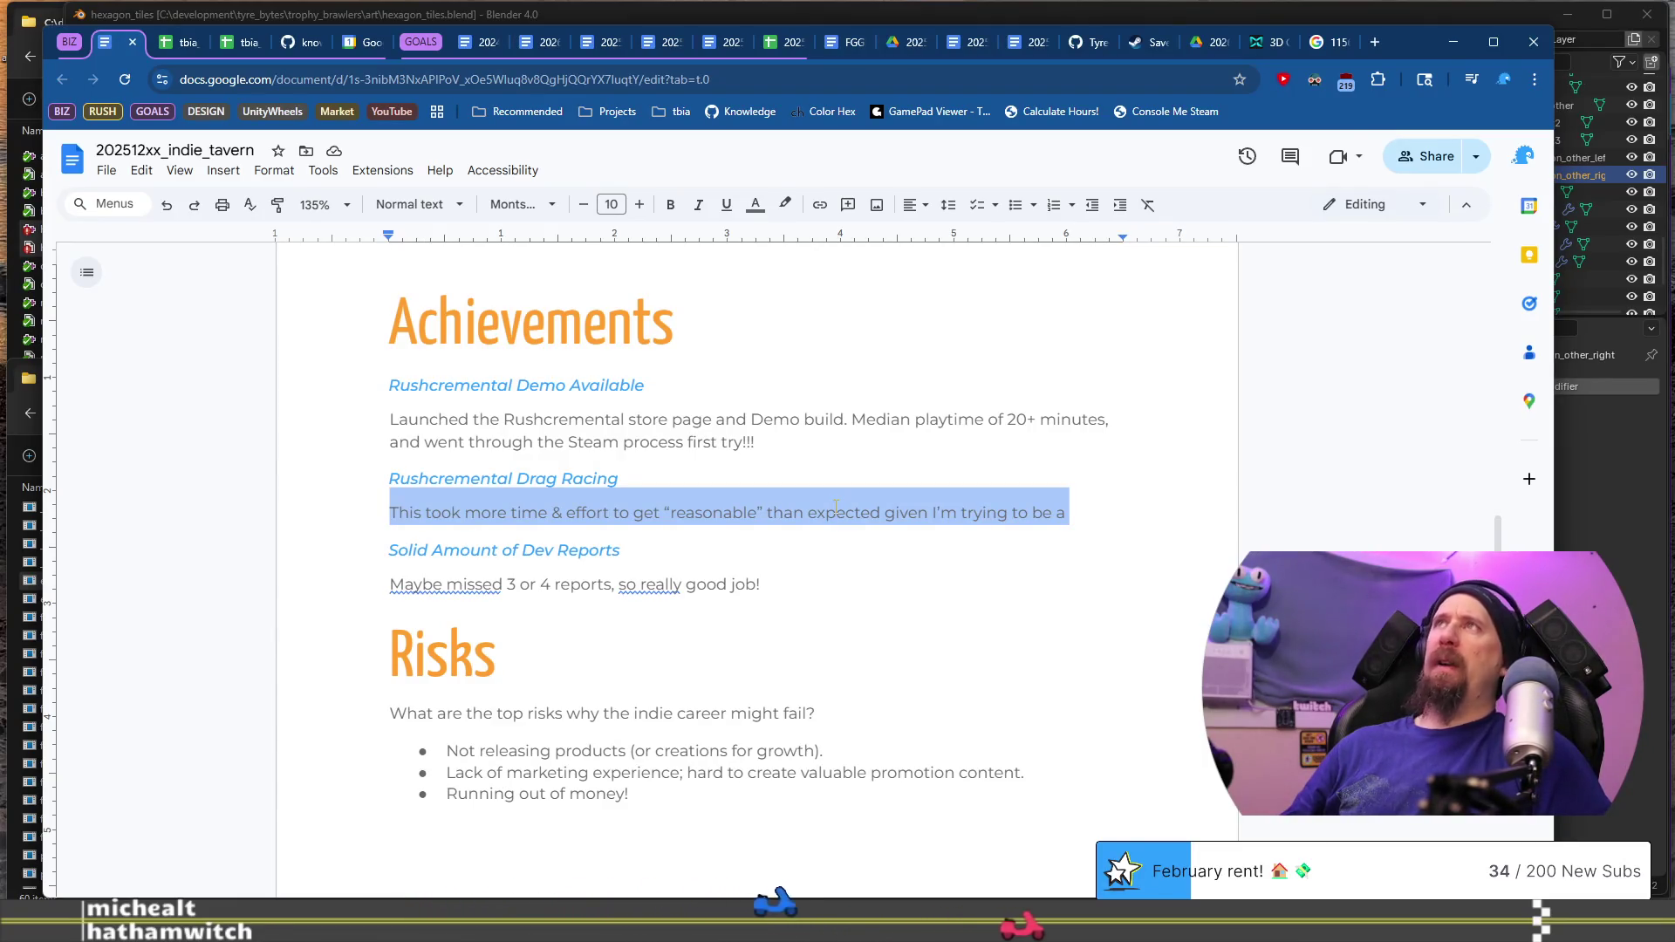
key(Right)
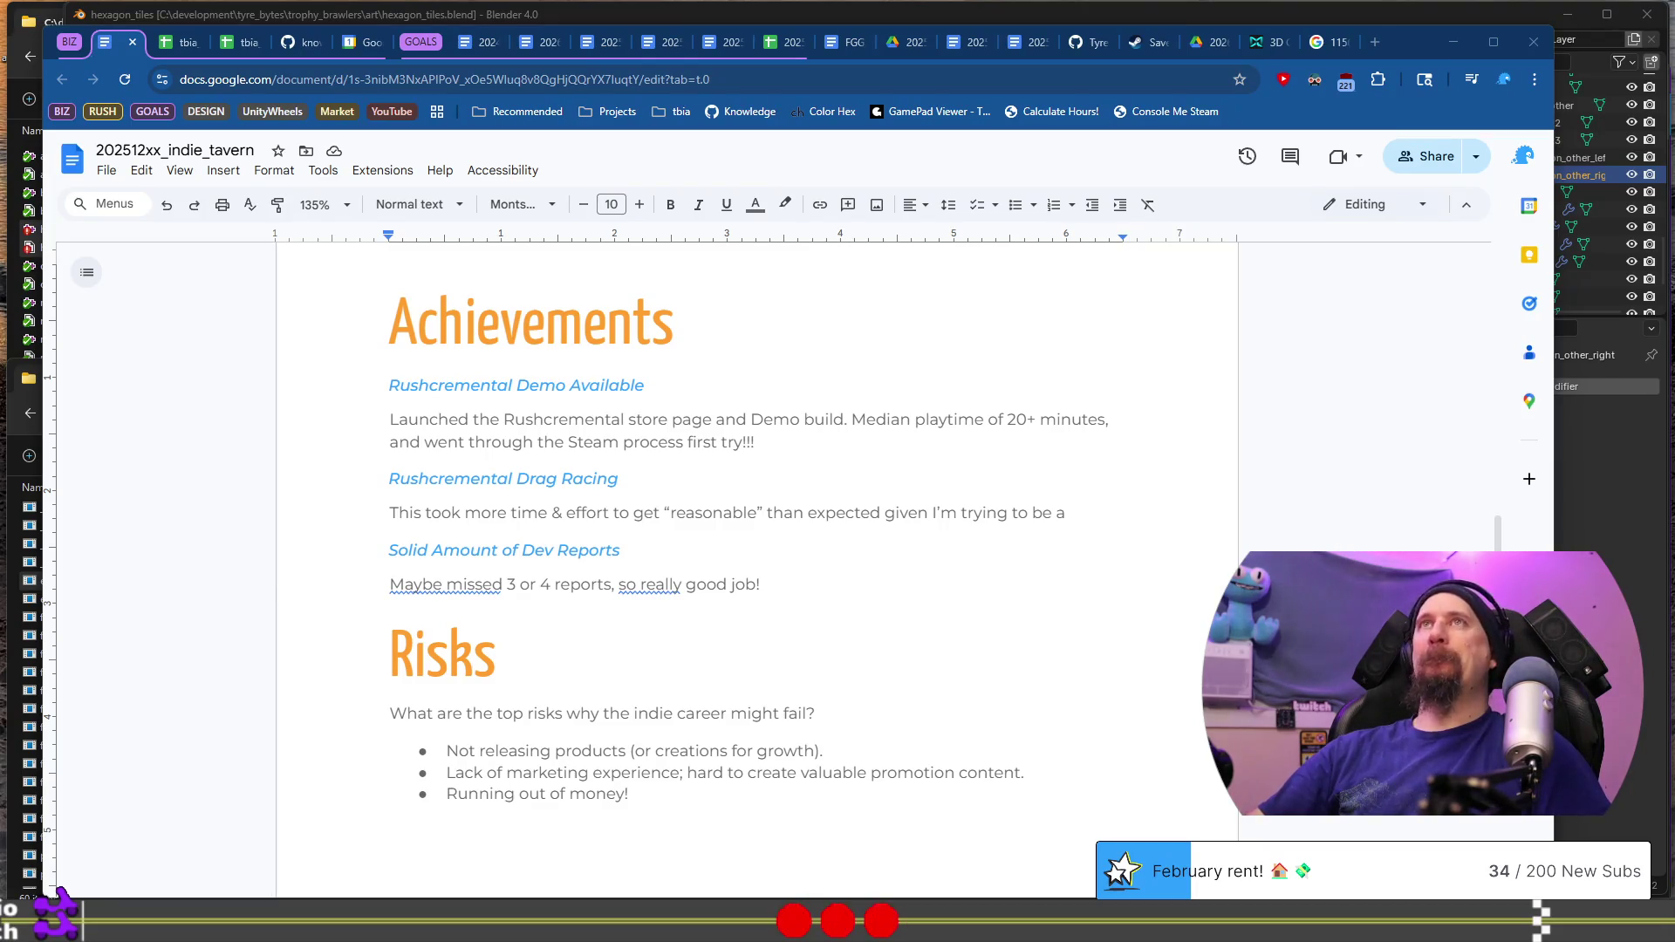
click(454, 511)
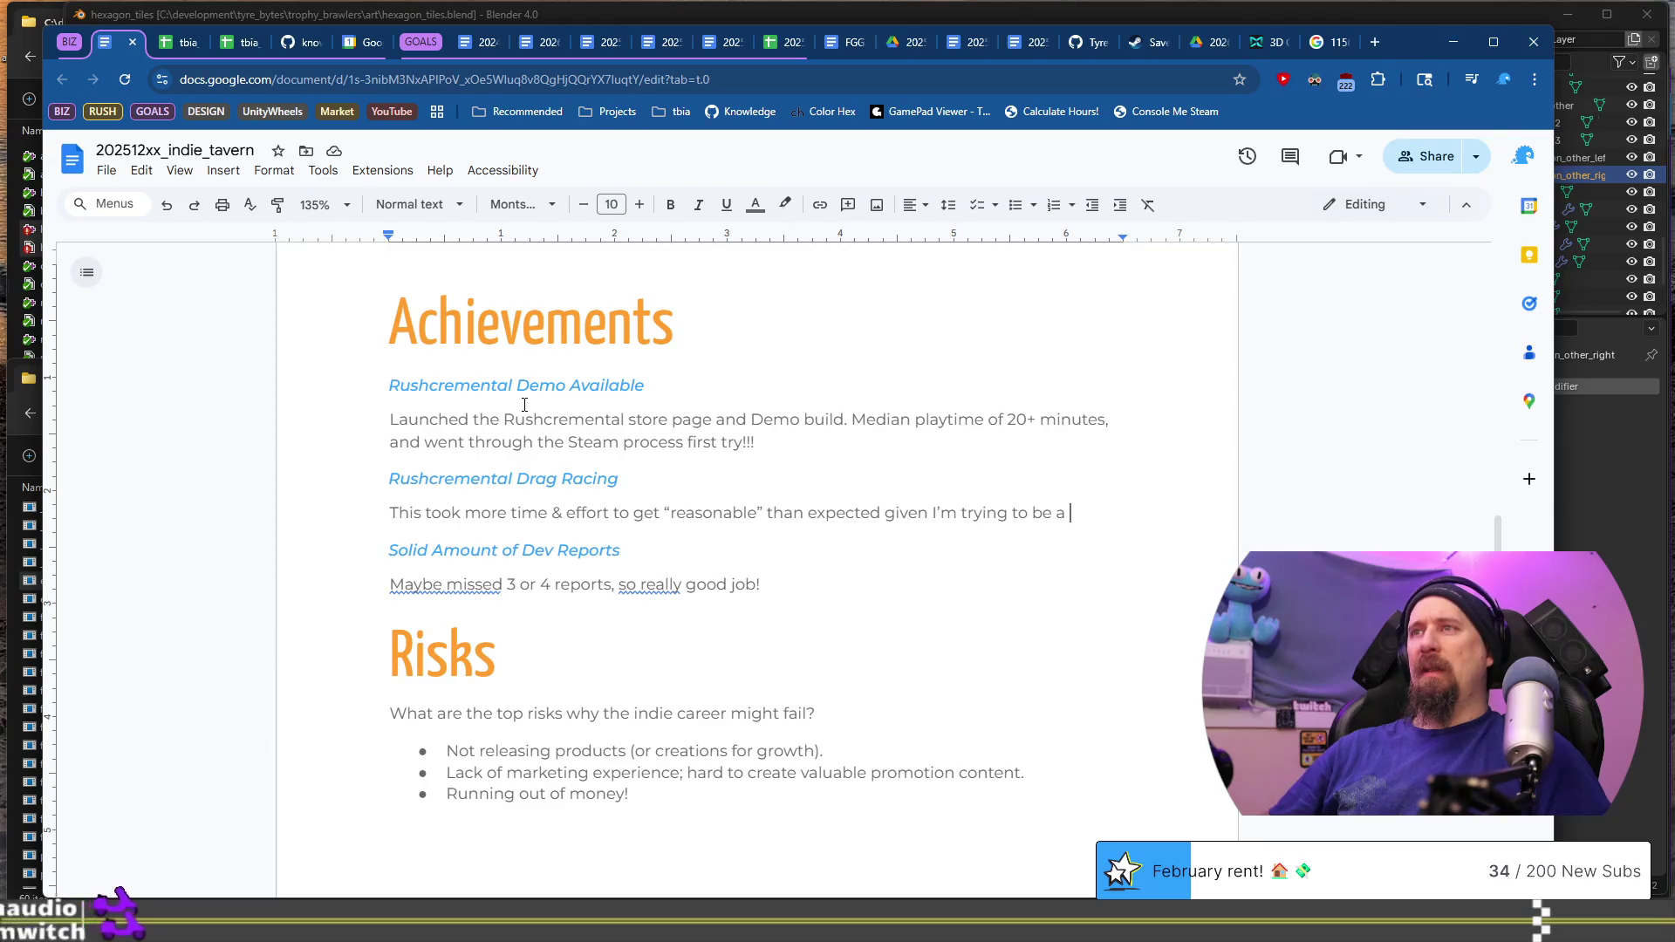
Step: Finish the paragraph, noting the extra effort went into balancing the gameplay
text(guru of racing gam)
text(es. )
text(I wasn’t )
text(even)
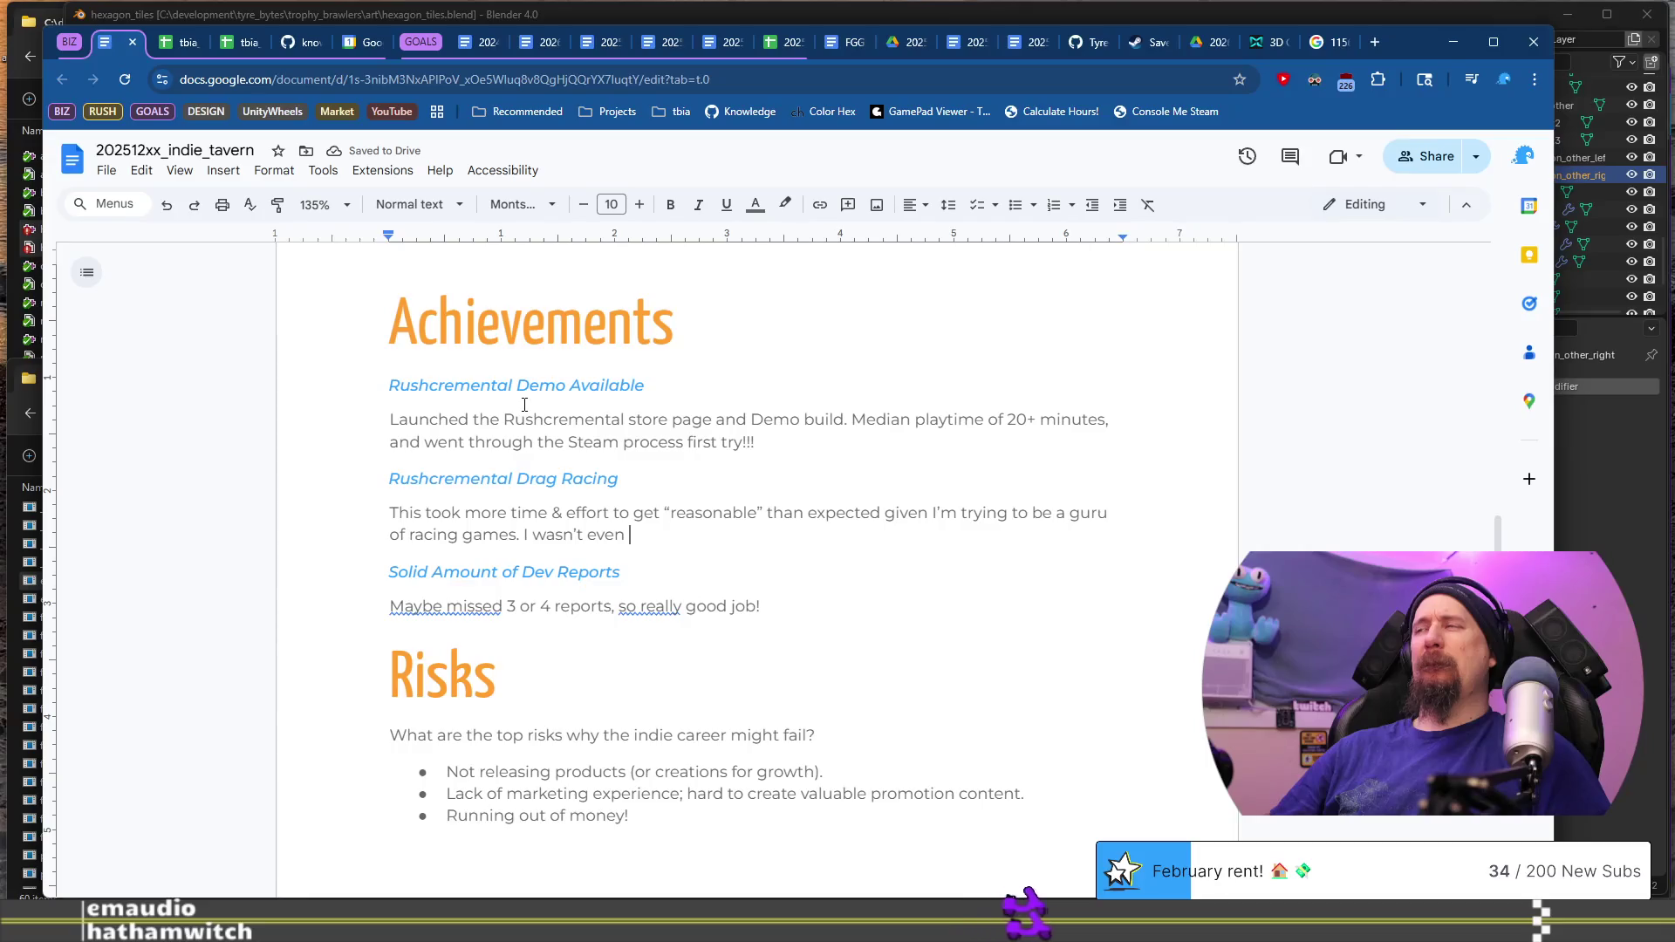
text( partic)
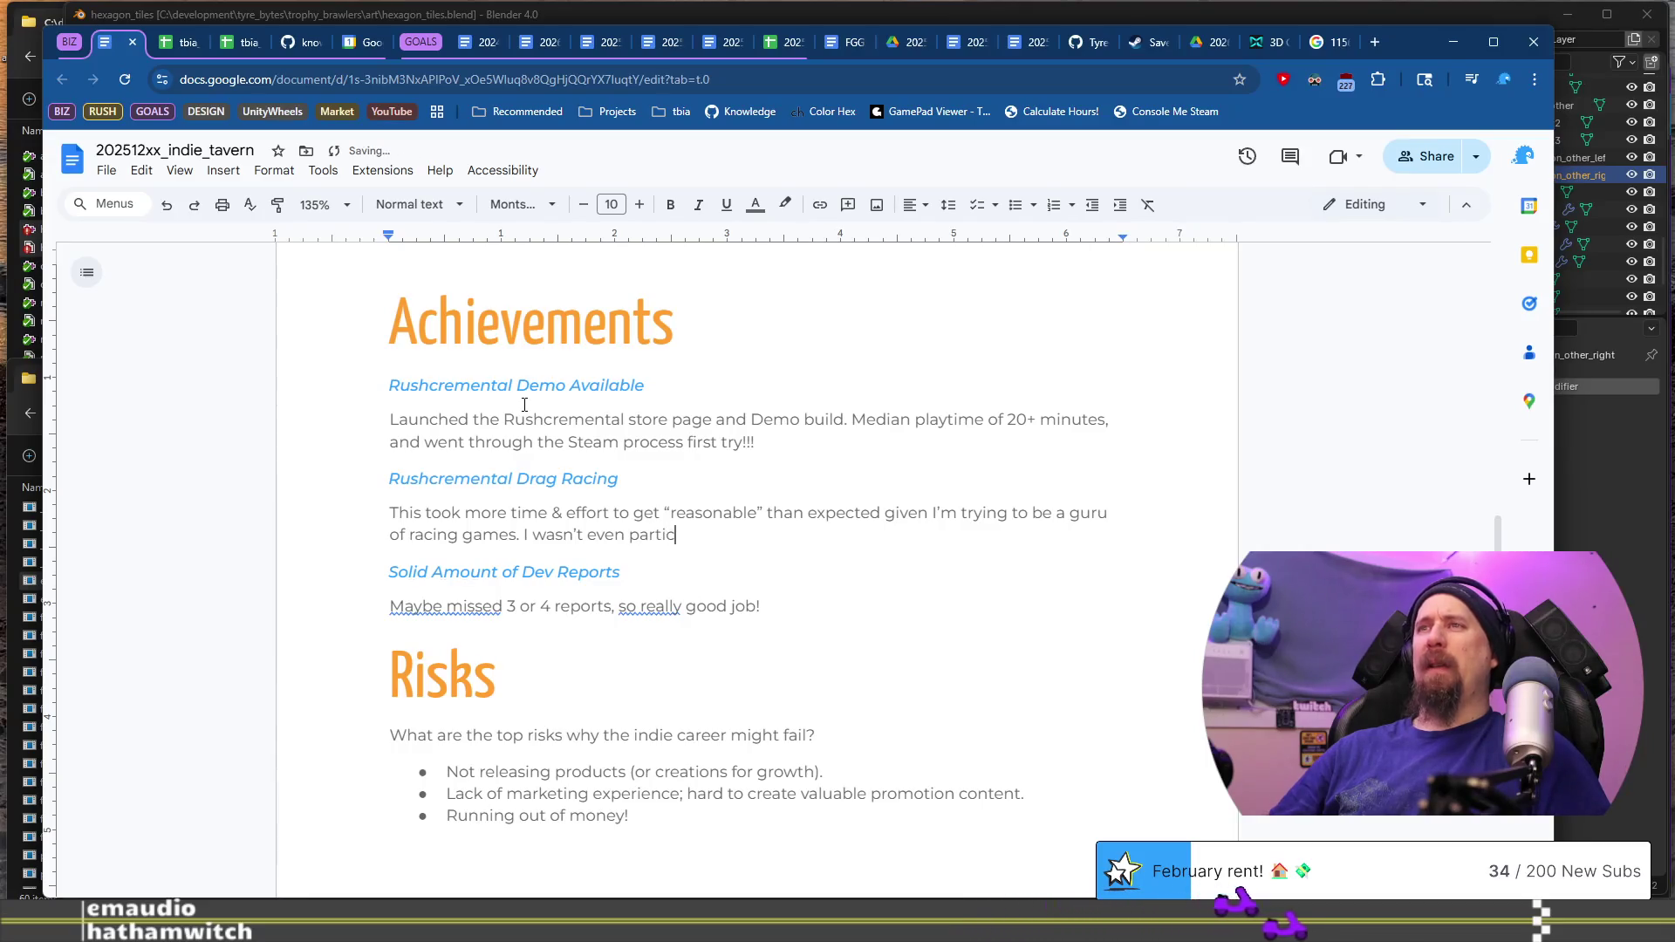
text(ularly pic)
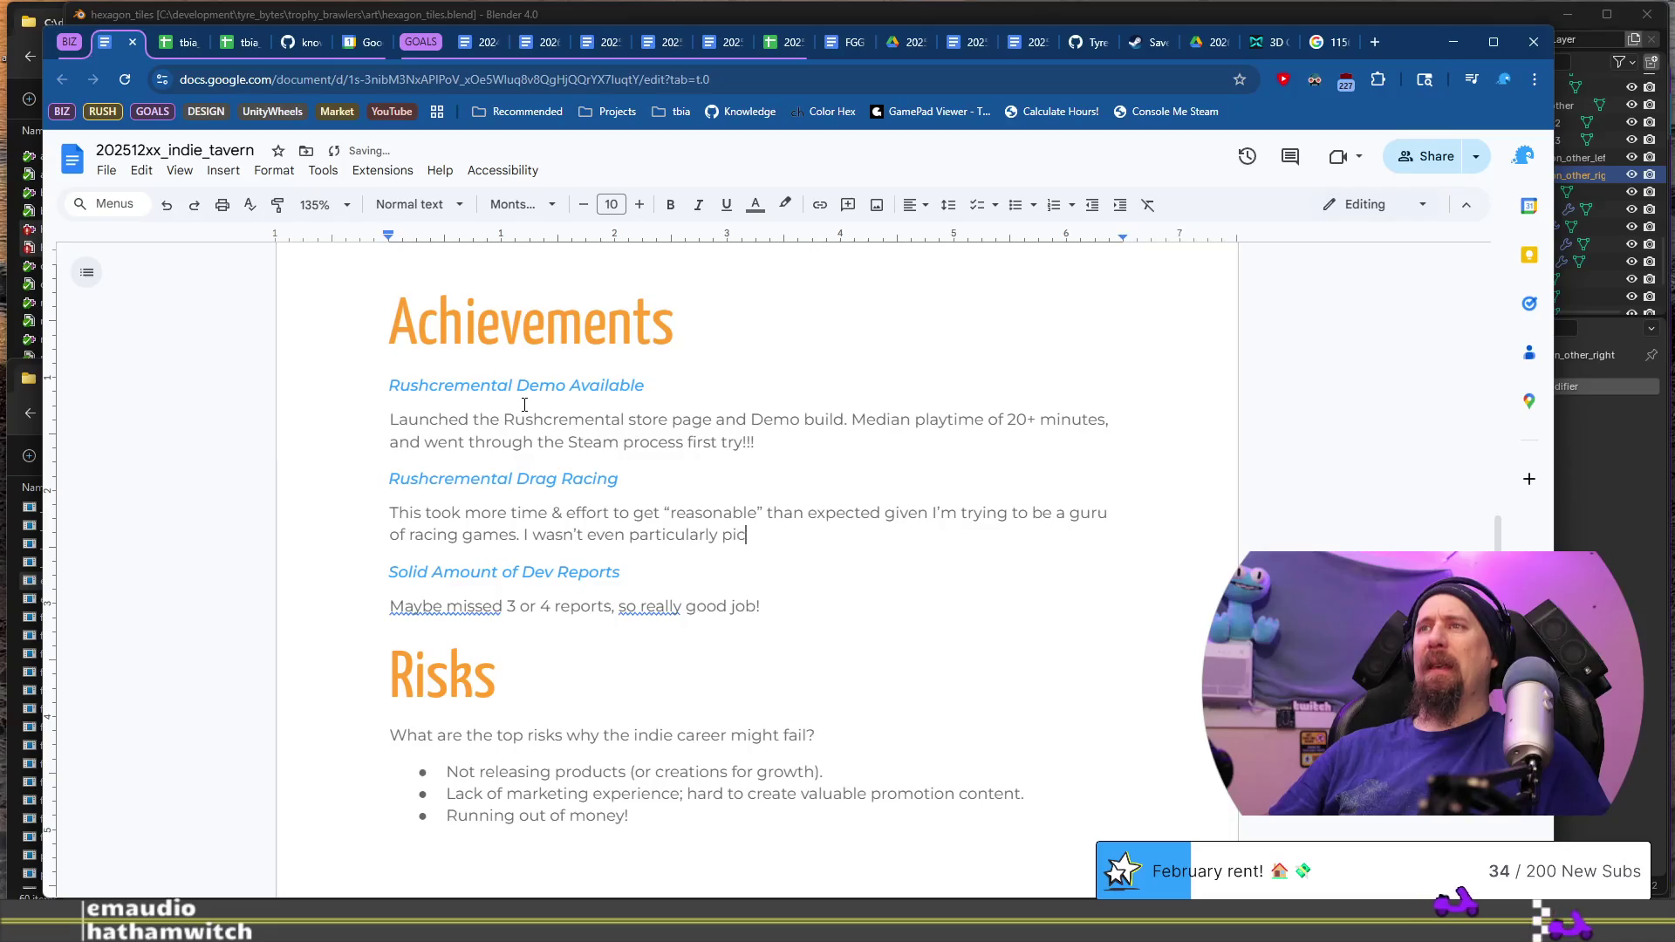
text(ky about )
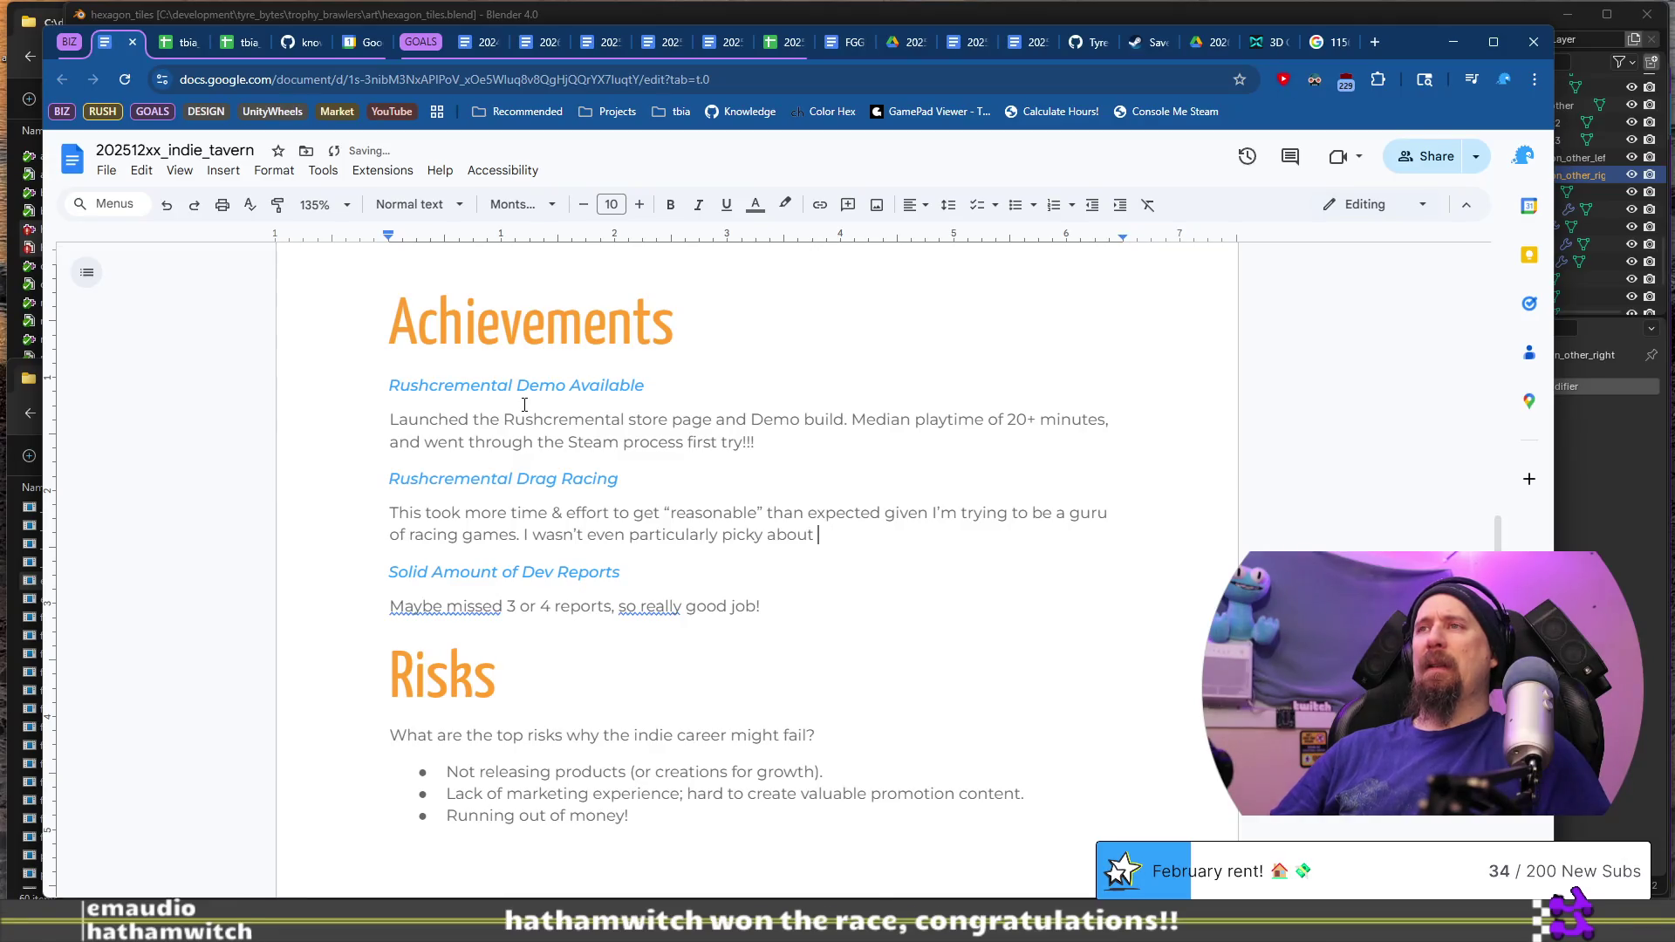
text(how it worked other than try)
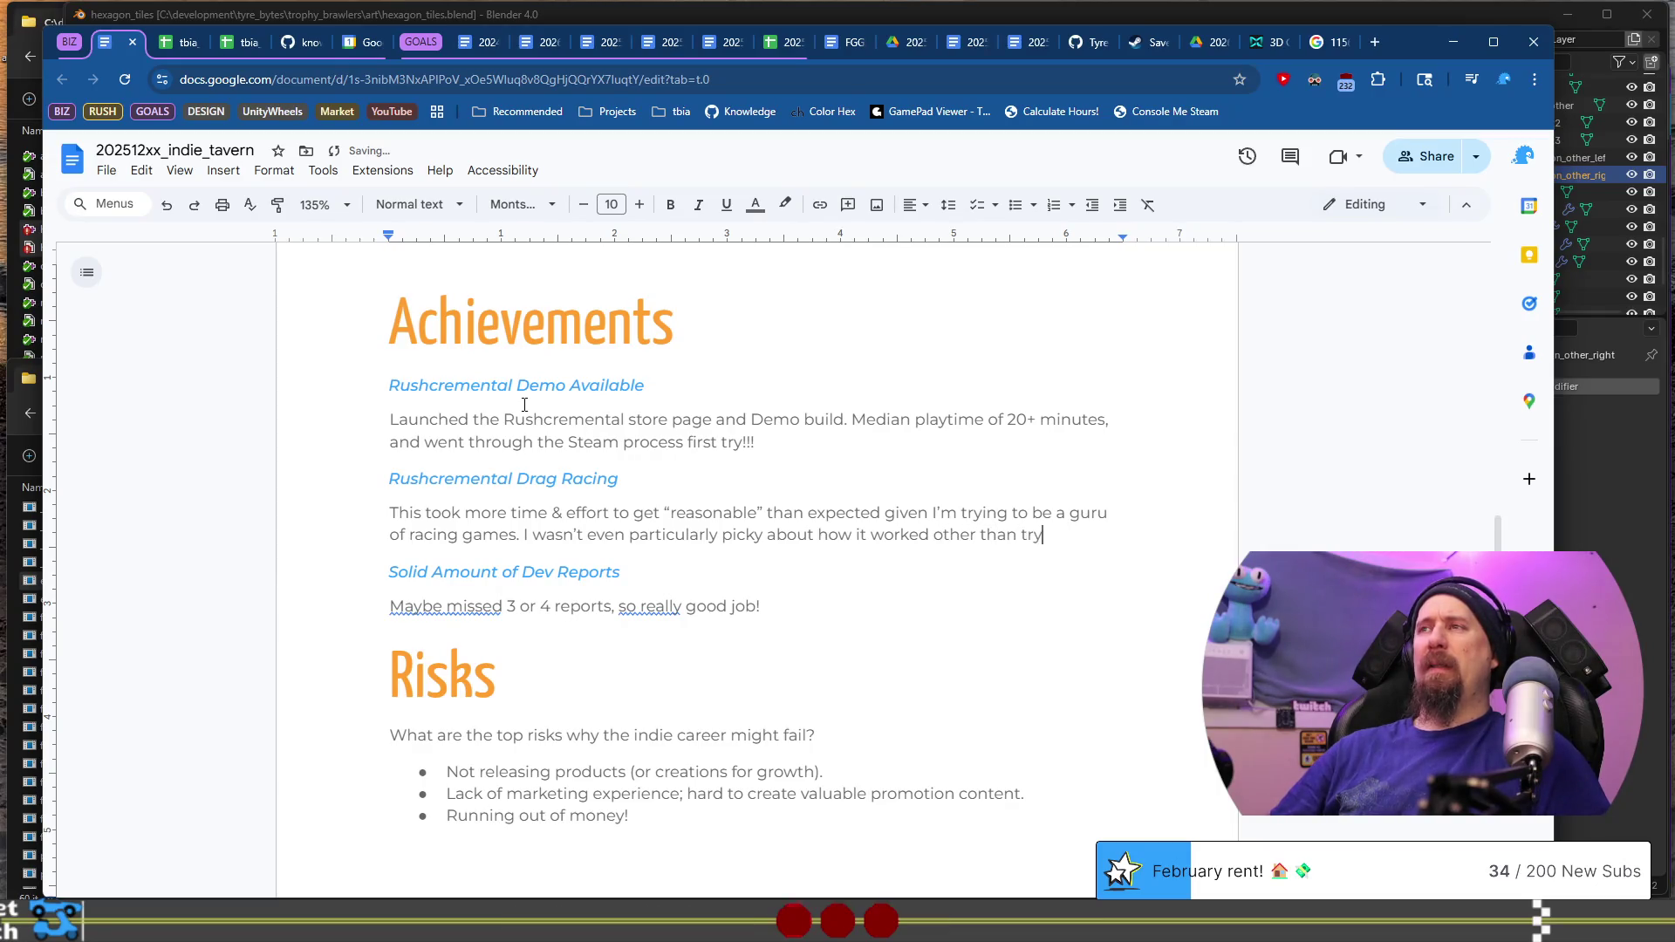
text(e)
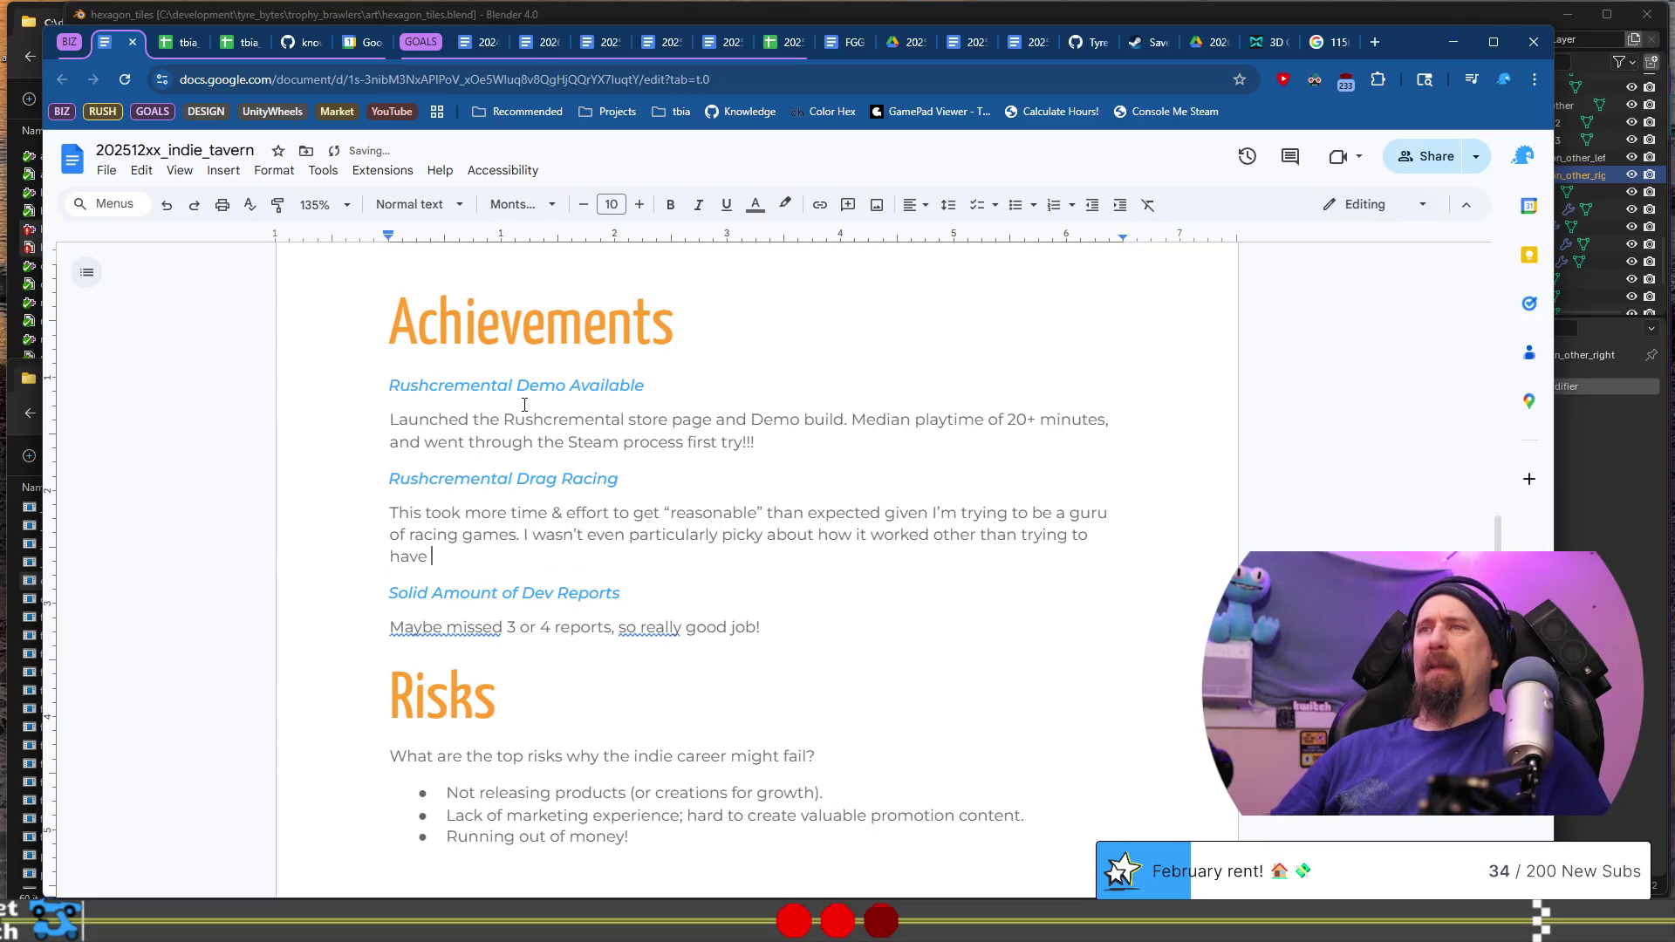
text(goo)
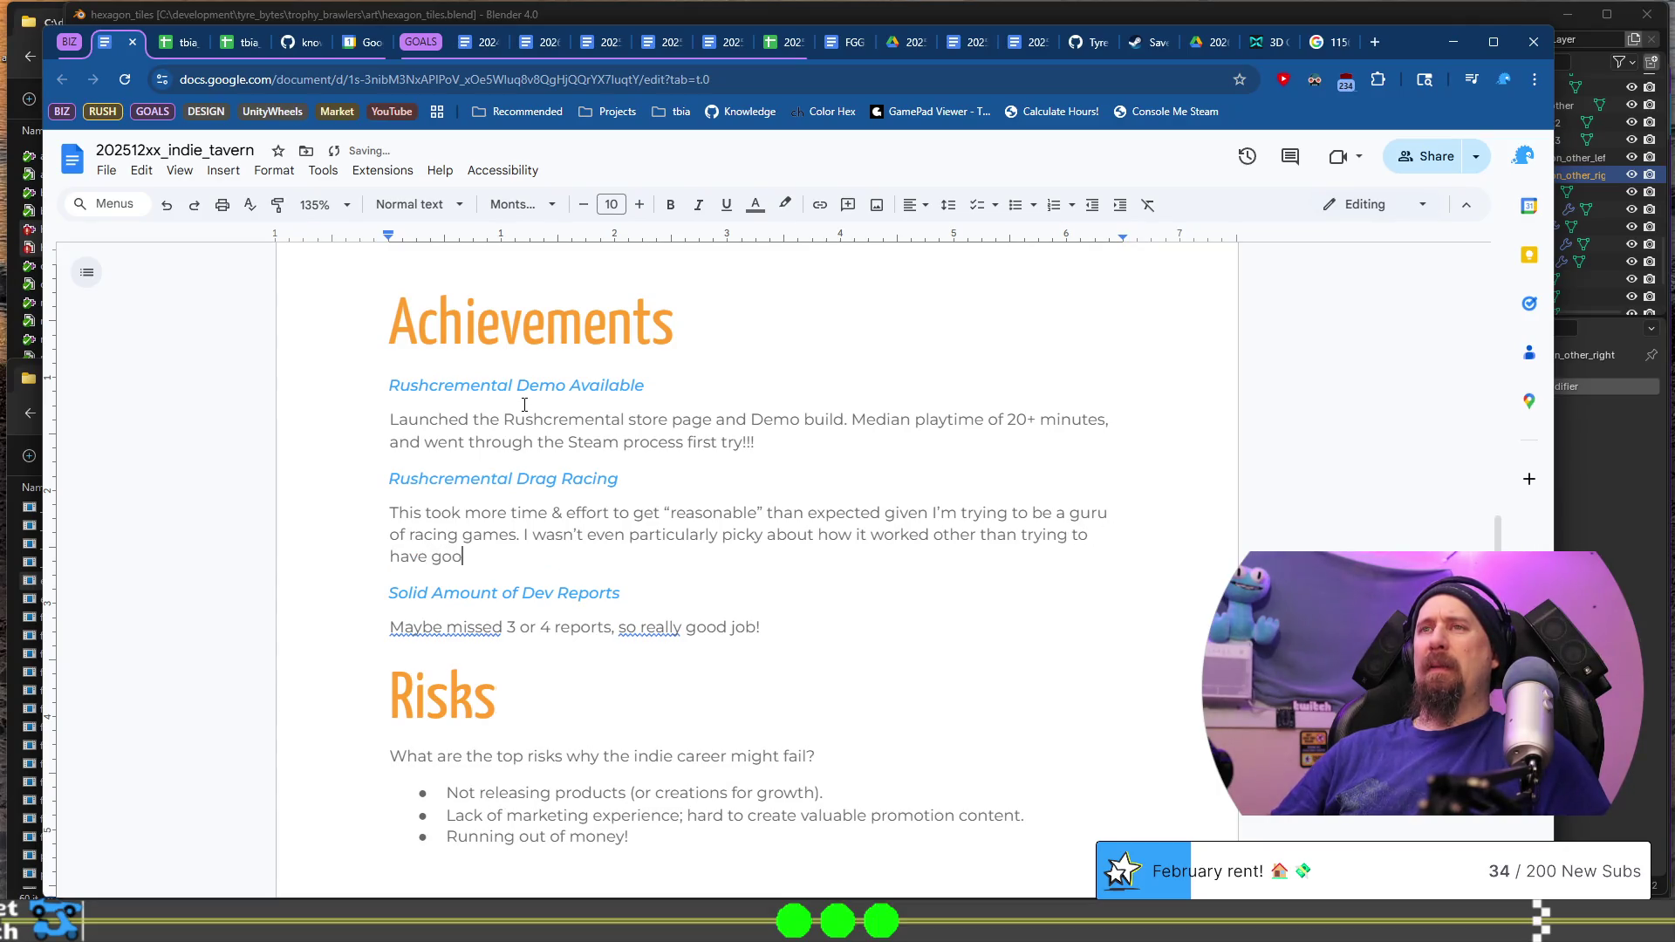
key(BackSpace)
key(BackSpace)
key(BackSpace)
text(a method of)
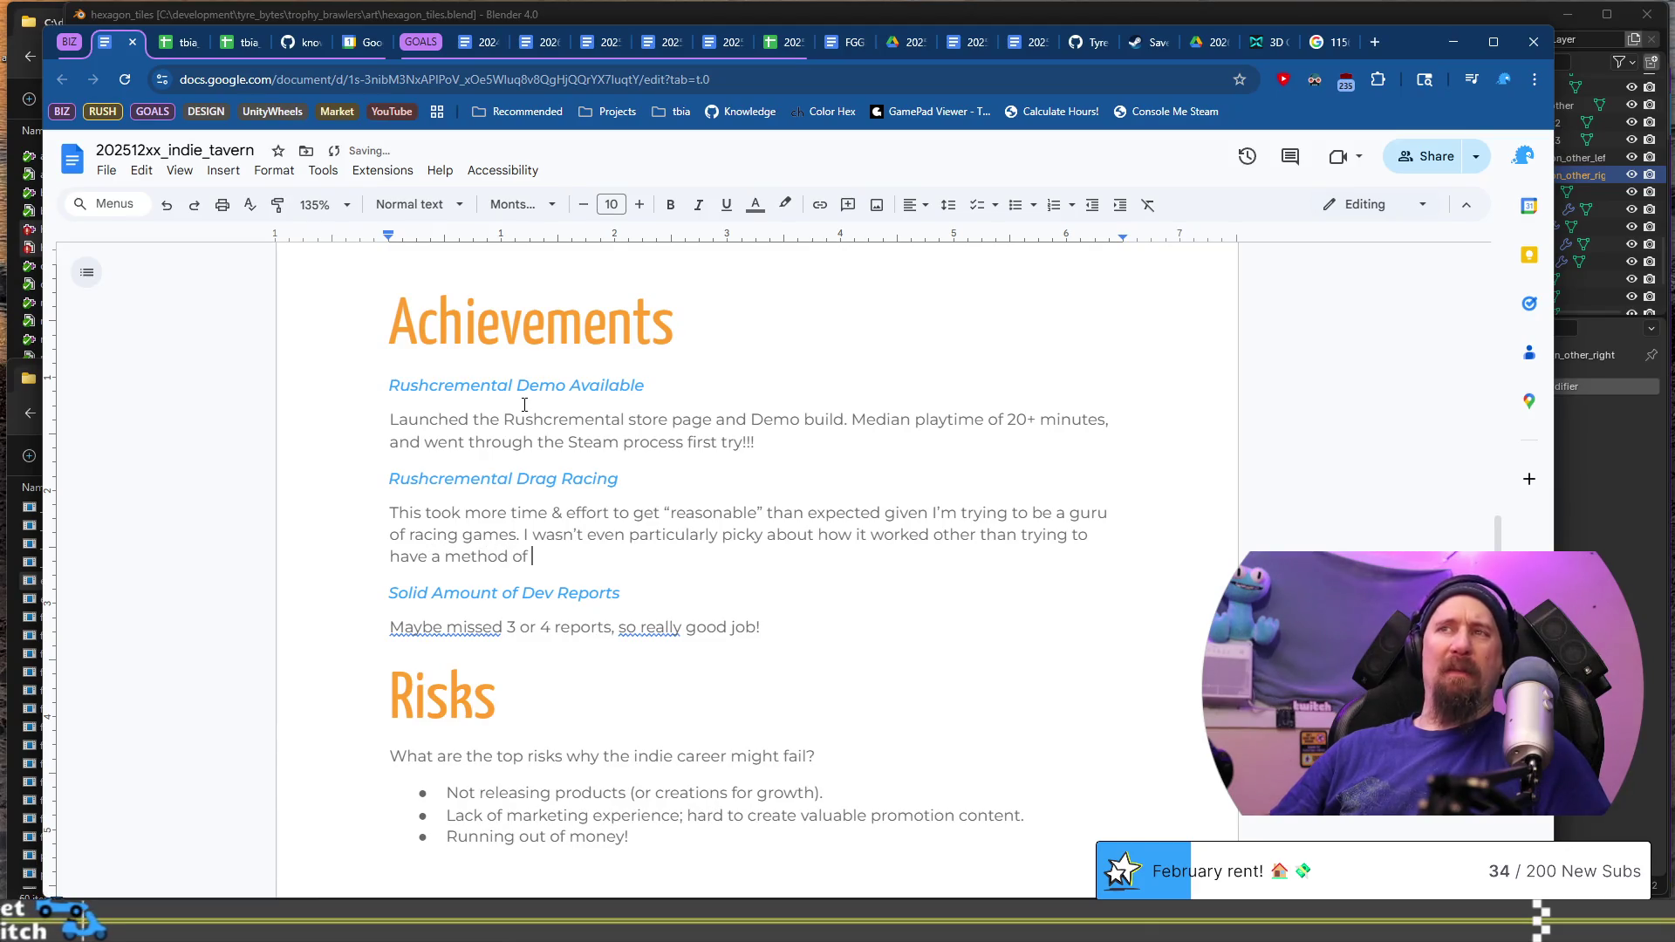
text(balanci)
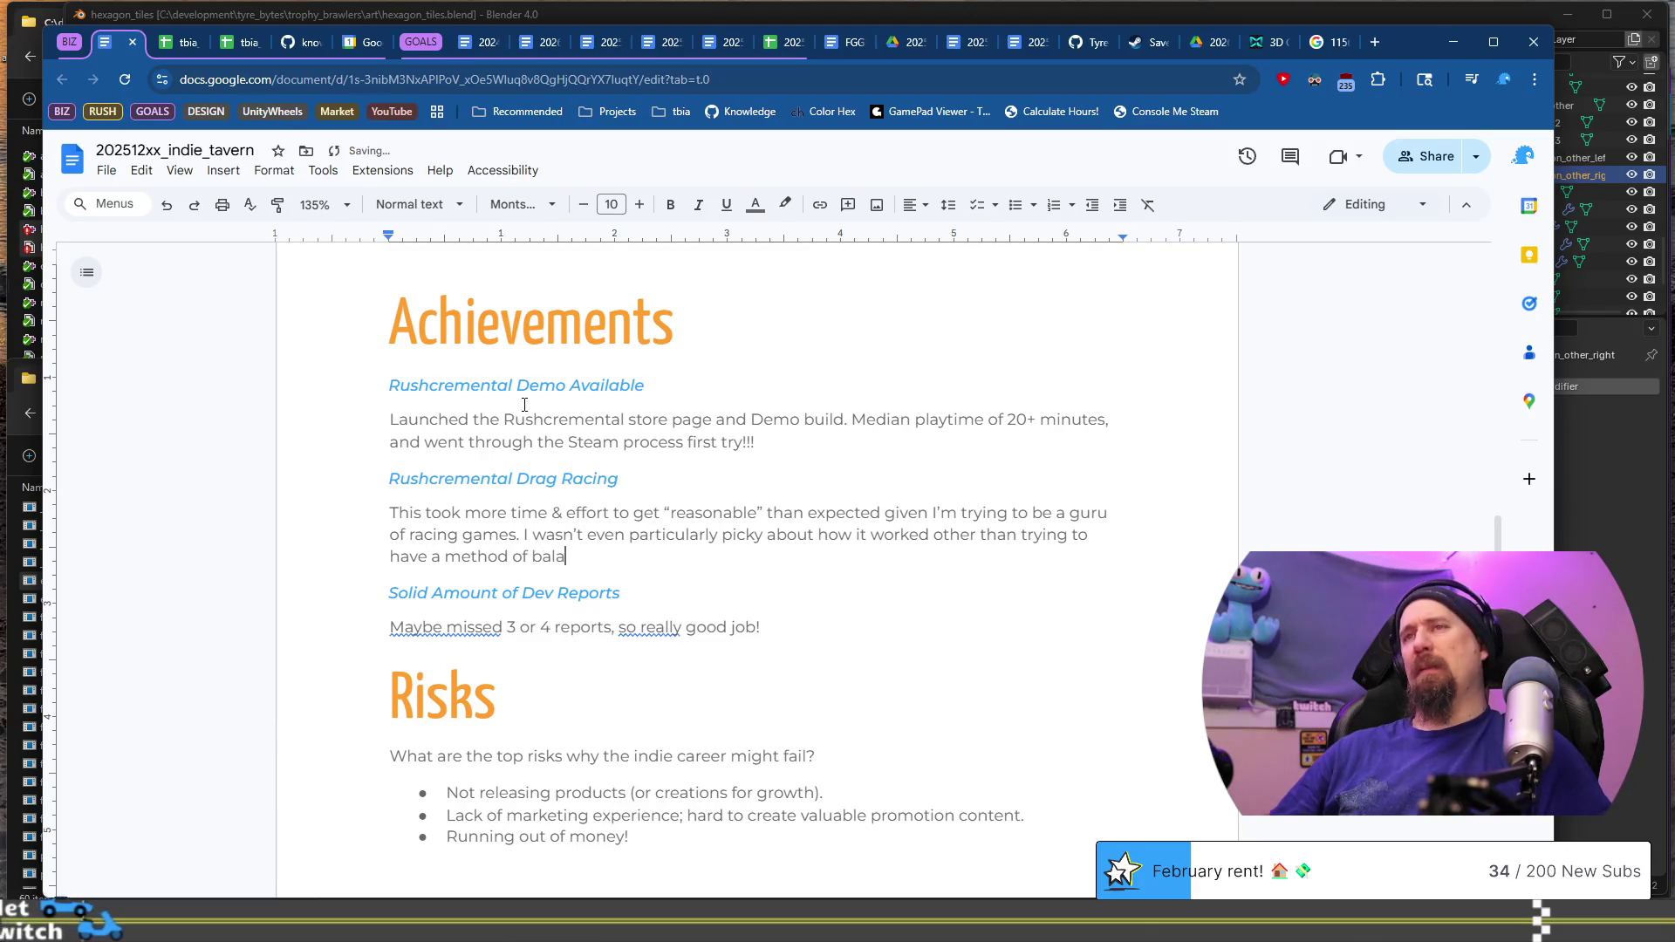
text(ng the gam)
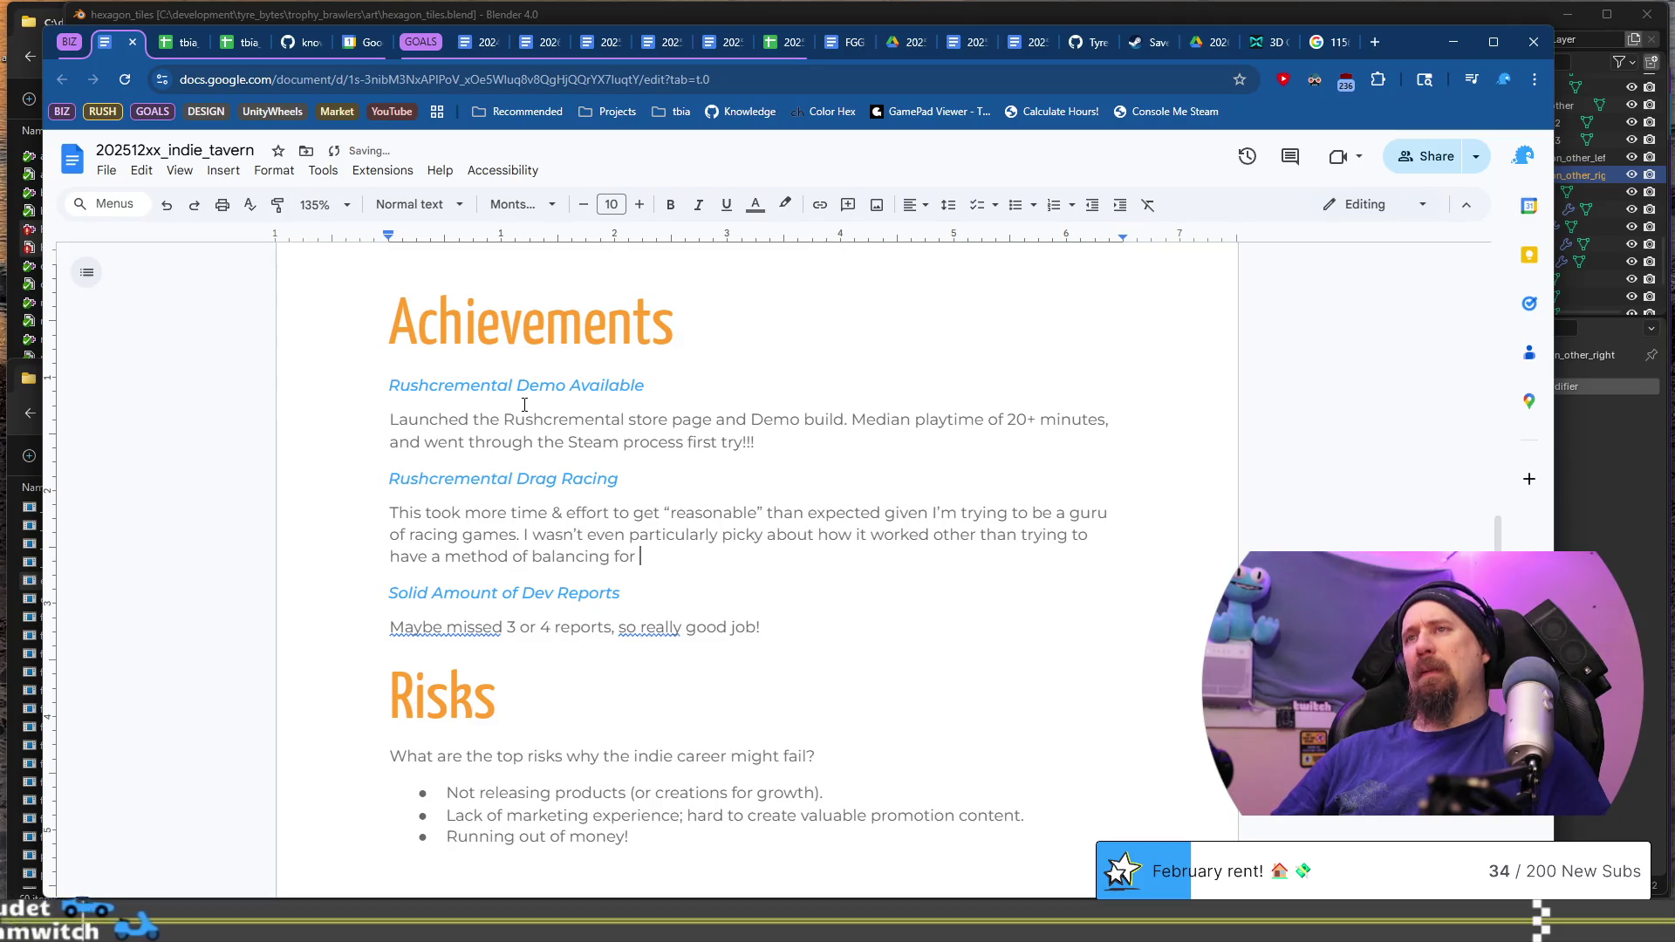
text(epl)
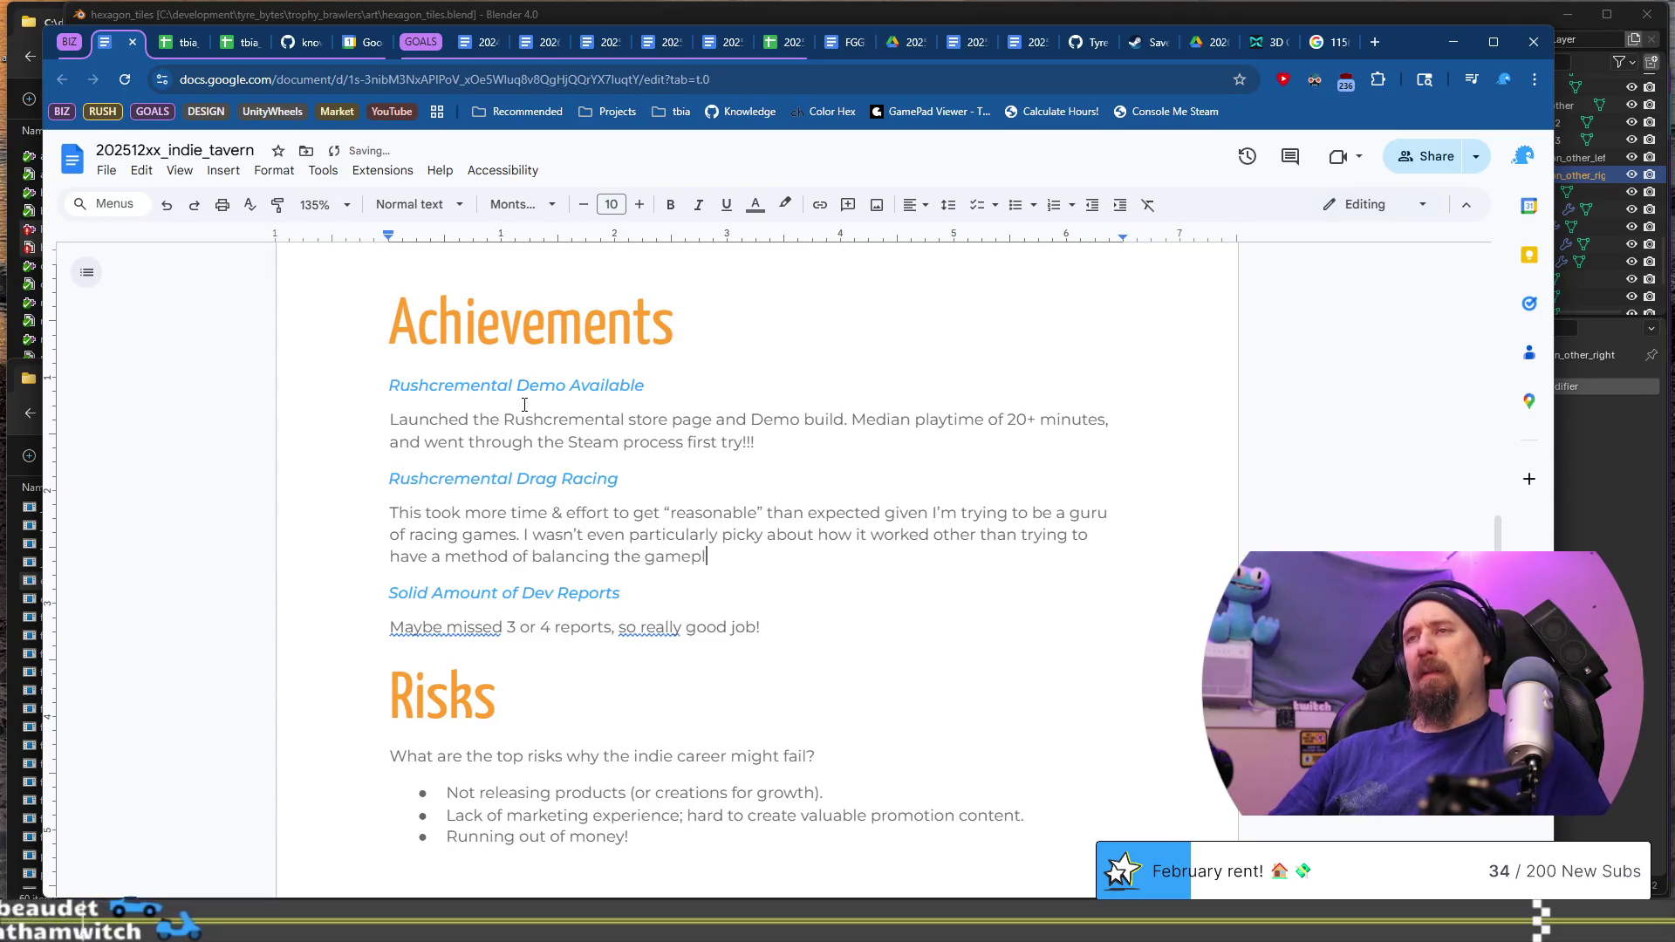
text(ay.)
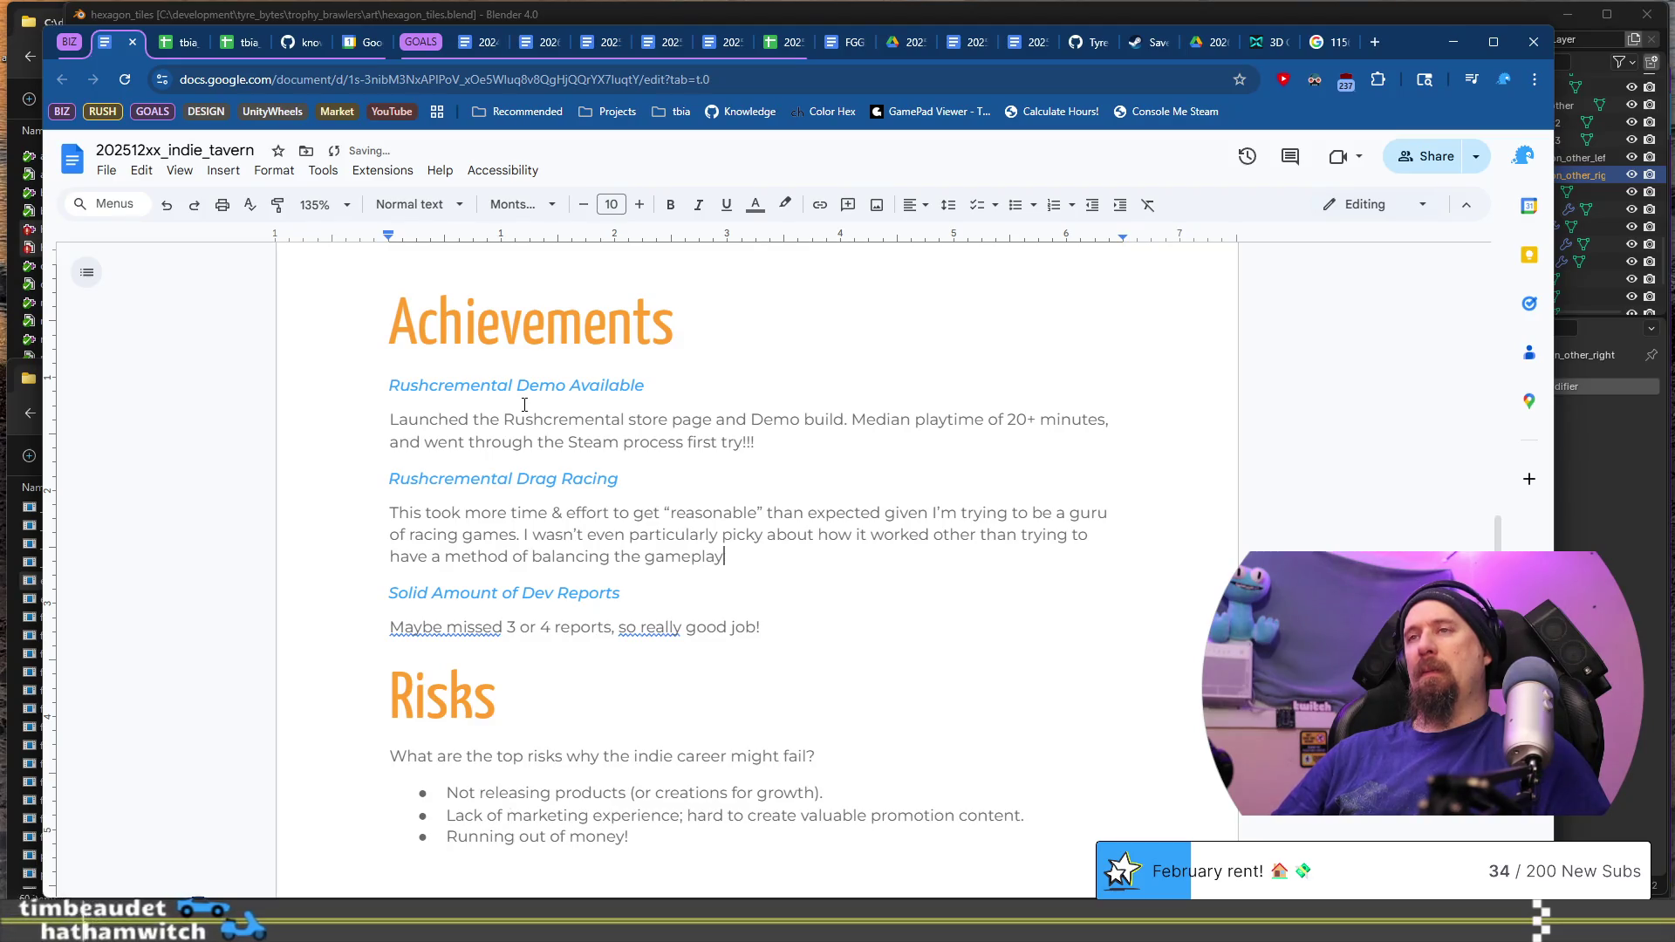
key(Down)
key(Down)
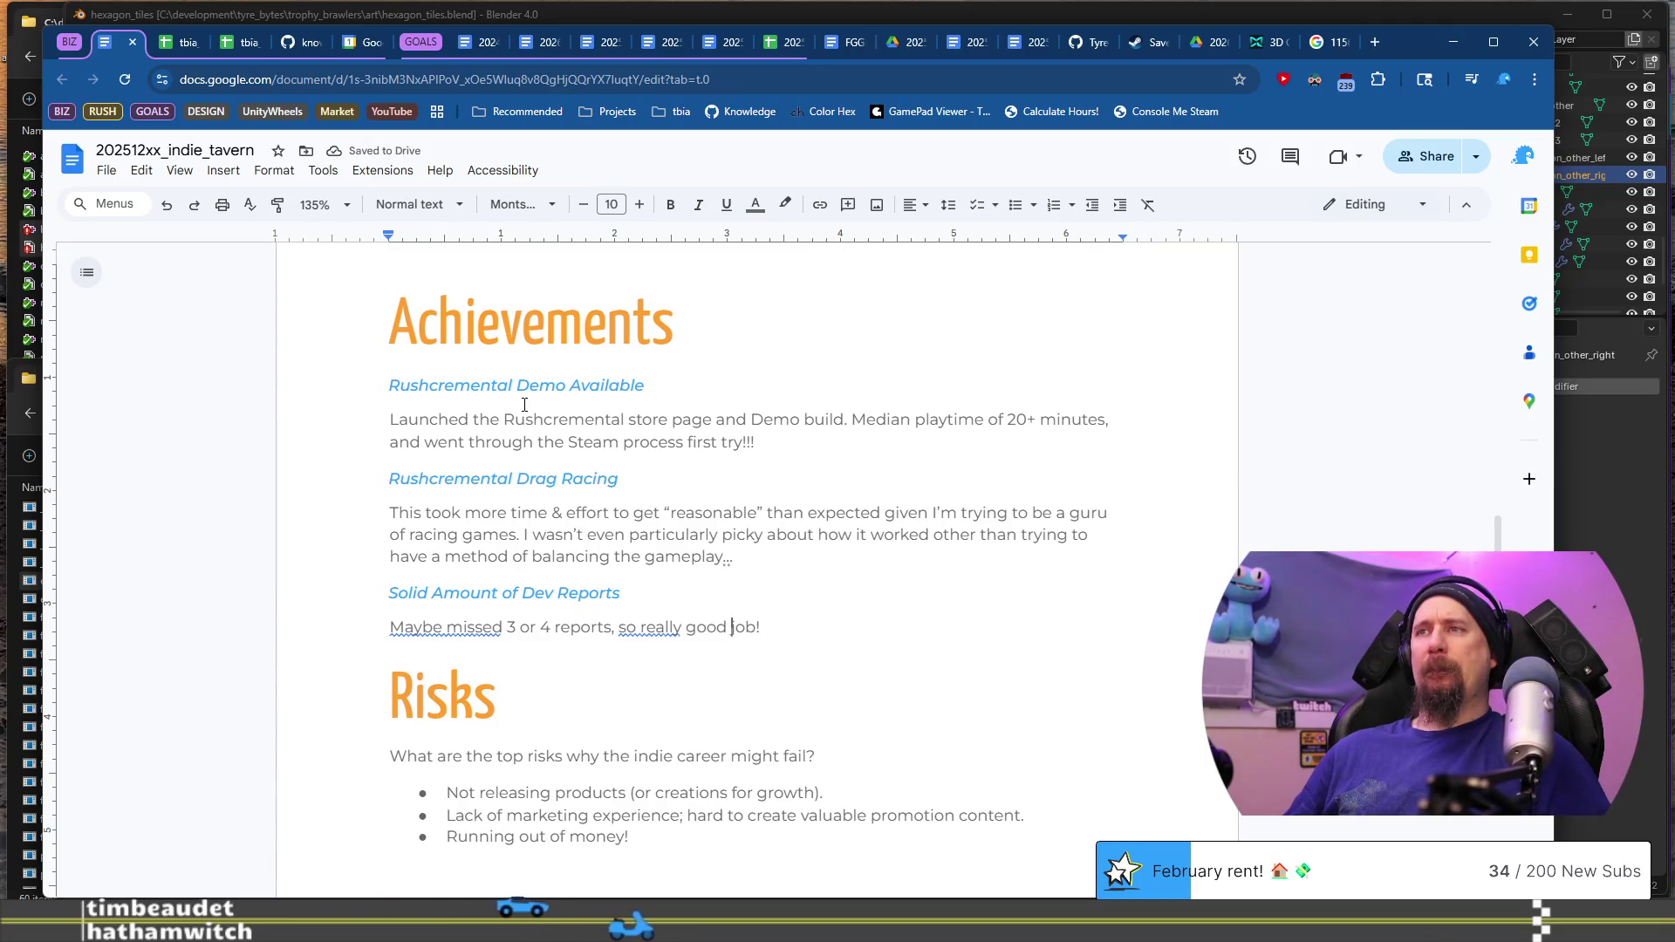
key(ctrl+Left)
key(ctrl+Left)
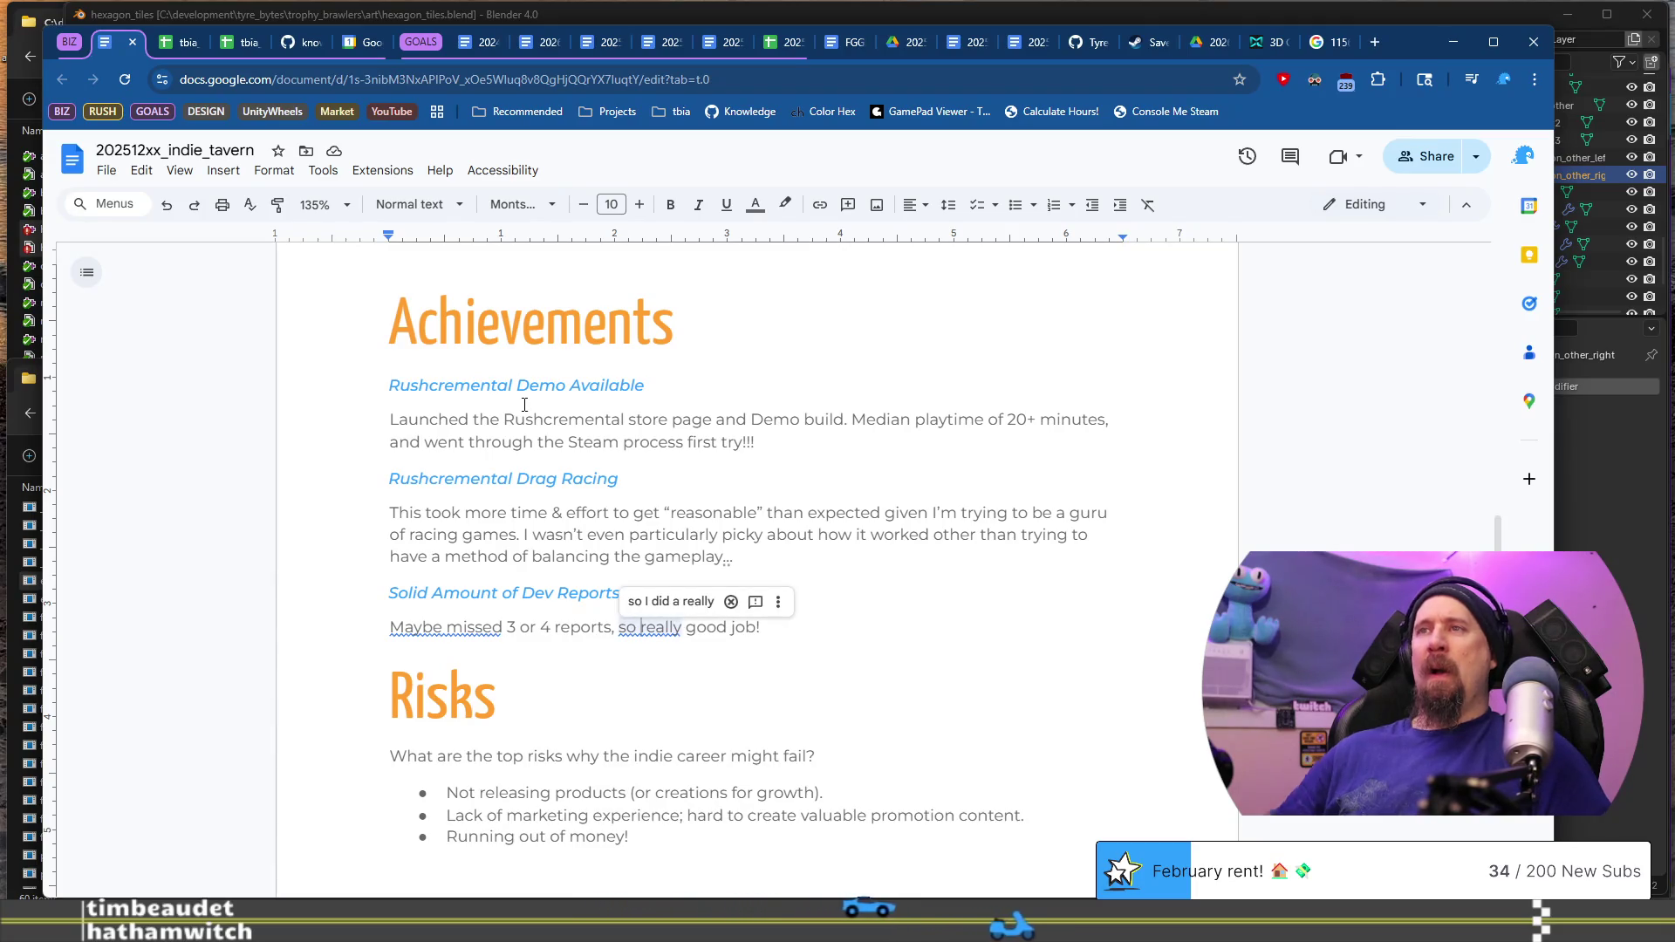
Step: Accept the rewording suggestion, then paste a copy of the dev reports heading below its paragraph
click(671, 601)
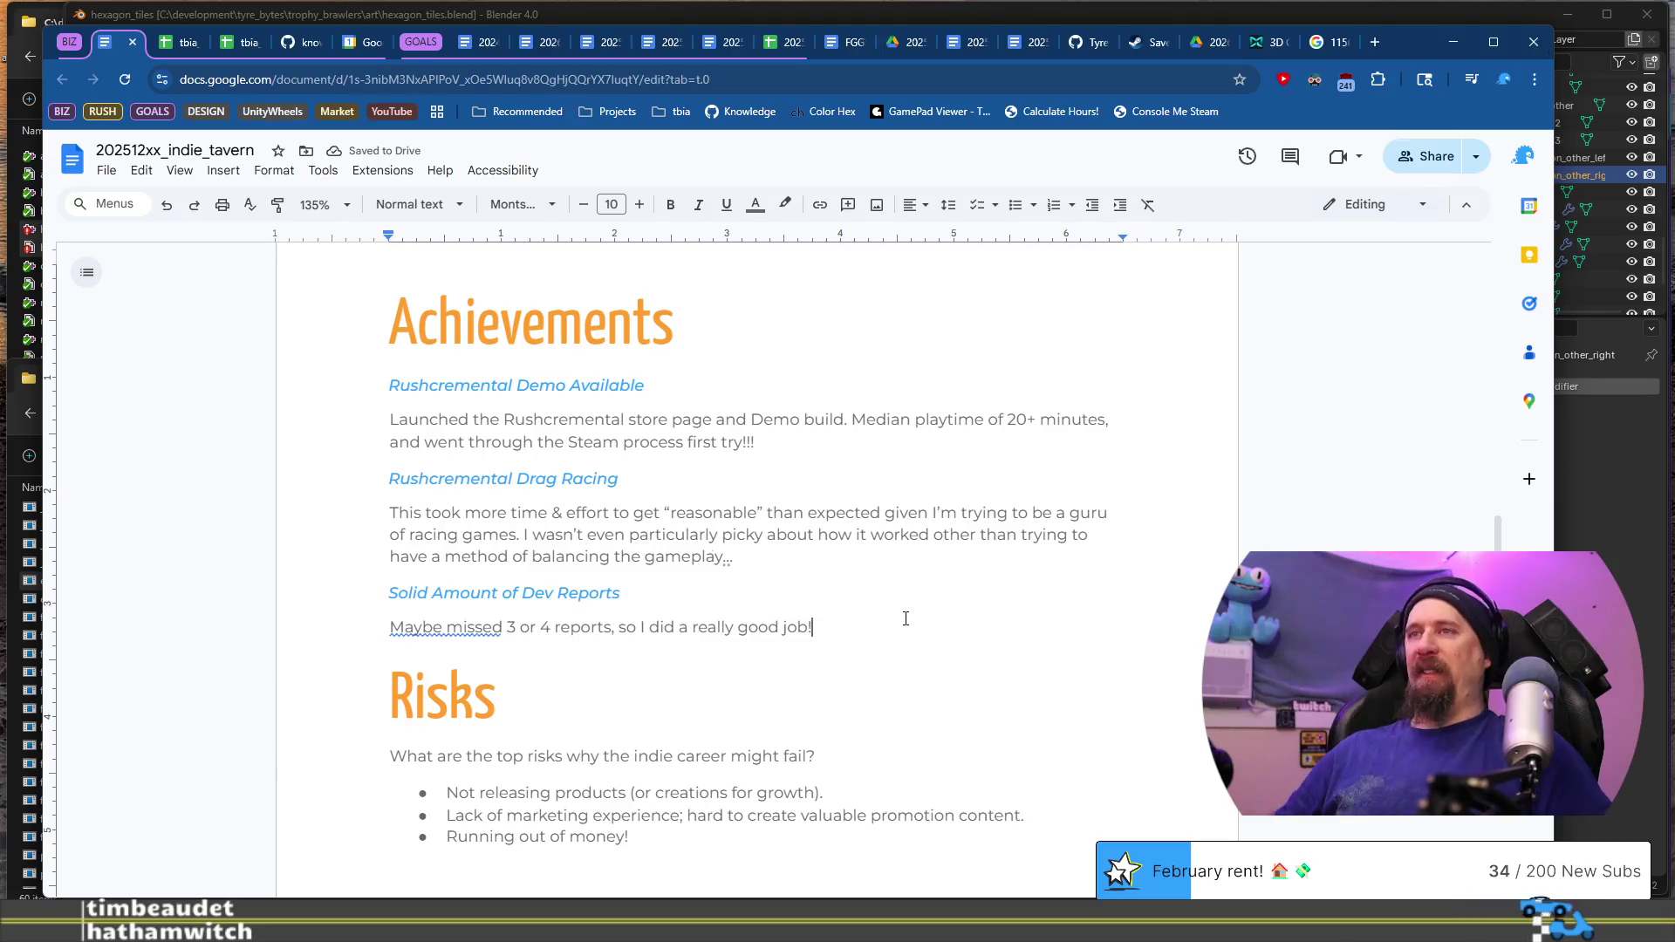
key(Up)
key(shift+Home)
key(ctrl+c)
key(Down)
key(Down)
key(End)
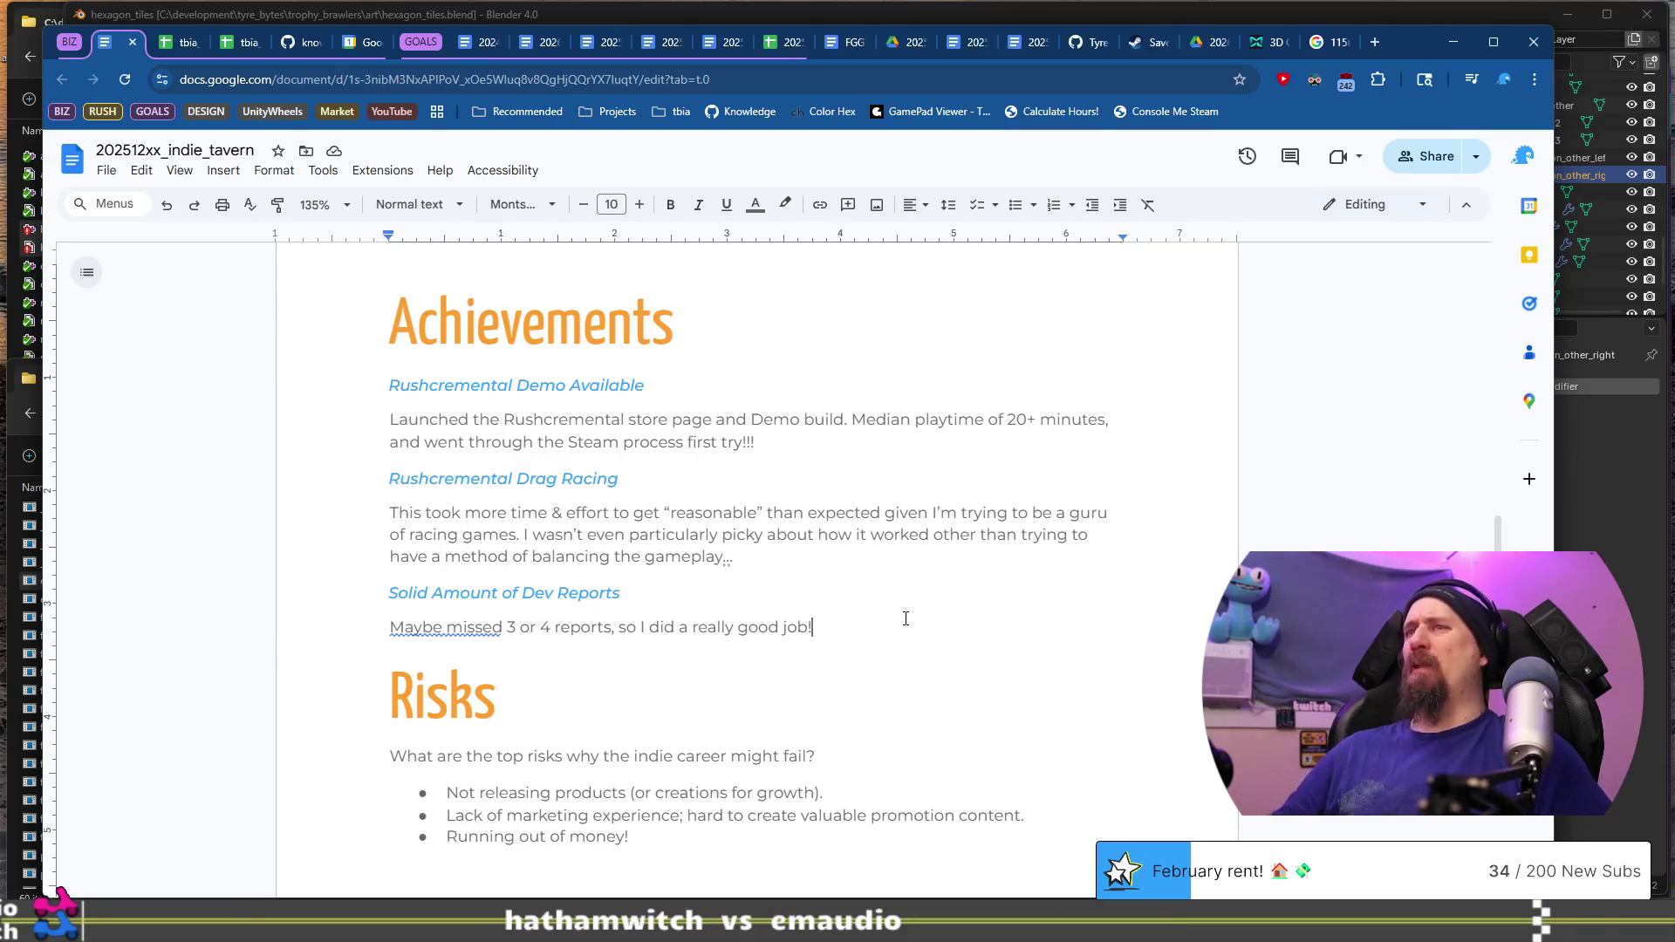
key(Return)
key(ctrl+v)
key(shift+Home)
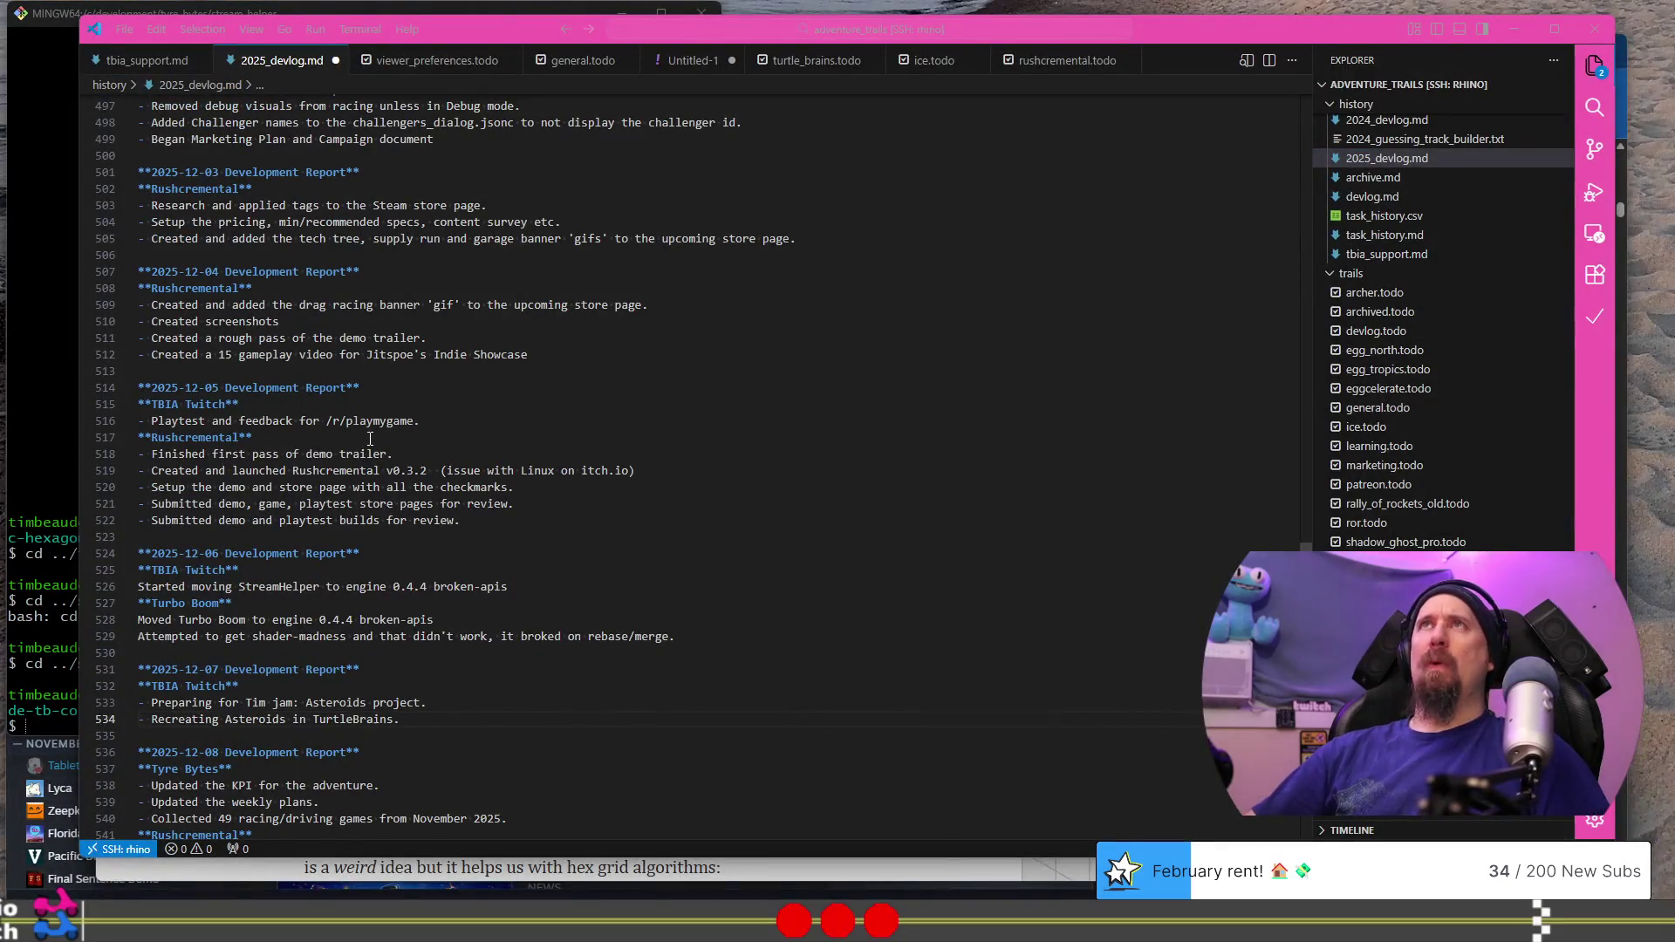
Step: Review the December racing-game entries in 2025_devlog.md, then select the duplicated report heading
key(alt+Tab)
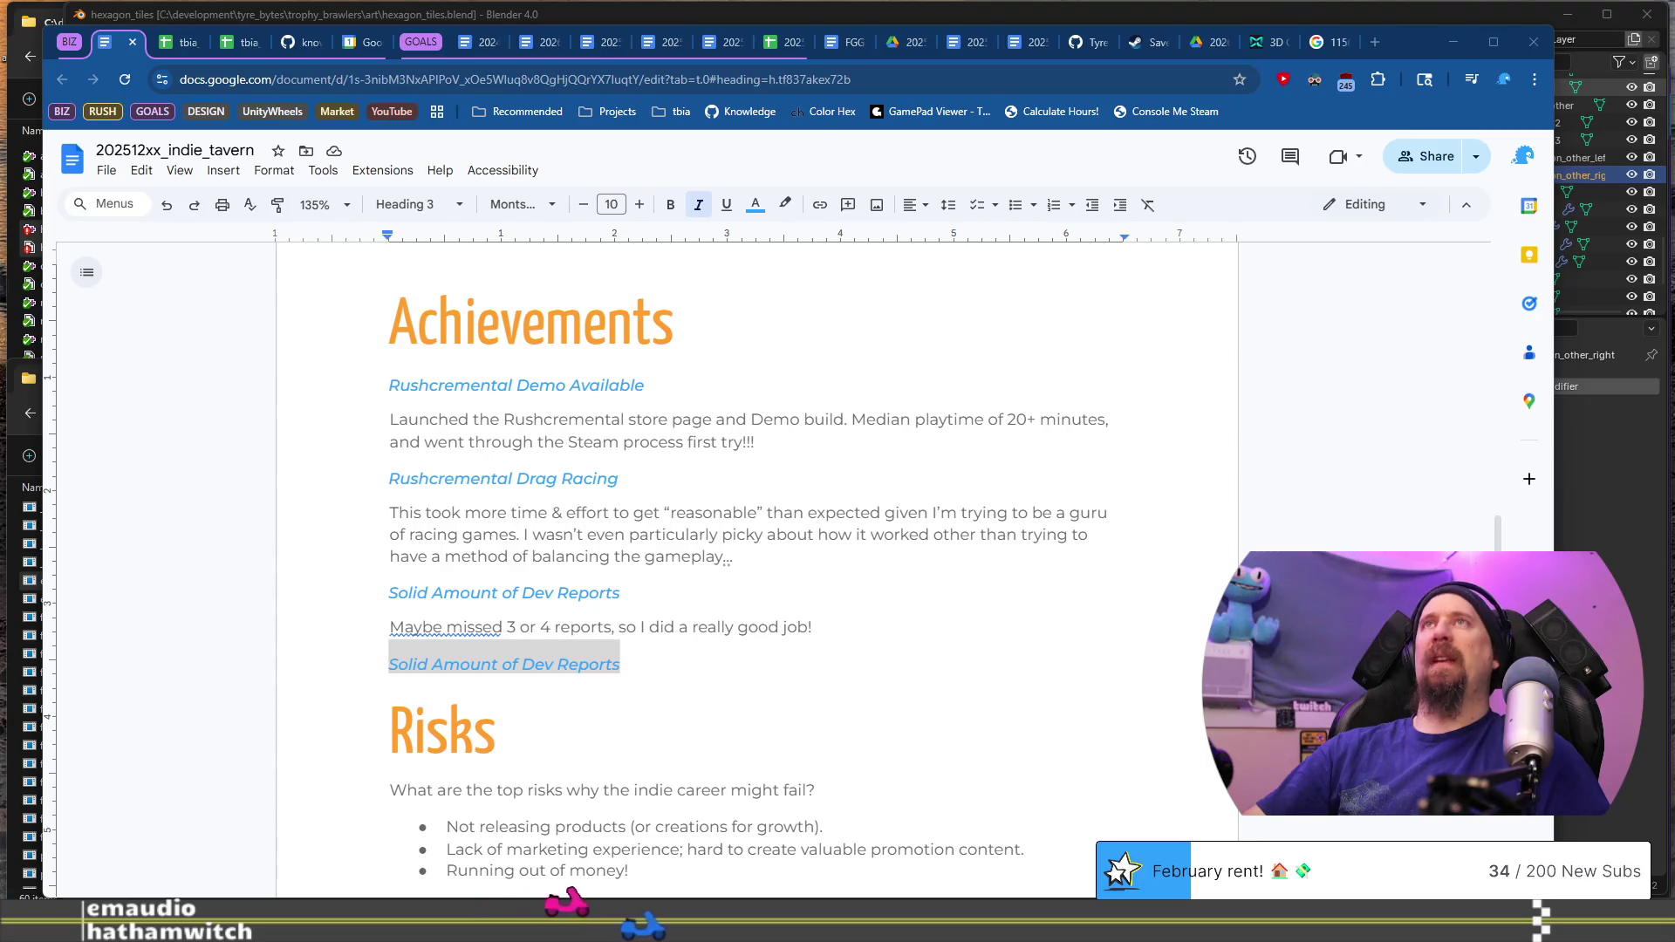
click(777, 679)
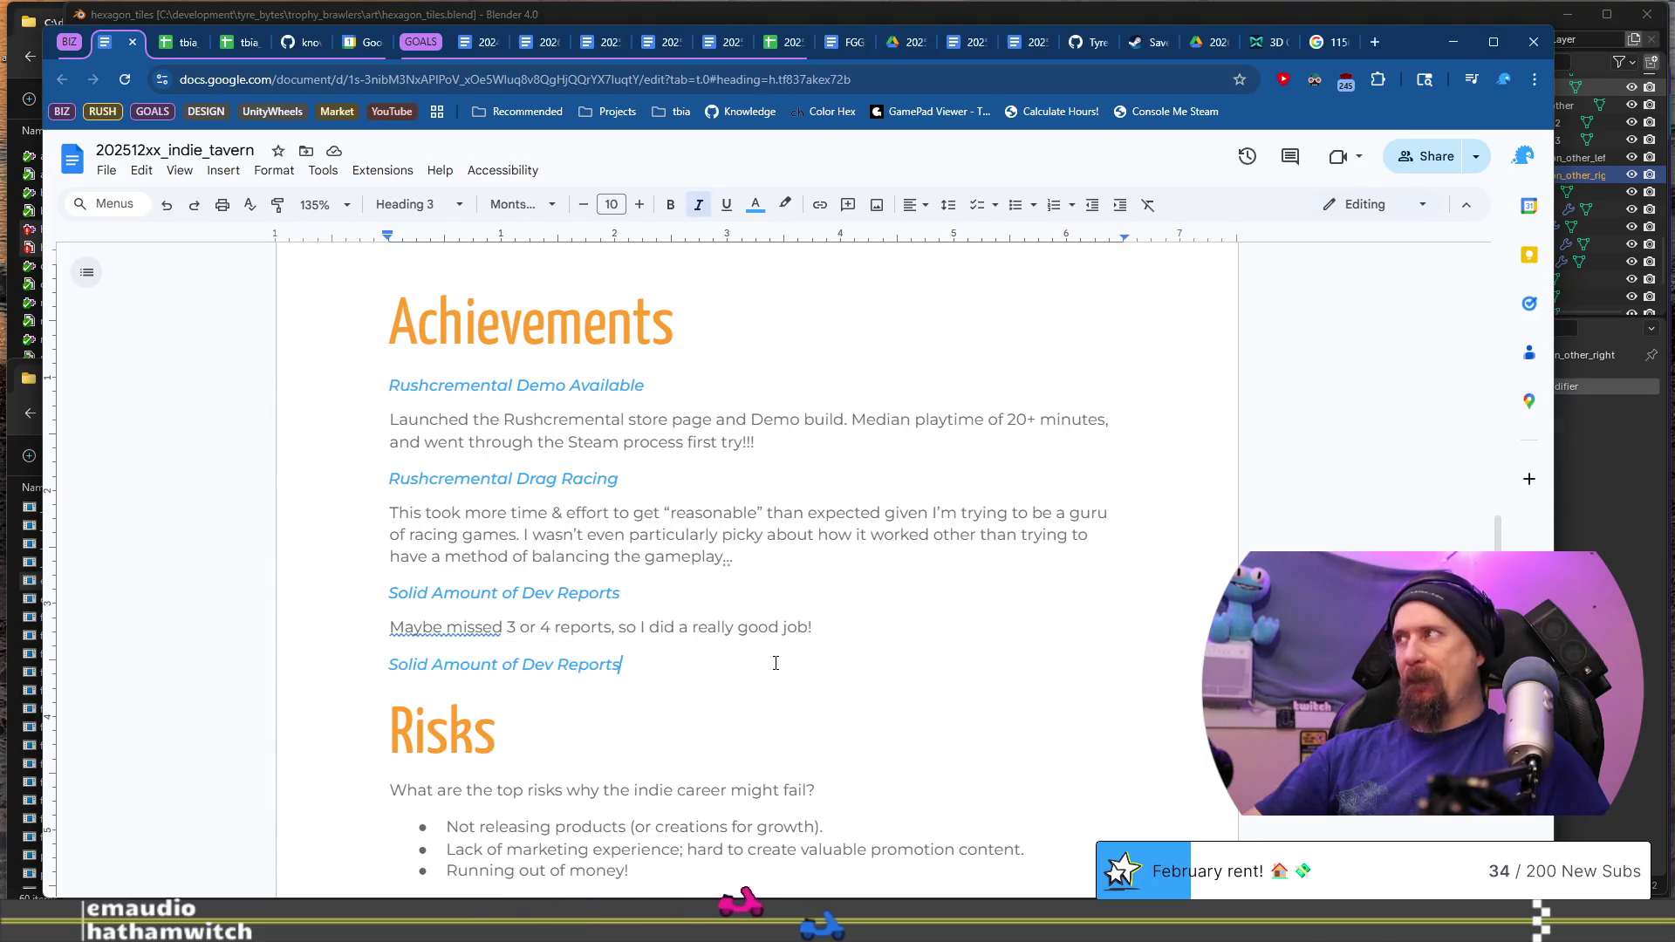
key(alt+Tab)
scroll(565, 637, down, 5)
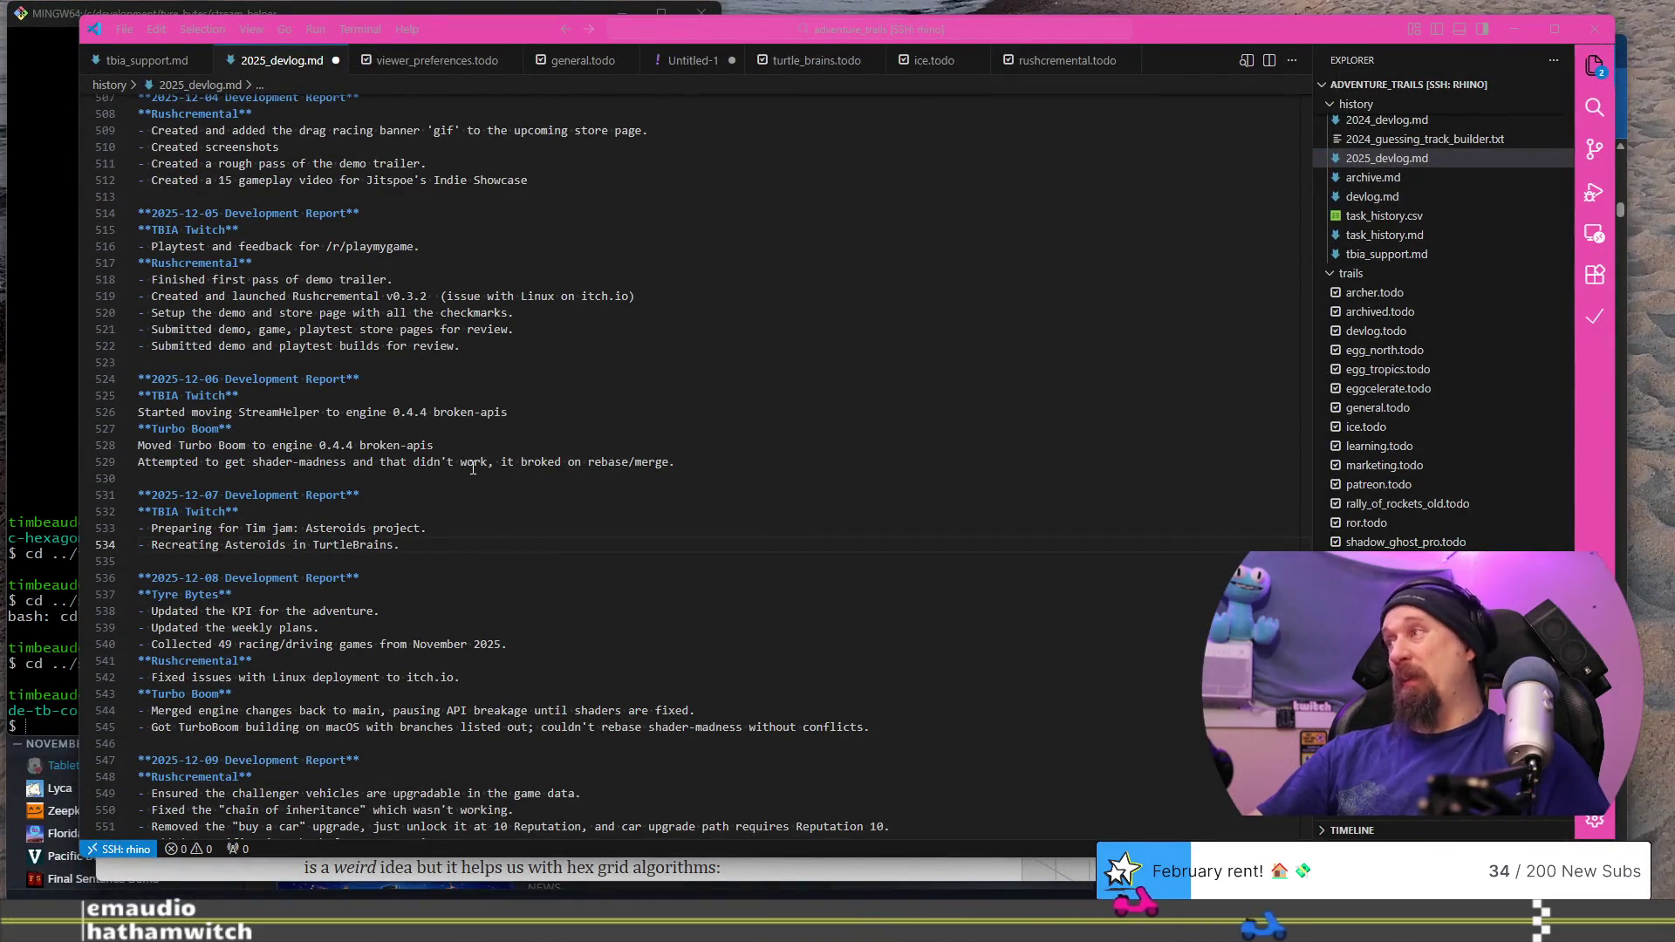
scroll(473, 468, down, 1)
scroll(473, 469, down, 1)
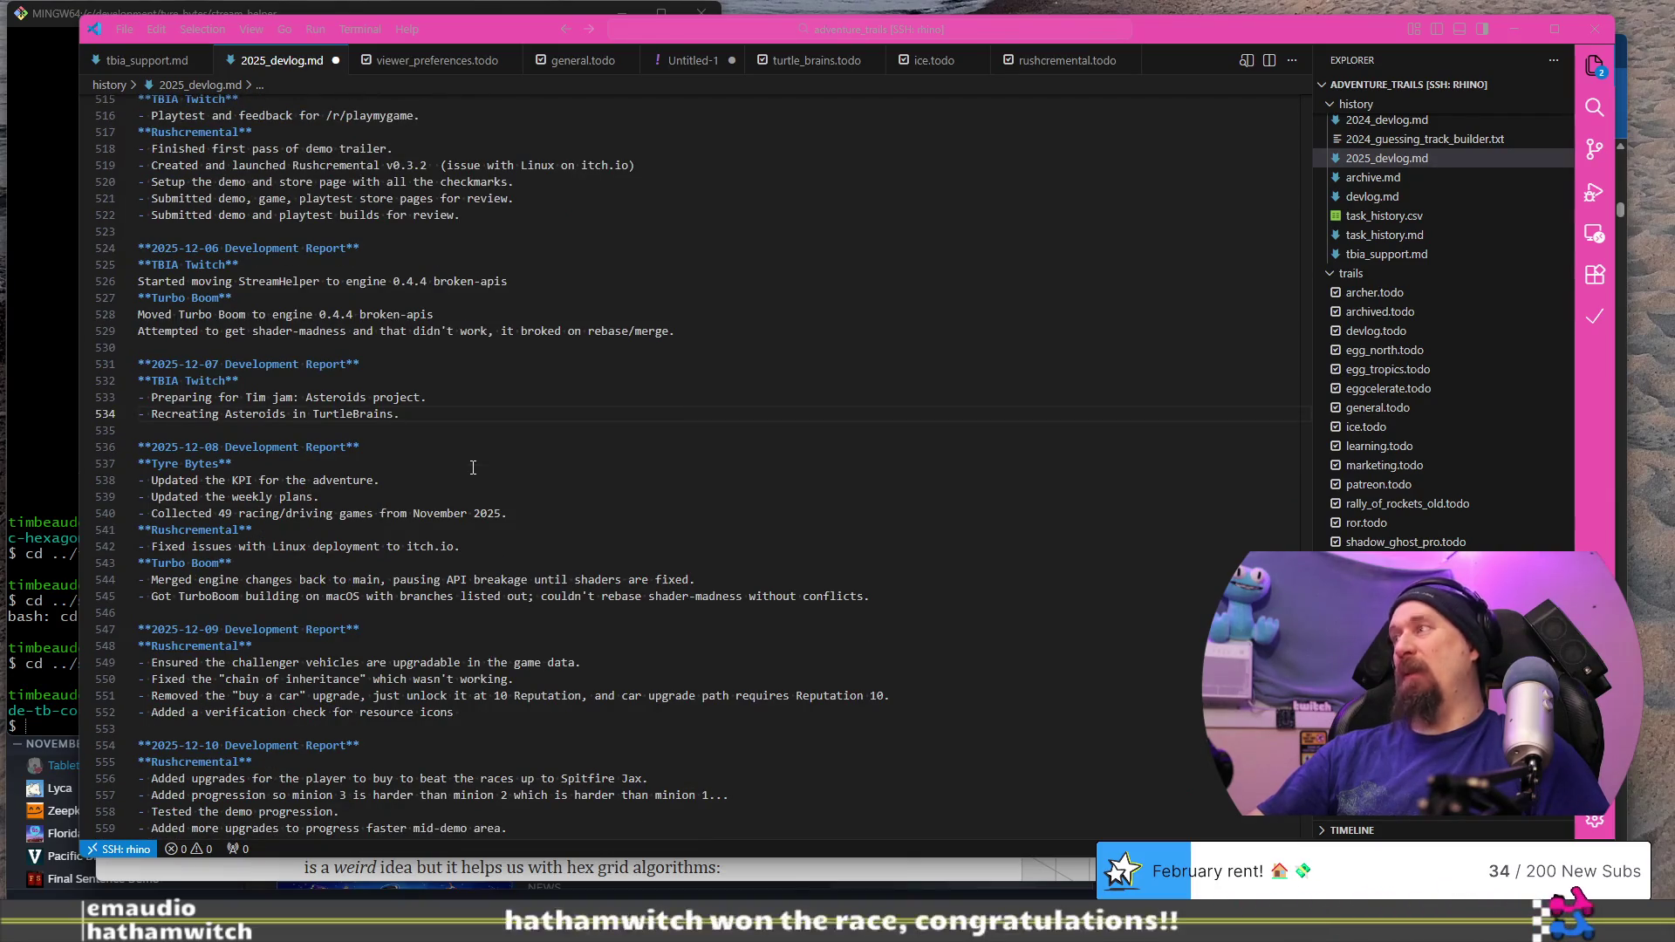
scroll(443, 664, up, 5)
scroll(443, 664, up, 15)
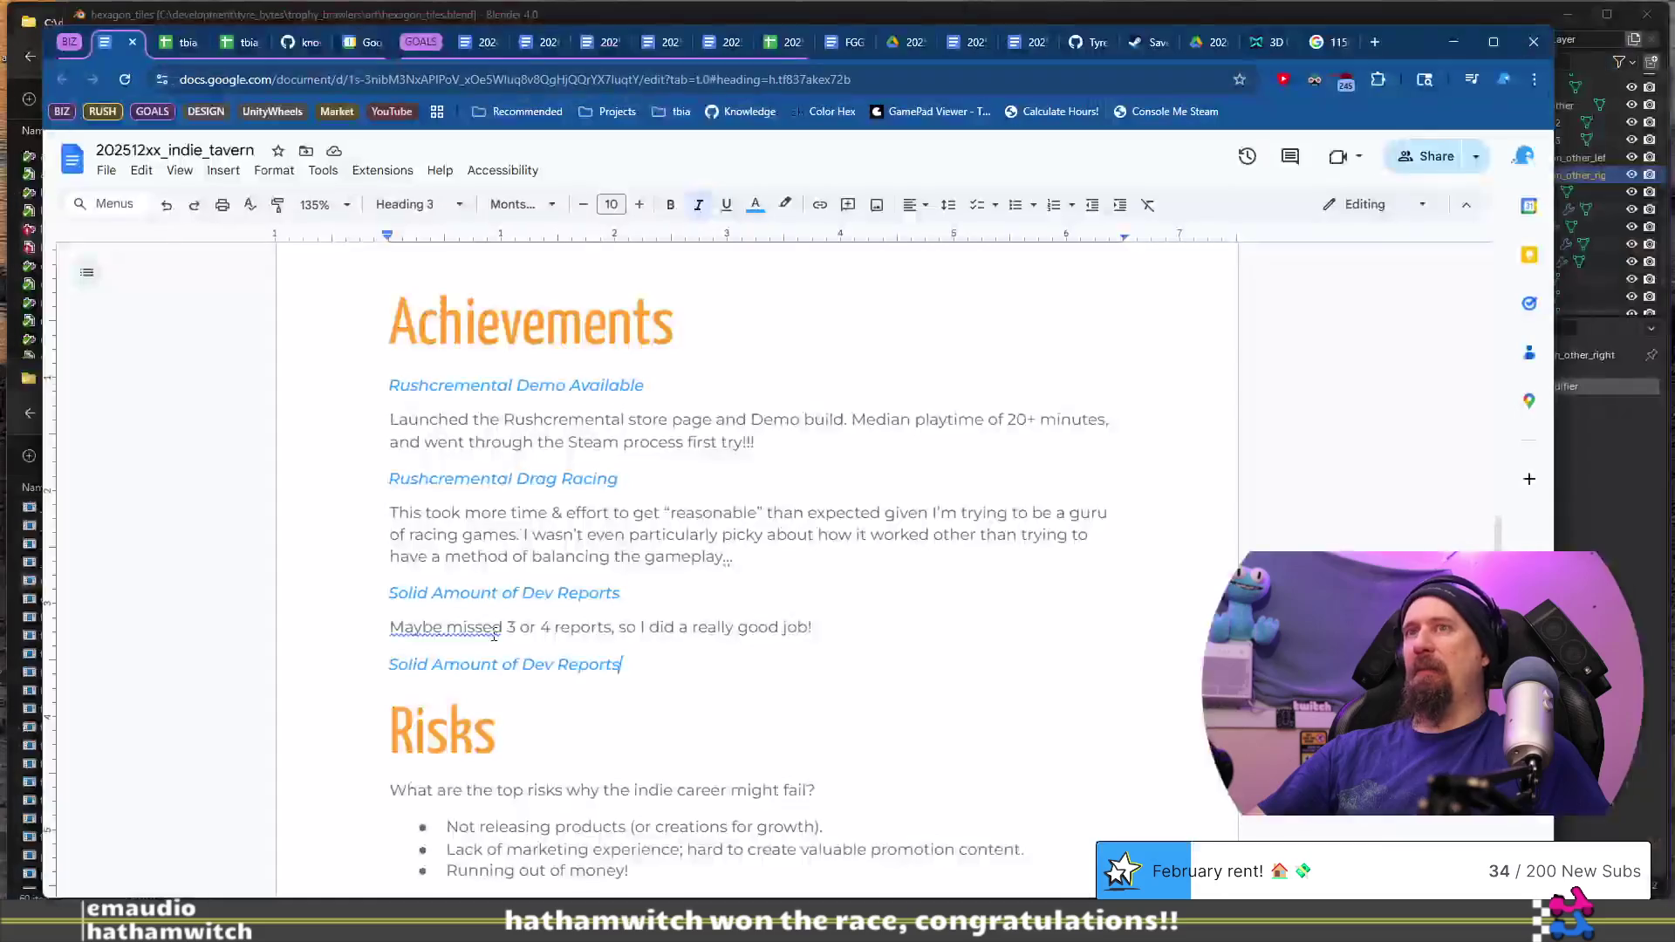
triple_click(812, 660)
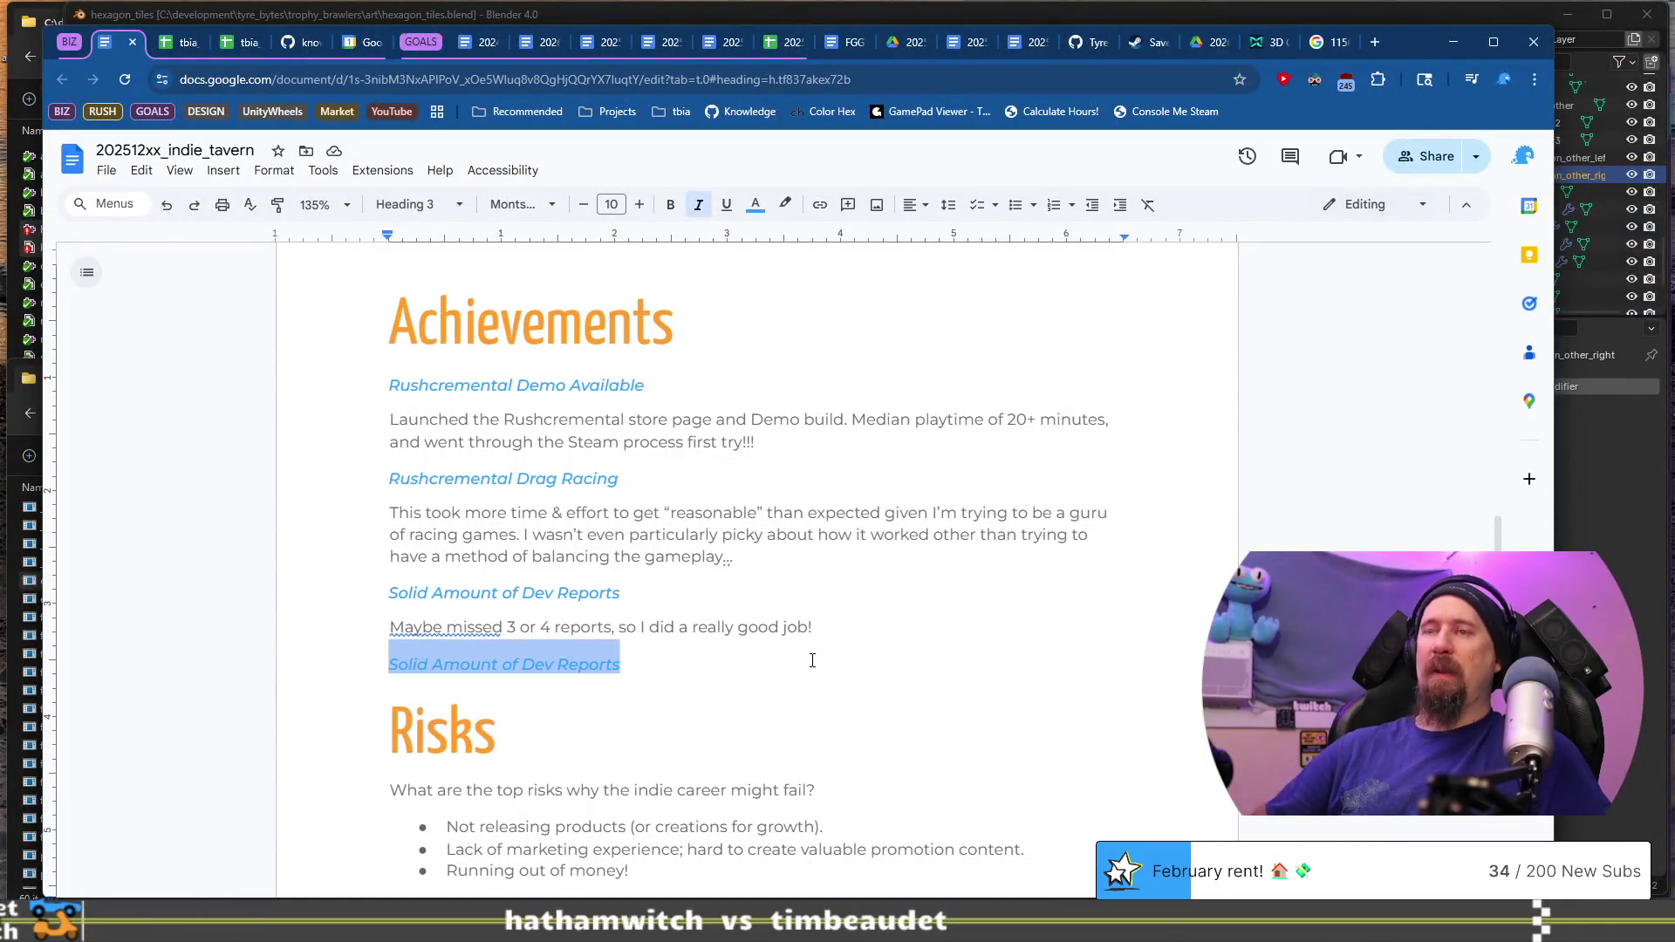
Step: Retitle the duplicated heading to 'Finished Catchup of Racing Games on Steam'
text(FDin)
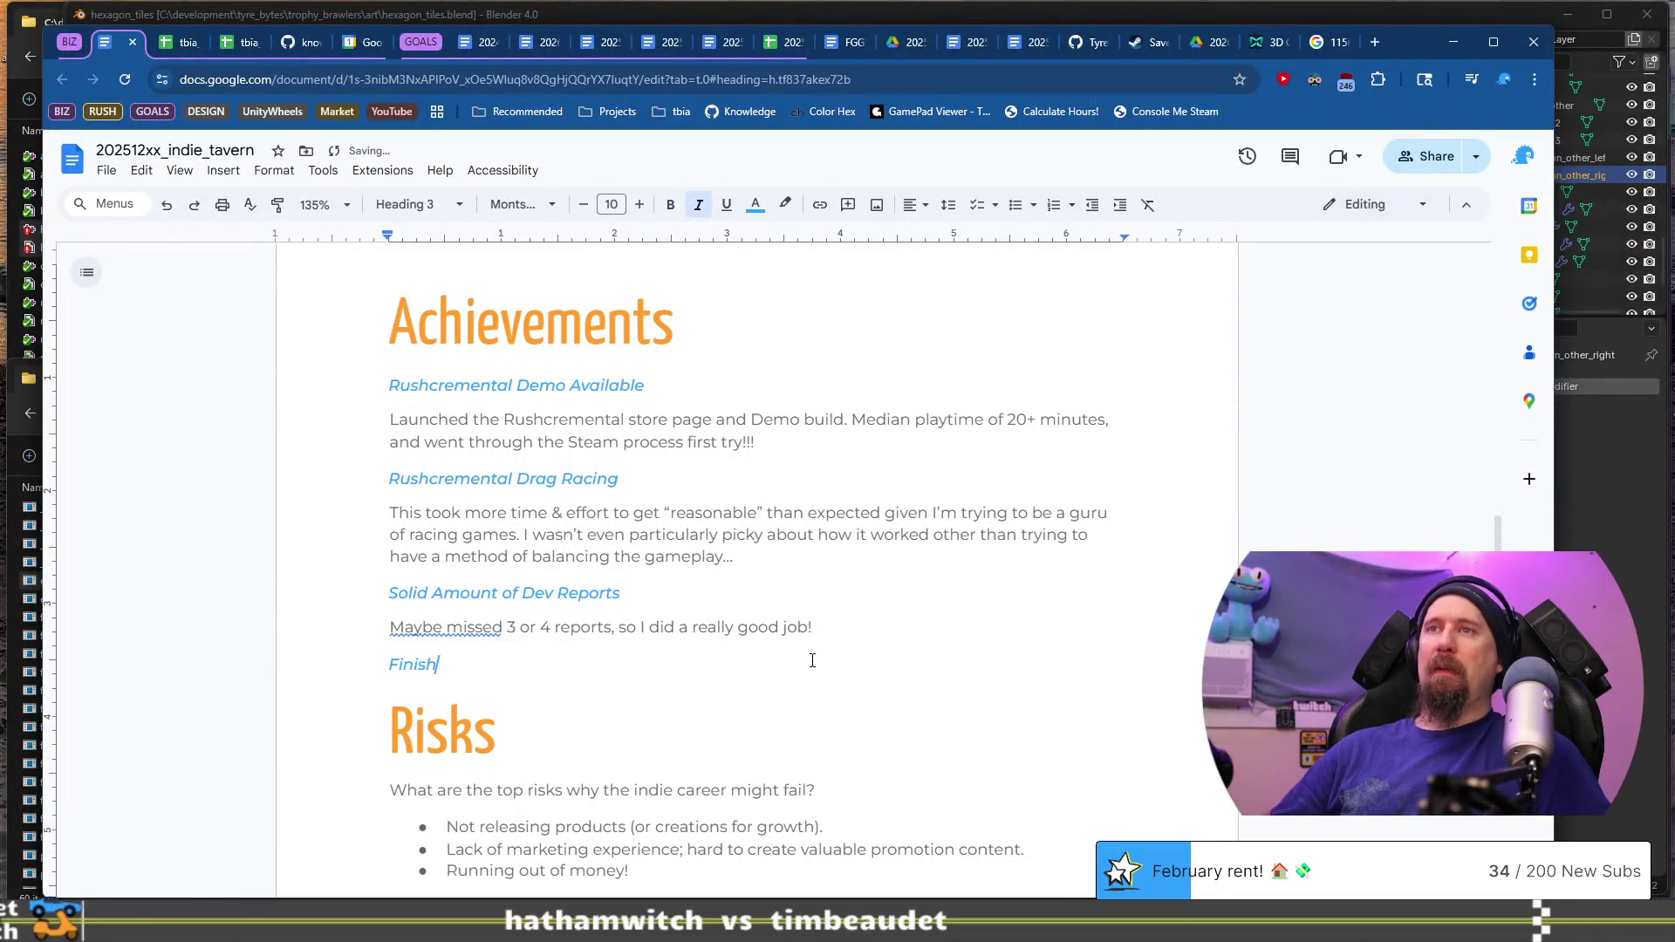
text(ing a)
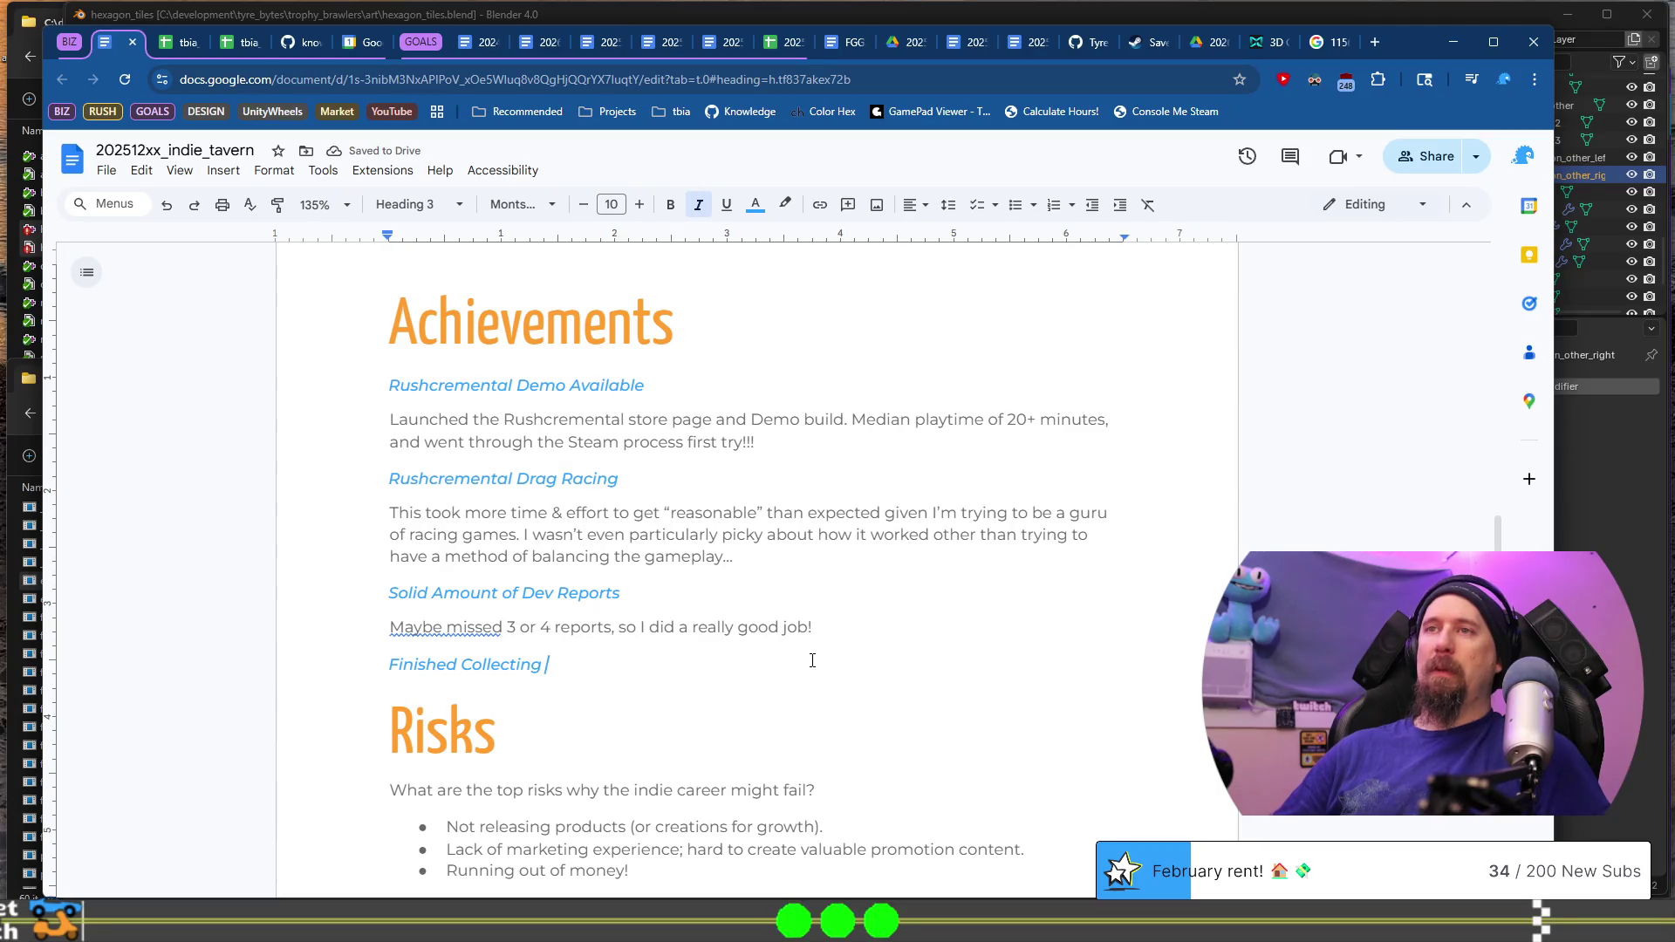
text(Catchup of Racing Games )
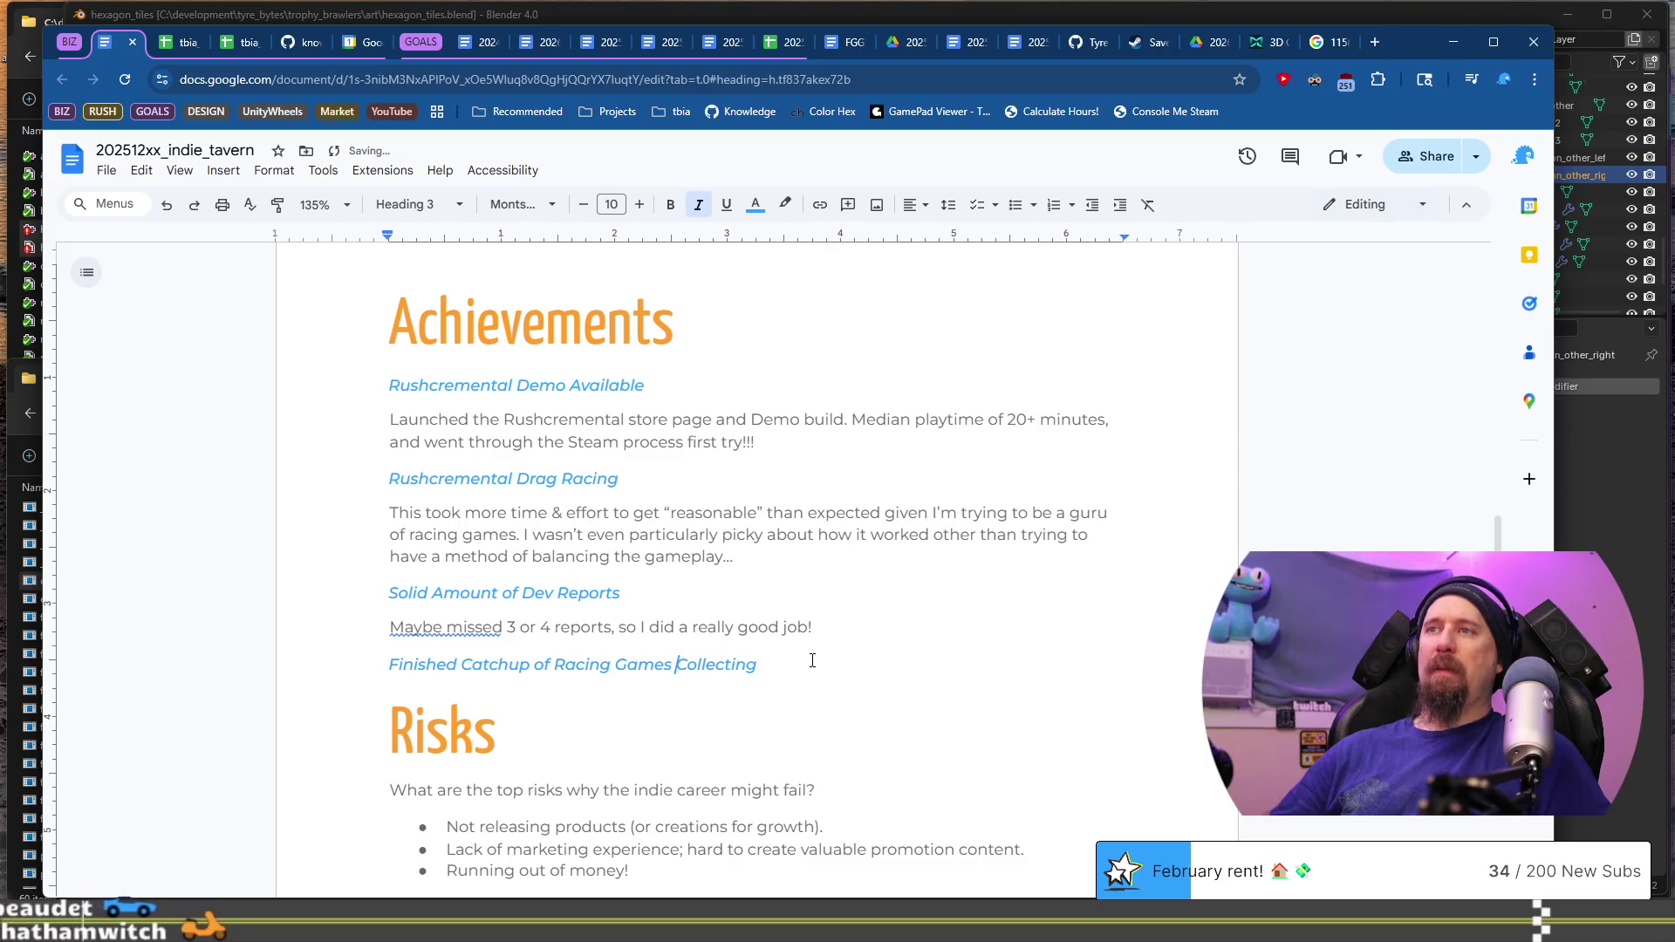
text(on Stea)
text(m)
key(shift+End)
key(Return)
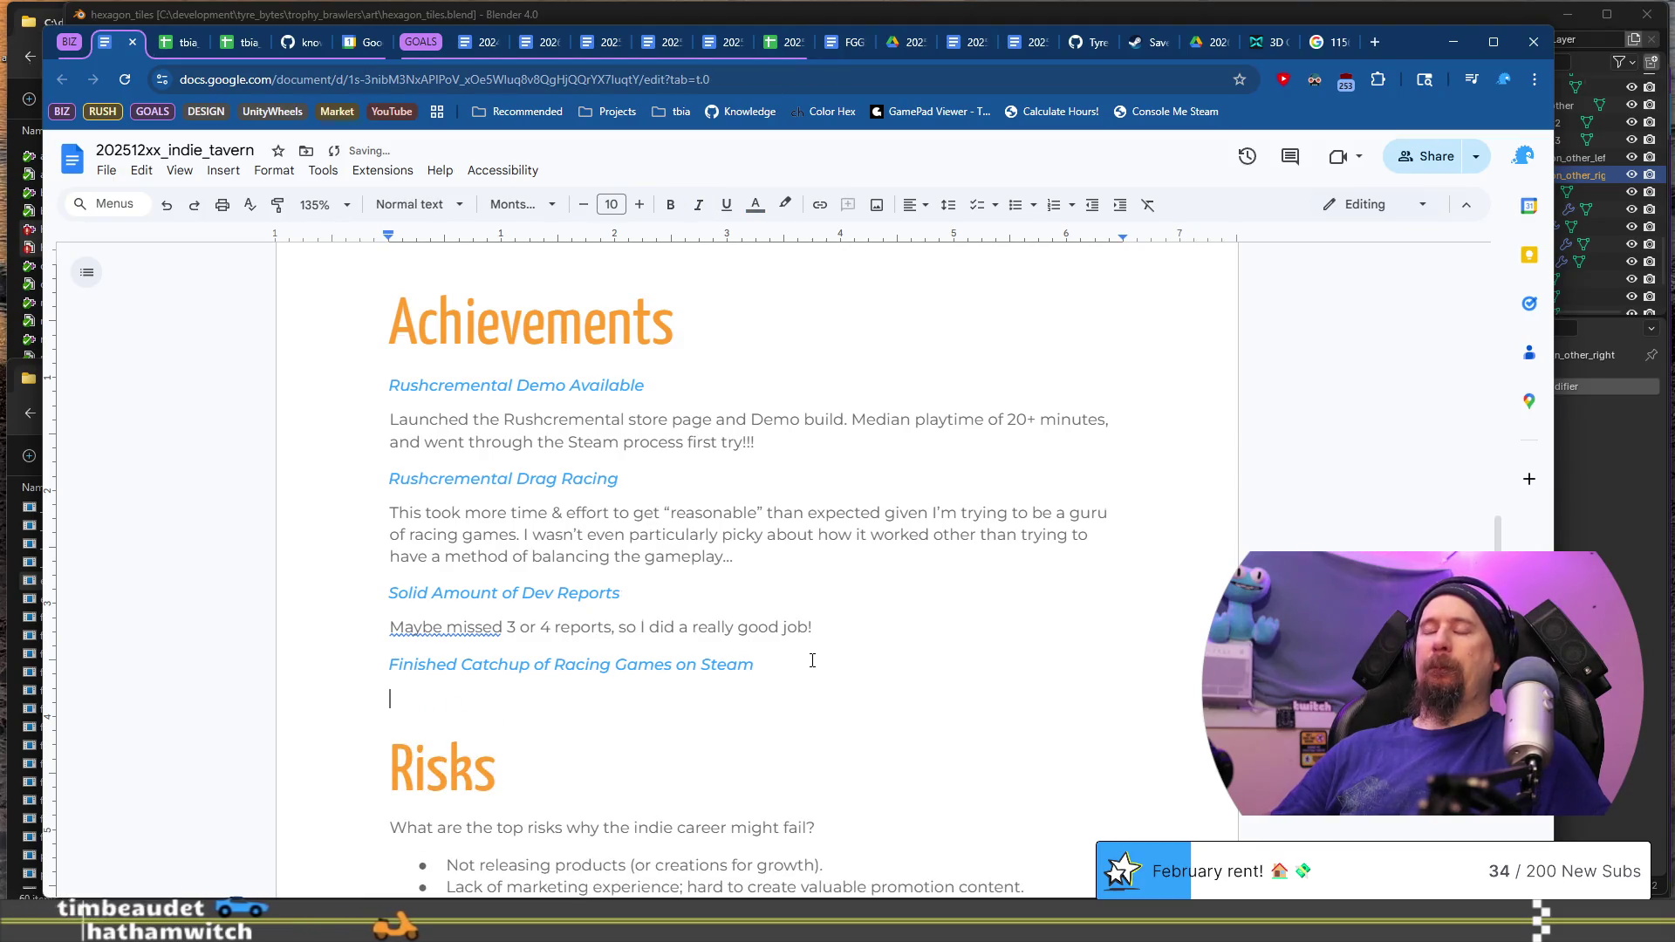
Step: Add a paragraph noting all 2025 racing game releases are caught up, excluding December
text(Got way behind this during summer)
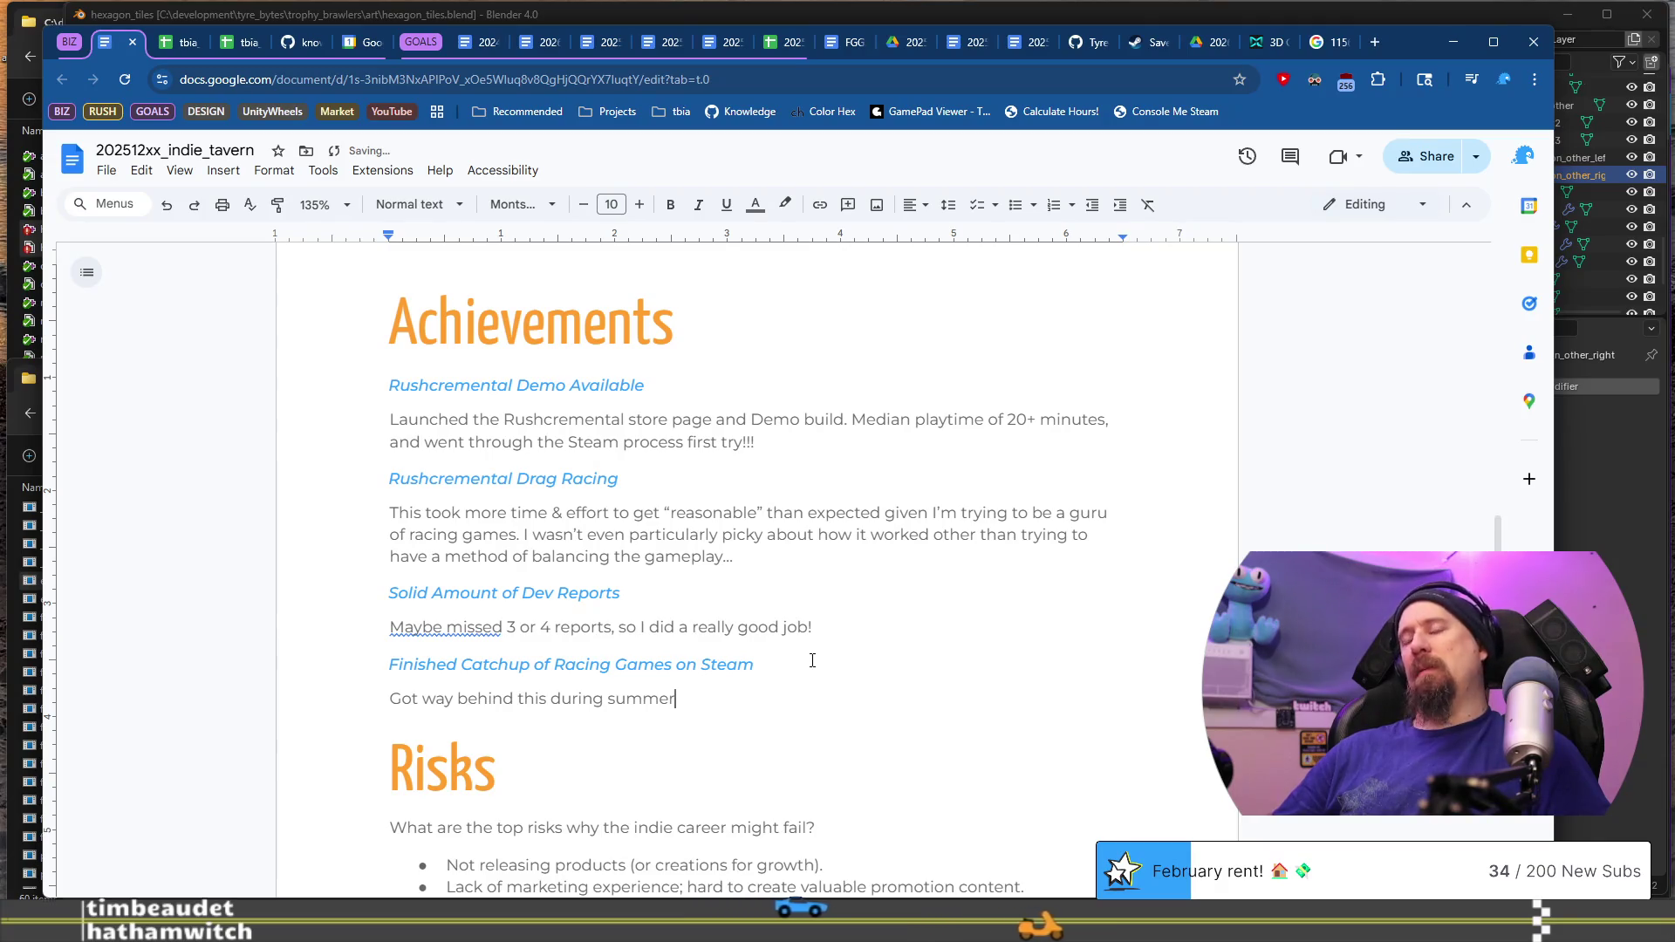
text( grem)
text(lins issu)
text(e,)
key(BackSpace)
key(BackSpace)
key(BackSpace)
text(, and final)
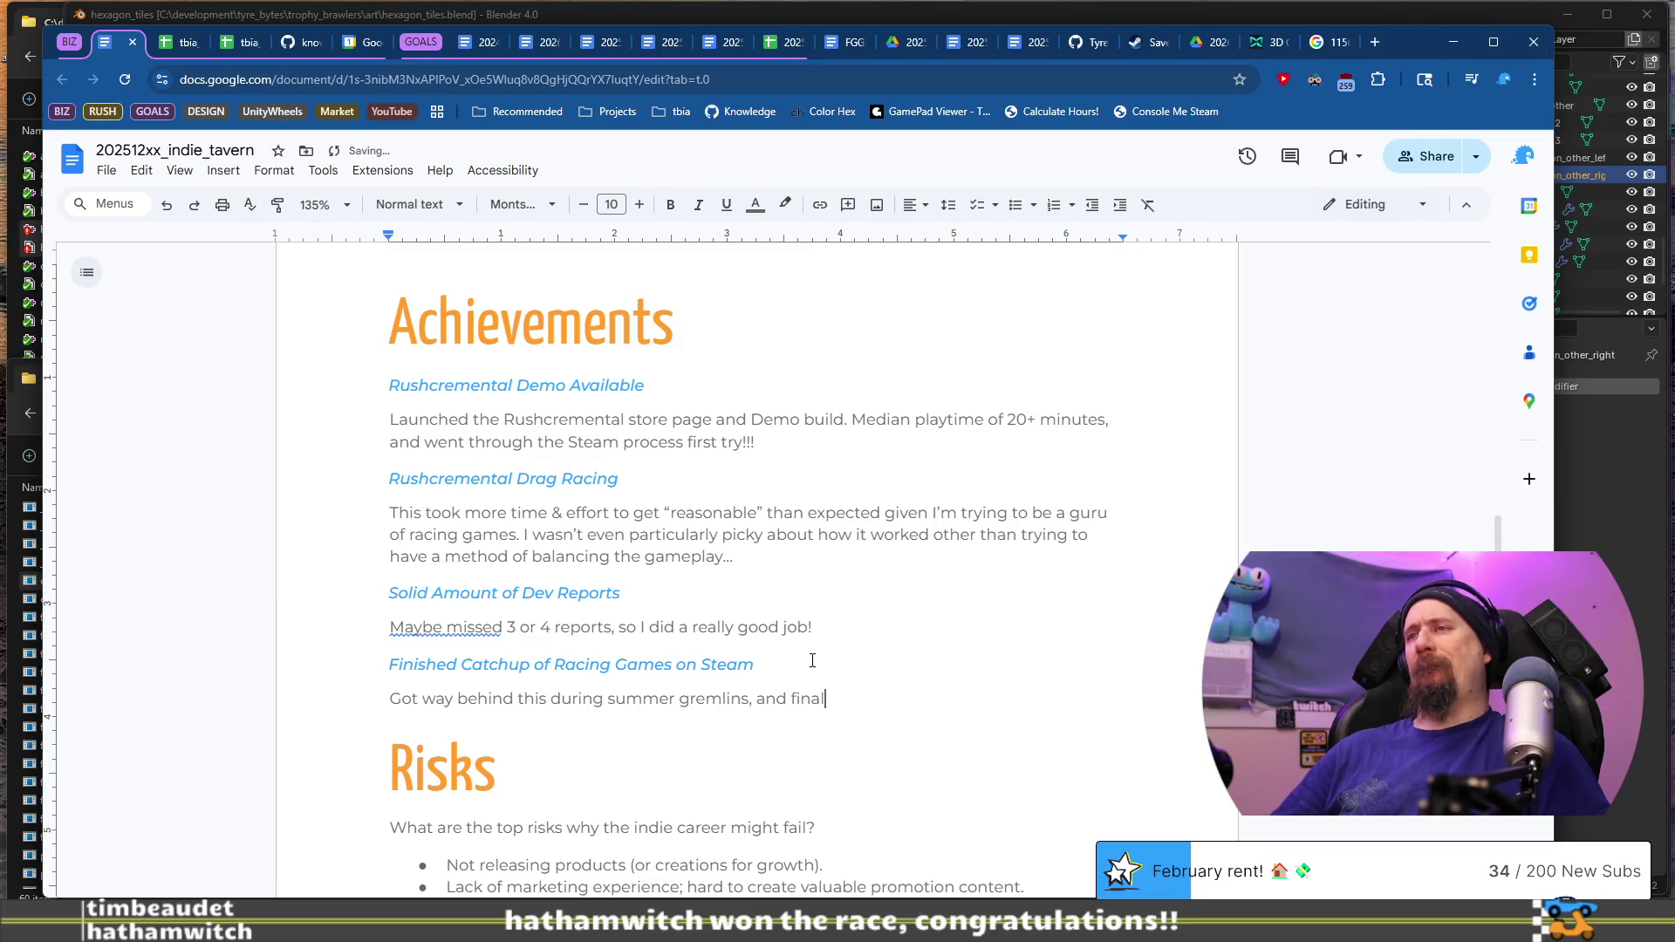
text(l caught up with all the rac)
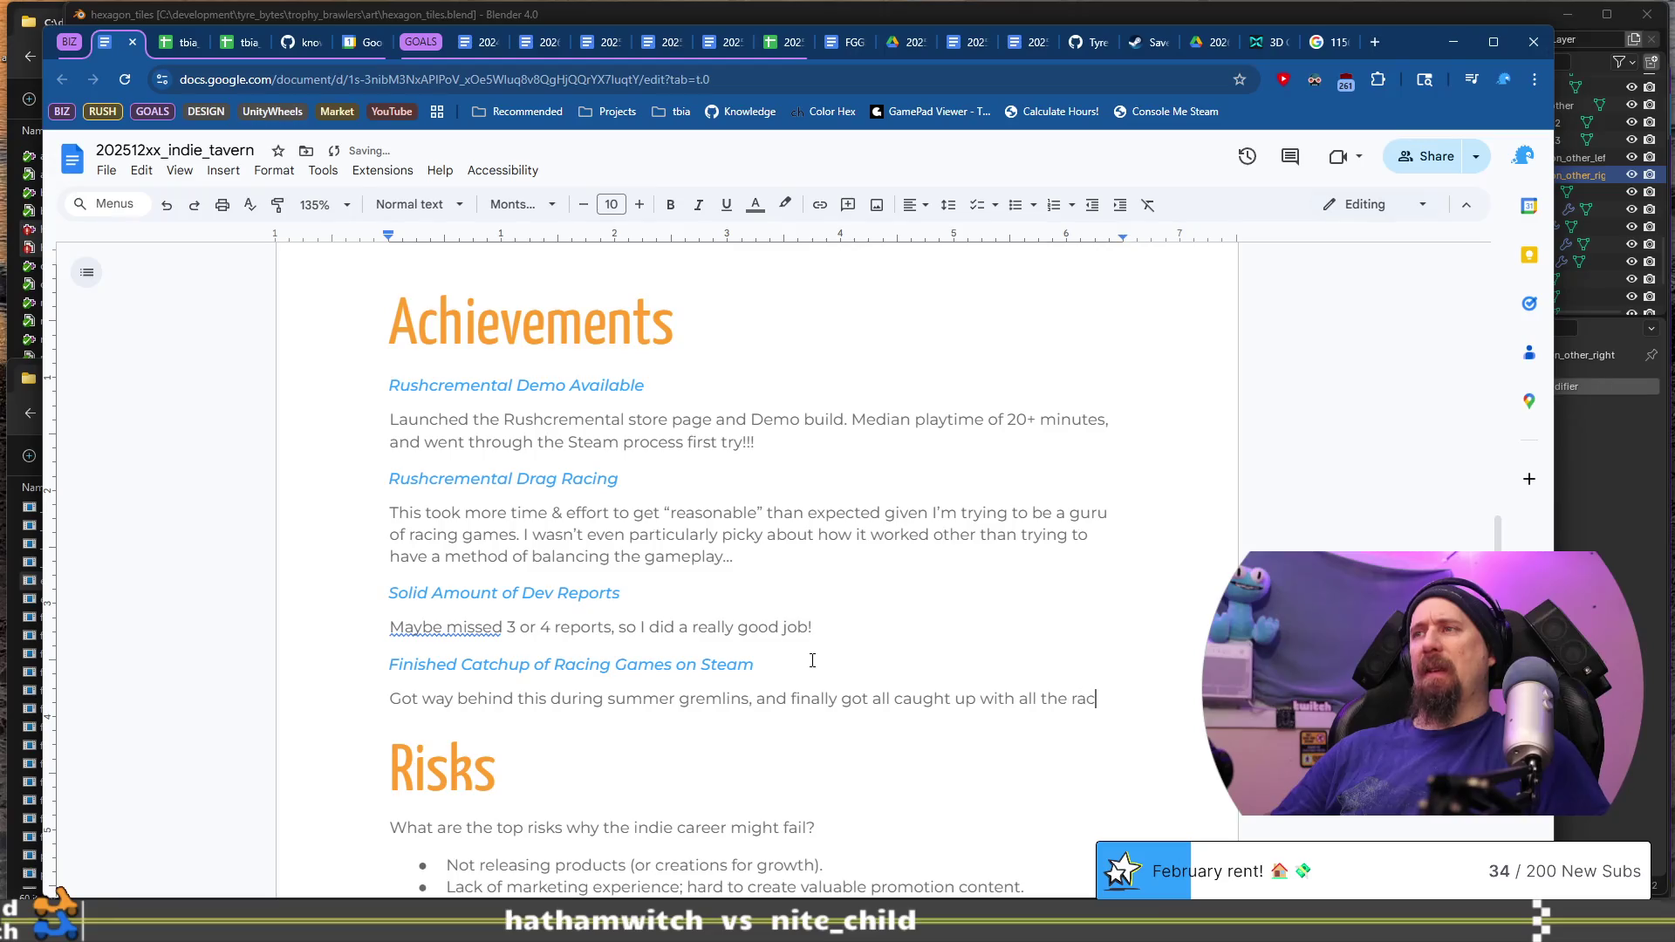
text(ing games released in 2025)
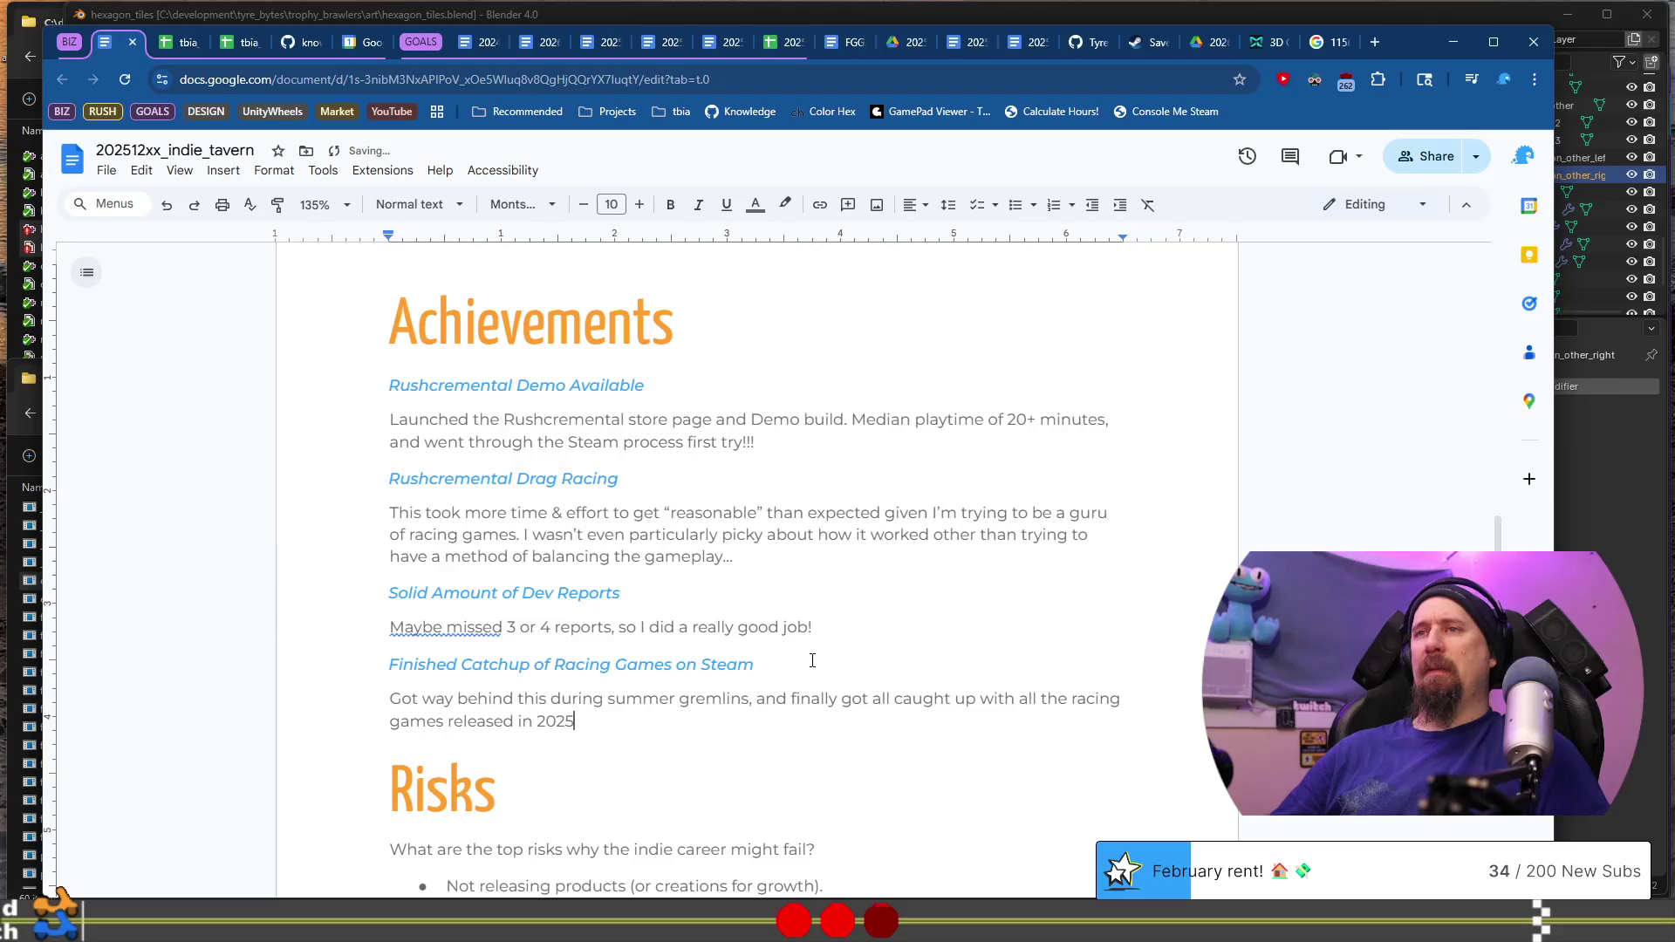
text( (excluding)
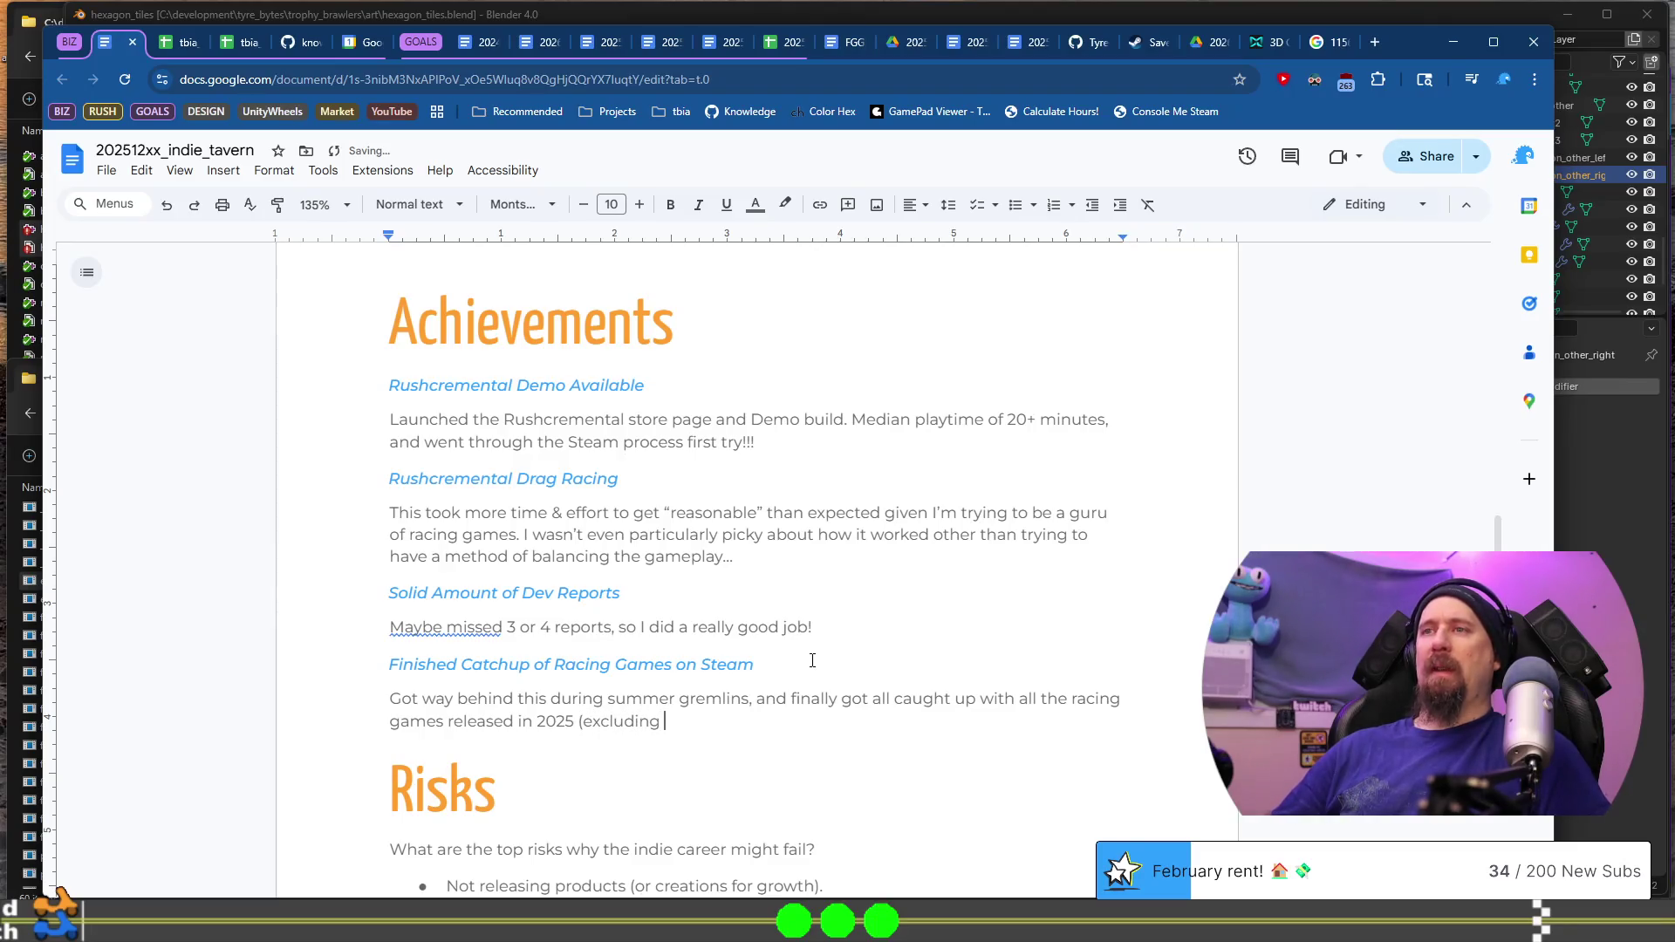
text(December for obc)
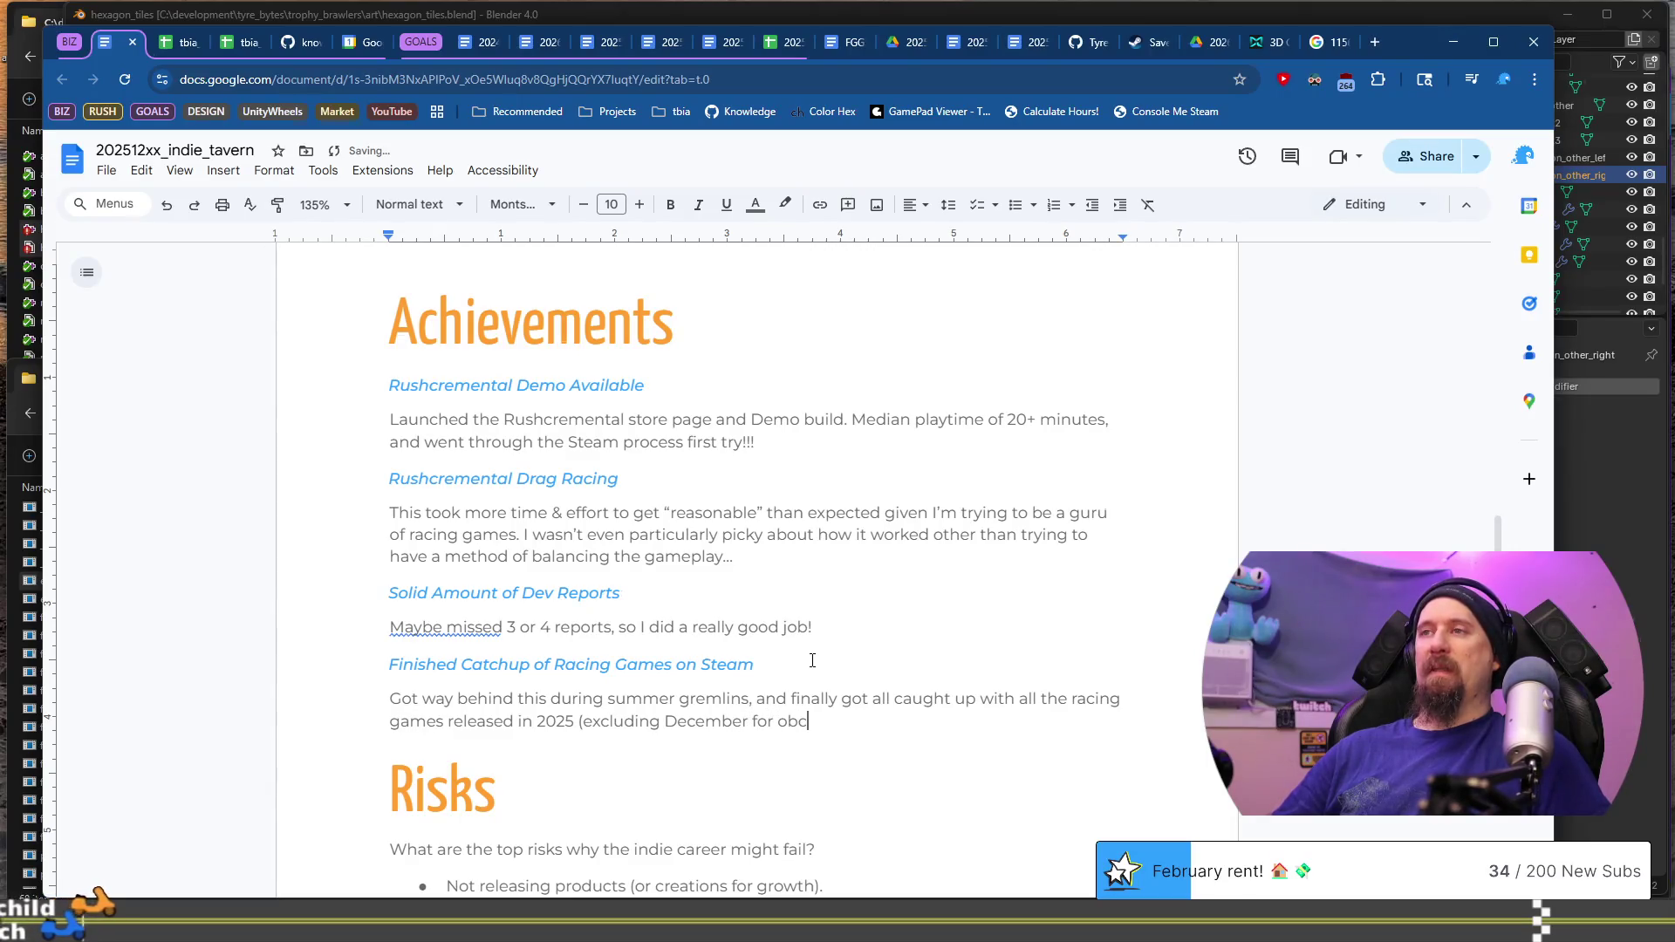
text(r)
key(BackSpace)
key(BackSpace)
key(BackSpace)
text().)
scroll(812, 660, down, 4)
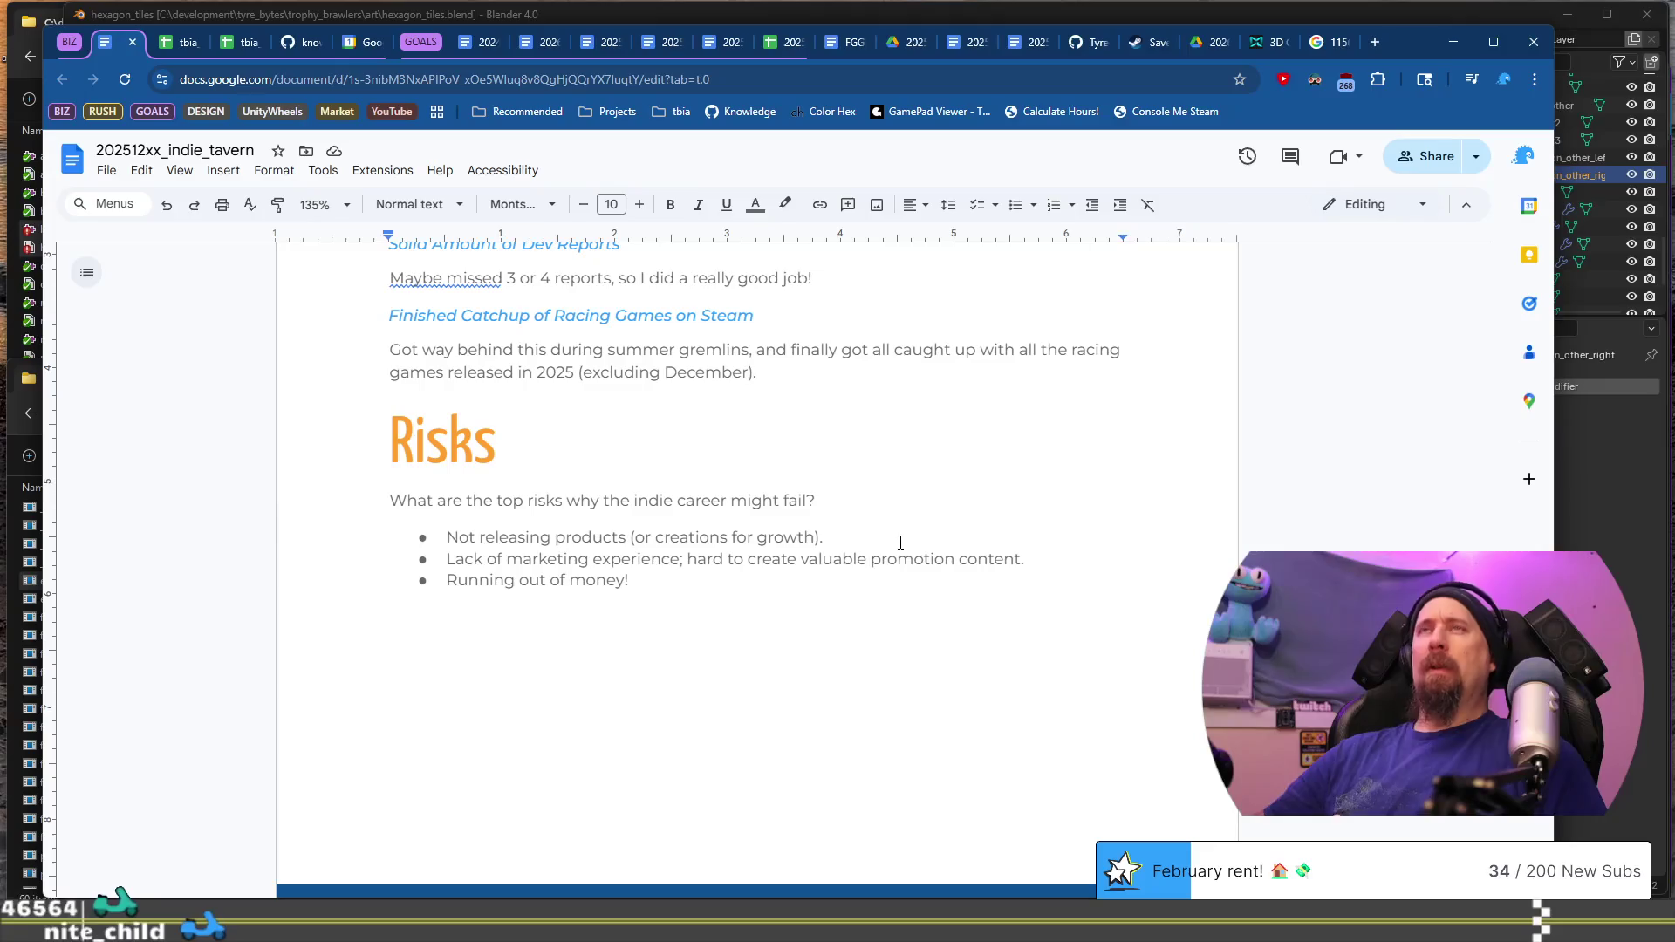
click(887, 560)
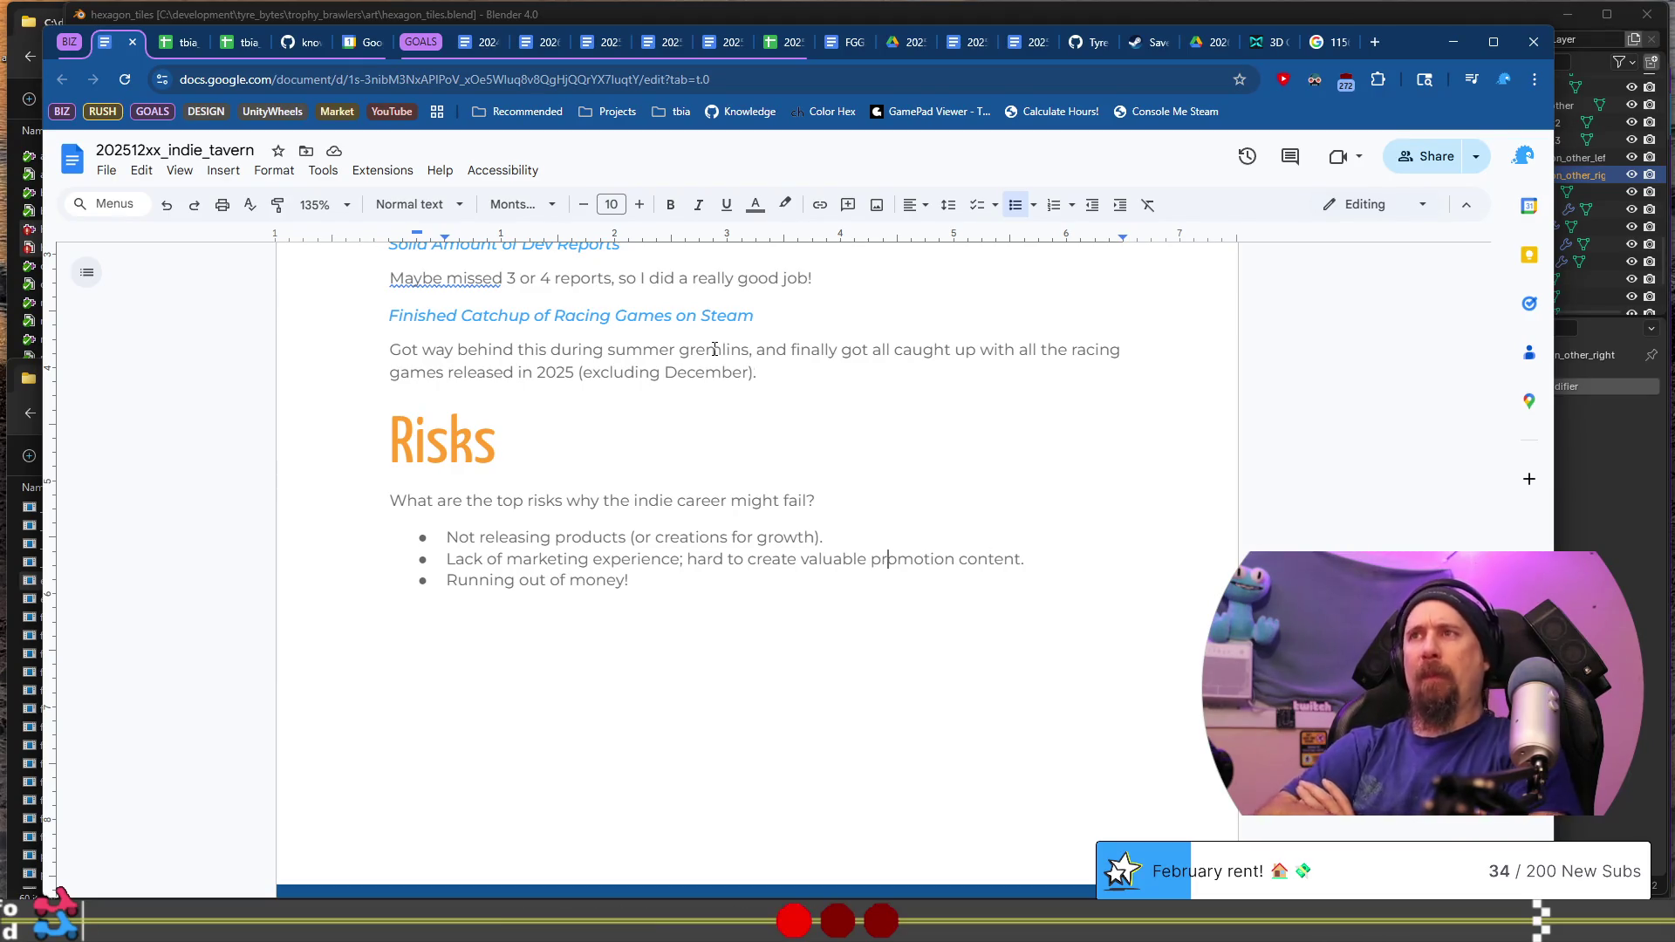
click(842, 508)
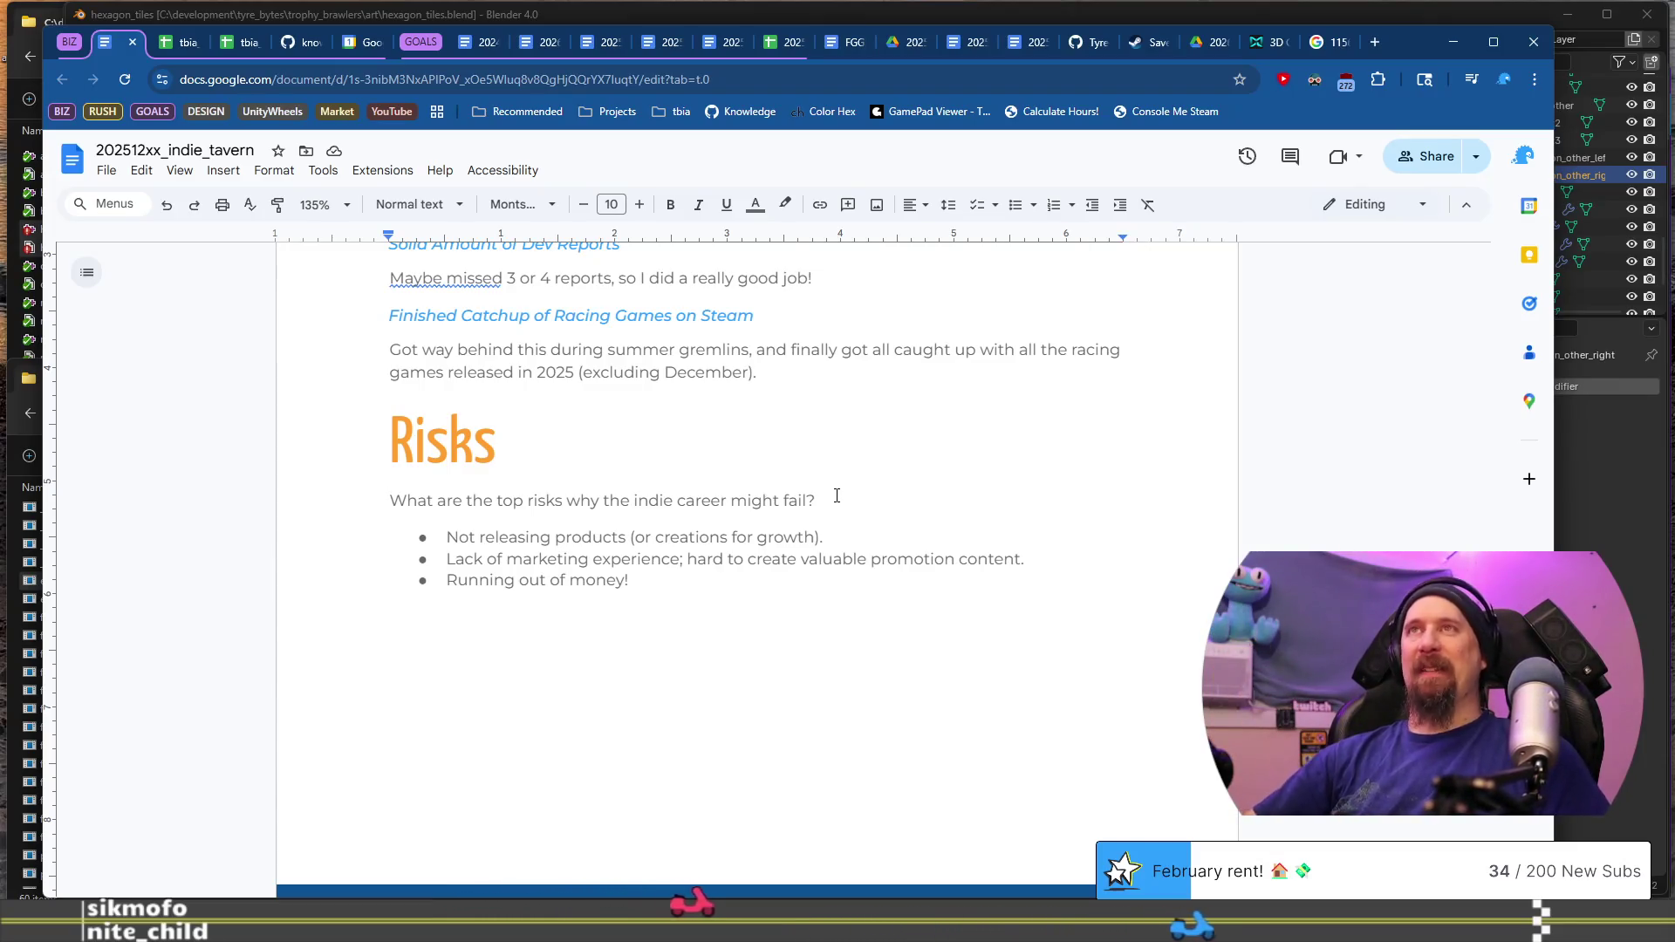
scroll(896, 480, down, 1)
scroll(897, 480, up, 1)
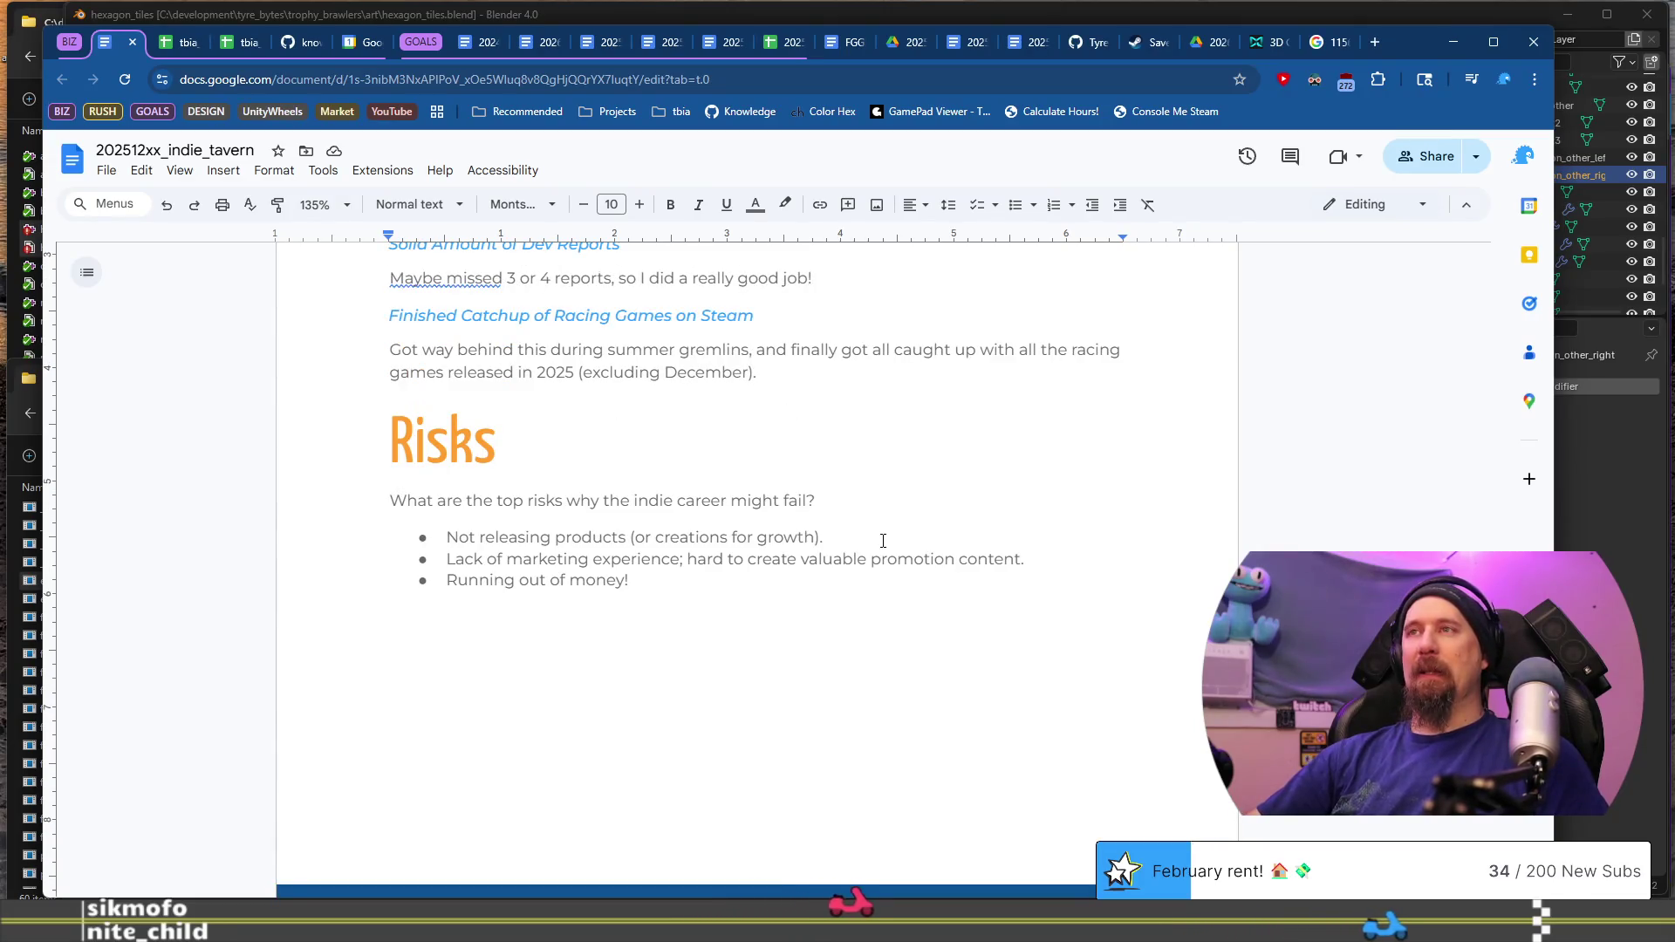
scroll(883, 541, up, 4)
scroll(883, 540, down, 1)
scroll(883, 540, down, 20)
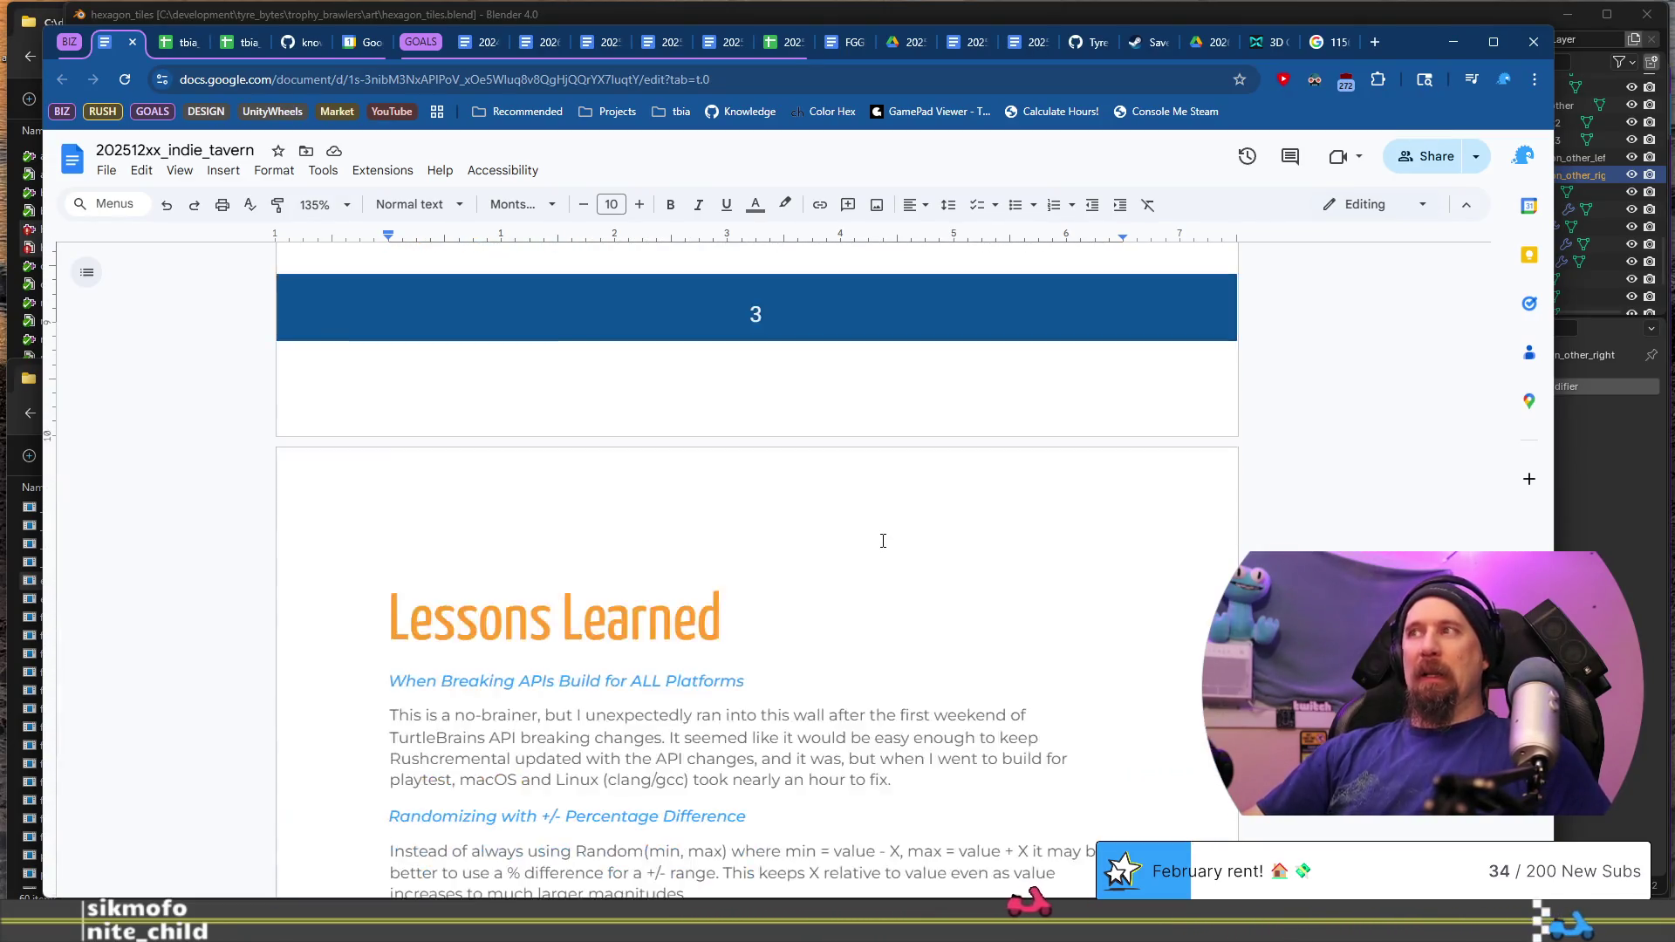
scroll(883, 541, down, 5)
scroll(883, 541, up, 20)
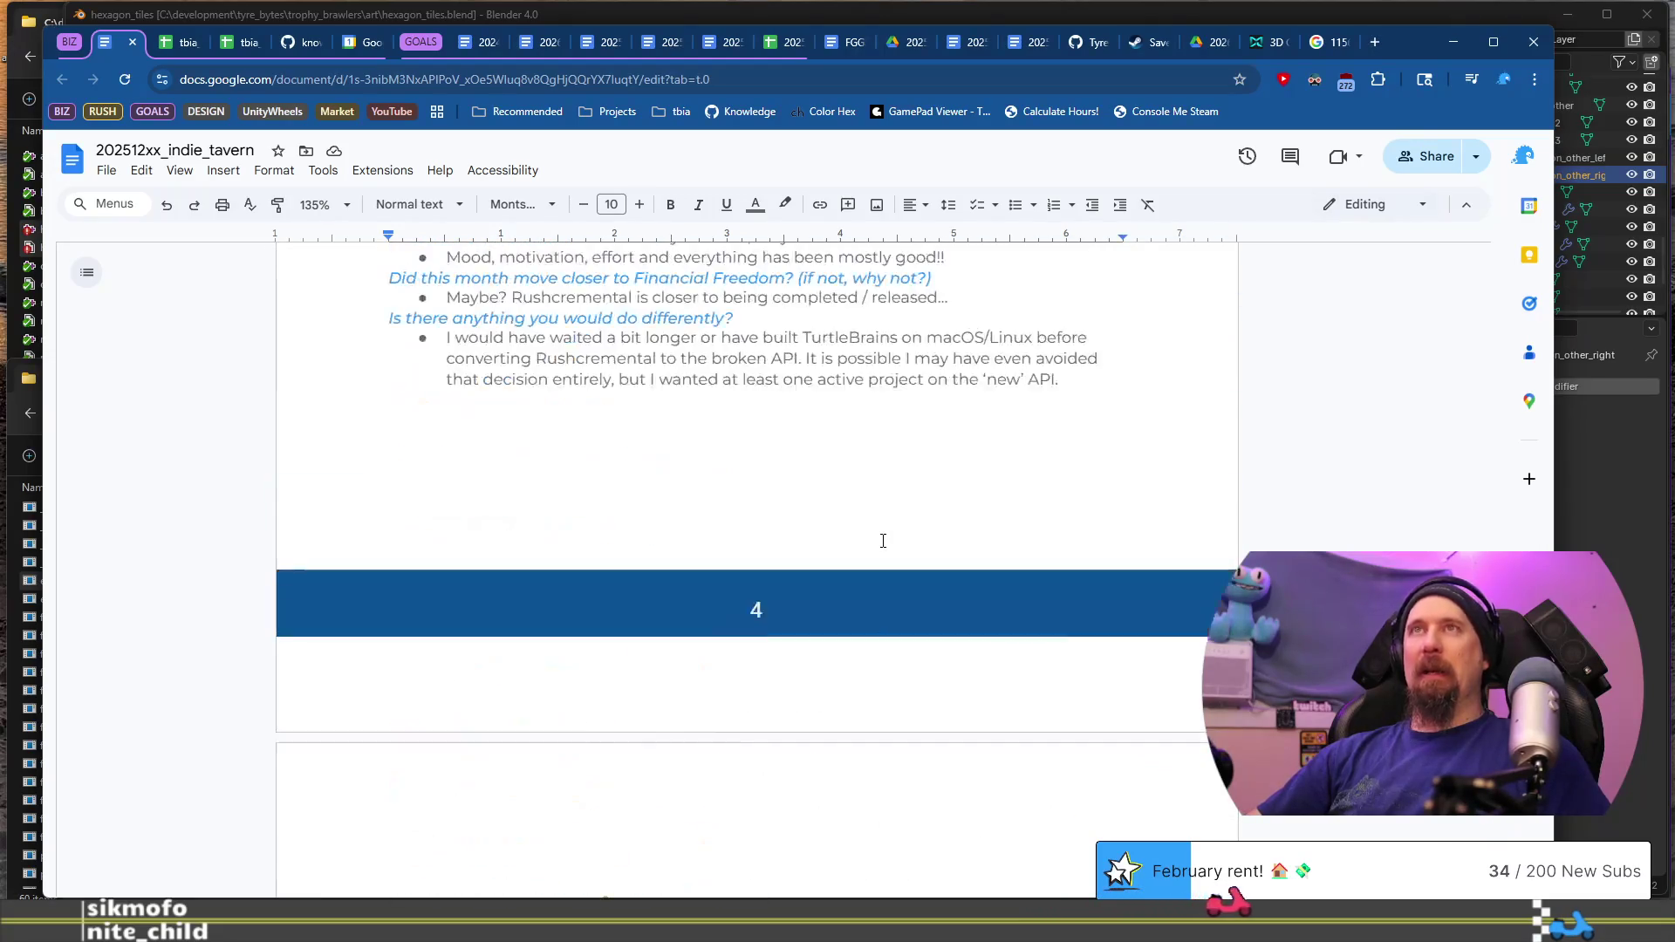
scroll(882, 541, up, 5)
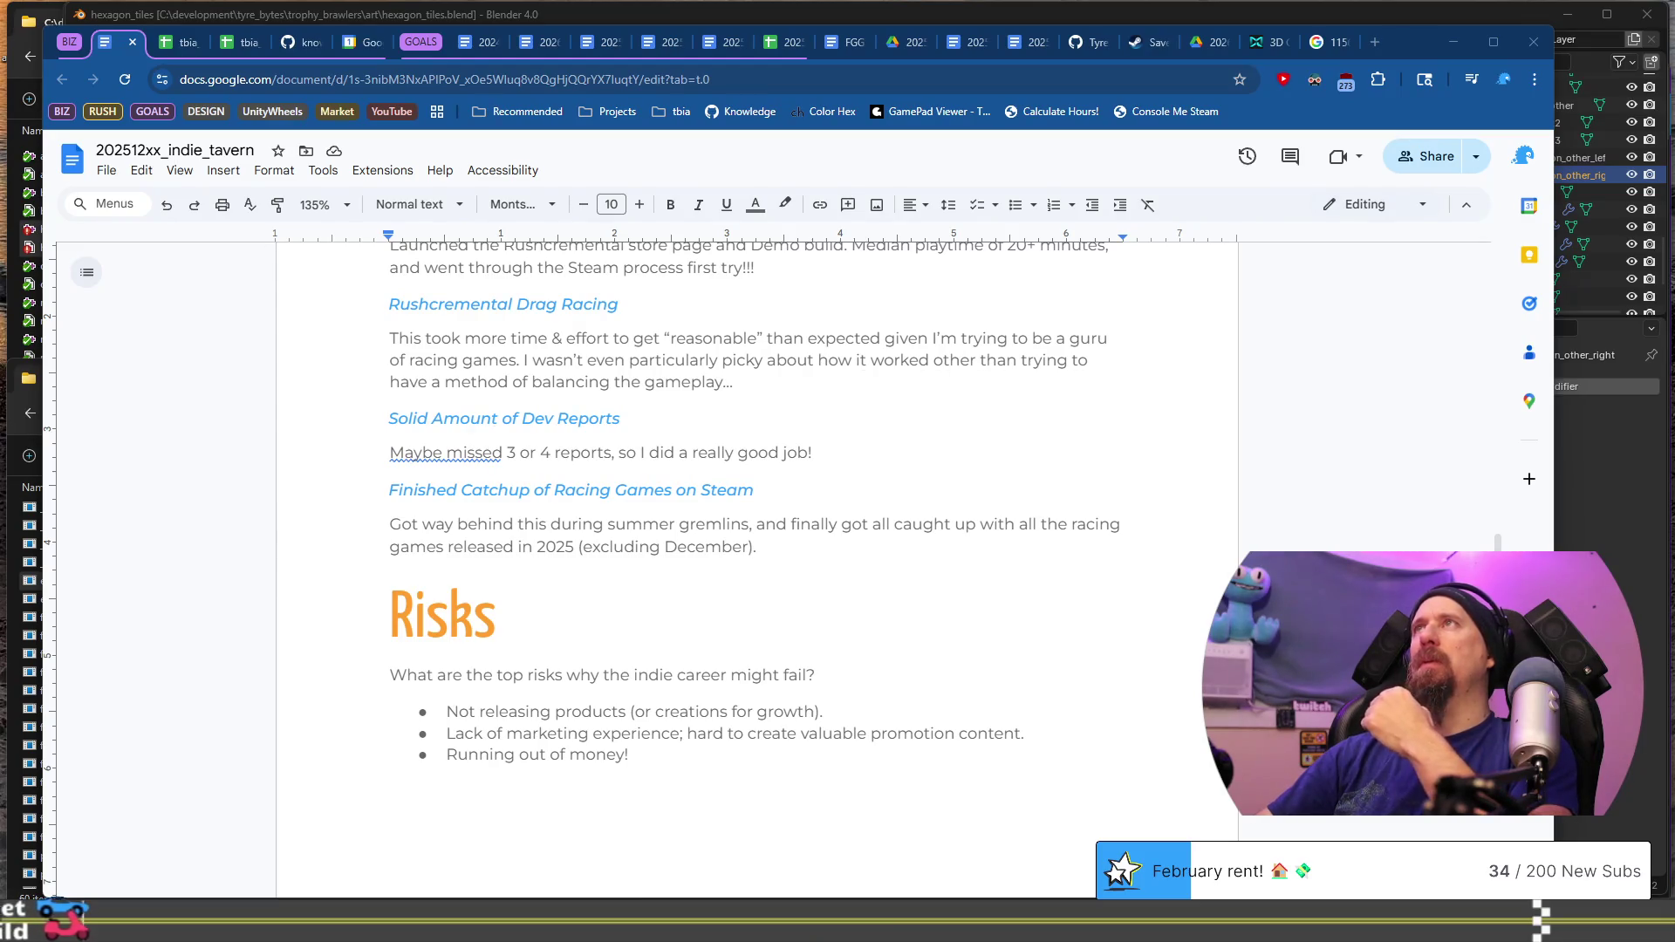
scroll(745, 482, down, 3)
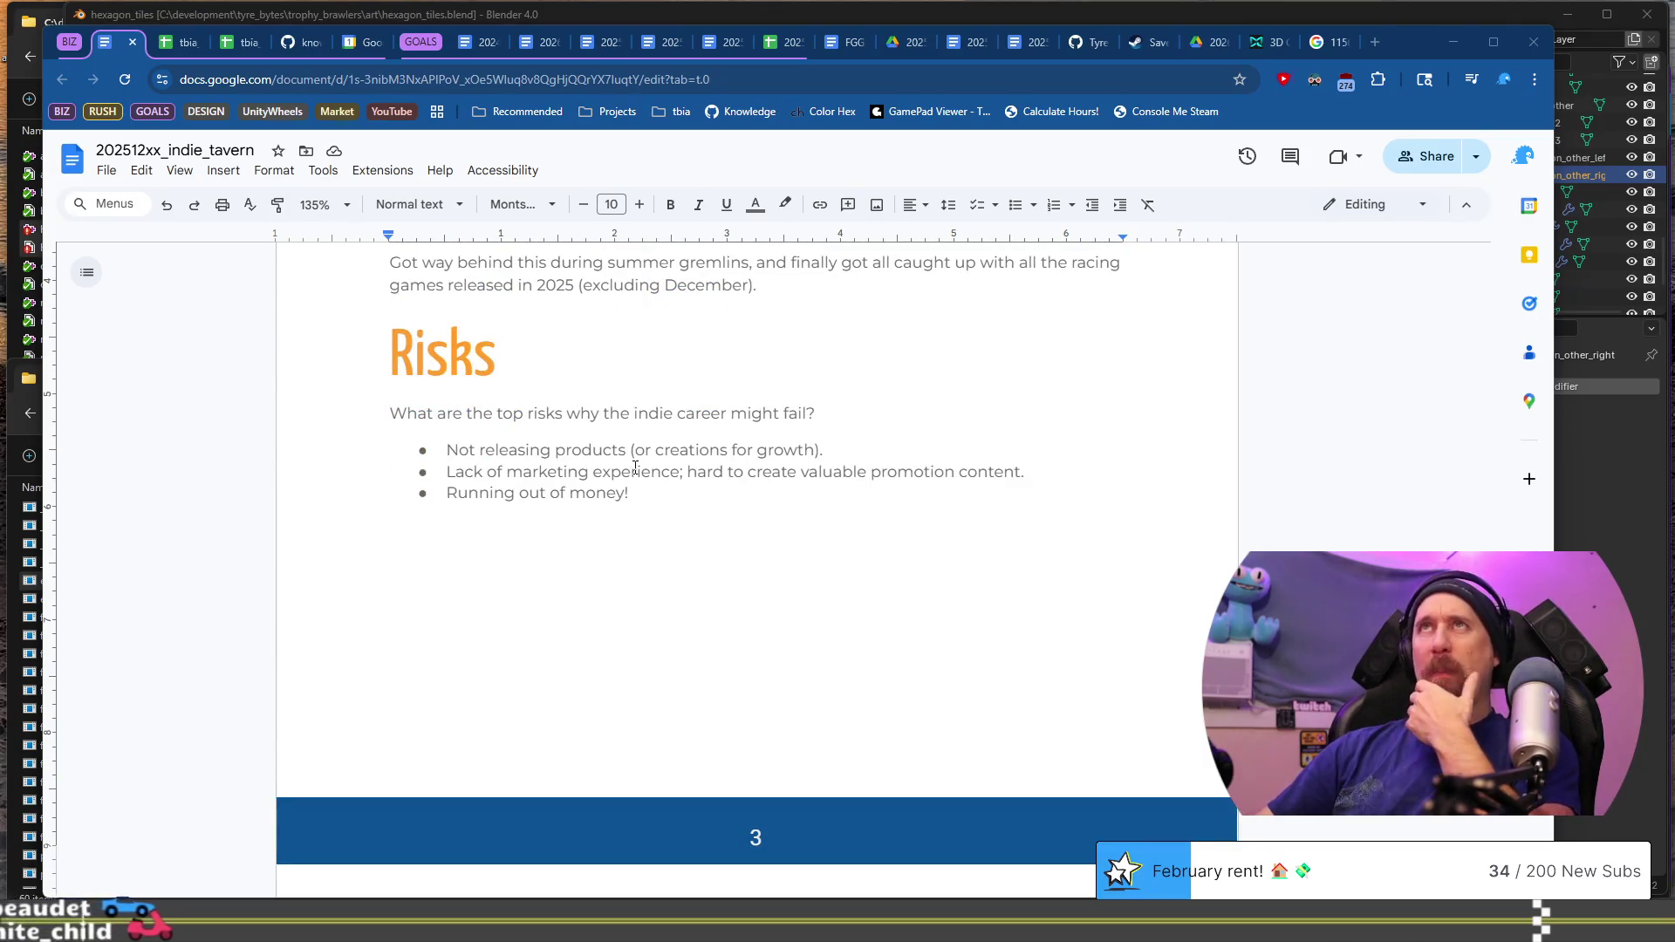
click(403, 413)
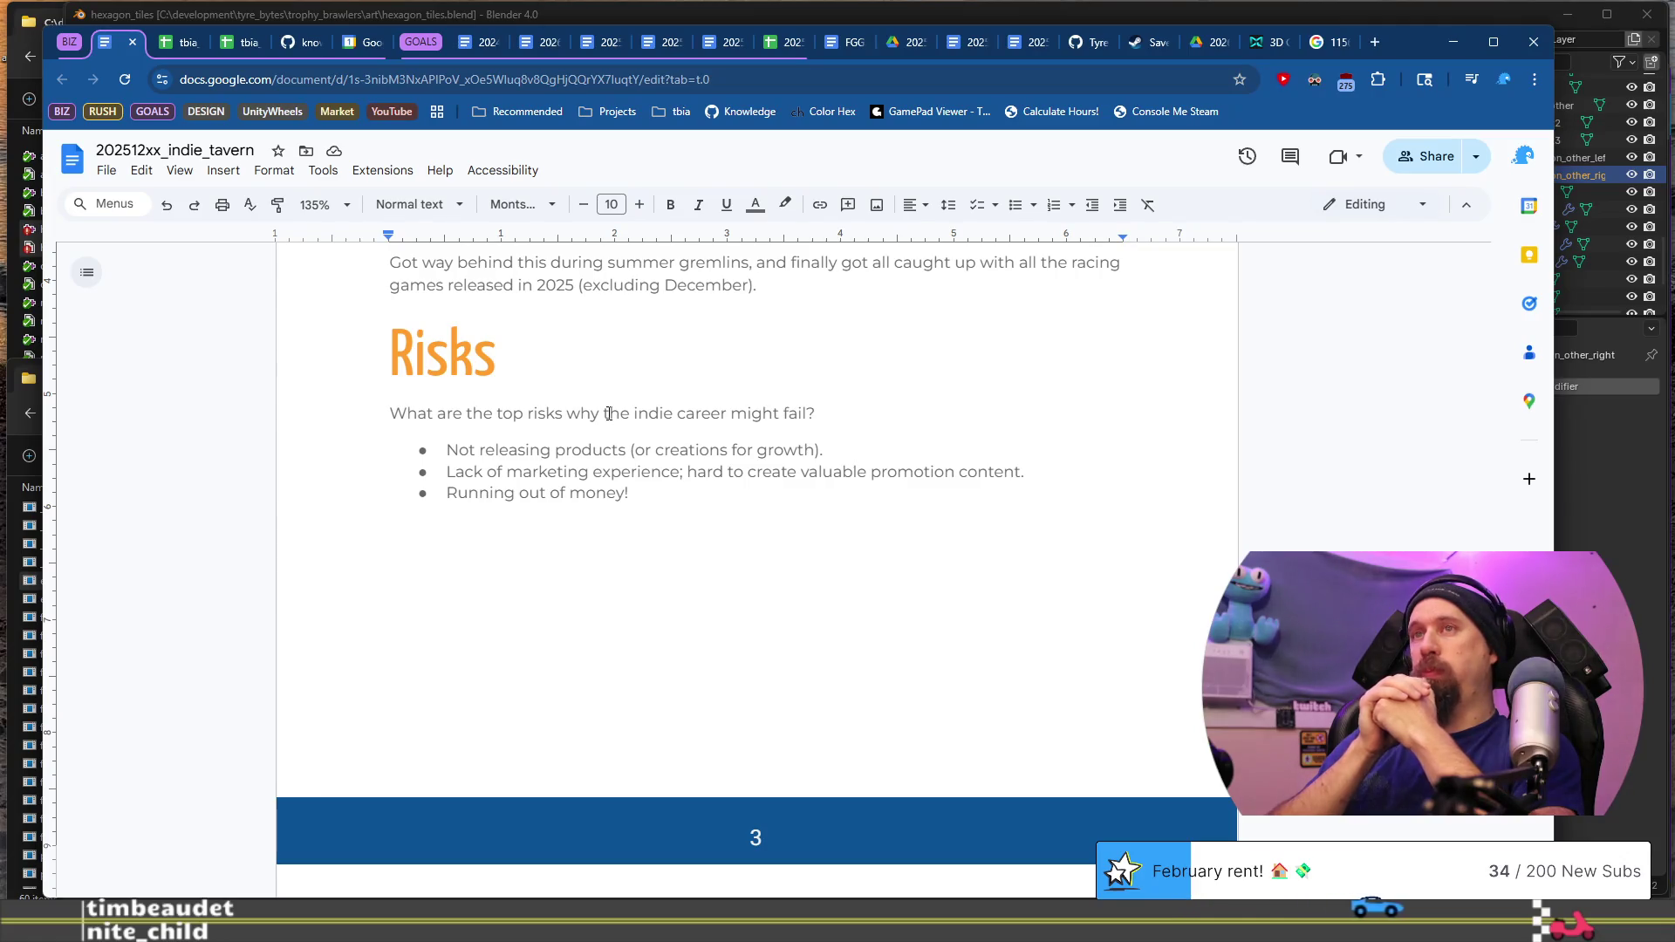
key(Down)
key(Return)
key(Up)
text(Games)
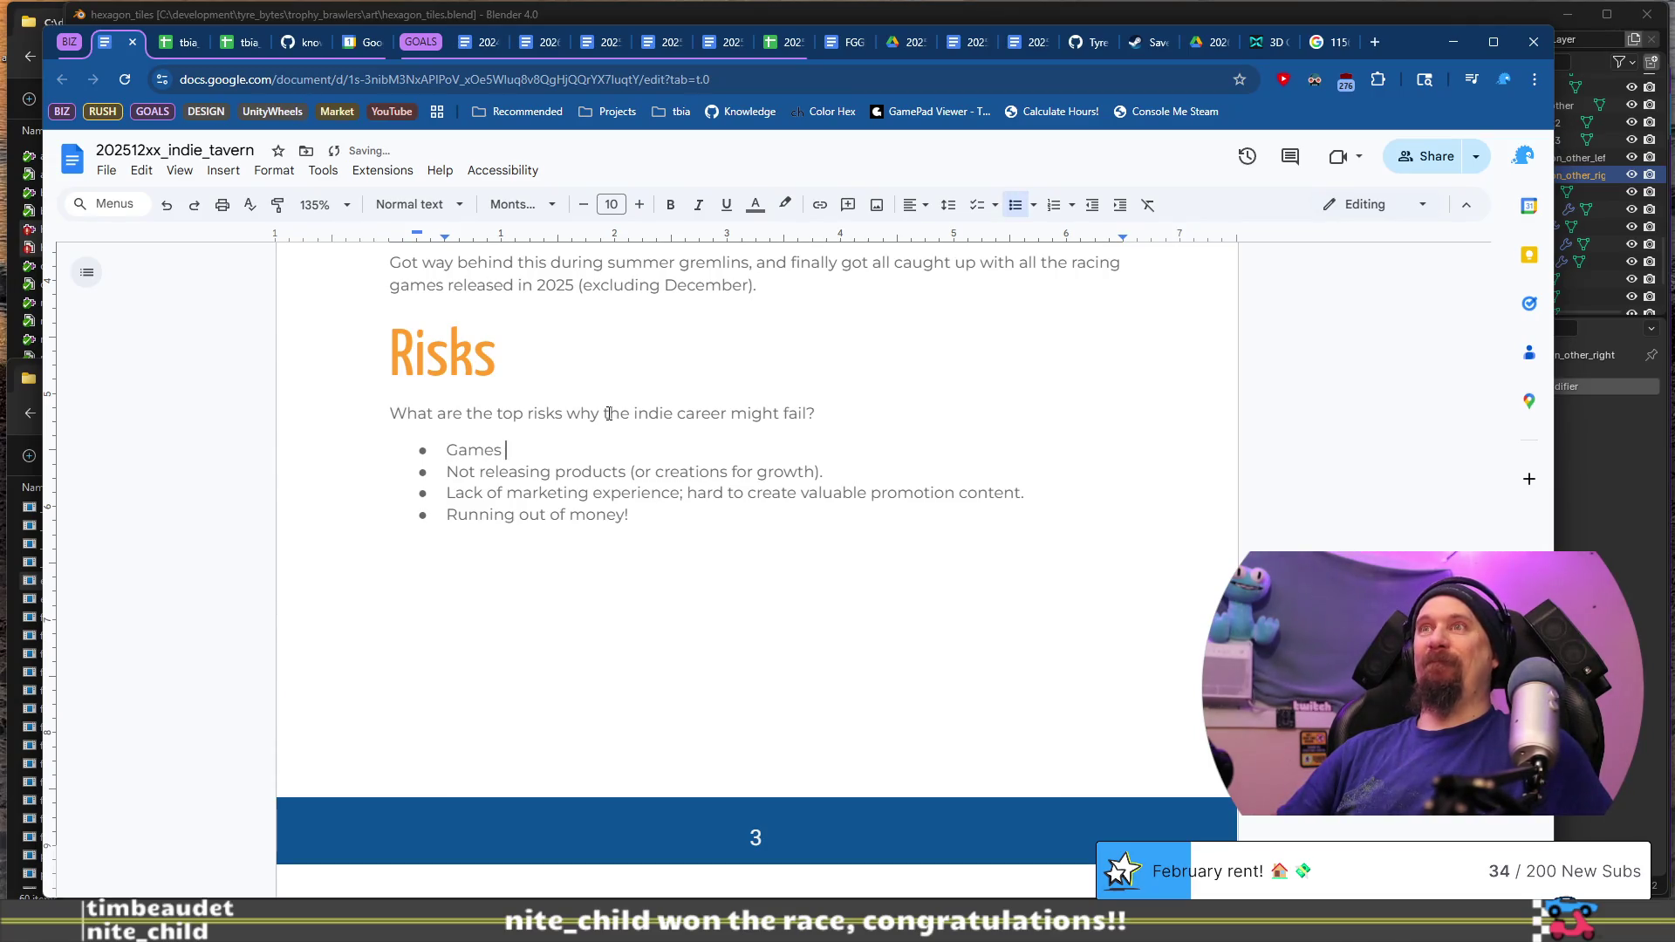
key(shift+Home)
text(Is )
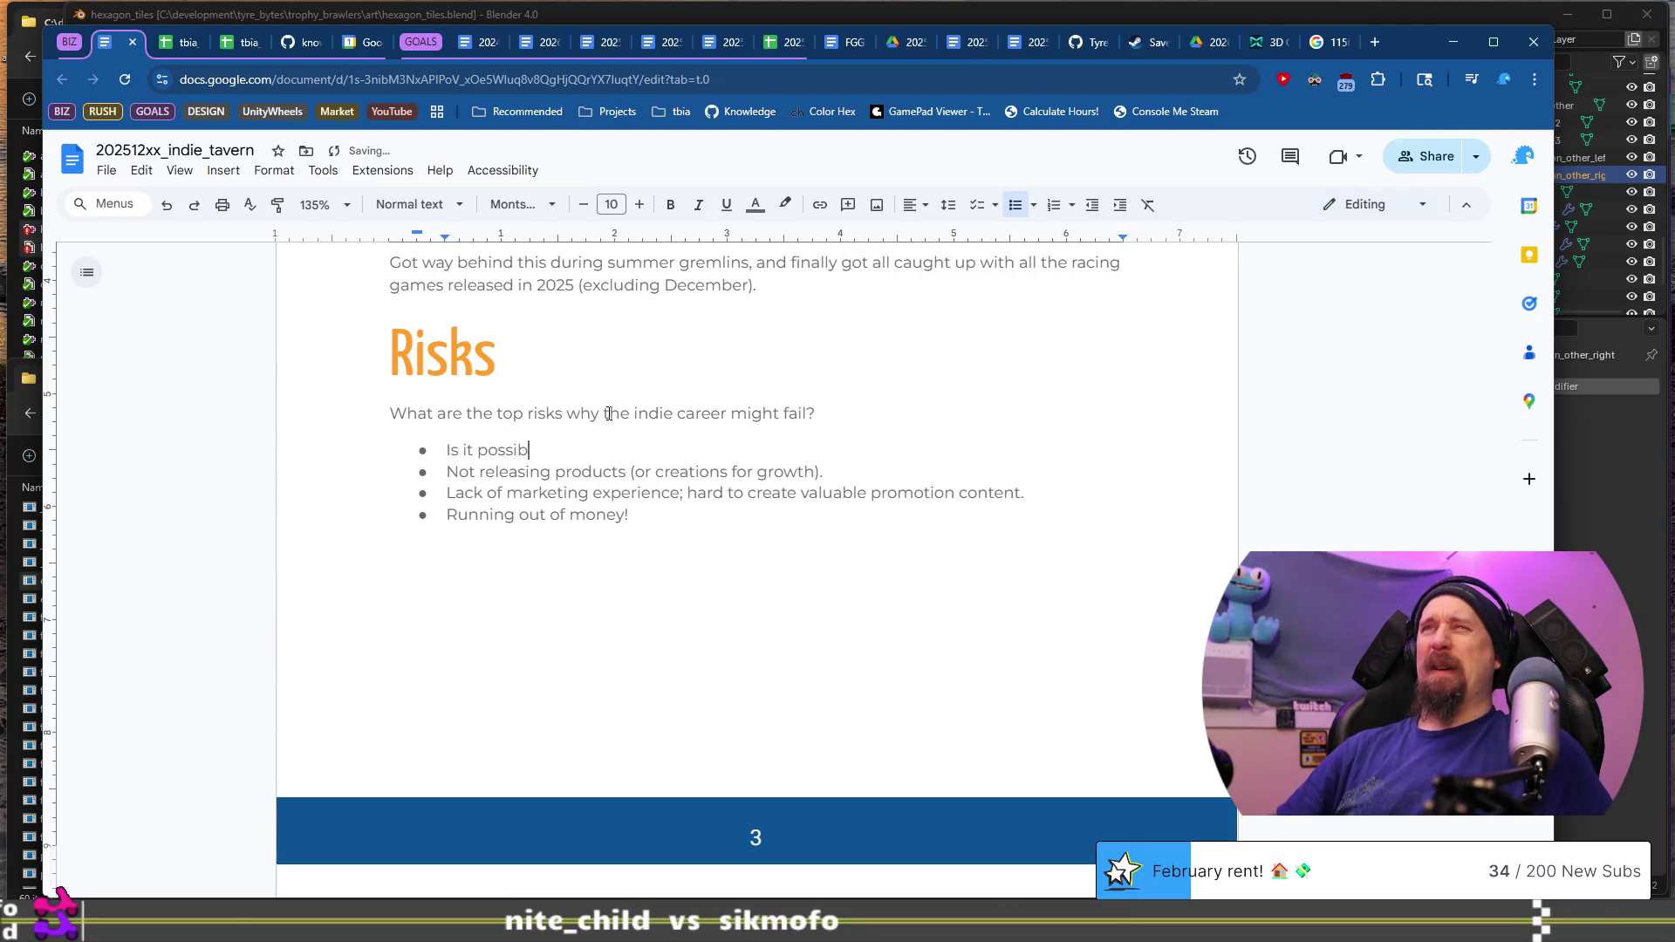
text(or reasonable to)
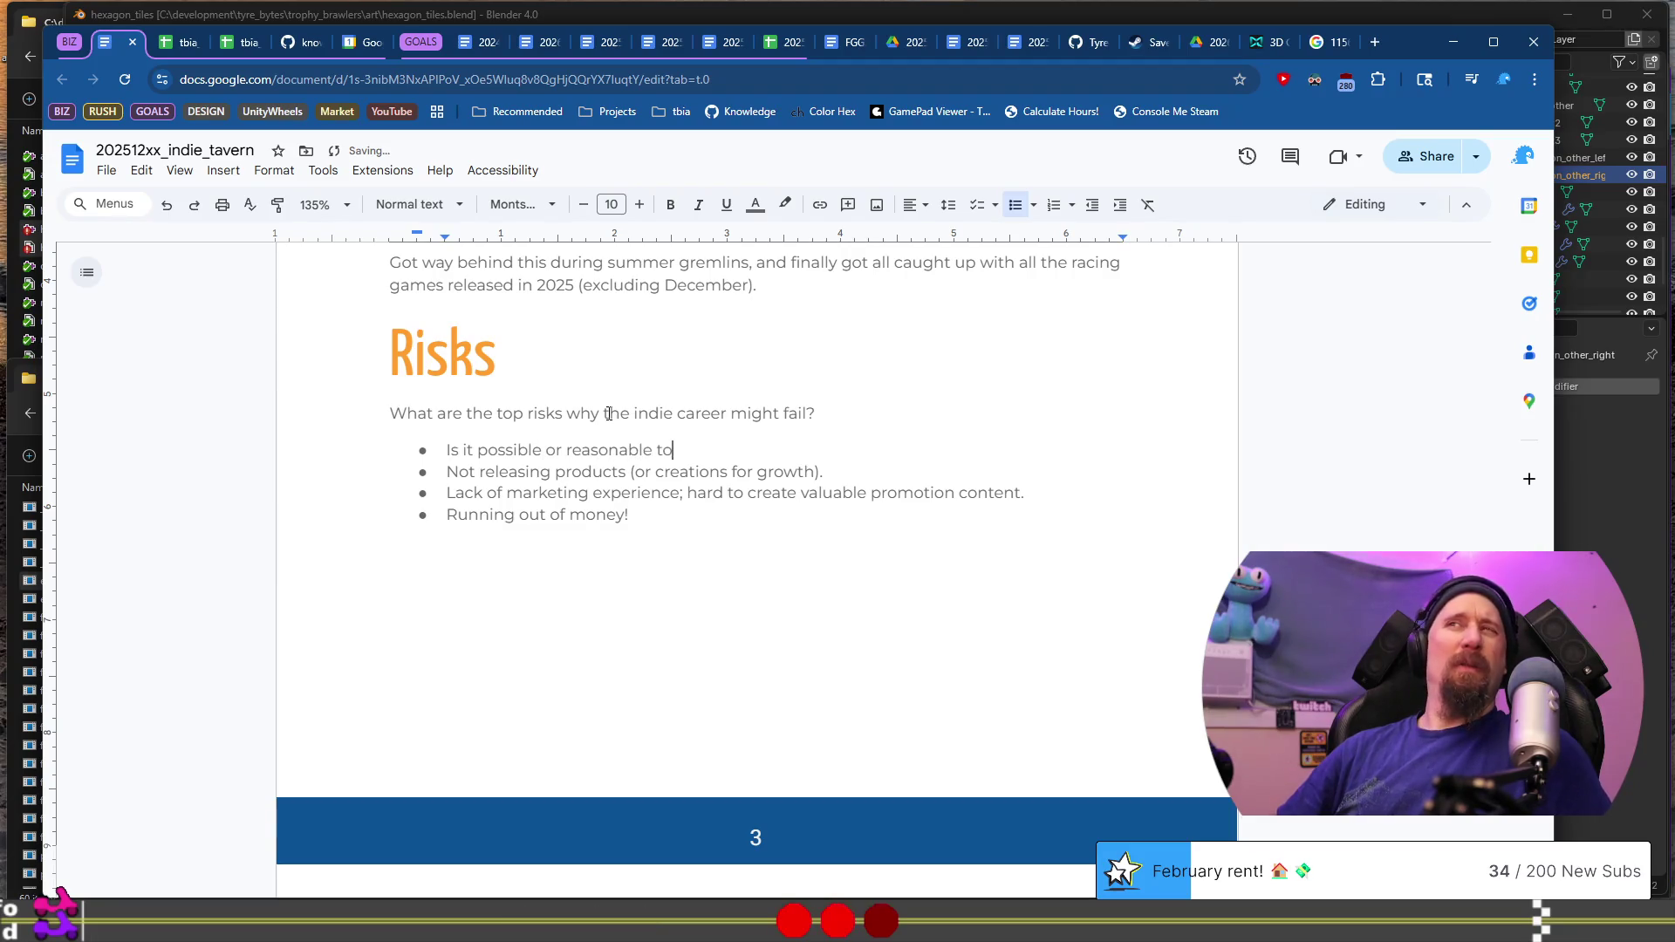
text(f)
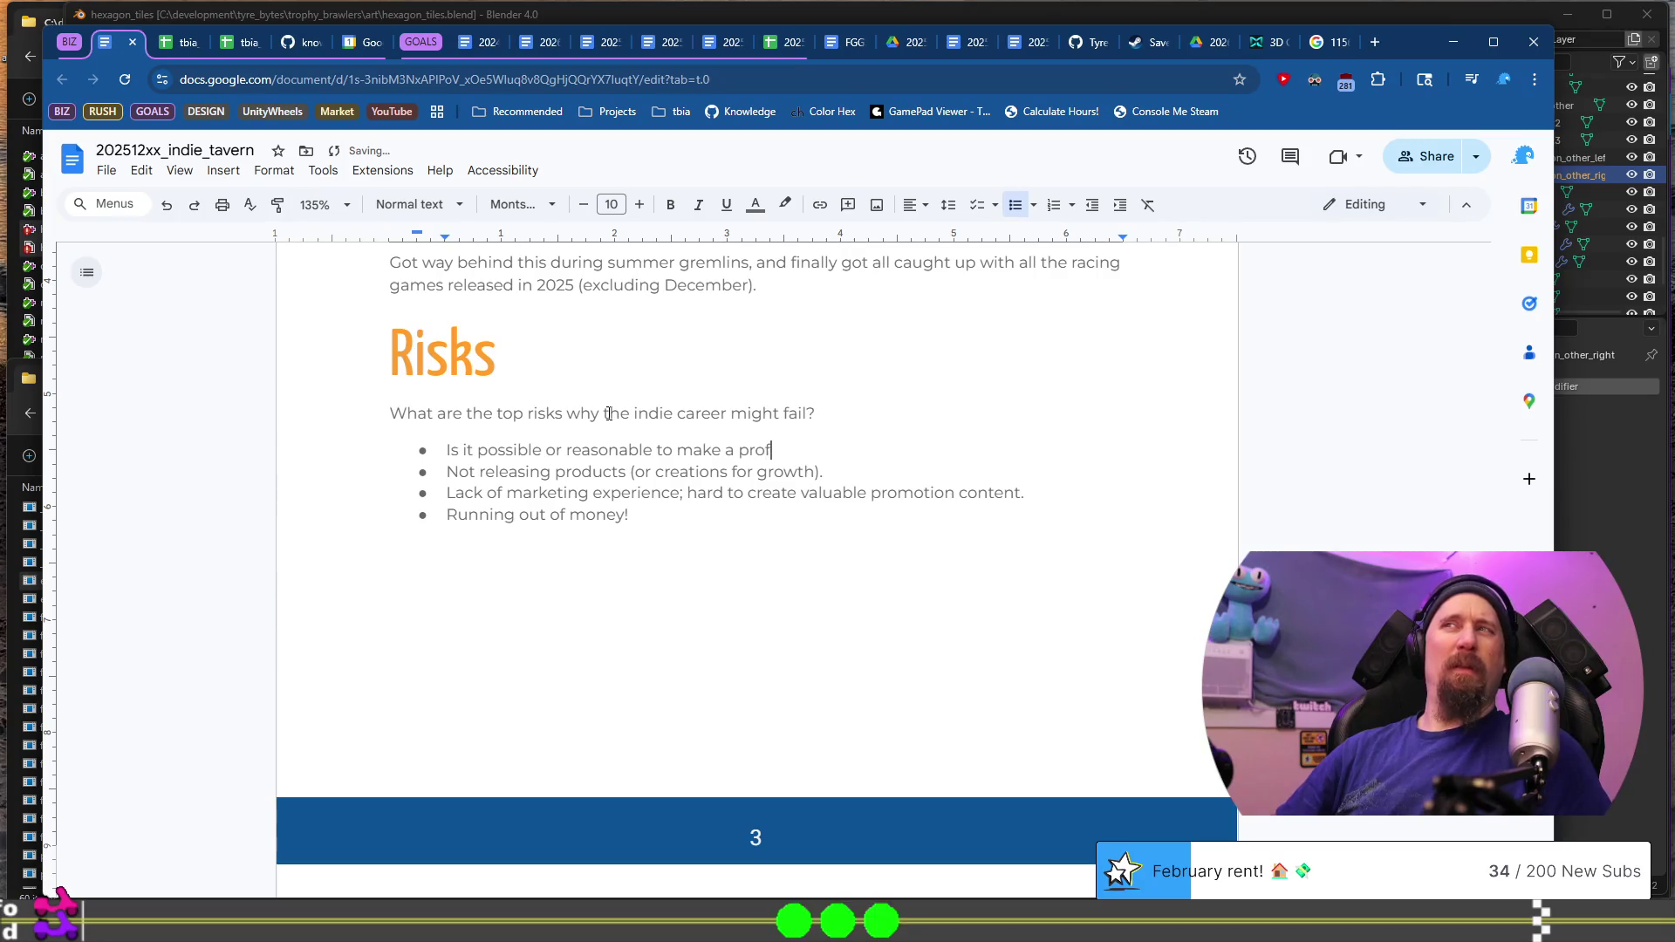
text(from indiegame dev?)
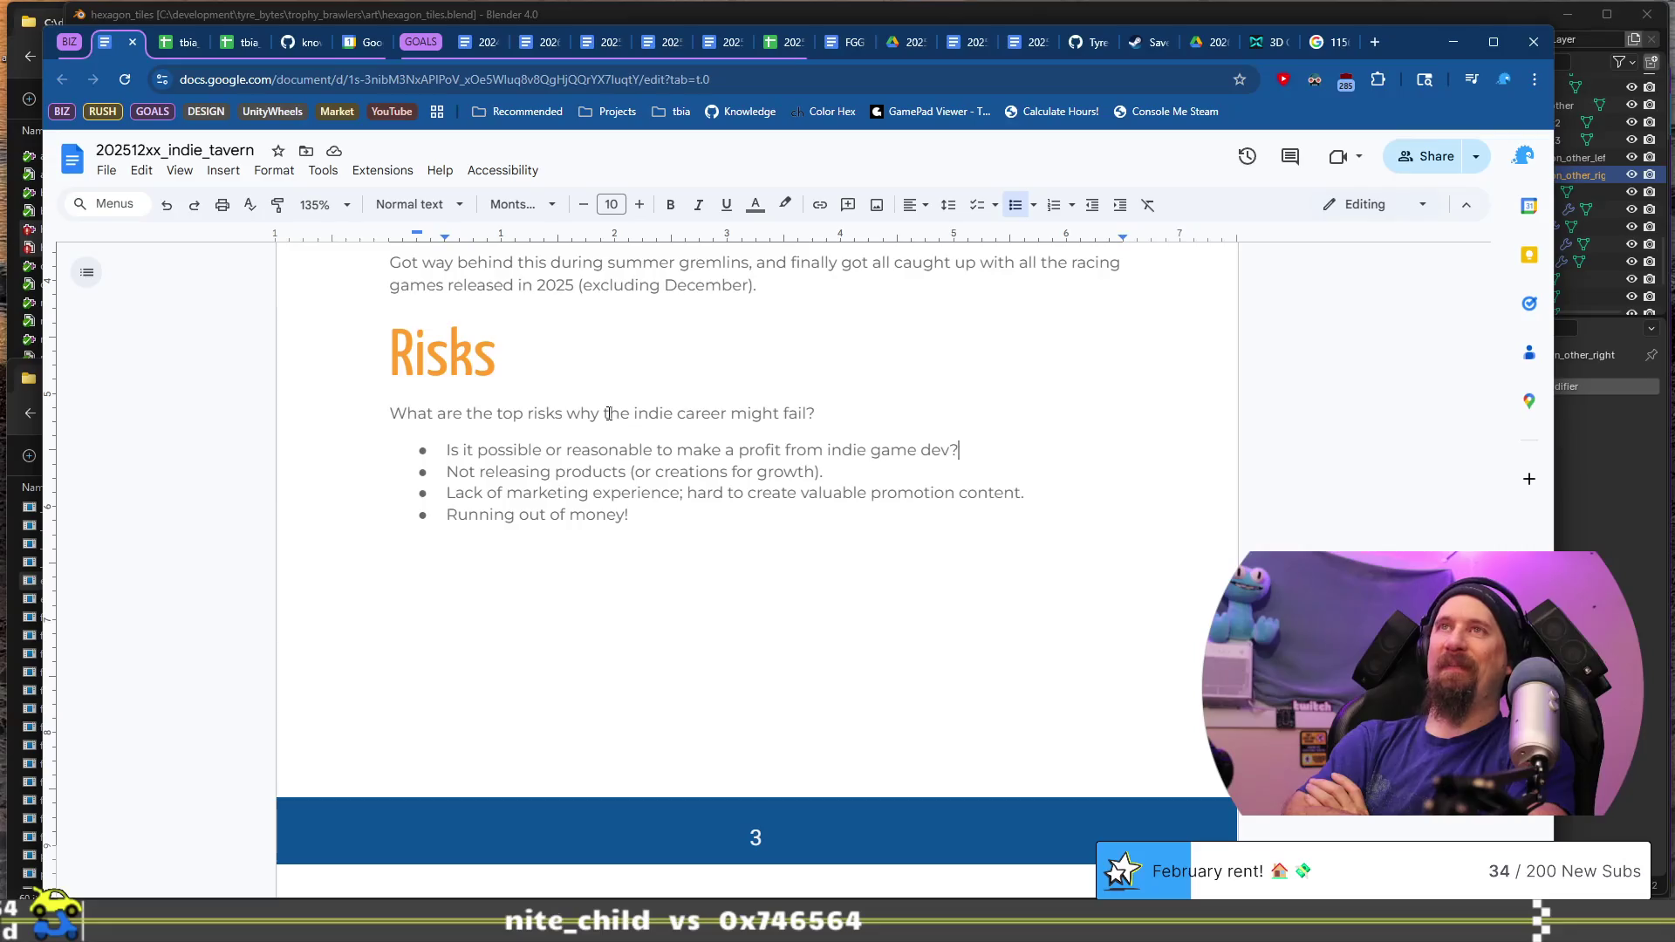
key(Down)
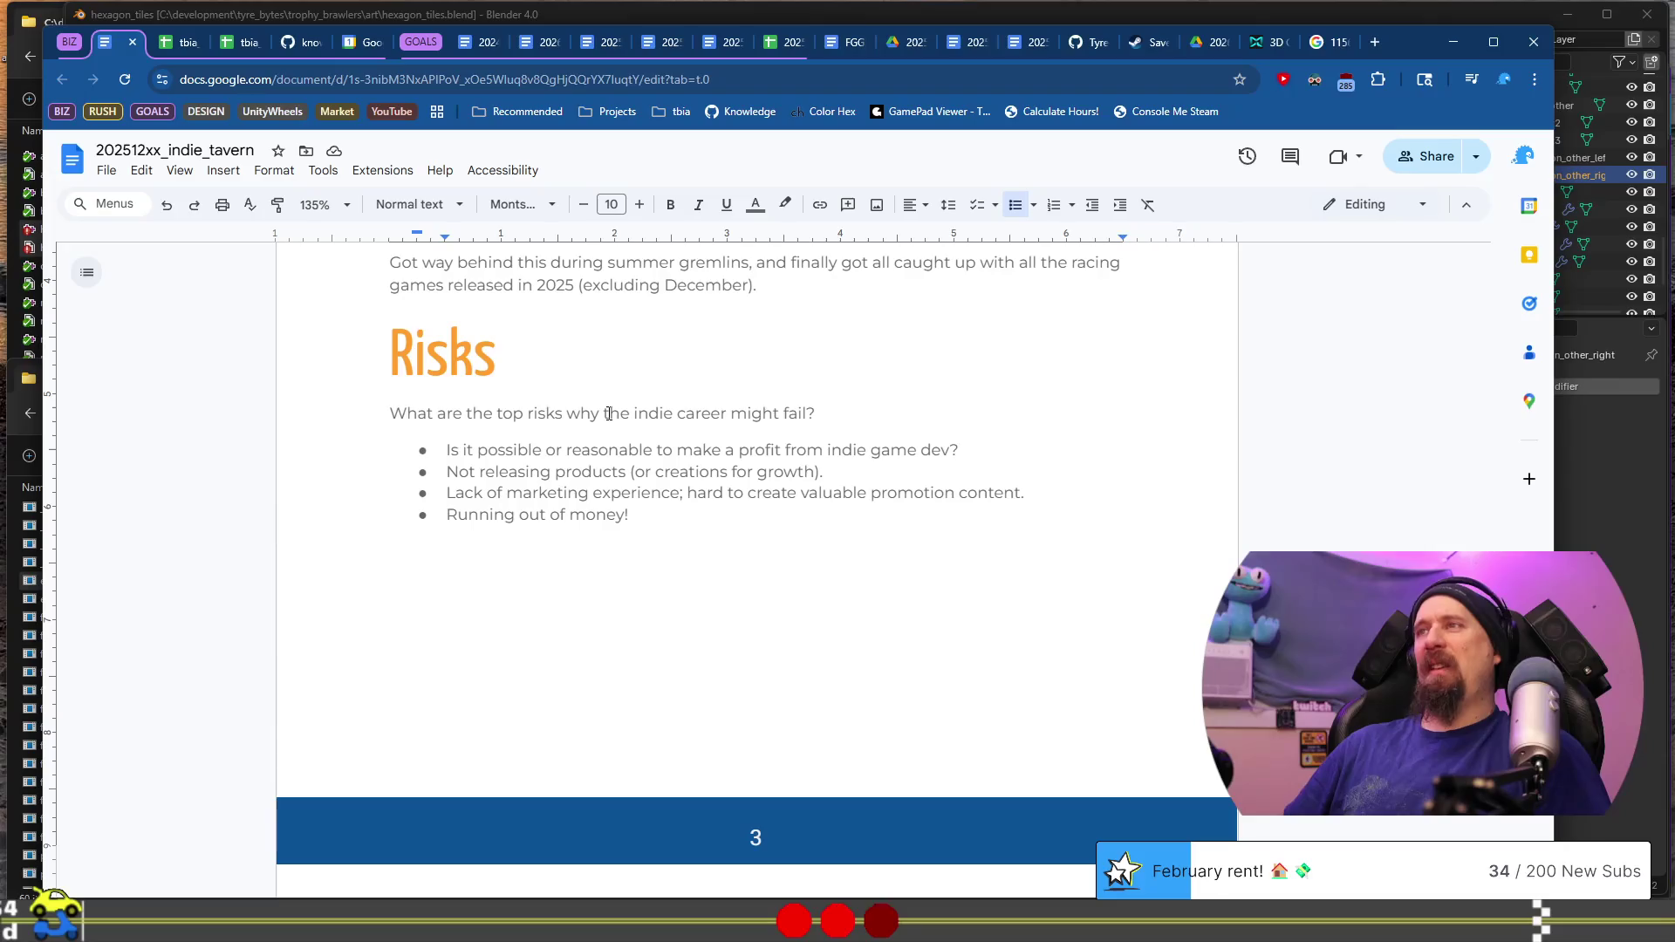
key(shift+Home)
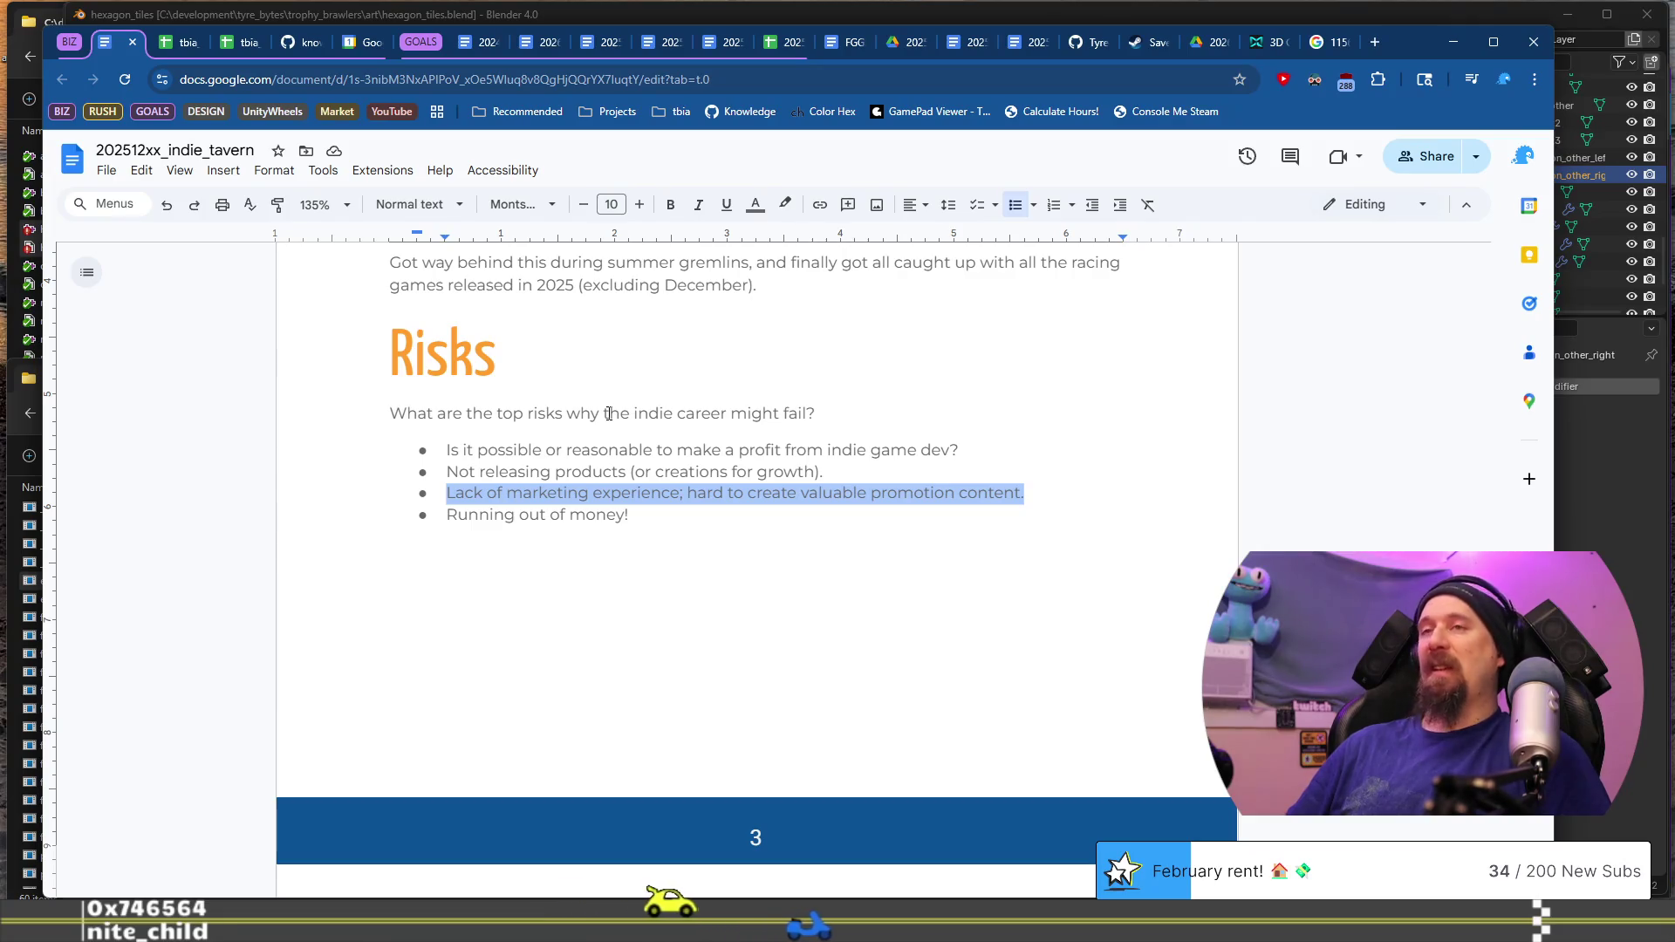
Step: Insert 'even' after 'Is it' in the first risk
key(Right)
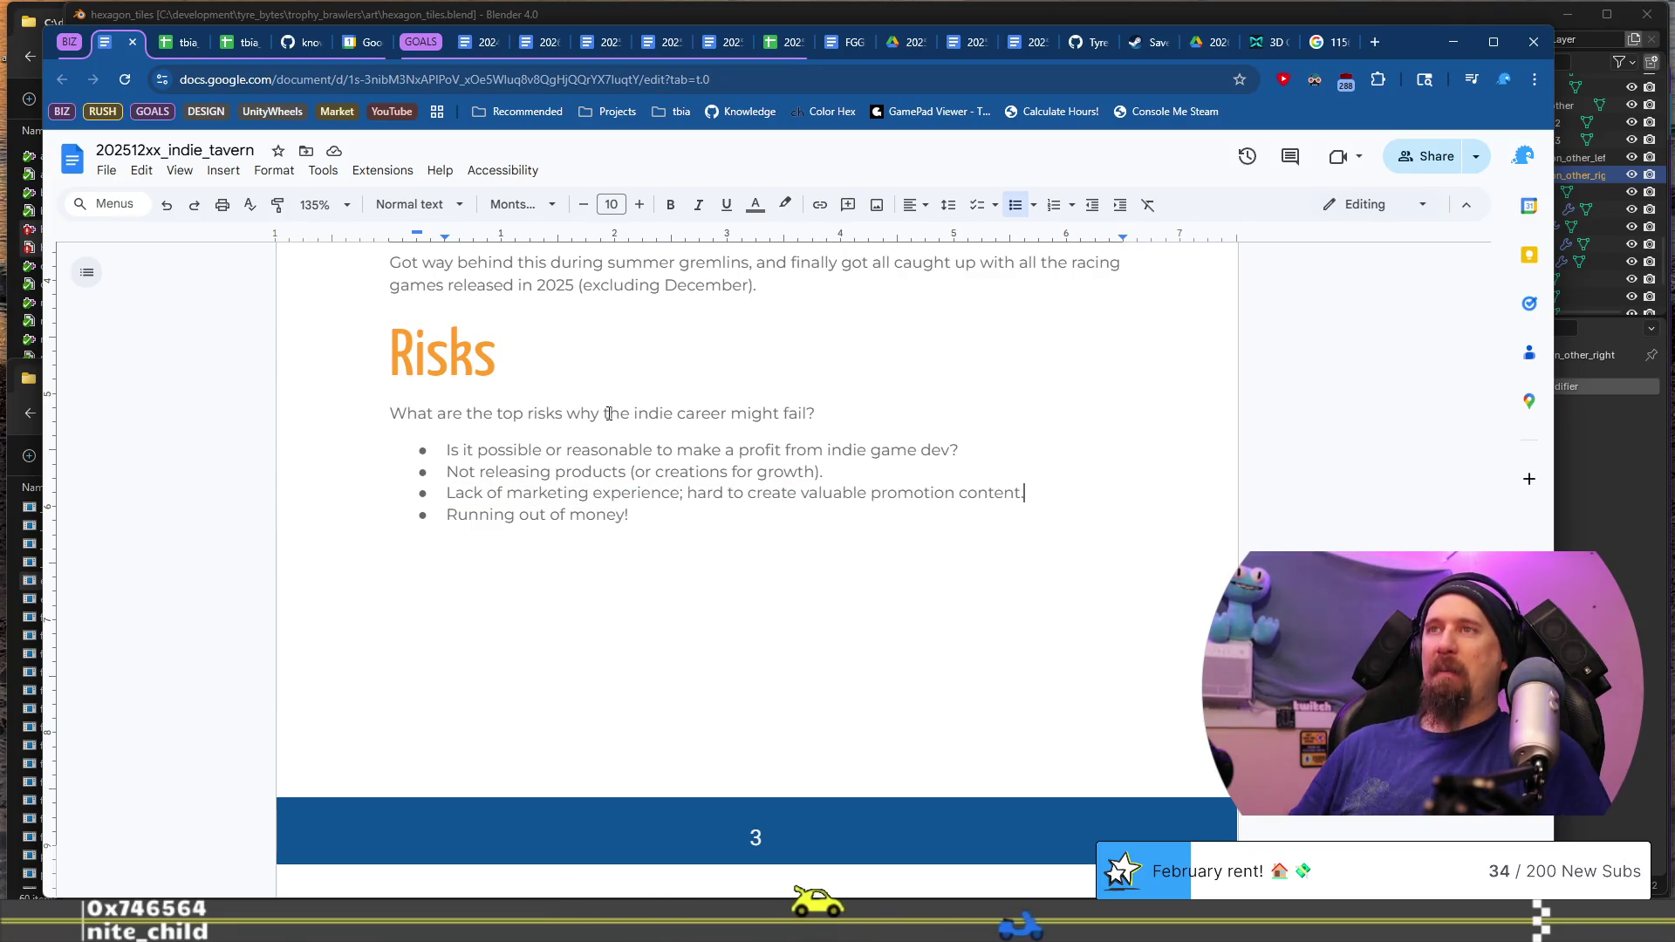
key(Up)
key(shift+Home)
key(Down)
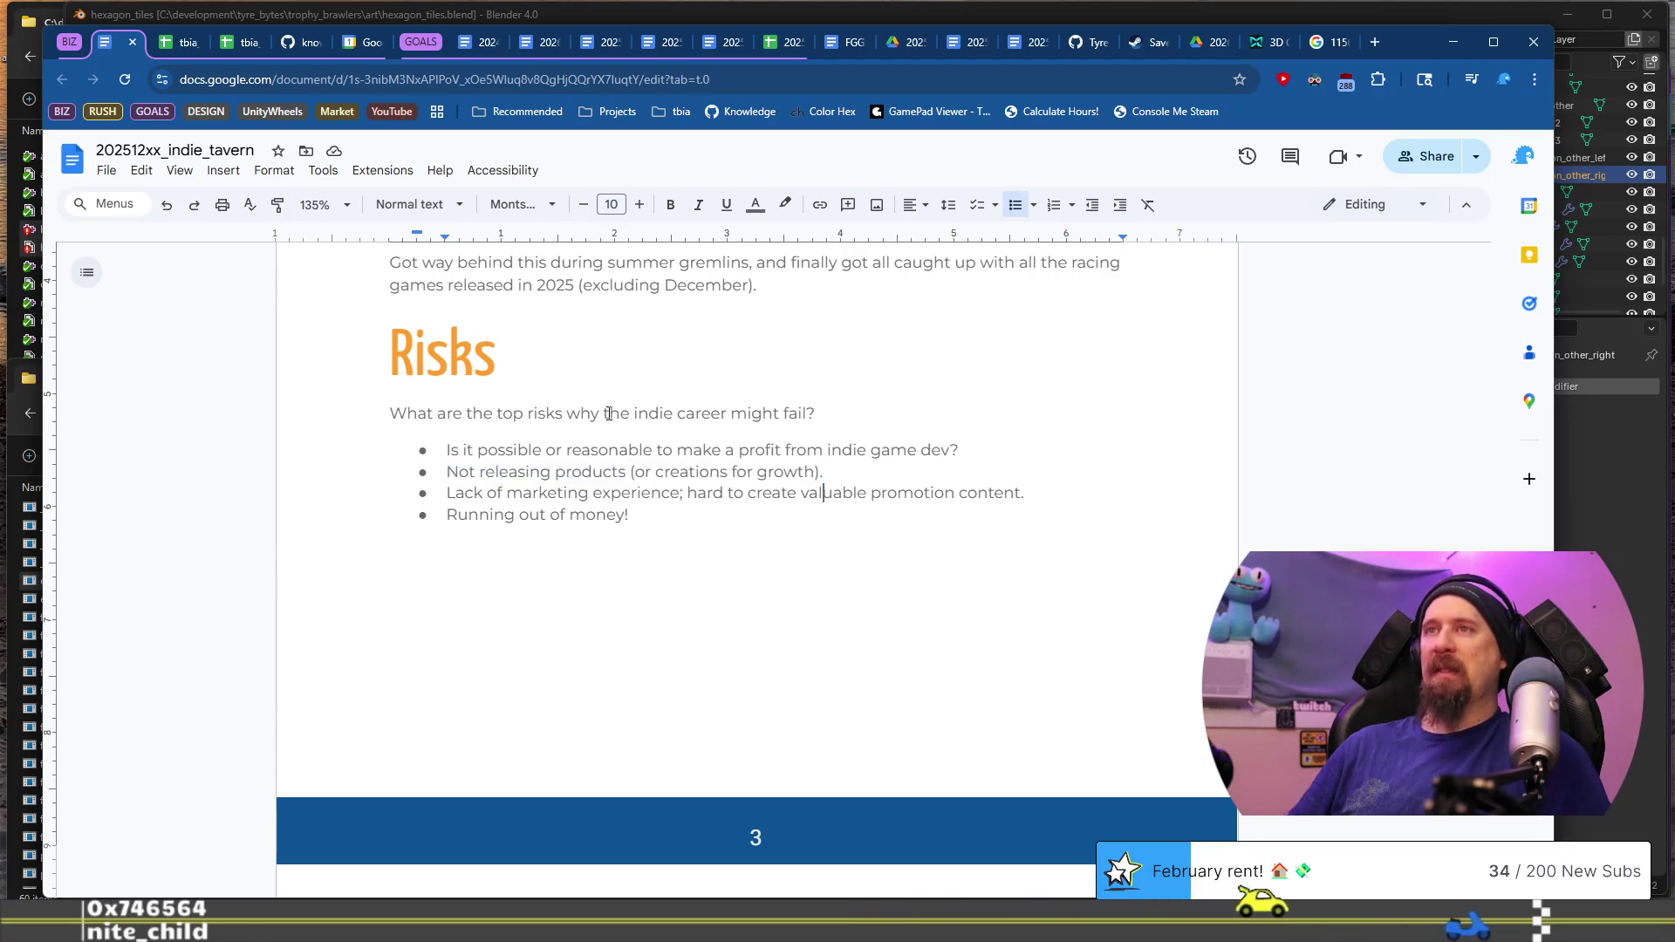
key(shift+Home)
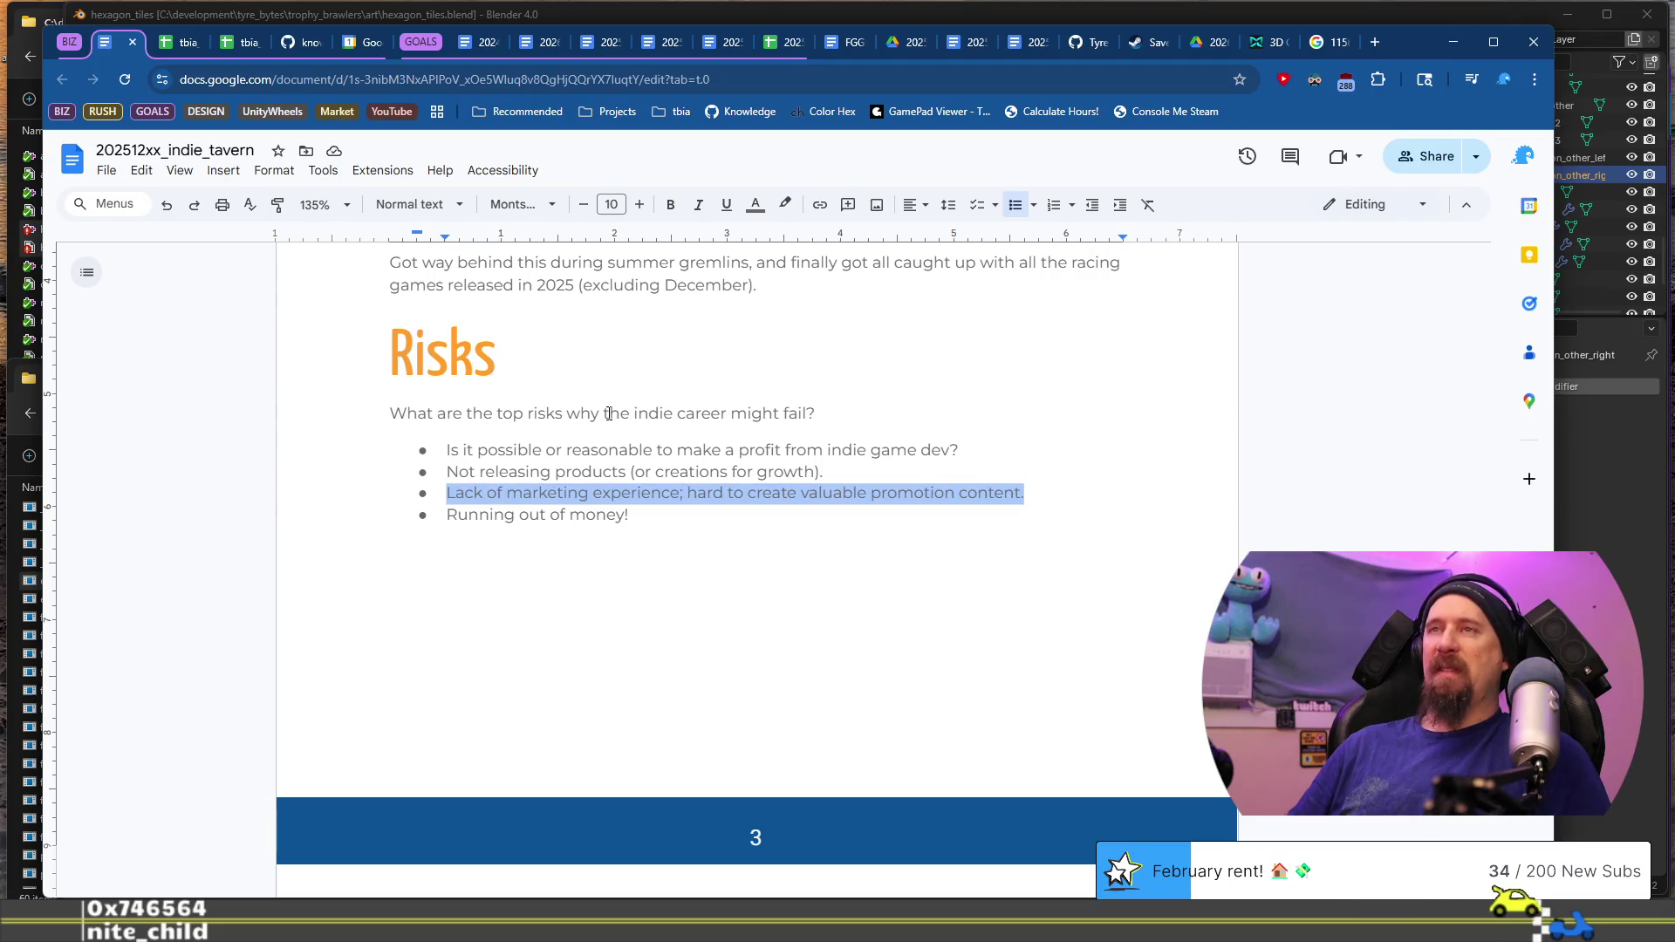
key(shift+Up)
key(shift+Up)
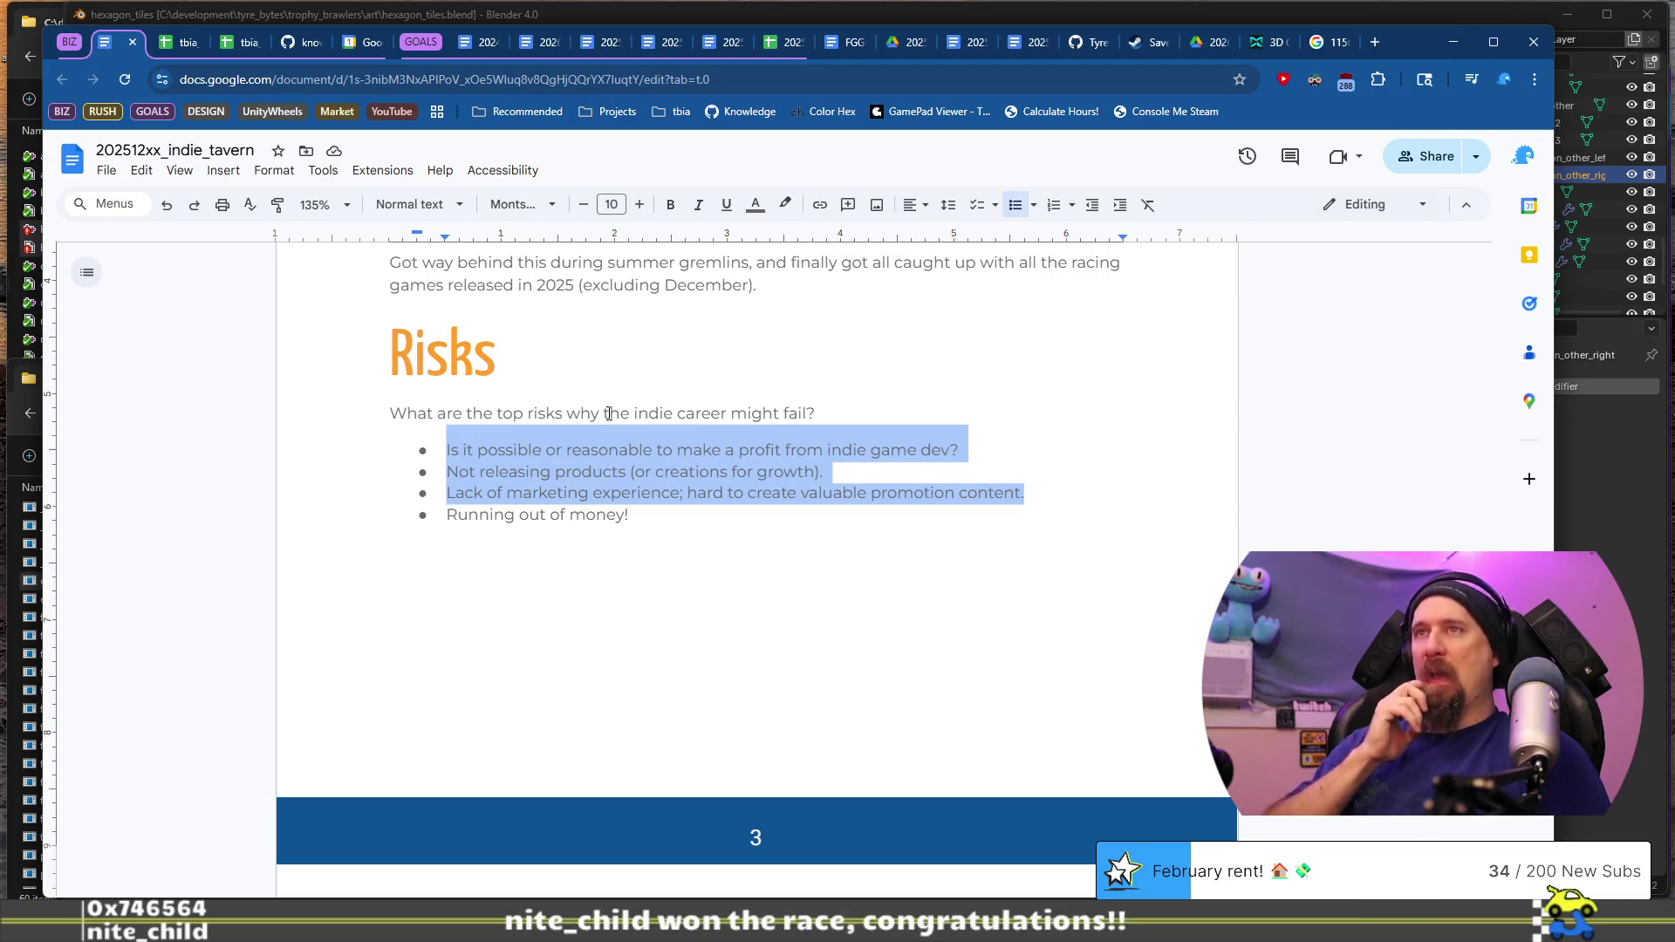
key(Left)
text(even)
Step: Delete the 'Not releasing products' risk and its leftover empty bullet
key(ctrl+Right)
key(ctrl+Right)
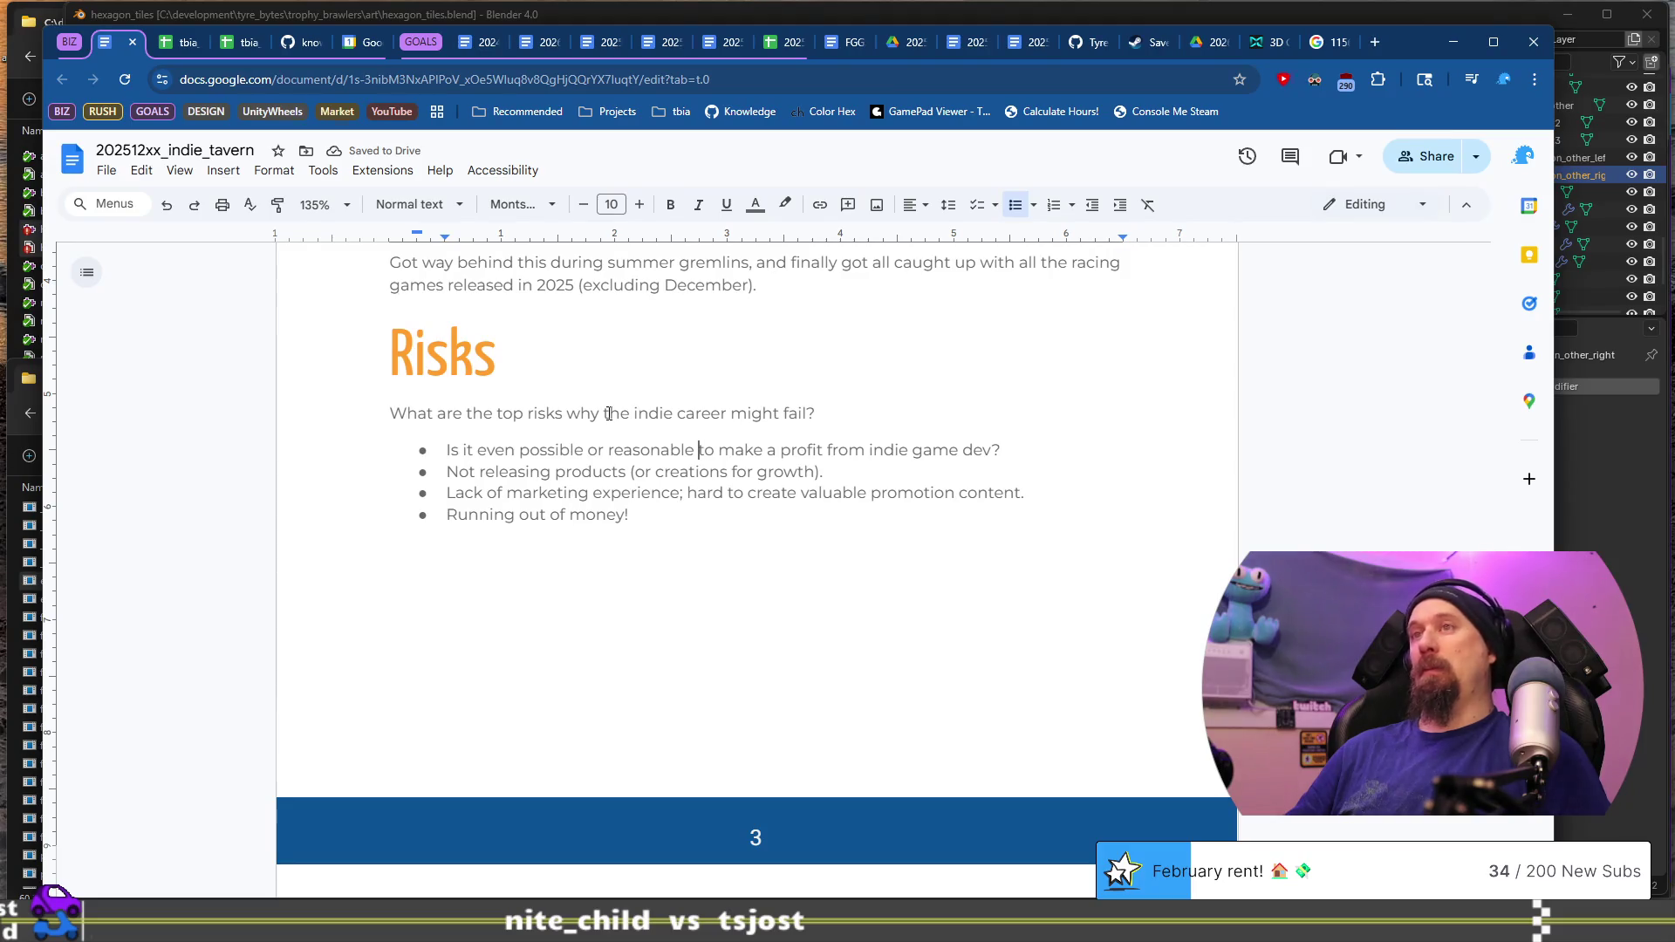
key(ctrl+shift+Left)
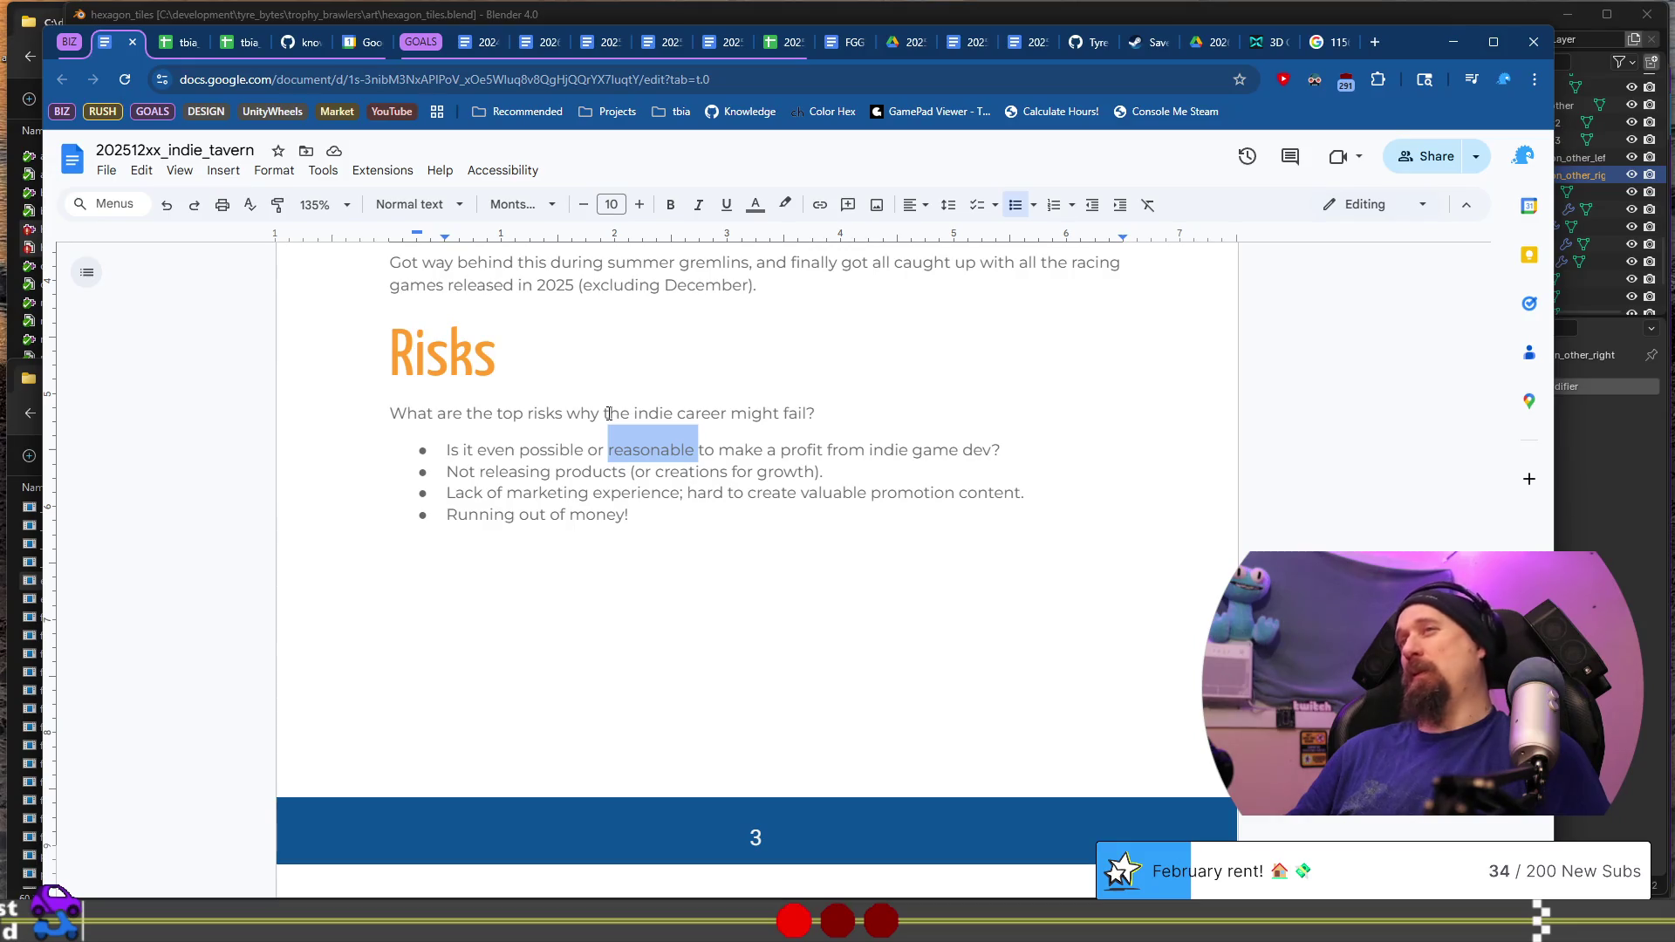
key(Right)
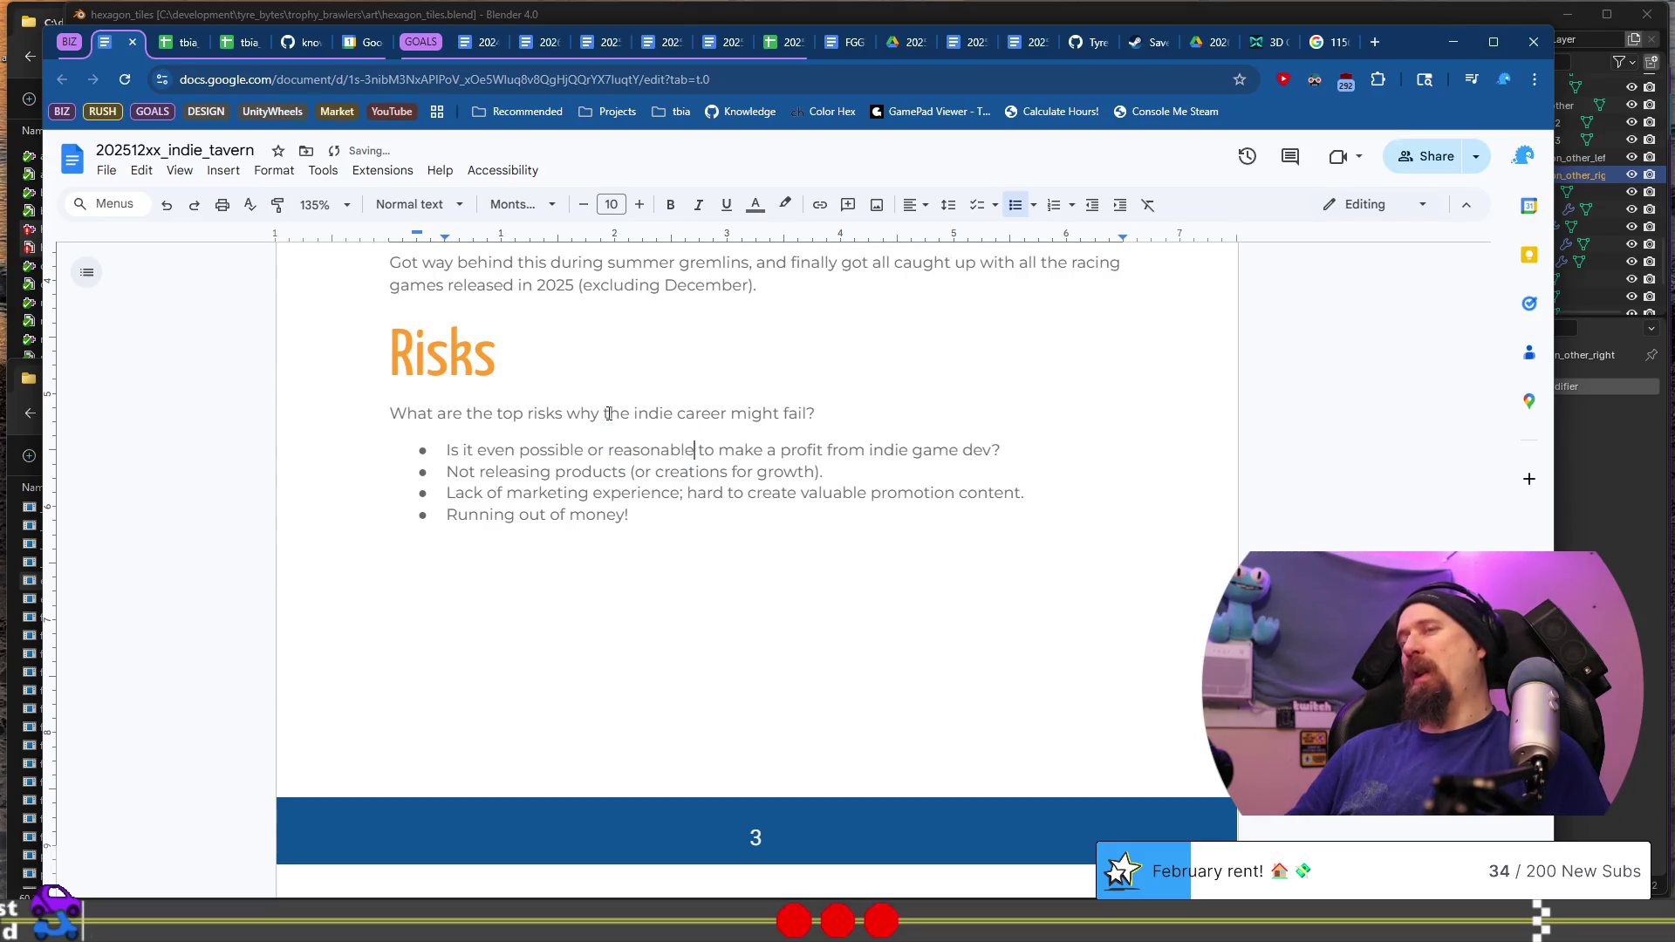
key(ctrl+shift+Left)
key(Left)
key(ctrl+Left)
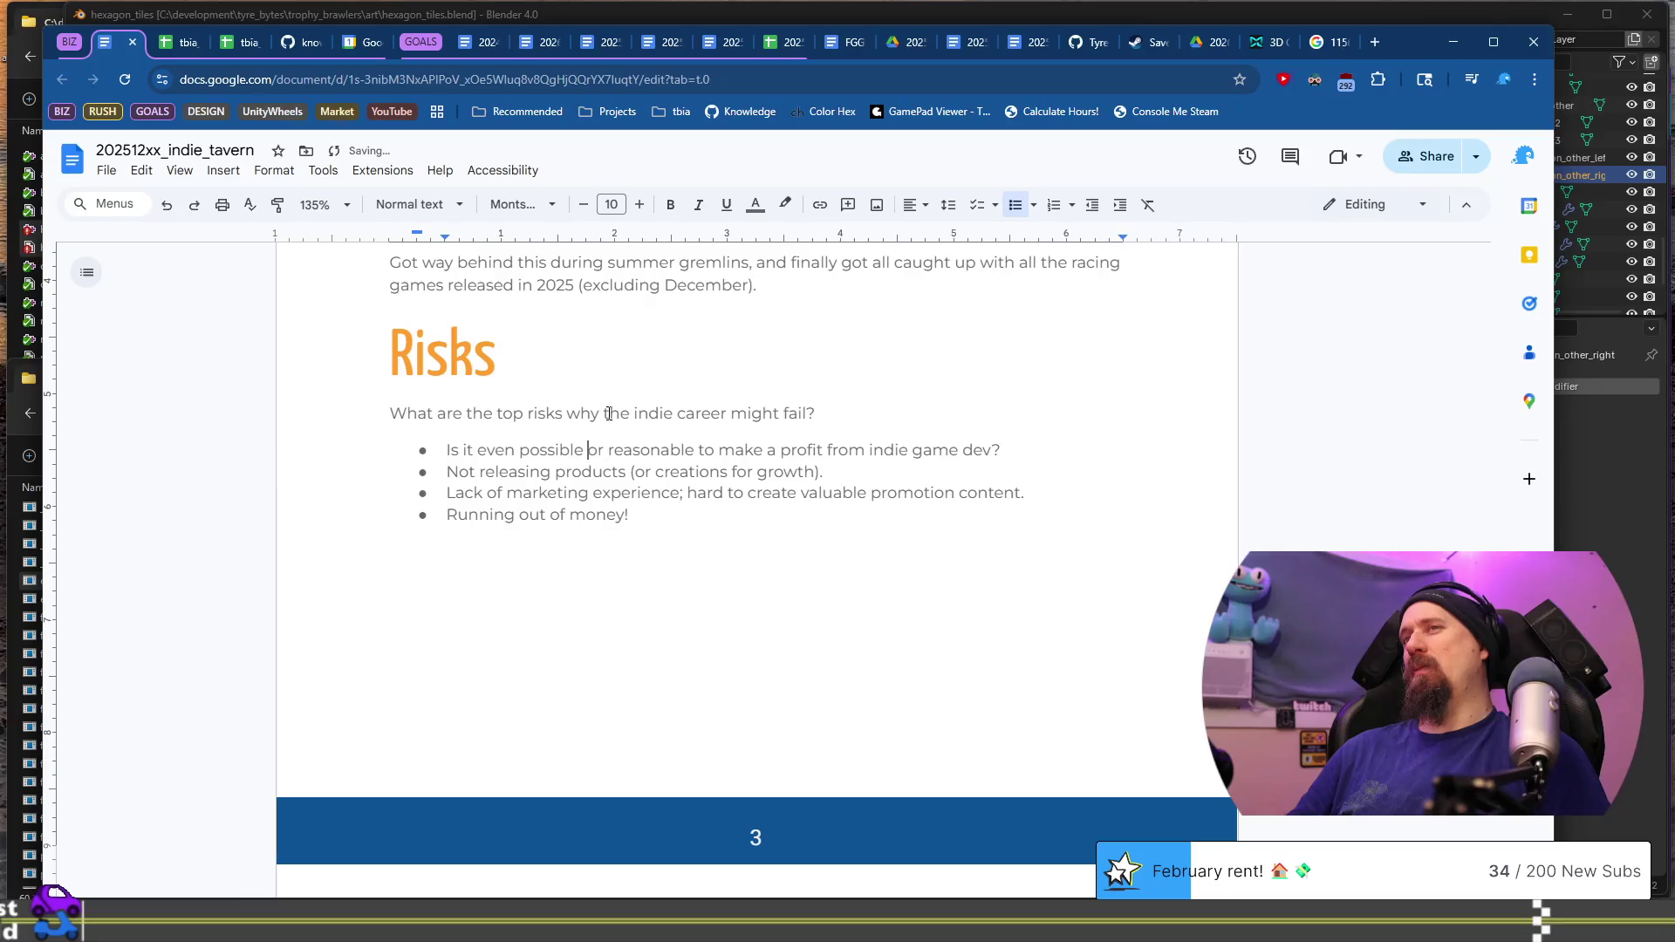
key(ctrl+shift+Right)
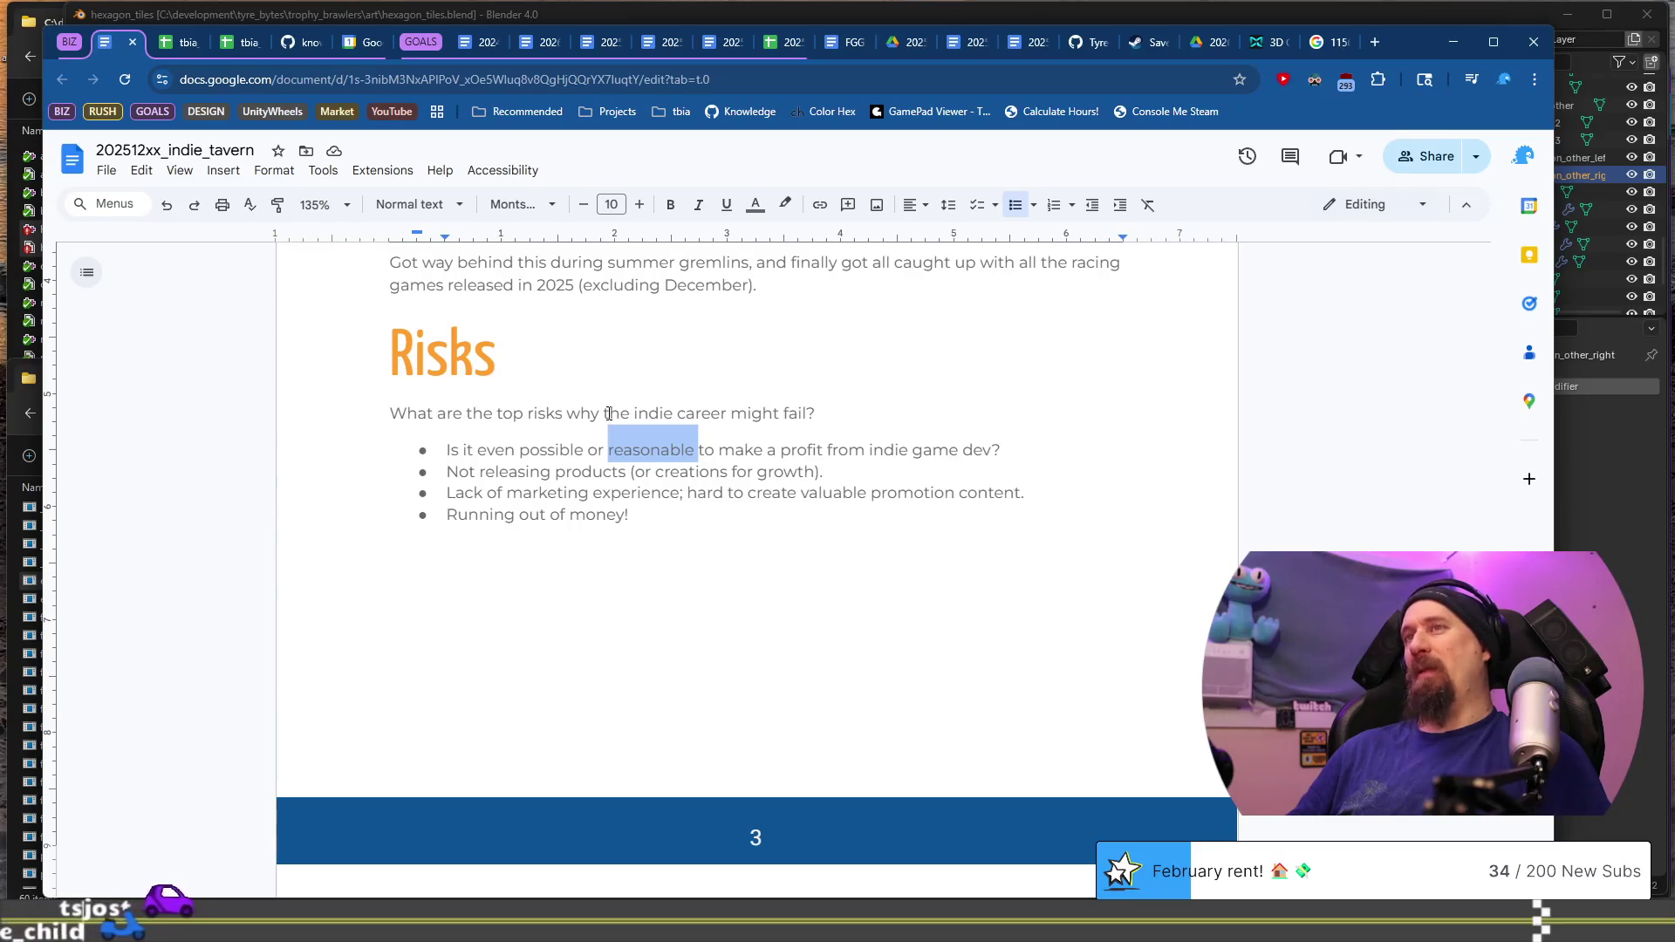
key(Left)
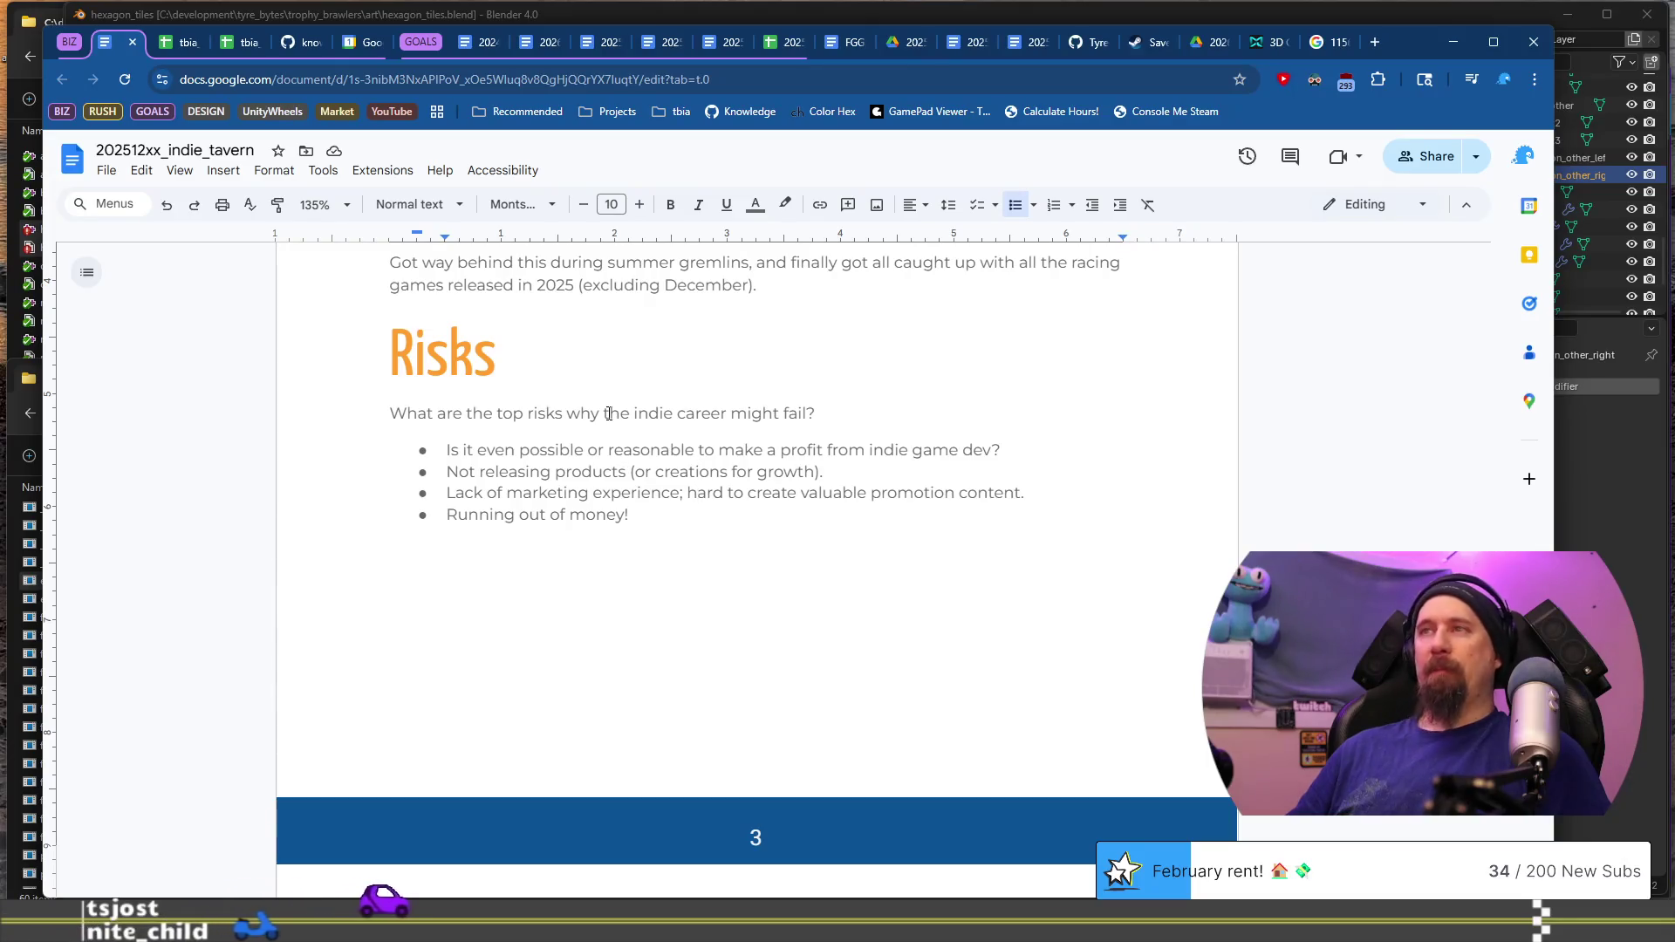
key(Down)
key(Home)
key(shift+End)
key(BackSpace)
key(BackSpace)
key(BackSpace)
key(Down)
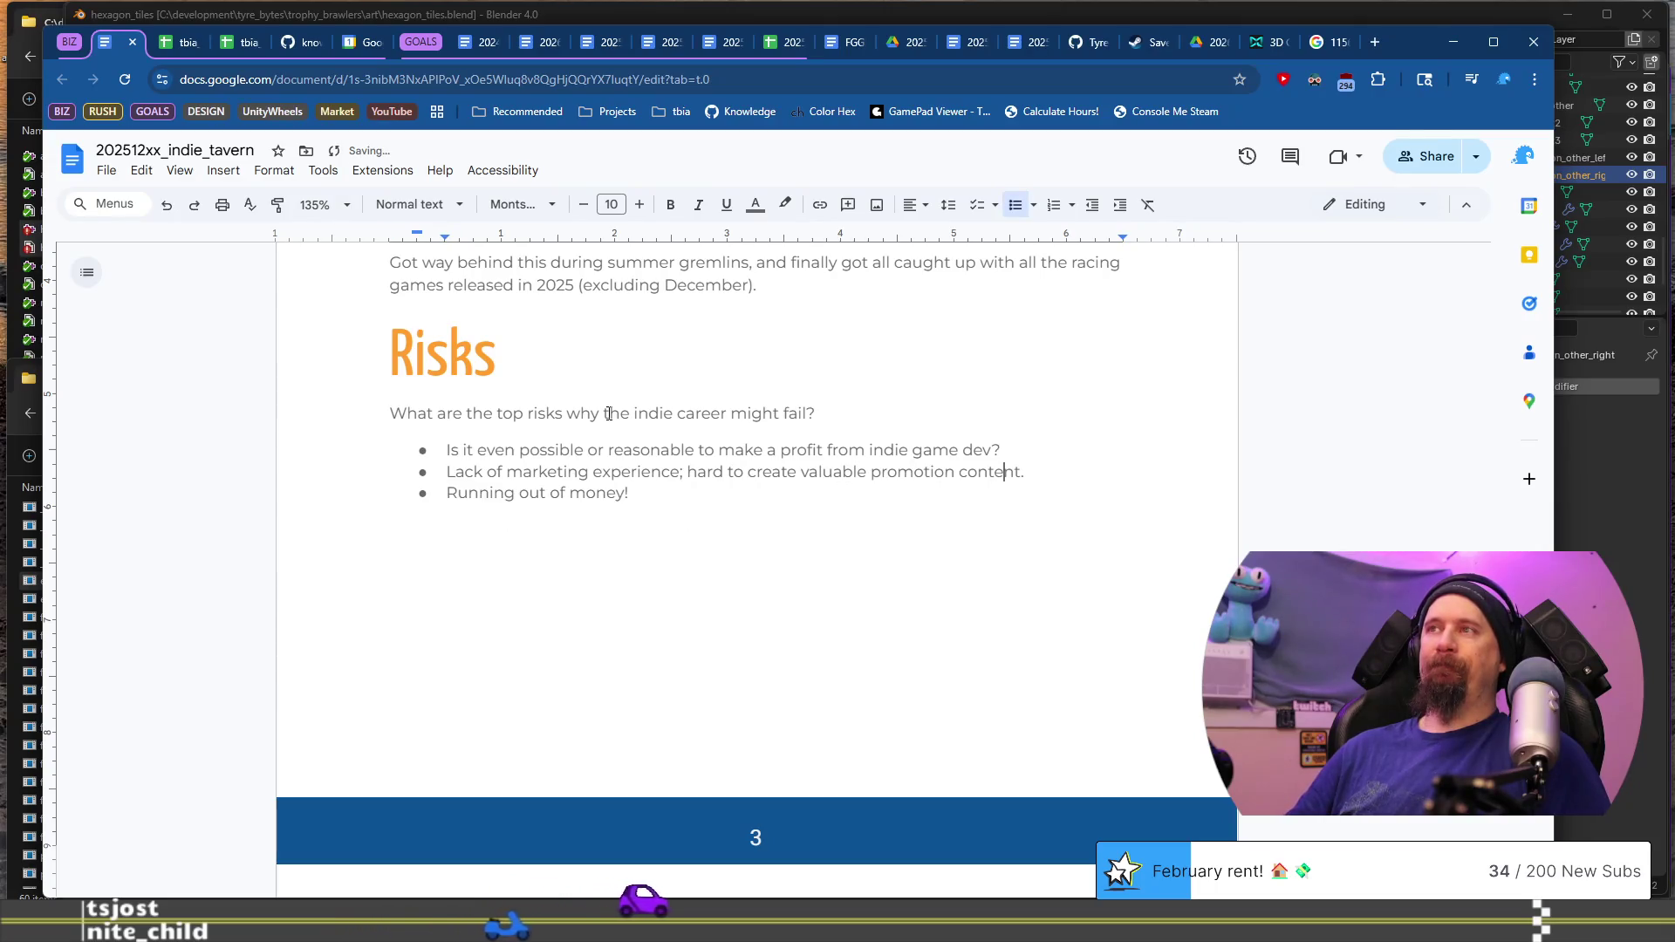
Step: Change 'reasonable' to 'reasonably likely' in the first risk
key(Up)
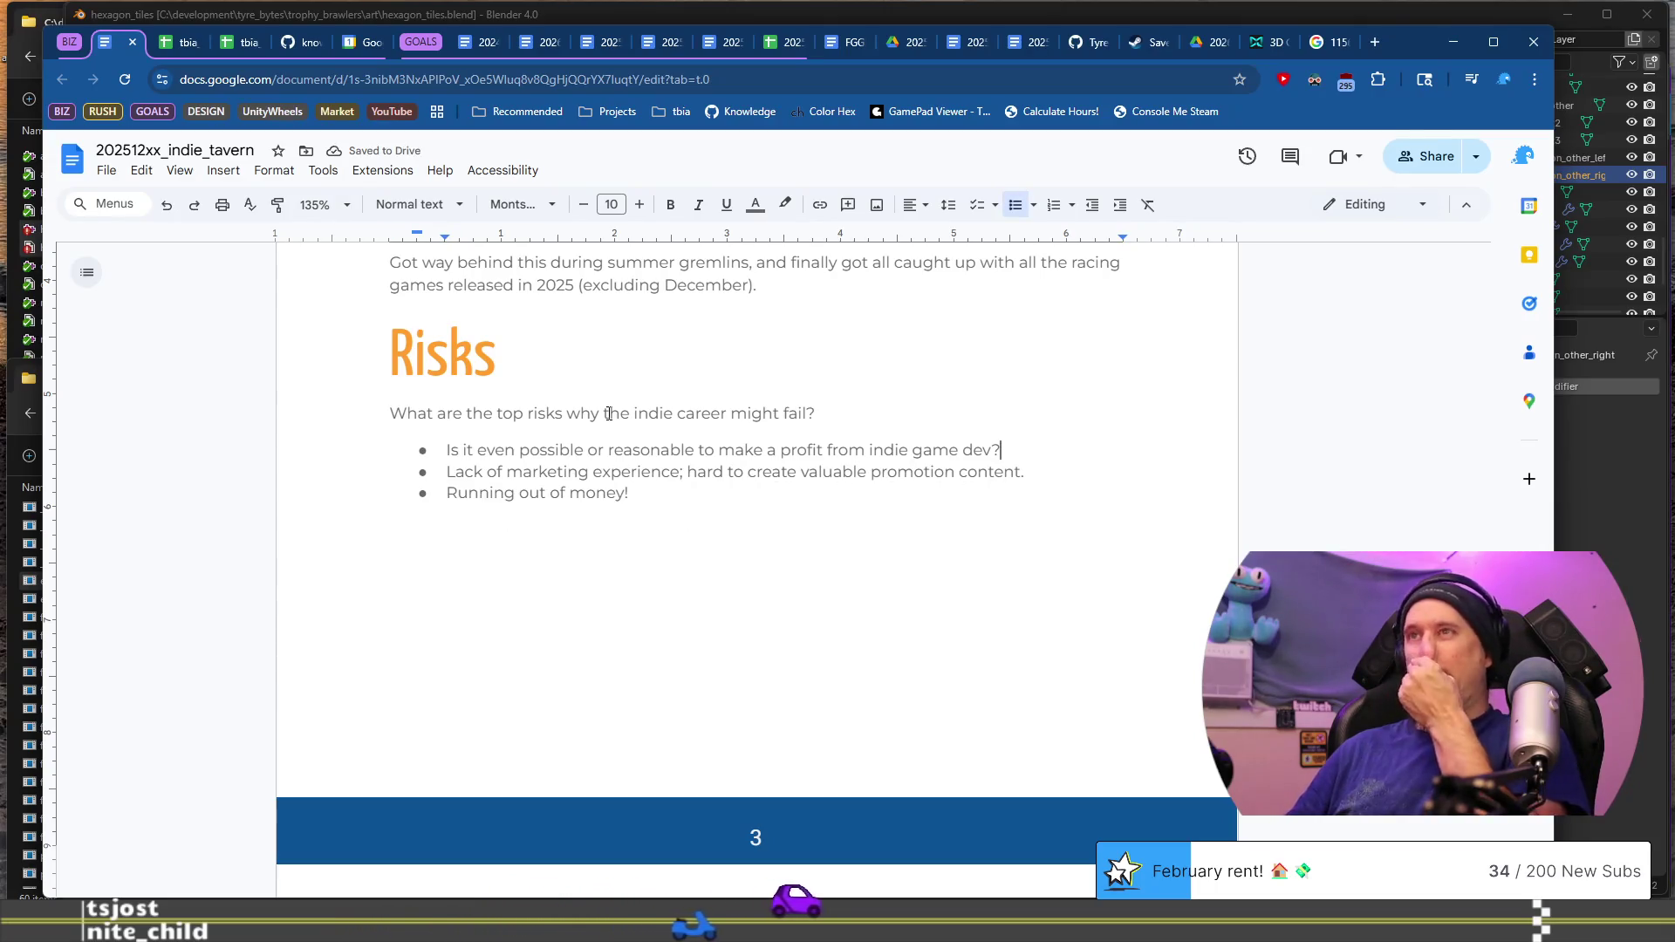
key(Home)
key(Right)
key(Right)
key(Right)
key(ctrl+Right)
key(BackSpace)
key(BackSpace)
text(y likely)
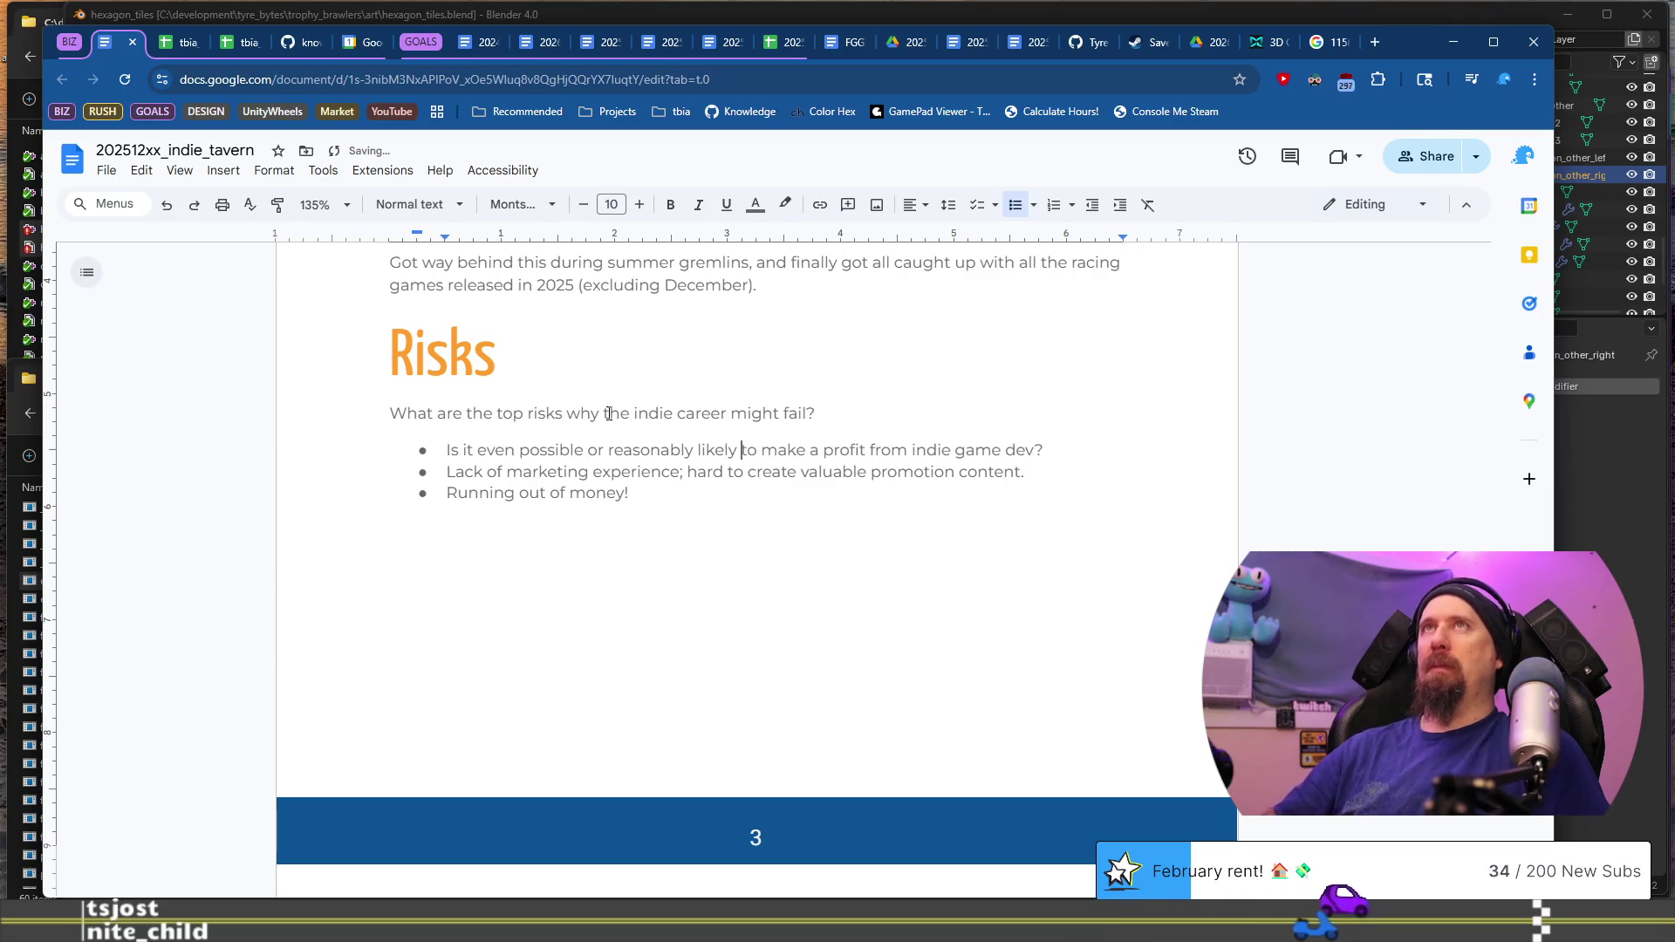
key(End)
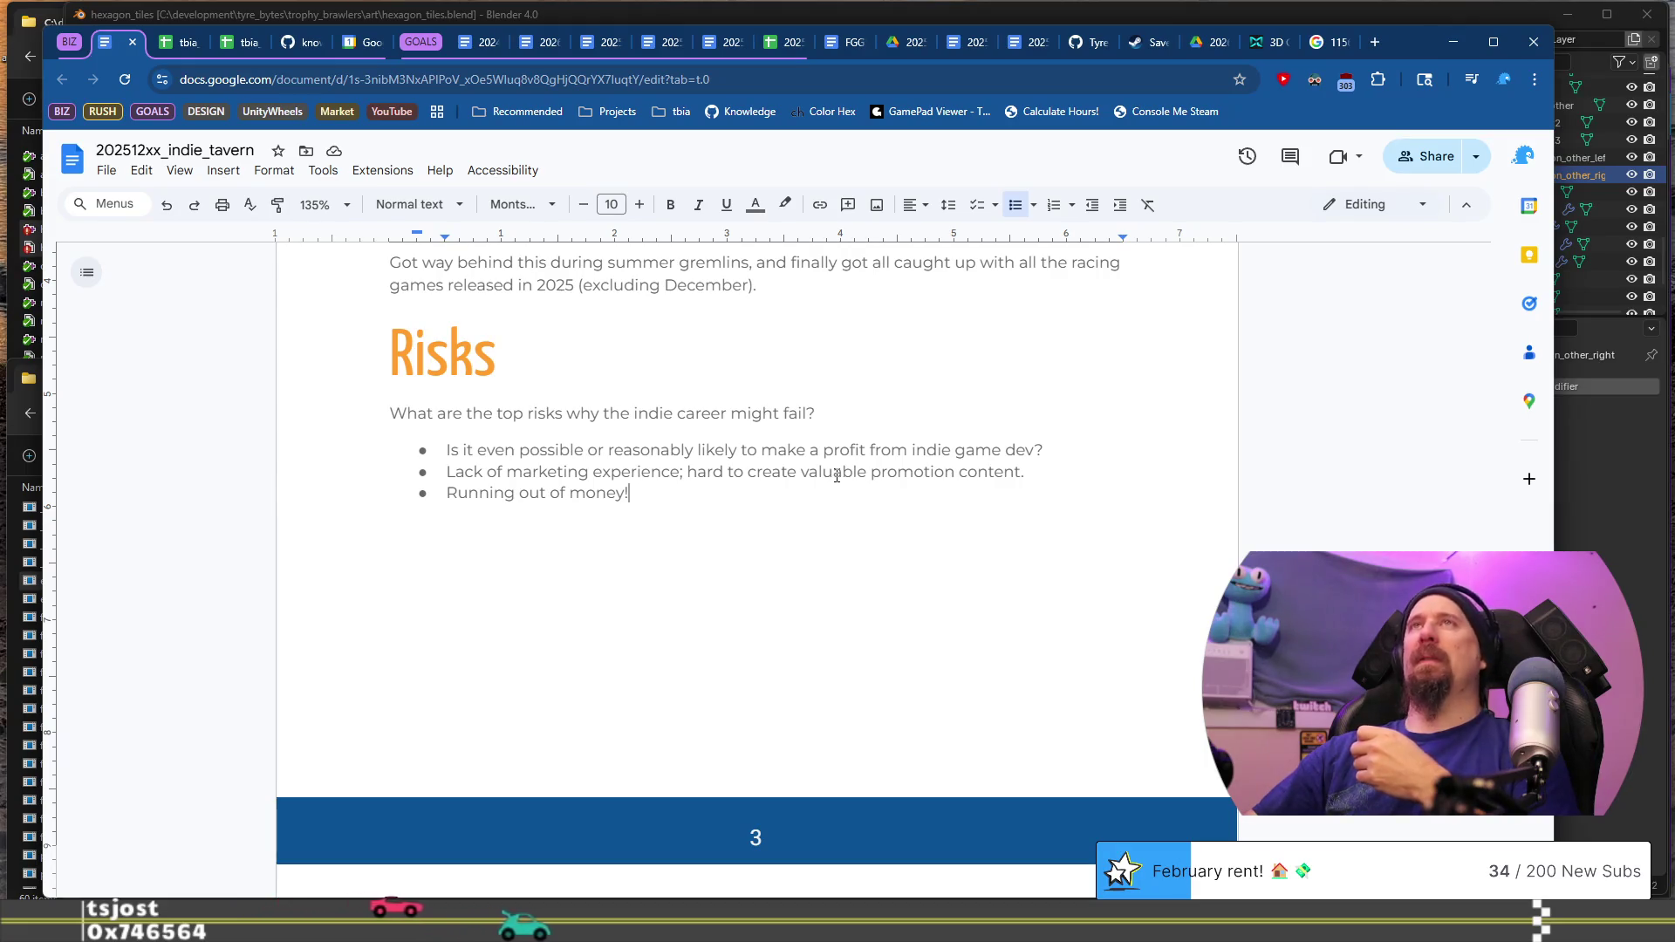
scroll(836, 476, down, 1)
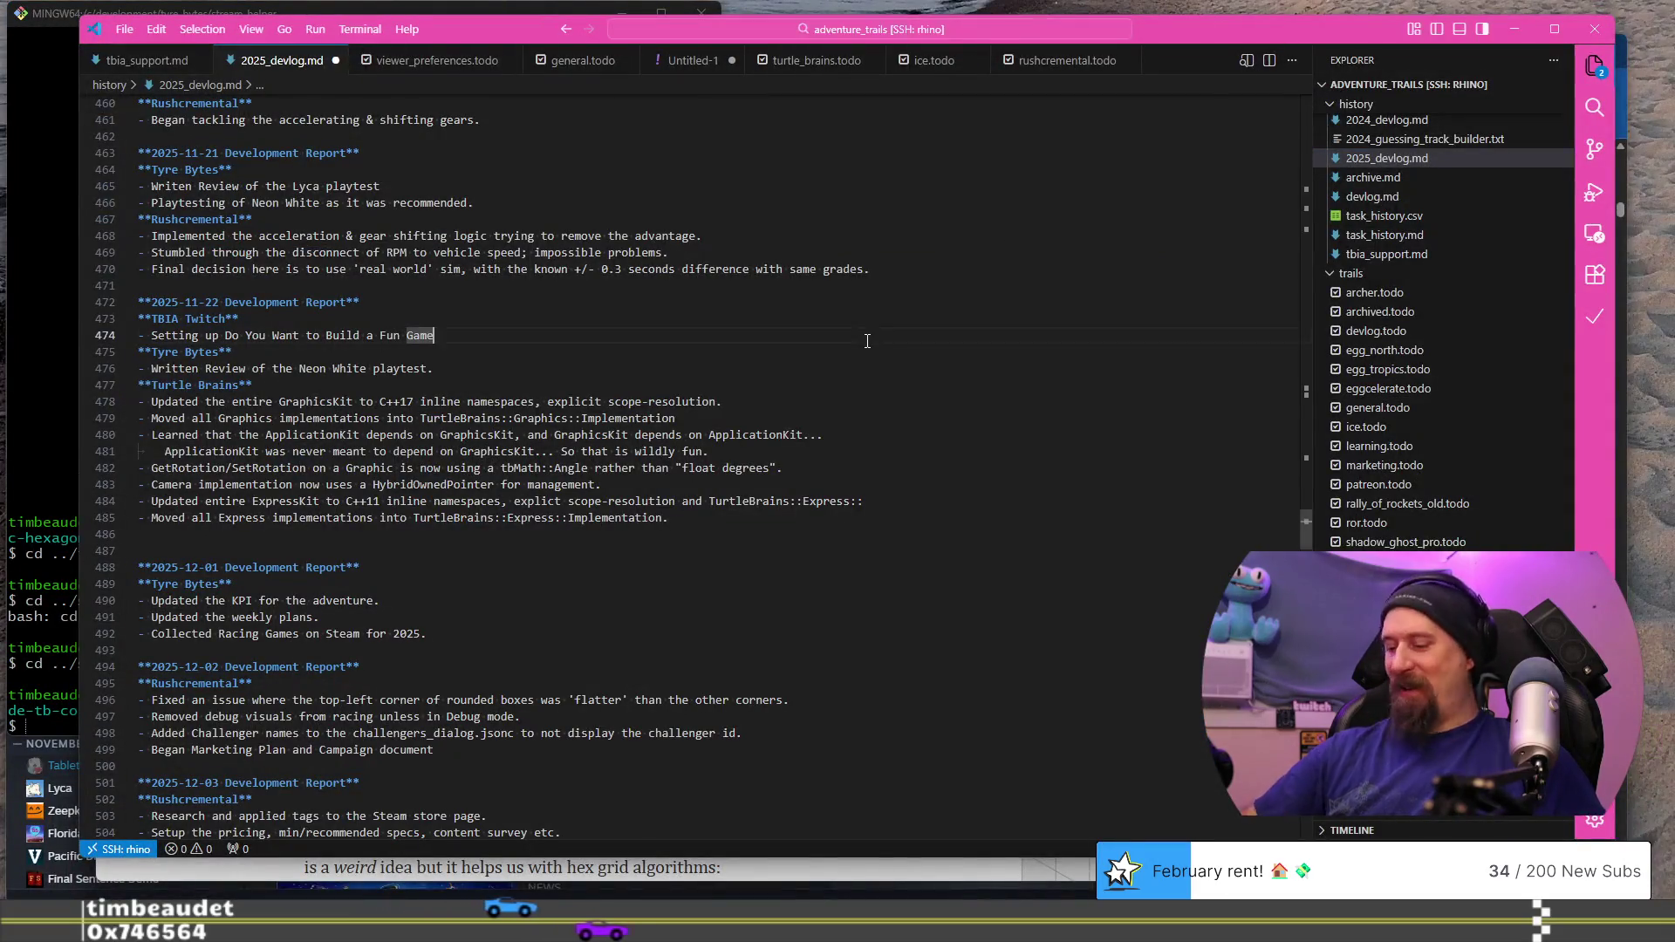
Step: Paste the why-make-it question and the 'Look at the Why' sentence into a new untitled file
key(ctrl+n)
text(Why do you want to make it? what about it makes it something you want to make / play?)
key(Left)
key(Left)
key(Left)
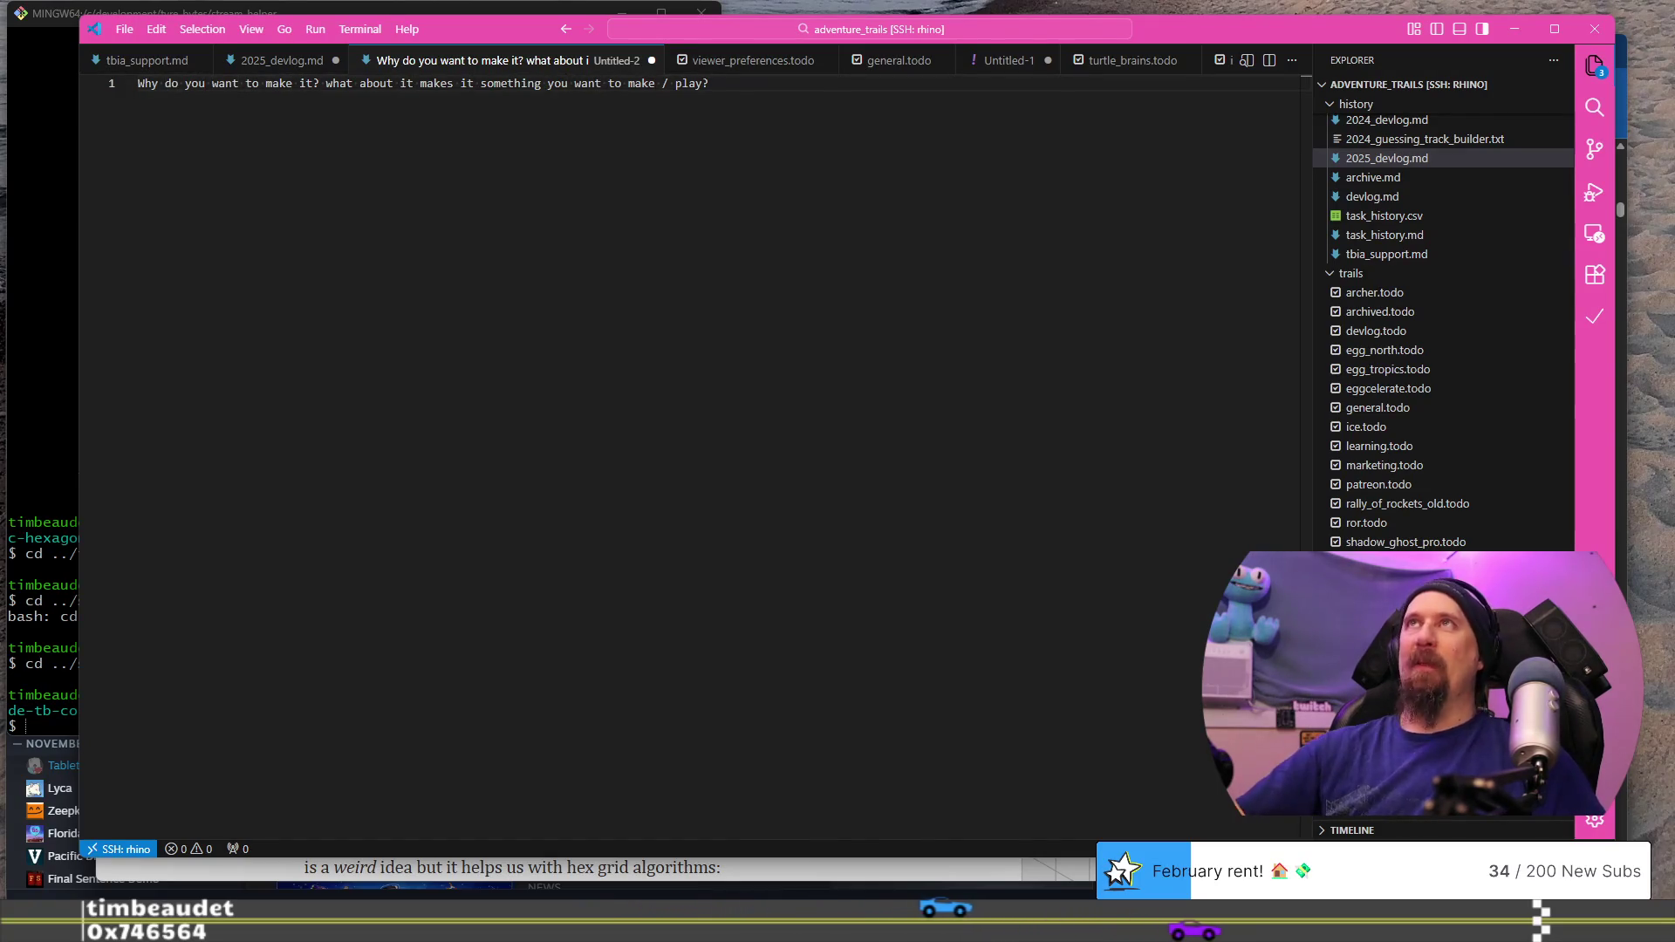
key(alt+Tab)
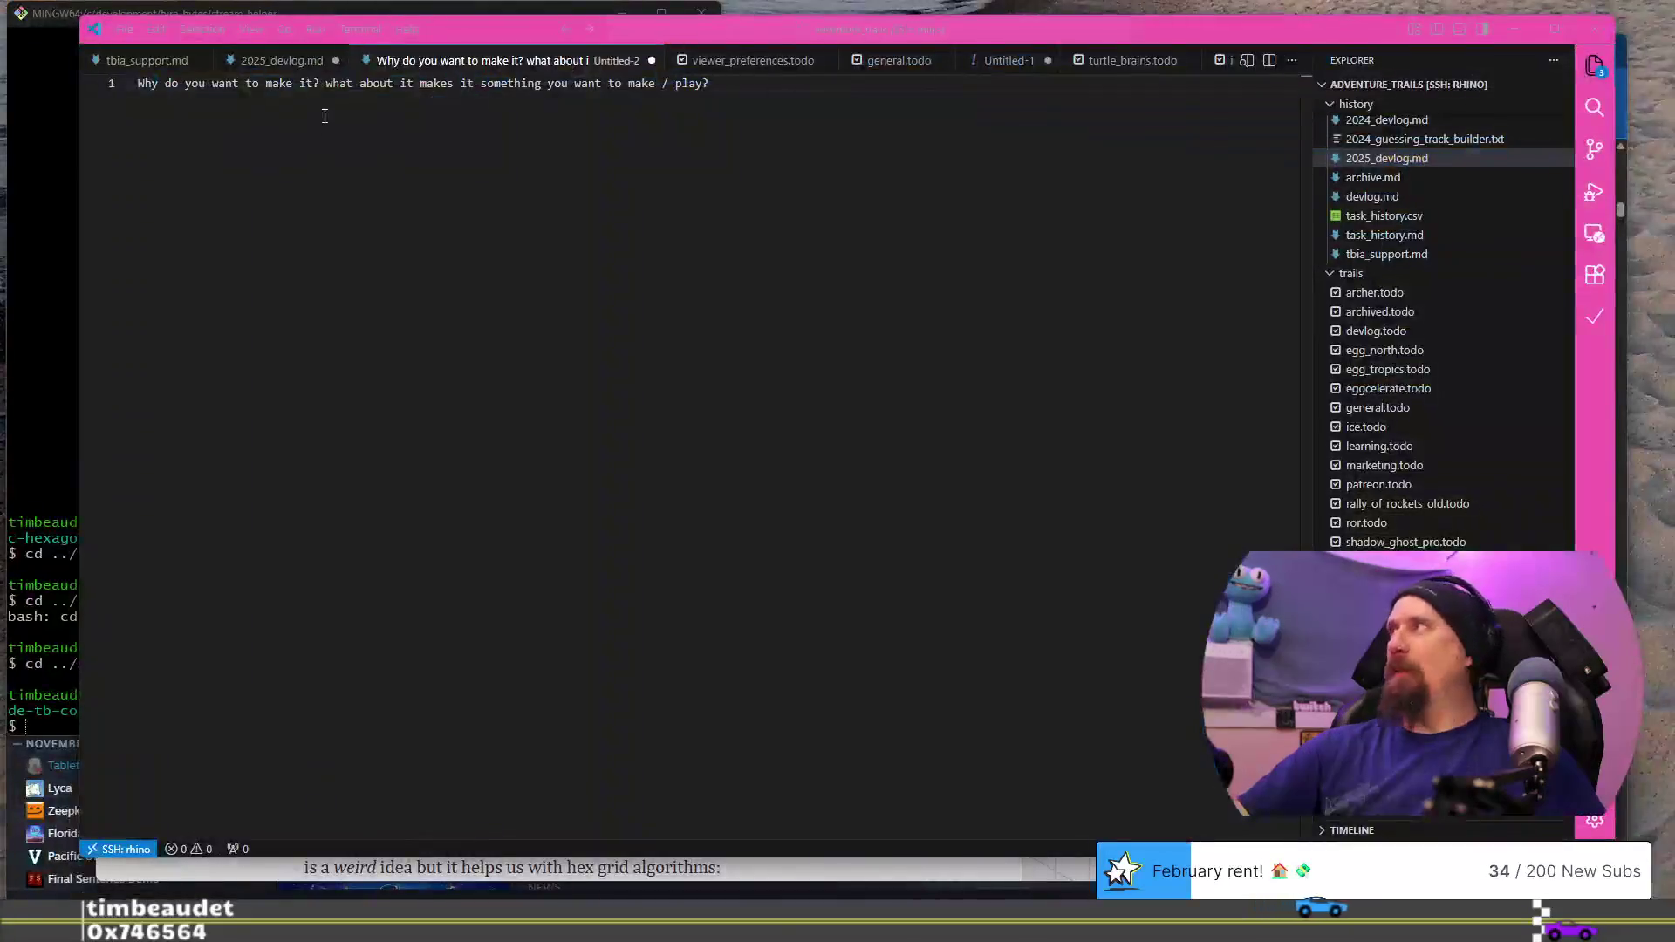
click(328, 96)
text(Look at the Why of what you want to make.)
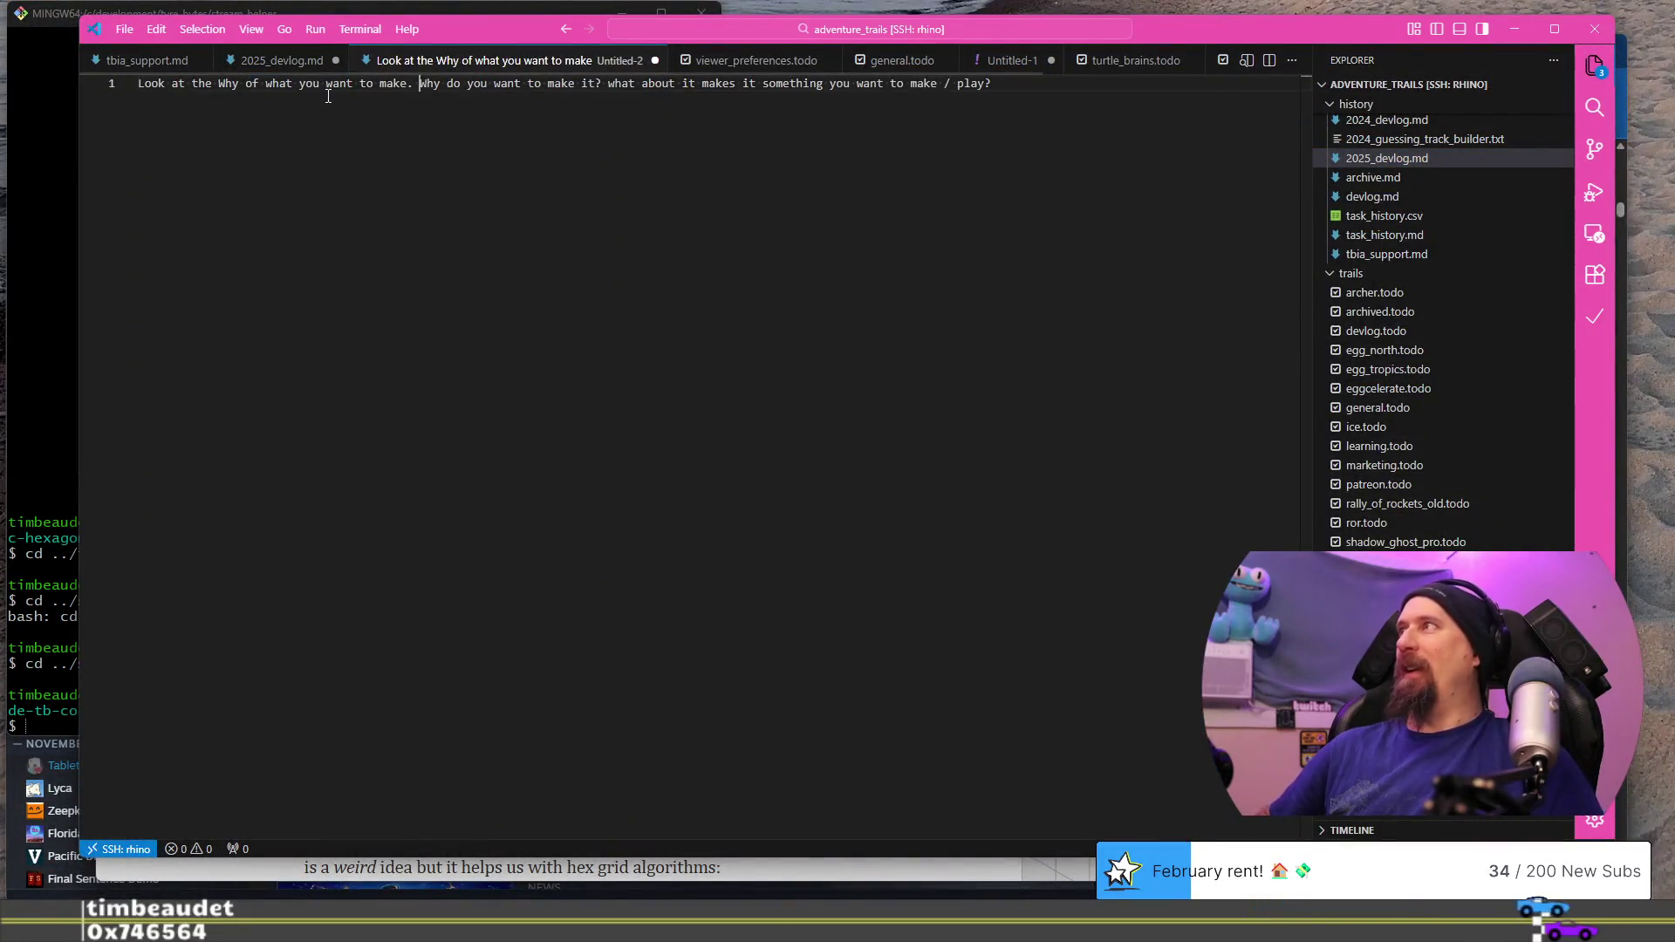
Step: Cut everything after 'Why do you want to make it?' and start a second line
key(ctrl+shift+Right)
key(ctrl+shift+Right)
key(ctrl+shift+Right)
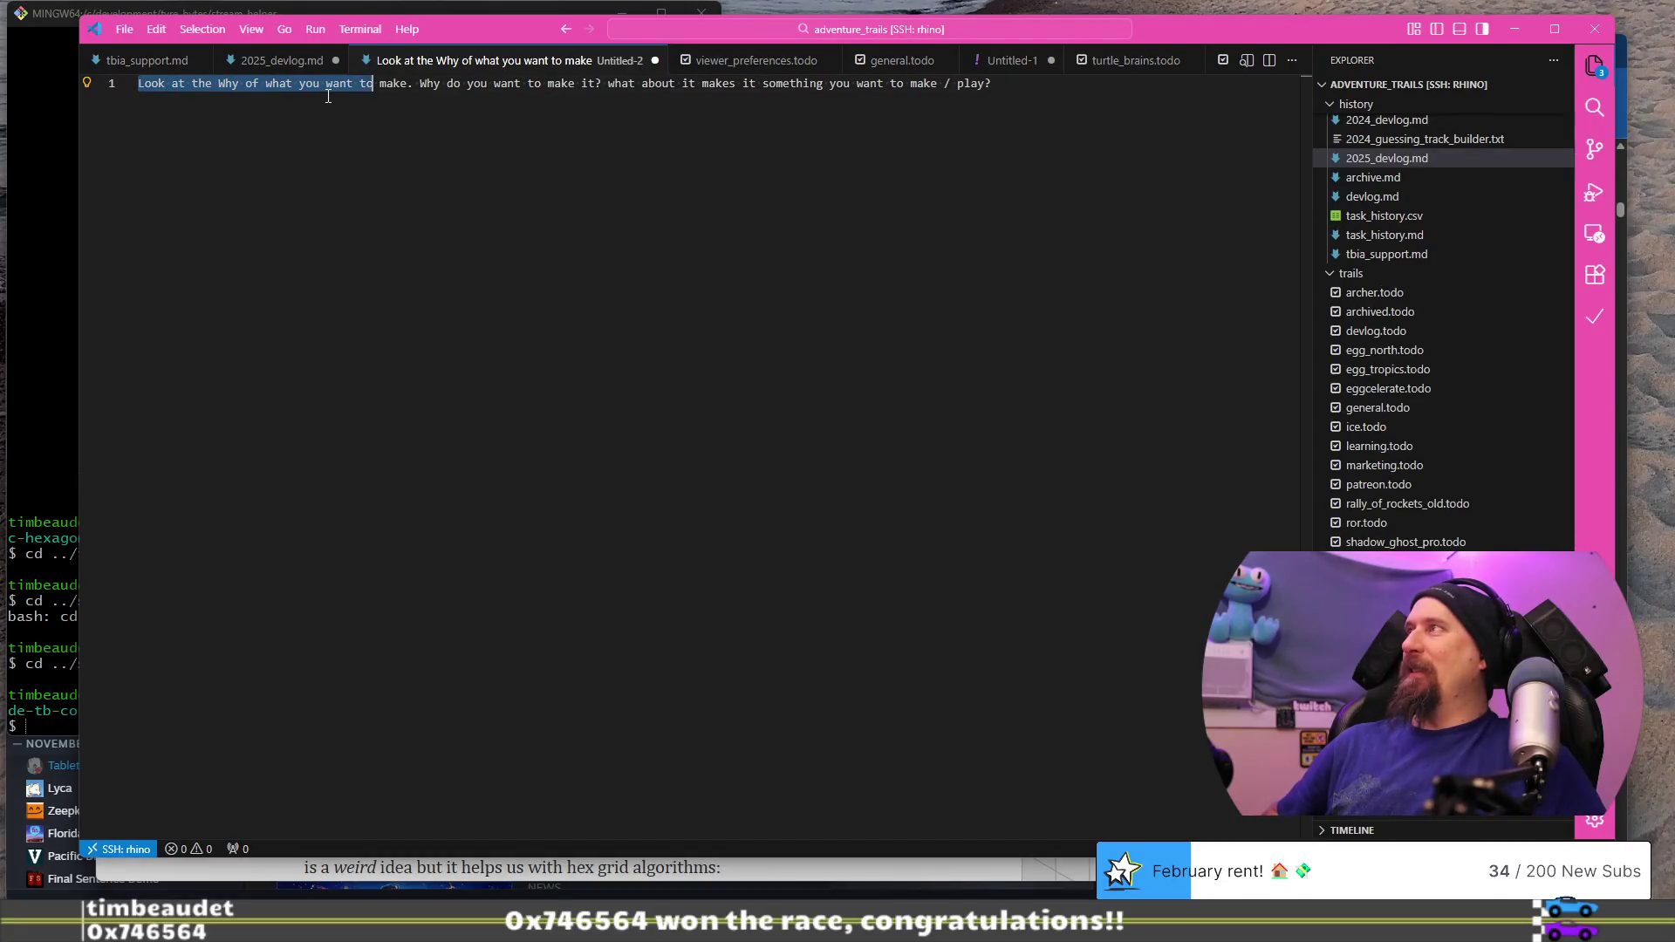
key(ctrl+shift+Right)
key(ctrl+shift+Right)
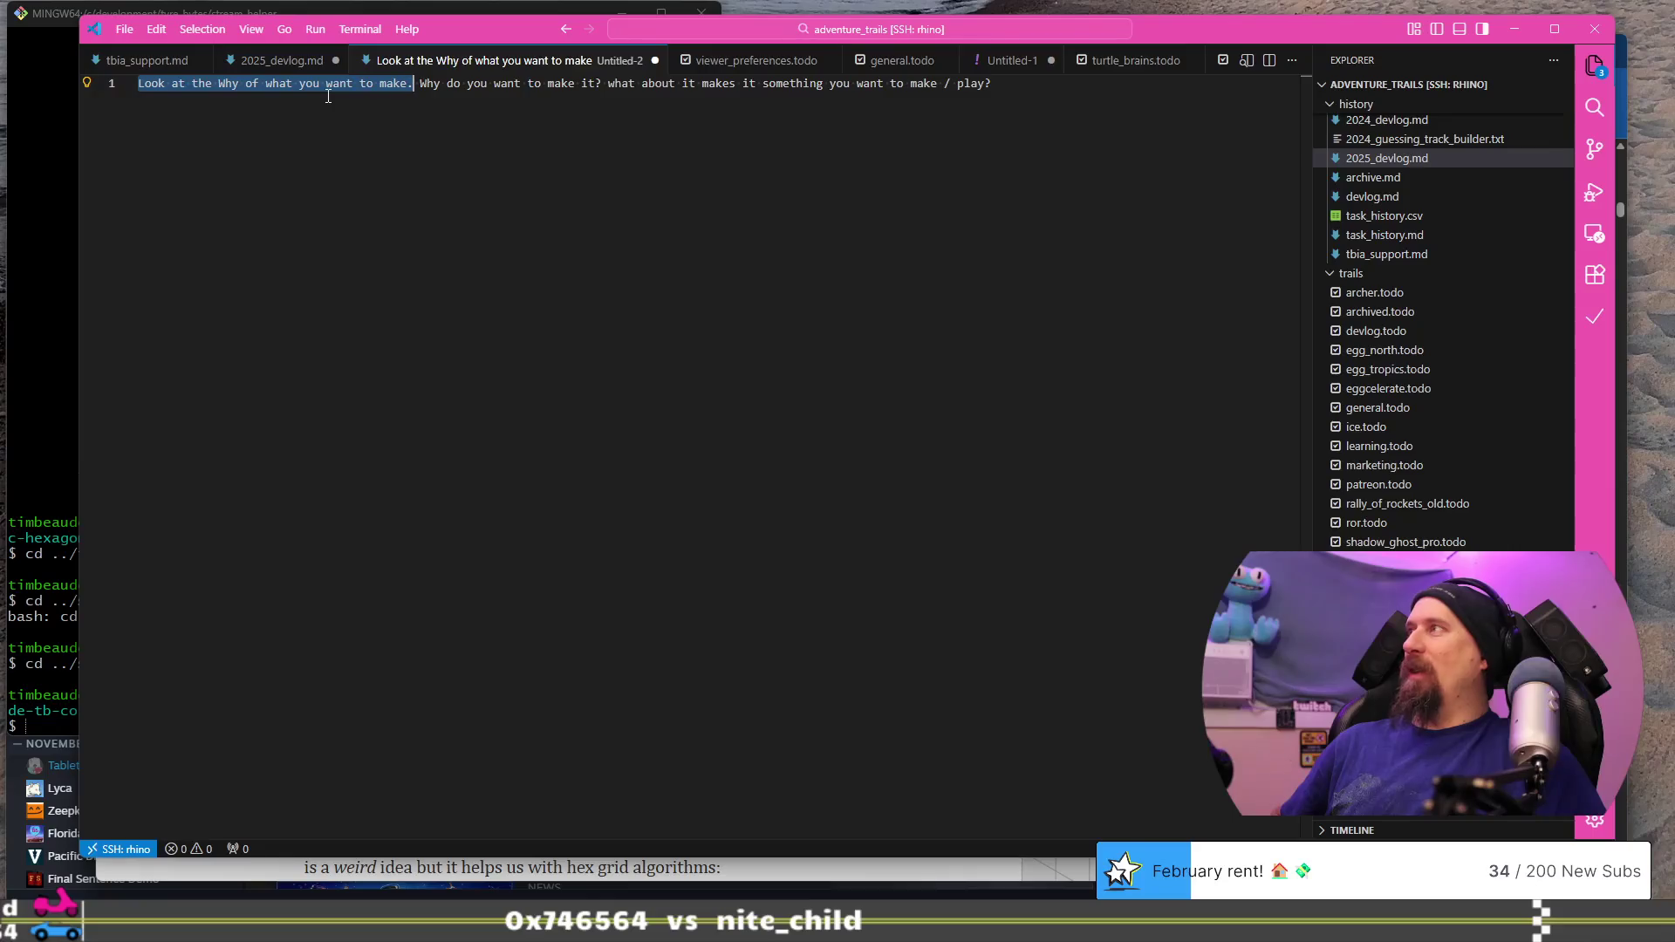
key(ctrl+shift+Right)
key(ctrl+shift+Right)
key(ctrl+shift+Right)
key(Right)
key(shift+End)
key(ctrl+x)
key(Return)
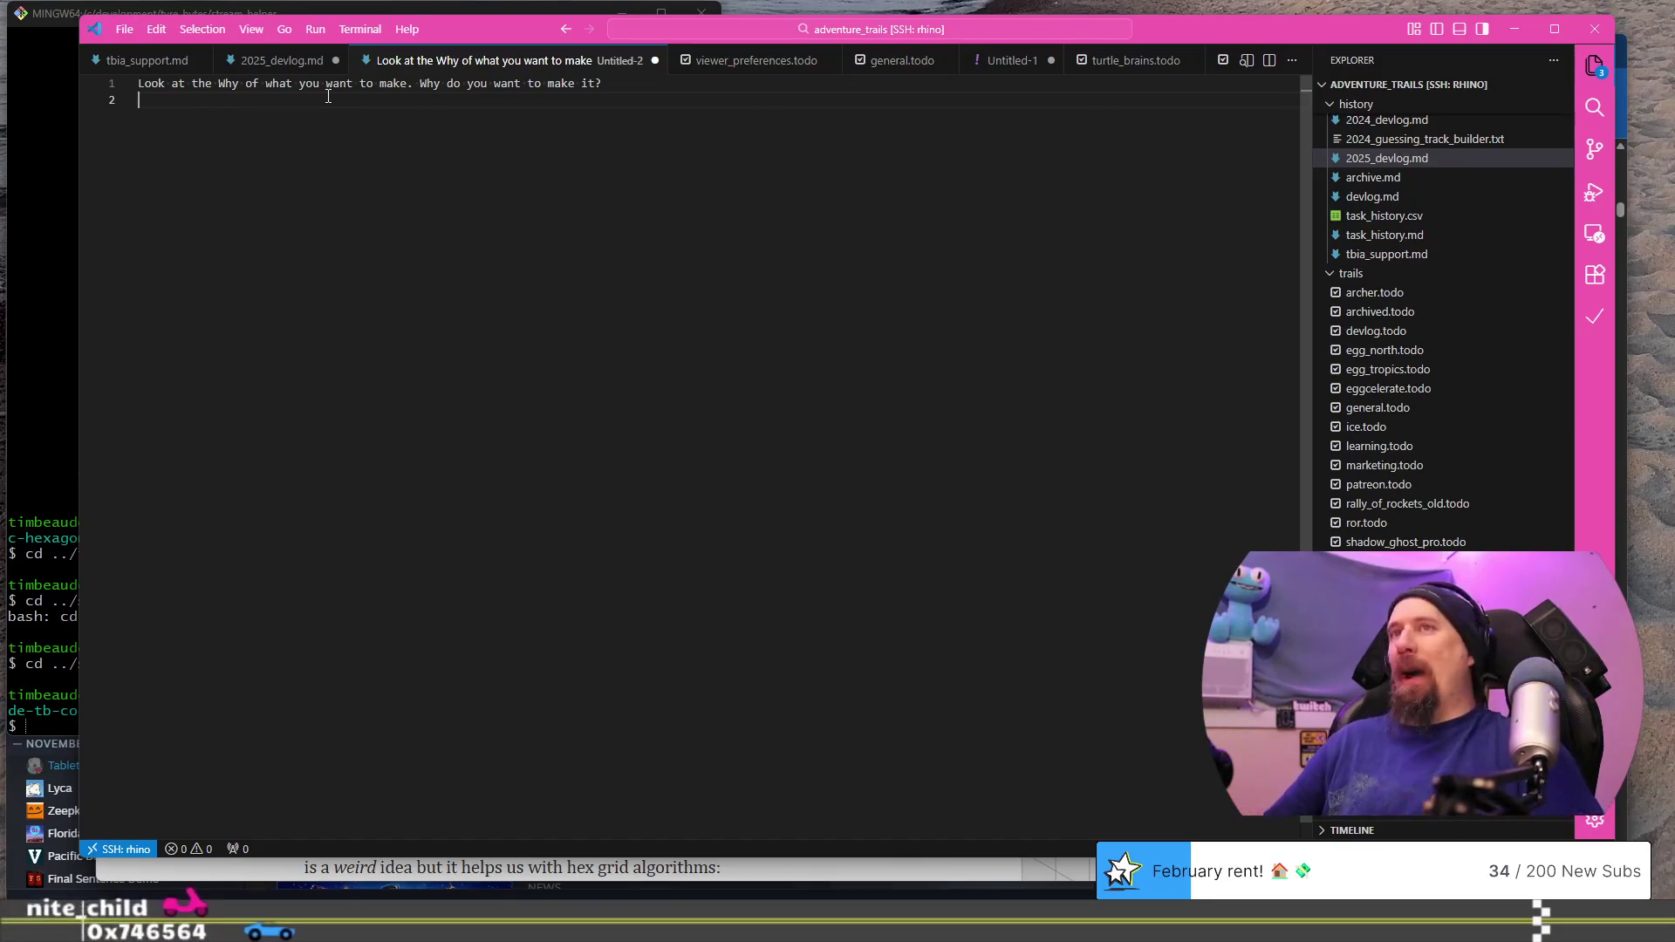
key(Up)
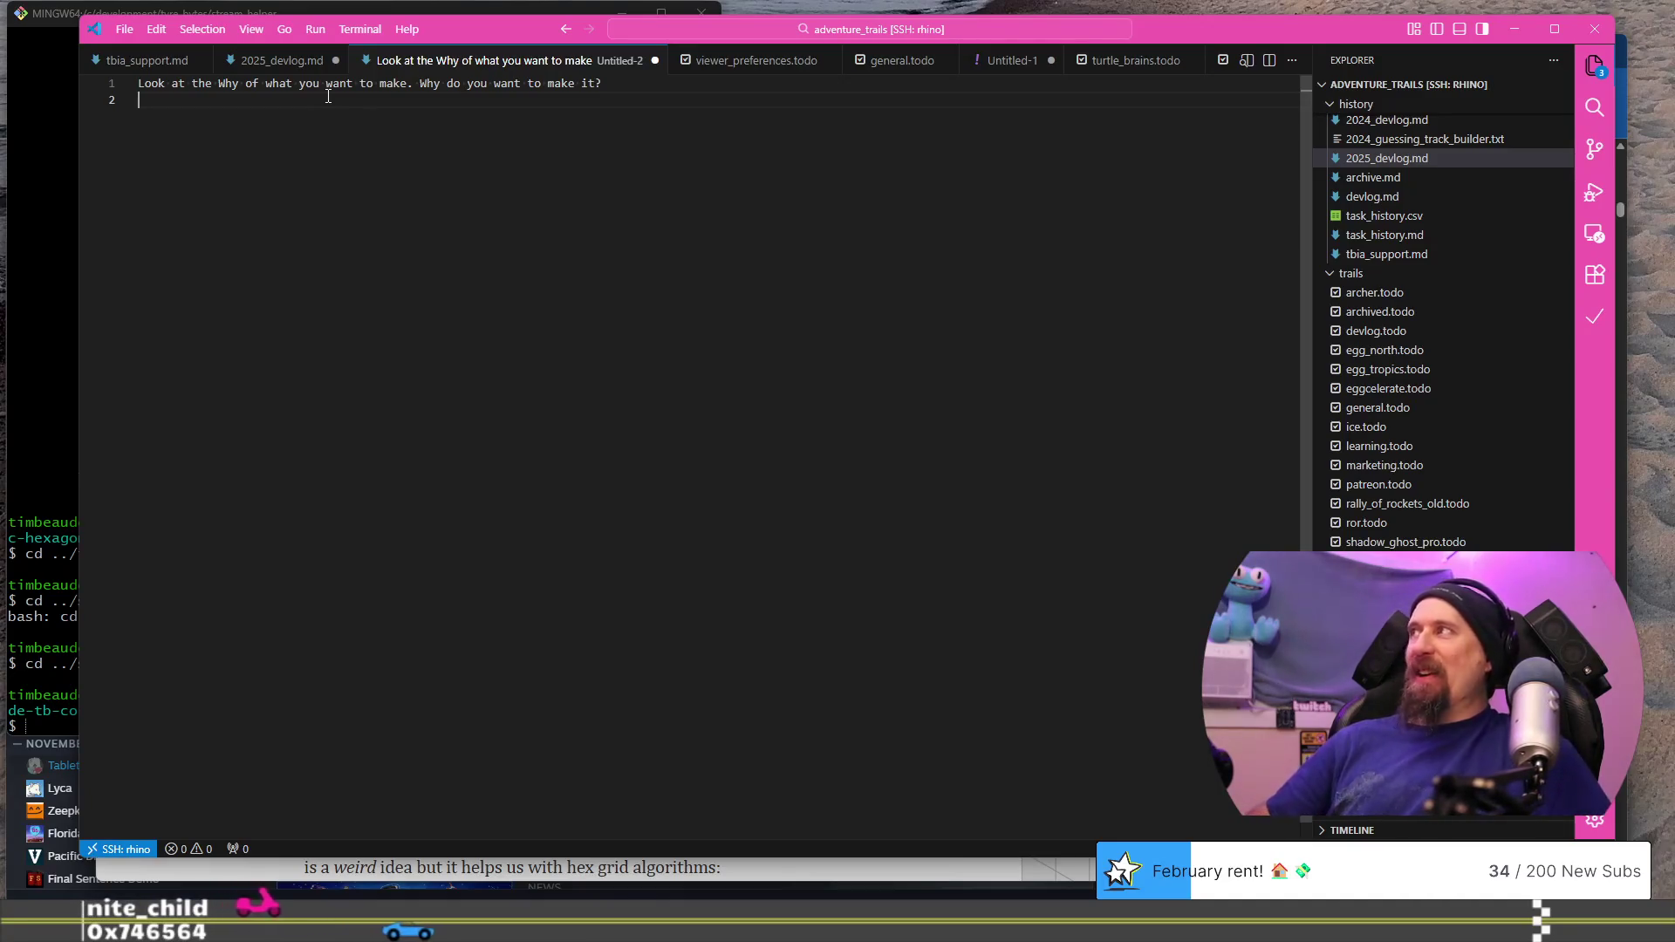
key(Right)
key(Right)
key(Right)
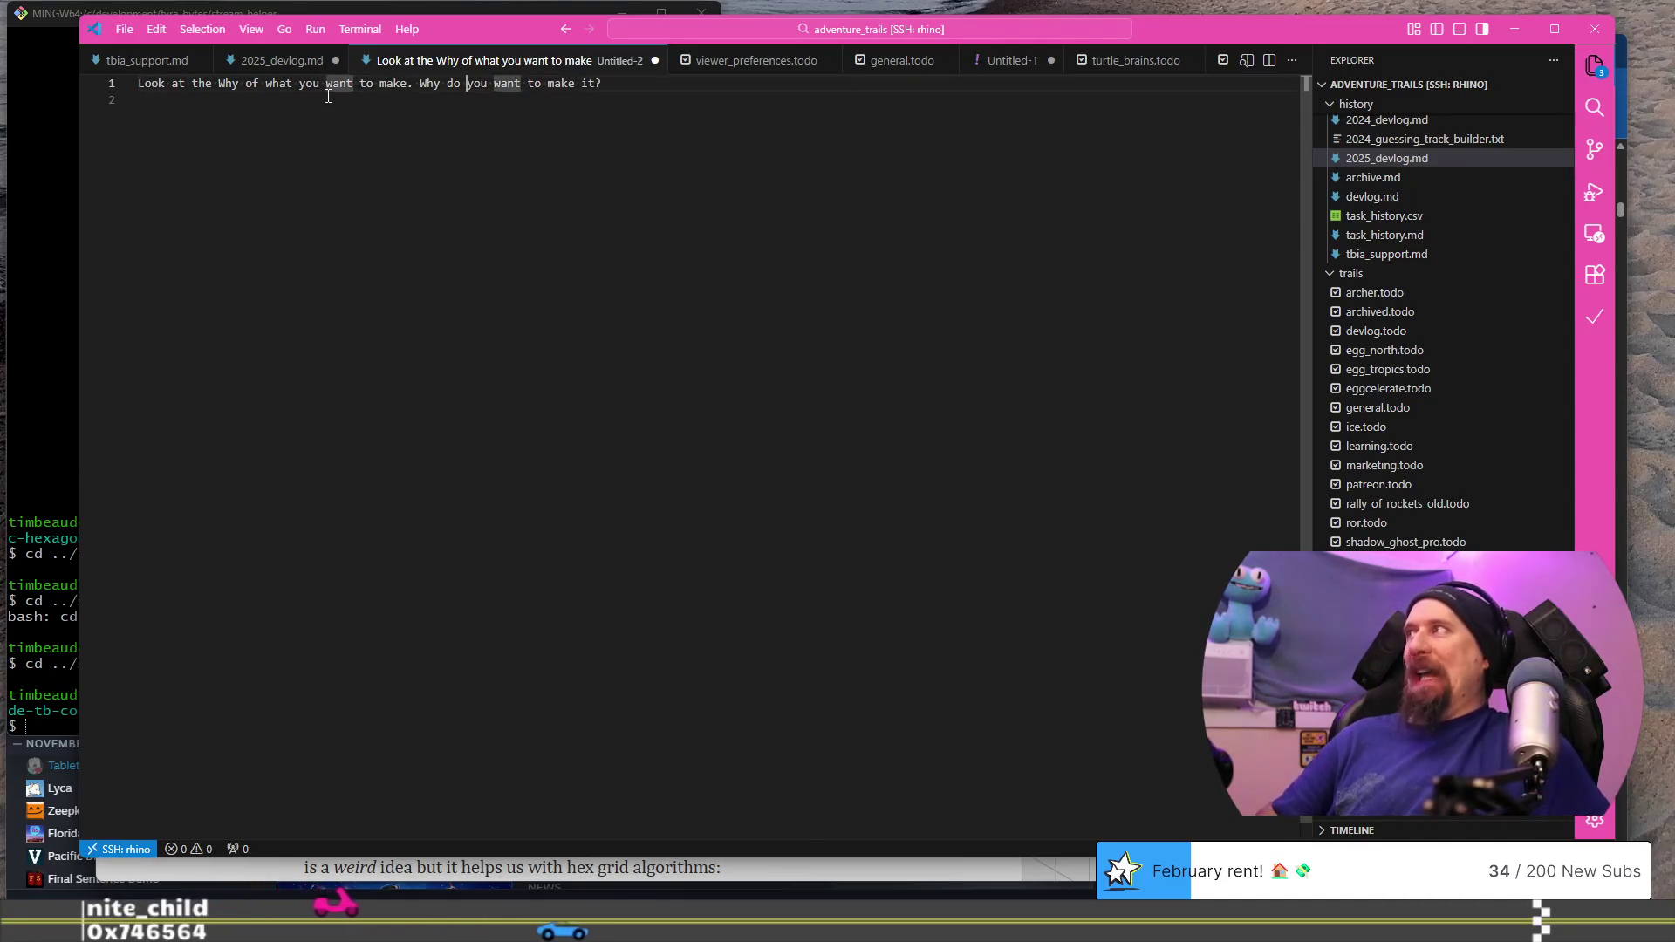
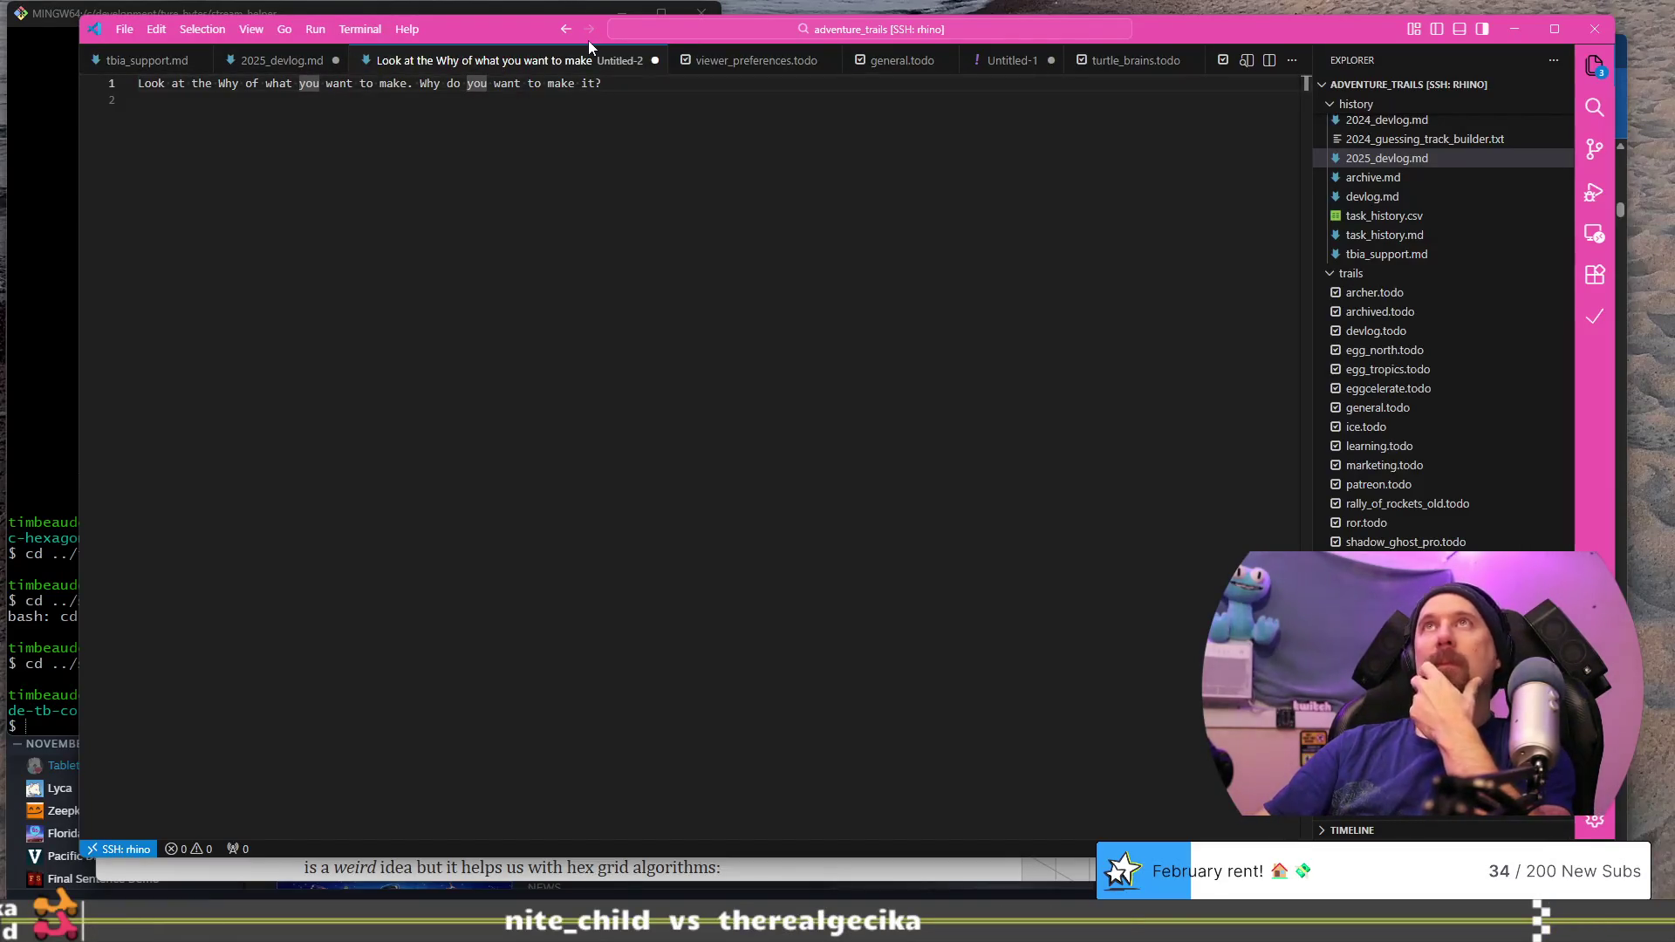
Step: Keep the unsaved Untitled-2 note open and bring up the 202512xx_indie_tavern Google Doc
click(655, 60)
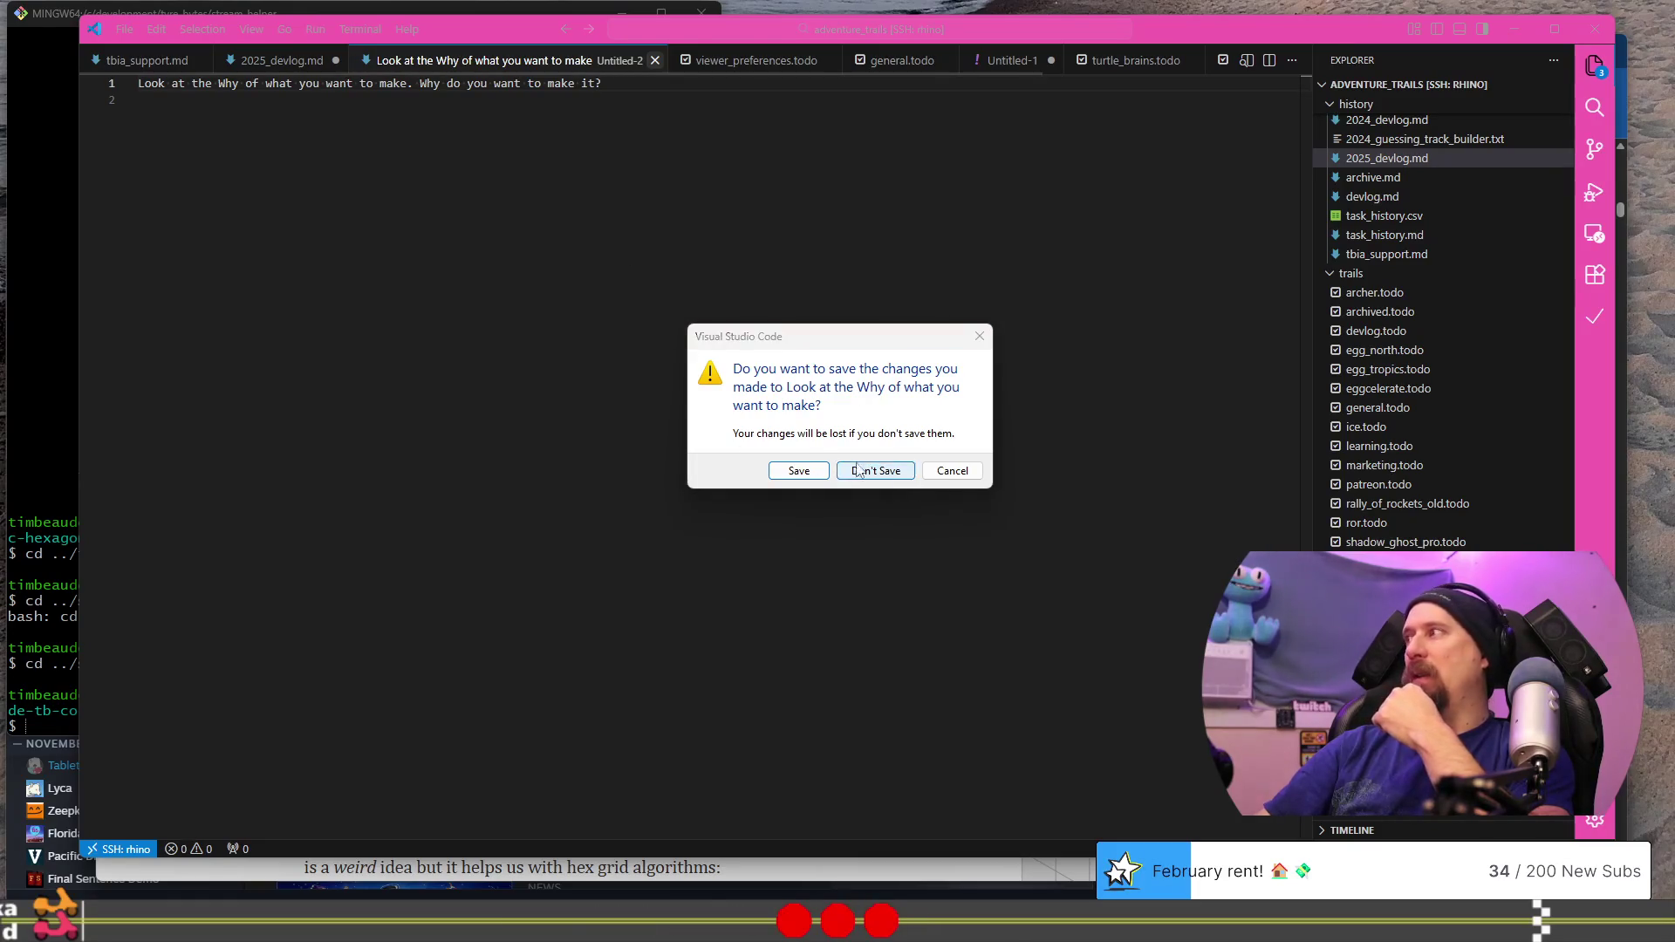
click(951, 472)
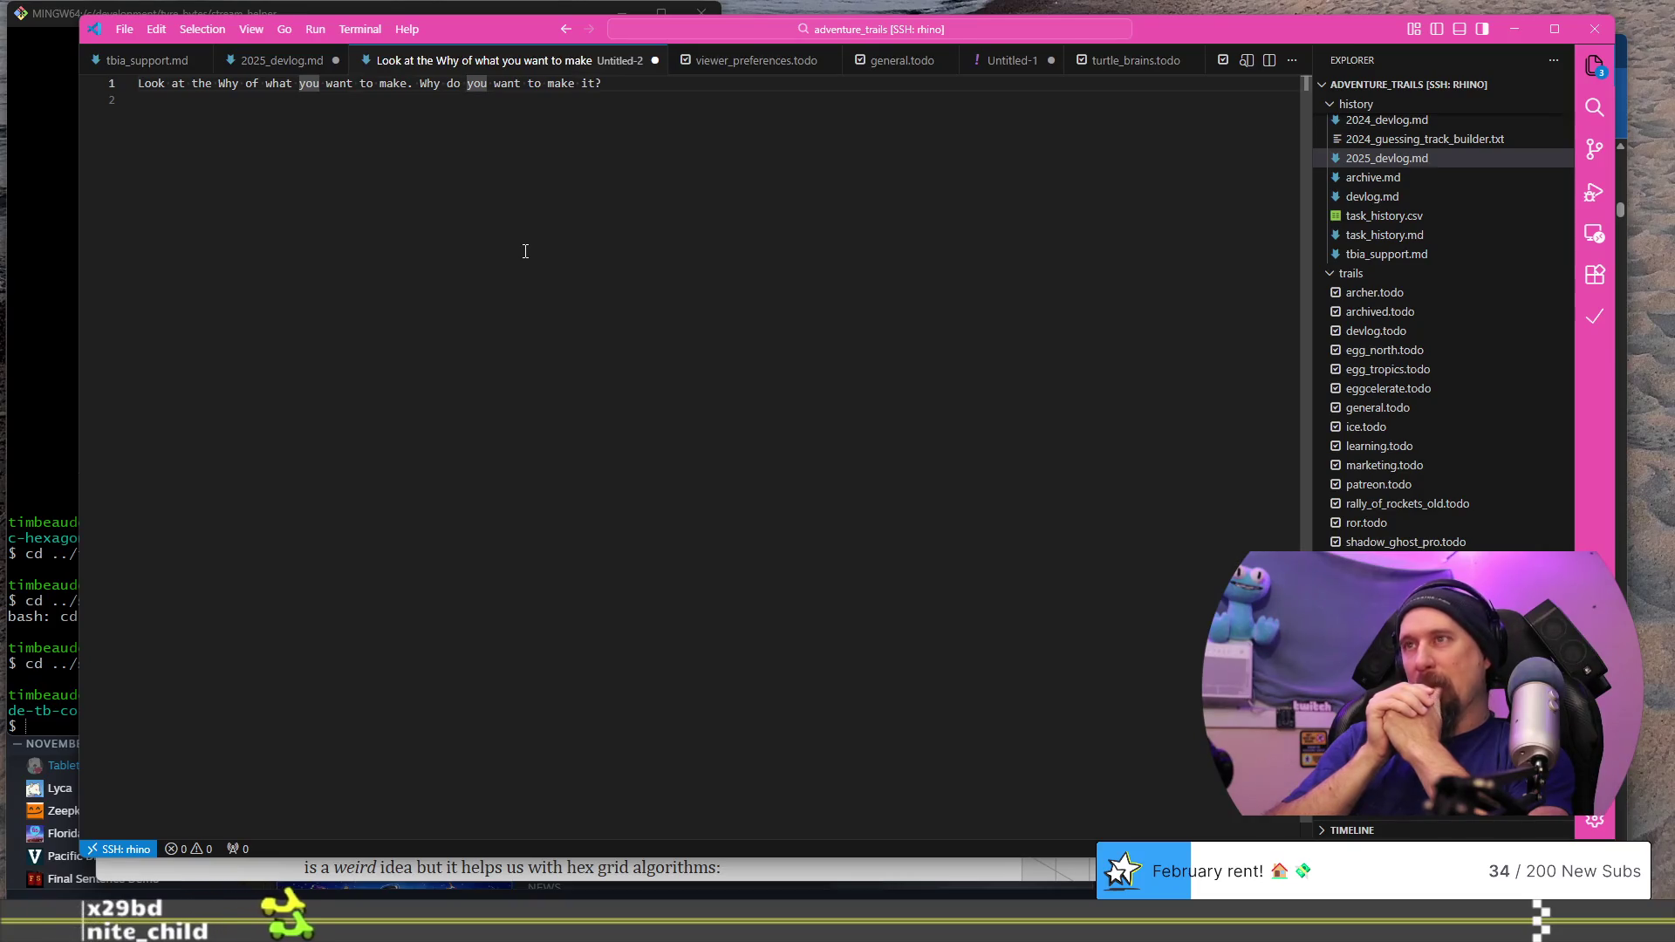
key(alt+Tab)
scroll(922, 425, down, 2)
scroll(922, 426, down, 1)
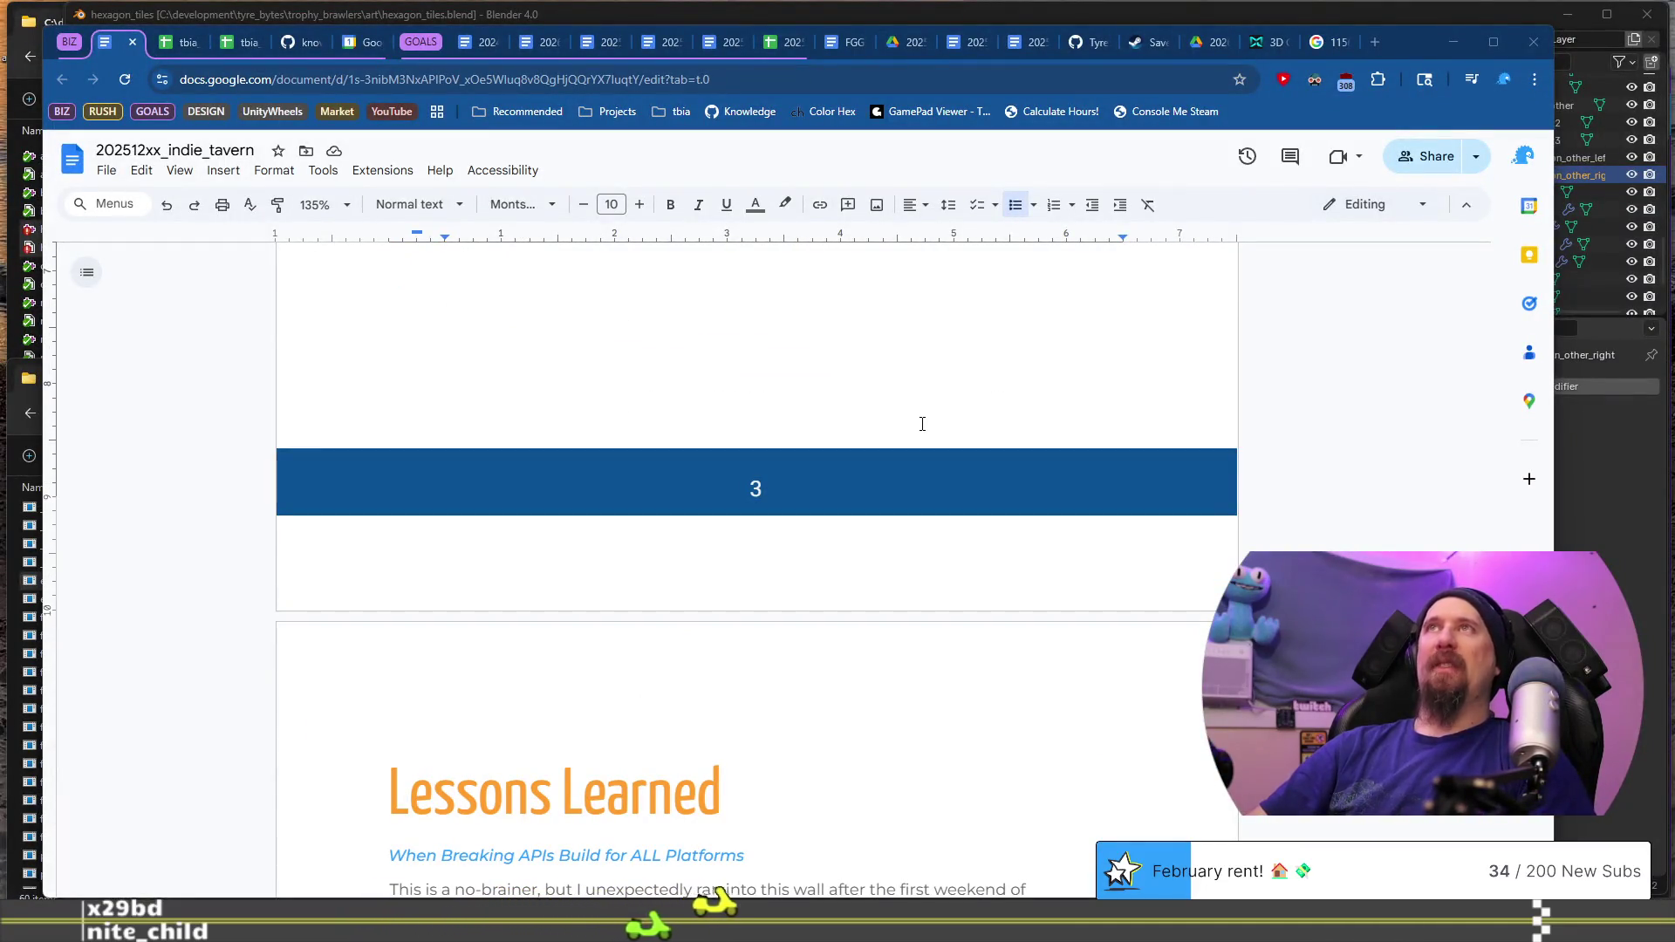
scroll(922, 424, down, 3)
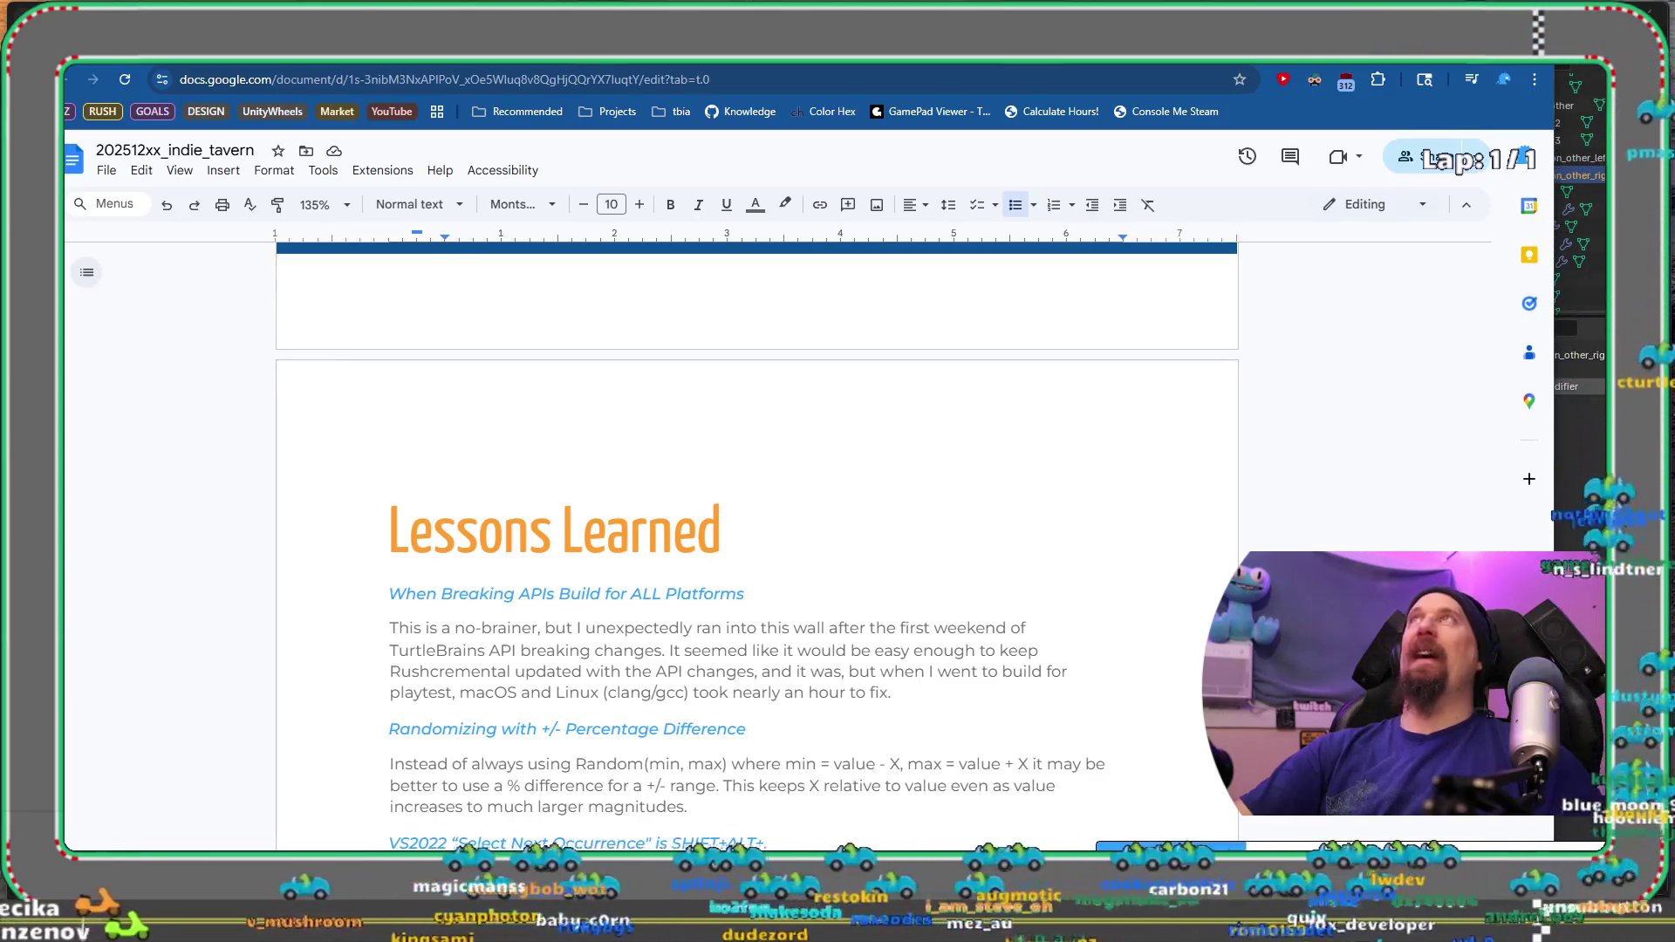
key(alt+Tab)
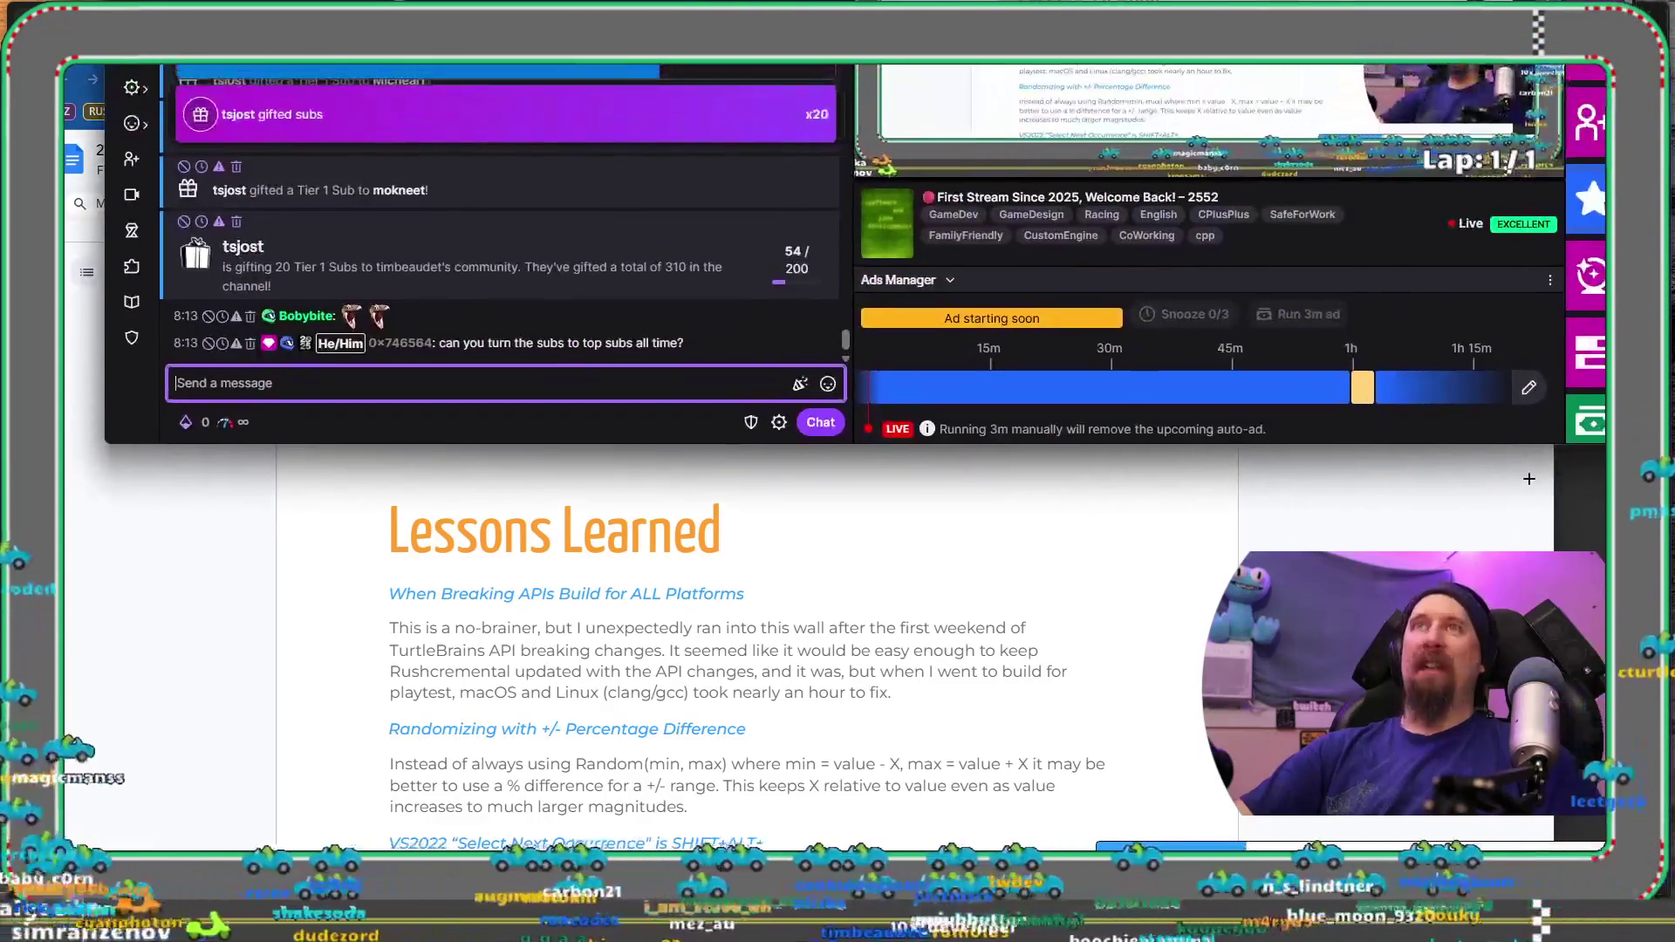
scroll(621, 223, up, 3)
scroll(621, 223, down, 3)
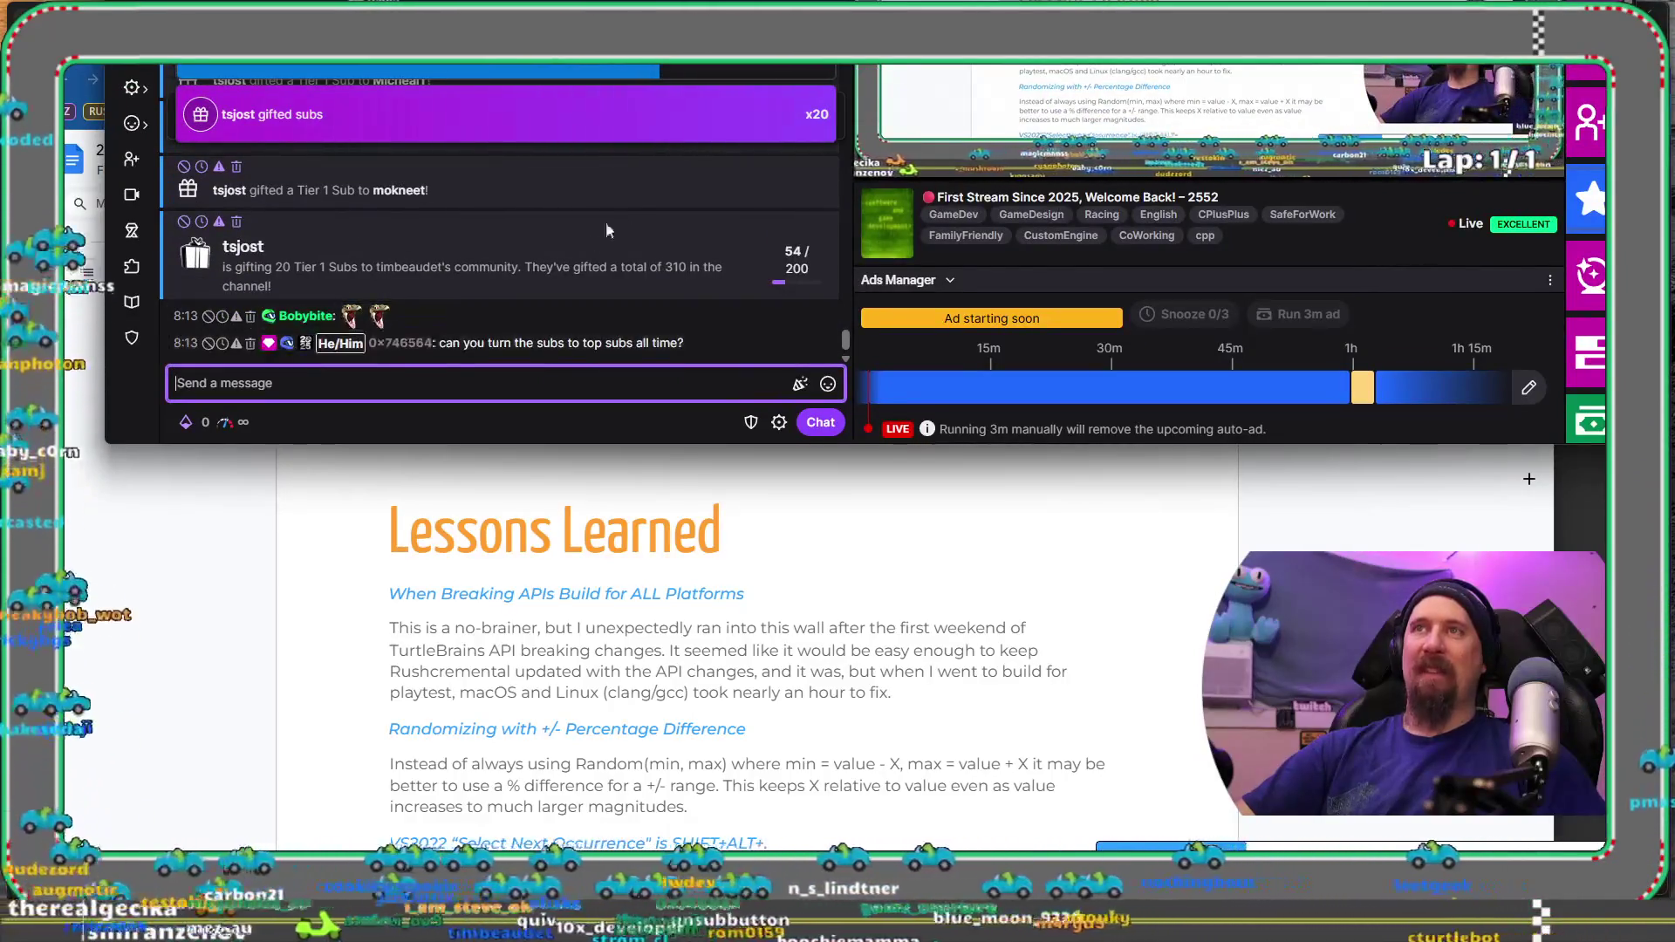
scroll(665, 253, up, 2)
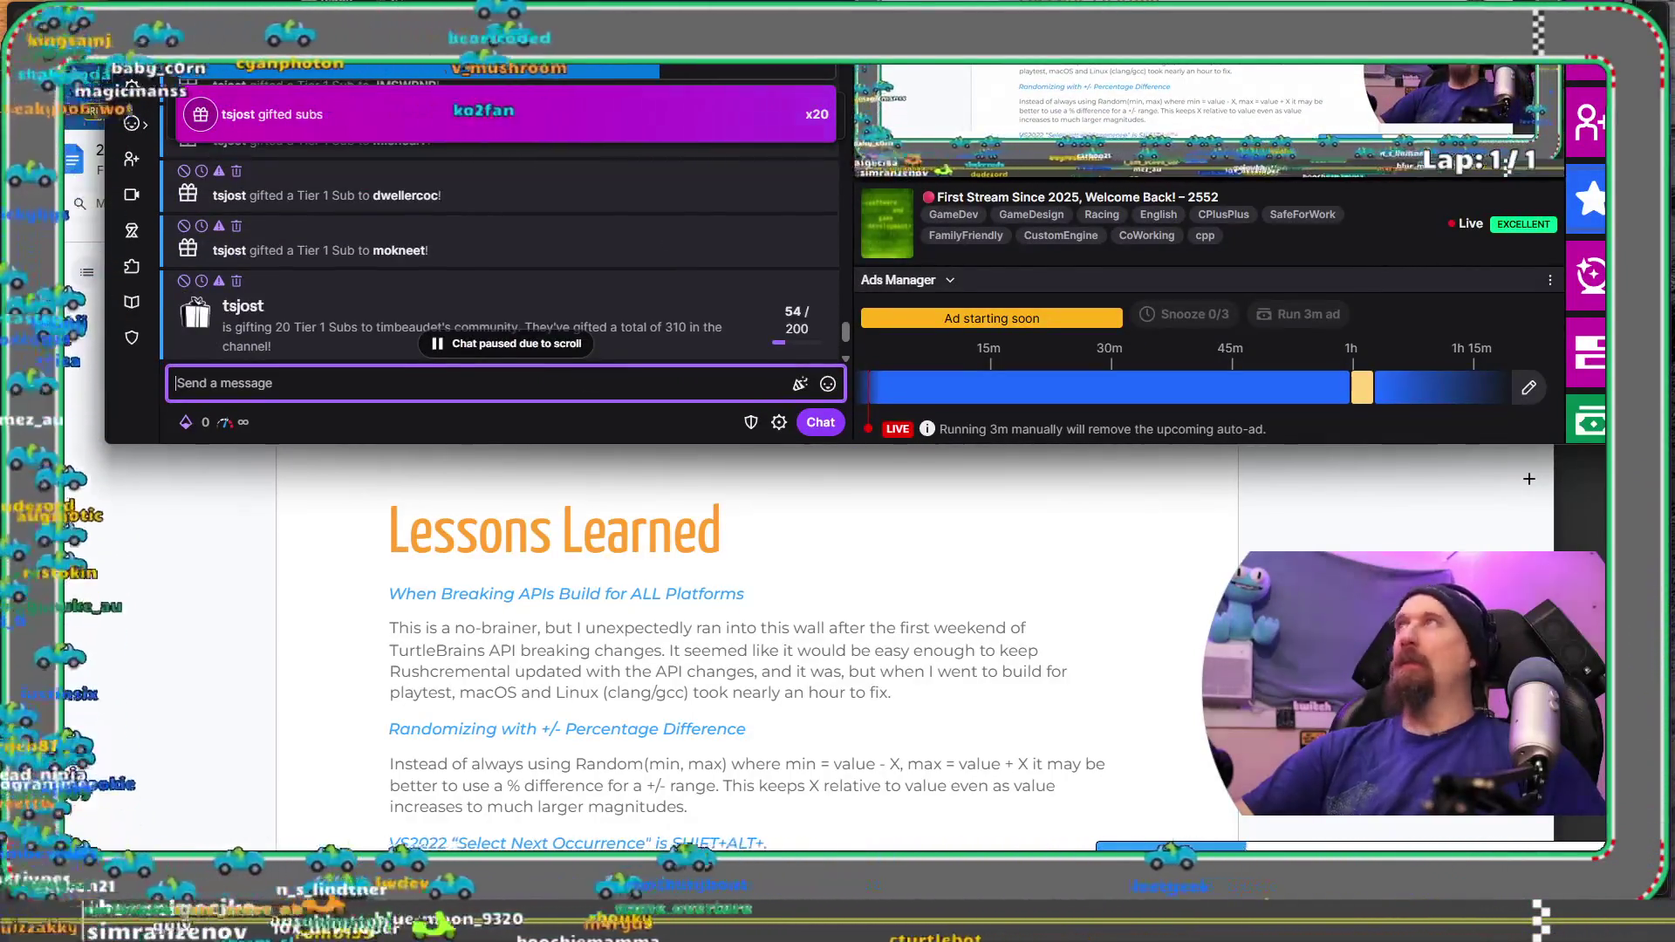
key(alt+Tab)
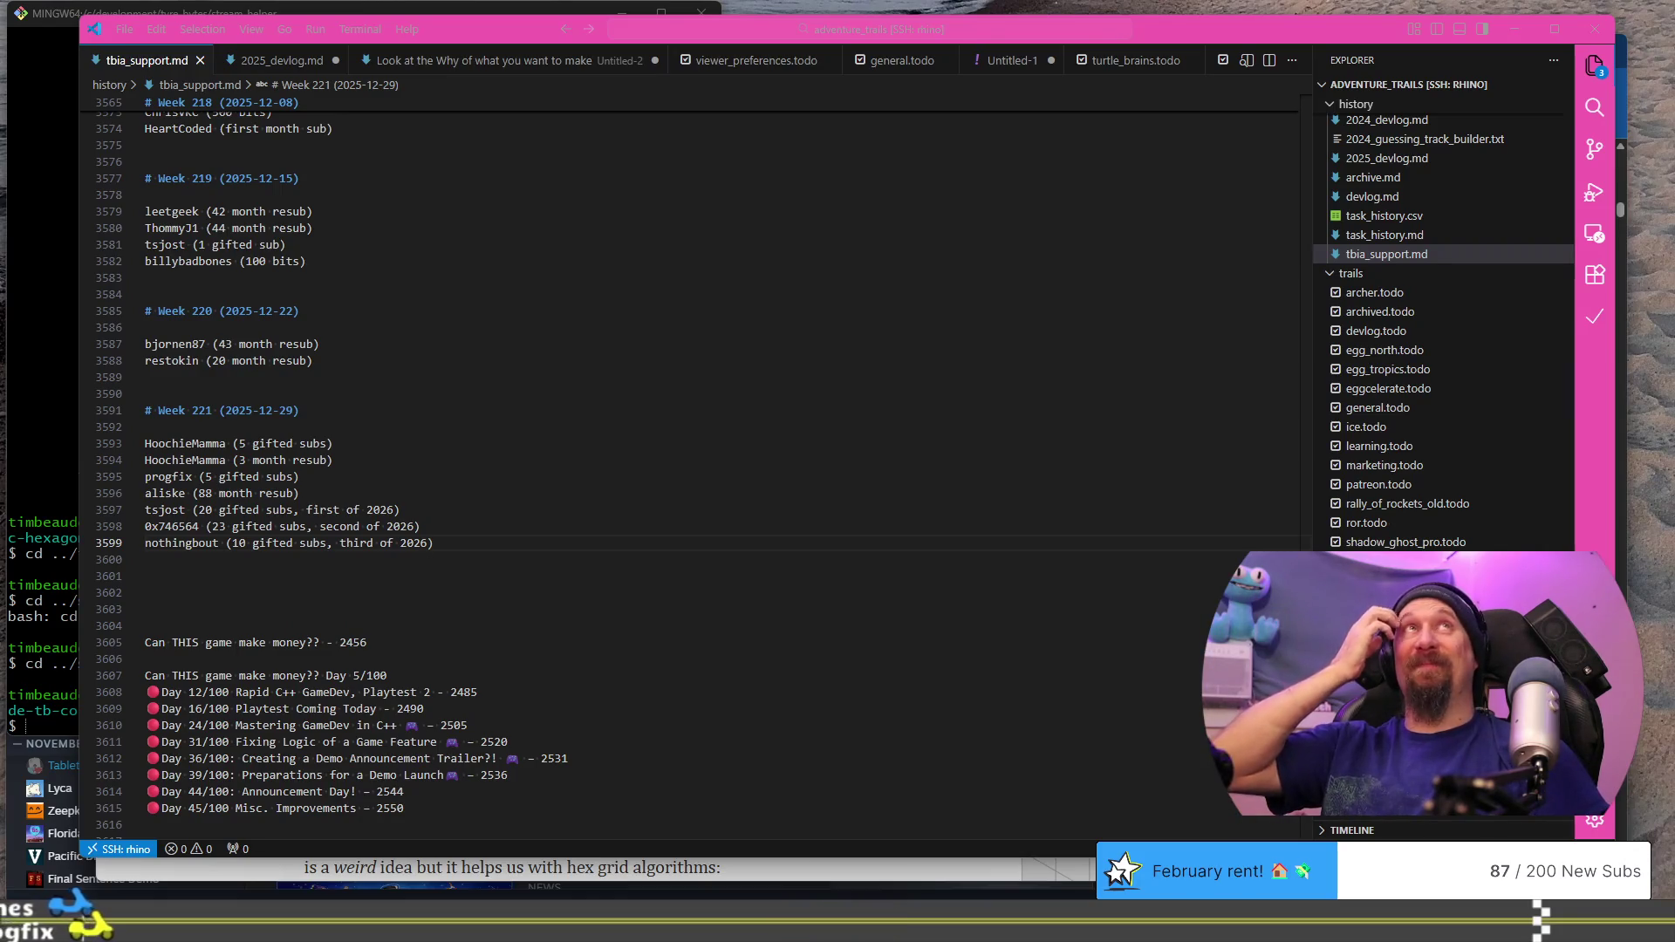
Step: Return to the 202512xx_indie_tavern Google Doc in Chrome
key(alt+Tab)
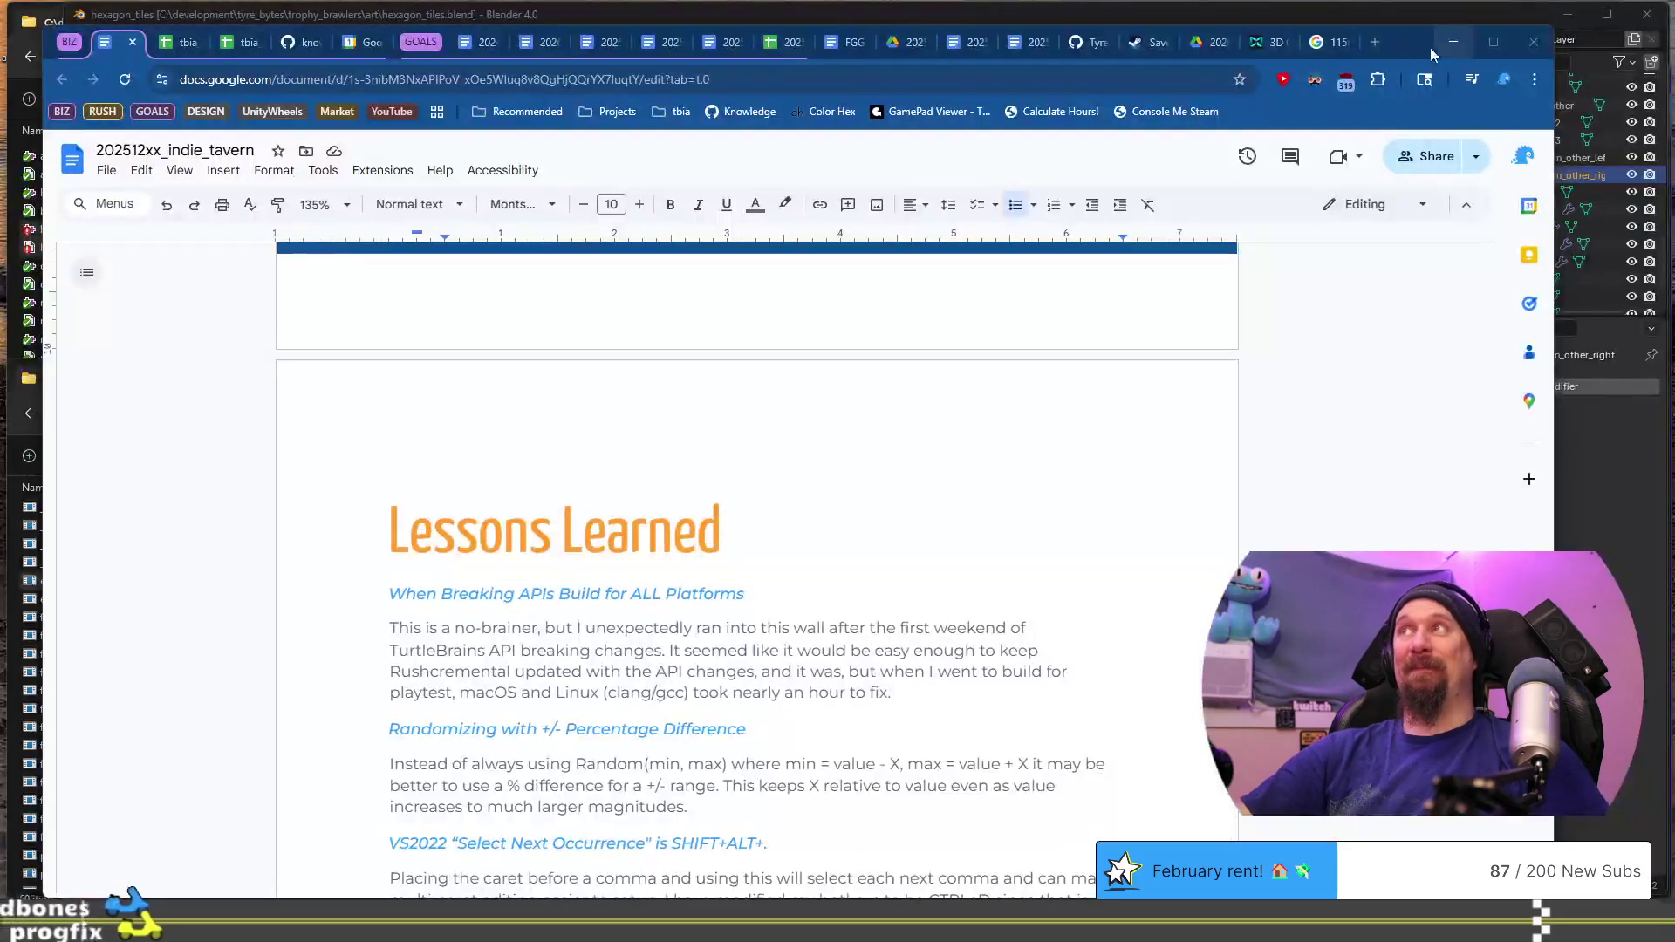
click(1383, 44)
text(2)
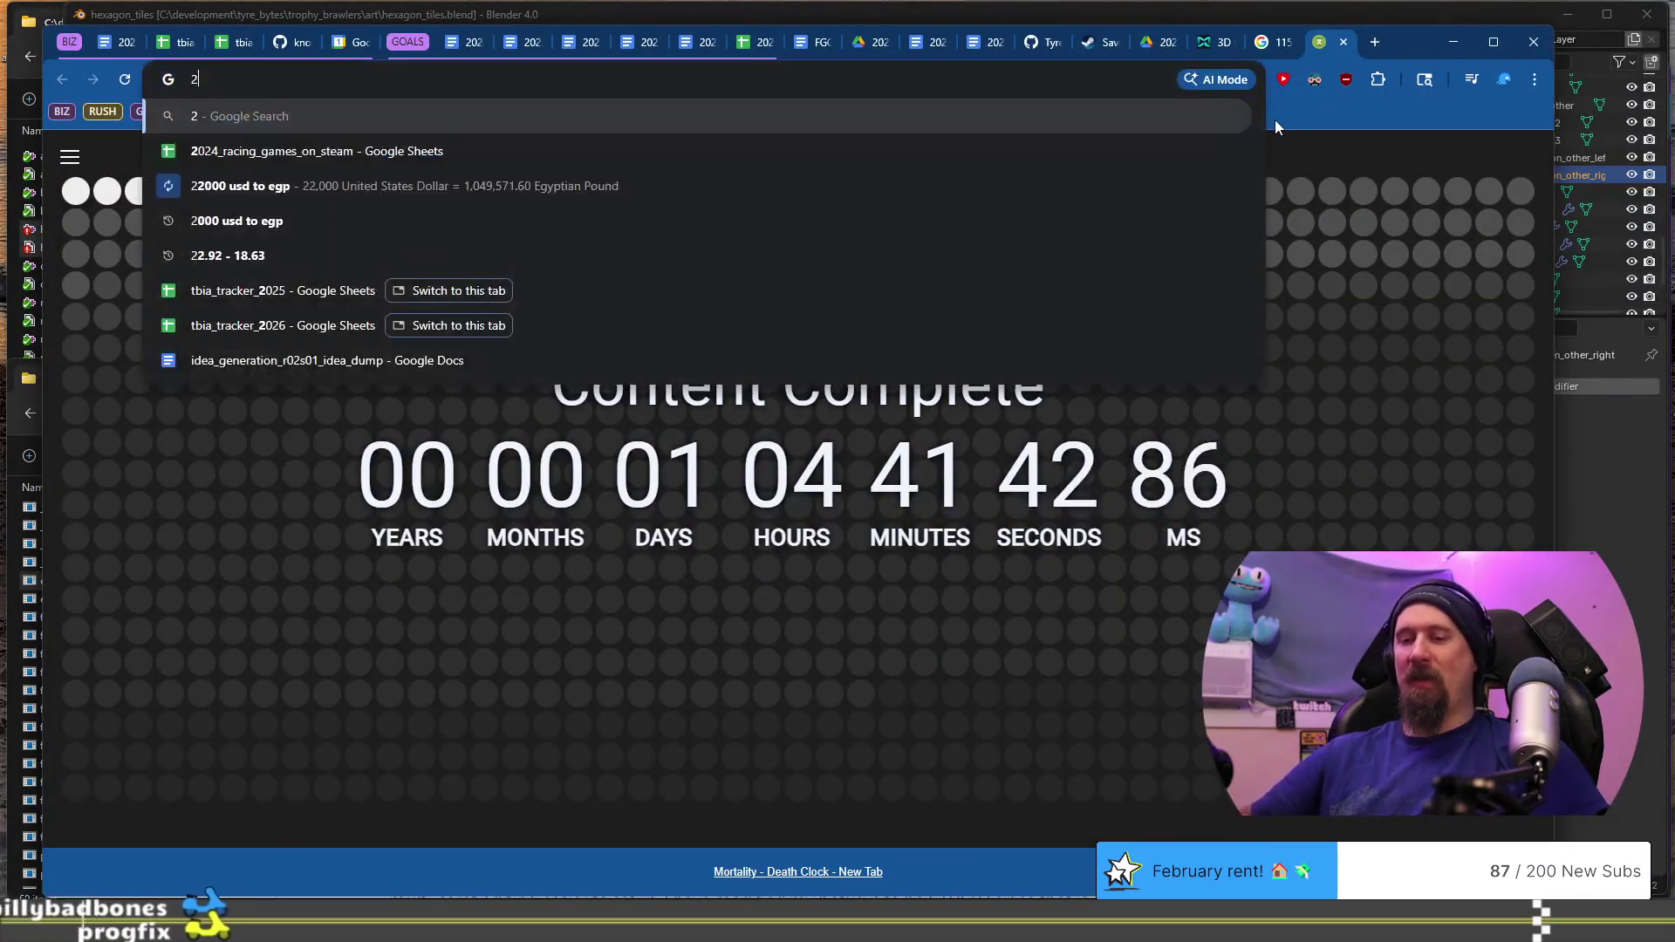
text(00*2.50))
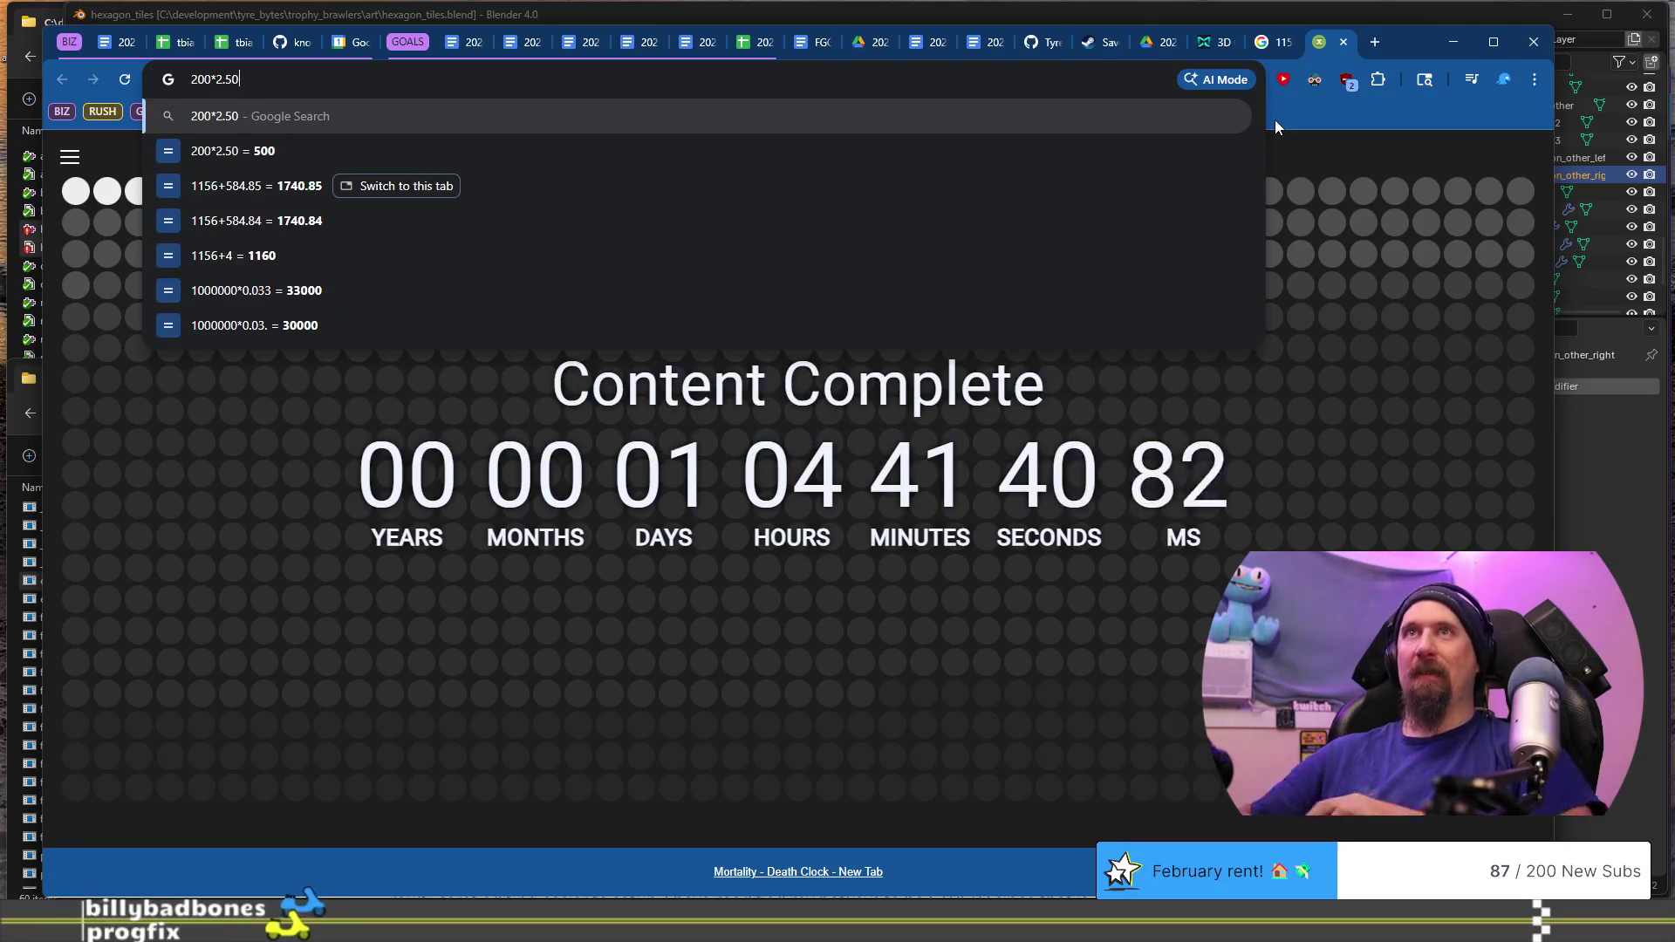
key(Home)
text(()
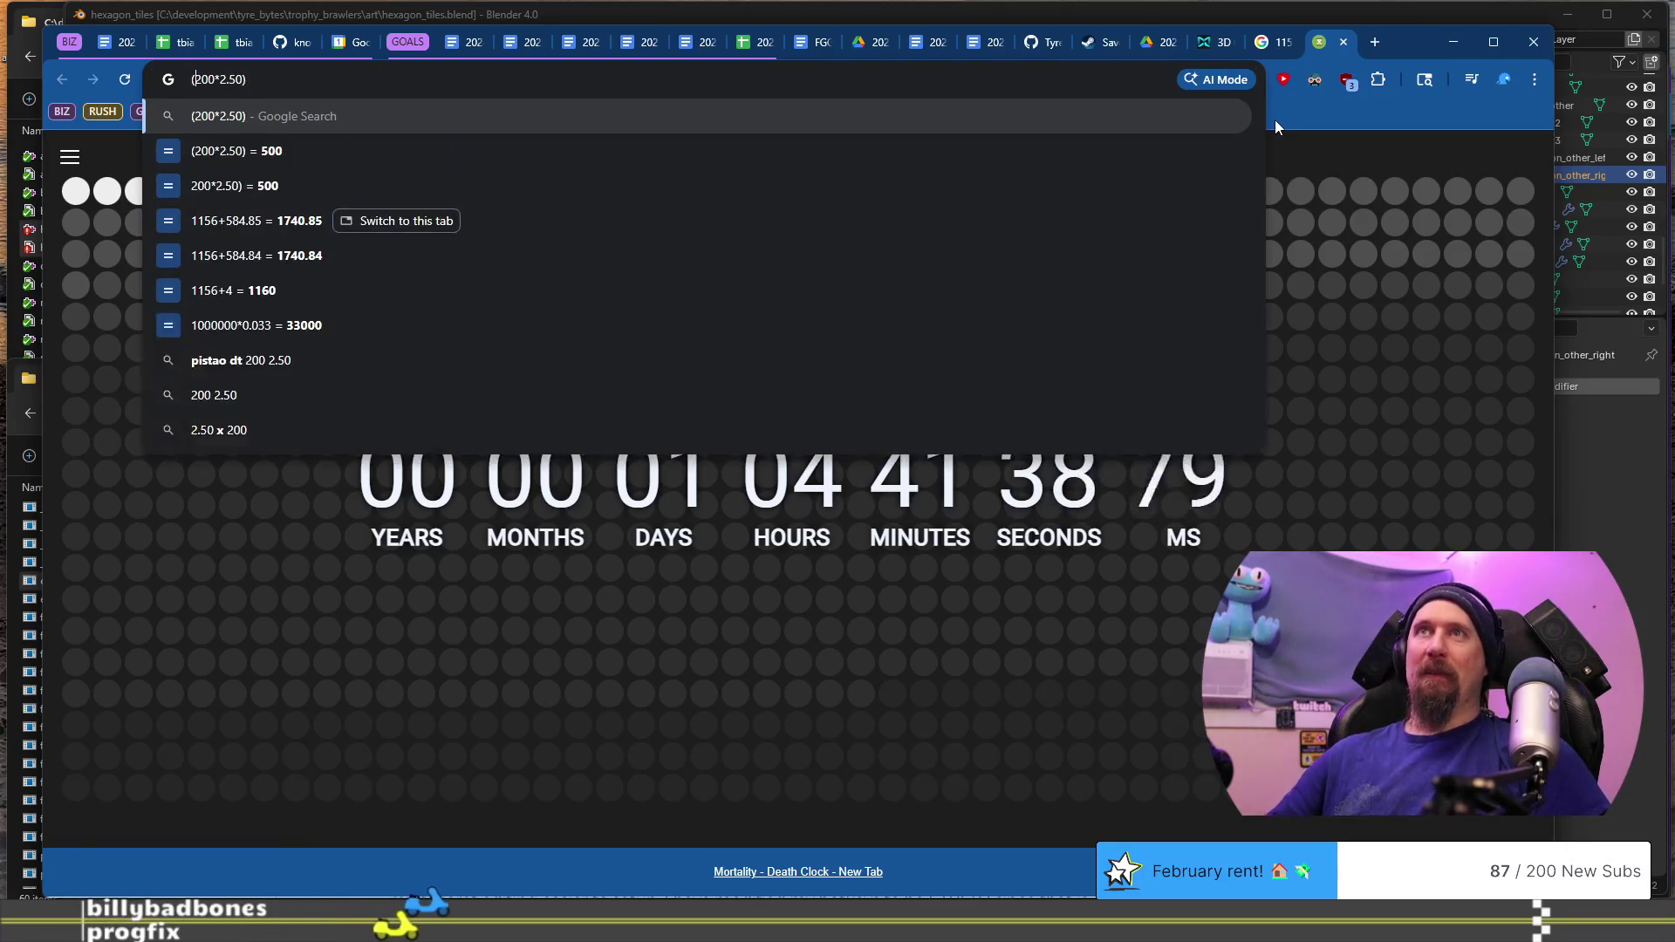
text(725 /)
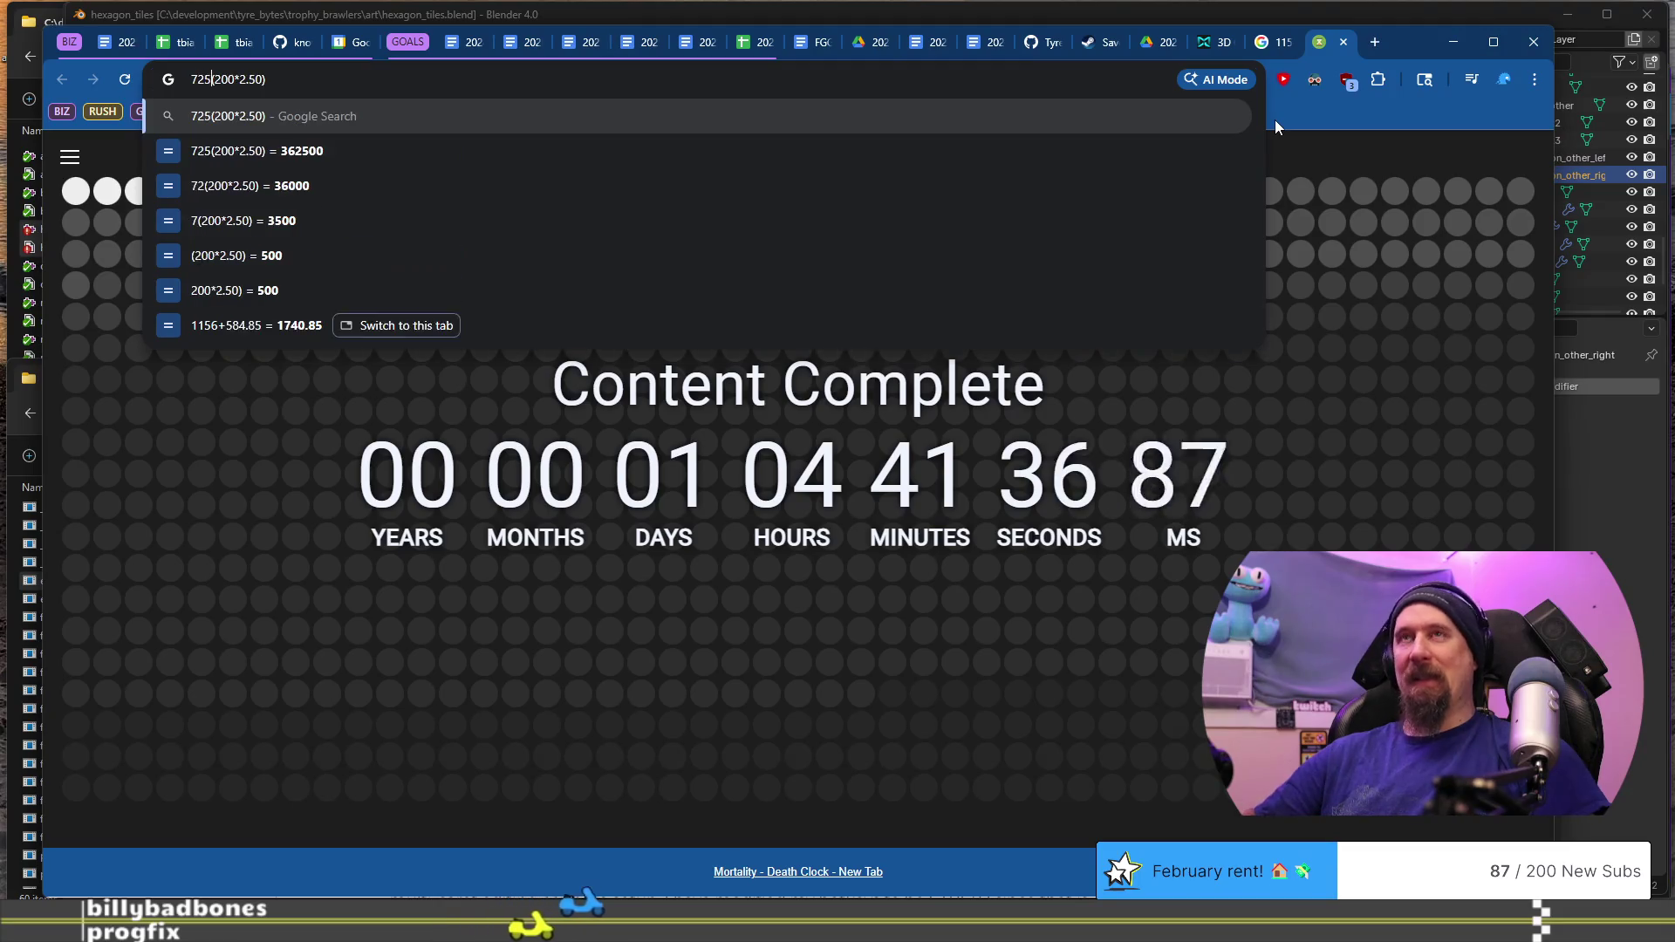
key(Home)
key(shift+Right)
key(shift+Right)
key(shift+Right)
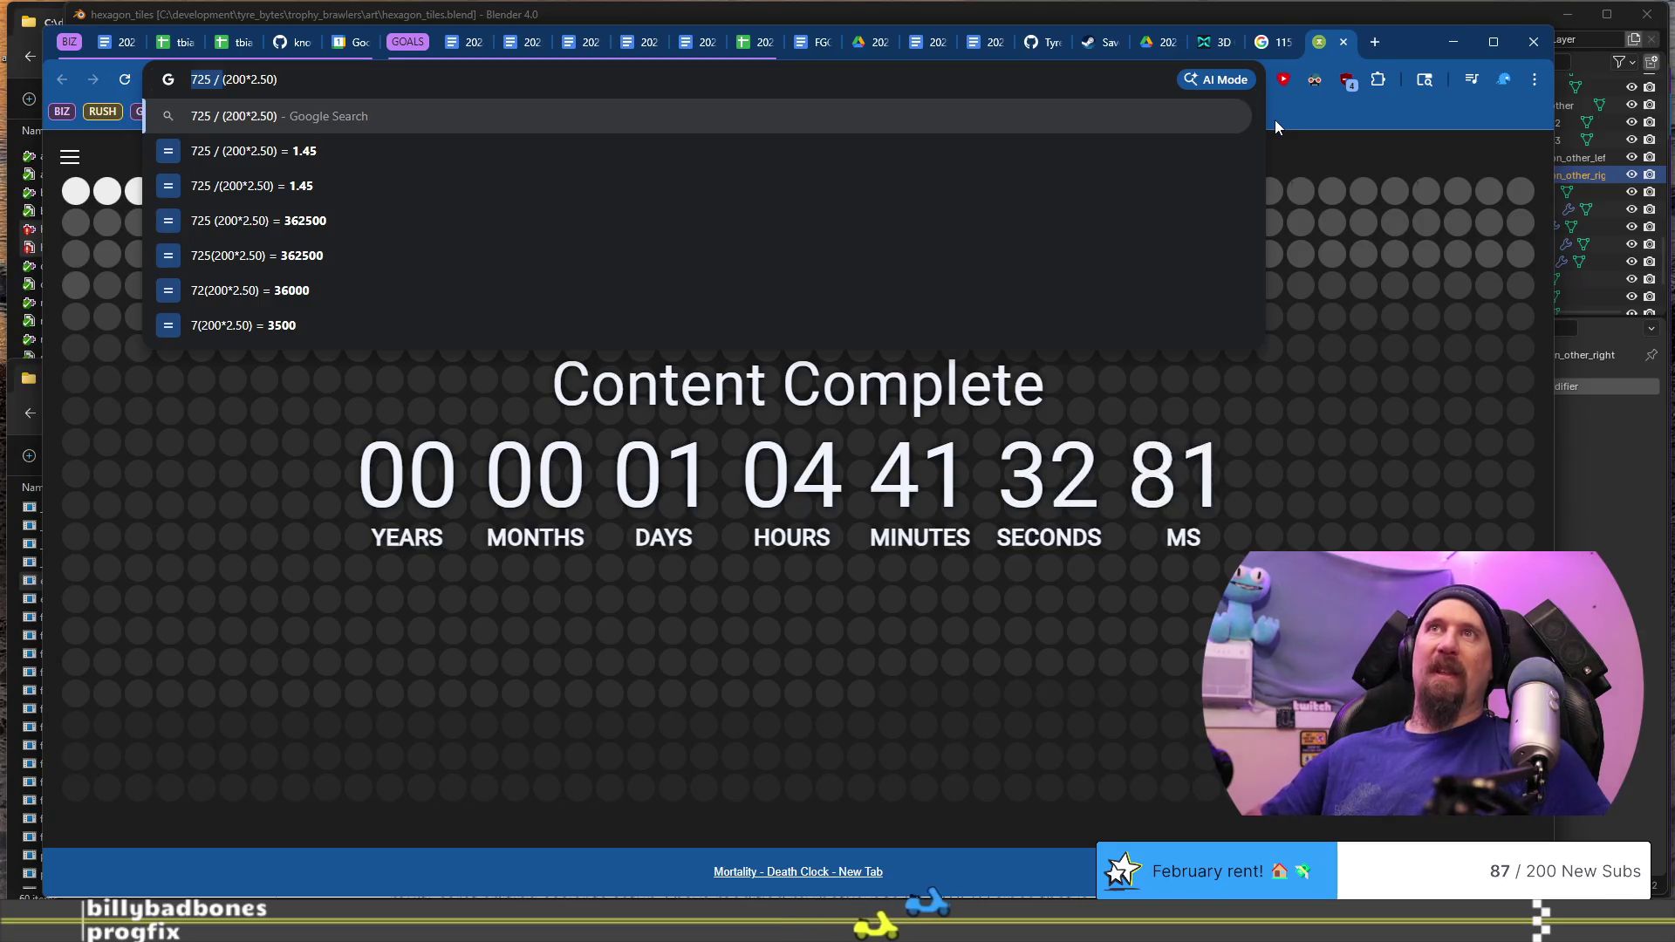
key(BackSpace)
key(End)
text(/725)
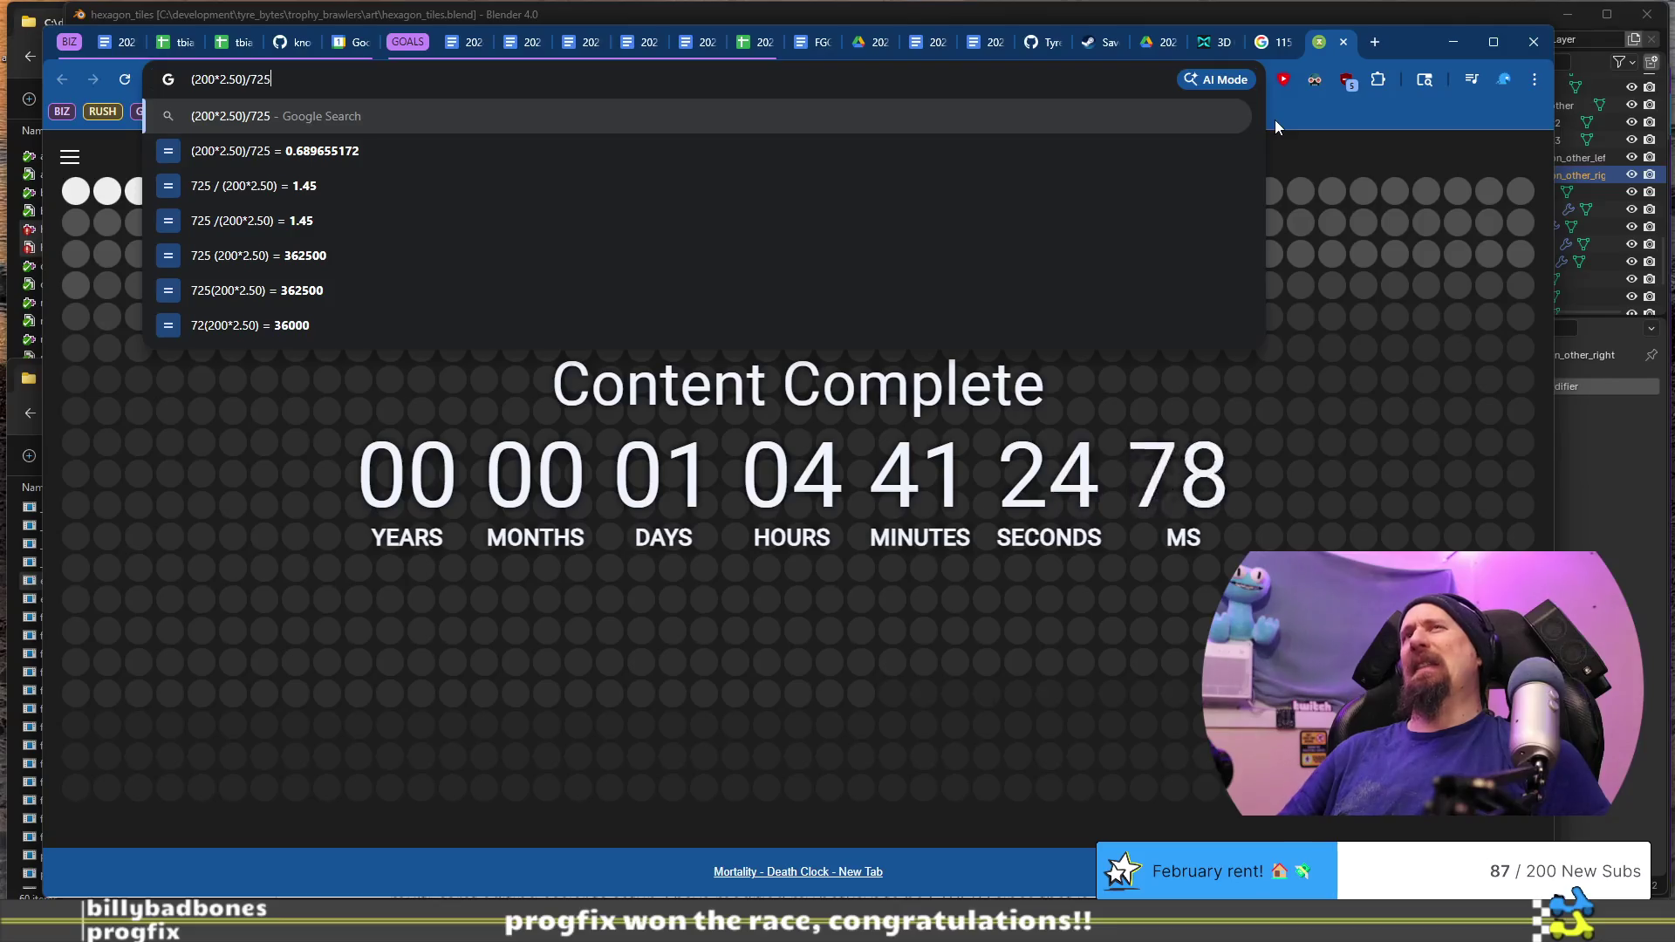
key(BackSpace)
key(BackSpace)
key(BackSpace)
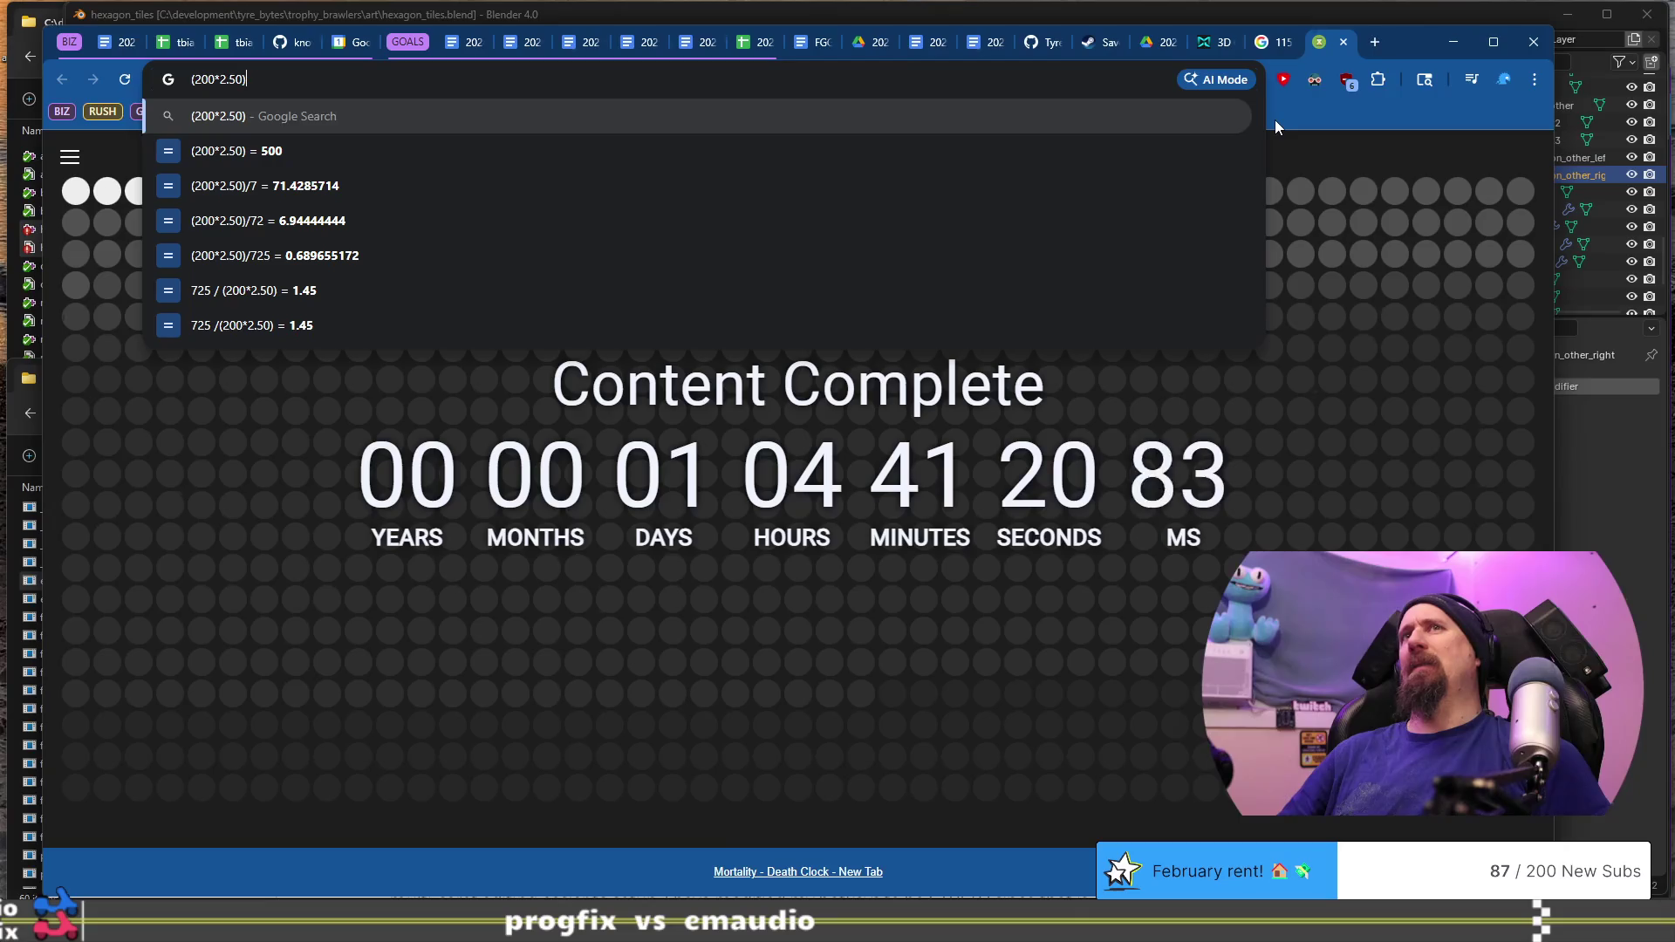
key(ctrl+a)
key(BackSpace)
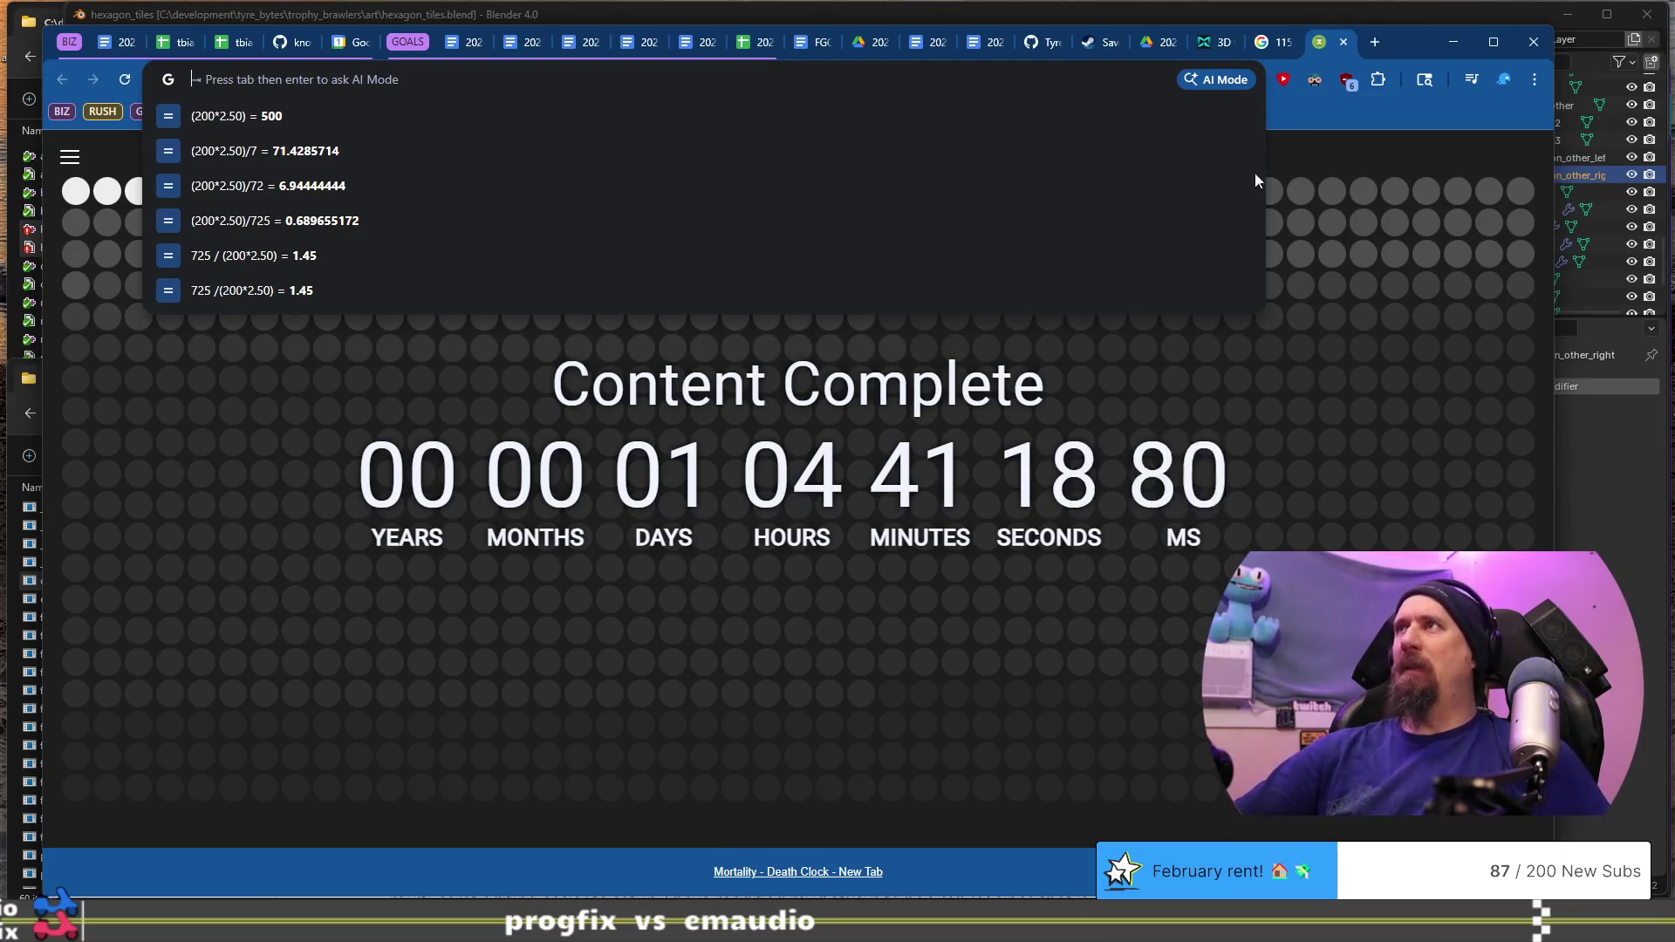
click(1344, 44)
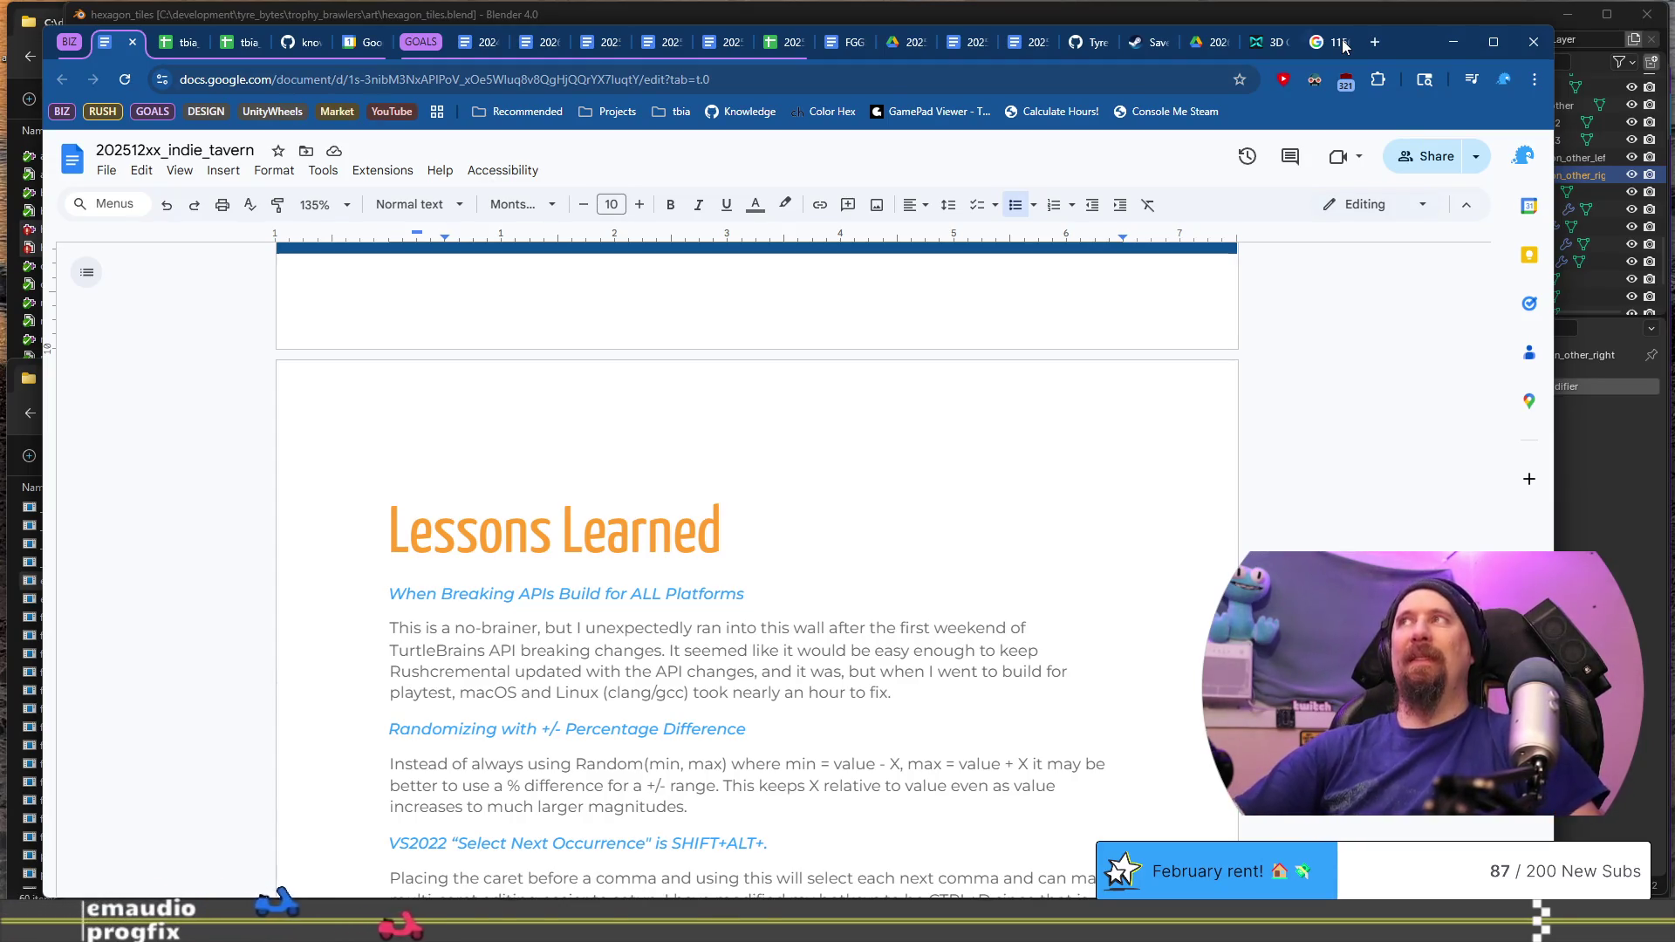
Step: Close the old calculator tab, compute 725 / 1.8 in a new tab, then close it
click(1343, 43)
click(1343, 42)
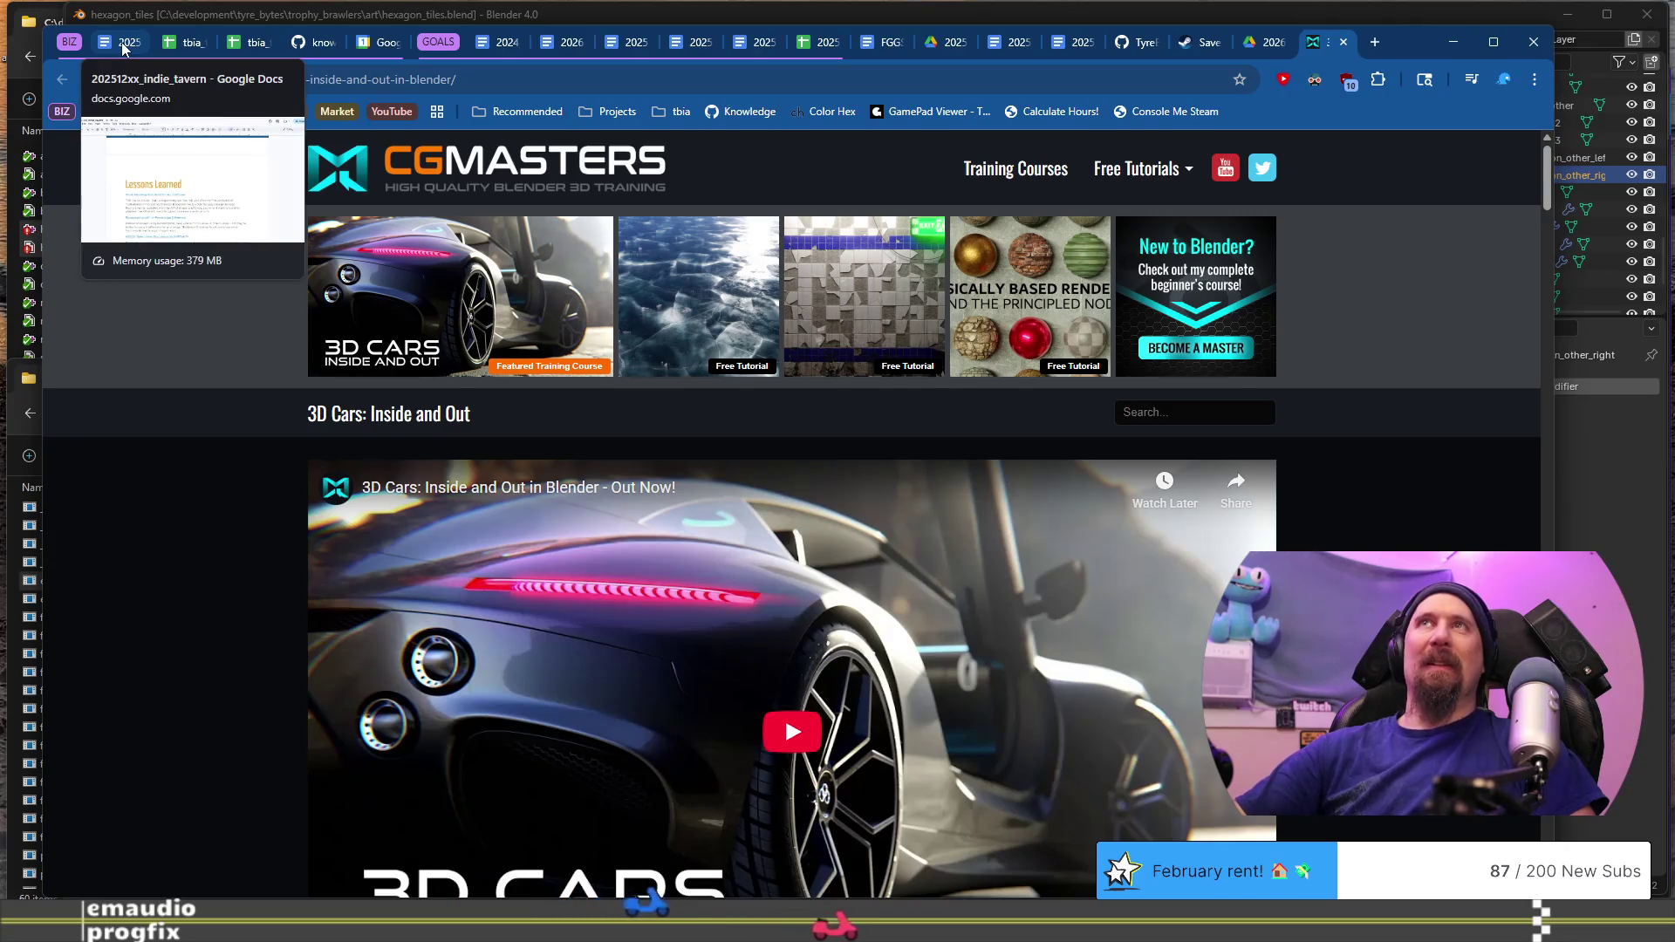
click(1374, 42)
text(1.8)
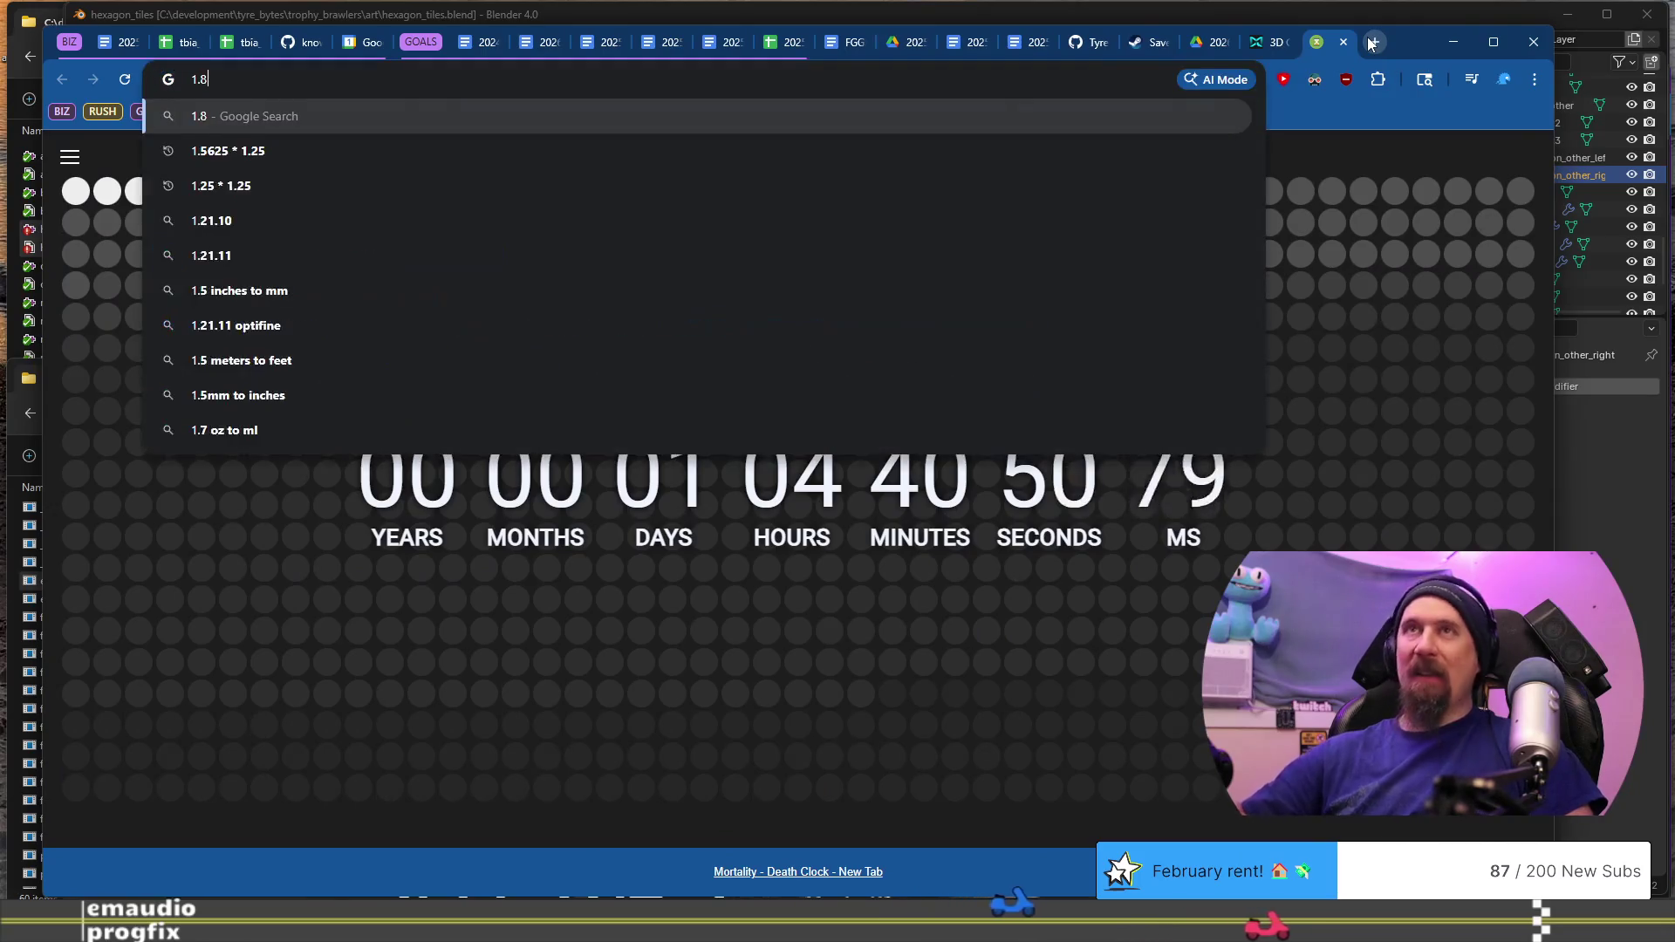
key(Home)
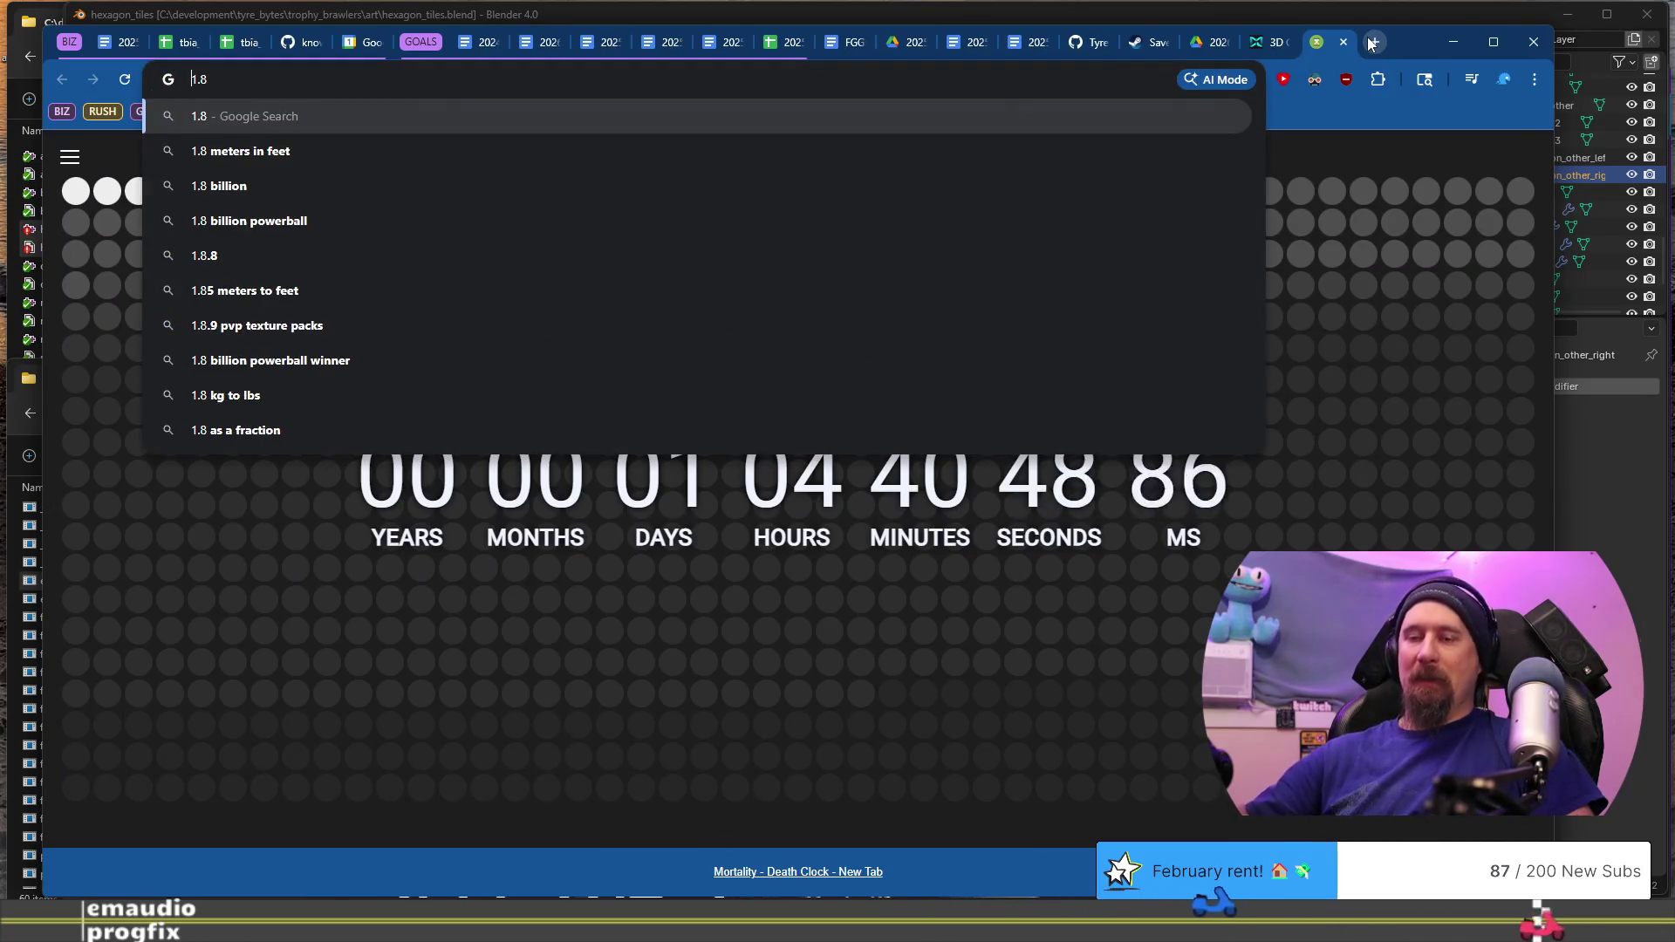
text(72)
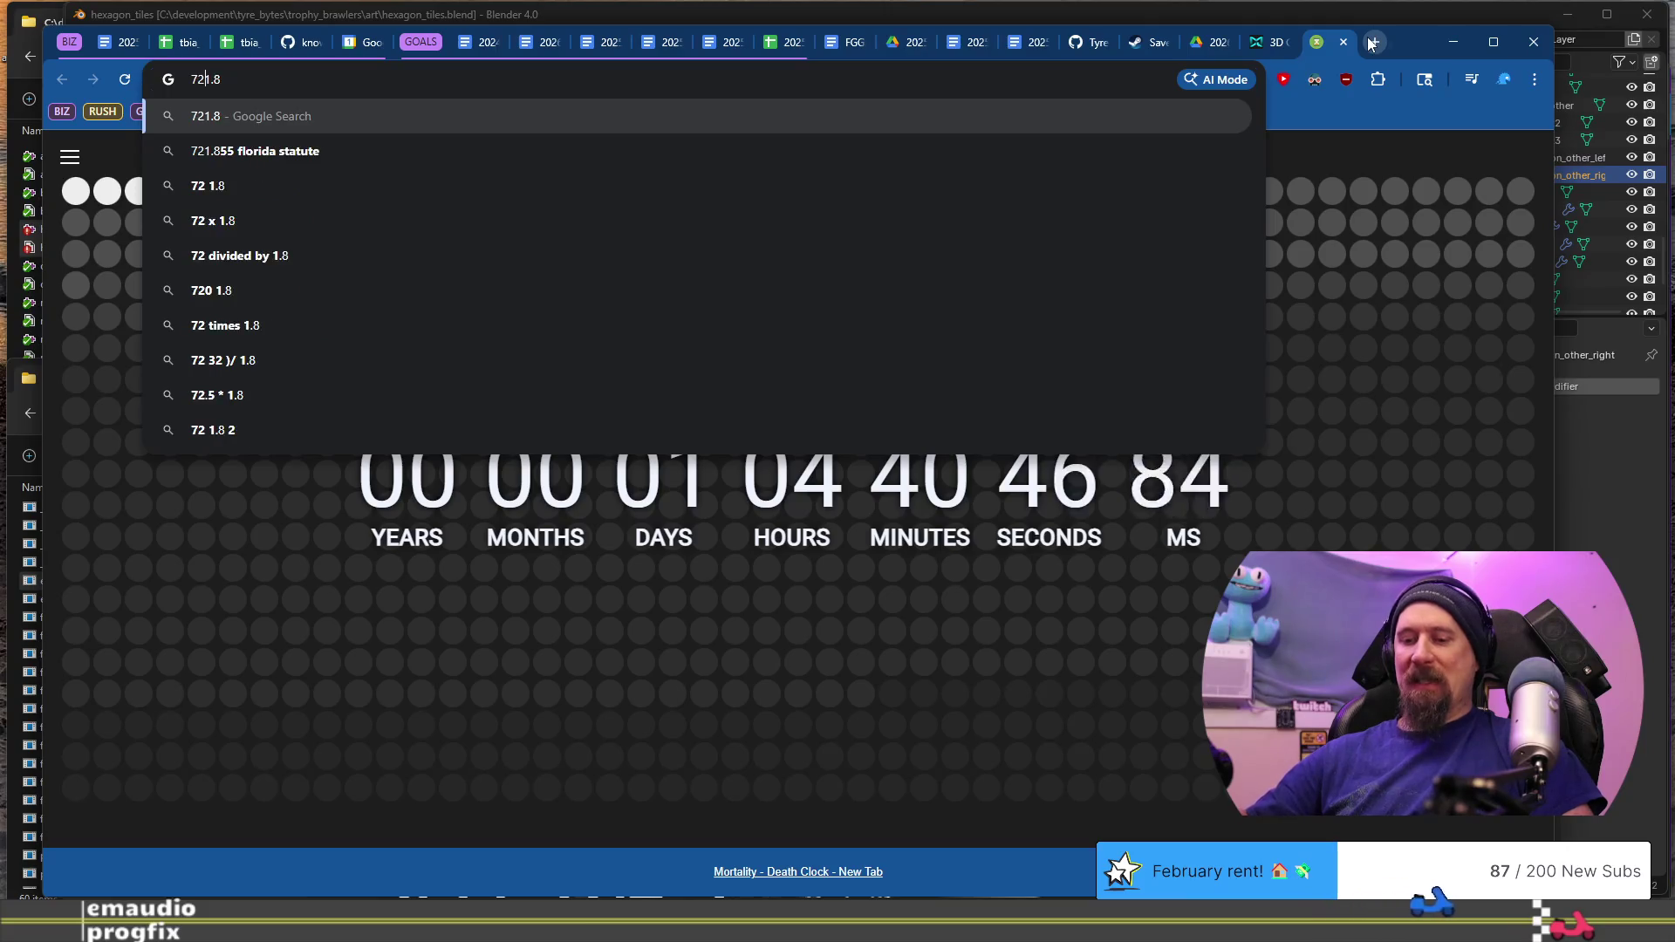
text(5 /)
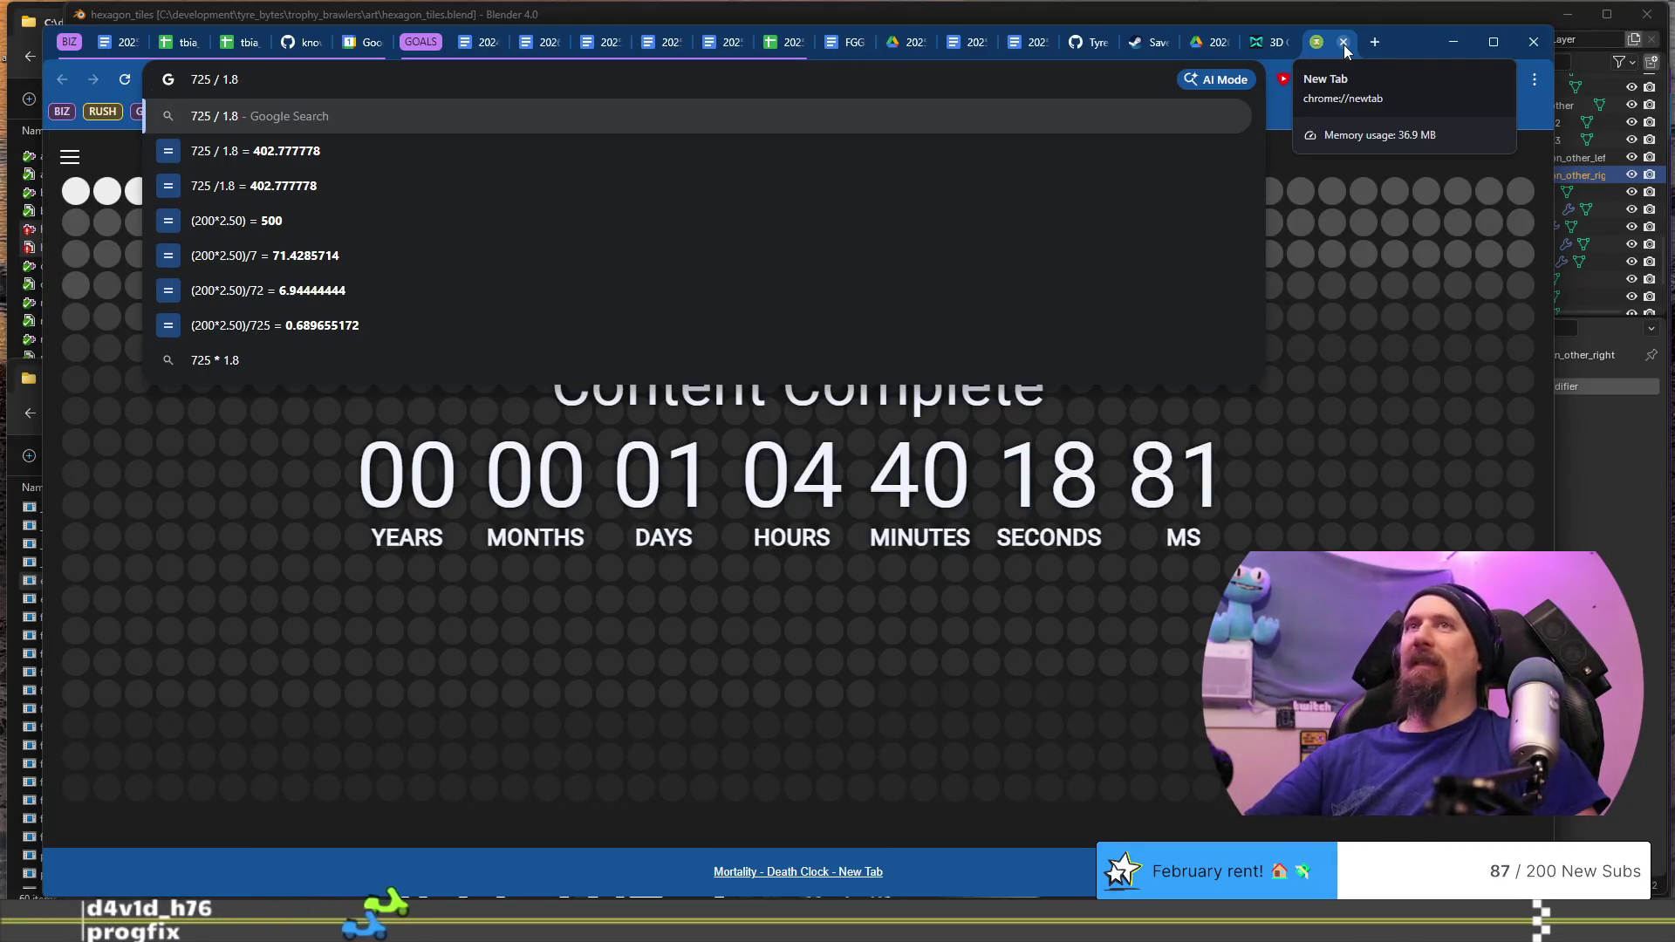
click(1343, 43)
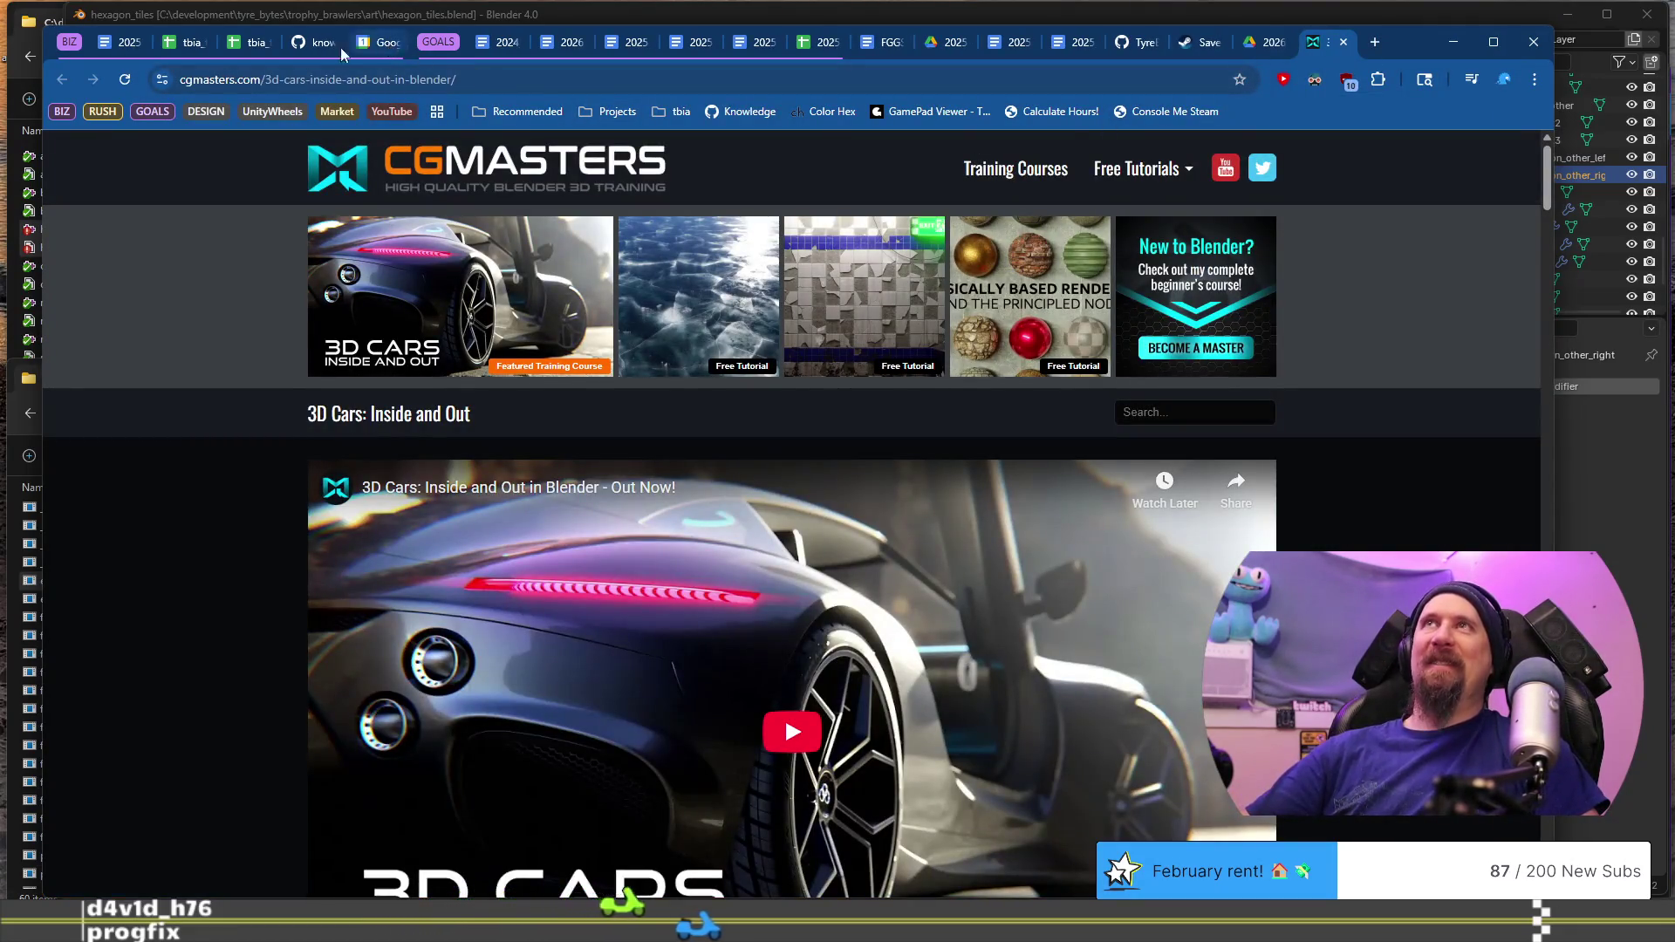
Step: Go back to the Google Docs tab, then bring the Twitch Stream Manager forward
click(144, 42)
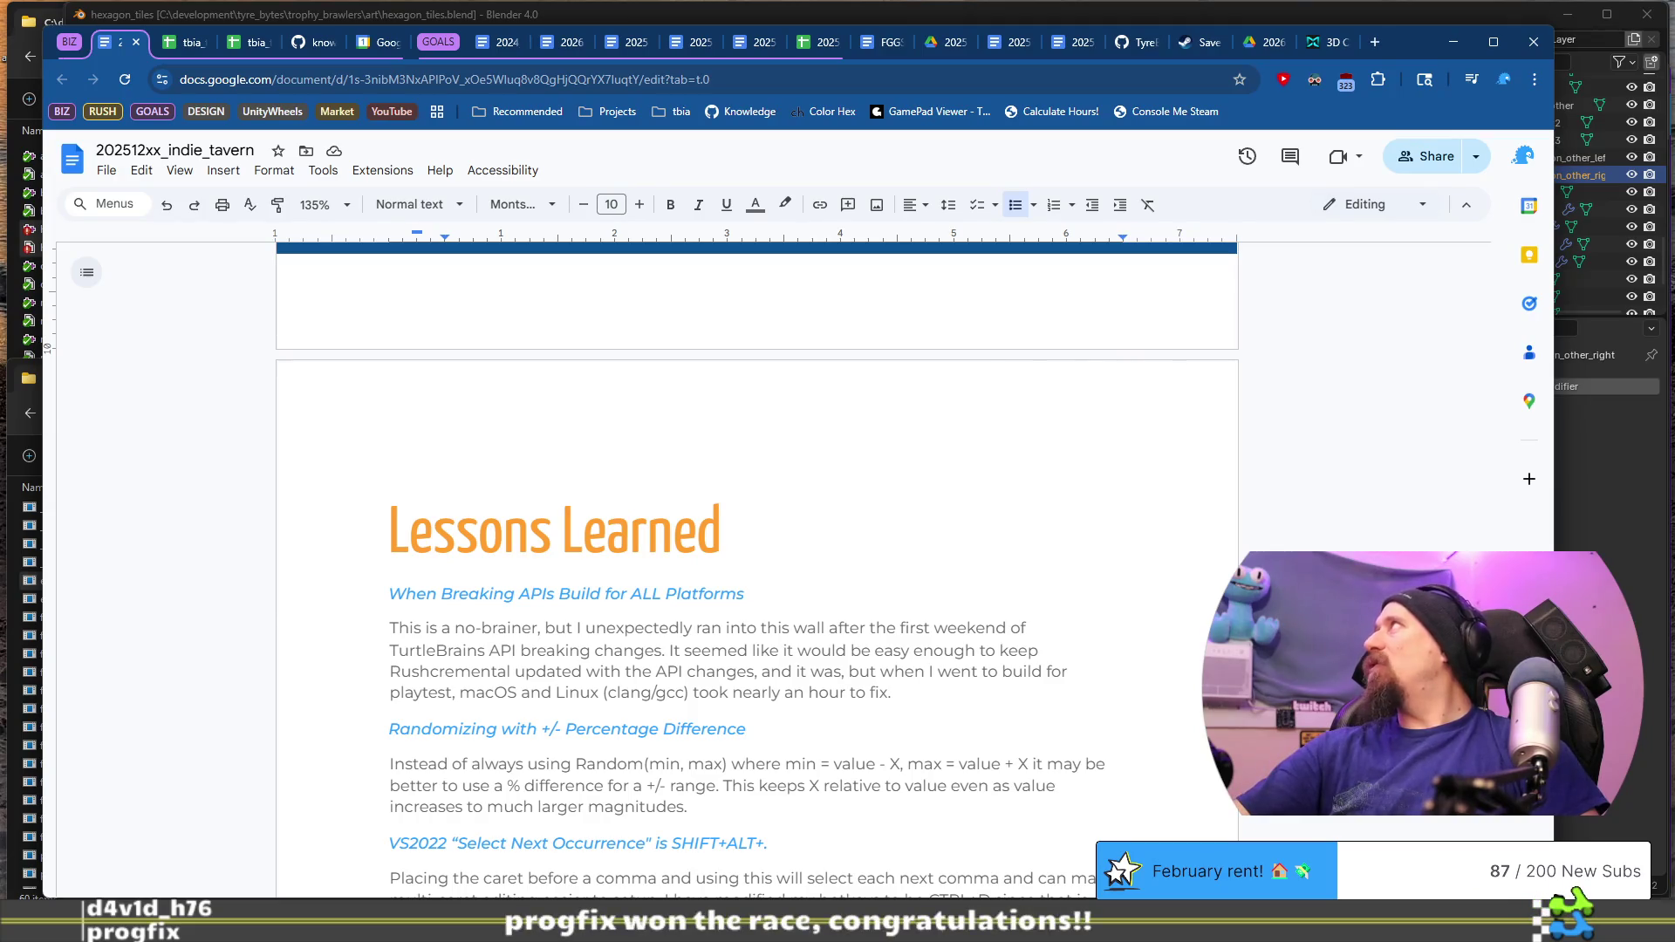
key(alt+Tab)
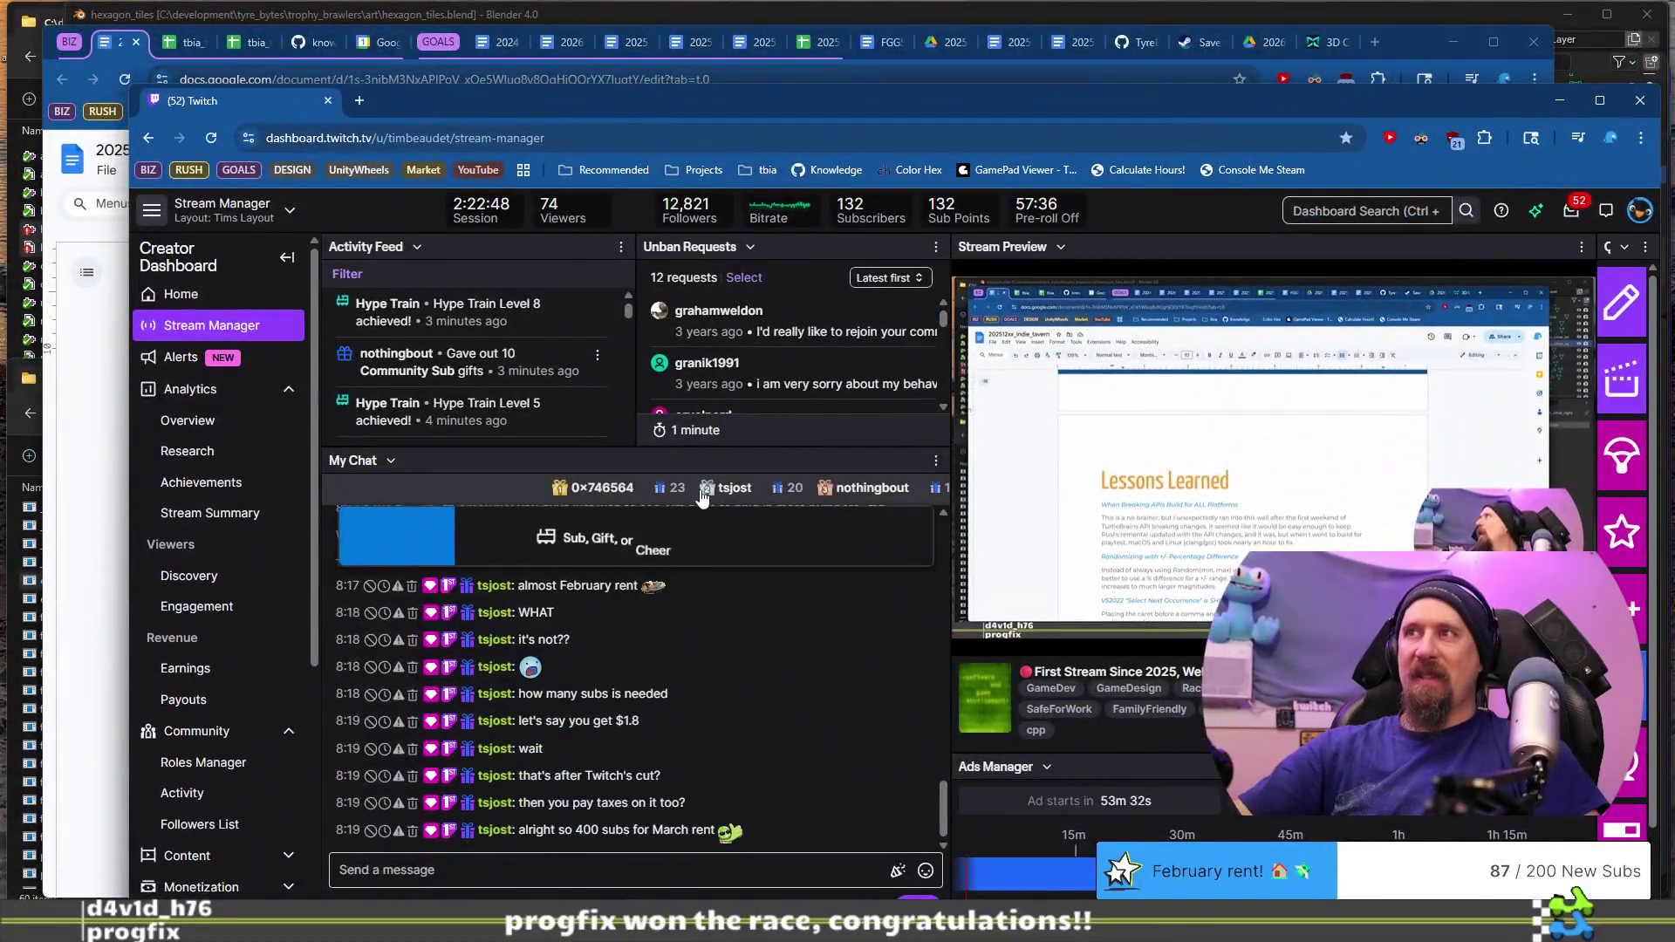
Step: Expand and collapse the Monthly Top Gifters leaderboard in chat, then hide the Twitch window
click(702, 495)
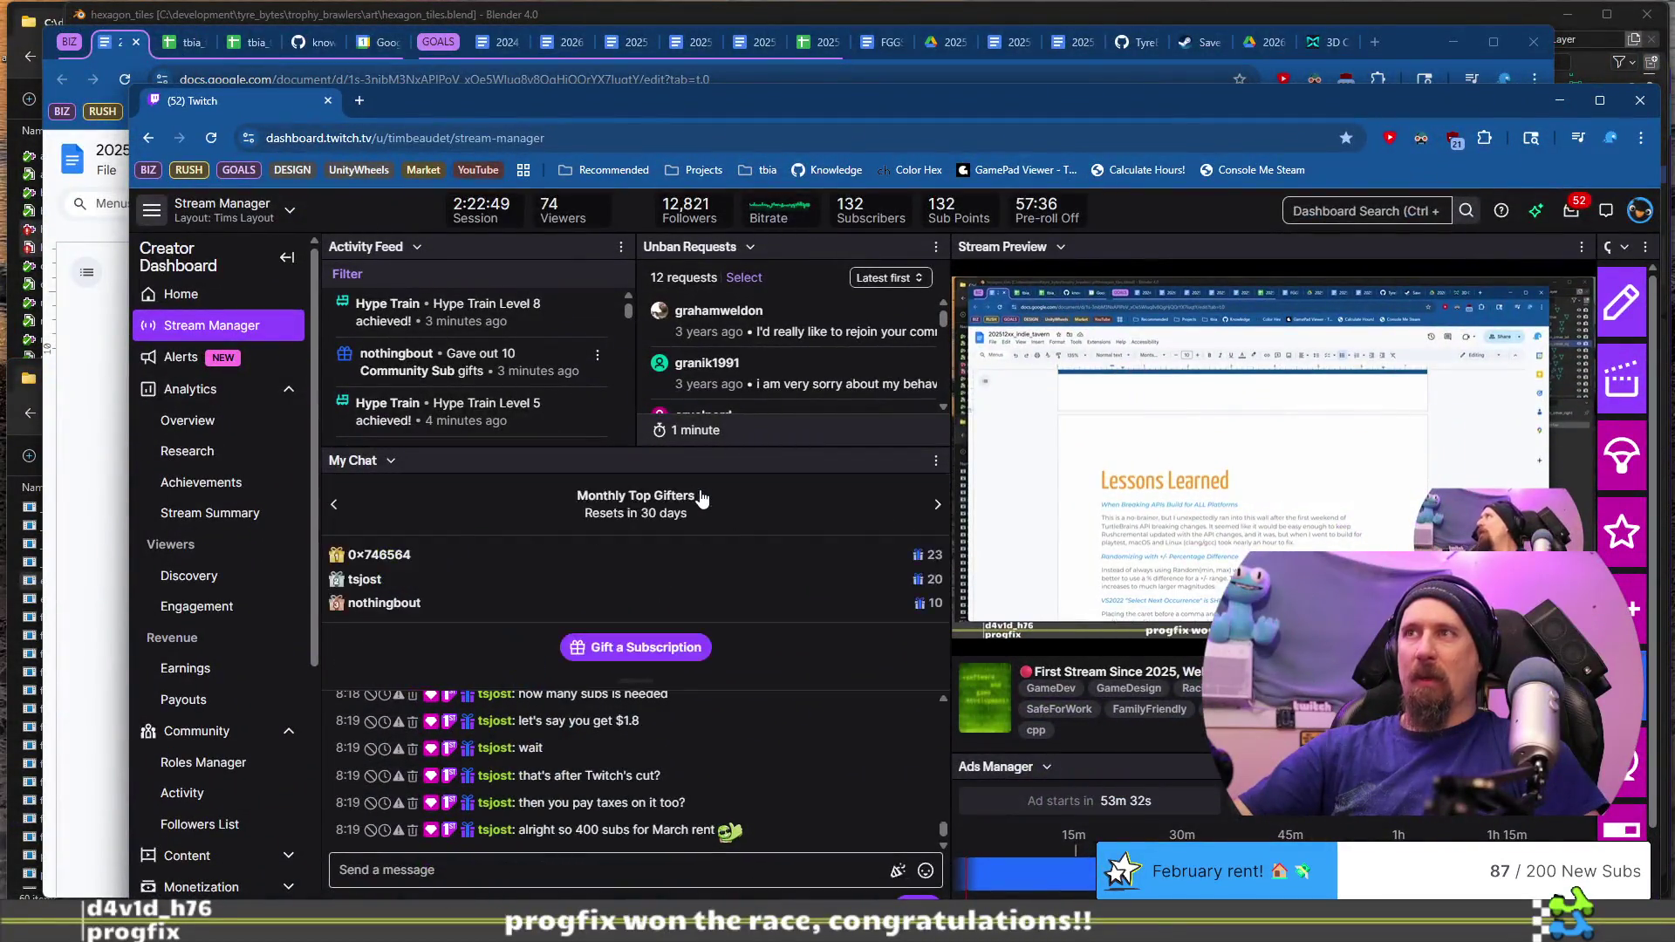
click(718, 499)
click(711, 500)
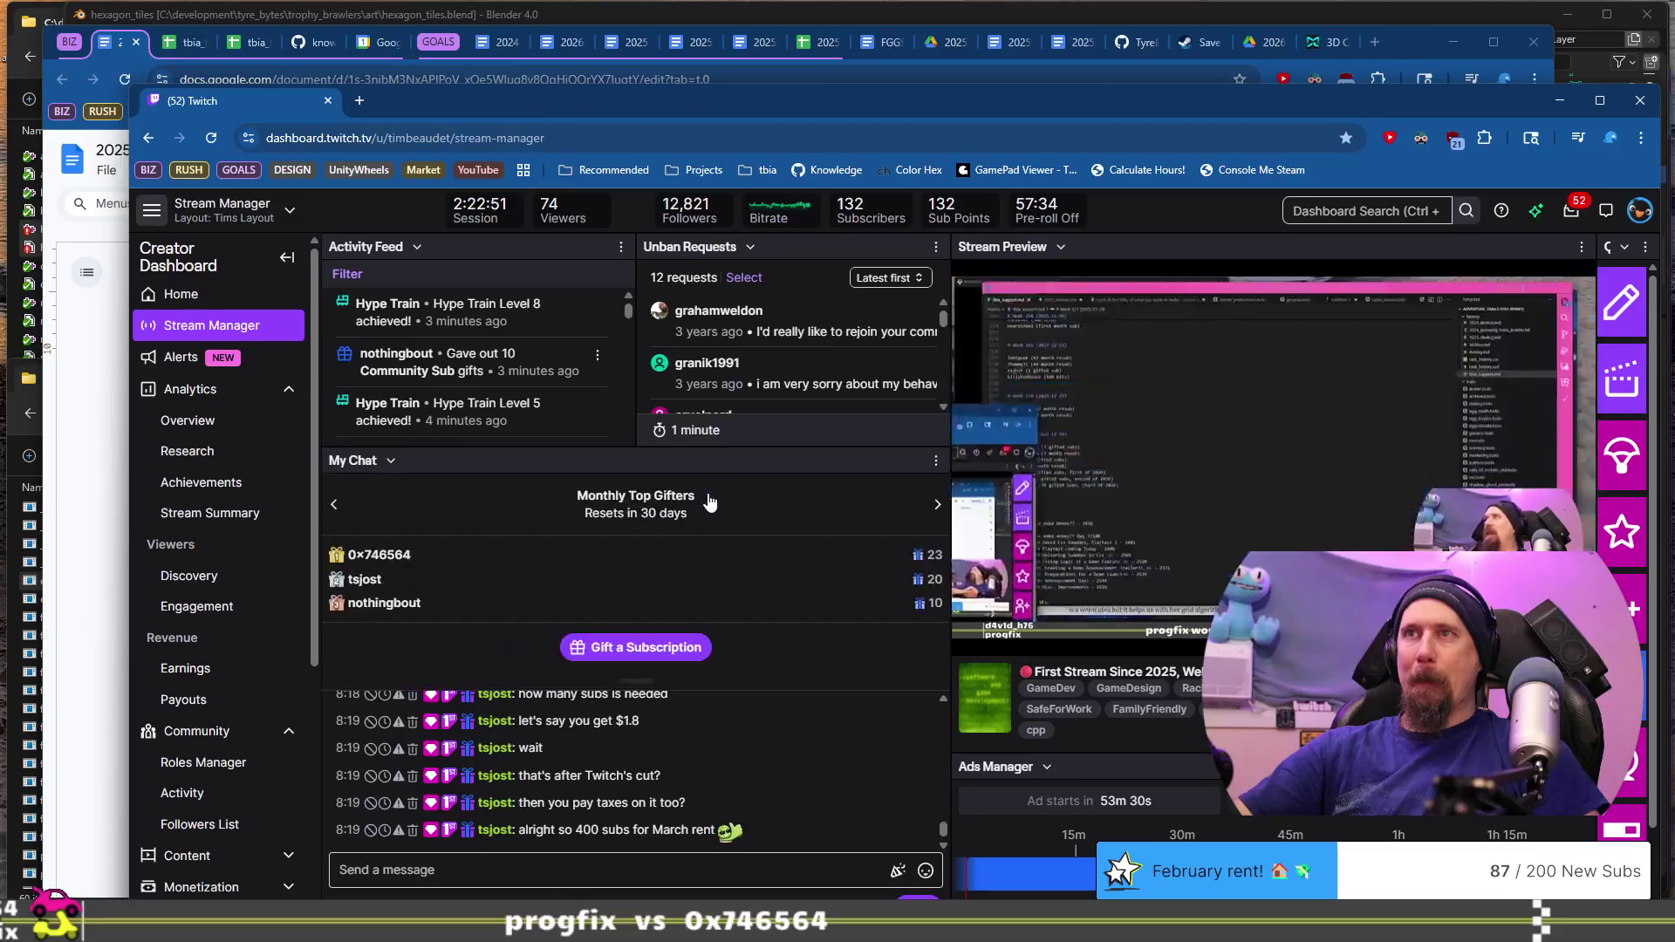
click(709, 502)
click(709, 501)
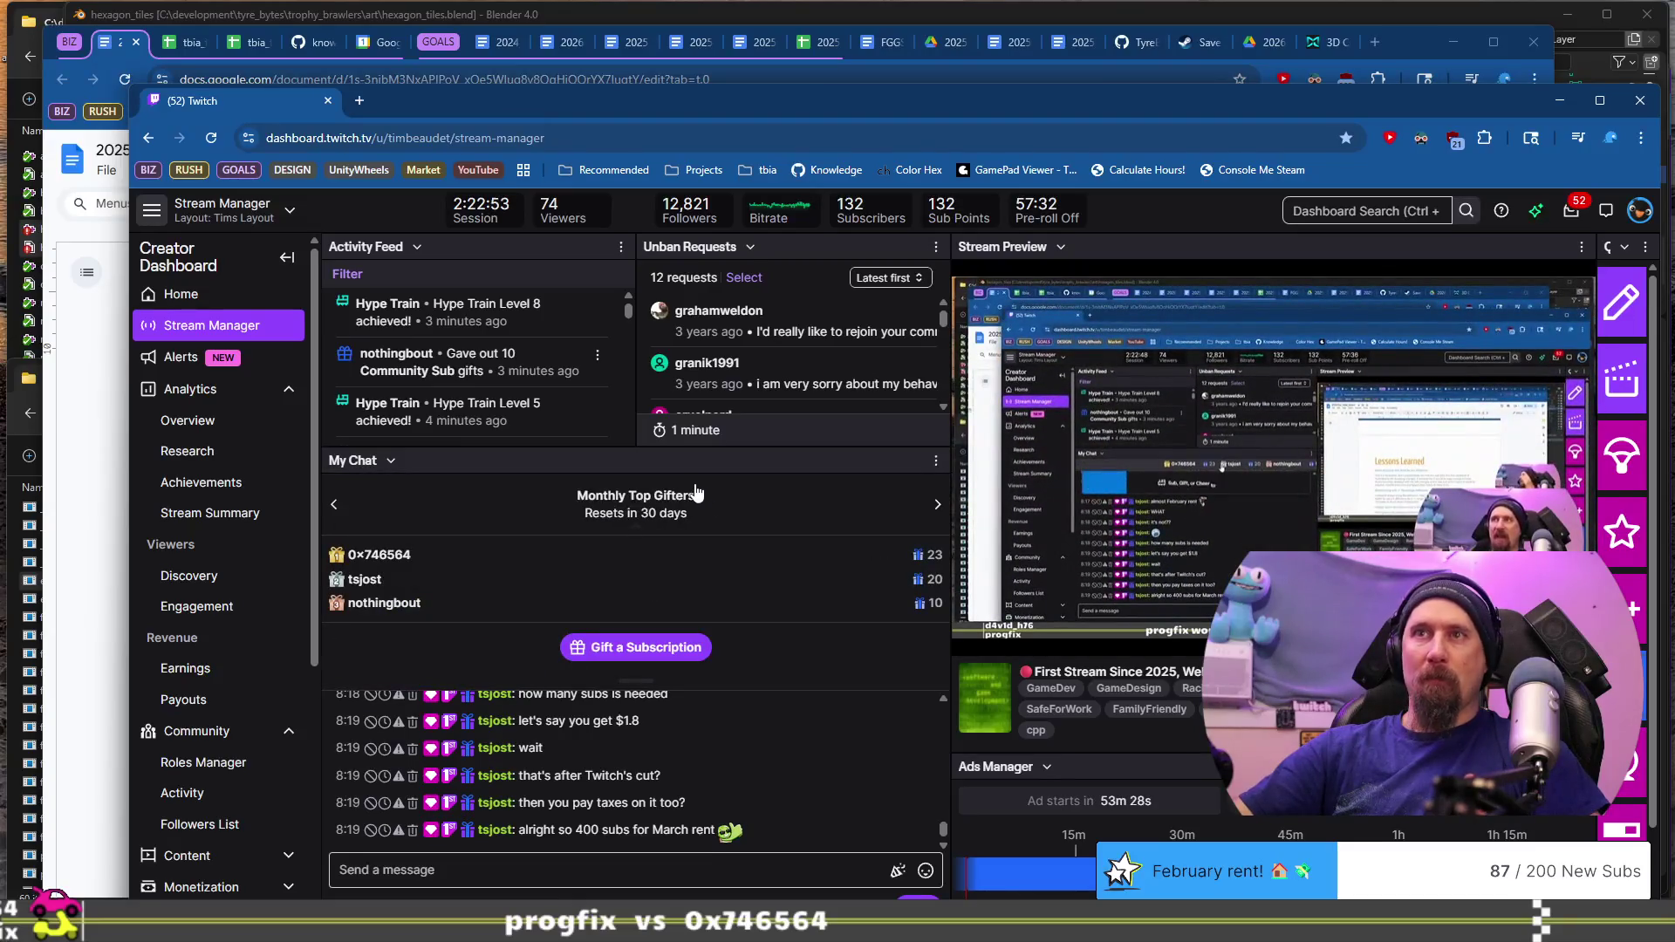
click(698, 493)
key(super+Down)
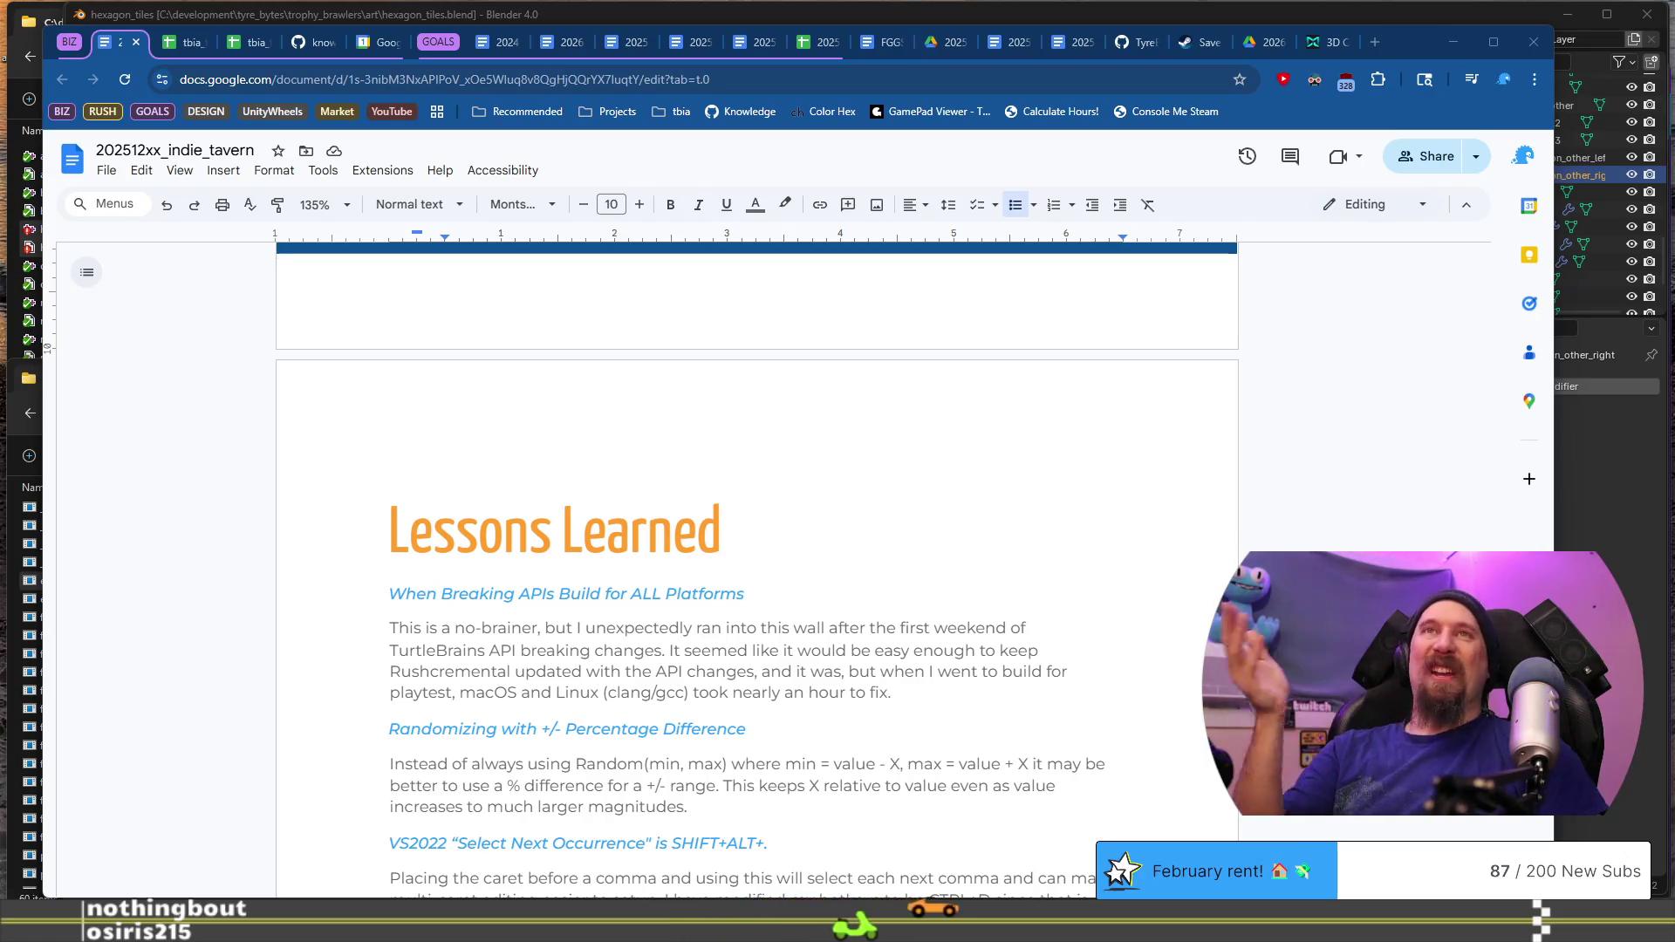
scroll(819, 464, up, 15)
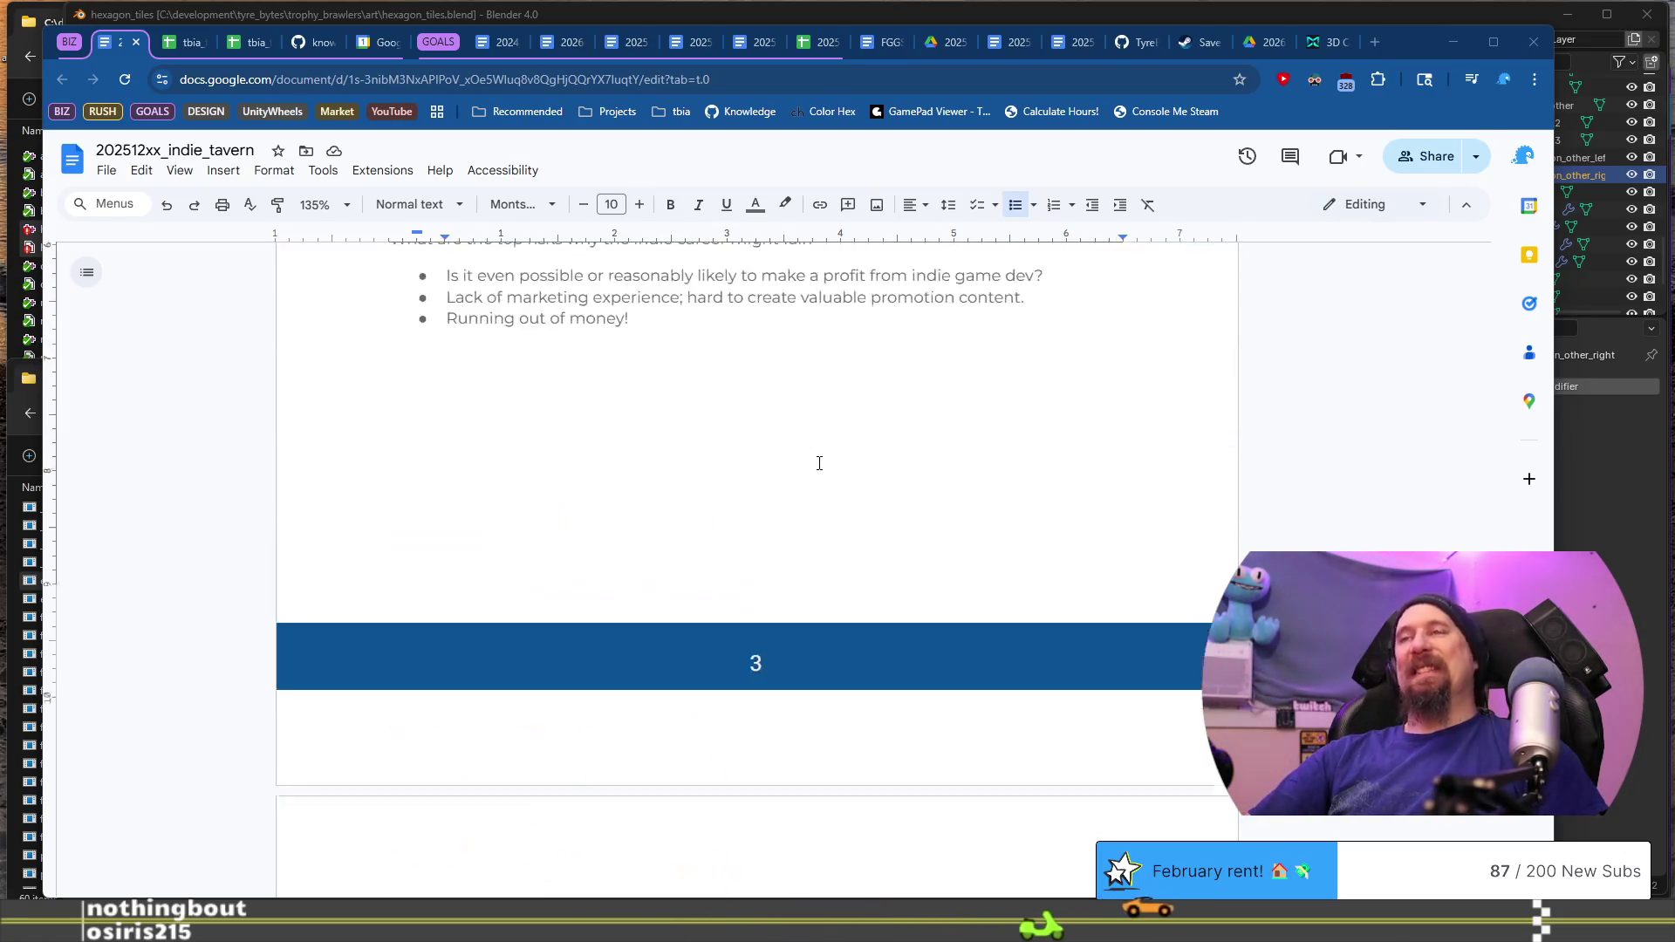
scroll(819, 463, down, 7)
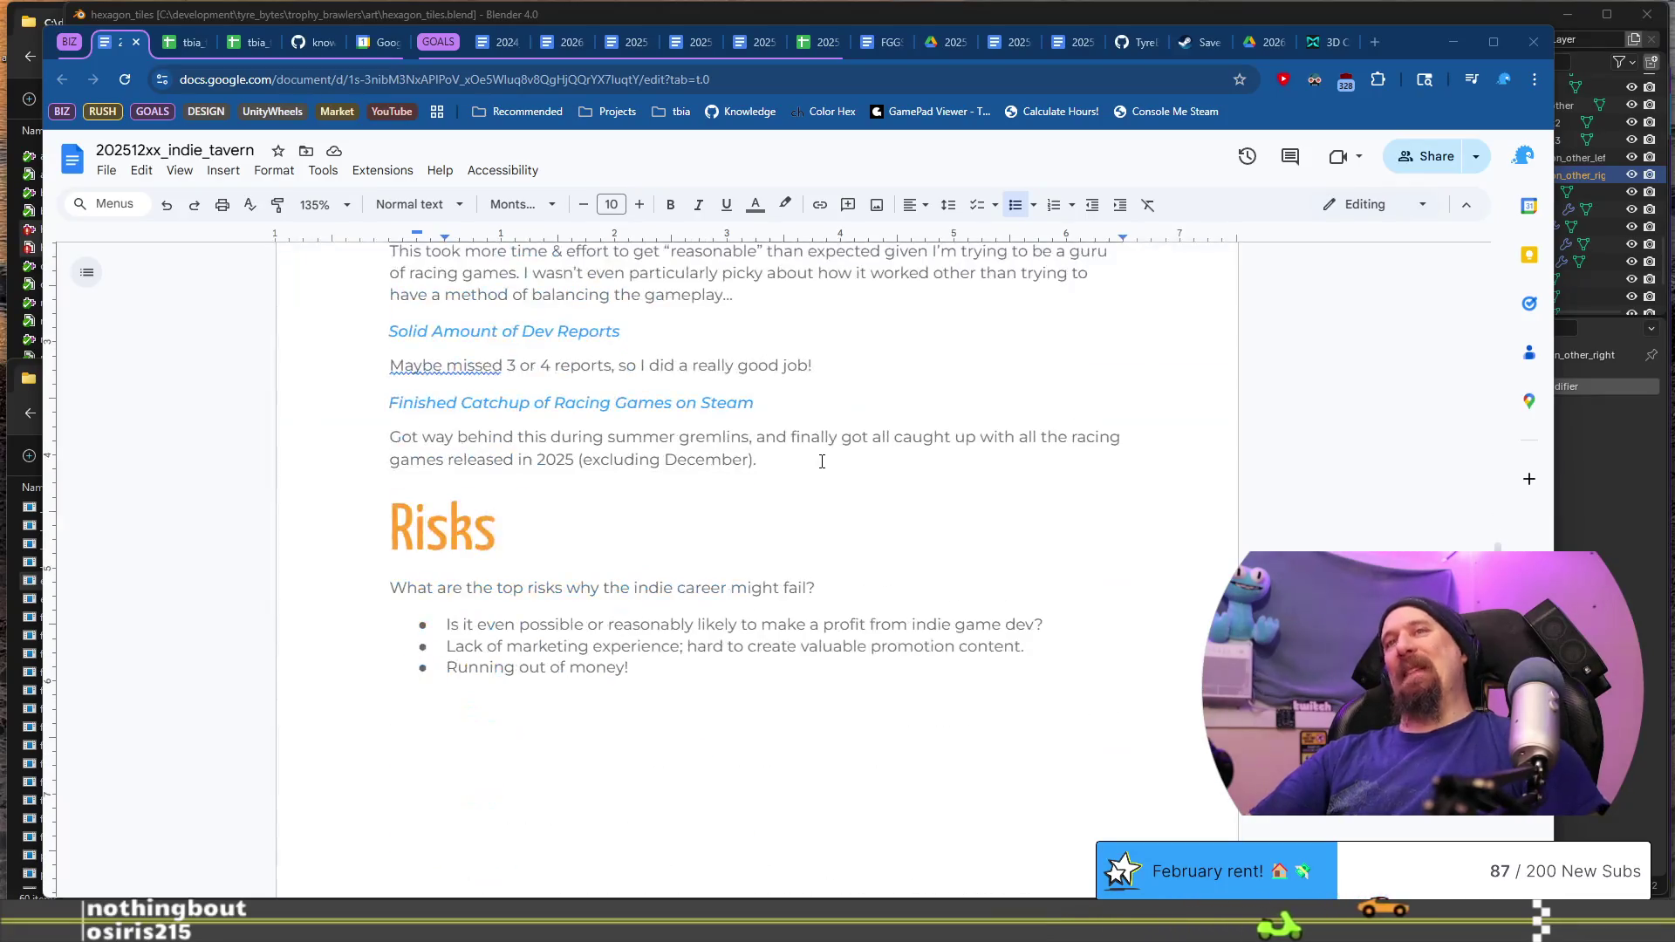
click(639, 662)
scroll(728, 385, down, 4)
scroll(728, 384, up, 2)
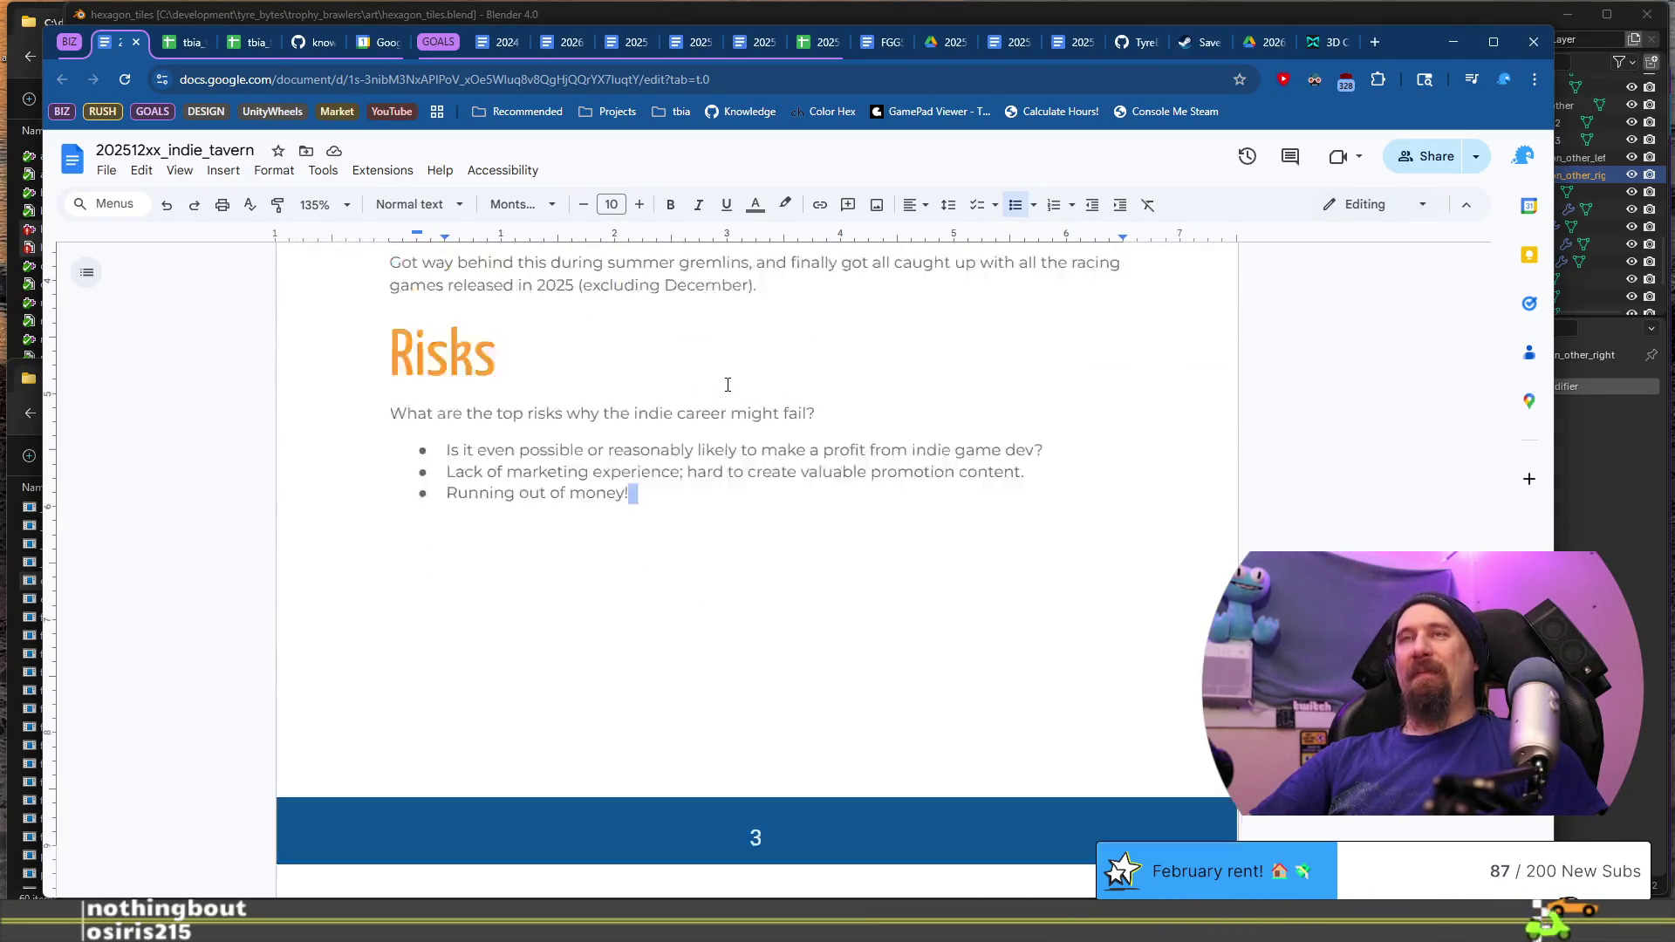
scroll(727, 385, down, 5)
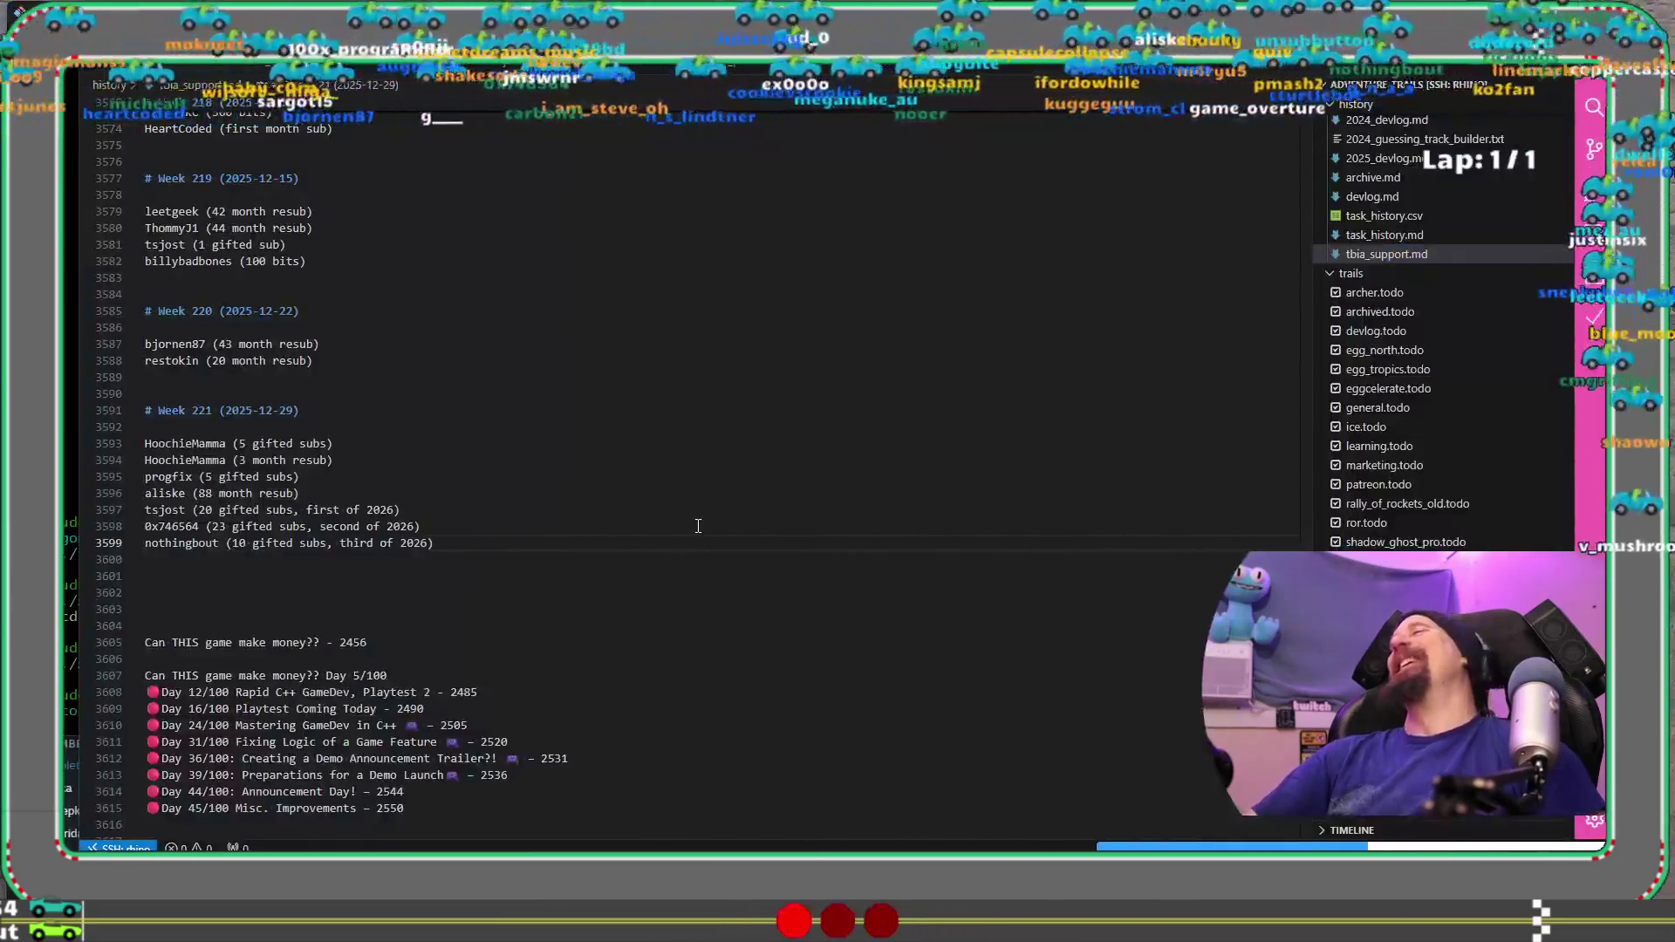
click(698, 526)
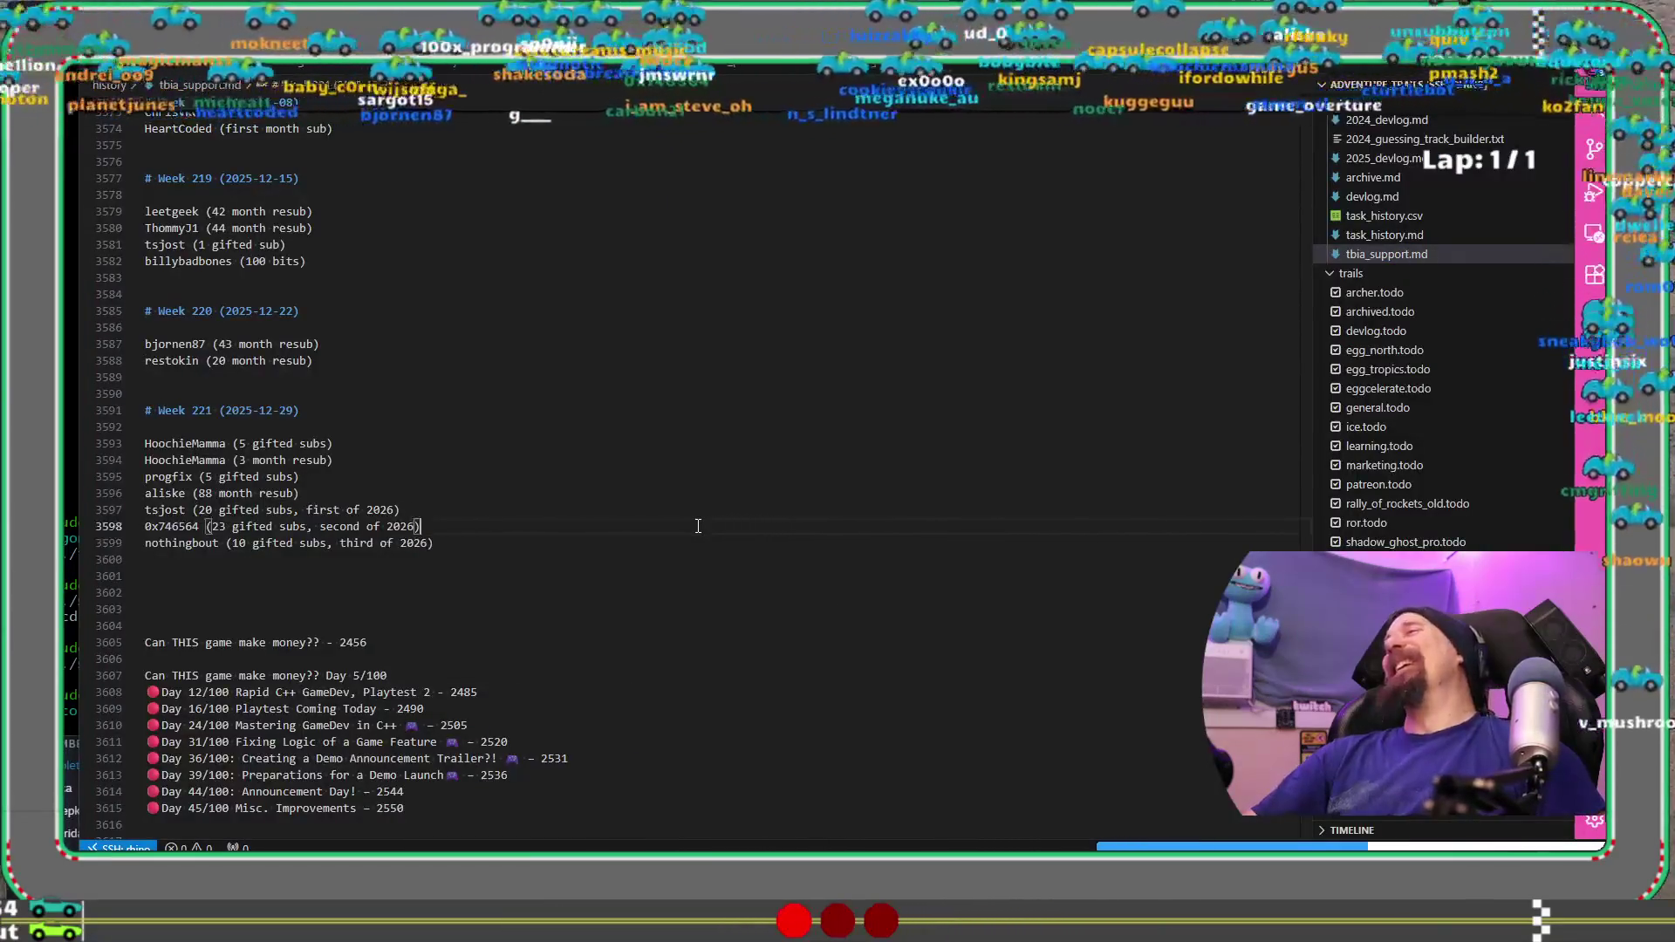
Step: Duplicate the 23 gifted subs line under Week 221 and change it to 11 gifted subs
key(ctrl+c)
key(Down)
key(Down)
key(ctrl+v)
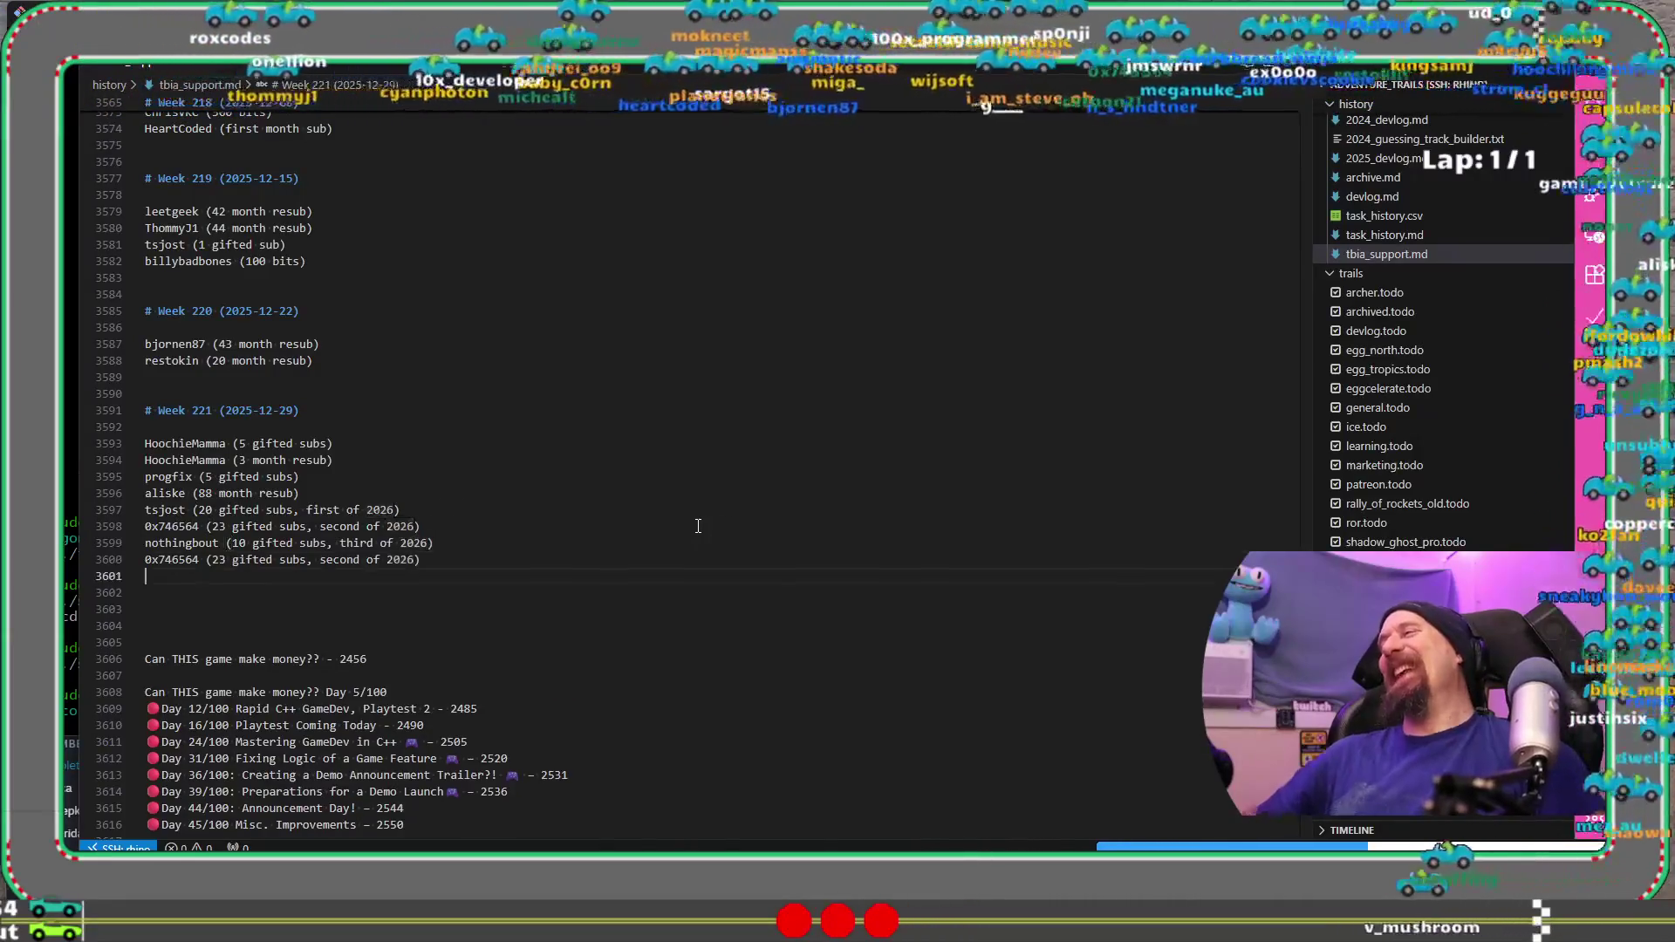
key(Up)
key(Right)
key(Right)
key(Right)
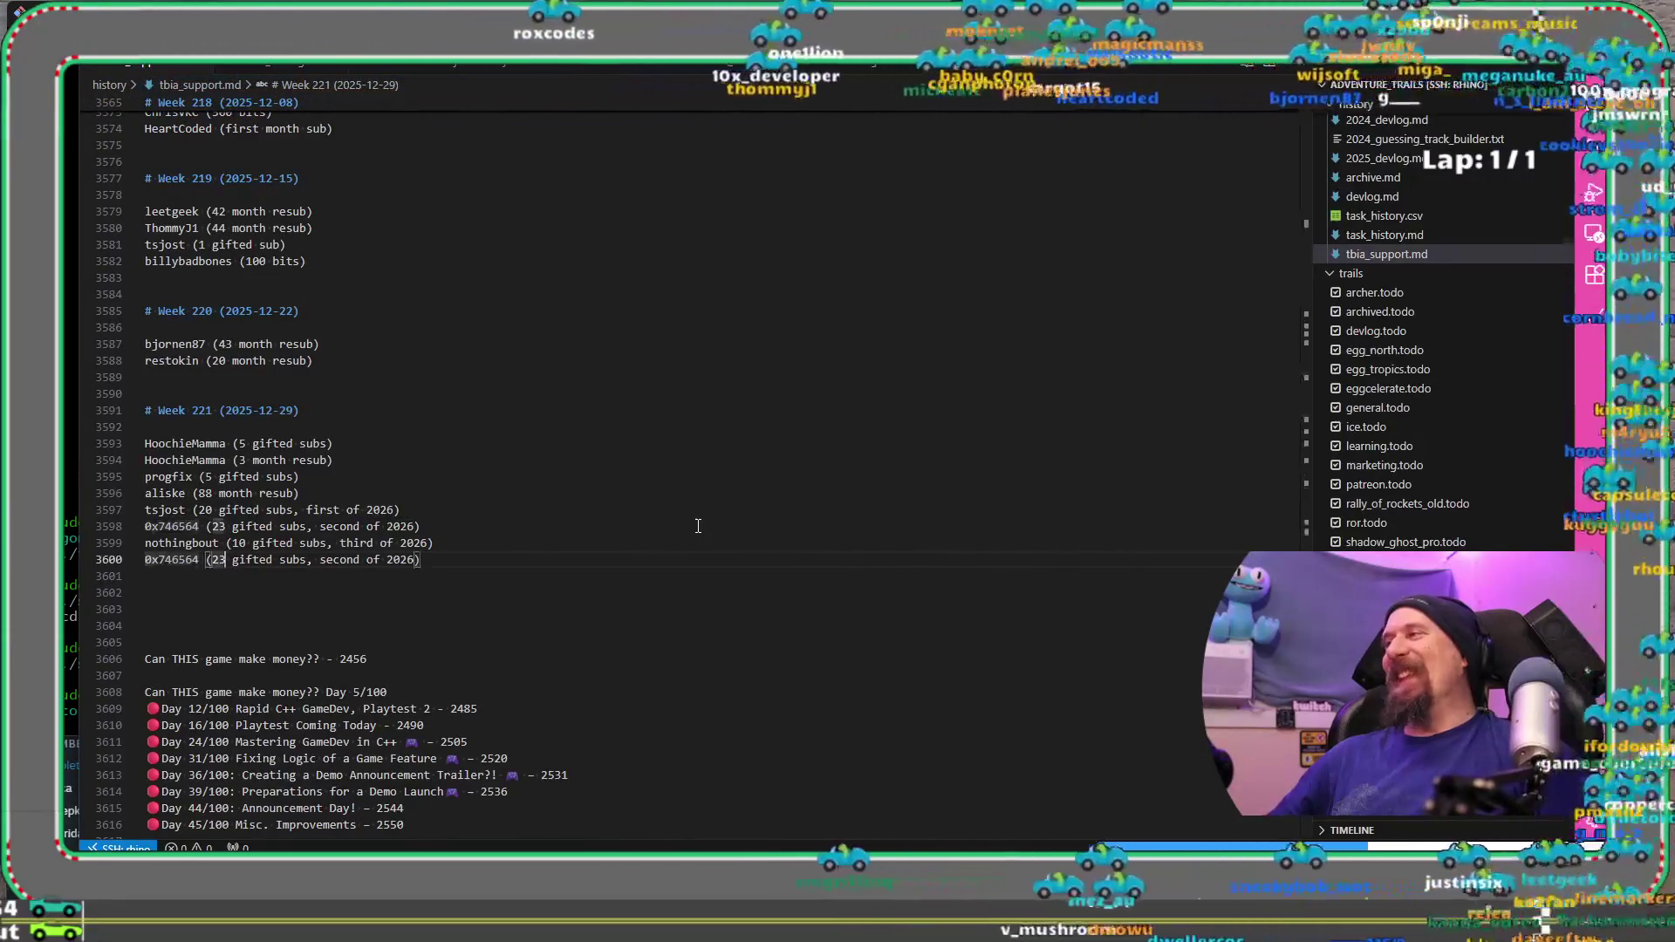
key(Delete)
key(Delete)
text(11)
key(End)
key(Left)
key(ctrl+BackSpace)
key(ctrl+BackSpace)
key(ctrl+BackSpace)
key(ctrl+BackSpace)
key(Down)
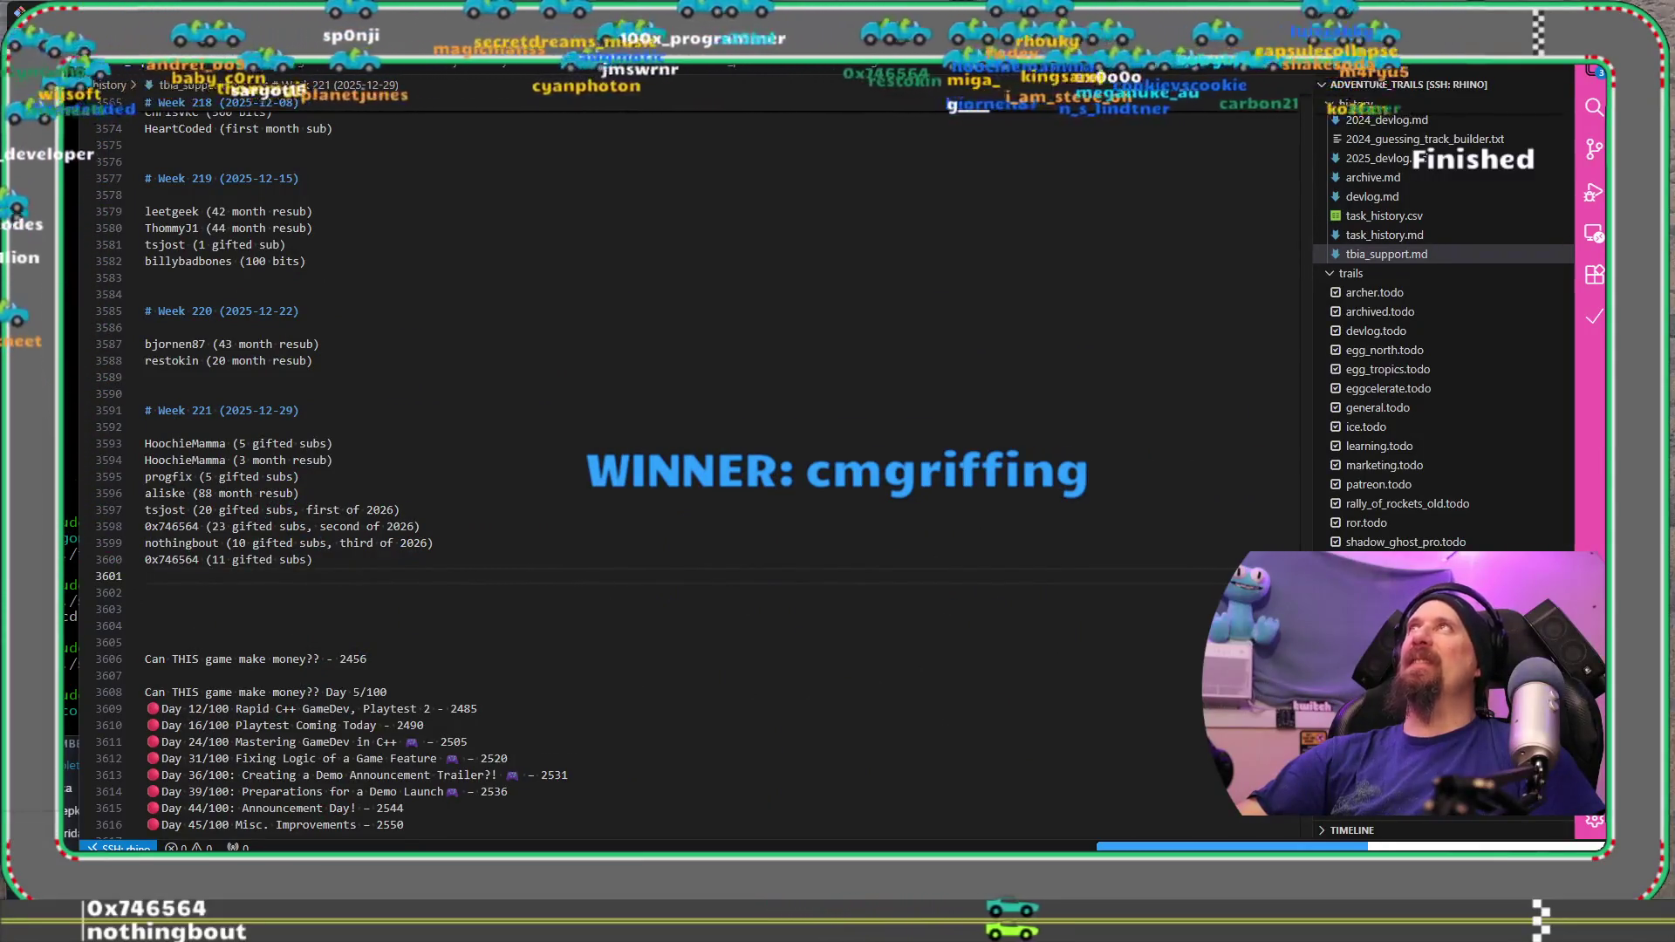
key(alt+Tab)
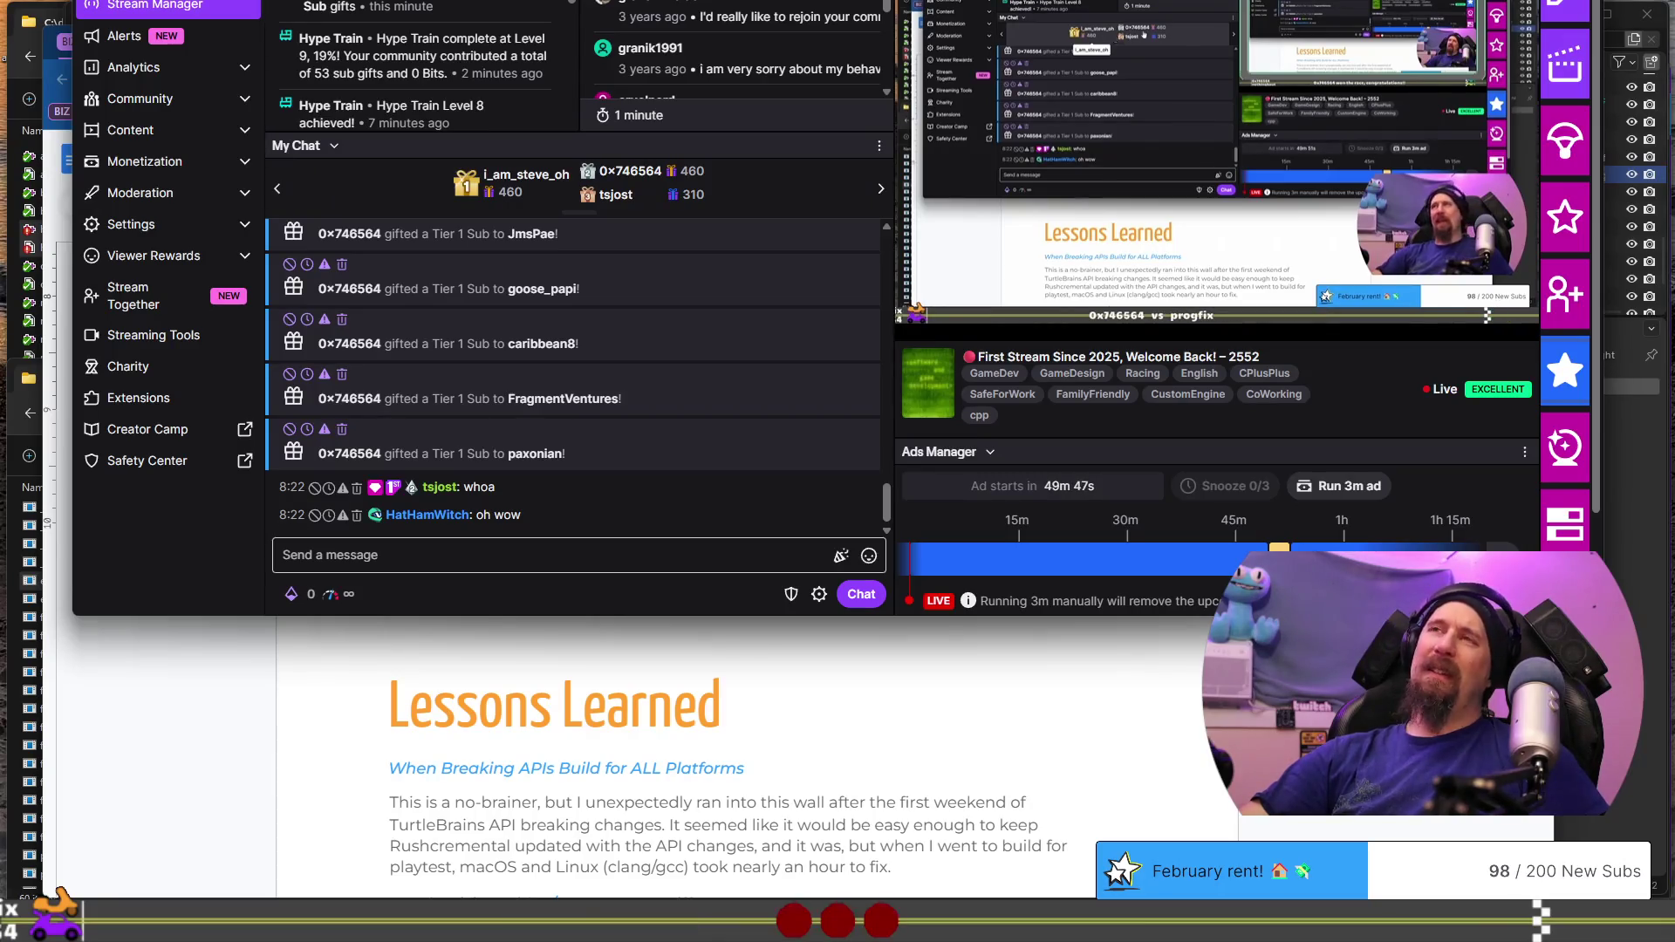
Step: Hide the Stream Manager and click into the doc's Lessons Learned text
key(alt+Tab)
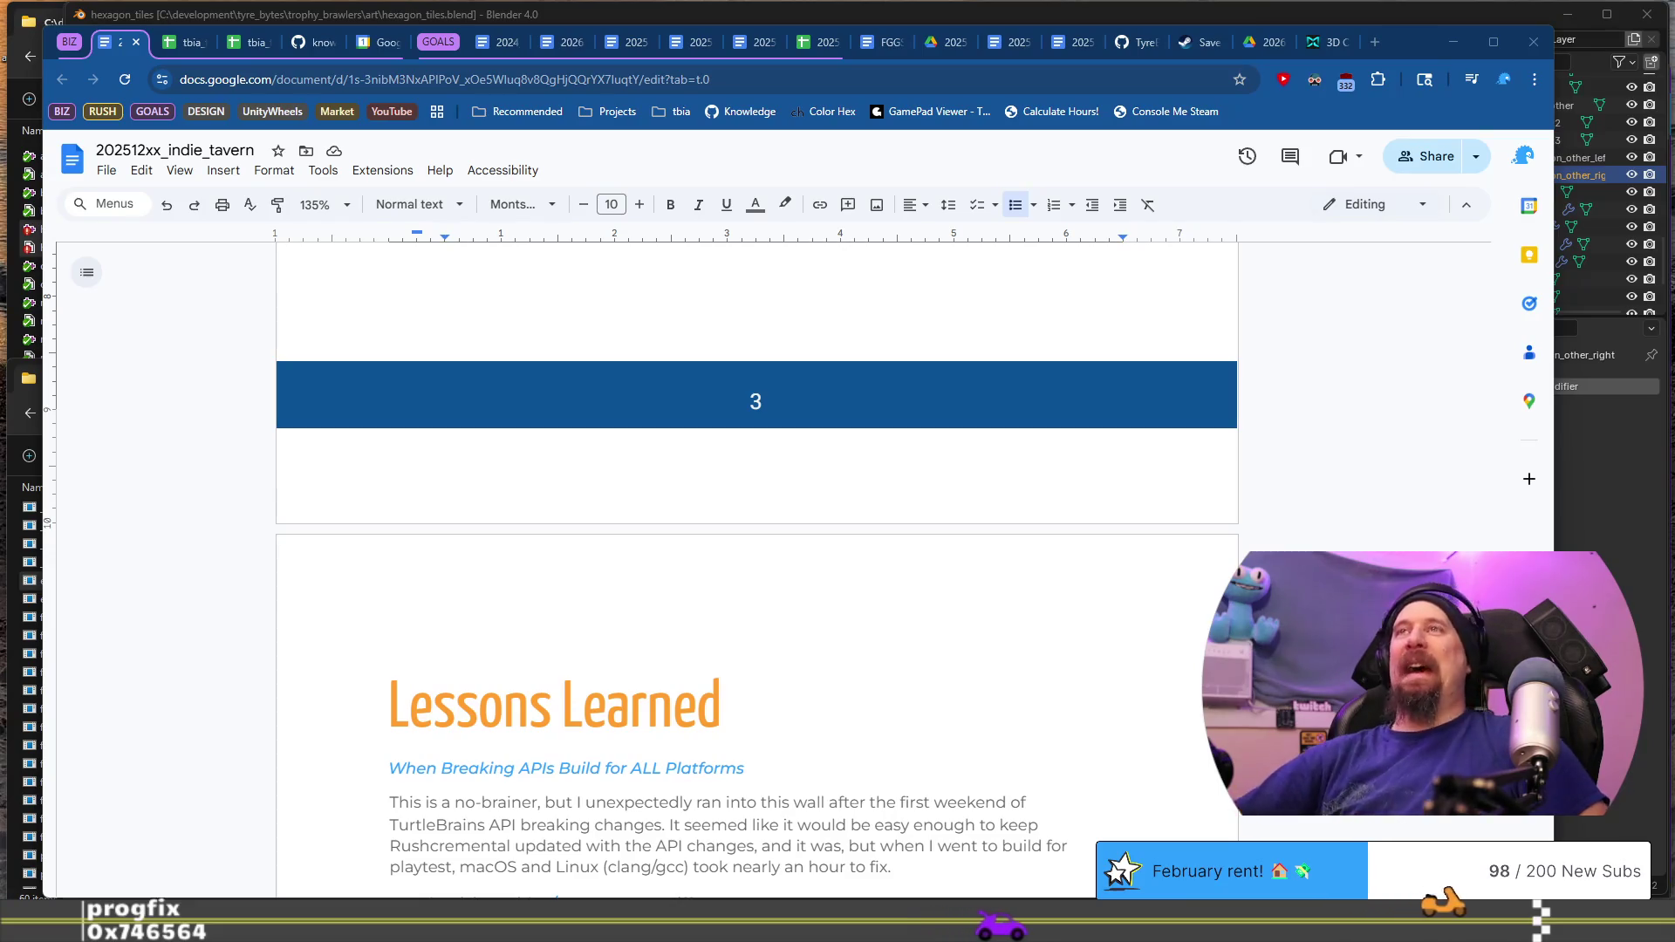
scroll(789, 497, down, 4)
click(883, 433)
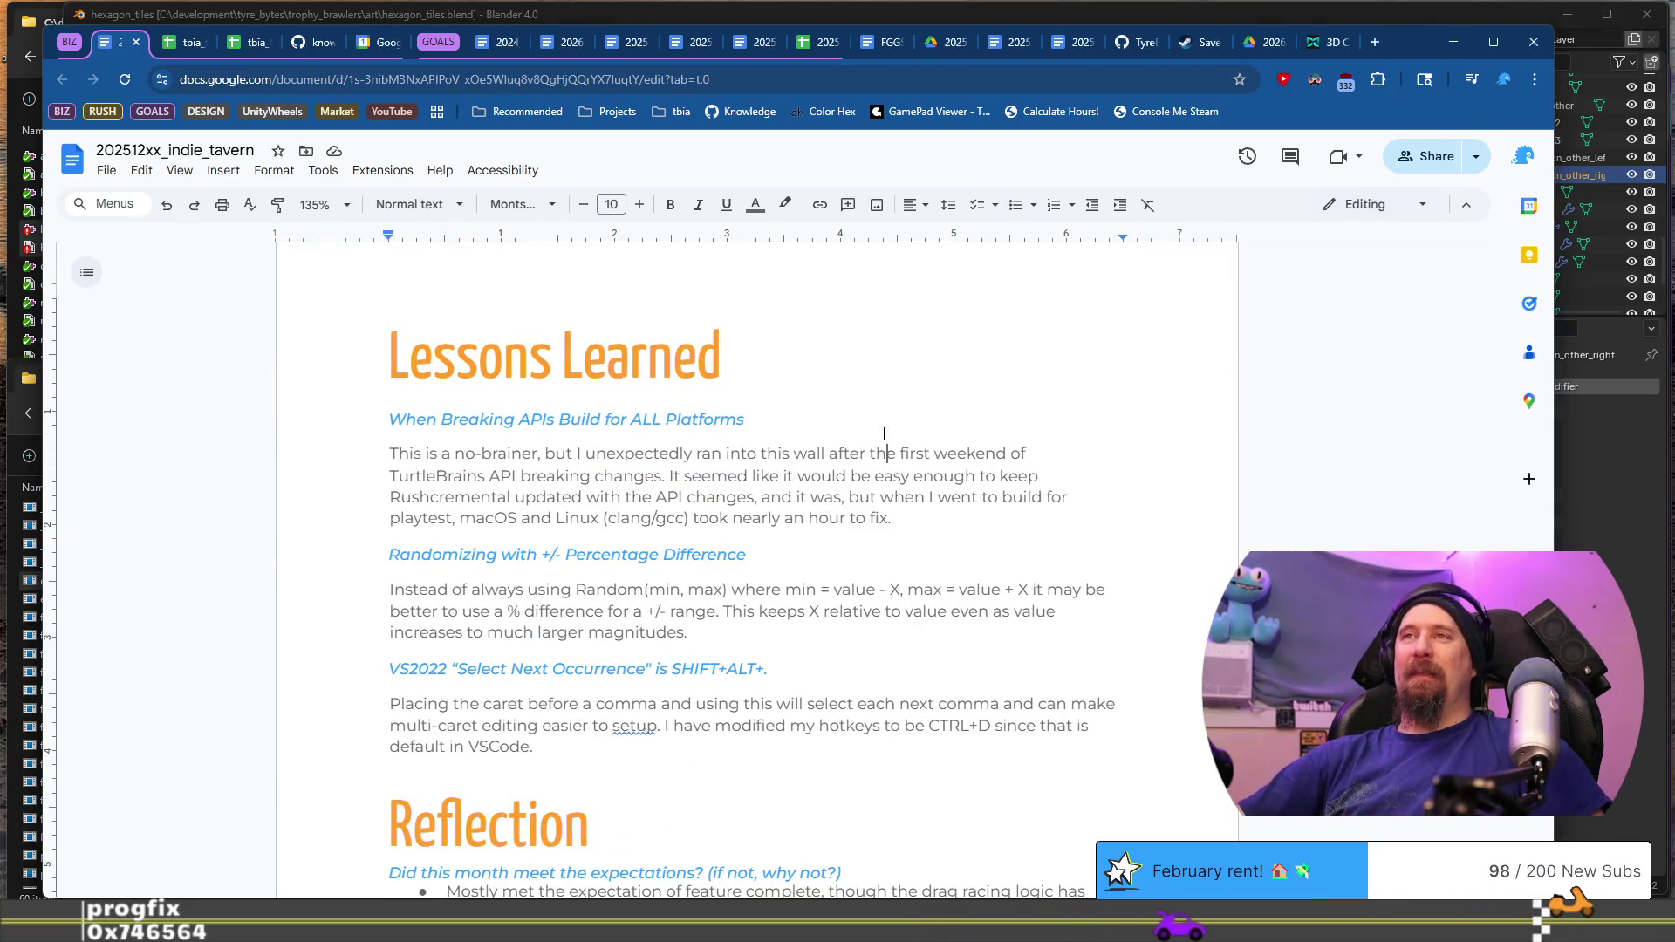
Step: Place the cursor after the first lesson heading, then open 2025_devlog.md in VS Code
click(892, 410)
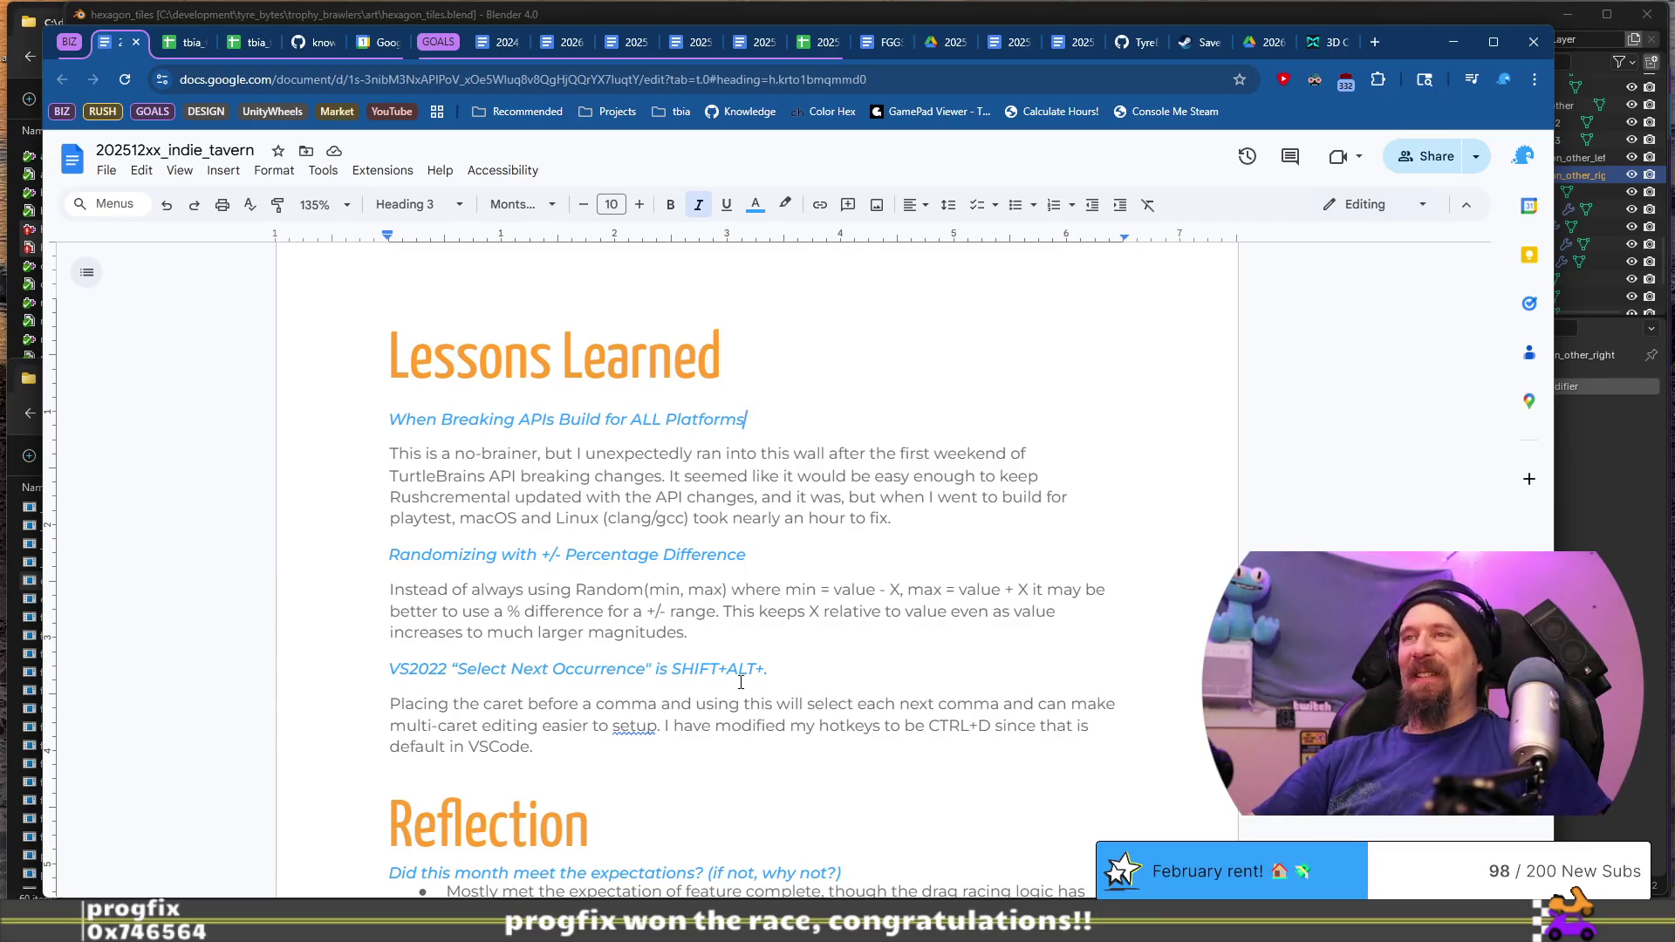
key(alt+Tab)
click(280, 67)
key(alt+Tab)
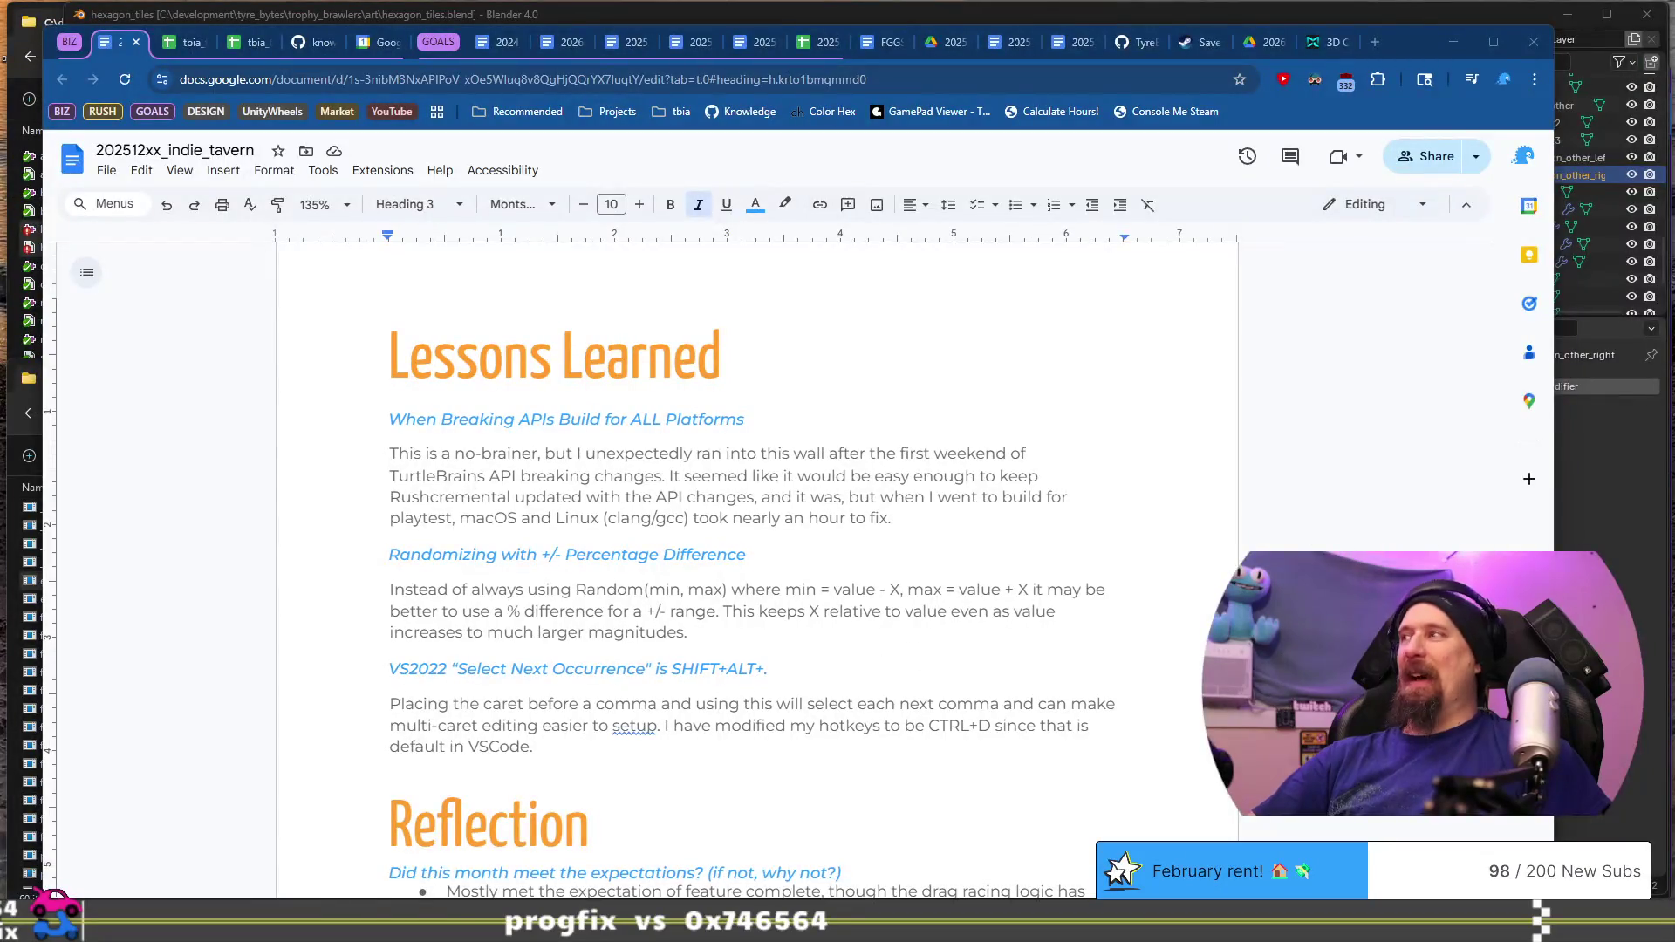
key(alt+Tab)
scroll(553, 424, down, 15)
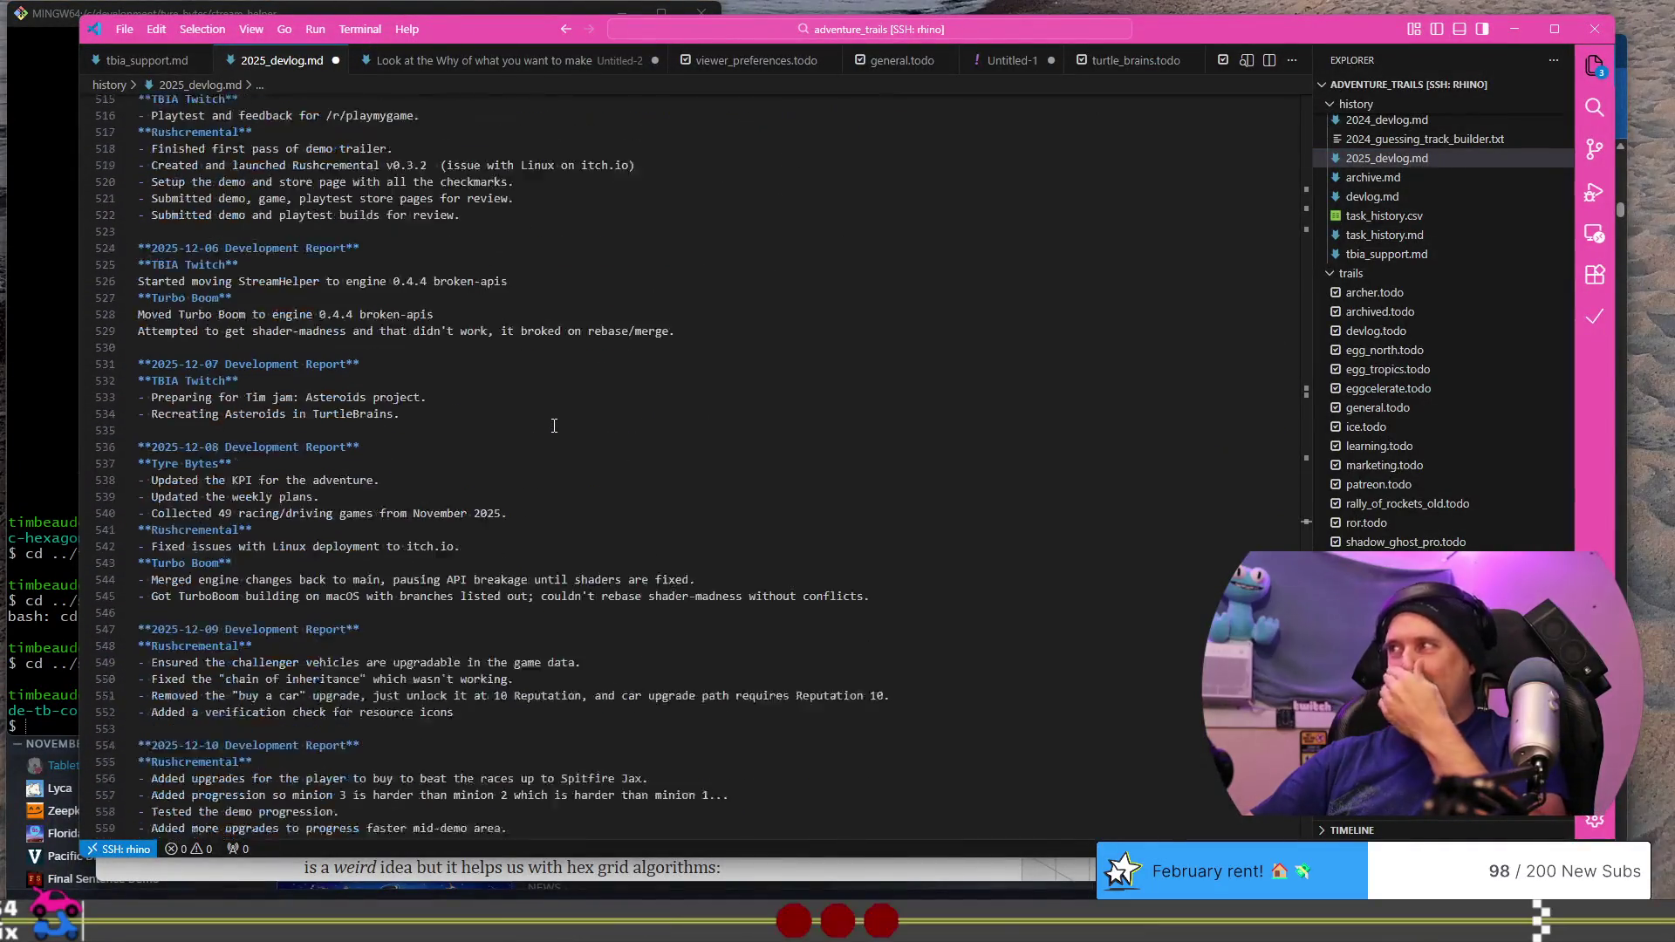
Step: Close the untitled scratch note and untitled build report without saving
scroll(553, 425, up, 5)
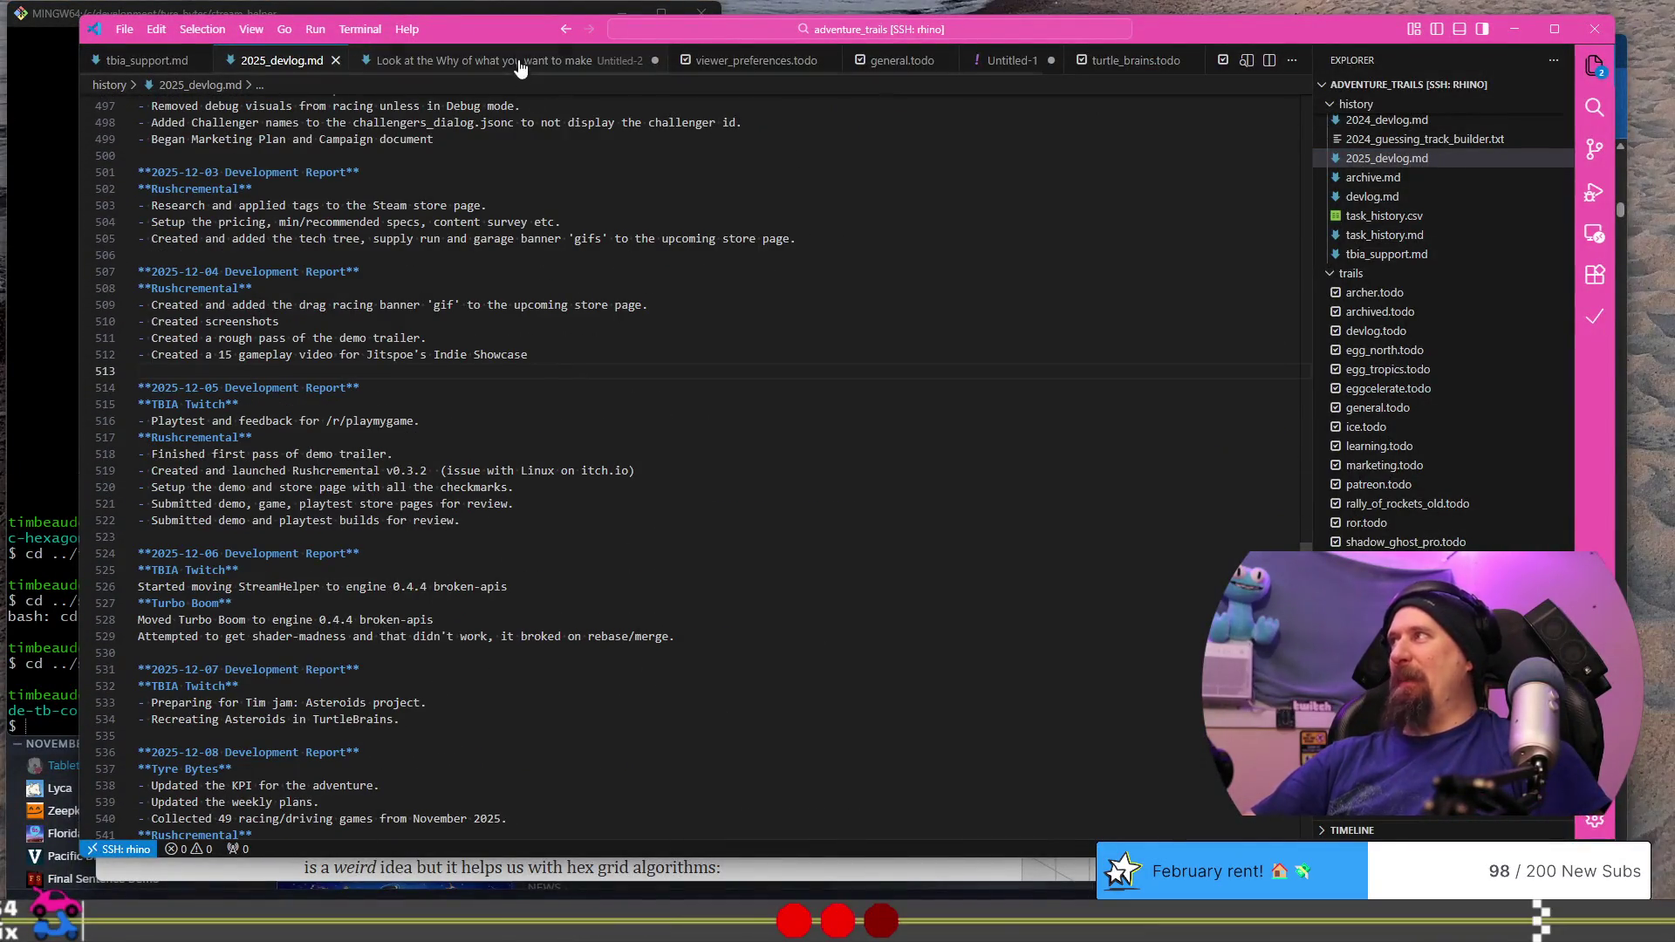
click(514, 61)
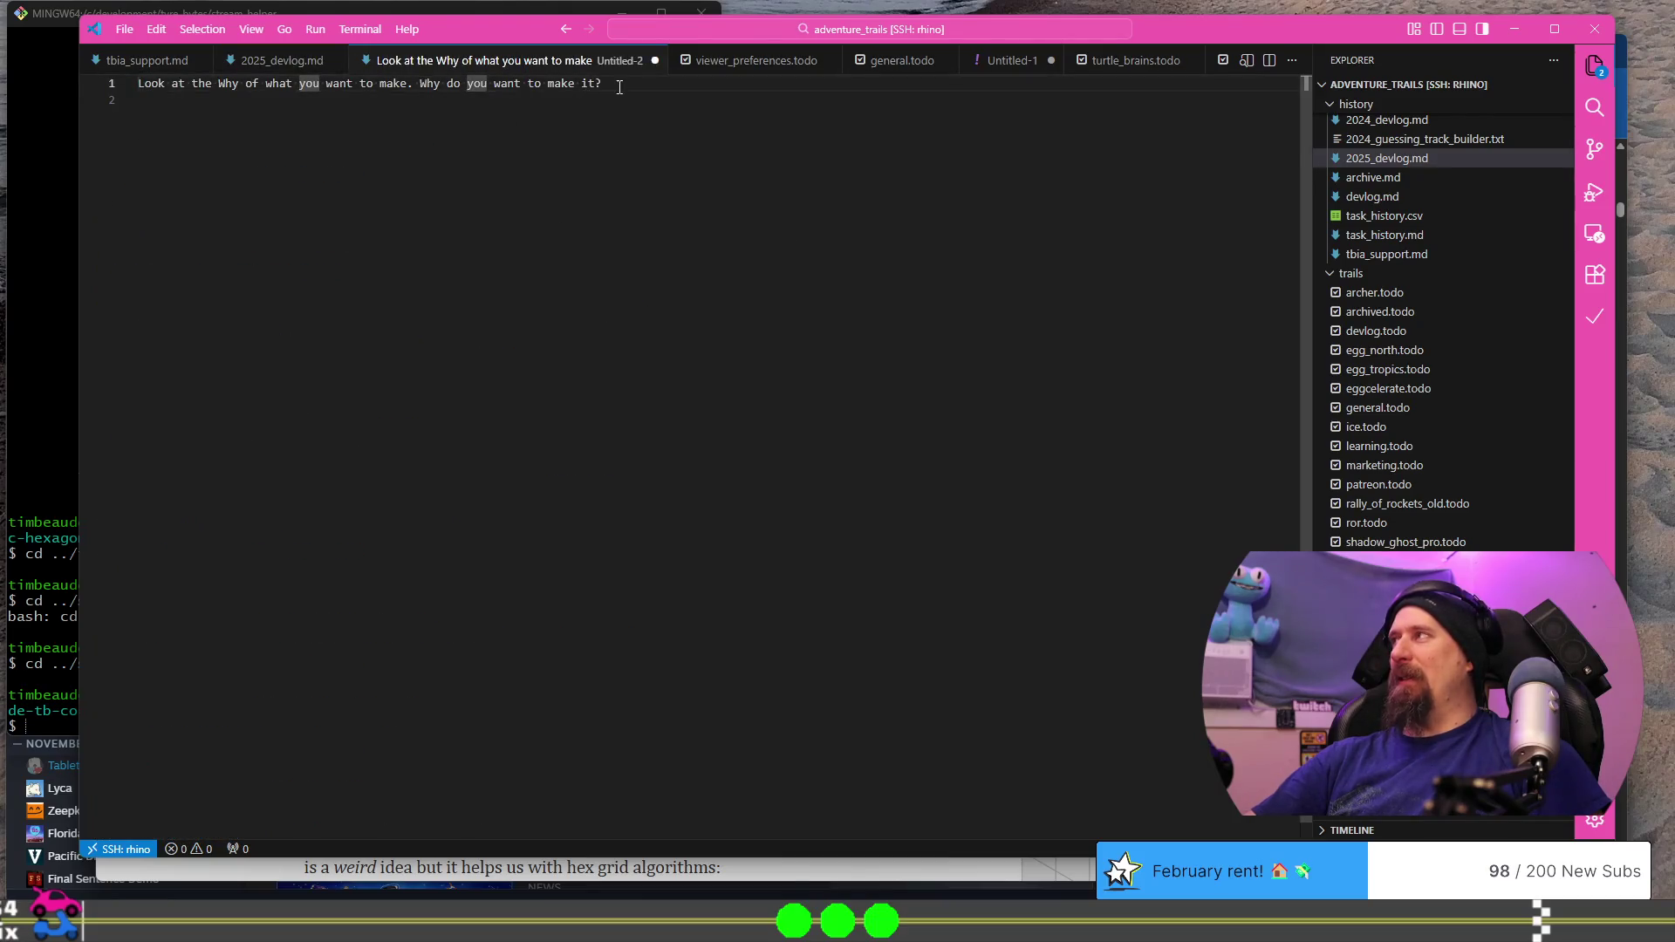
key(ctrl+a)
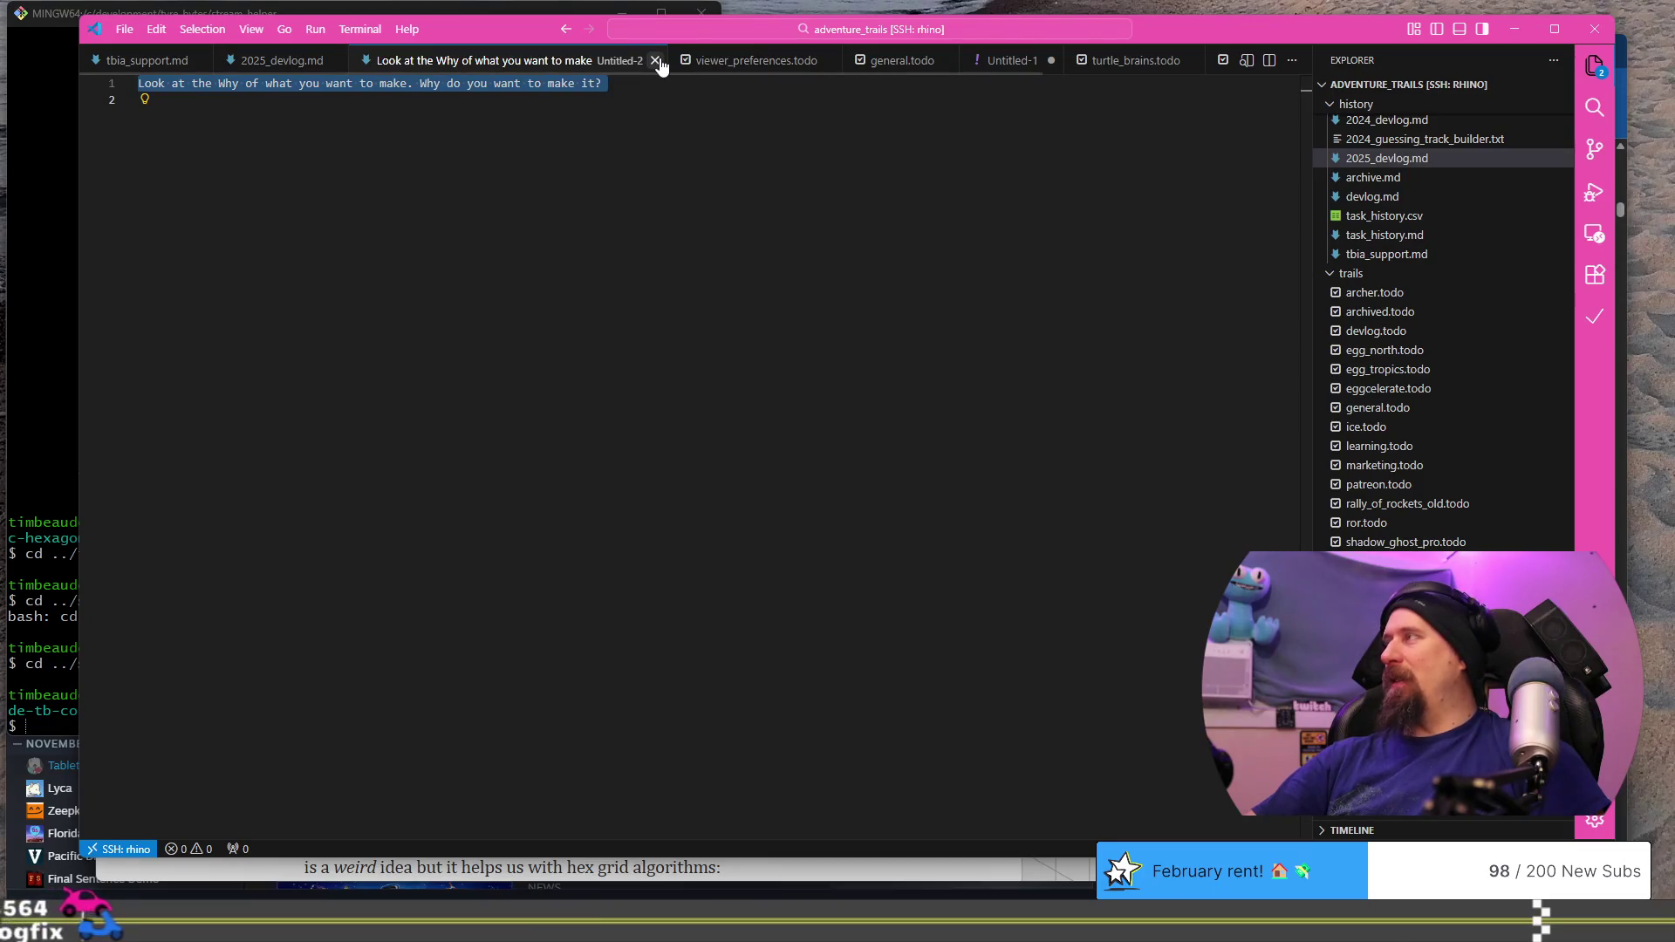
click(655, 60)
click(875, 471)
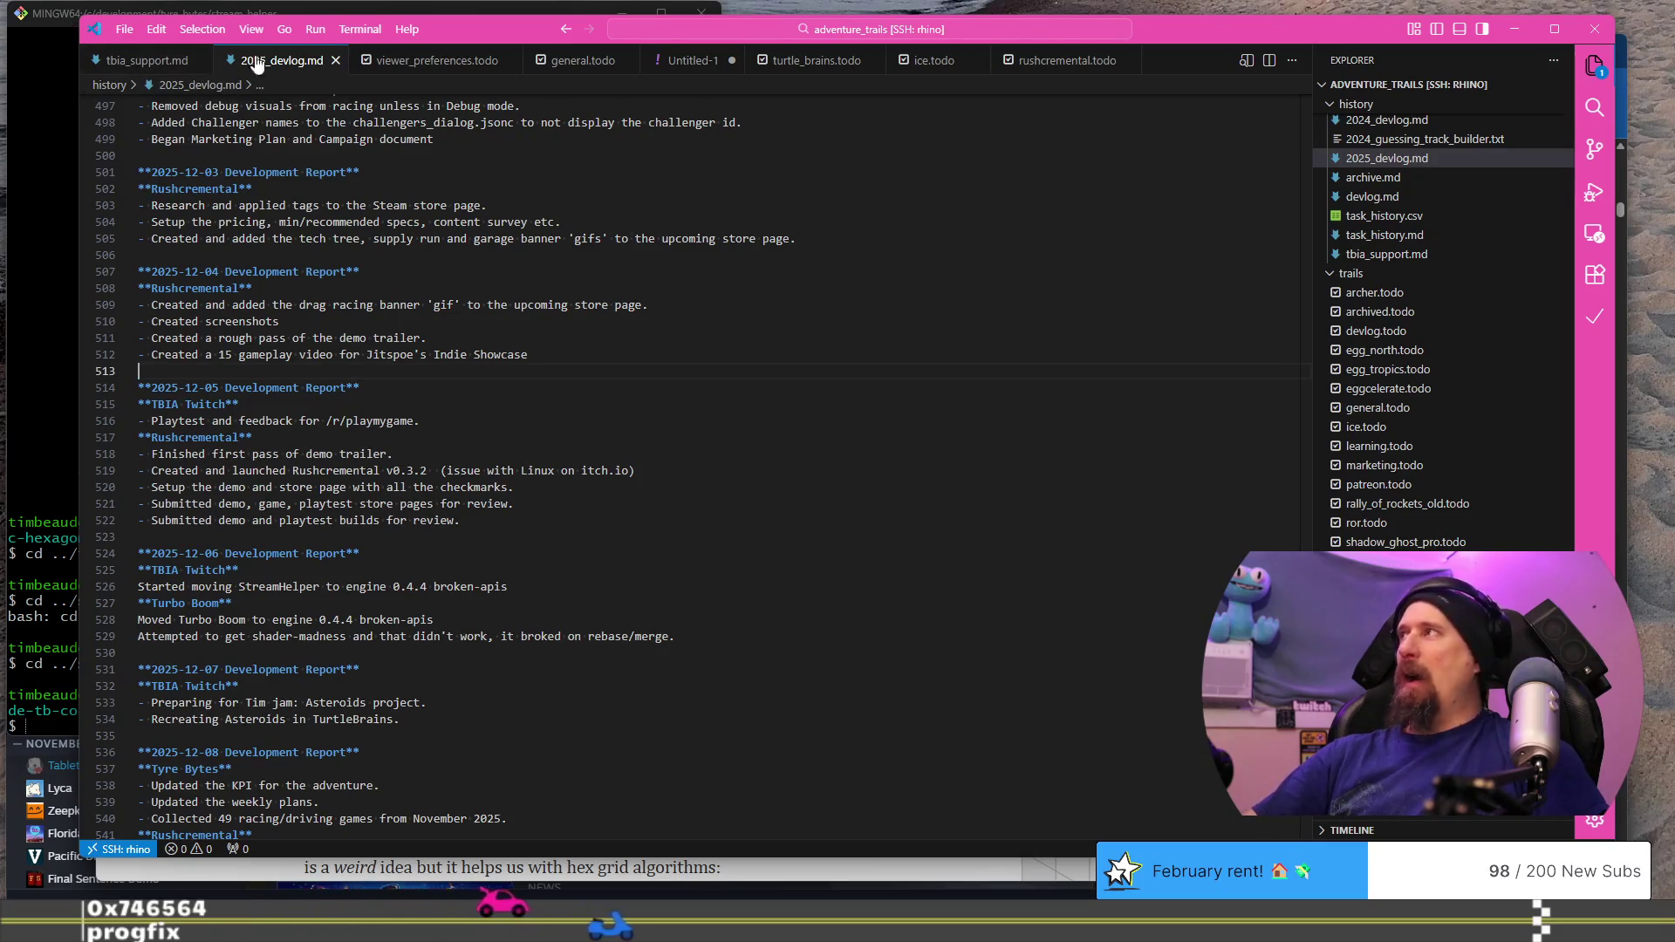
scroll(468, 273, down, 3)
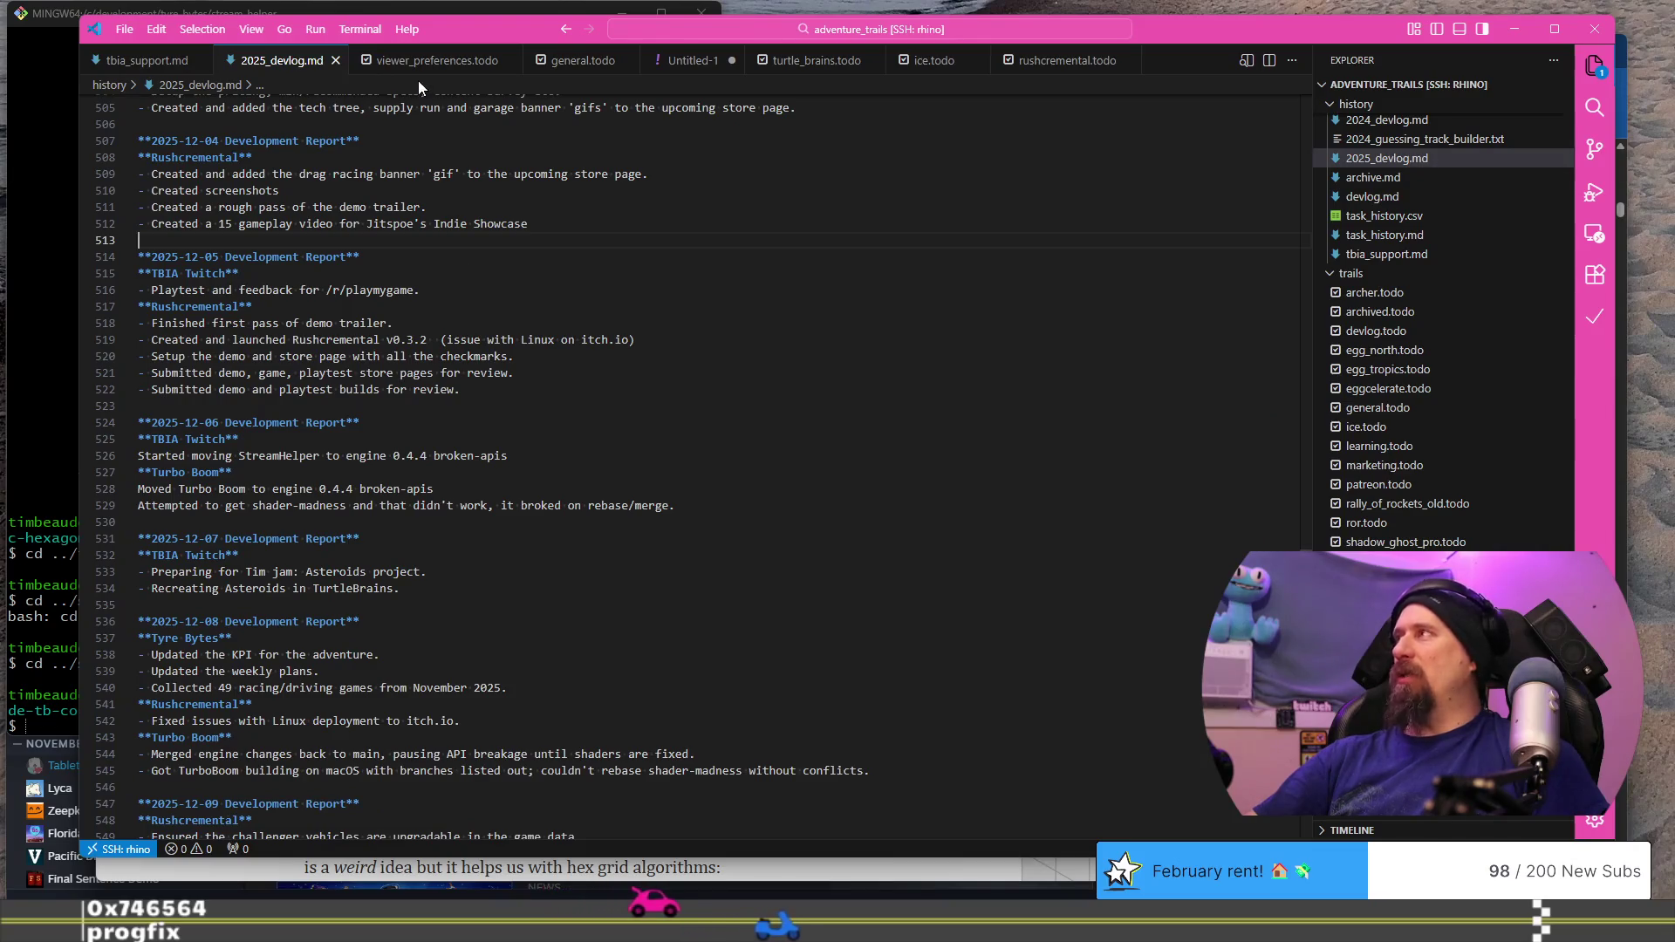
click(675, 63)
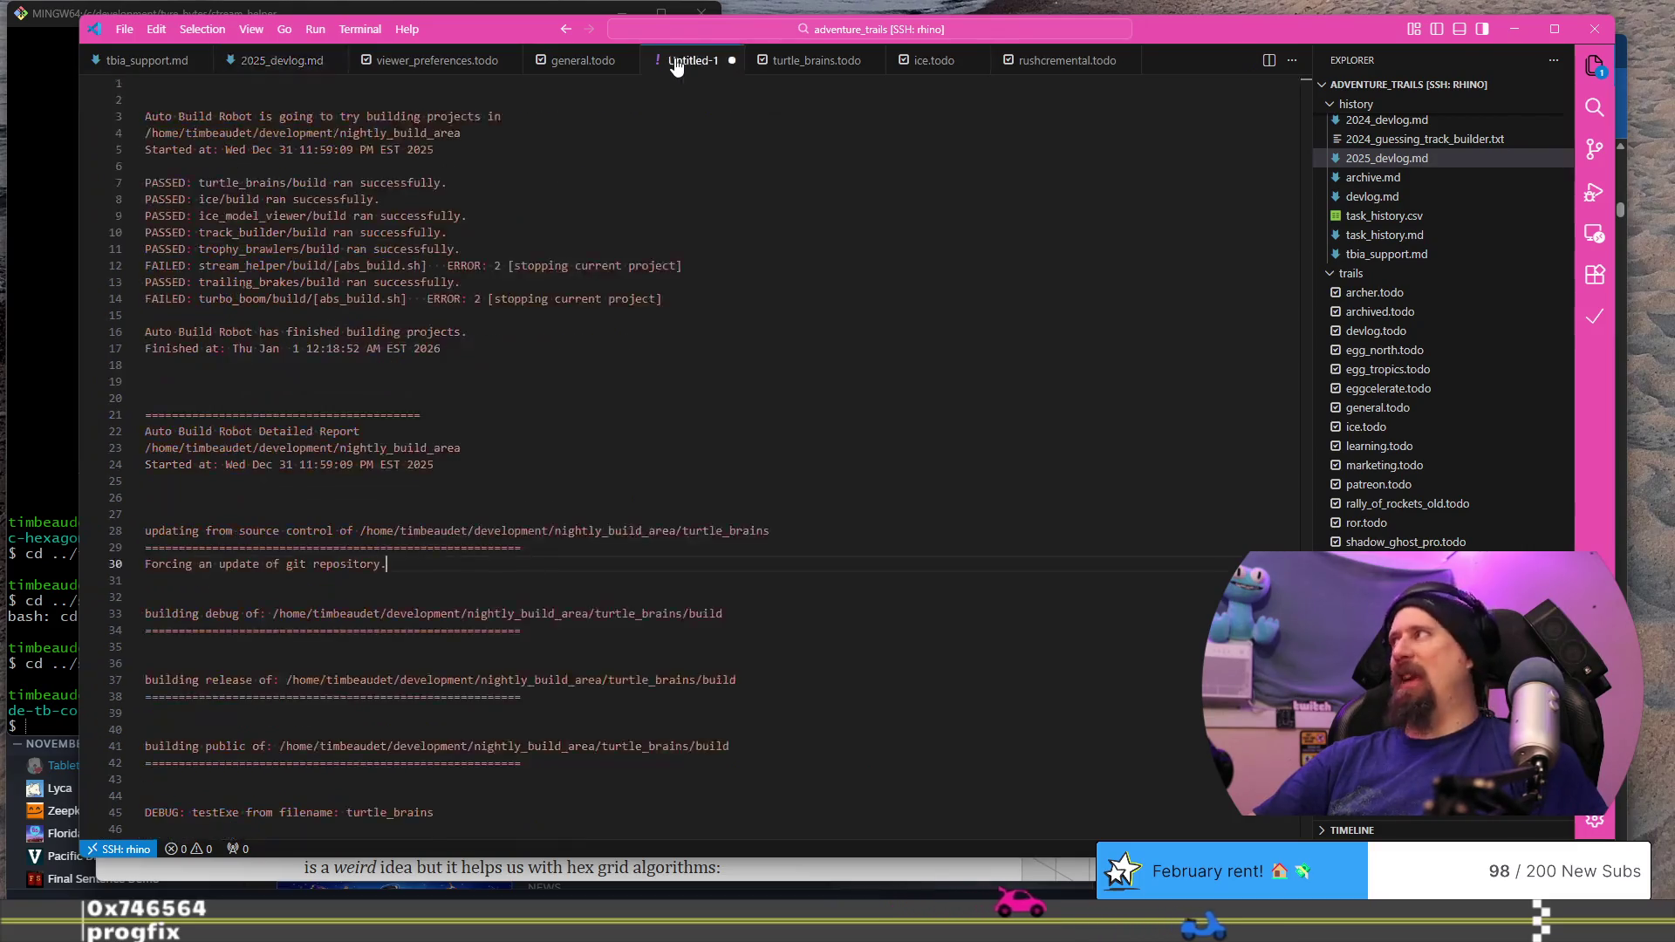
click(730, 60)
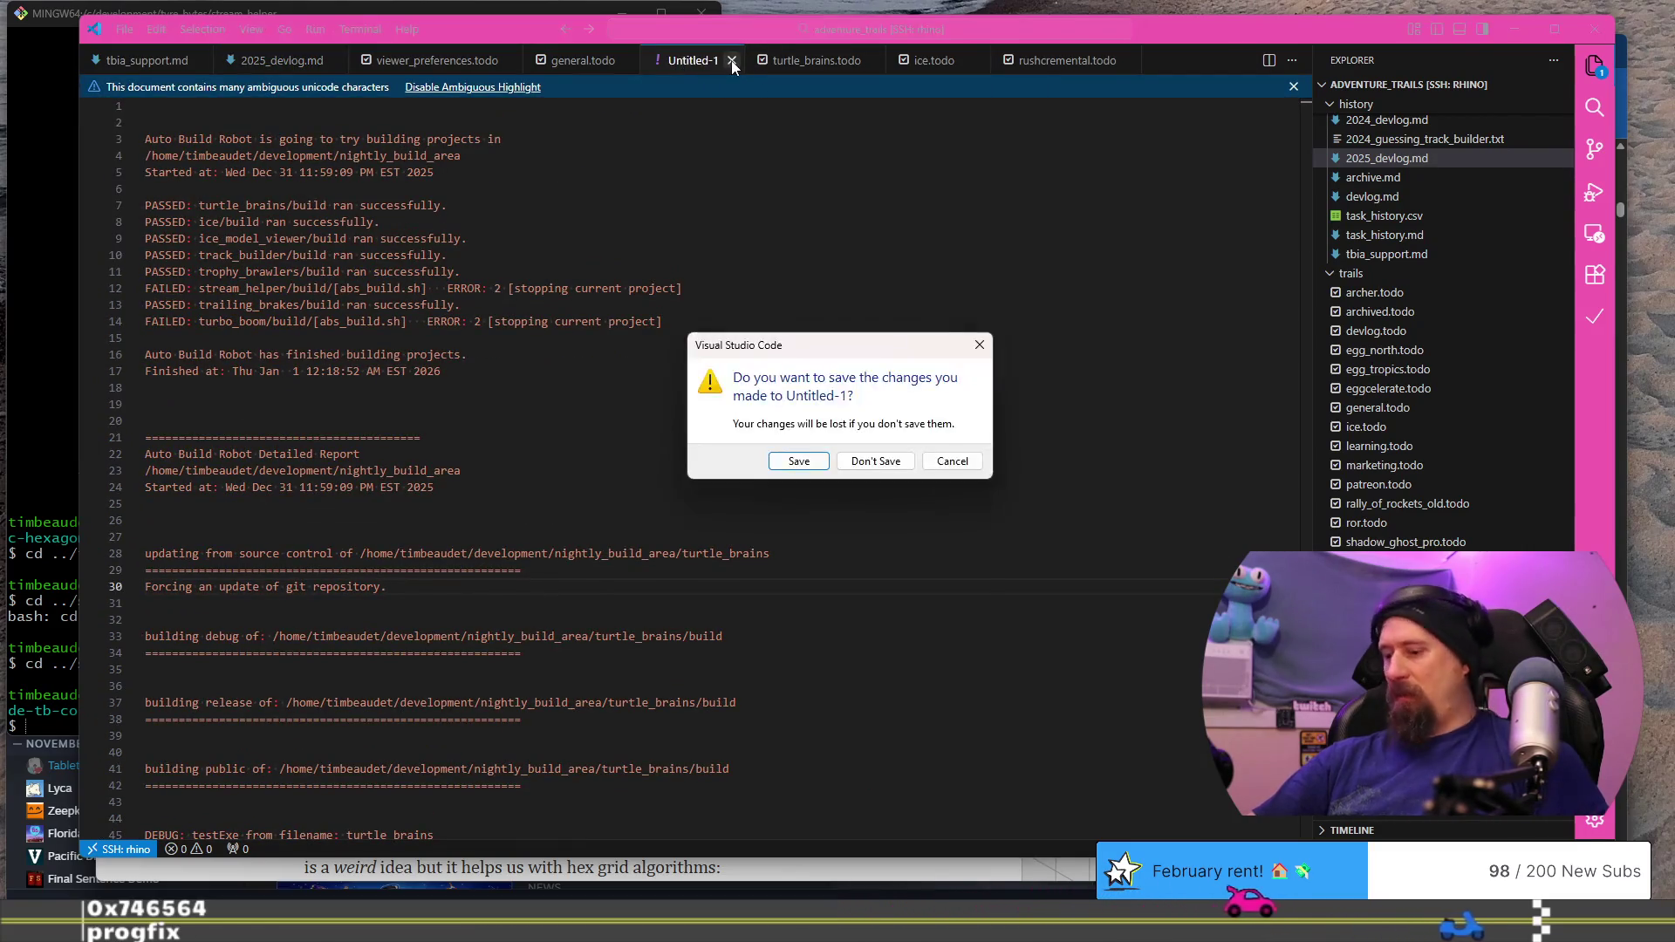
key(n)
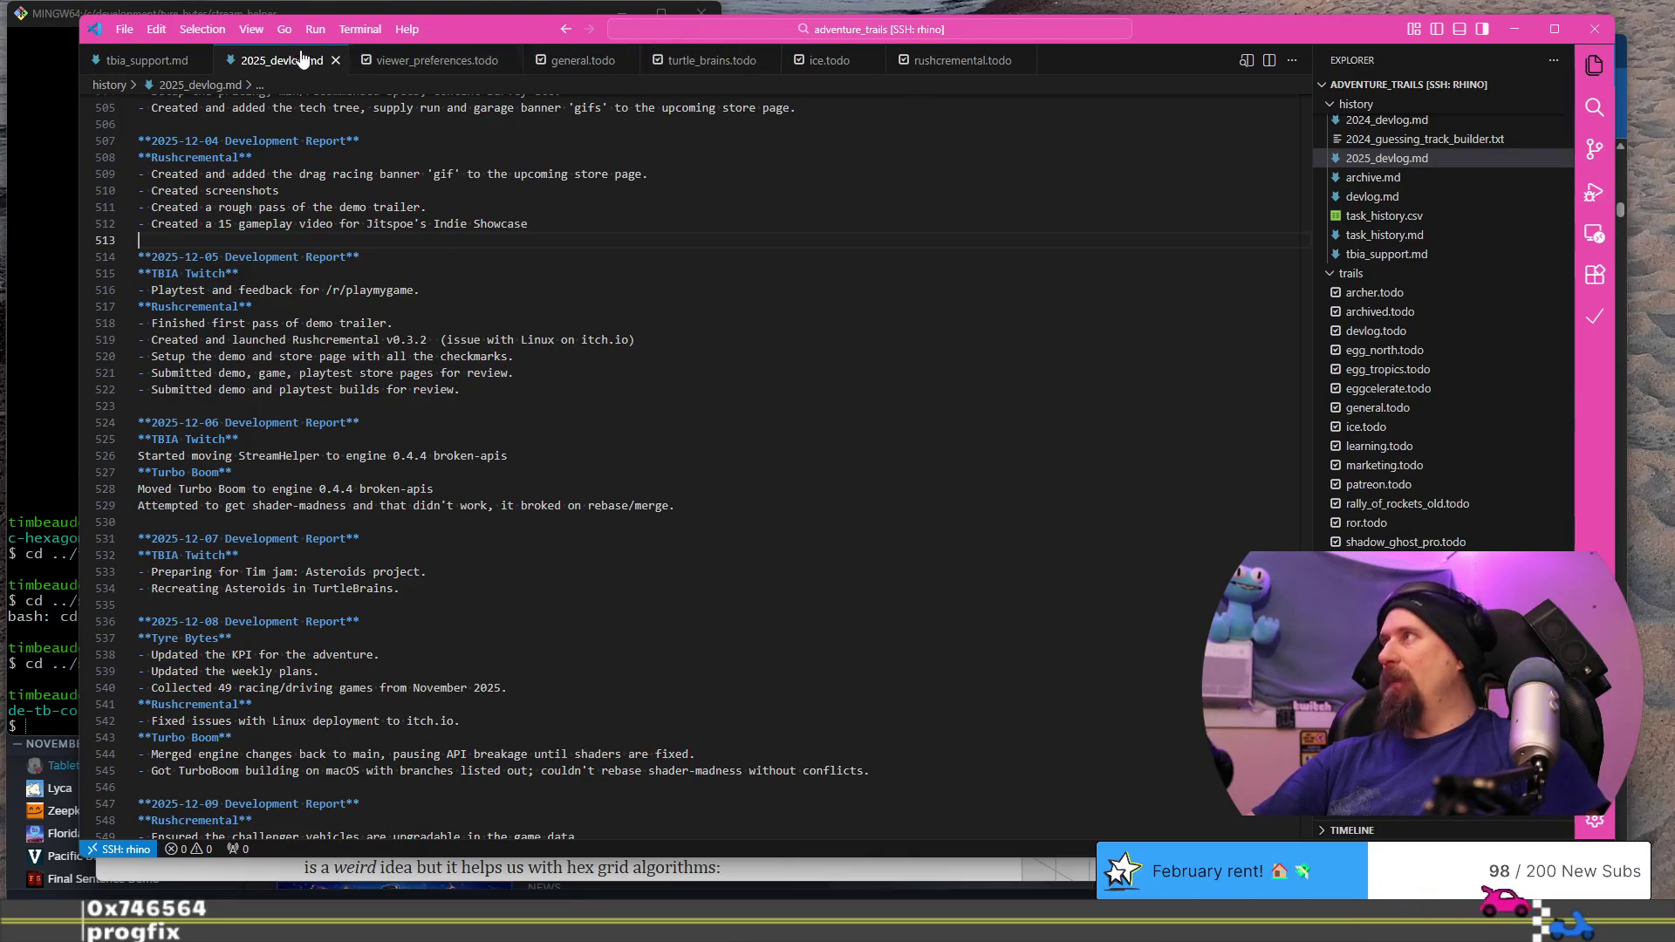
Step: Select the store-page learning paragraph (lines 648–650) in 2025_devlog.md and return to the Google Doc
scroll(321, 449, down, 5)
scroll(321, 449, down, 20)
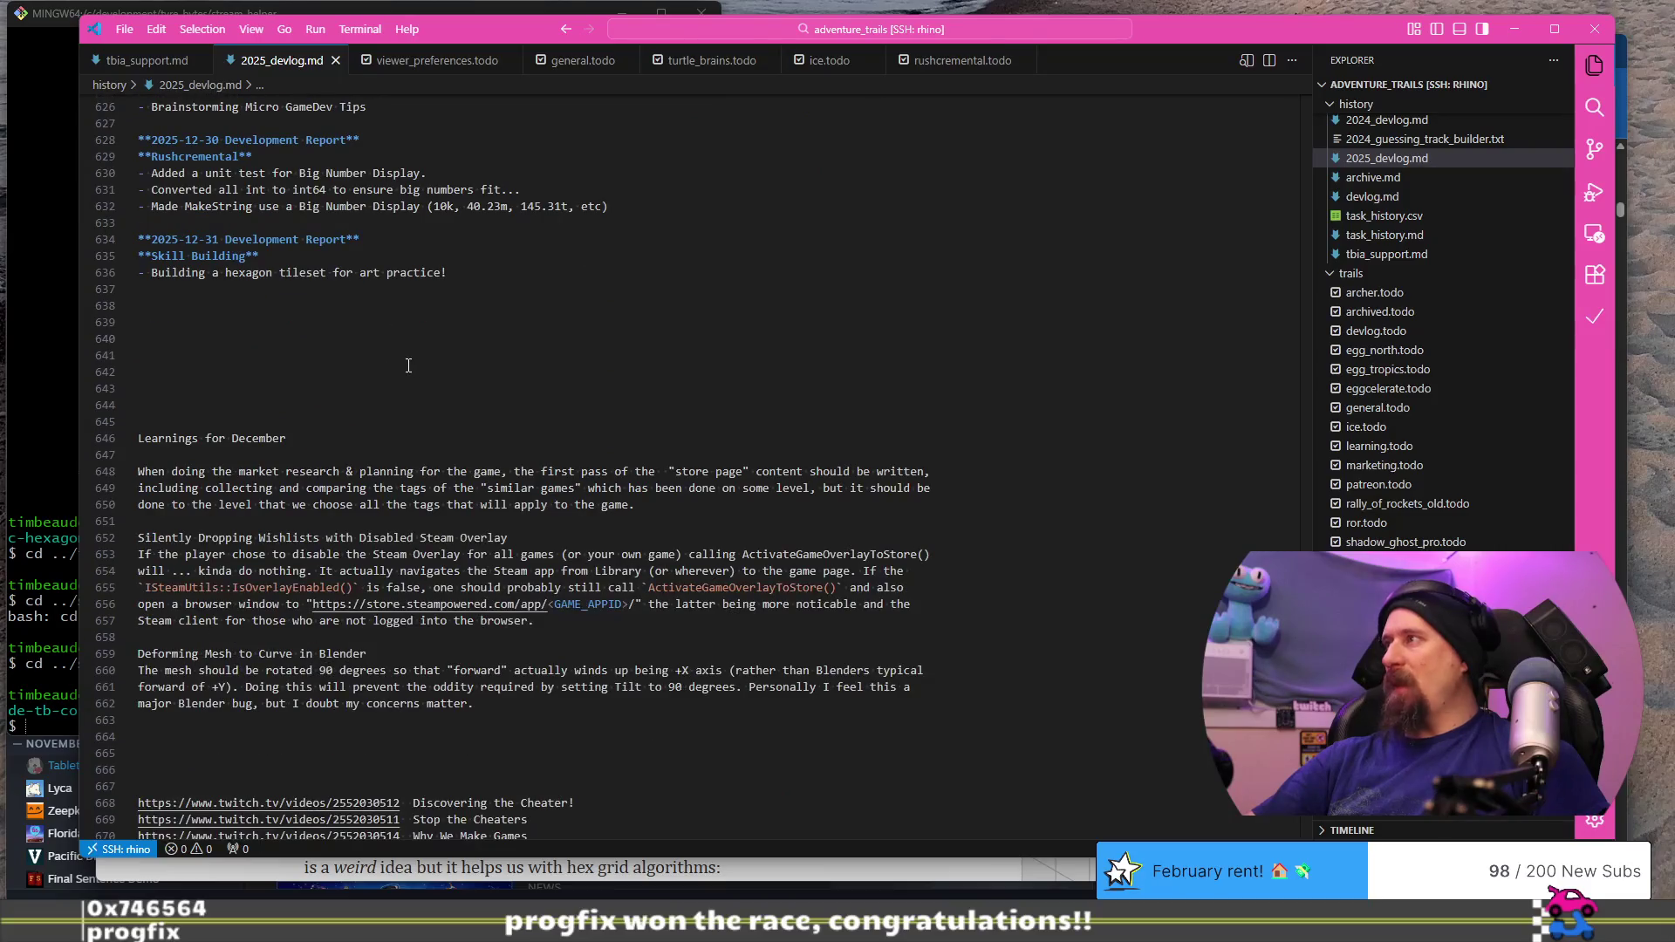
scroll(409, 366, down, 3)
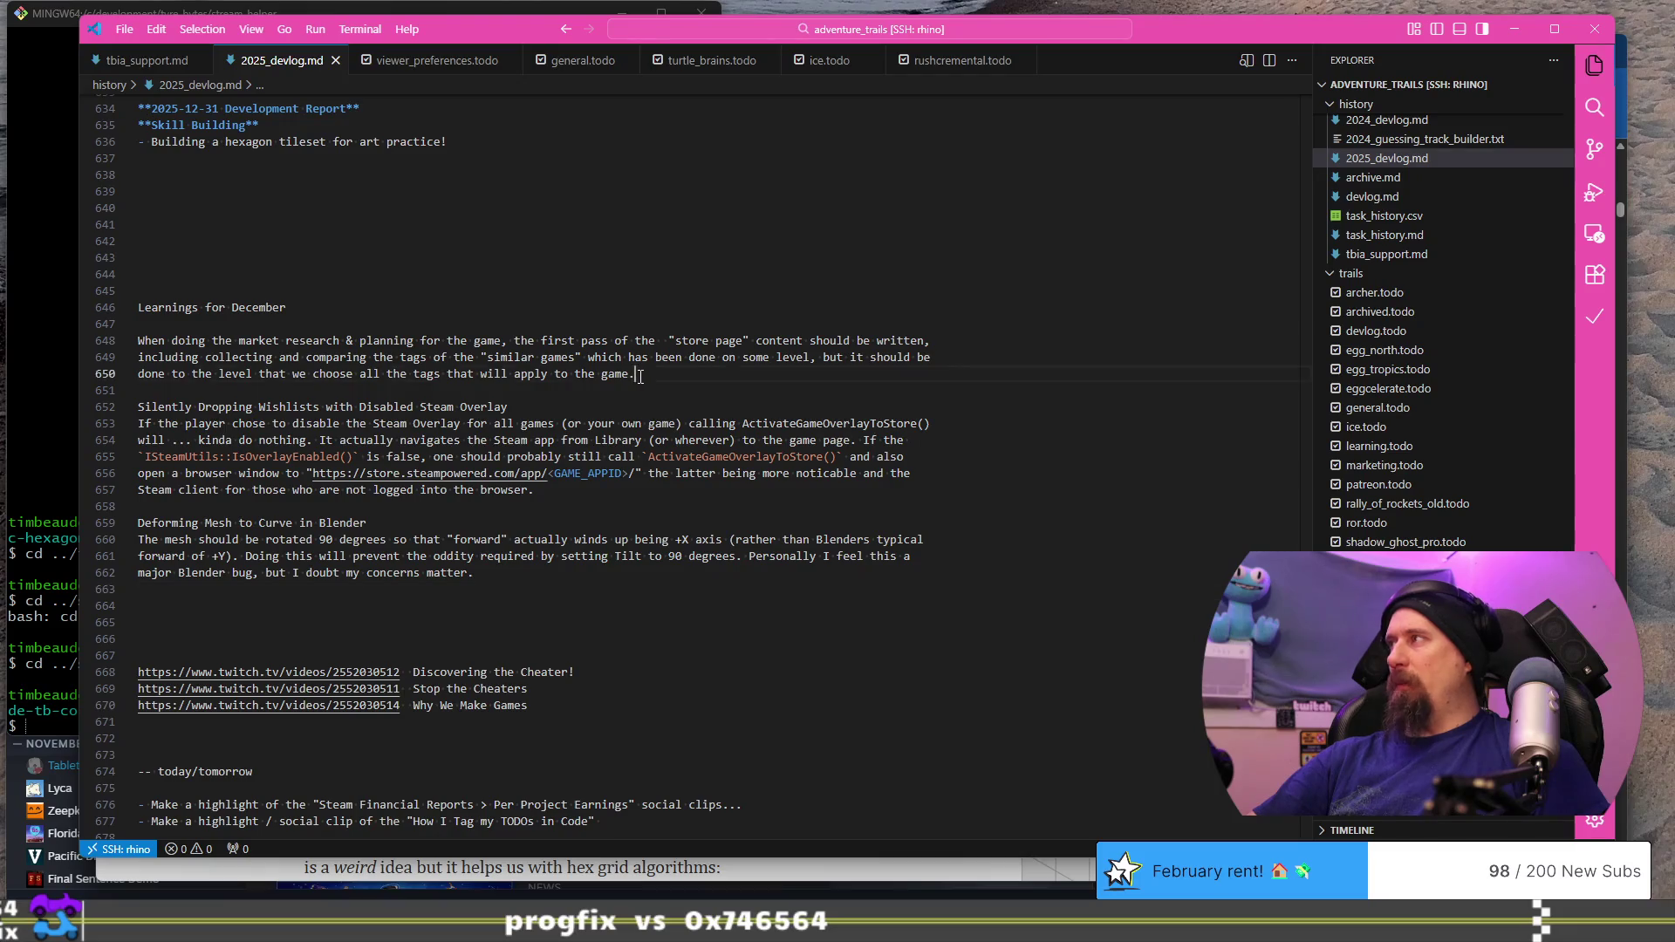
shift+click(272, 340)
key(shift+Home)
key(ctrl+c)
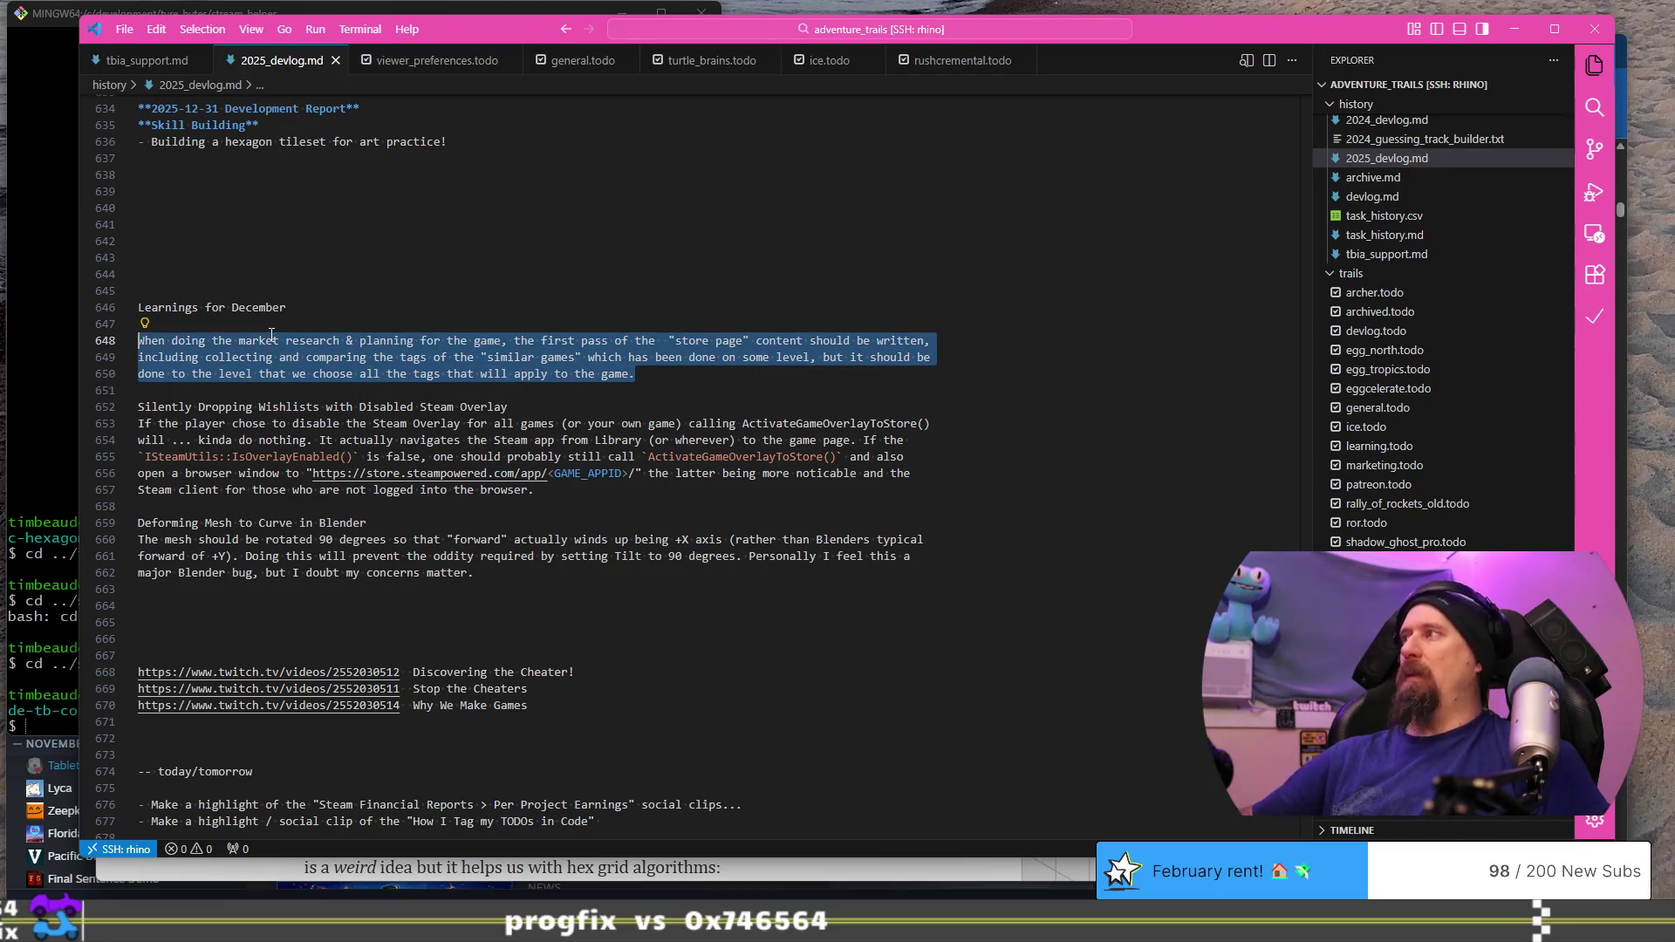
key(alt+Tab)
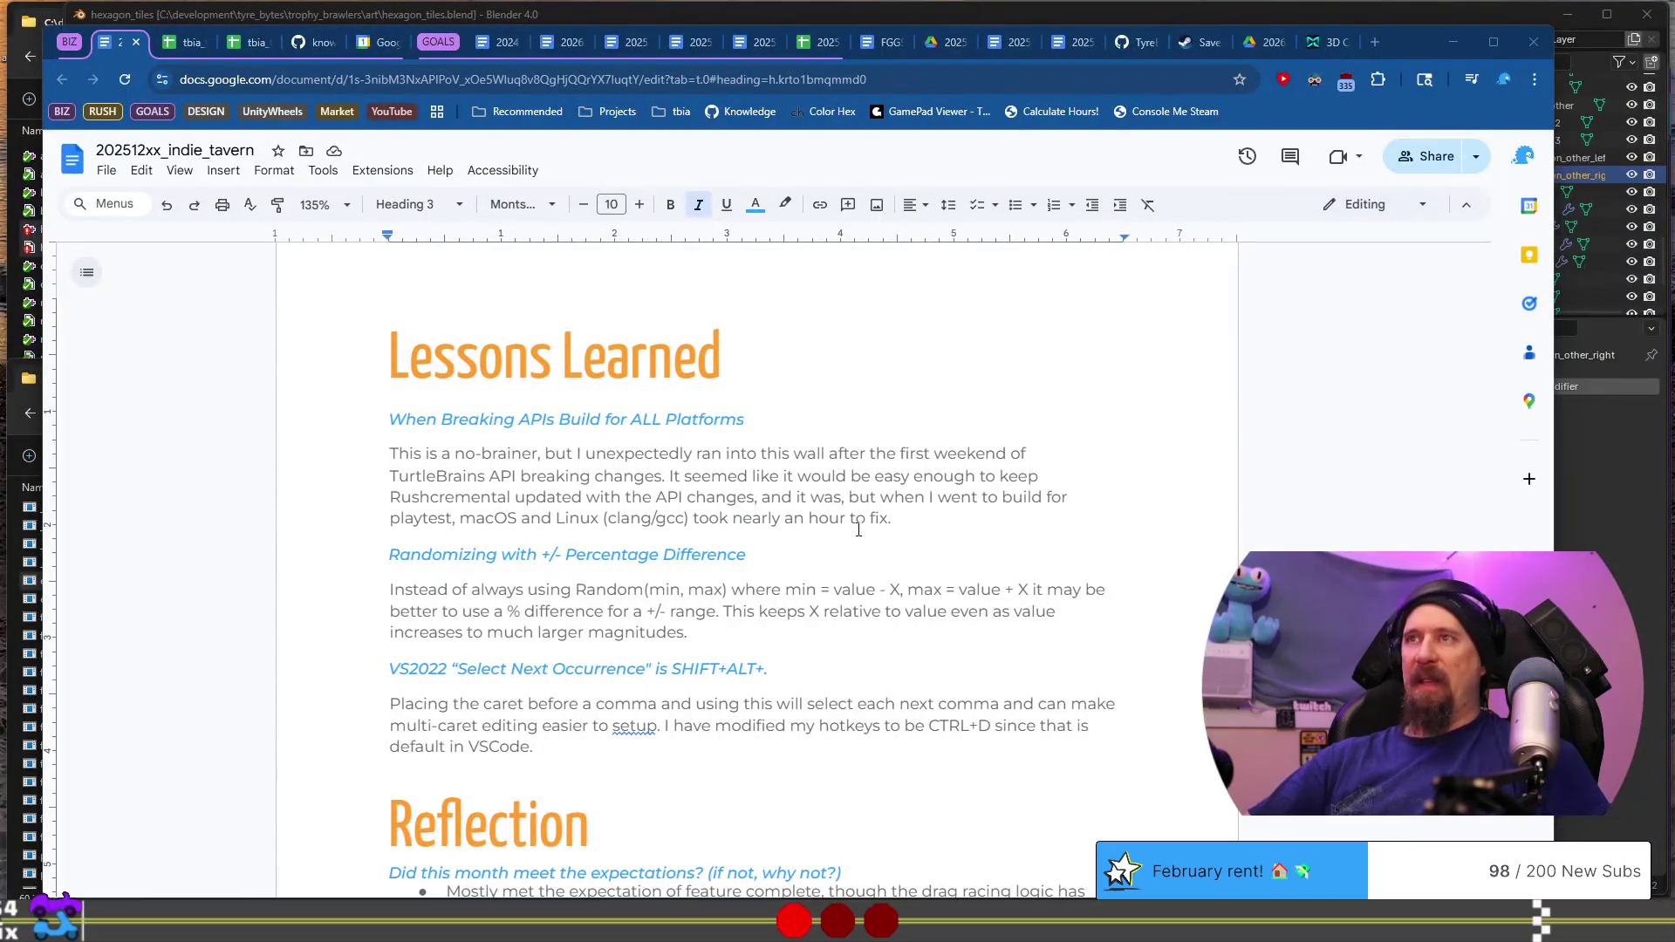
Step: Paste the store-page learning over the first lesson's paragraph
drag(903, 521, 898, 459)
key(shift+Home)
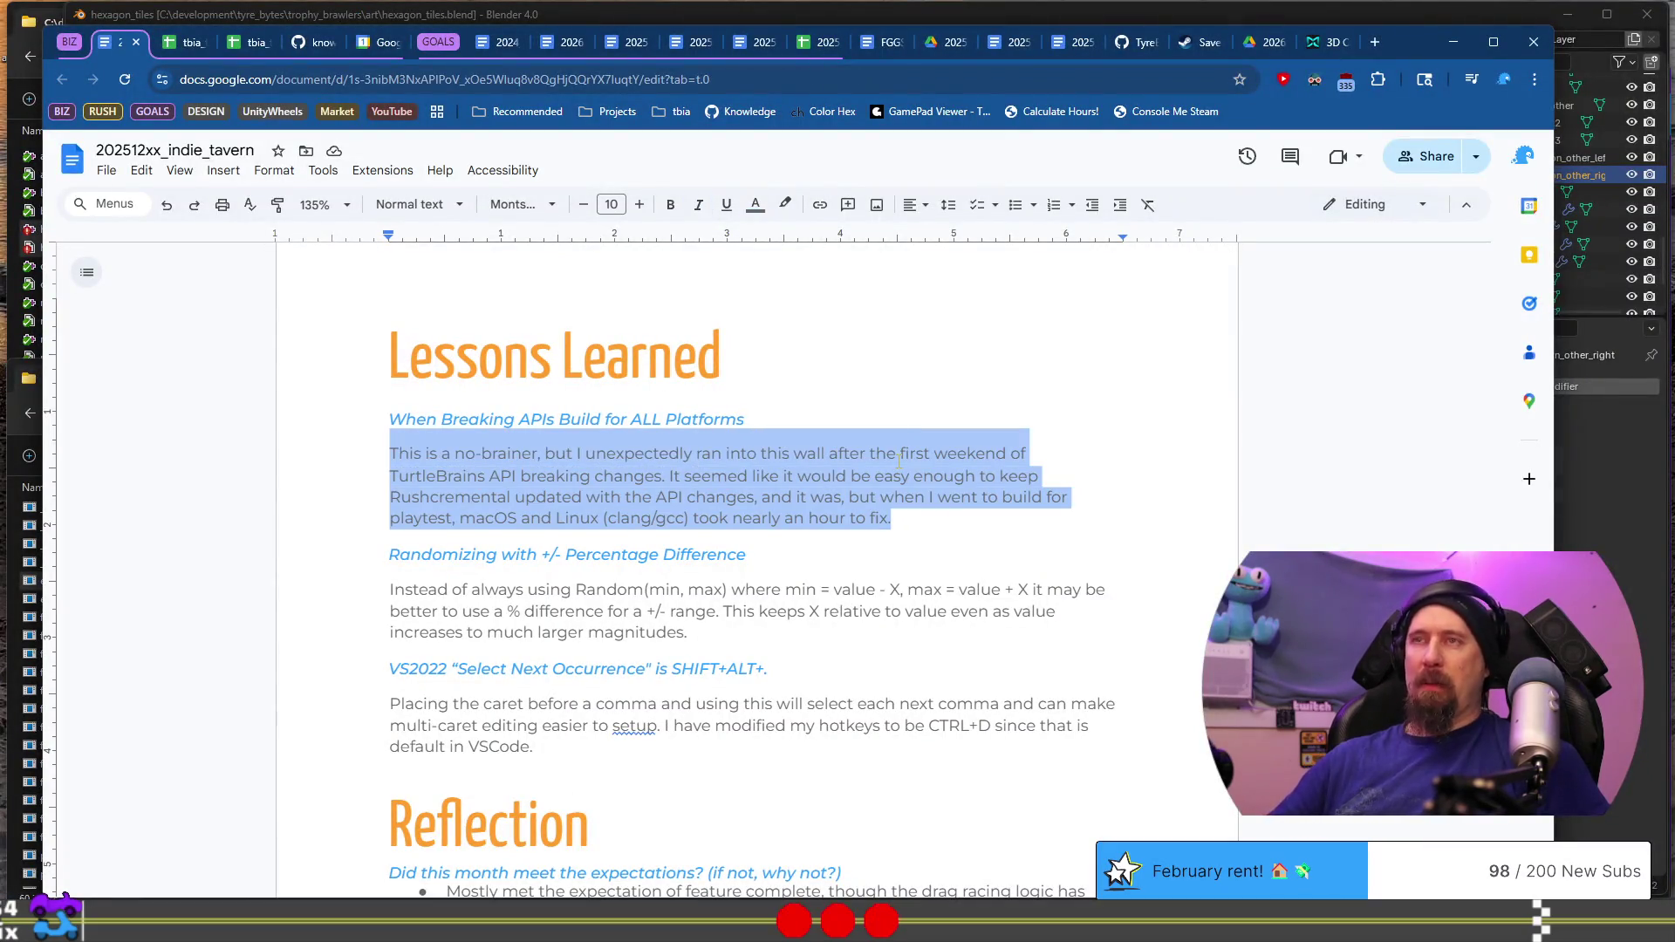
key(ctrl+v)
key(ctrl+shift+c)
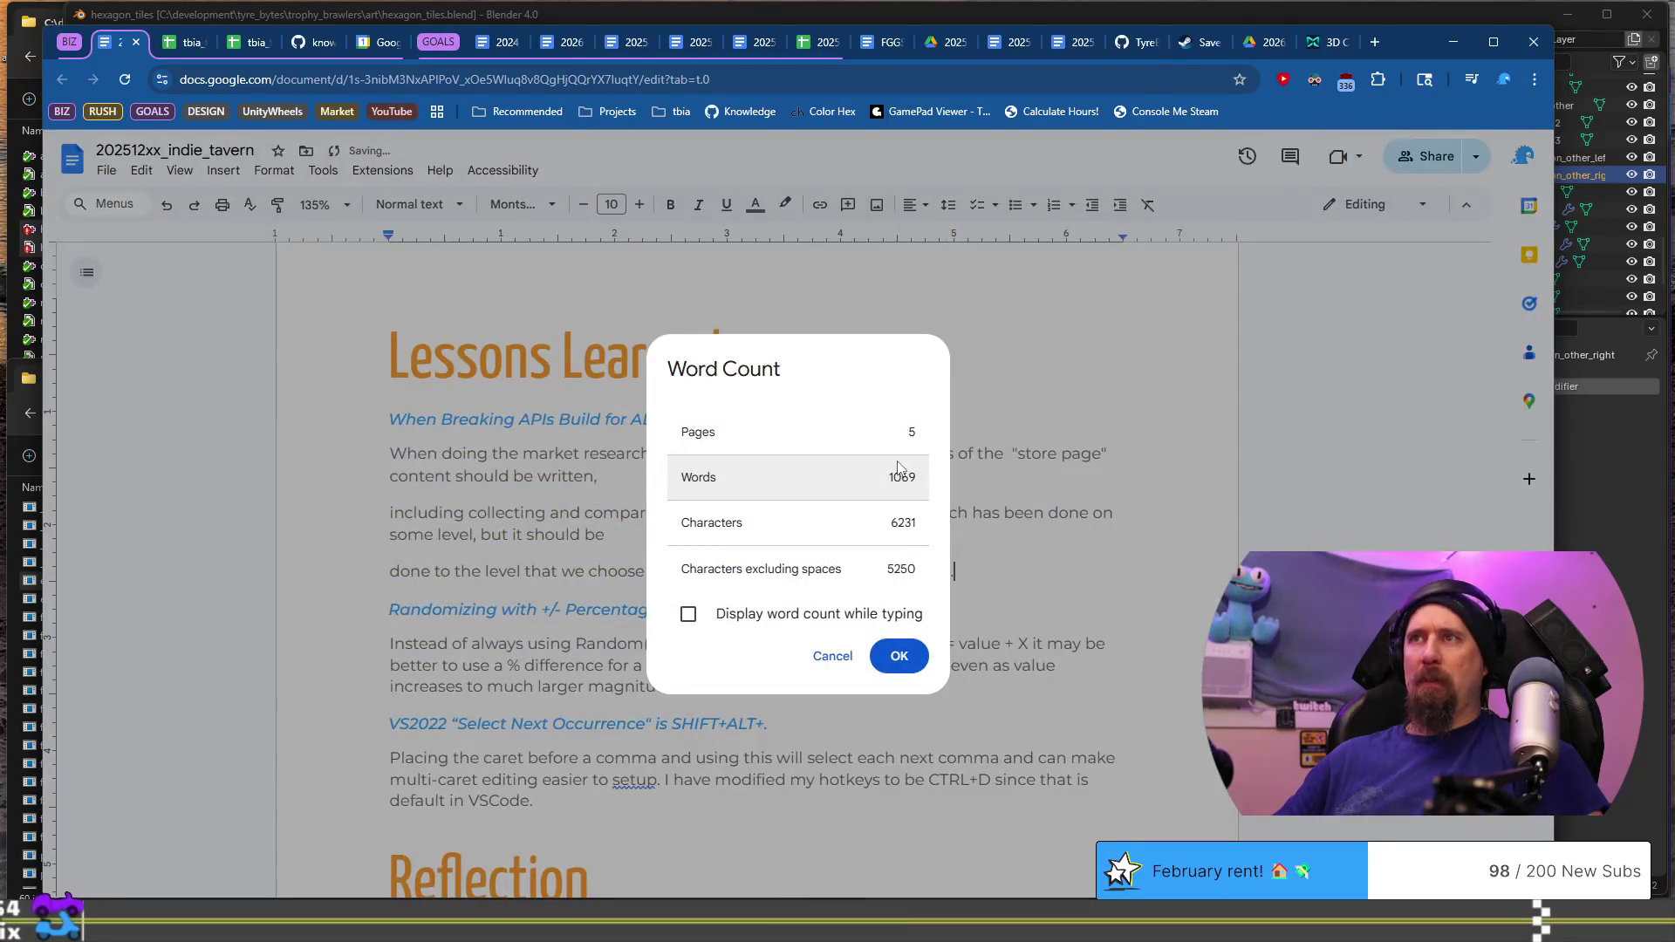
key(Escape)
key(shift+Up)
key(ctrl+z)
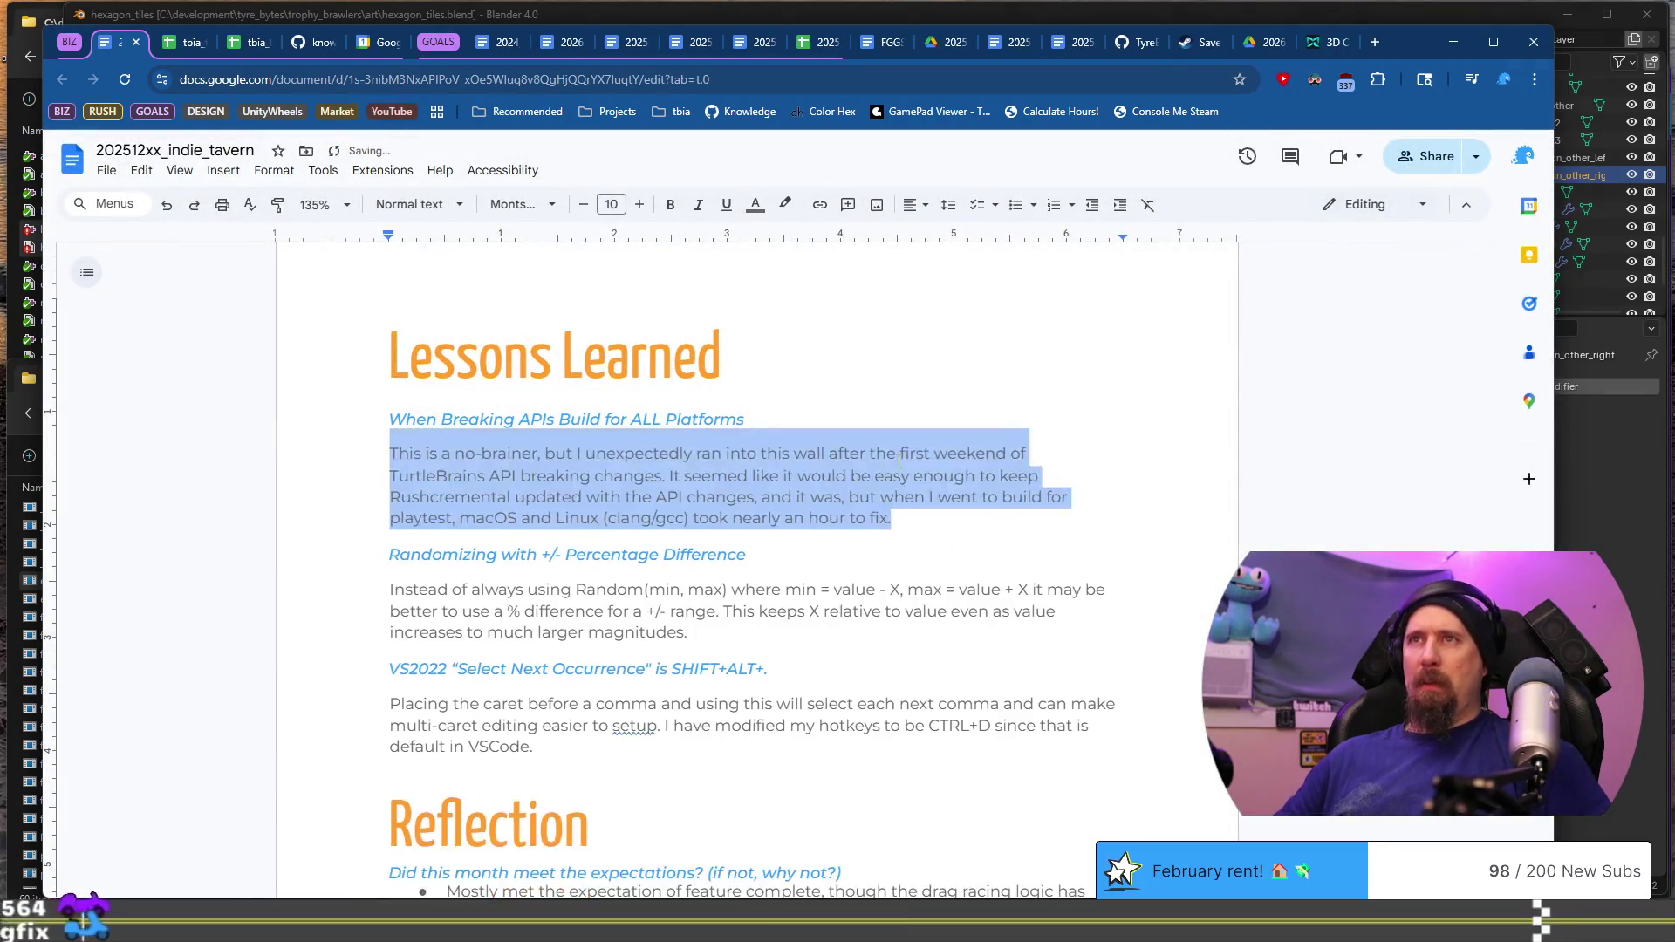
key(ctrl+y)
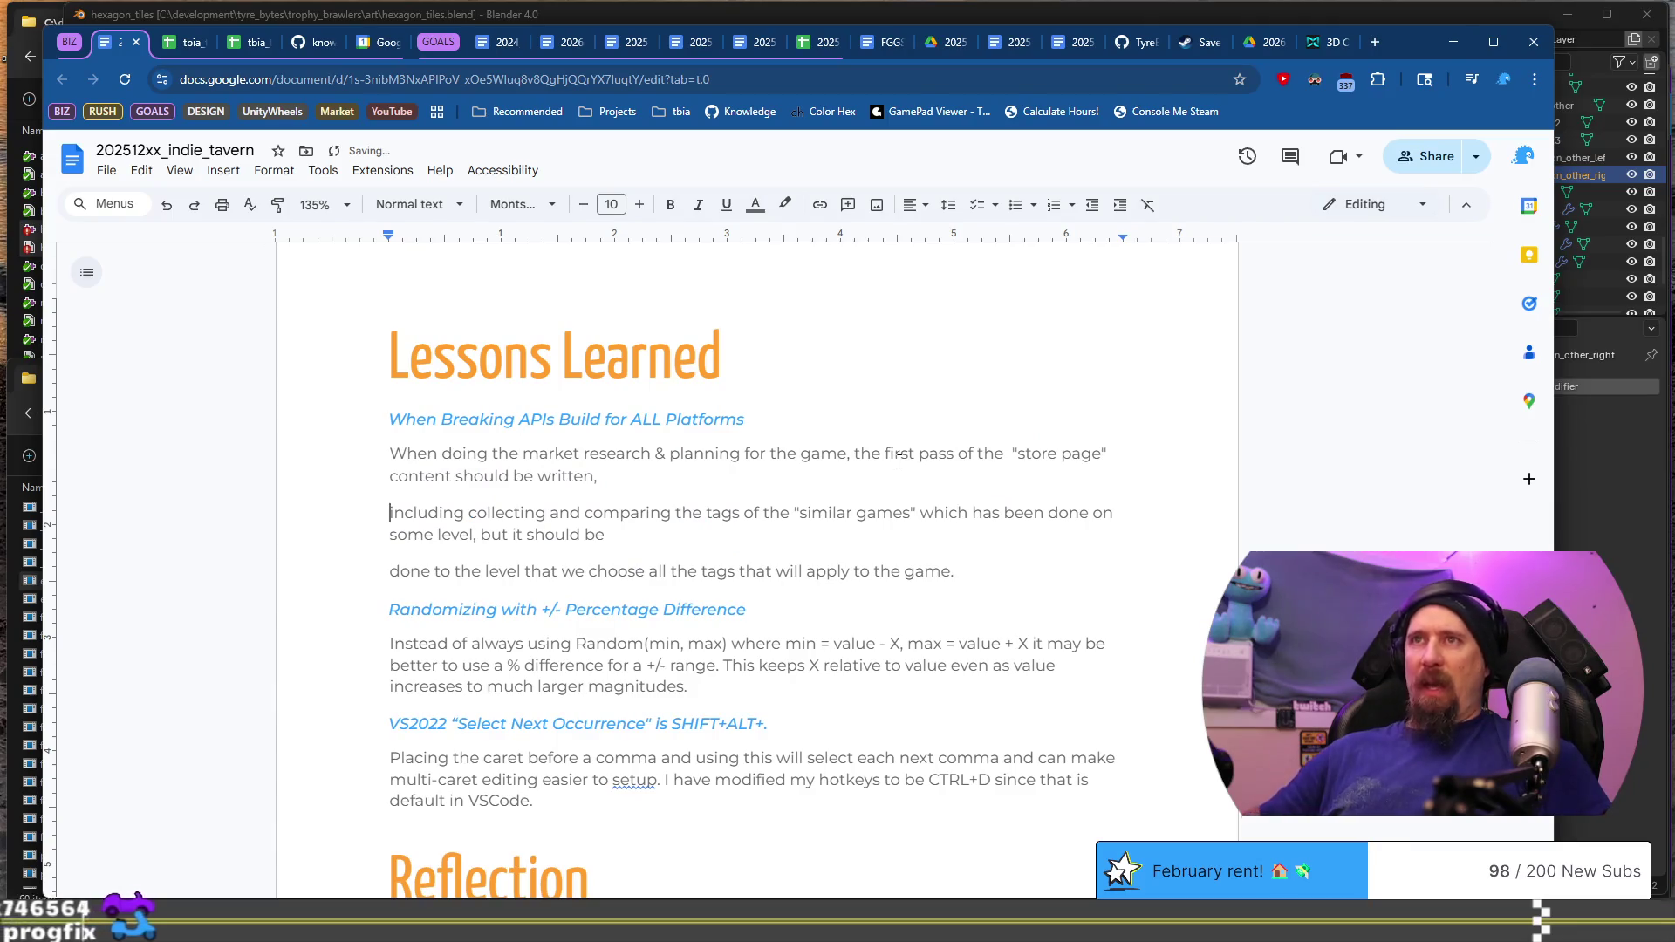
Step: Remove the line breaks so the pasted learning forms one paragraph
key(ctrl+Up)
key(BackSpace)
key(Down)
key(Down)
key(ctrl+Up)
key(BackSpace)
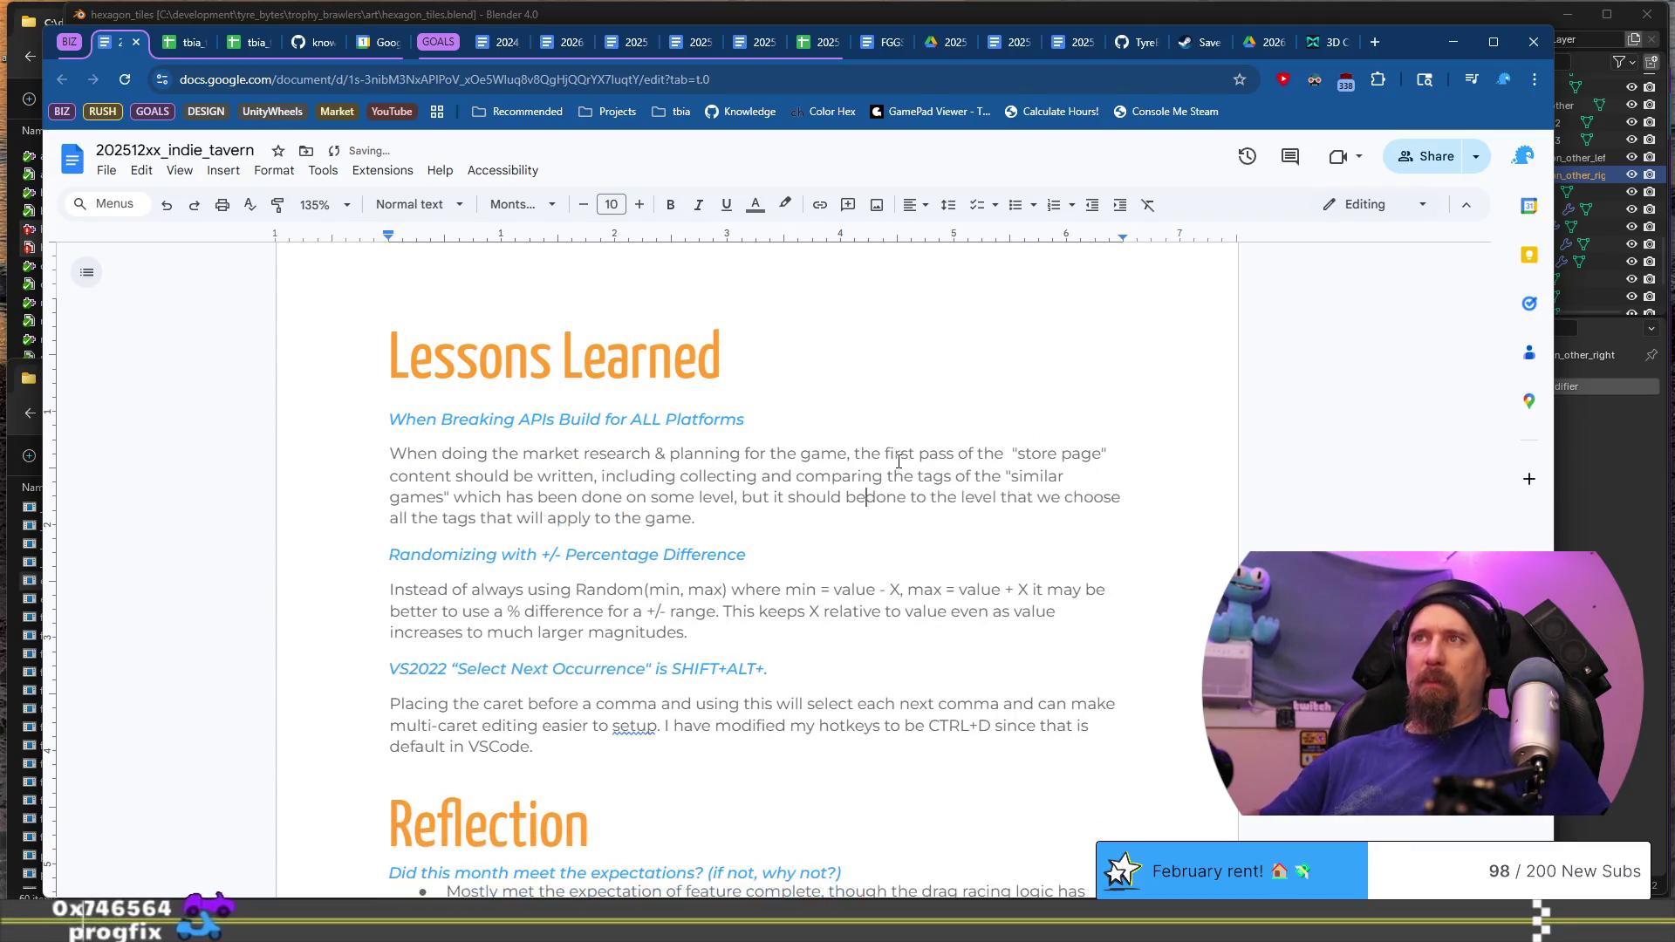
Step: Retitle the lesson heading 'Create the Store Page for Potential Future Game'
key(Up)
key(Up)
key(Up)
key(shift+Home)
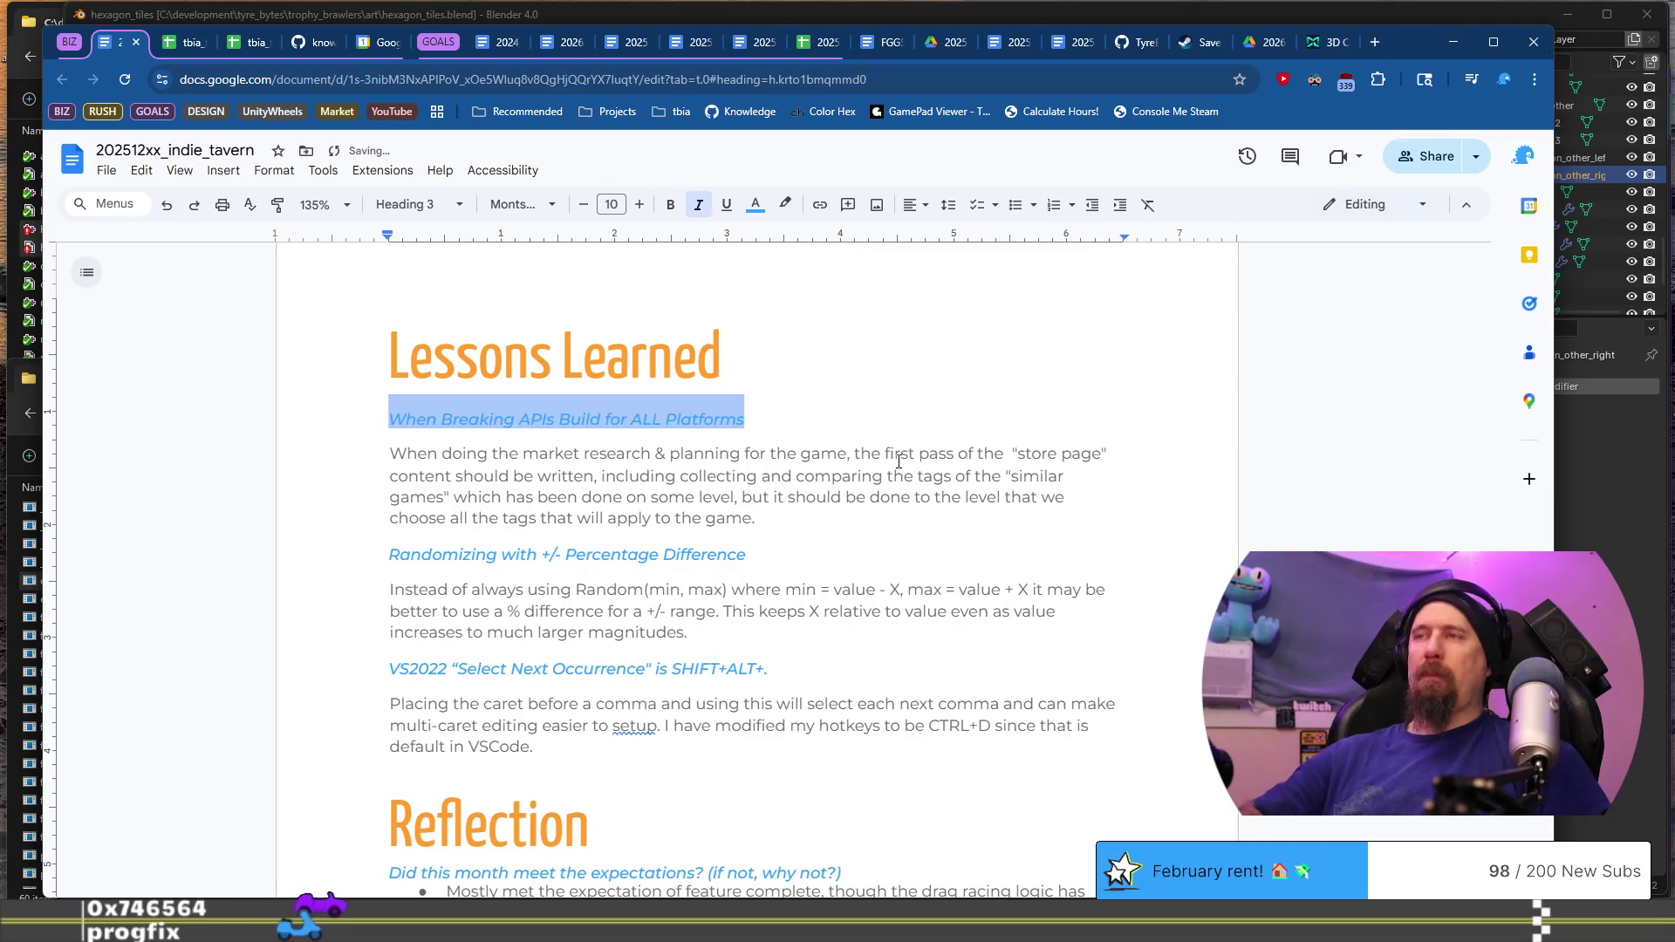
text(q)
key(BackSpace)
text(Create)
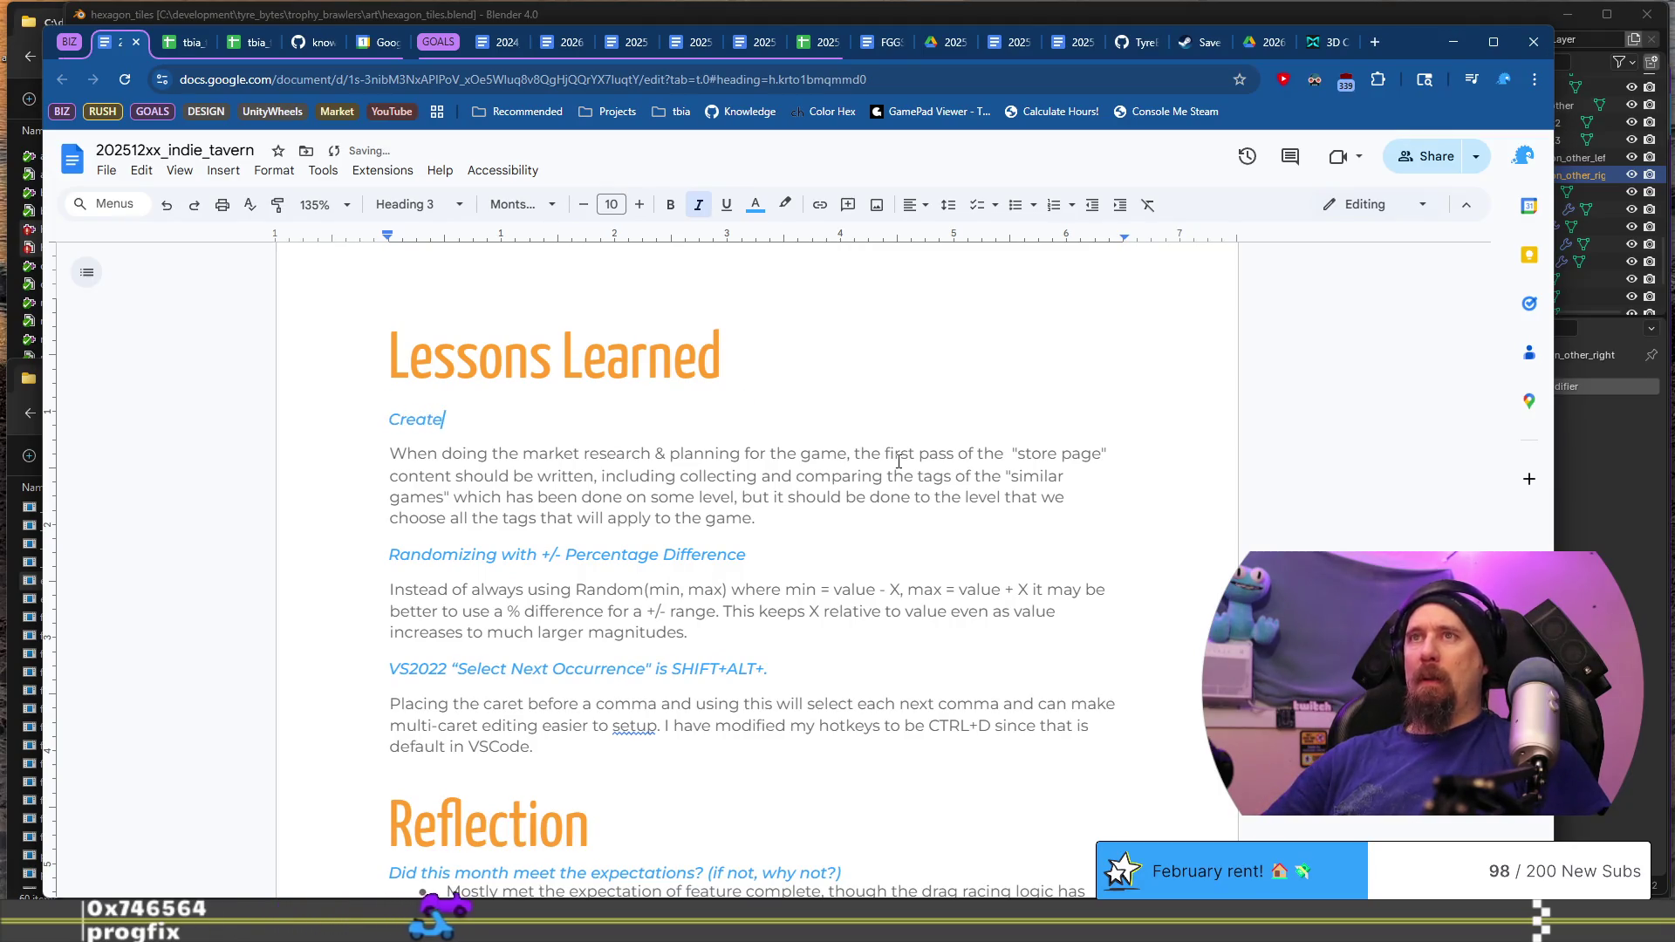
text( the )
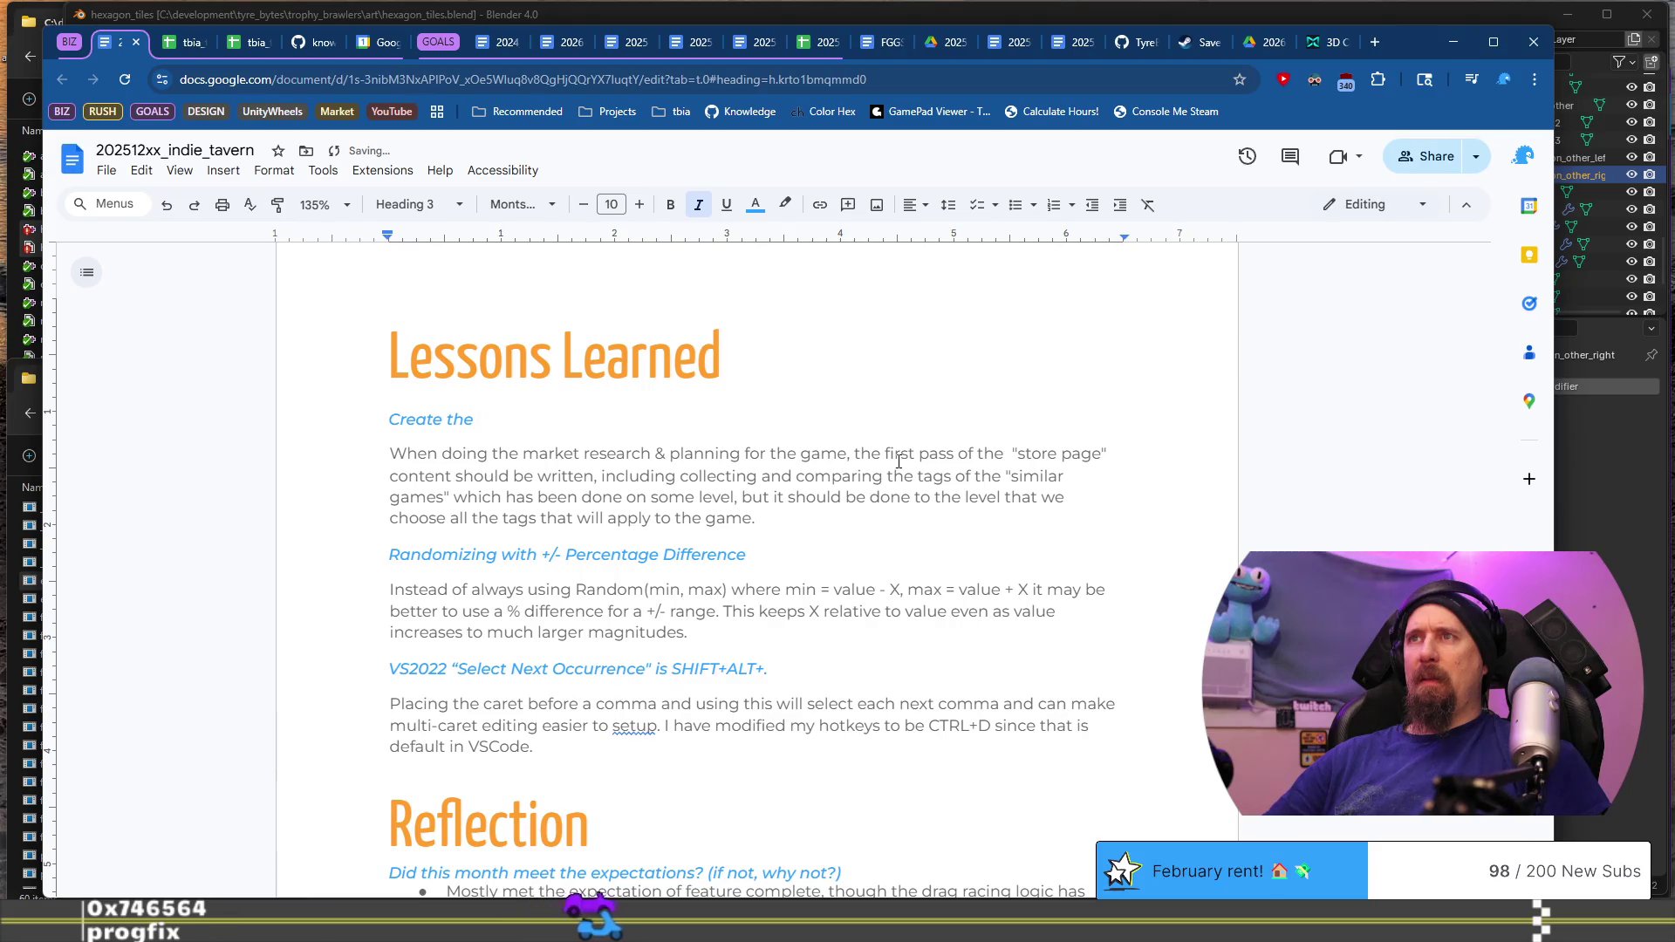
text(Store Pa)
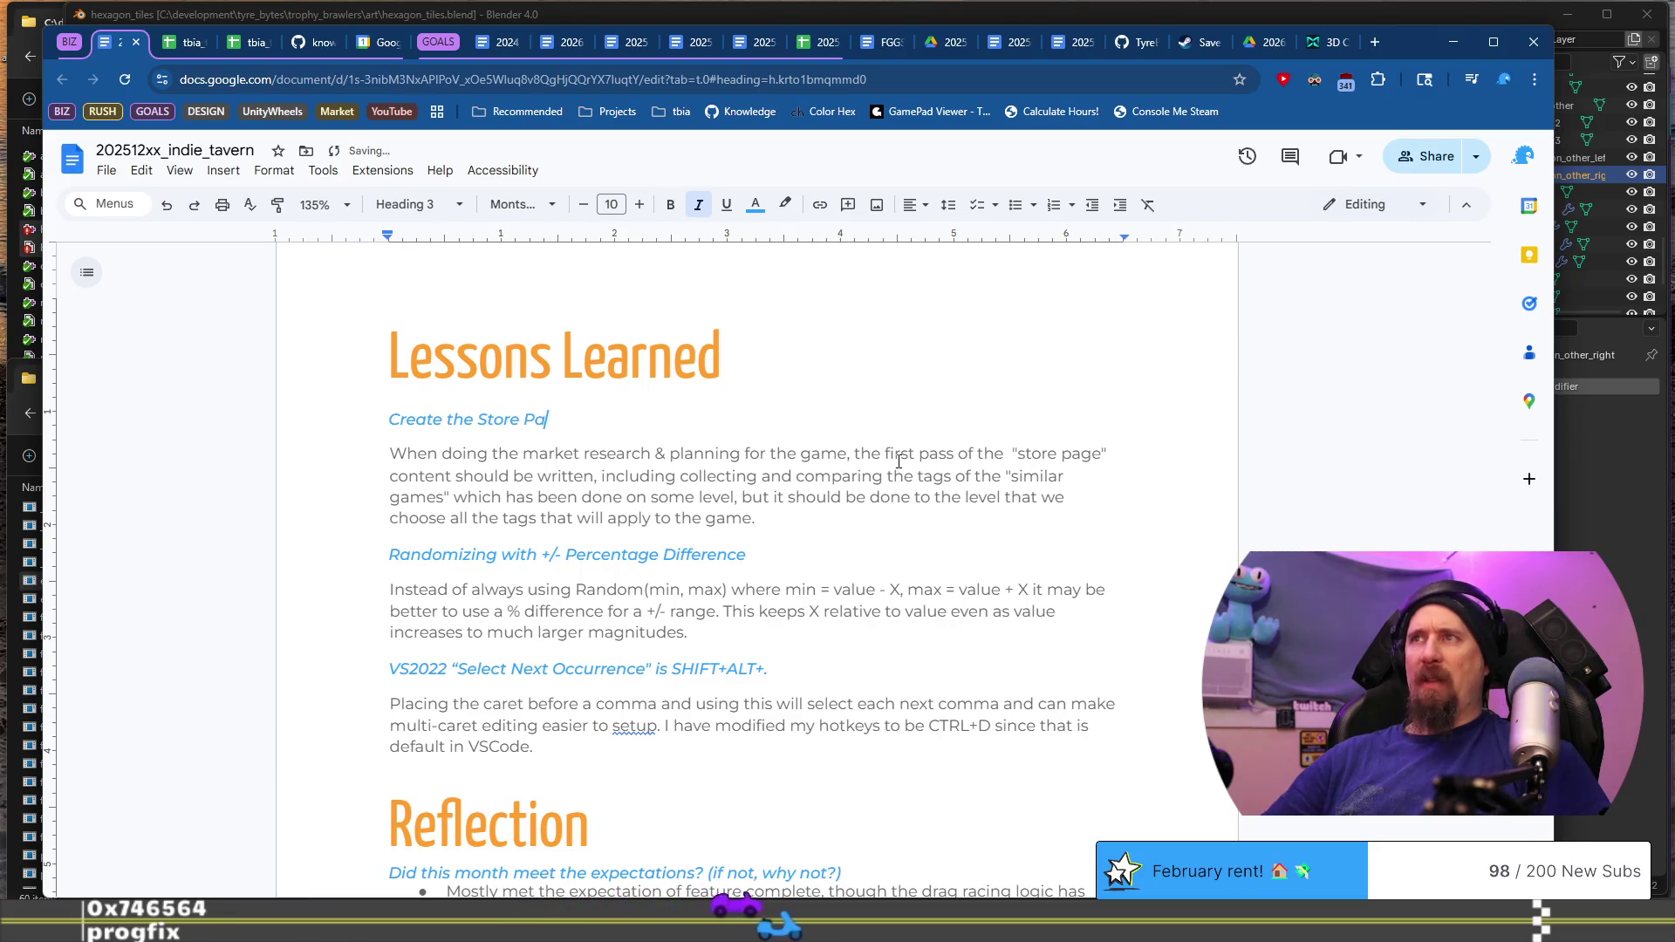
text(ge for Potentia)
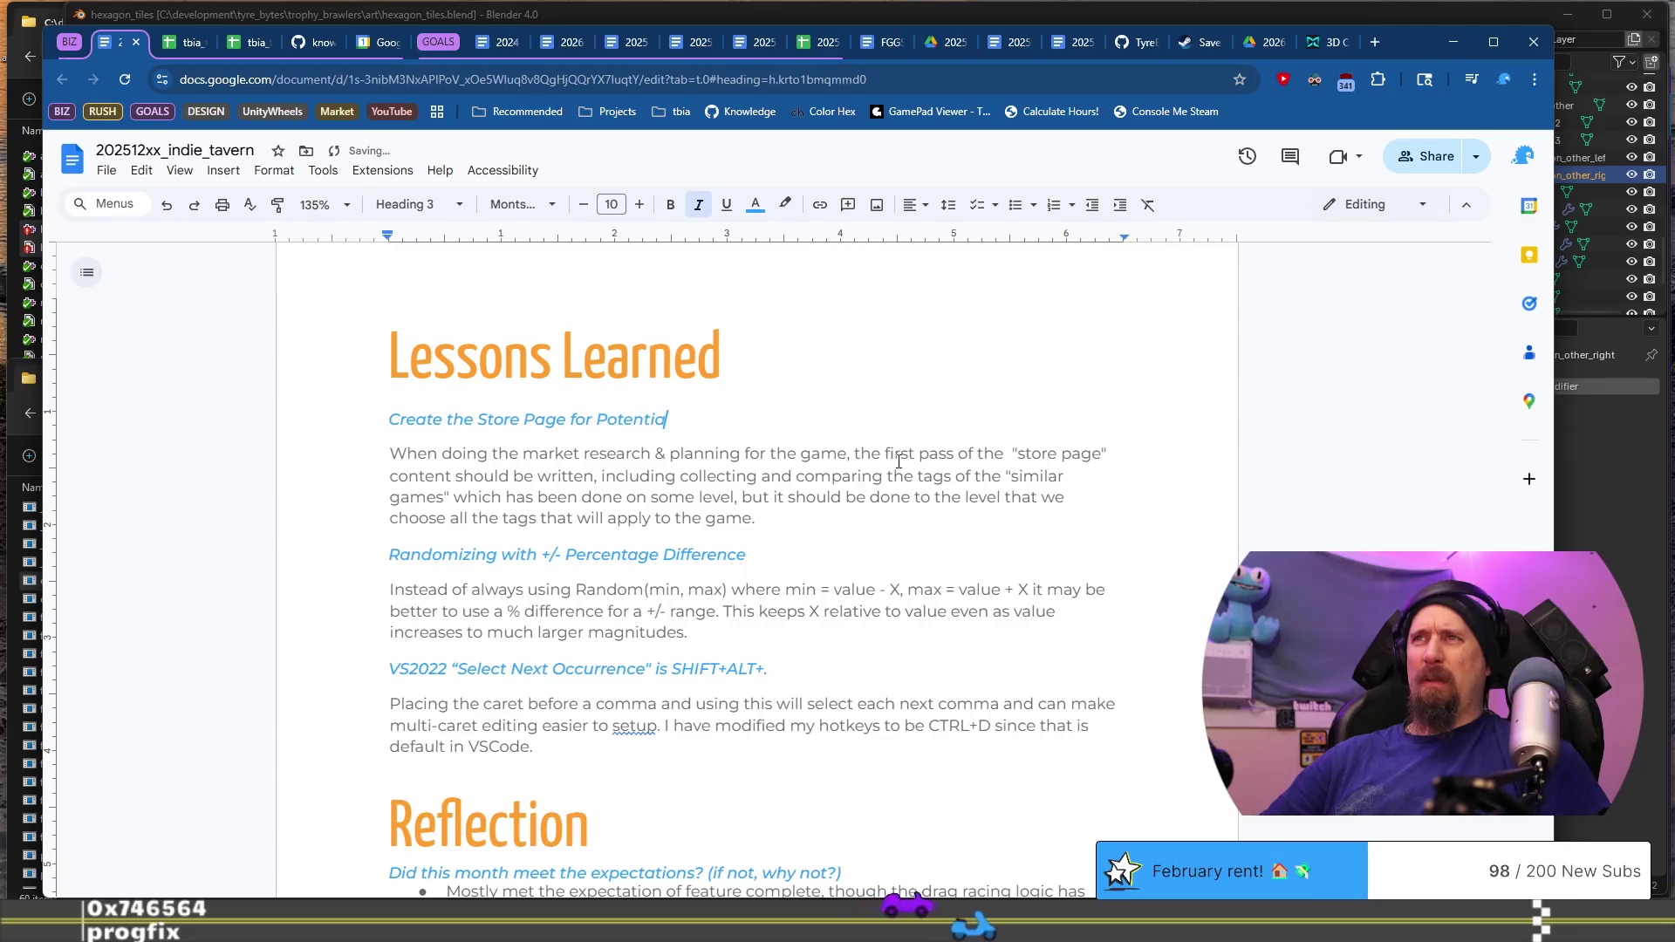
text(l Future Game)
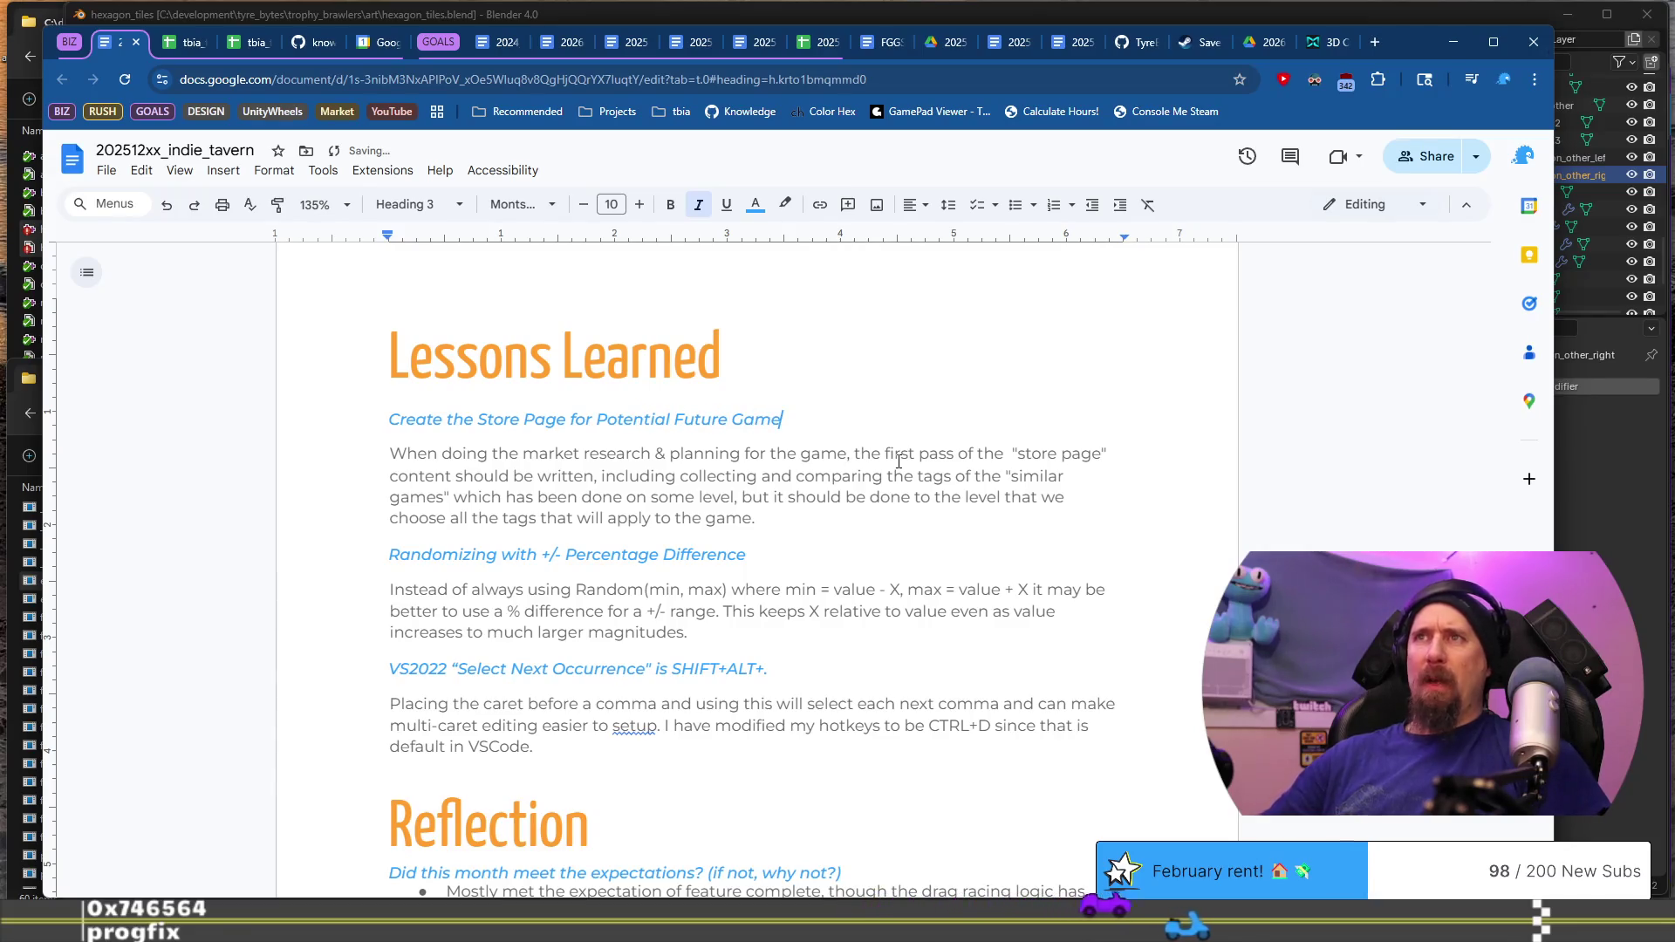
key(Down)
key(ctrl+Right)
key(ctrl+Right)
key(ctrl+Right)
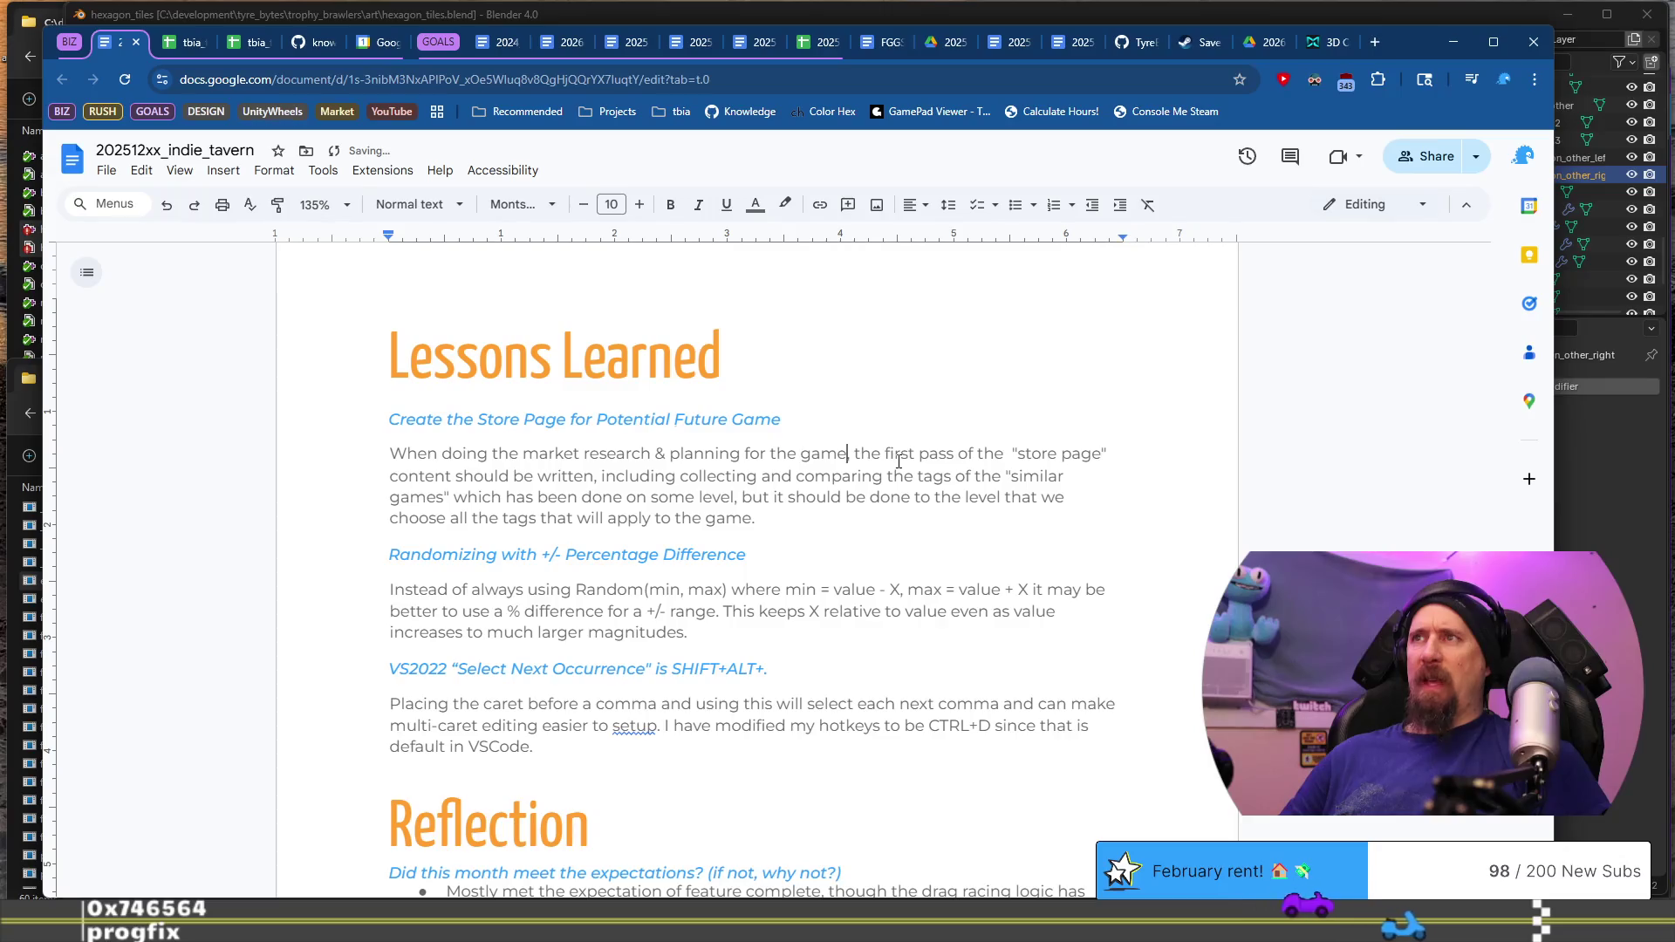
Step: Remove the double space before 'store page' and the word 'the' before 'tags'
key(End)
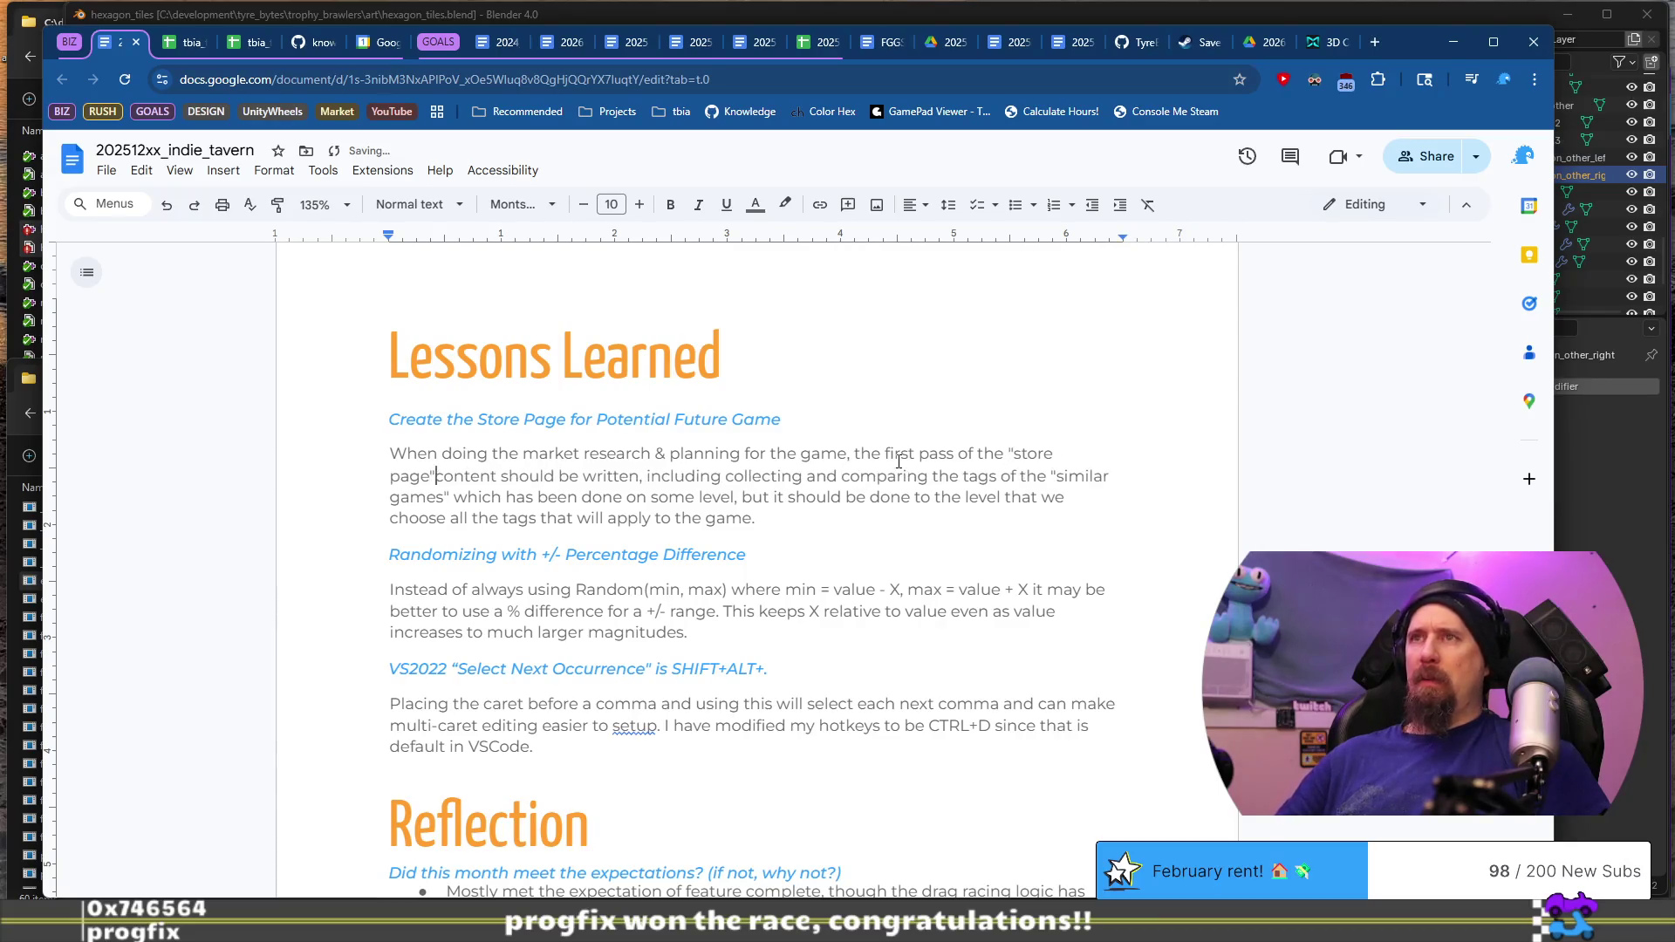
key(ctrl+Right)
key(ctrl+Right)
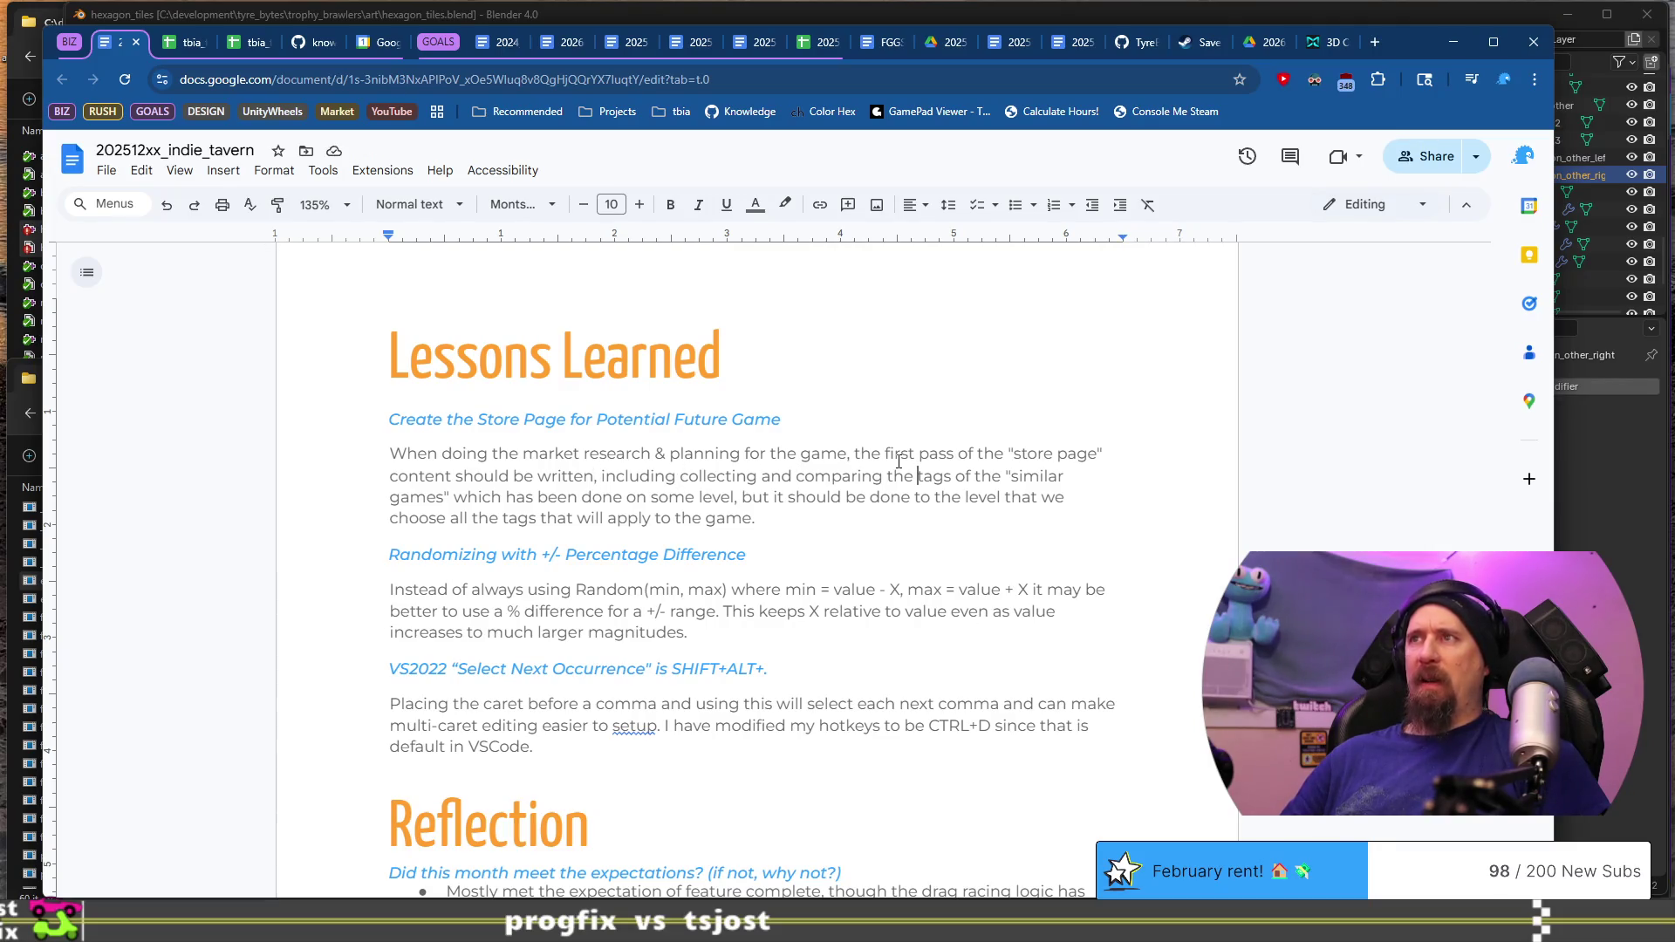
key(Delete)
key(ctrl+Right)
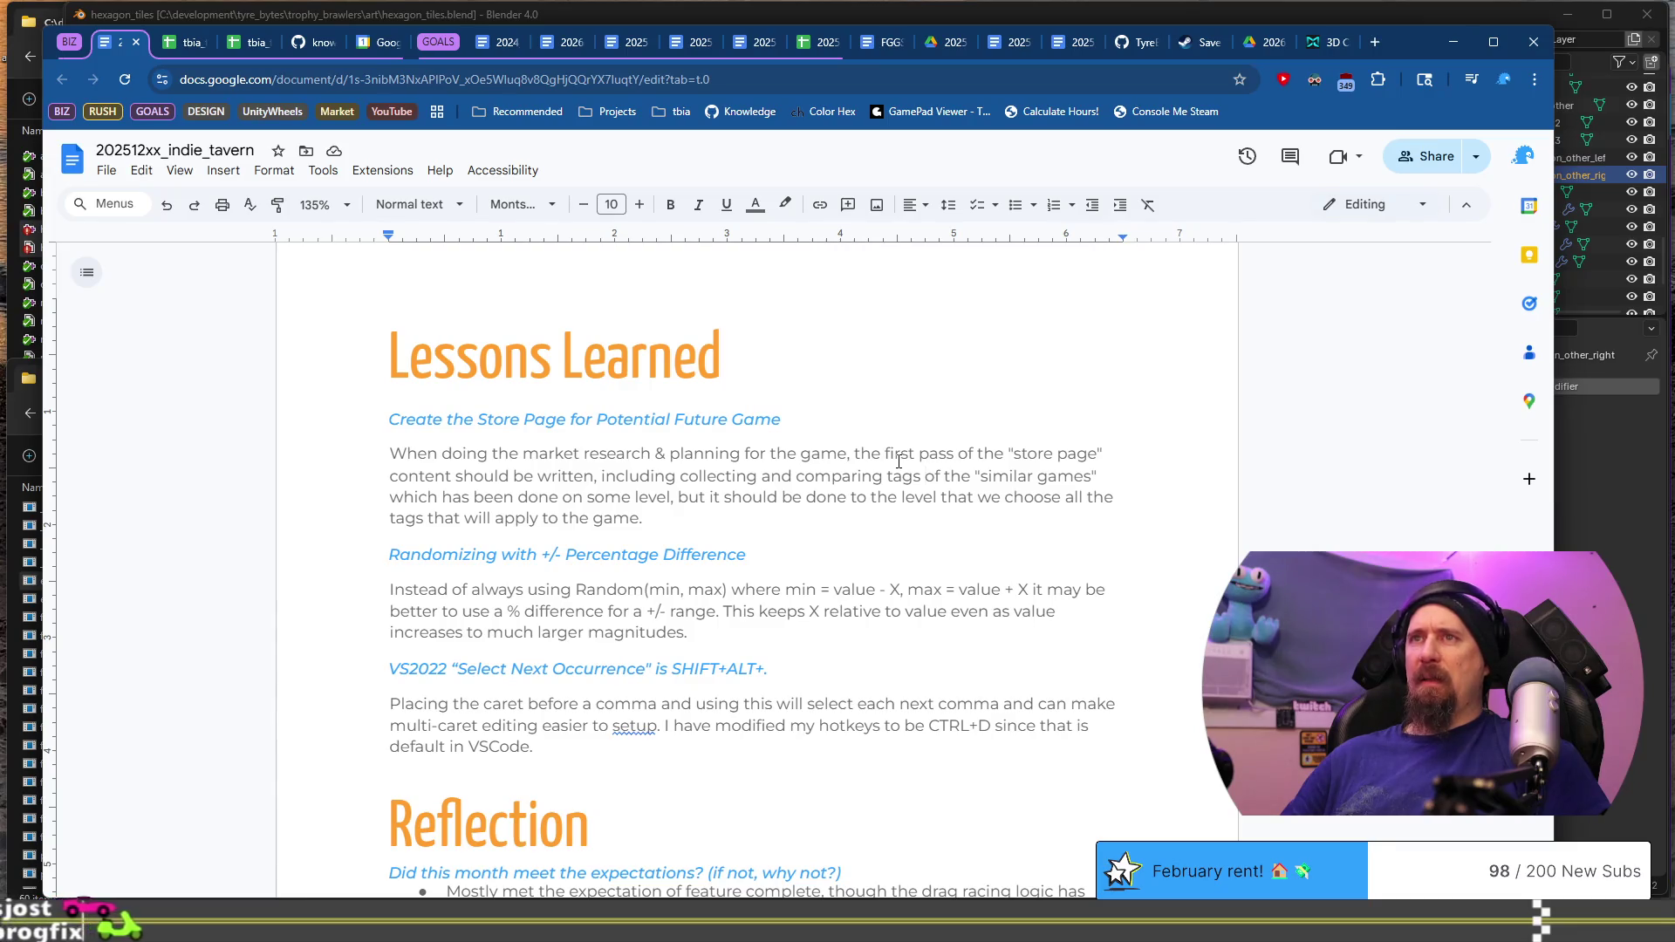
Step: Reword the similar-games clause using 'which' and 'when creating', lowercasing 'store'
key(shift+End)
key(shift+Down)
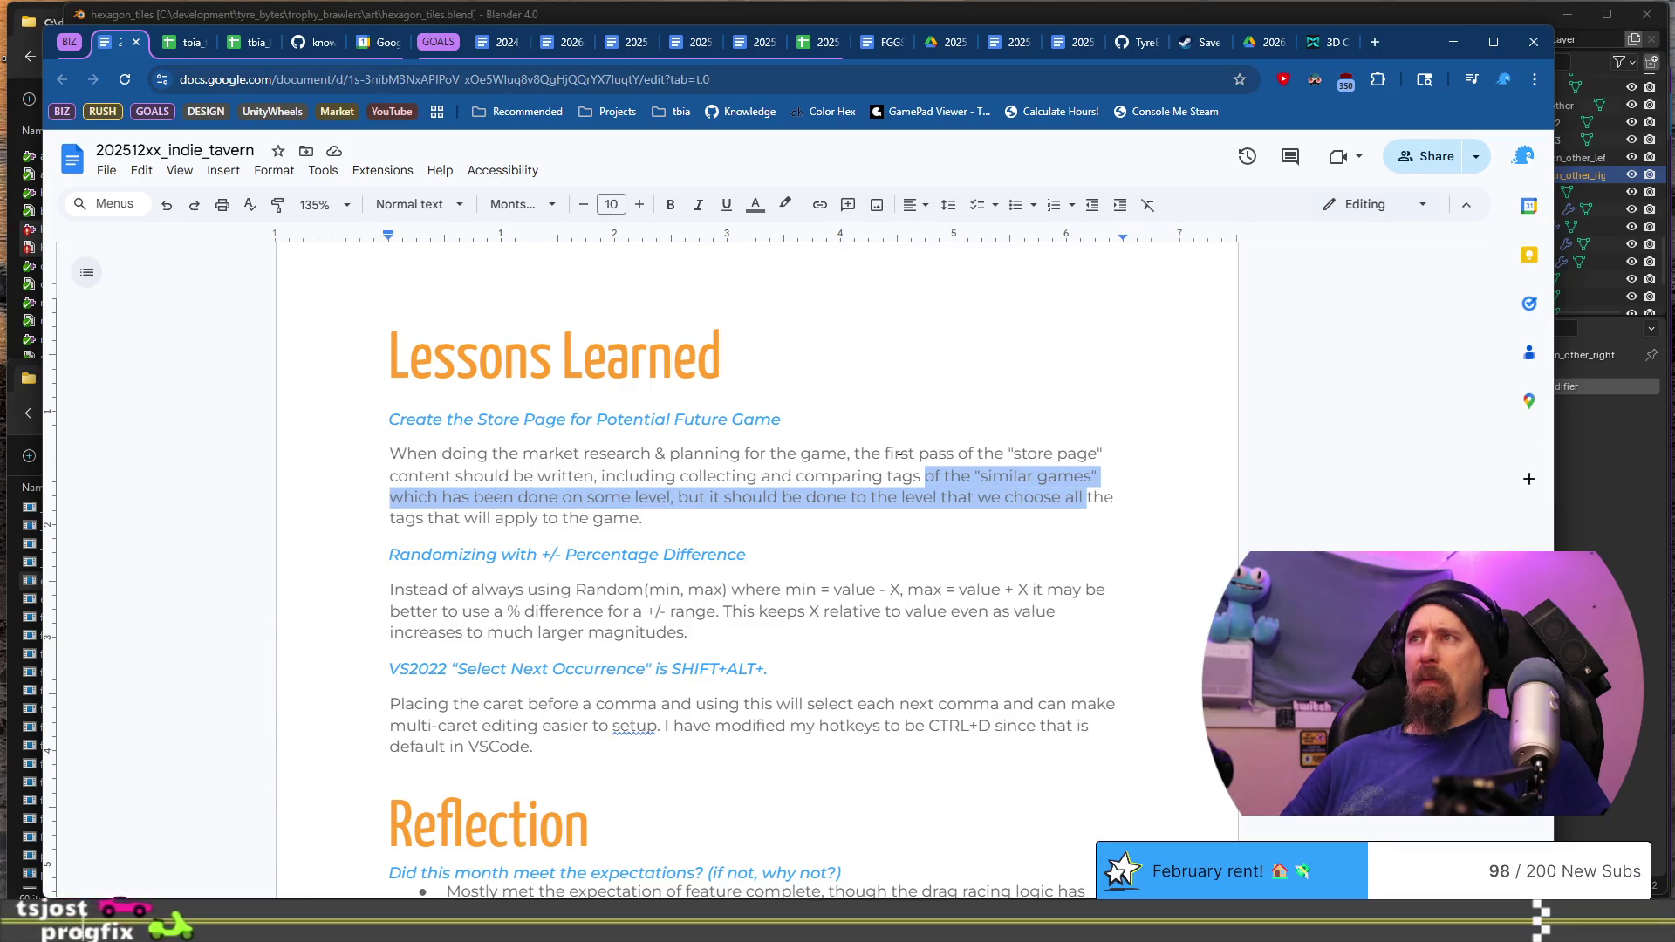
key(ctrl+shift+Left)
key(ctrl+shift+Left)
key(ctrl+shift+Left)
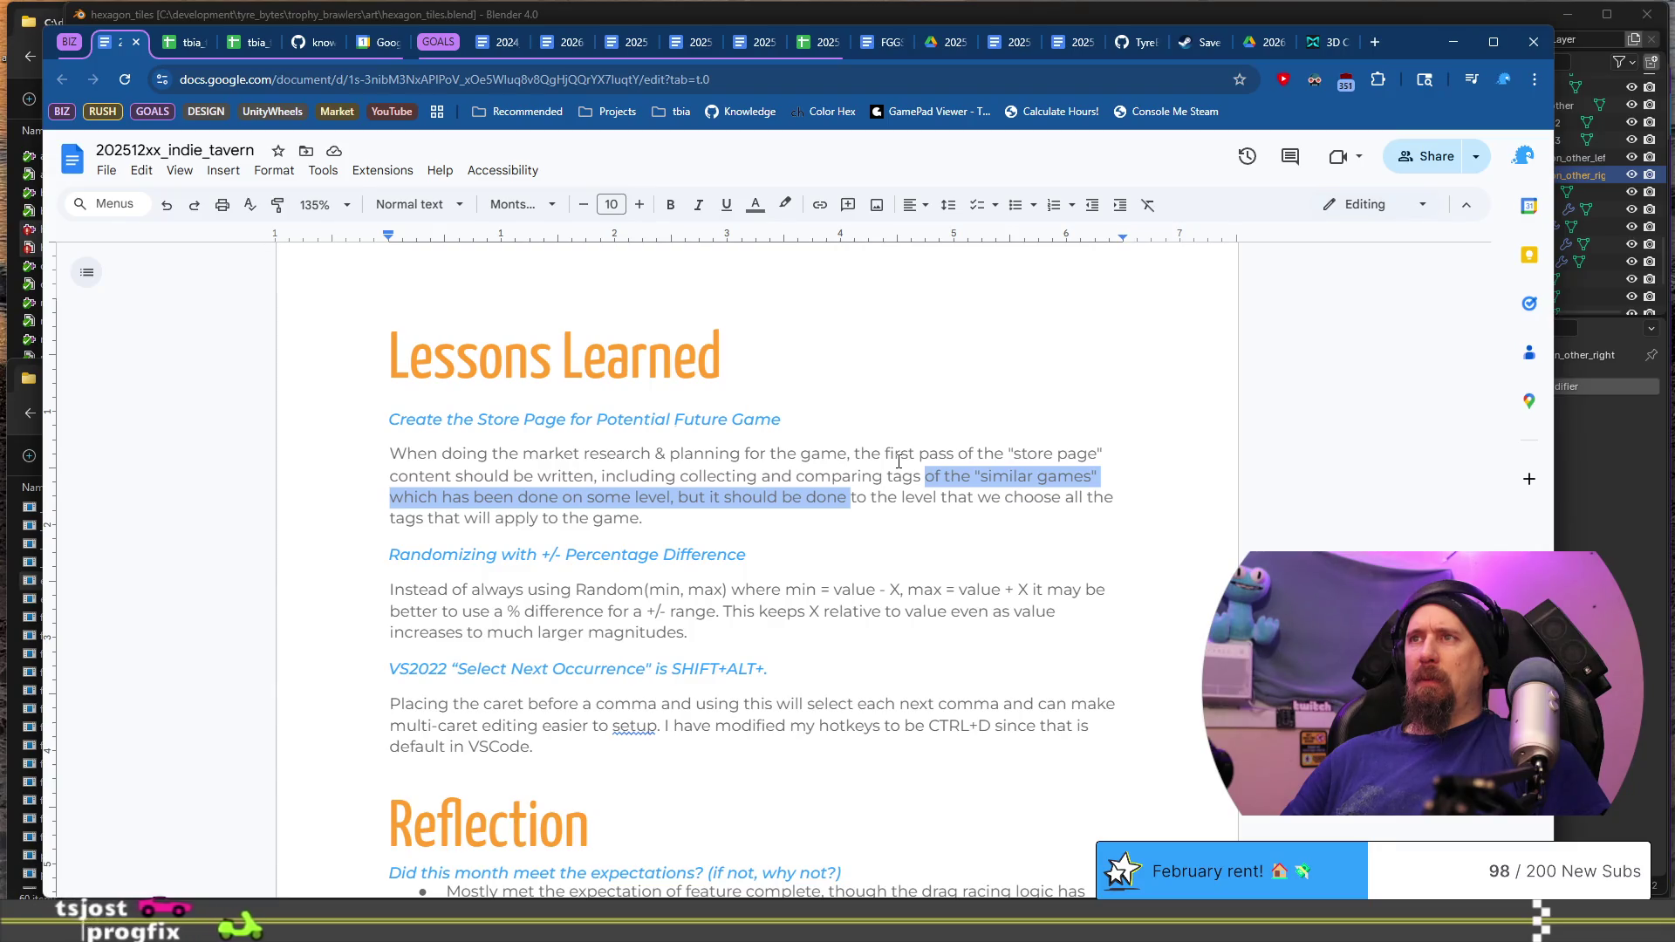
key(ctrl+shift+Left)
key(ctrl+shift+Left)
key(ctrl+shift+Left)
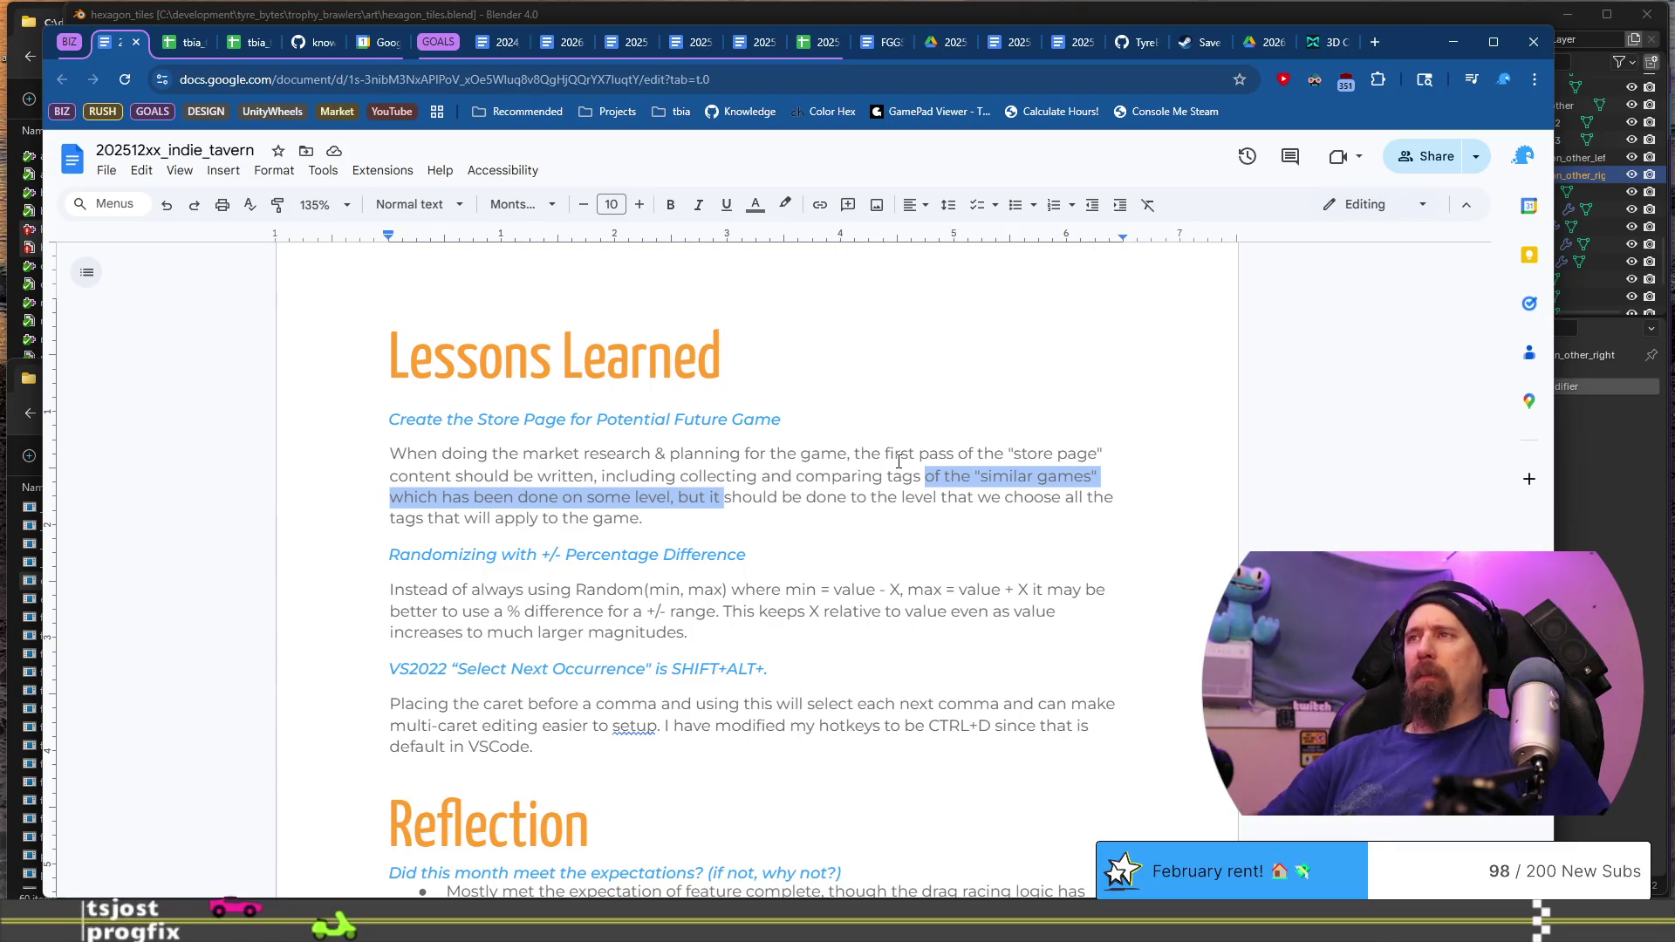
text(which should be done)
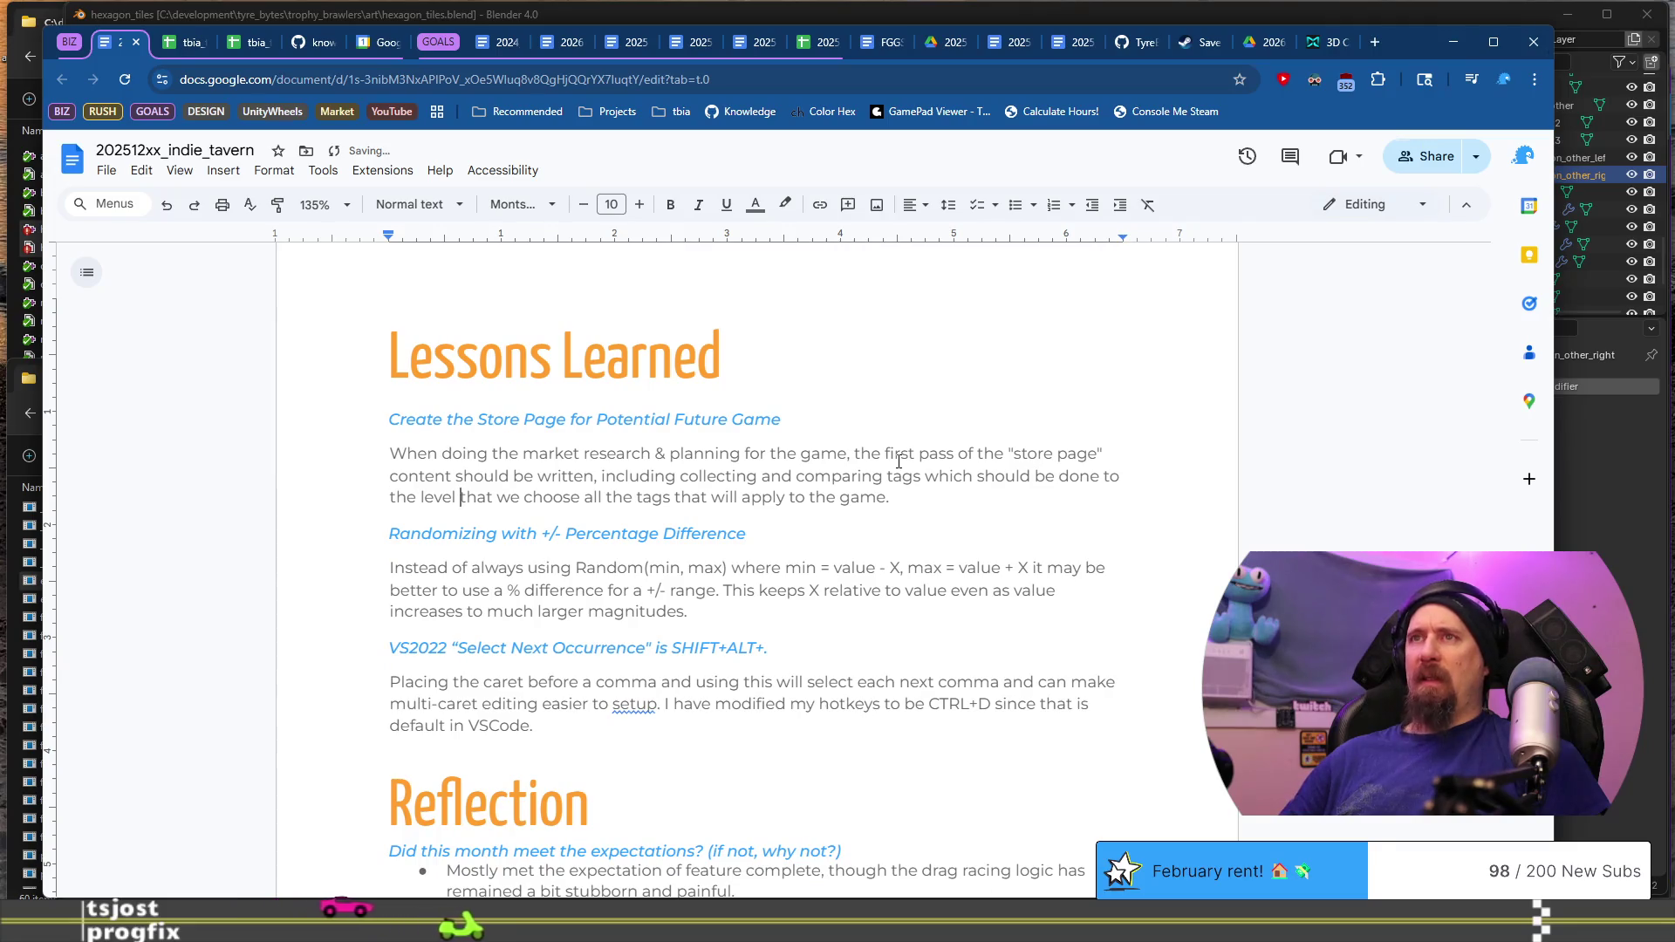
key(ctrl+shift+Left)
key(ctrl+shift+Left)
key(ctrl+shift+Left)
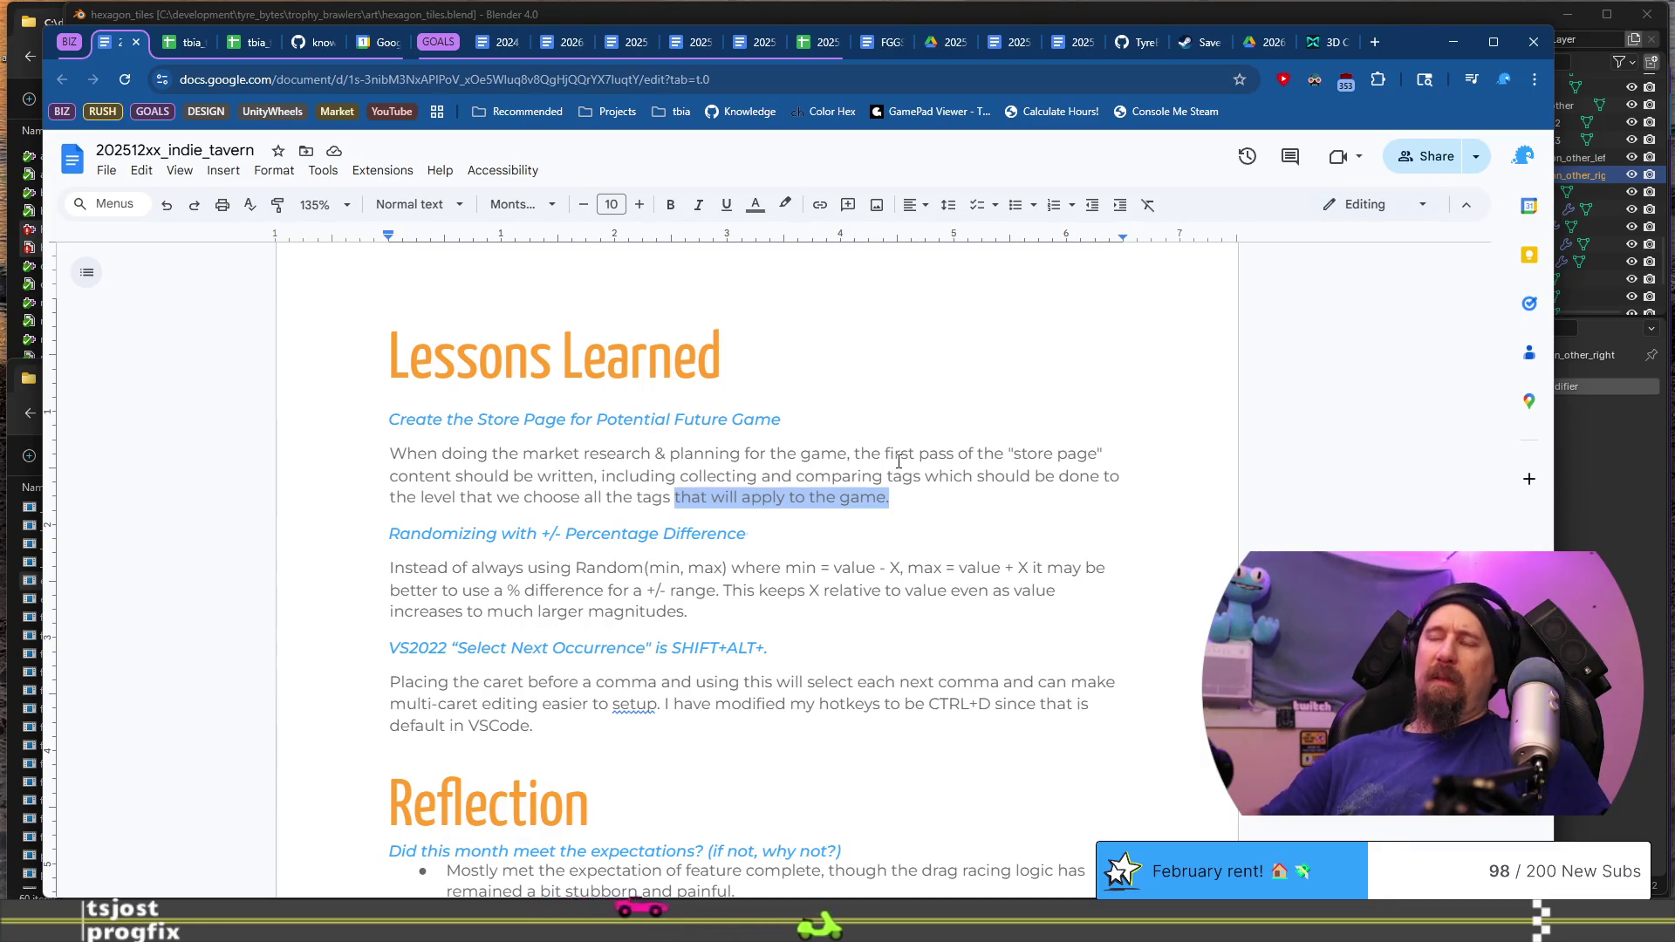
text(whe)
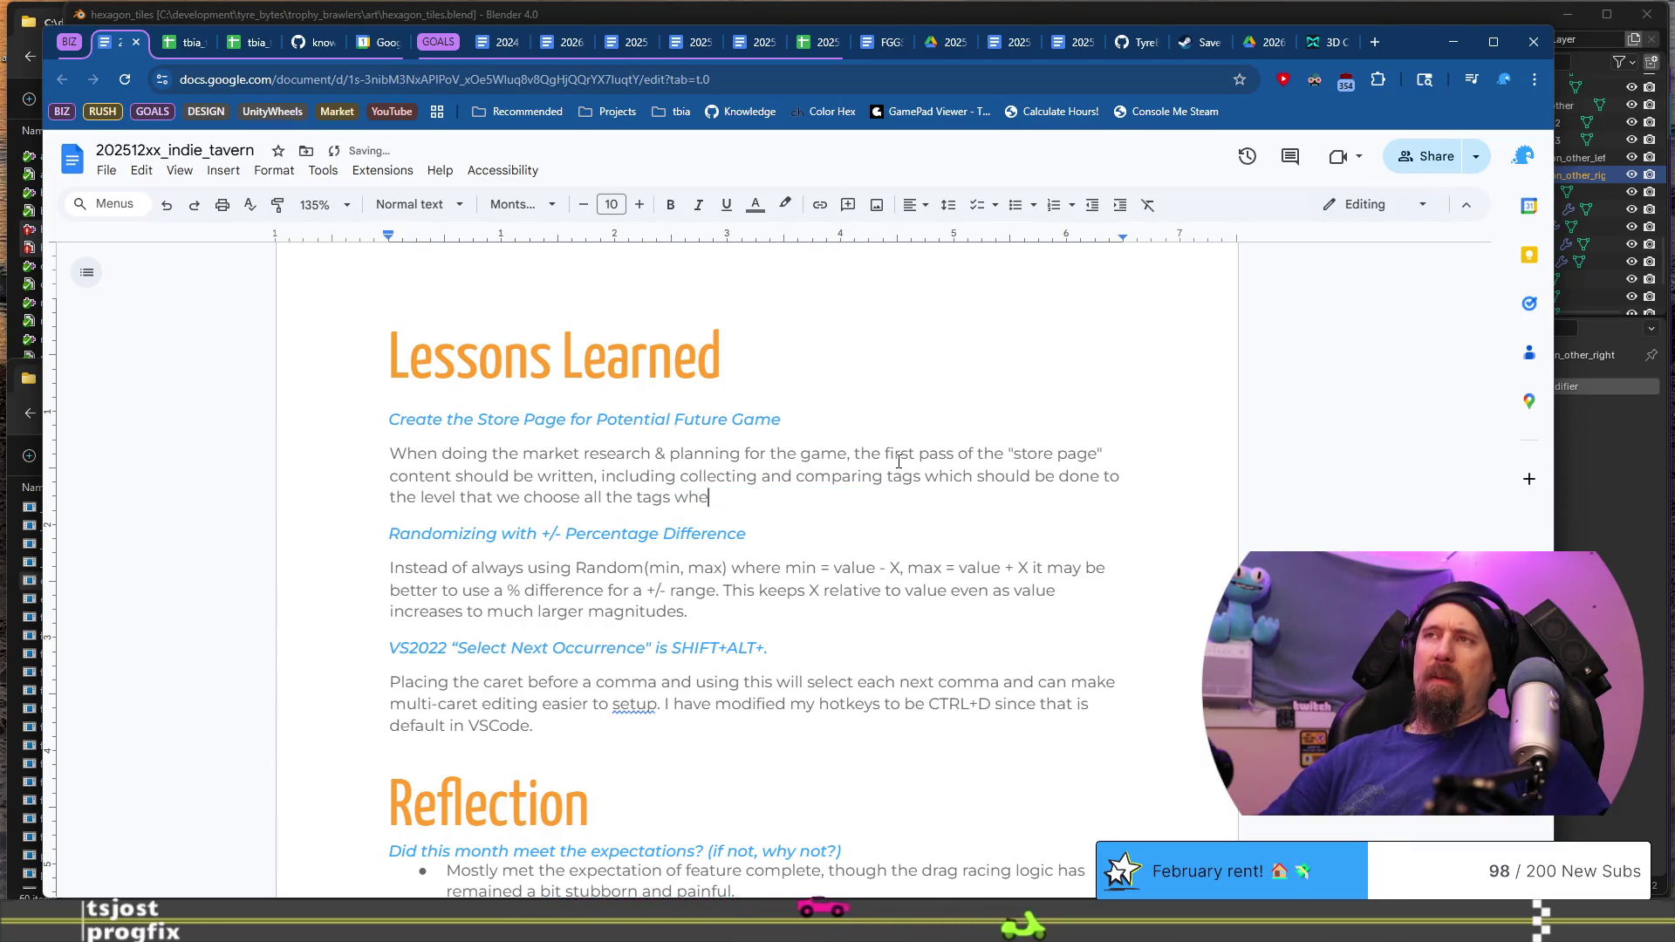
text(n creating)
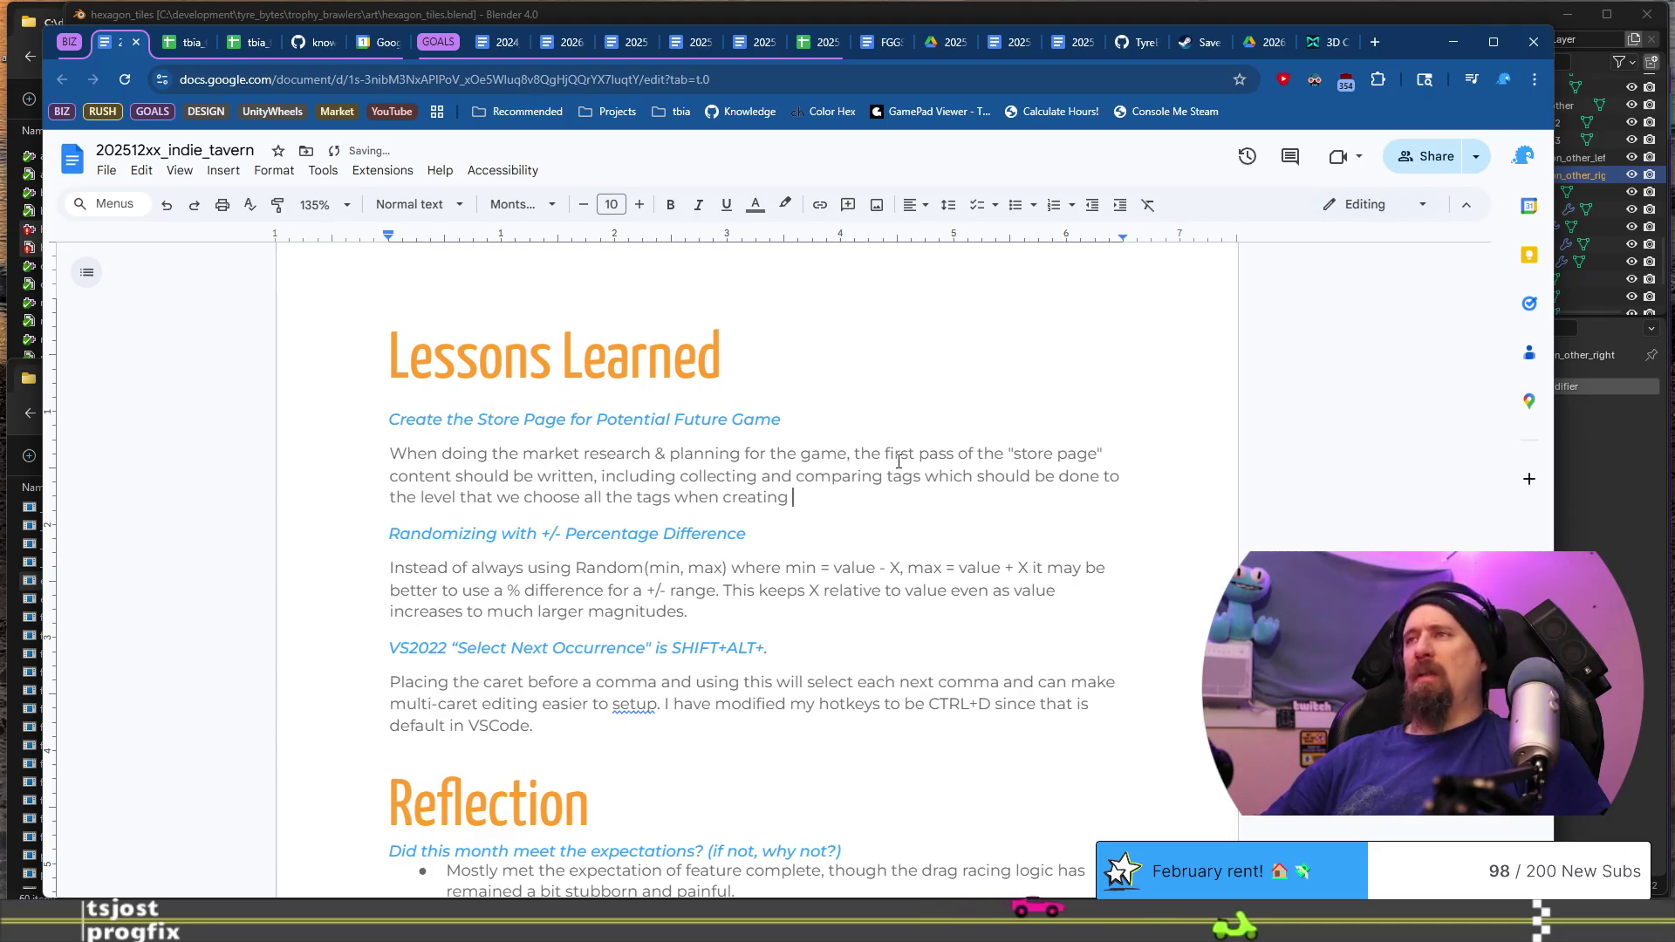
text(store page.)
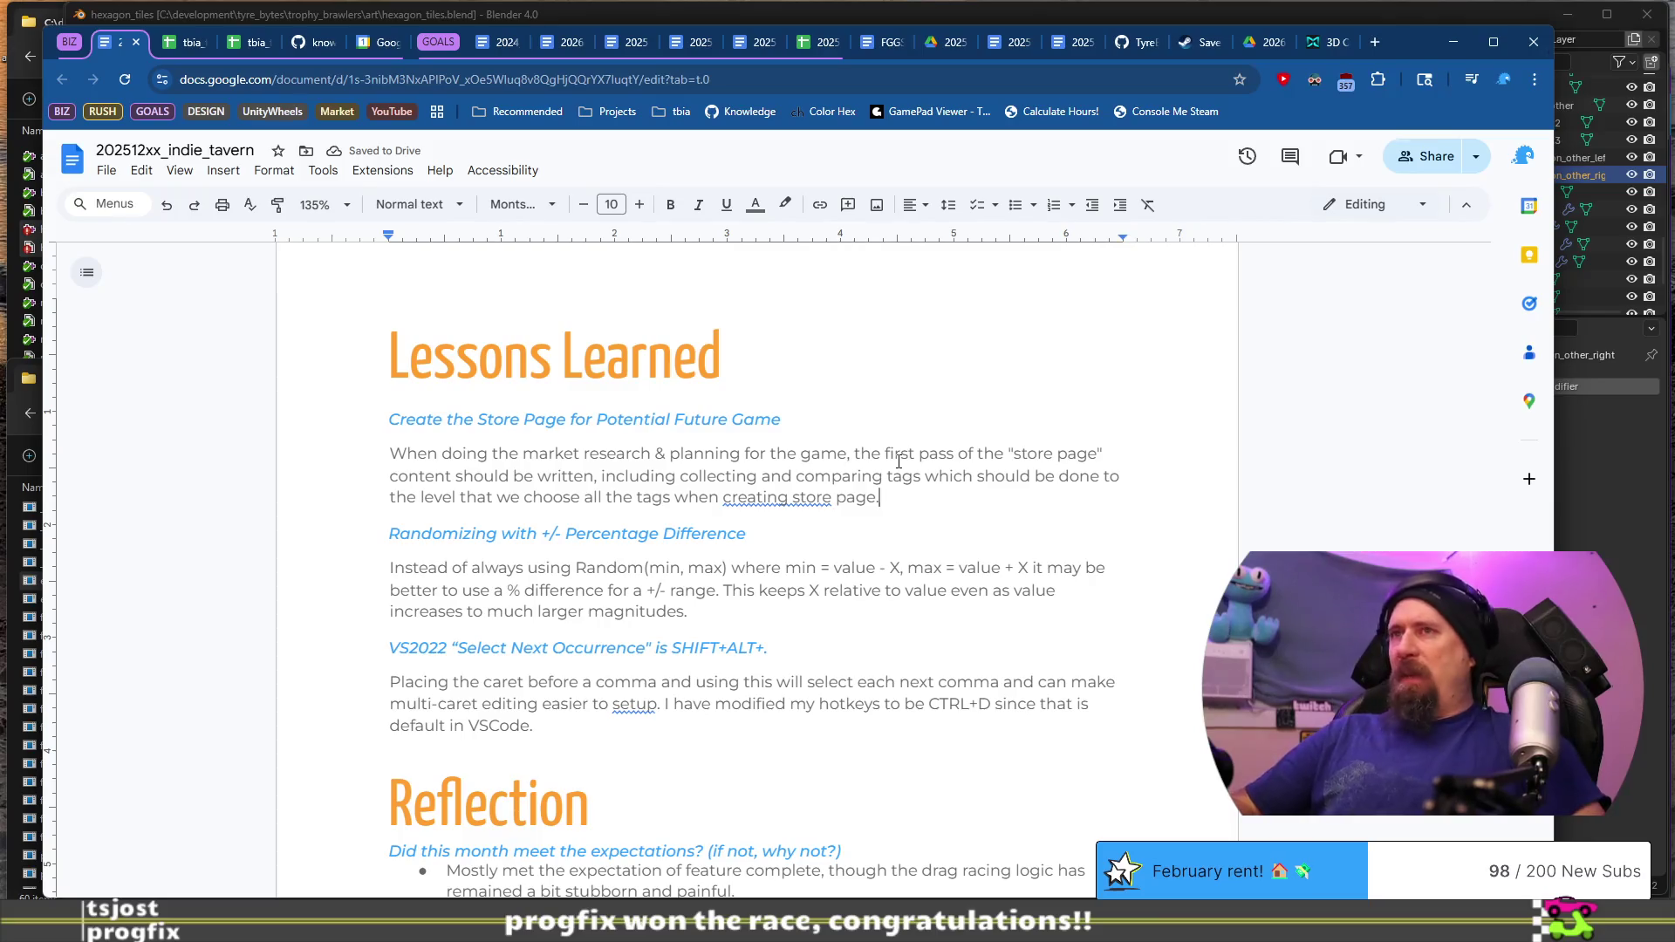
key(ctrl+Left)
text(t)
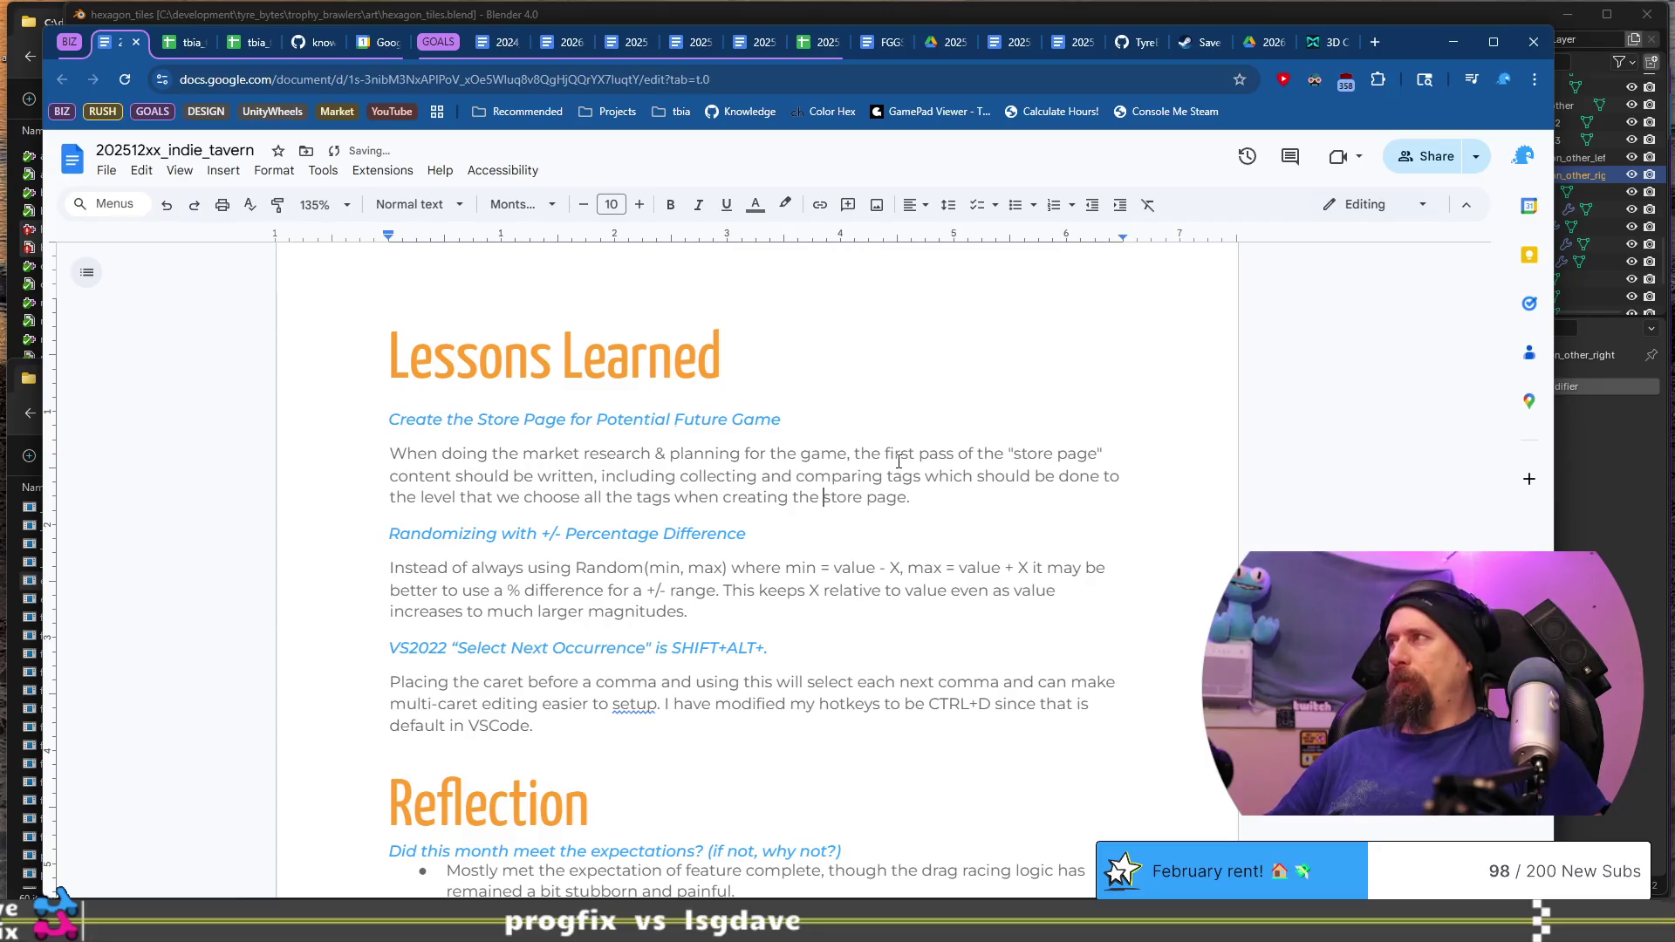
Step: Retitle the next heading to the Steam Overlay lesson and start it with 'Probably not as true as I originally thought, but'
key(shift+Home)
text(Sil)
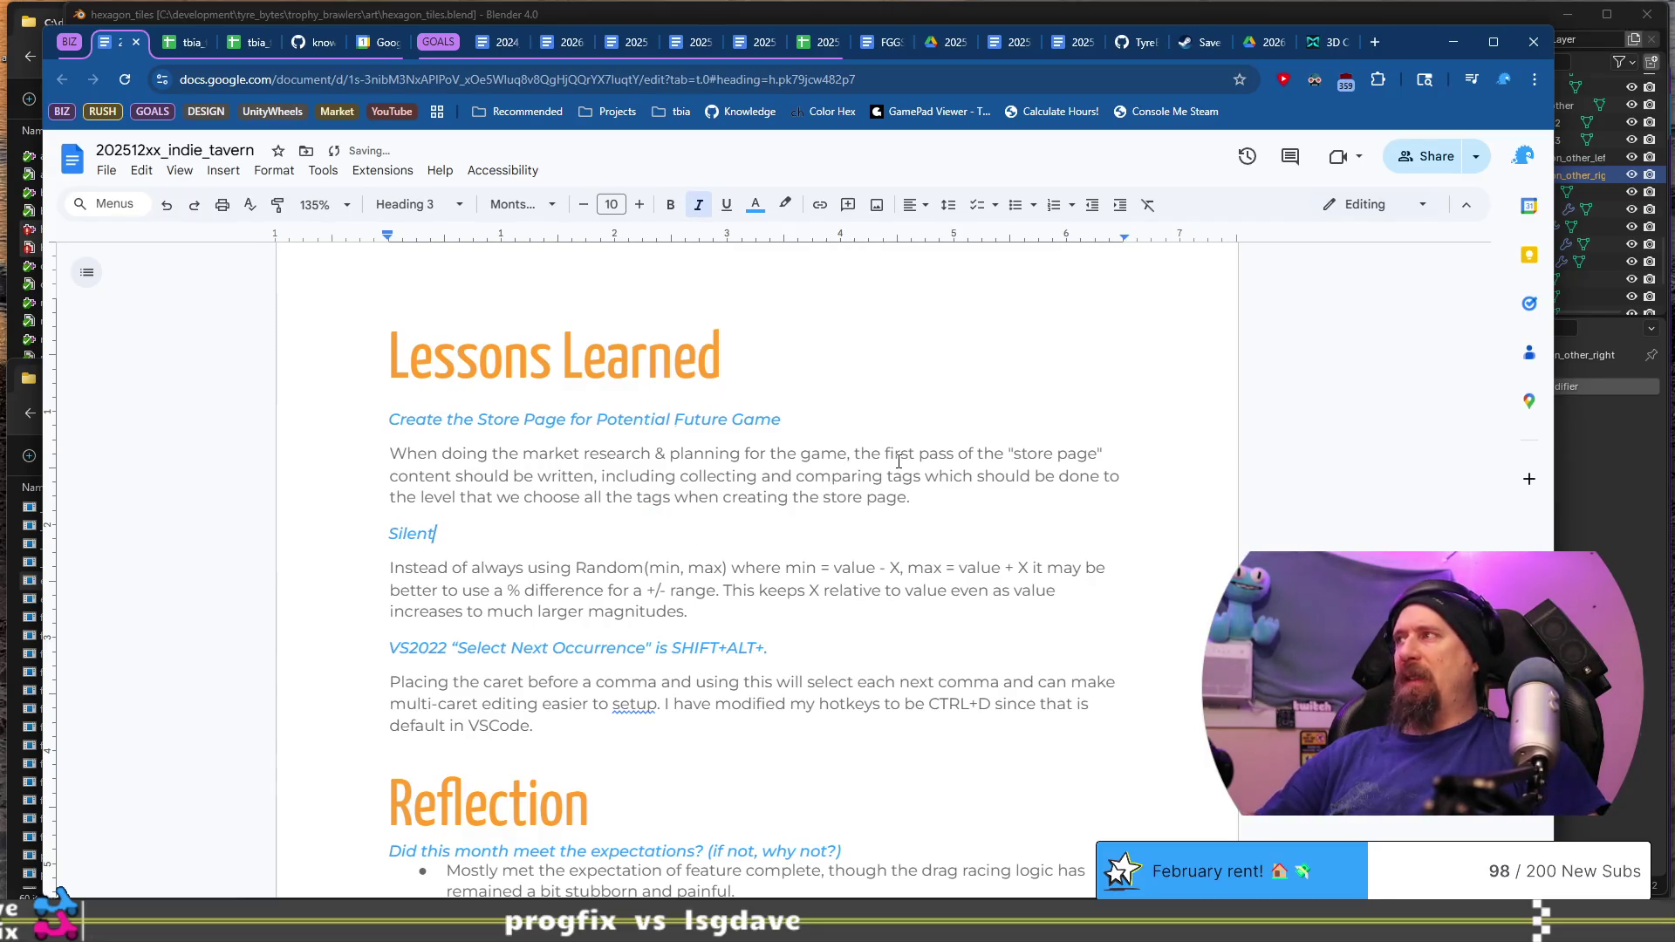
text(ly Dropping Wishlists w)
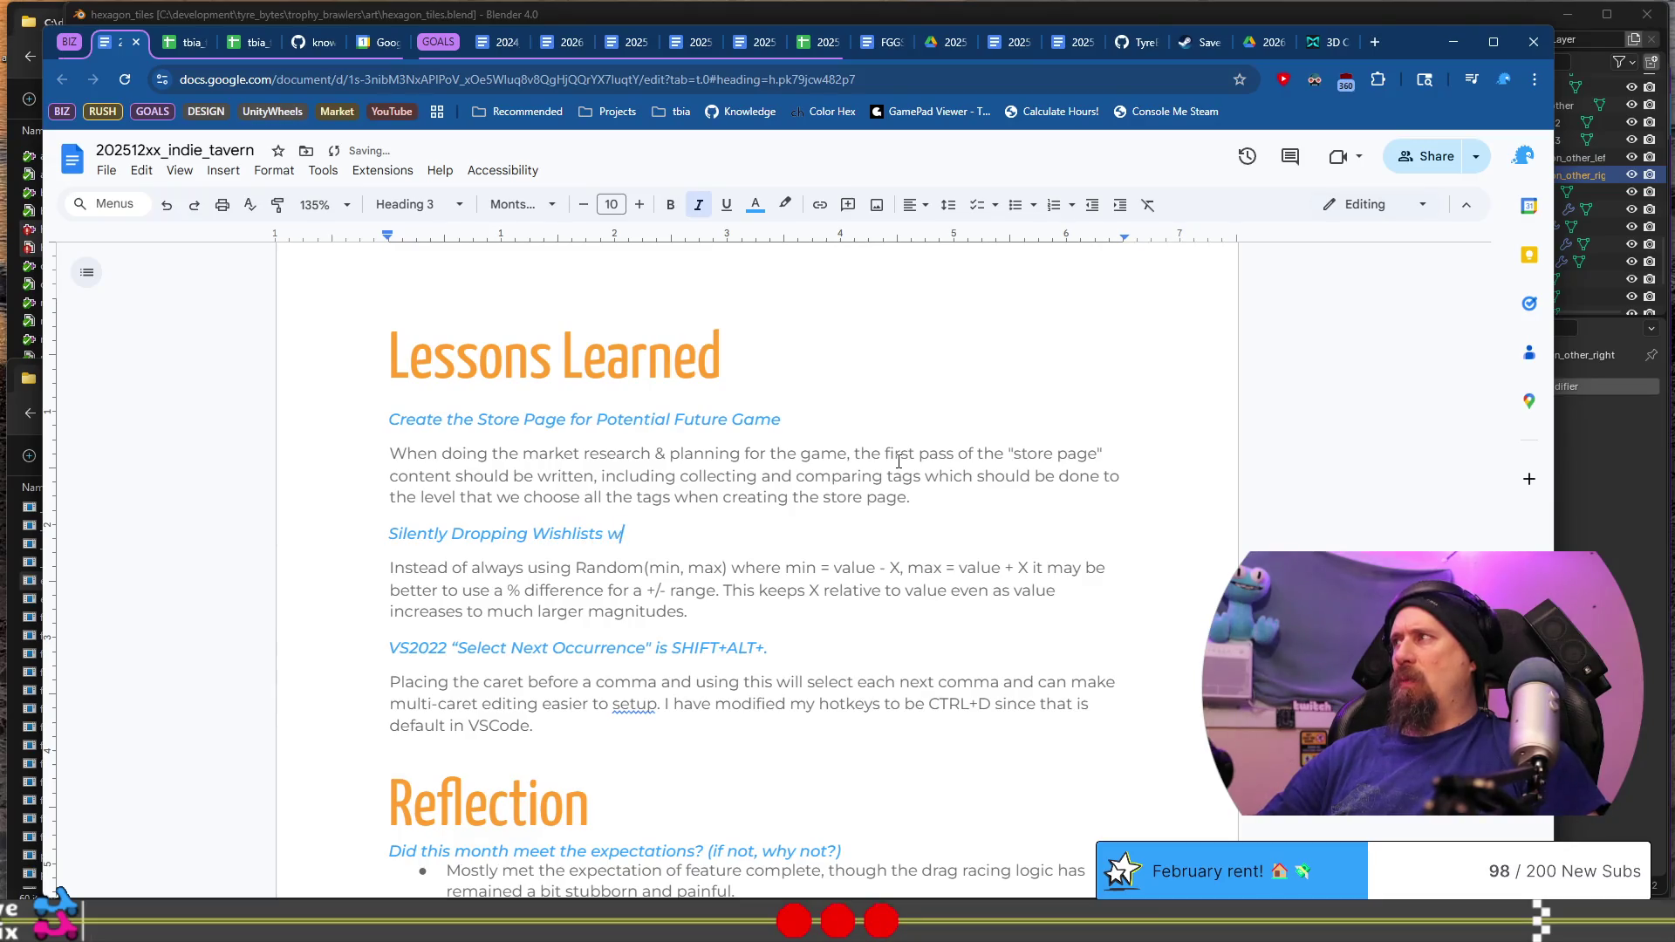
text(ith )
text(Disabled)
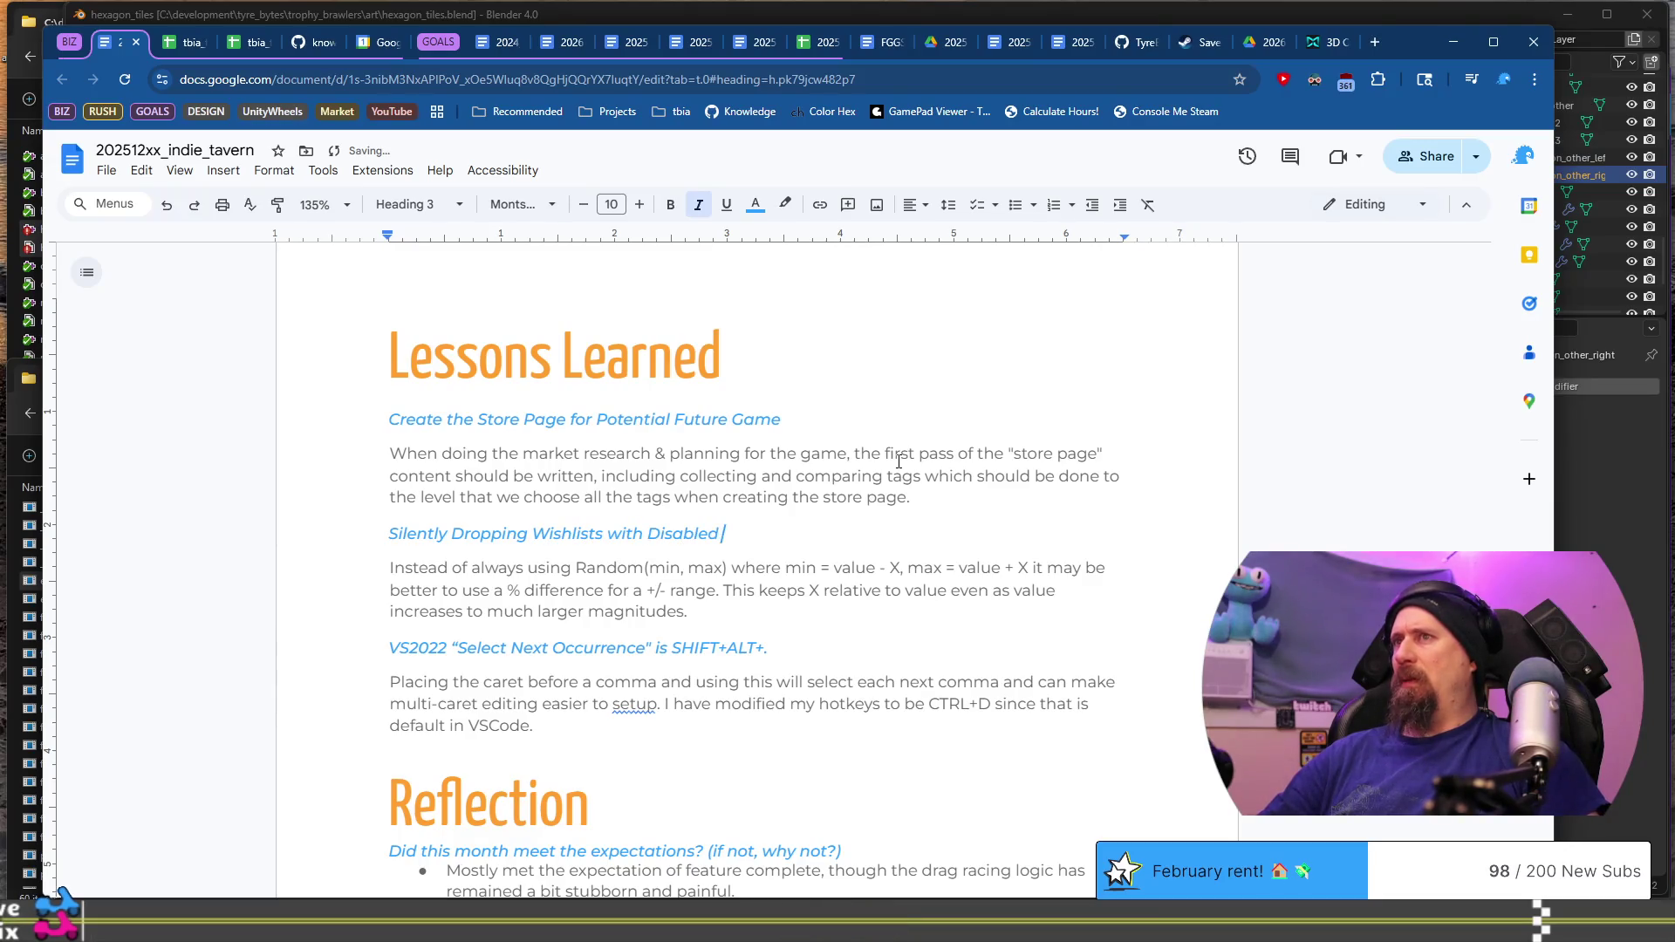
text( Overlay)
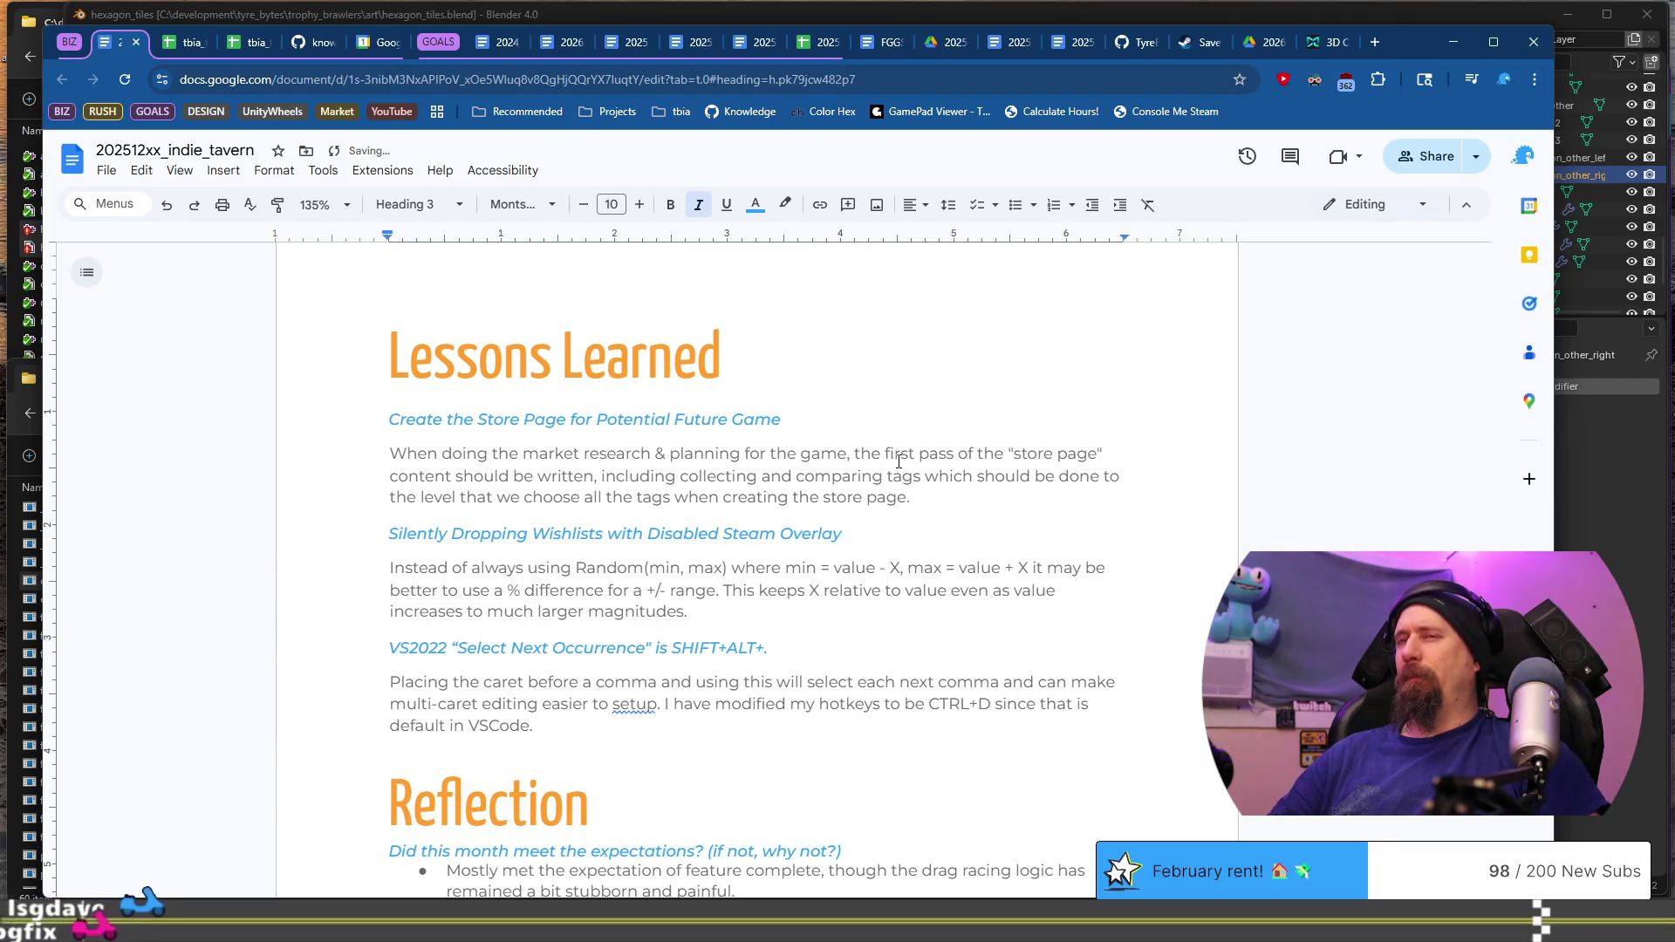
key(Return)
text(Probably not as tru)
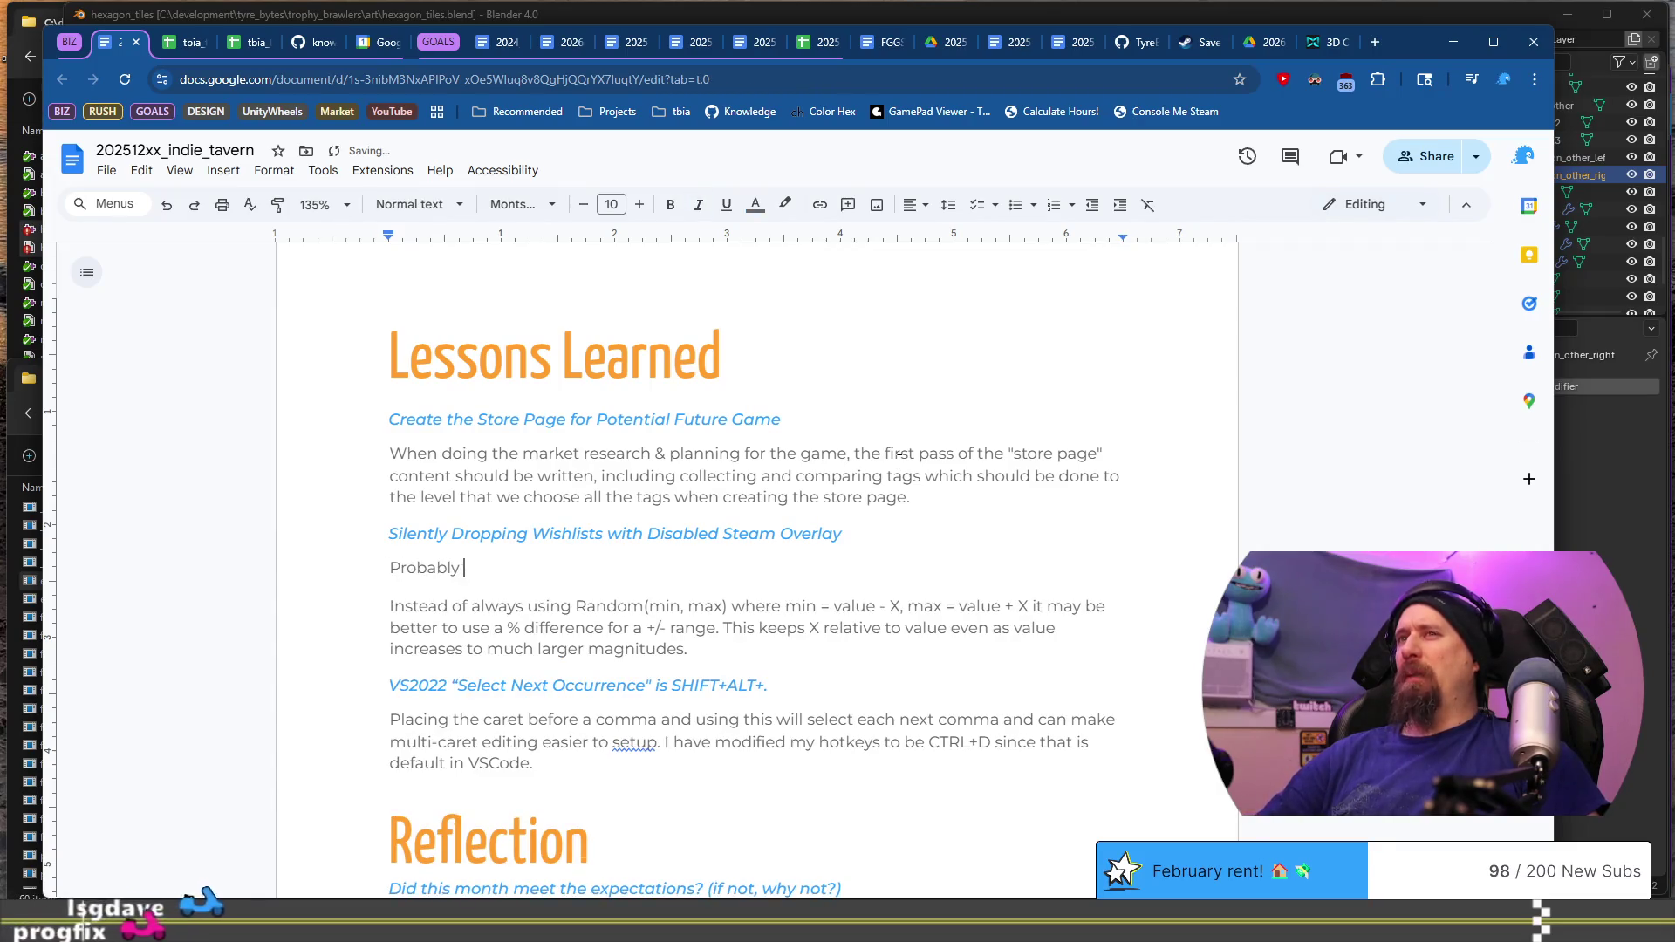
text(e )
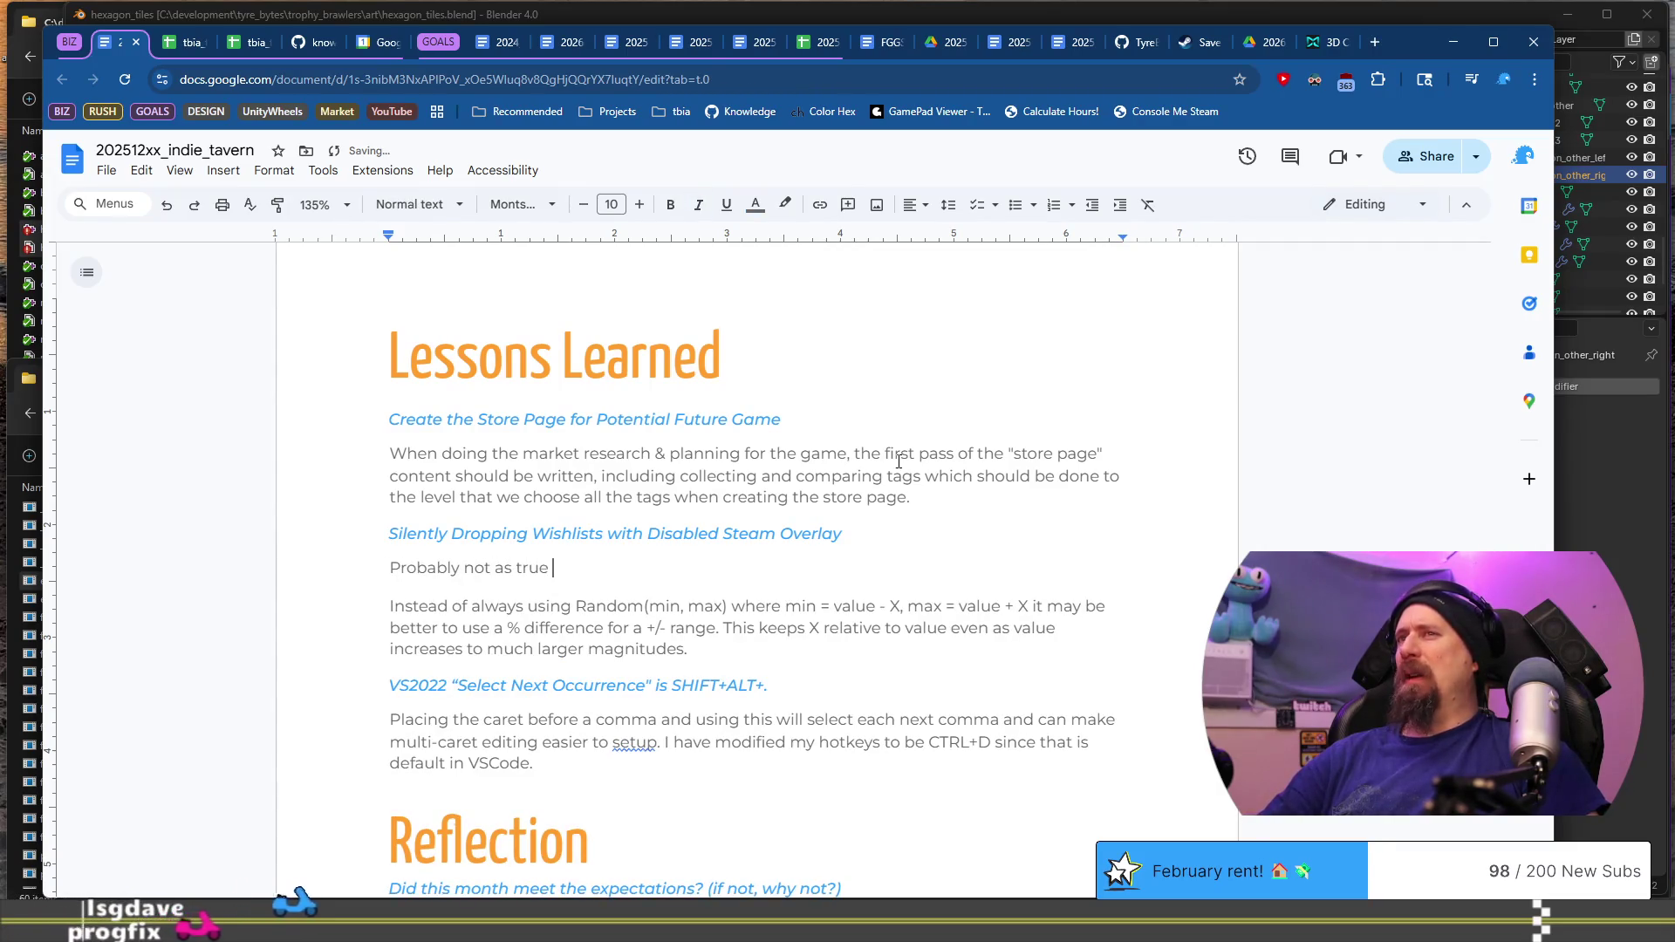
text(as I orig)
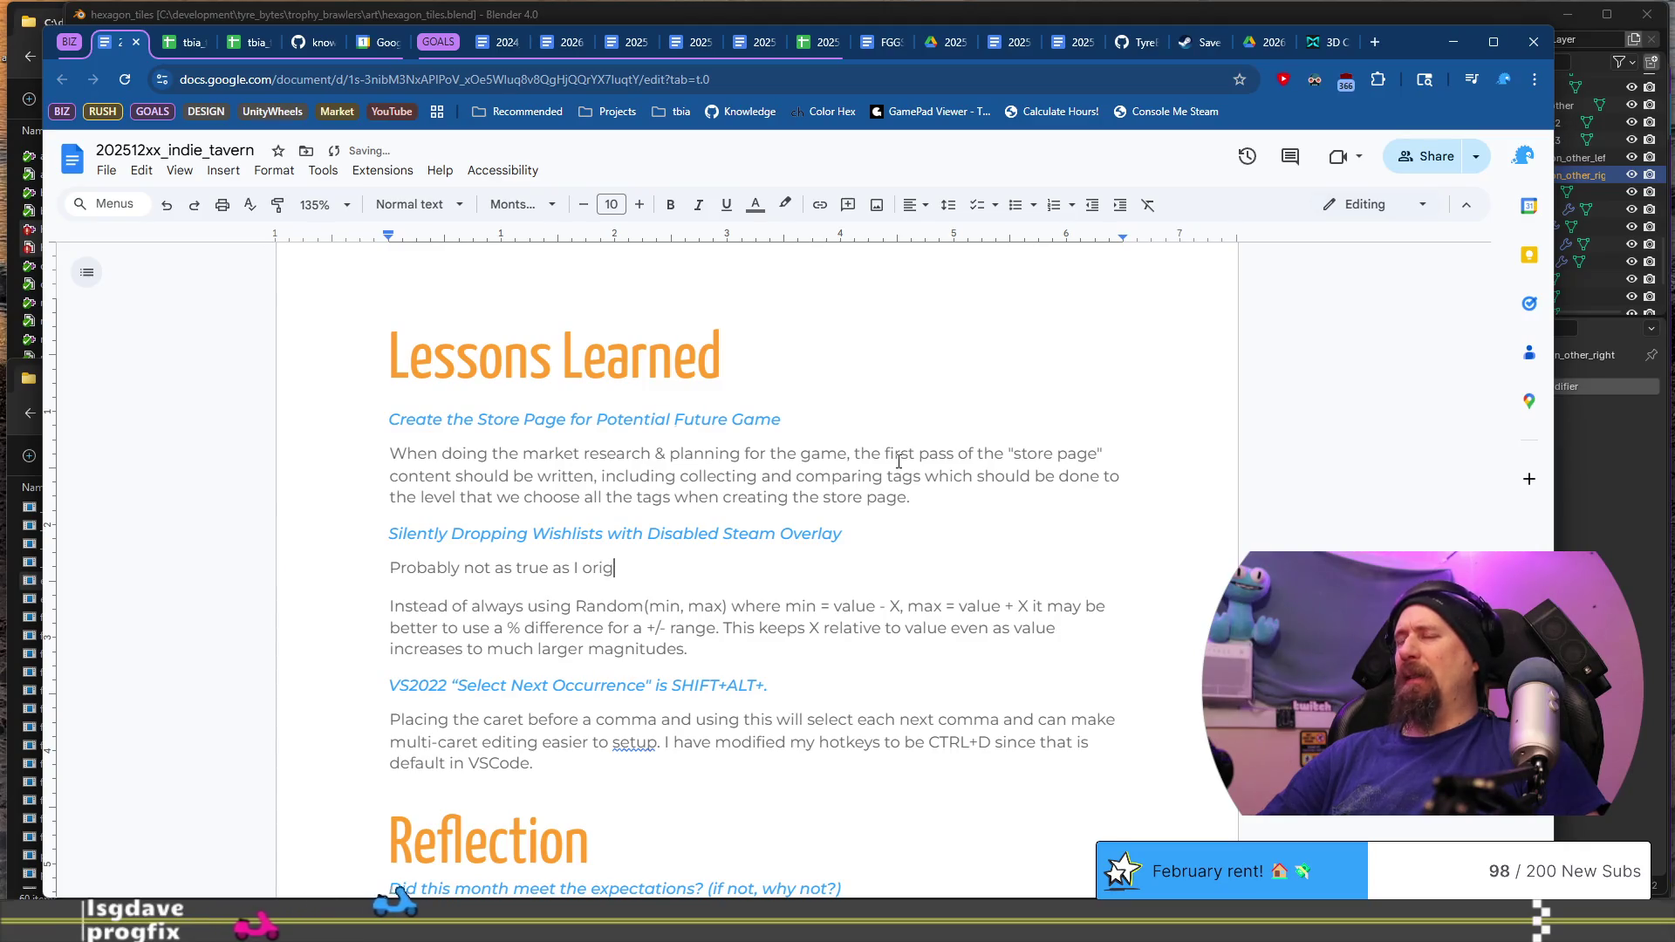
text(inally thou)
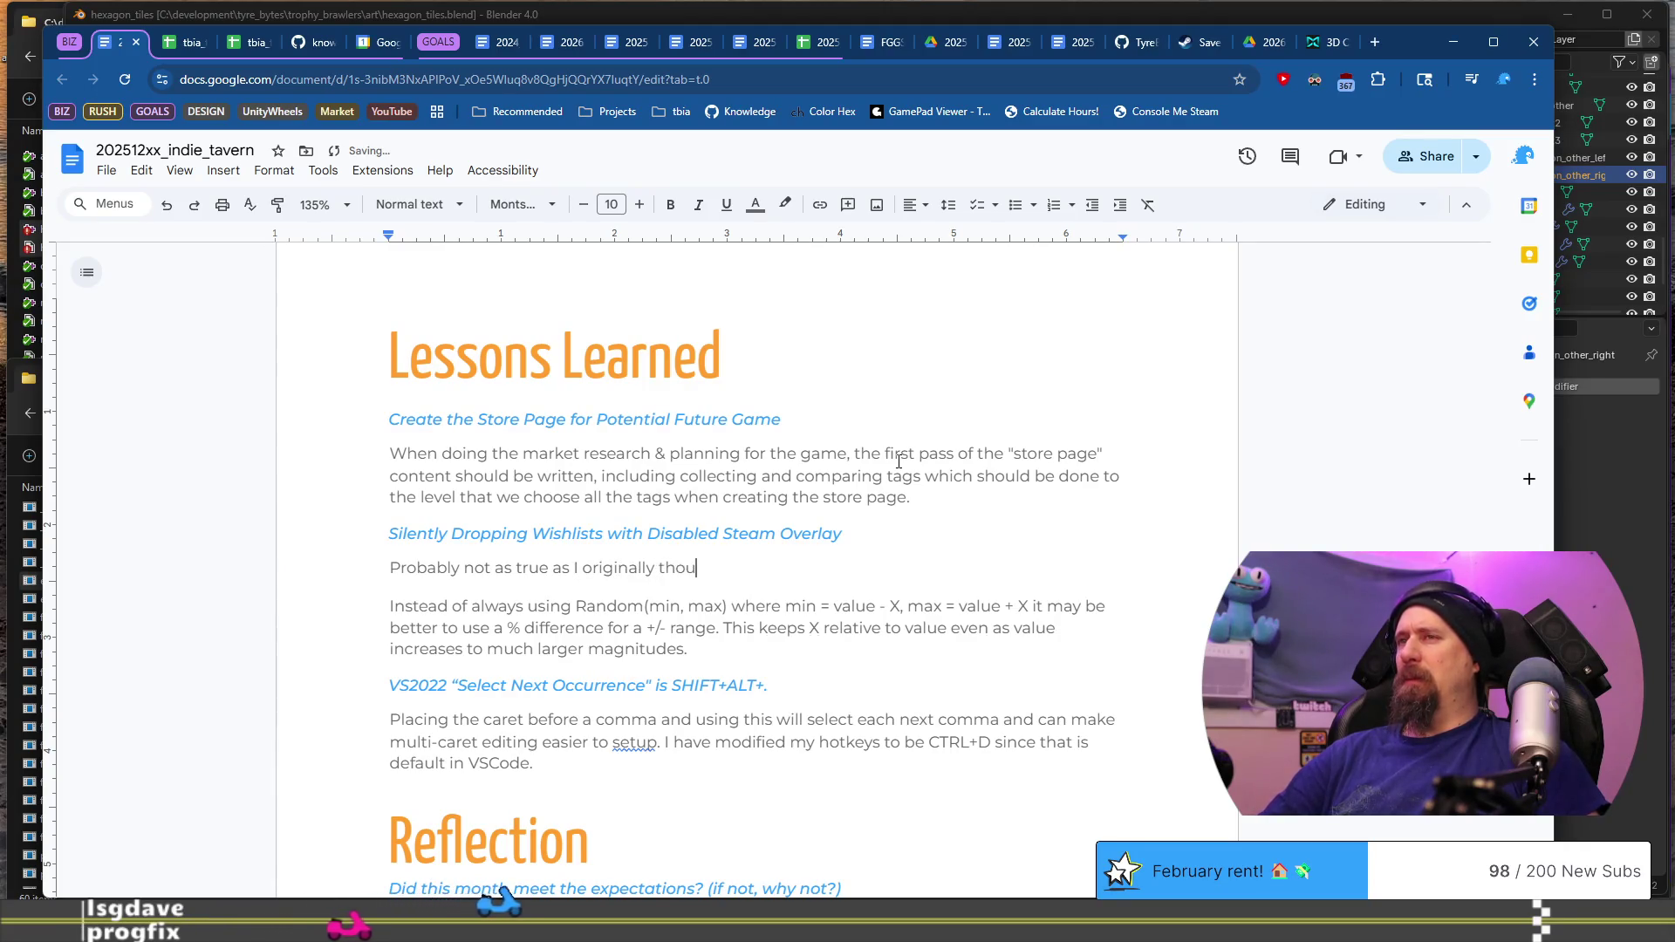
text(ght, but)
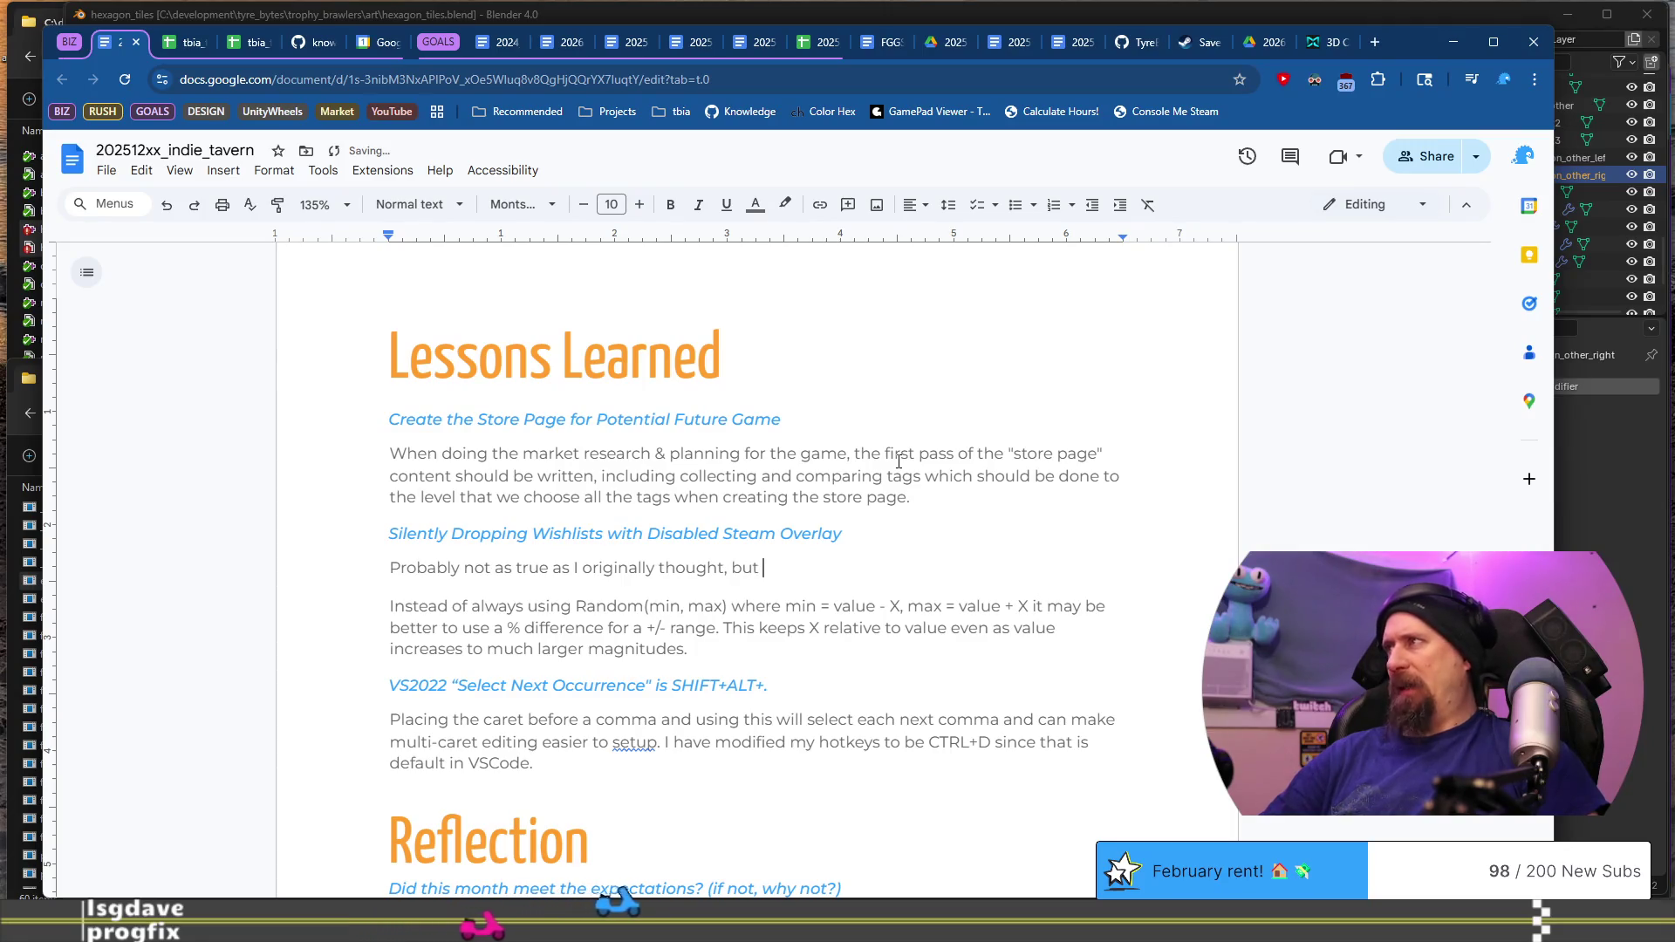
key(shift+Down)
key(shift+Down)
key(shift+Down)
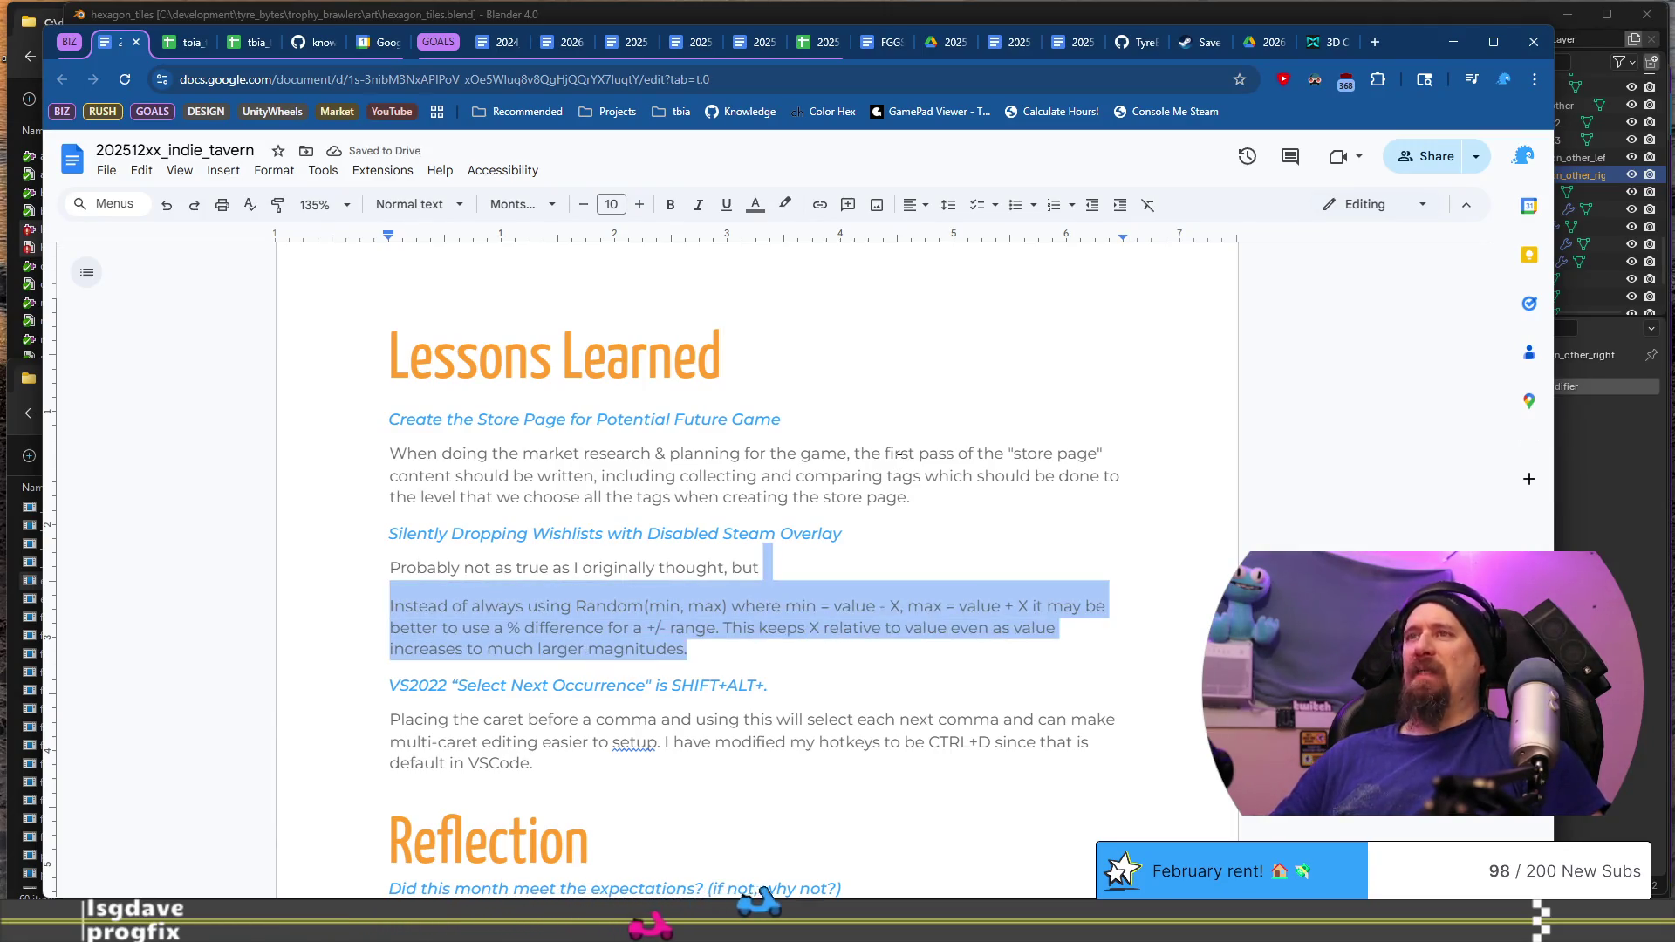
key(BackSpace)
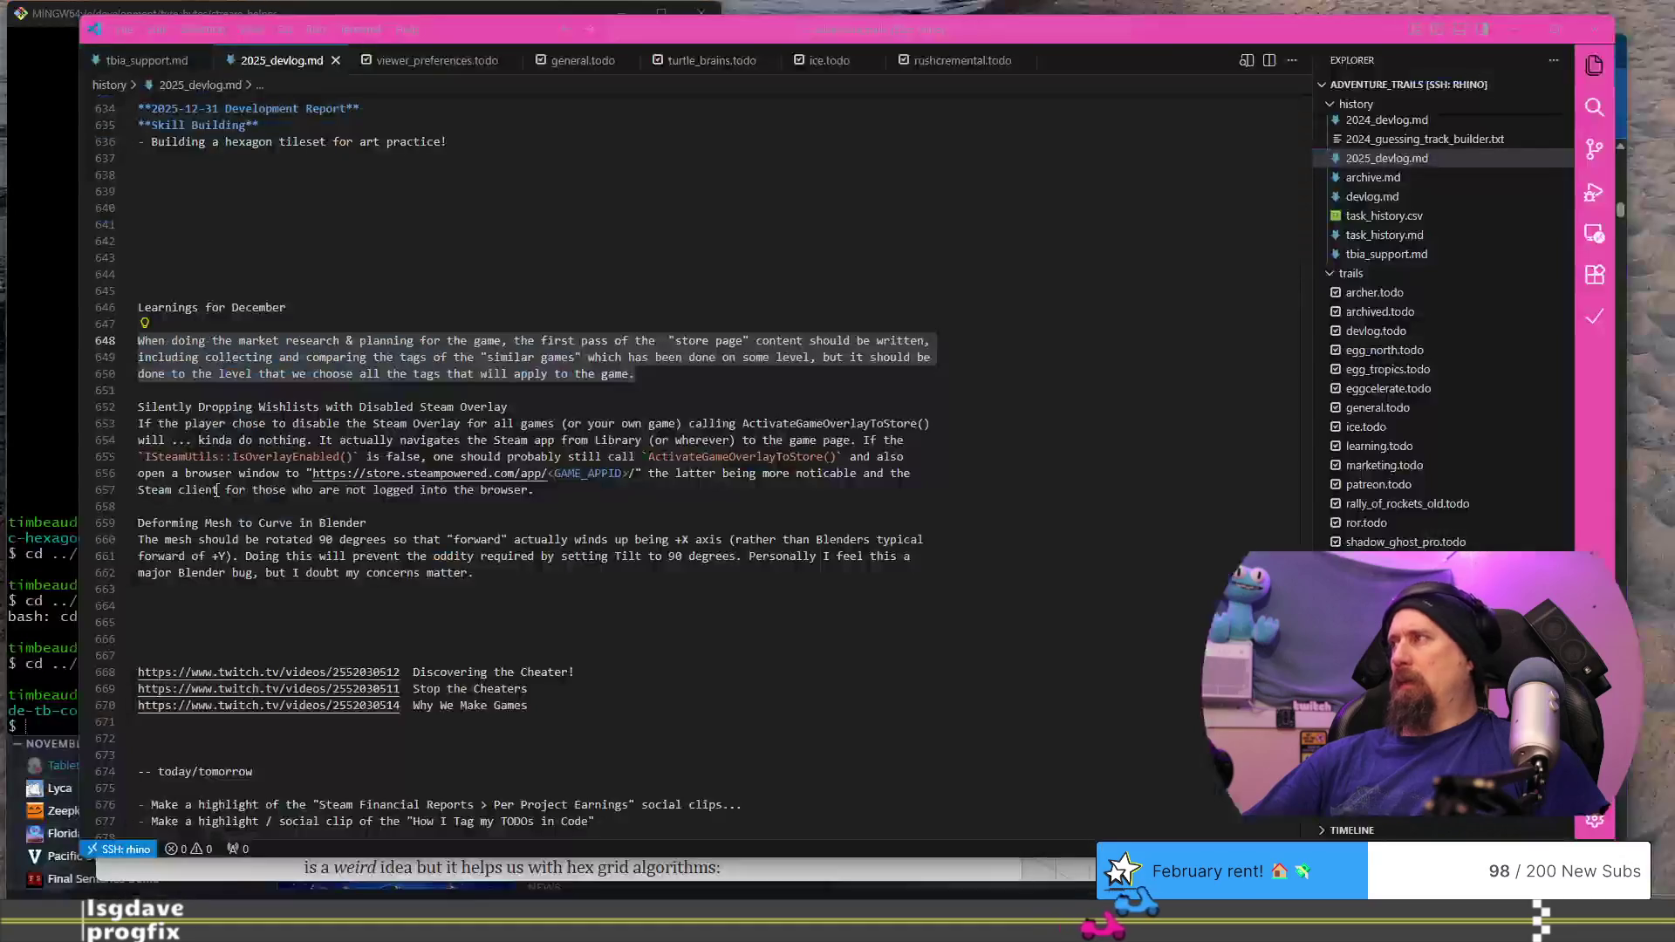
Step: Copy devlog lines 653–657 on the disabled Steam overlay and paste them after 'but'
click(618, 482)
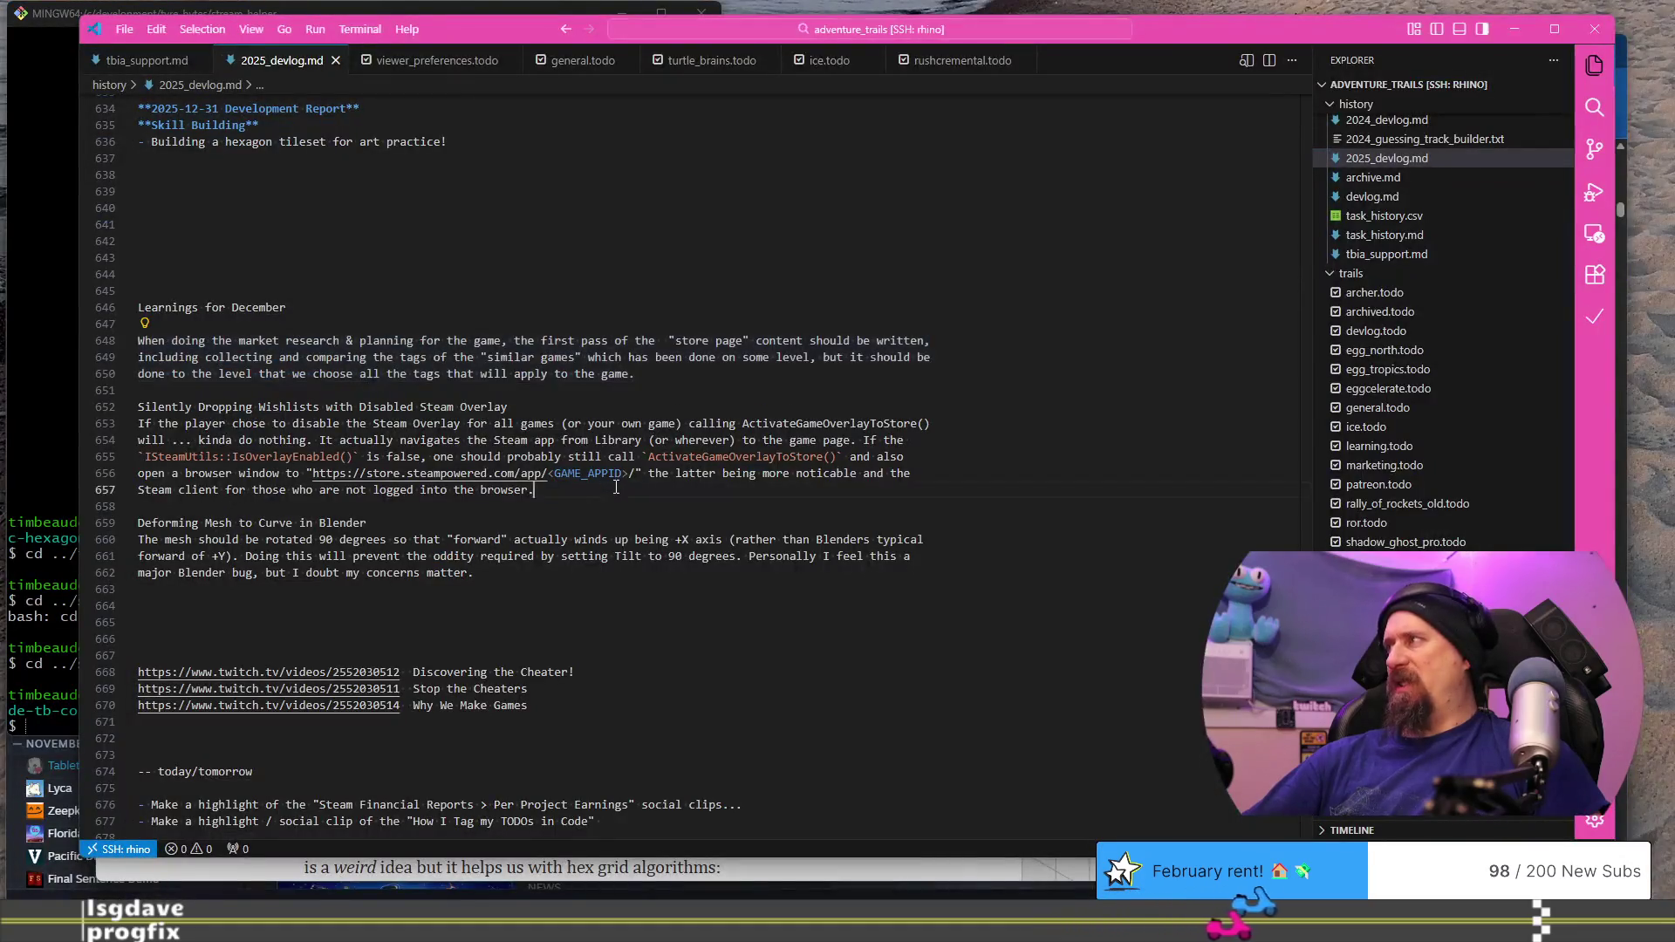
shift+click(138, 423)
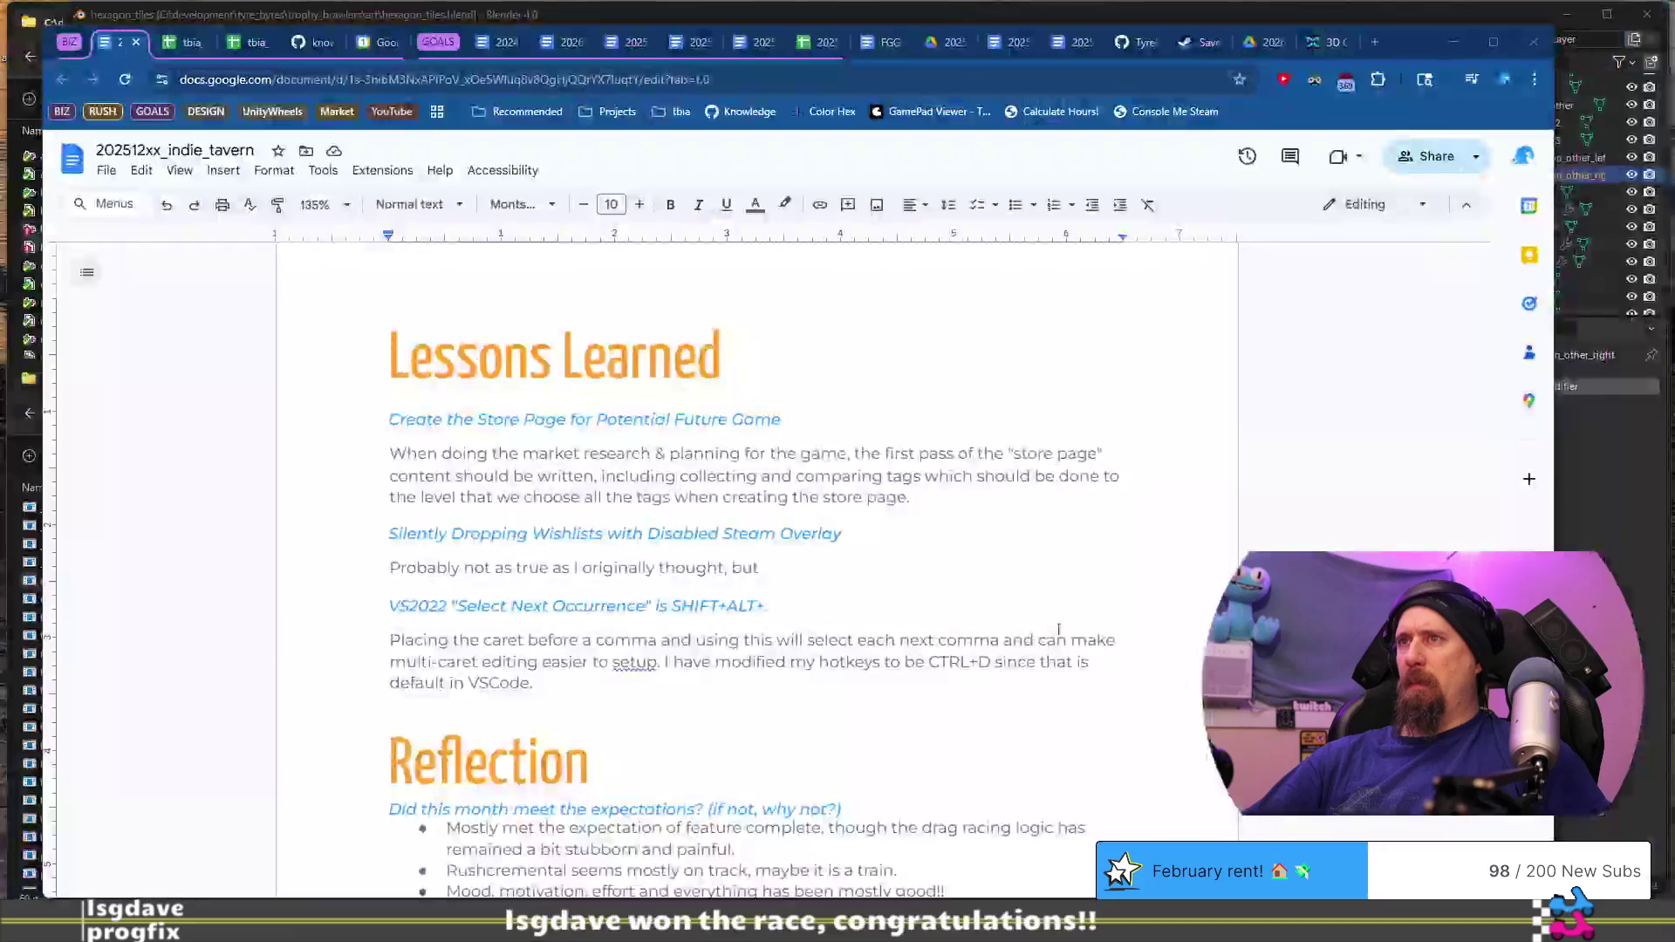
click(1019, 578)
text(the player chose to disable the Steam Overlay for all games (or your own game) calling ActivateGameOverlayToStore() will ... kinda do nothing. It actually navigates the Steam app from Library (or wherever) to the game page. If the `ISteamUtils::IsOverlayEnabled()` is false, one should probably still call `ActivateGameOverlayToStore()` and also open a browser window to "https://store.steampowered.com/app/<GAME_APPID>/" the latter being more noticable and the Steam client for those who are not logged into the browser.)
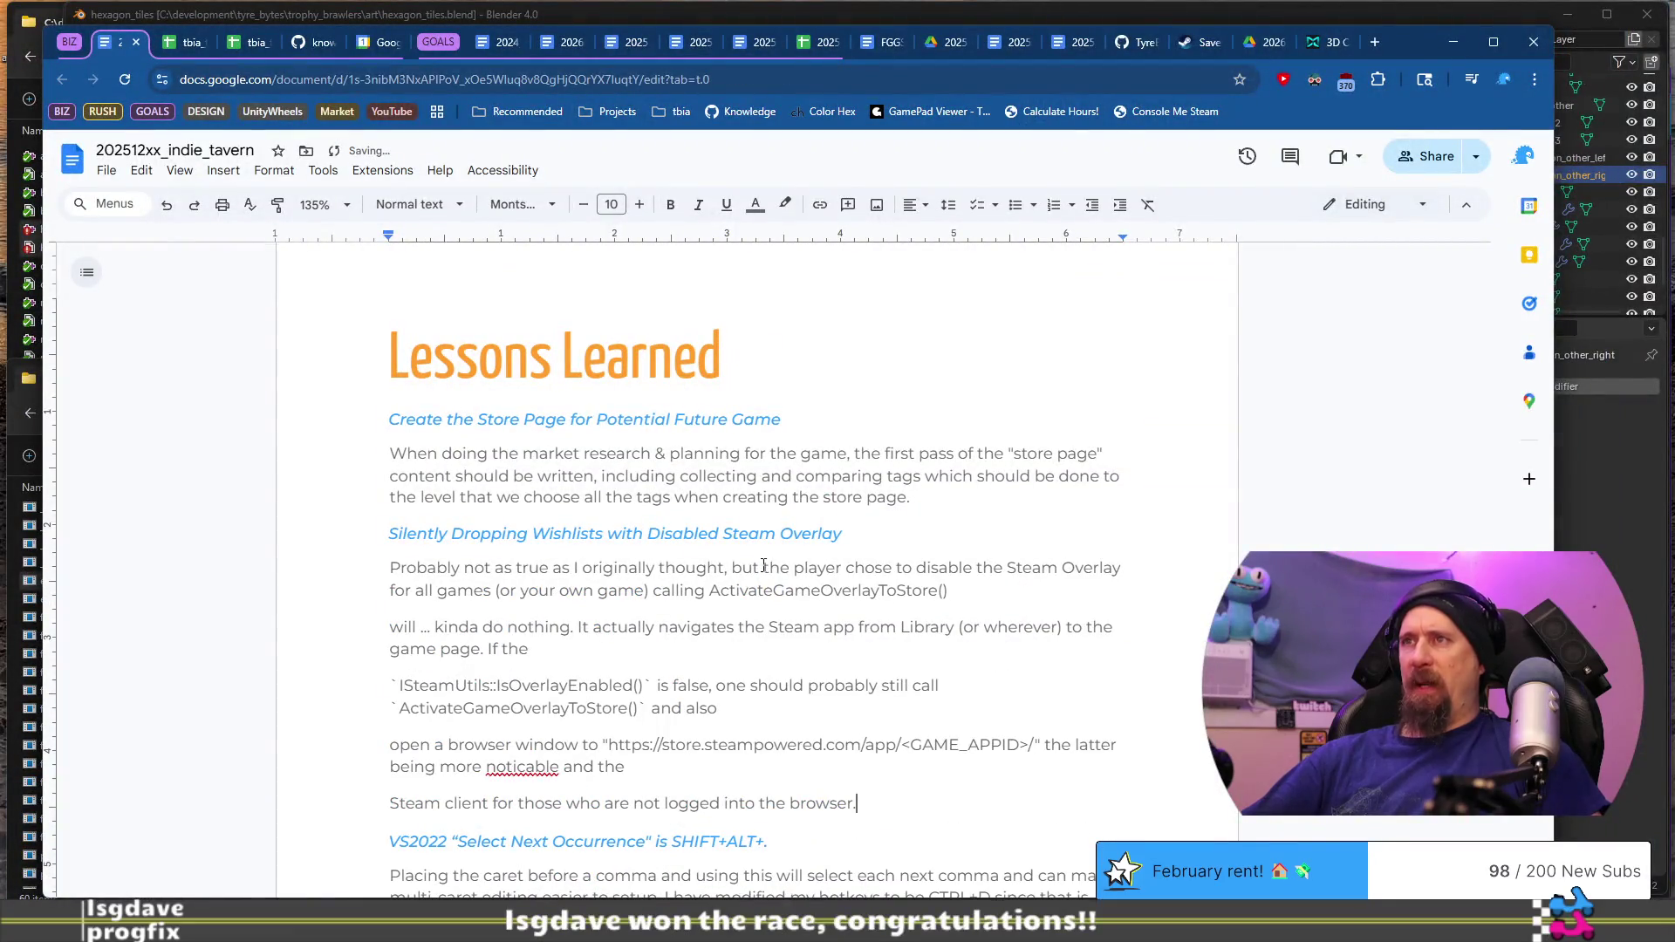
Step: Add 'if', join the broken line, and split off an 'Actually it navigates' paragraph with the ISteamUtils line
text(if)
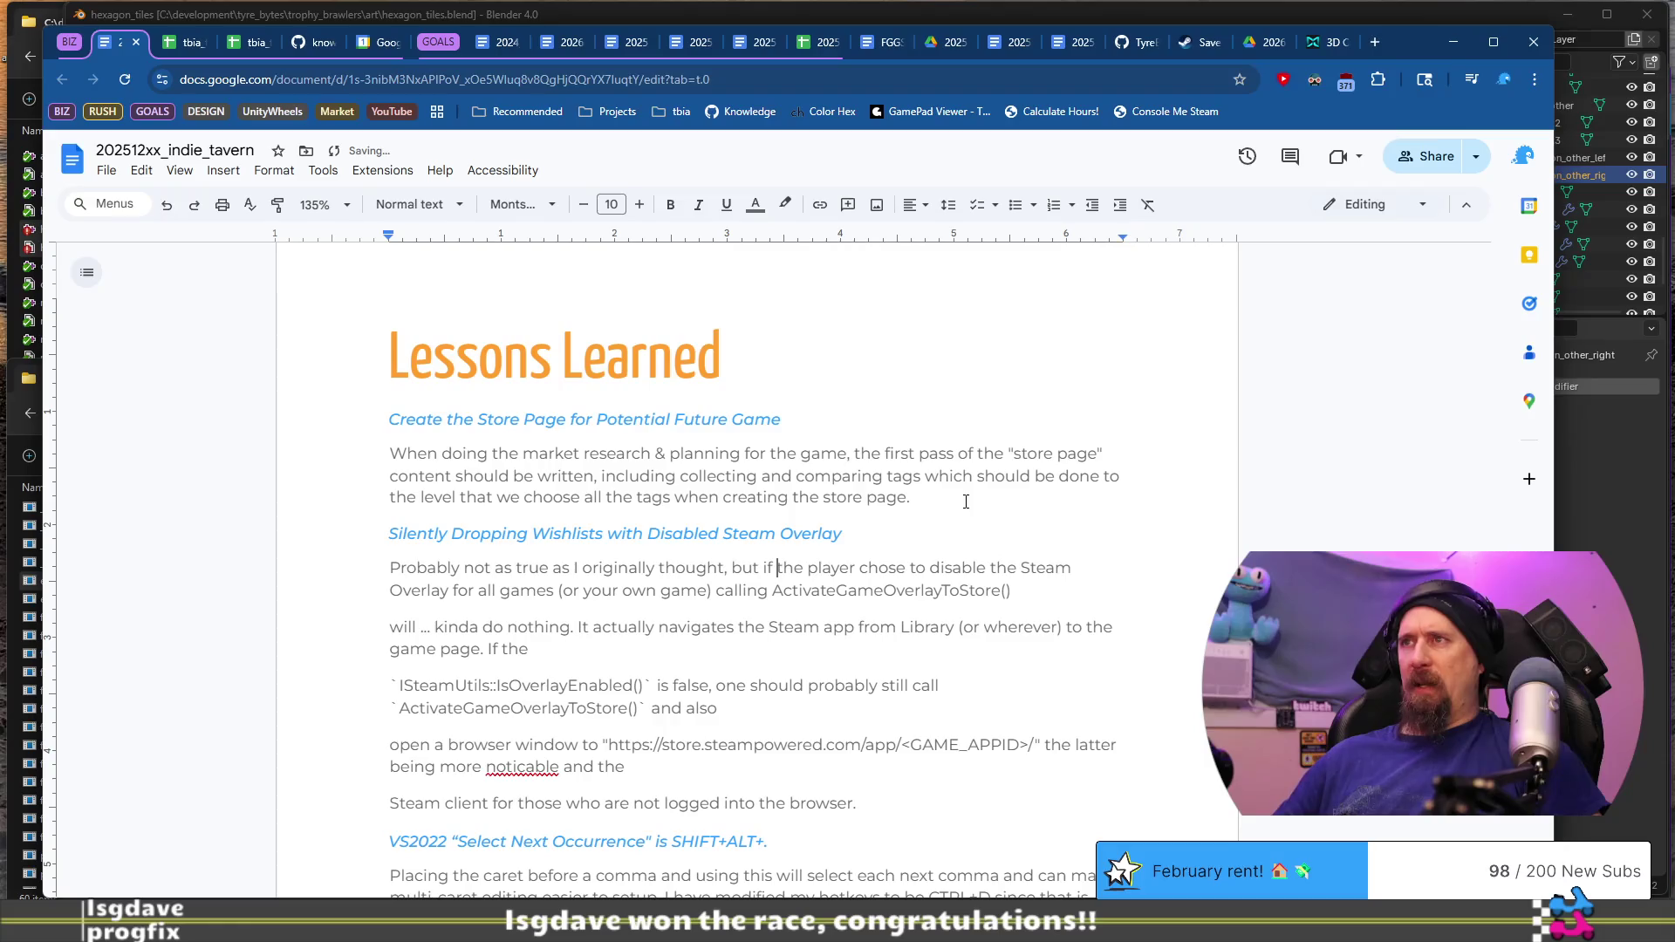
key(ctrl+Right)
key(ctrl+Right)
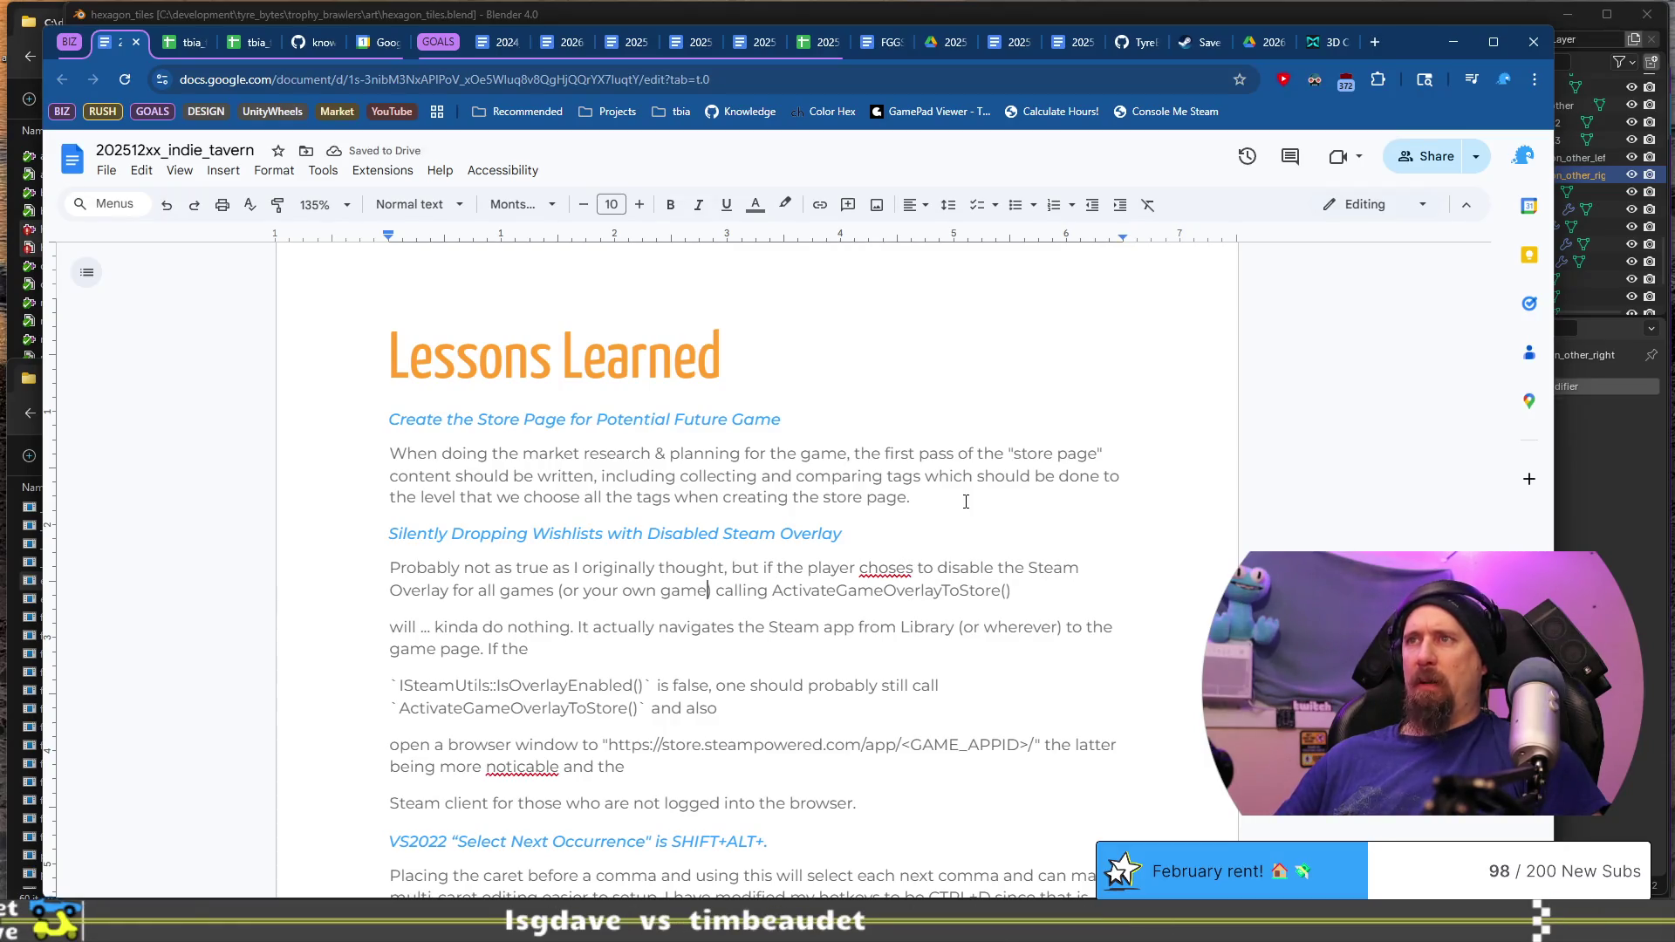
key(BackSpace)
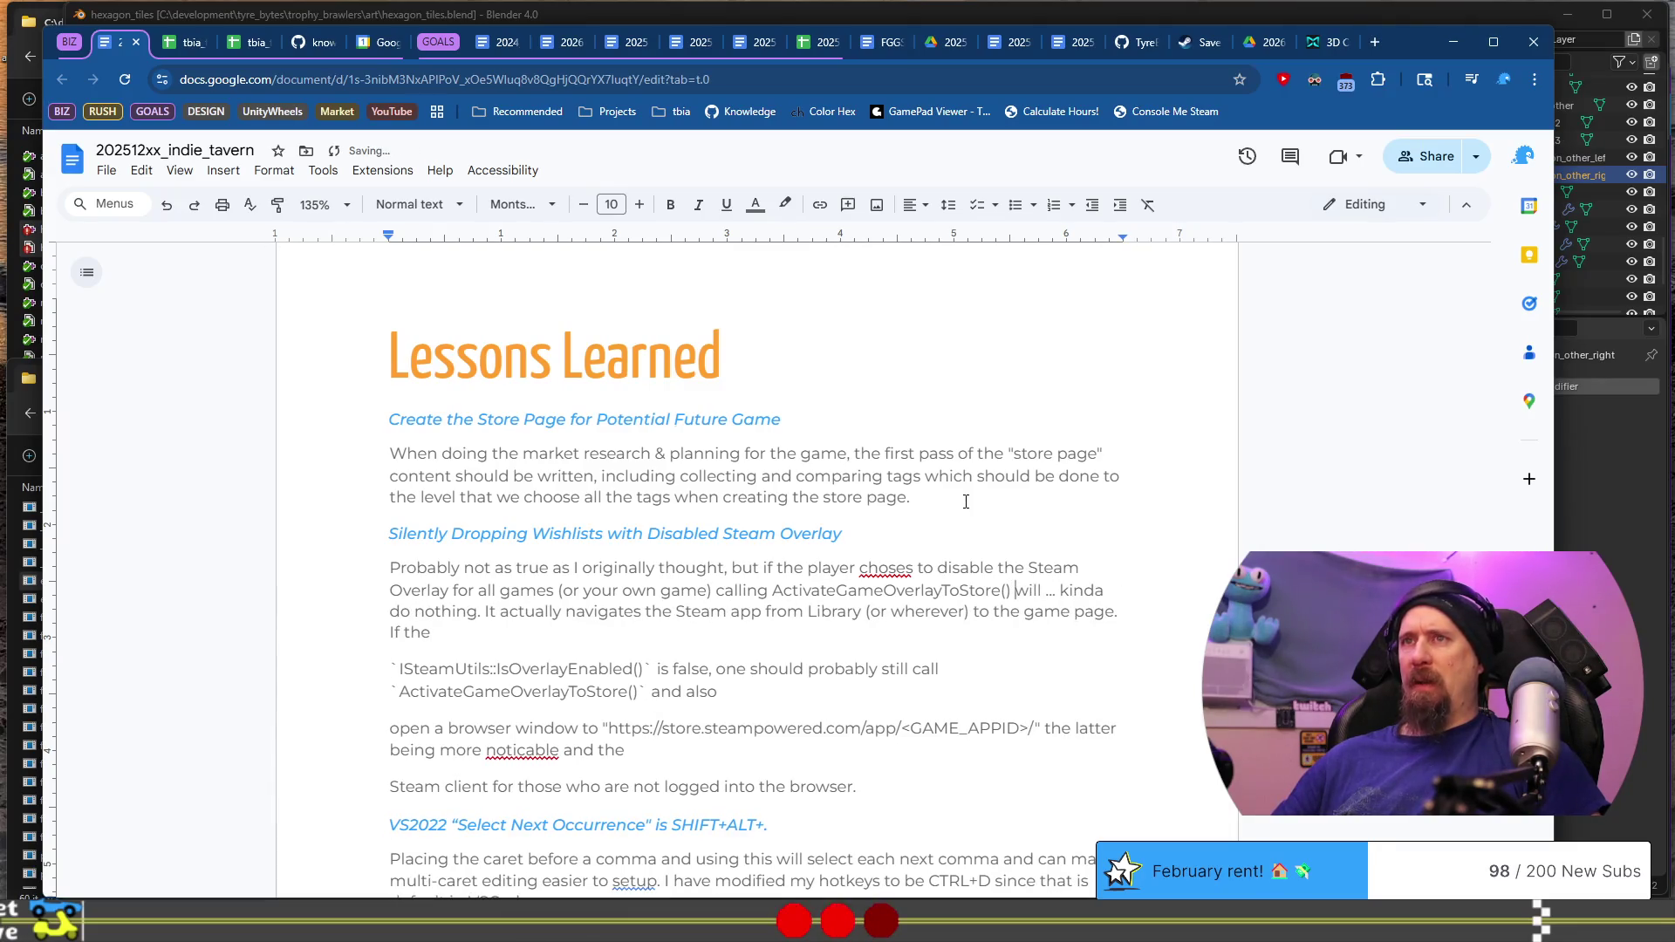
key(ctrl+Right)
key(ctrl+Right)
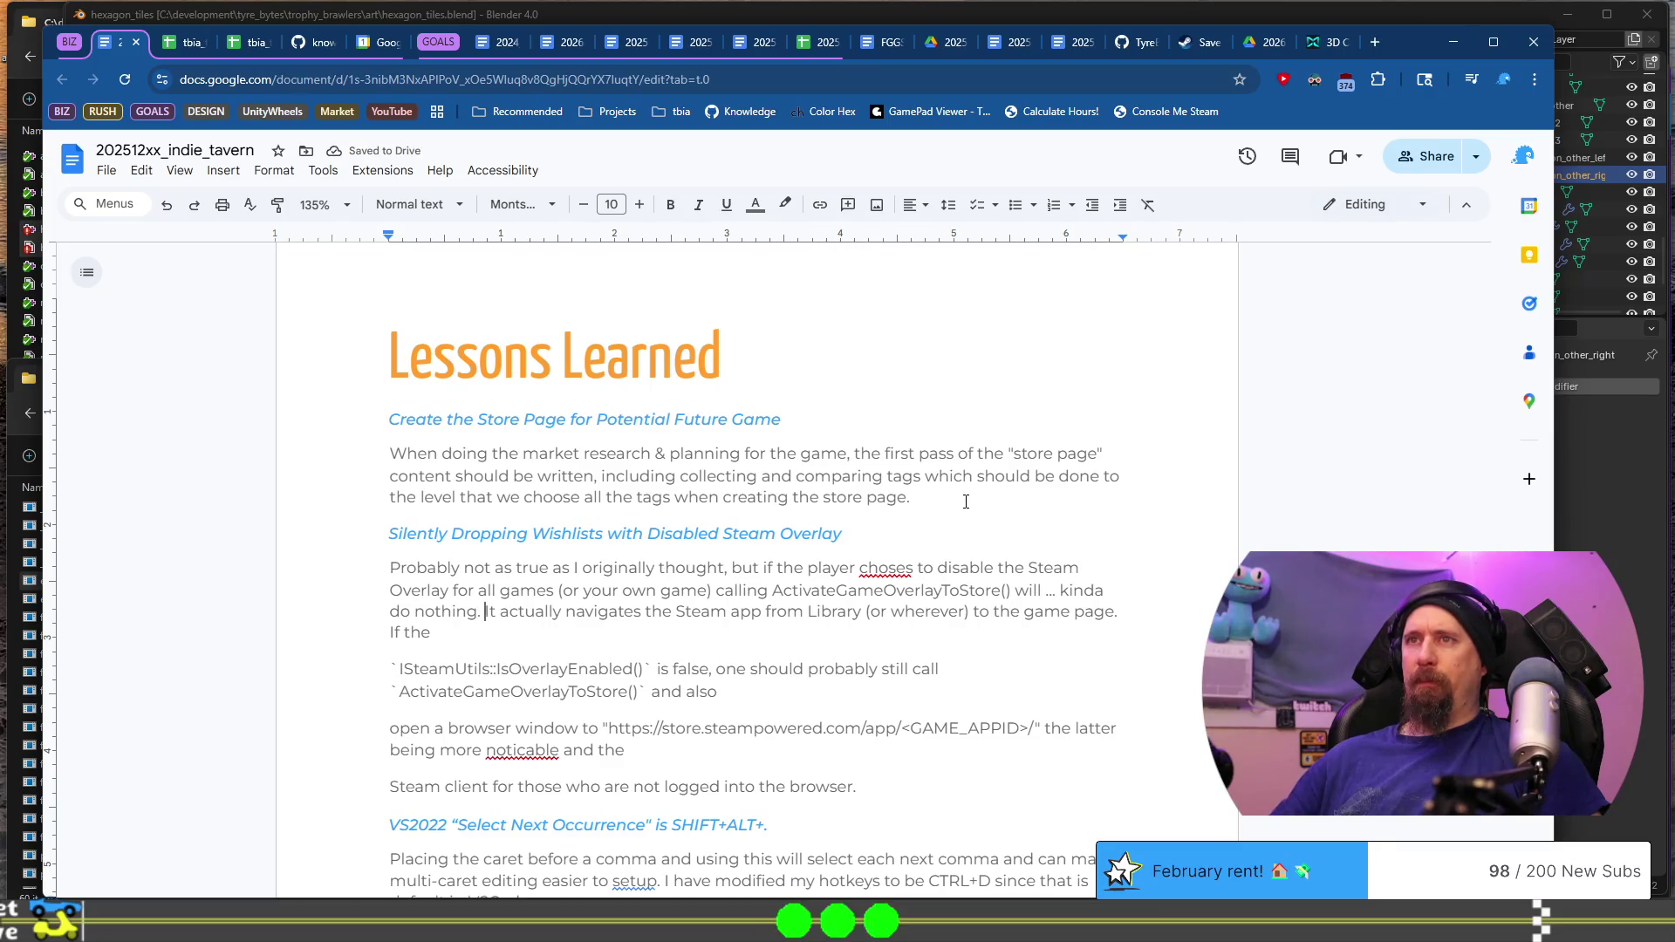
key(Return)
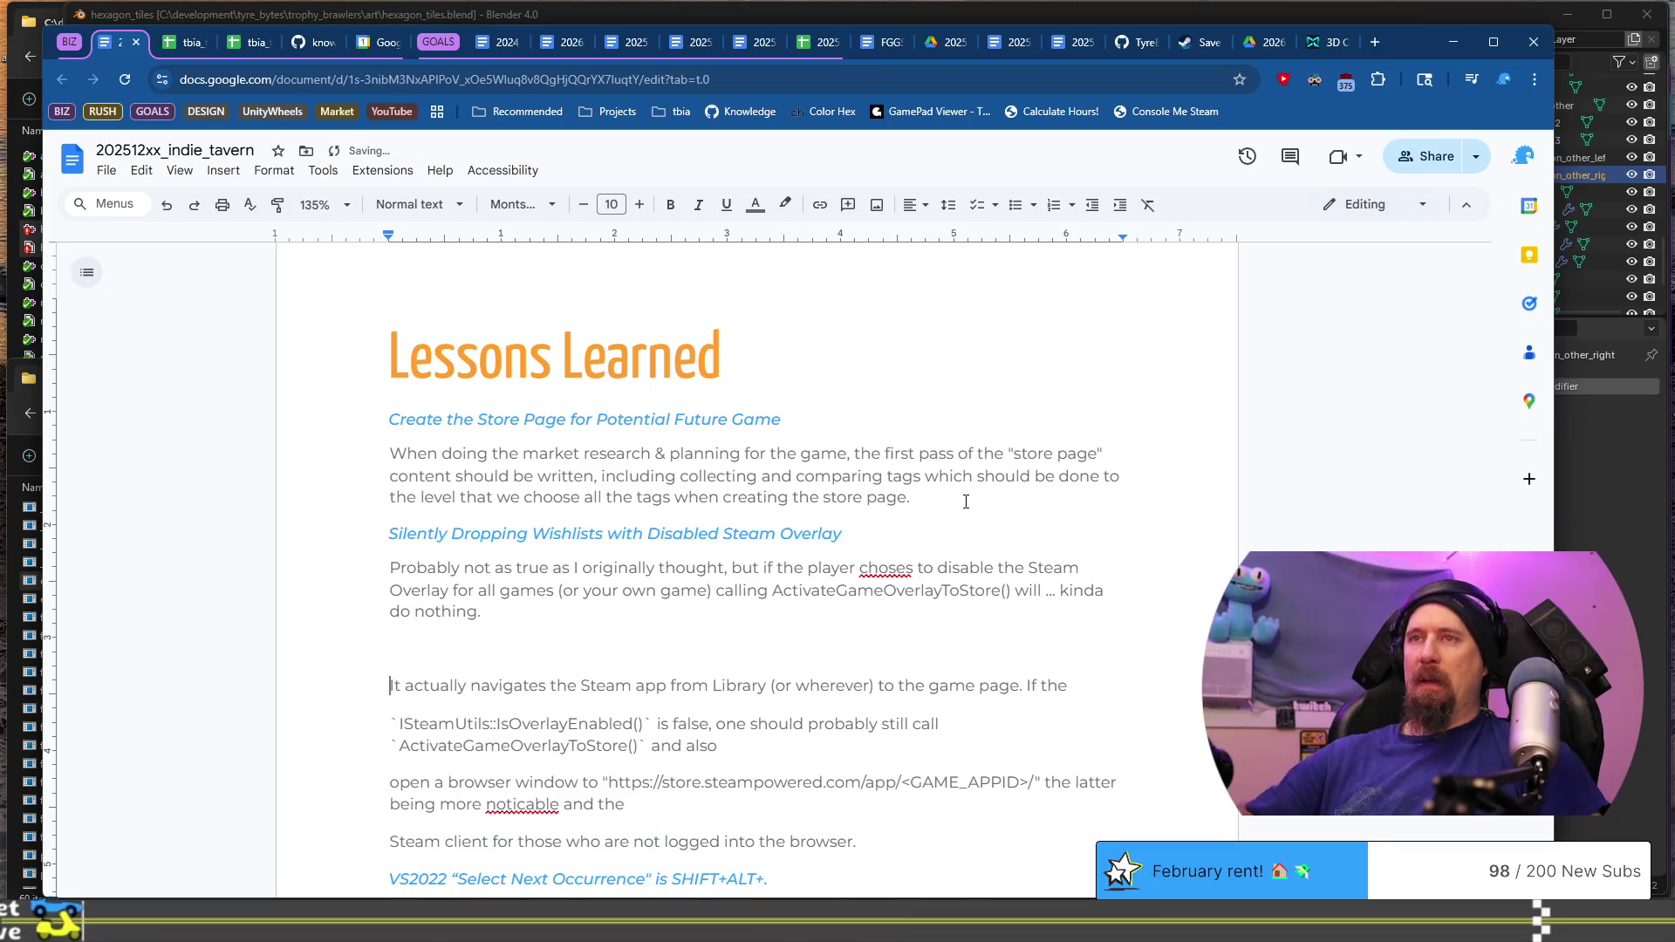
text(Actually)
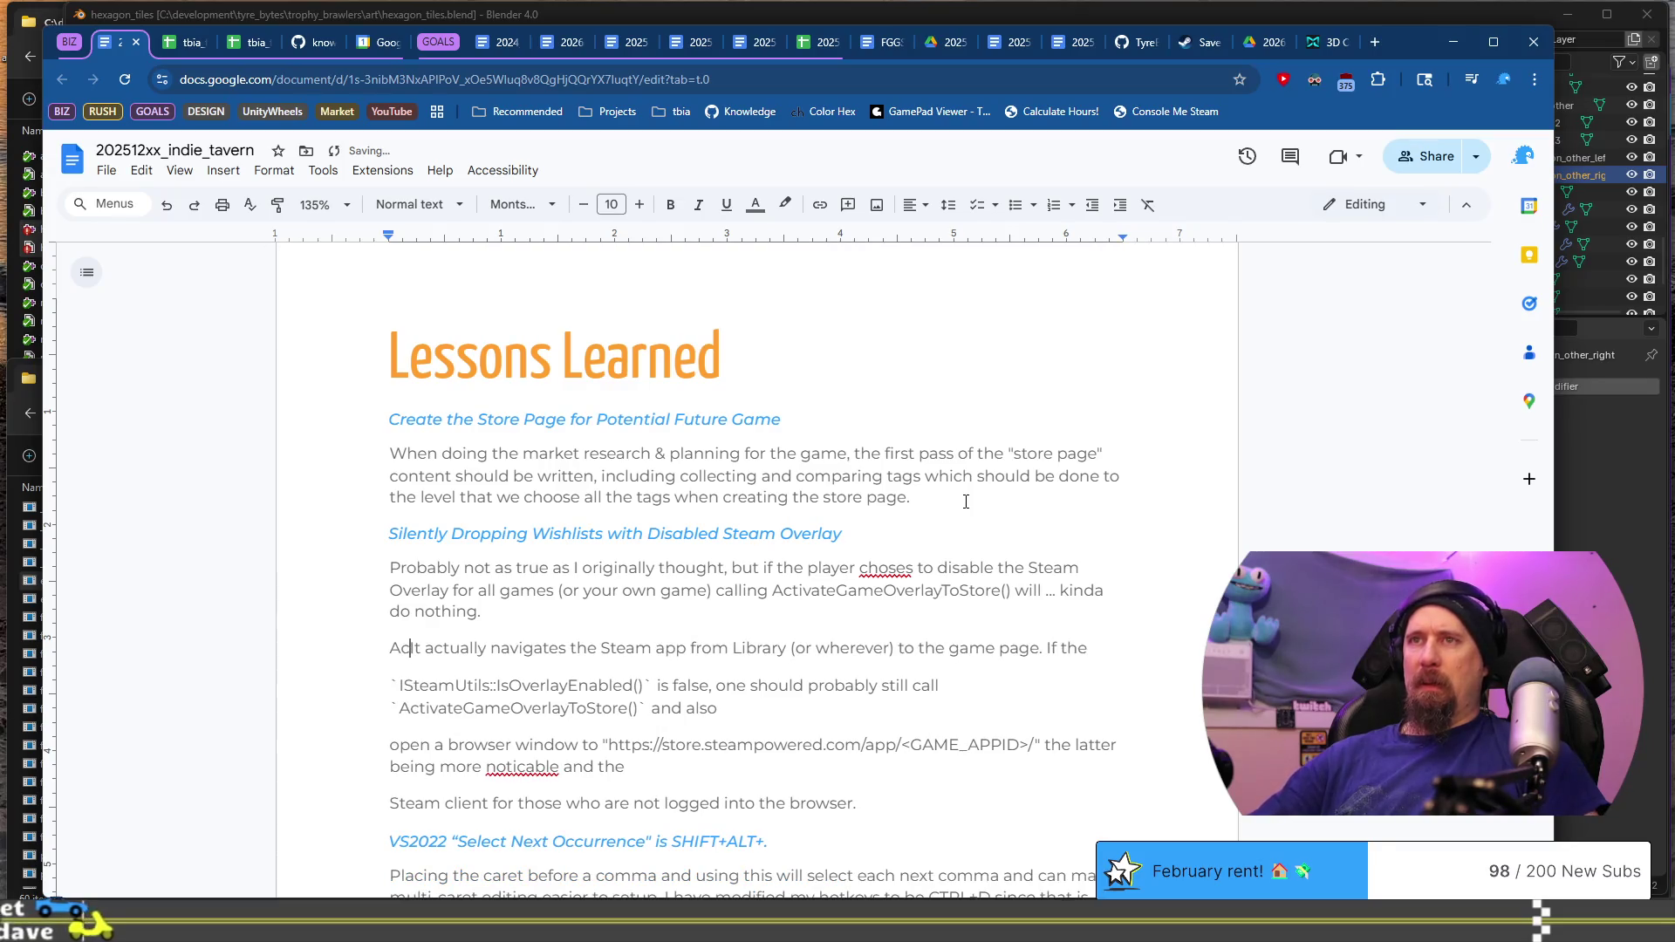
key(shift+ctrl+Right)
key(shift+ctrl+Right)
text(it)
key(ctrl+Right)
key(ctrl+Right)
key(Down)
key(ctrl+Right)
key(ctrl+Right)
key(ctrl+Right)
key(Home)
key(BackSpace)
key(shift+Return)
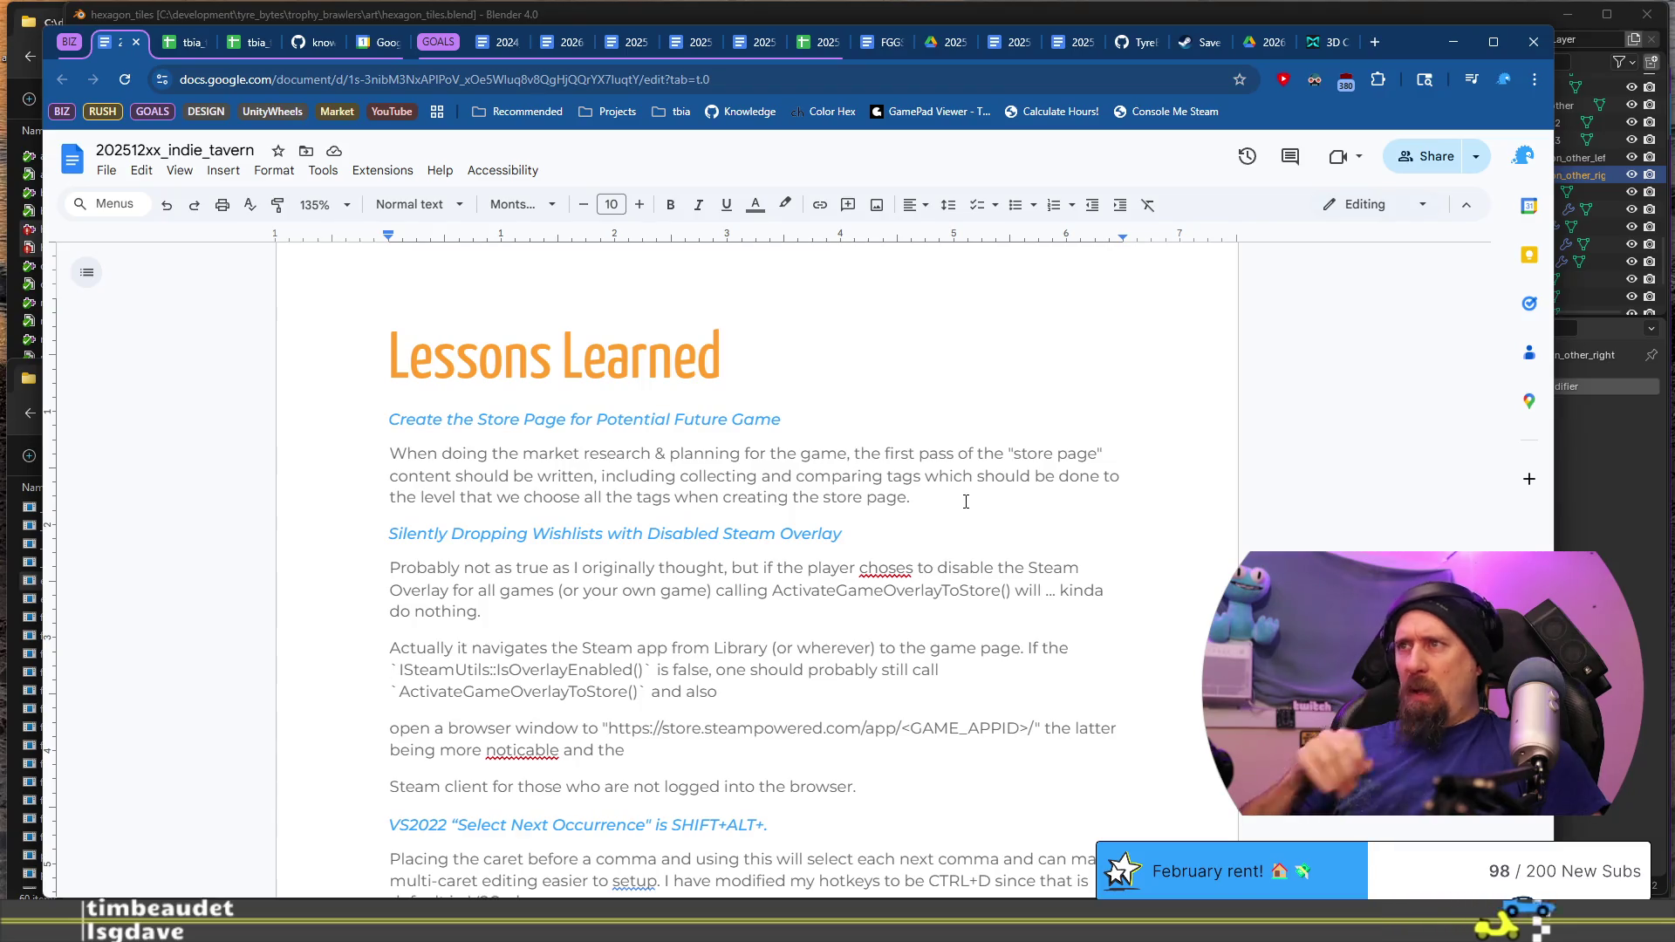
Step: Replace 'and also' with 'while also opening a browser' and delete the leftover browser-window paragraphs
key(shift+End)
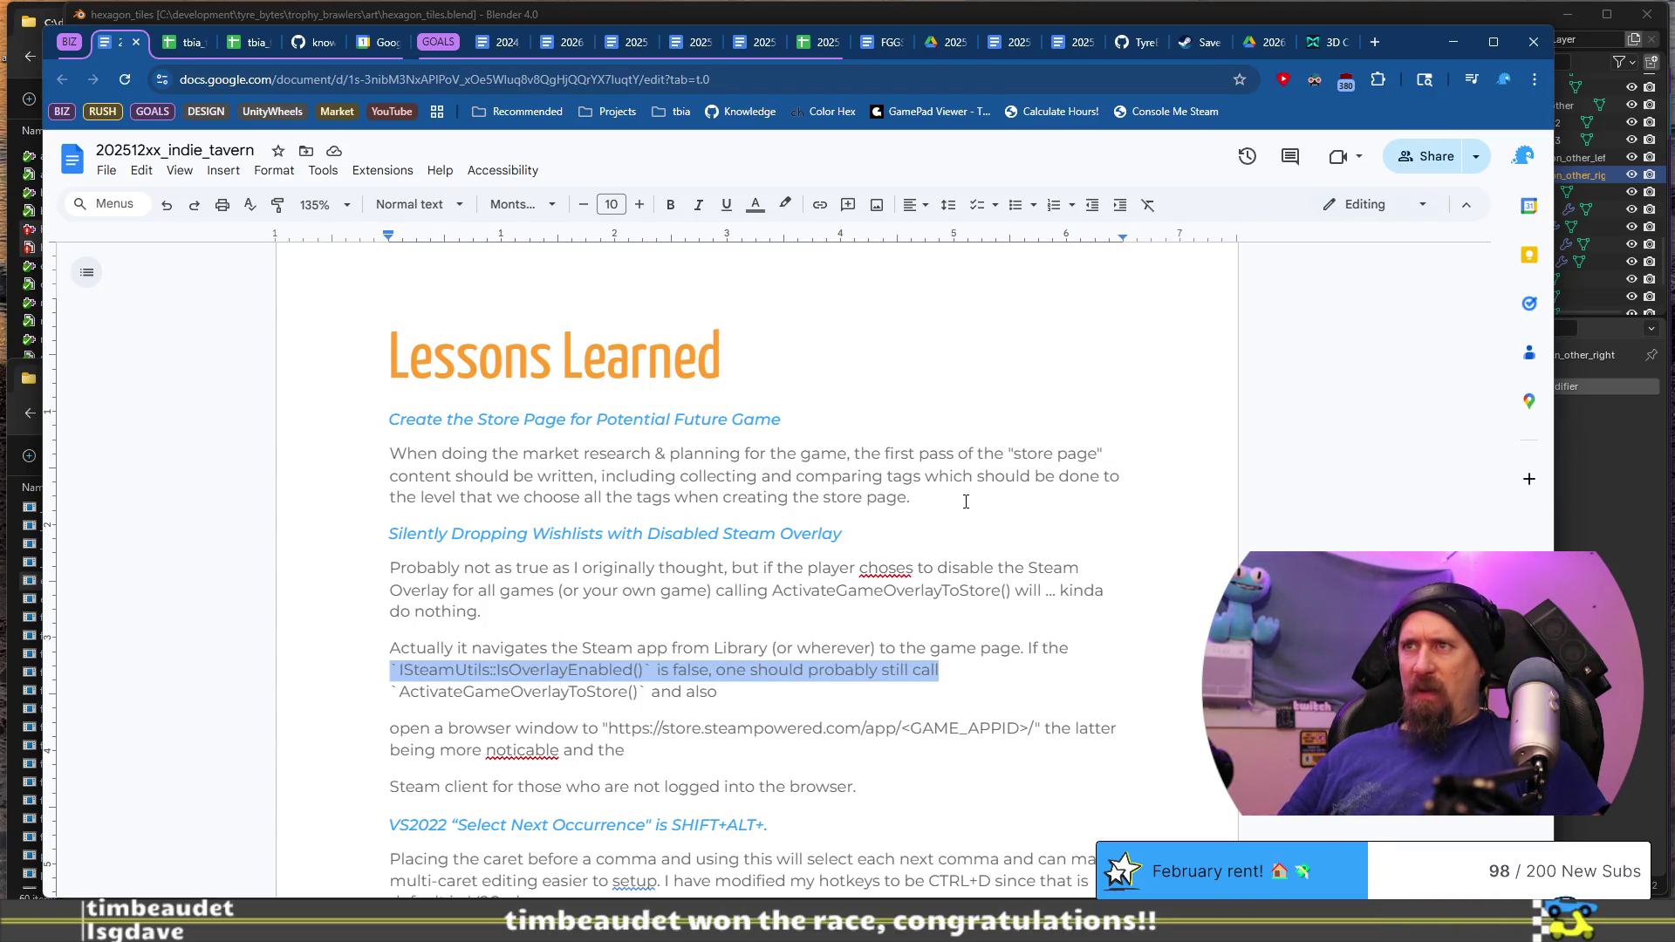
key(Down)
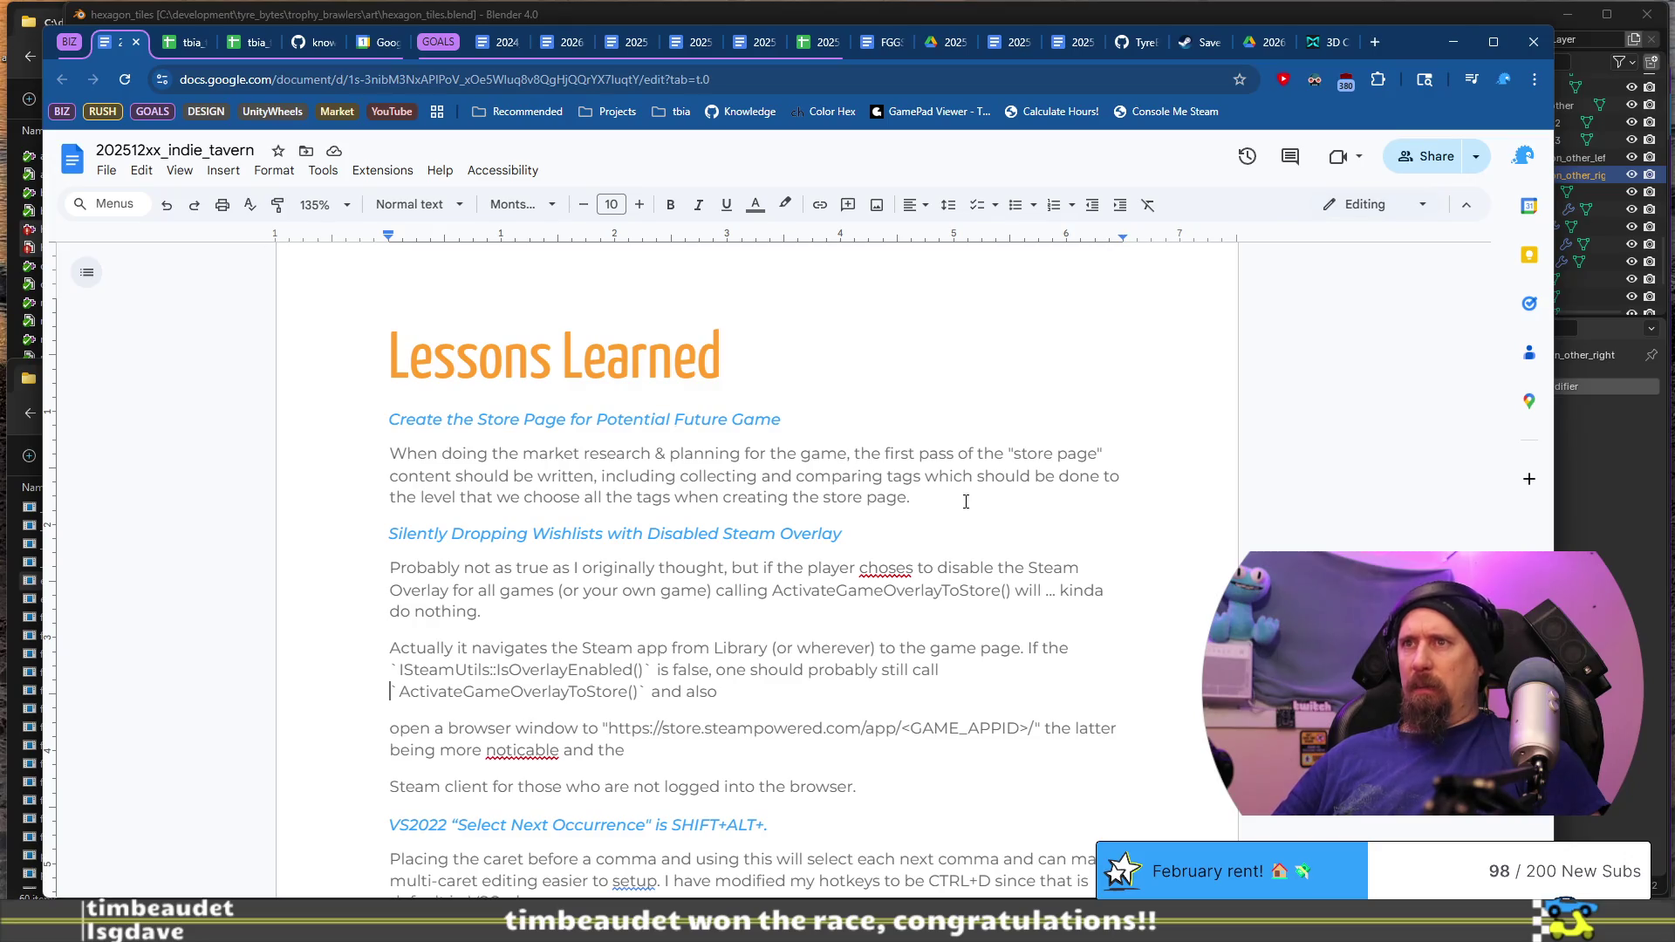
key(Home)
key(BackSpace)
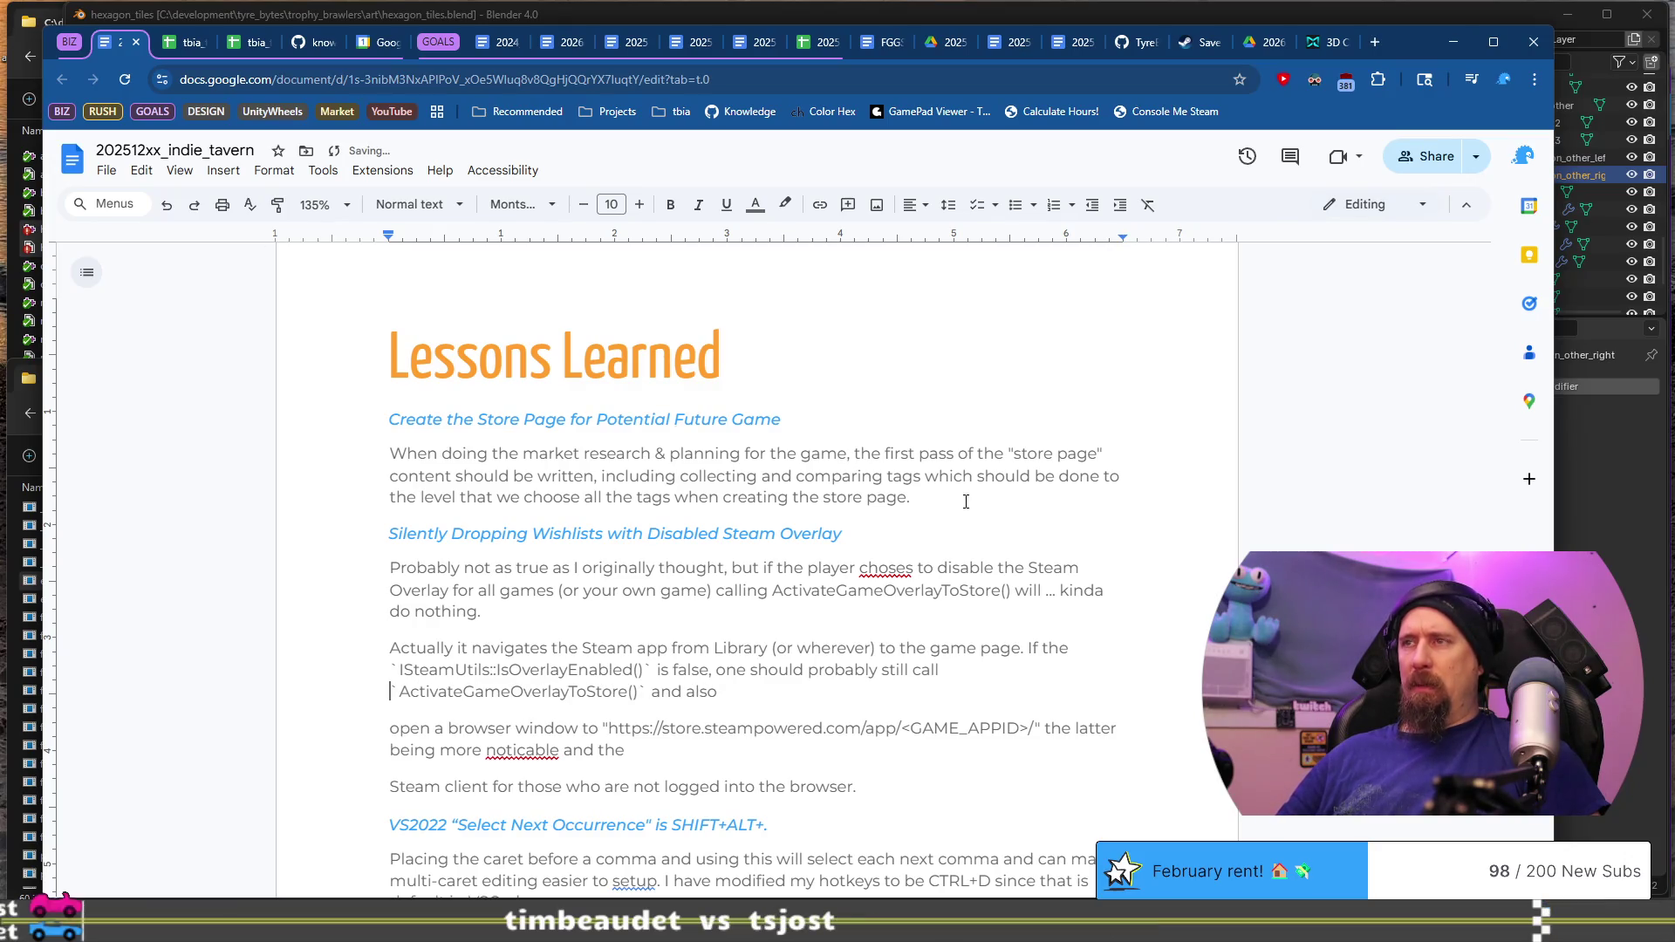
text(while)
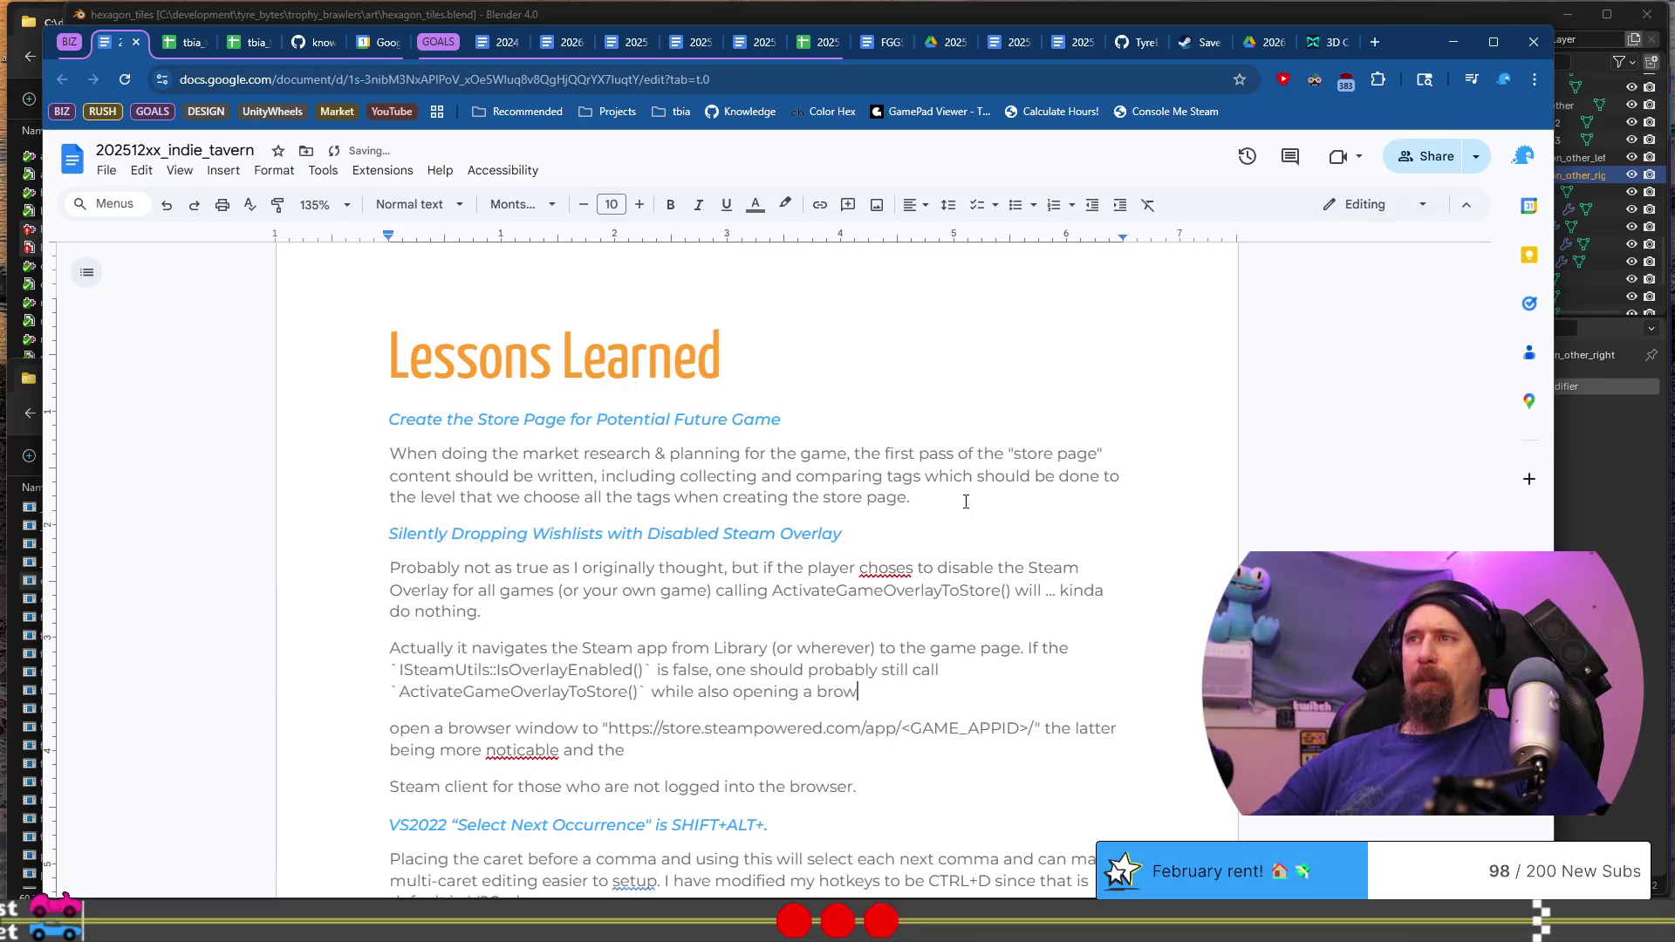
key(BackSpace)
text(er)
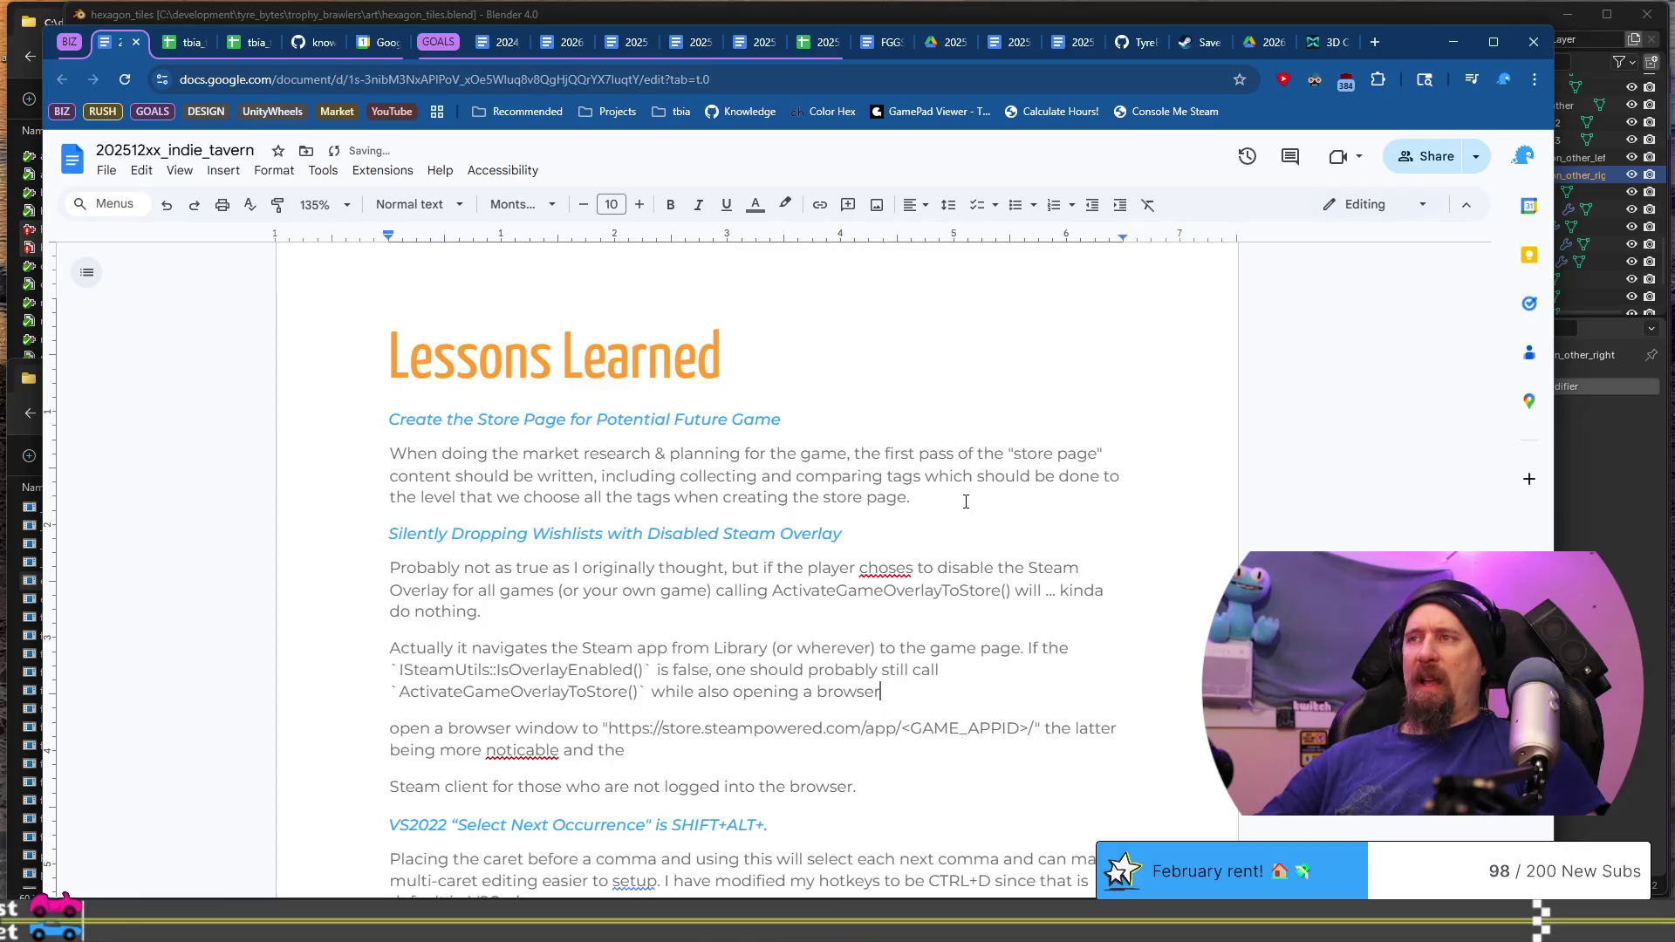
key(shift+Home)
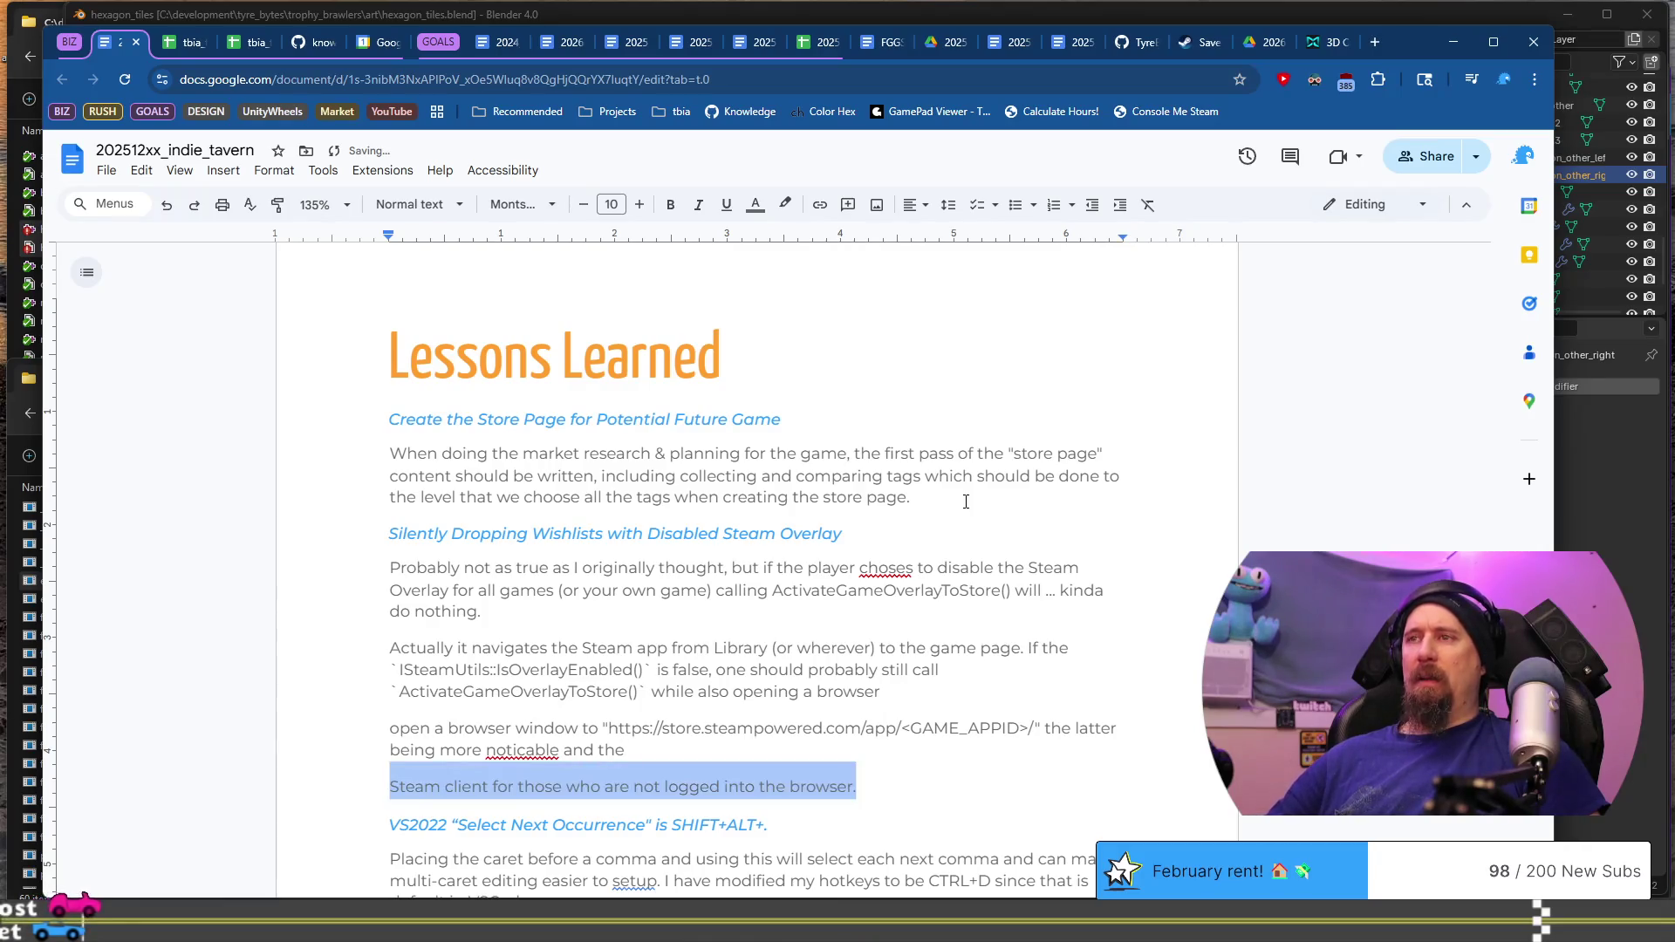
key(shift+Up)
key(shift+Up)
key(BackSpace)
key(Up)
key(Up)
key(Right)
key(Right)
key(Right)
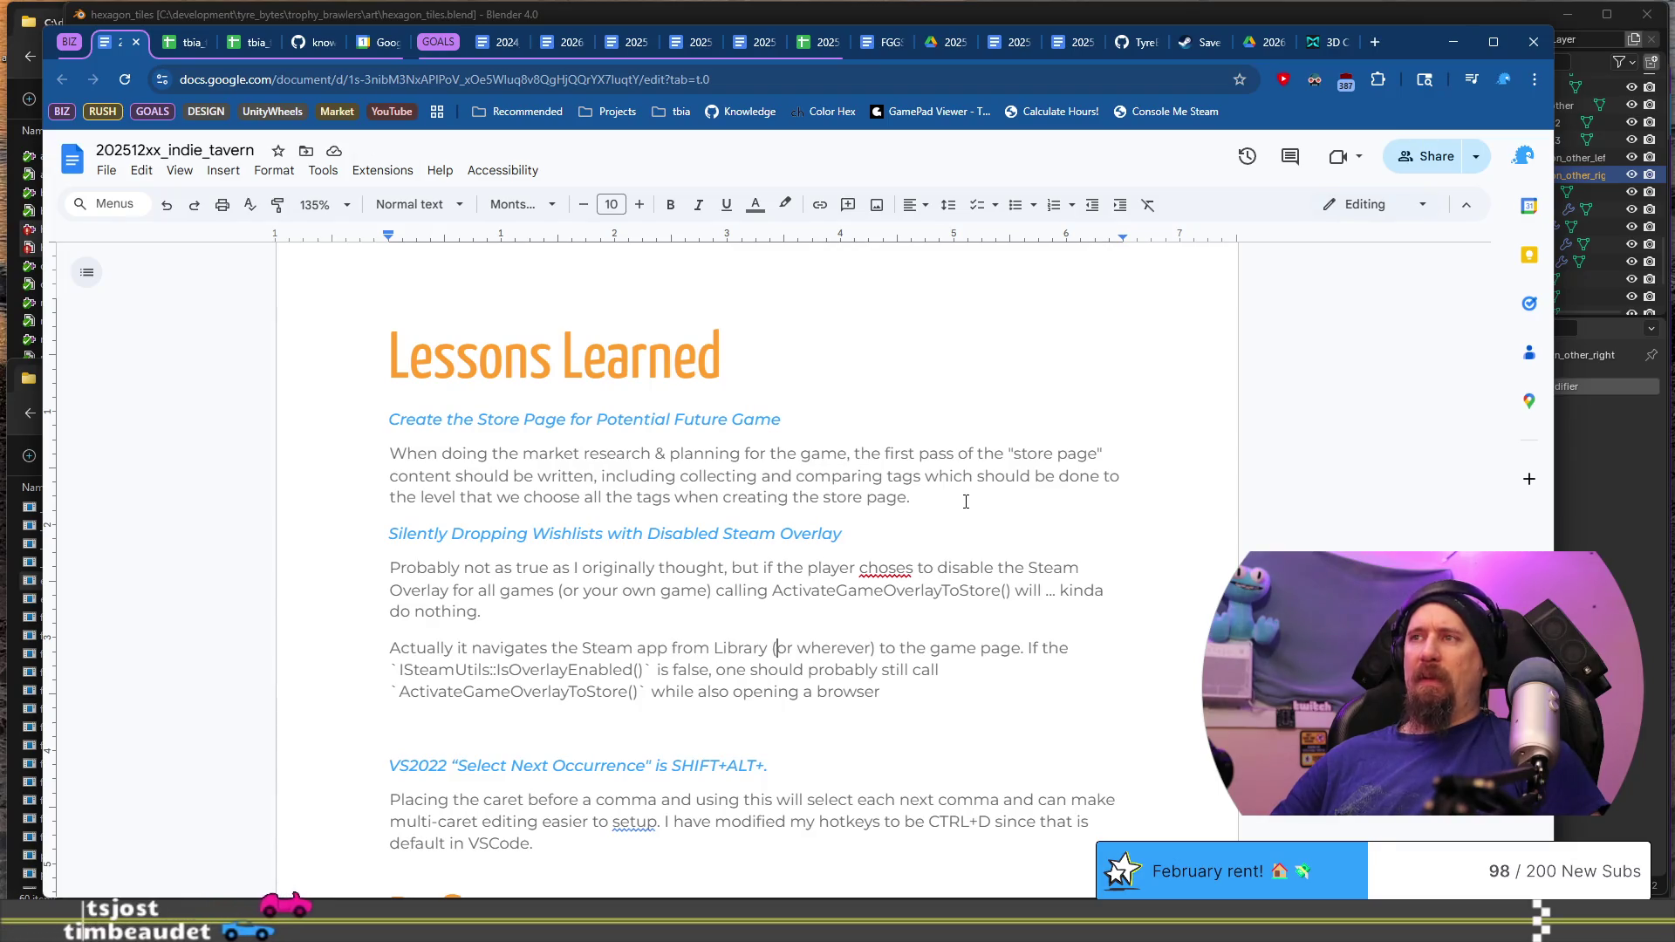
Step: Say the overlay works in-place, and advise opening a browser plus ActivateGameOverlayToStore() too
text(, which)
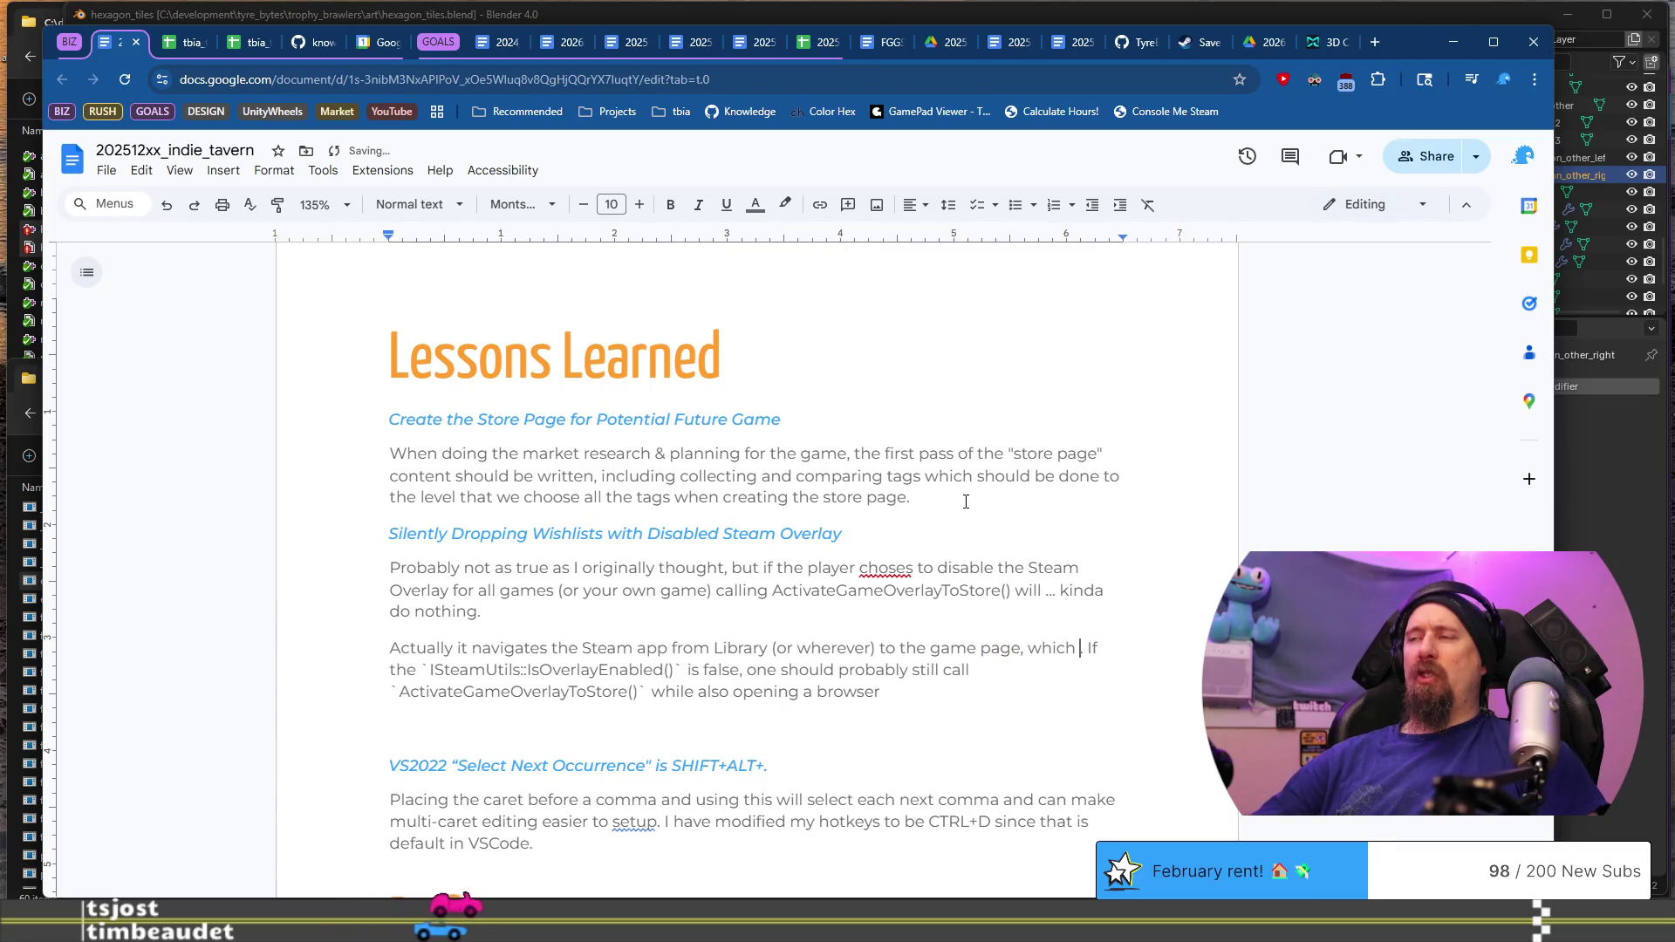
text(rks in)
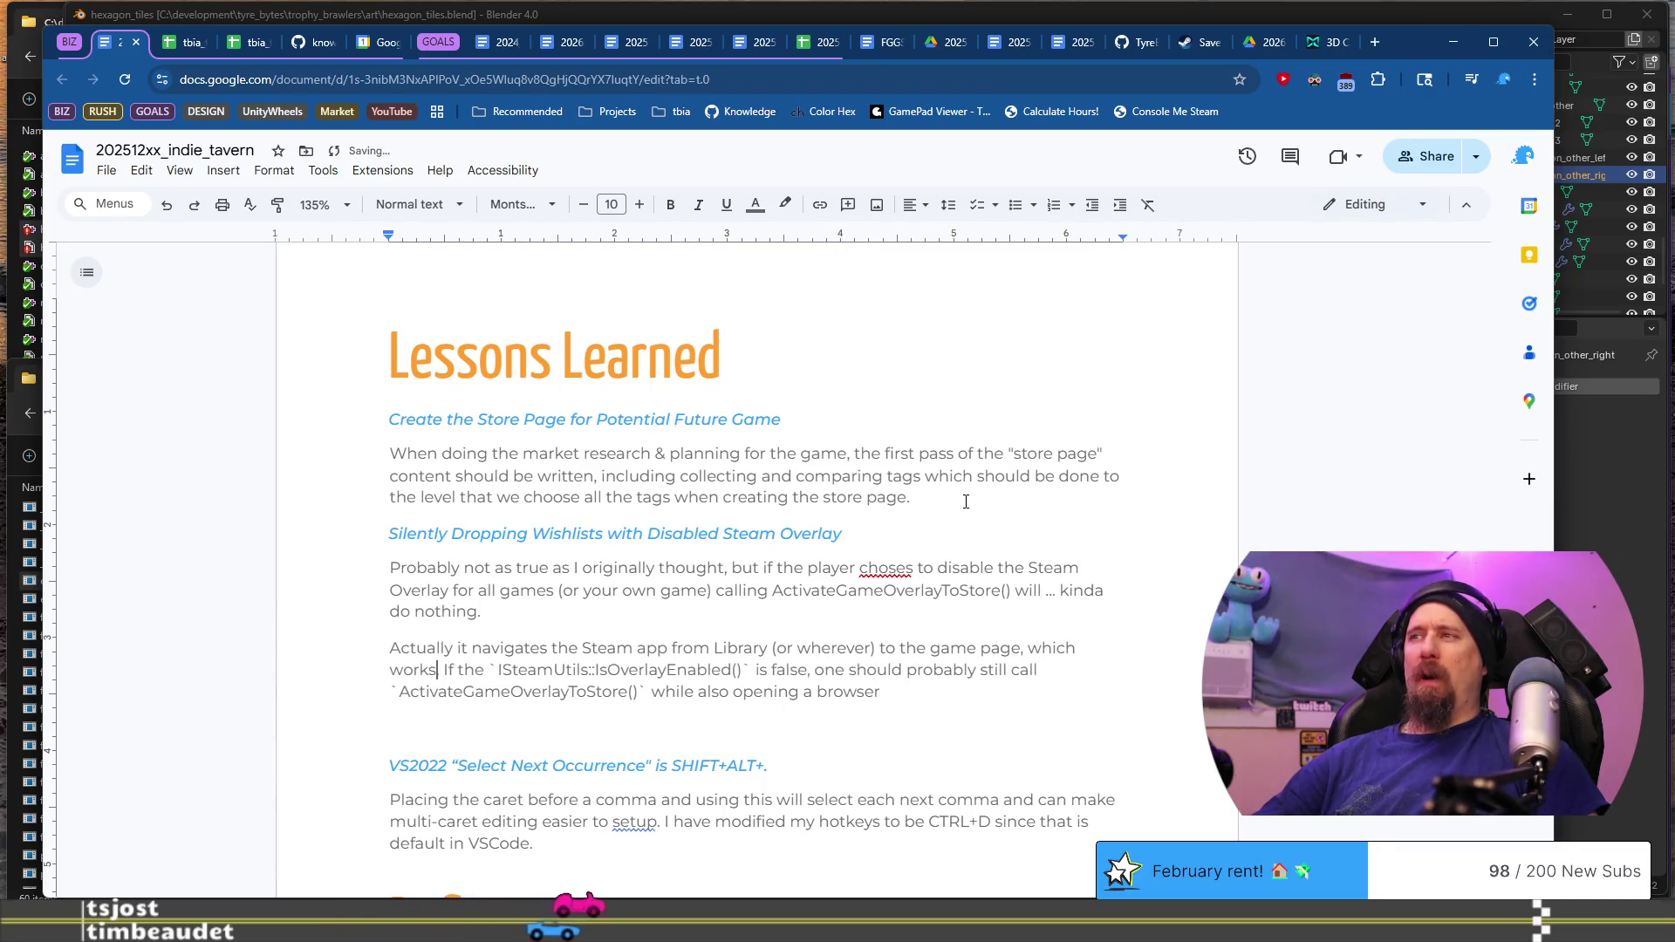
text(-place of doing it directly in the game-windo)
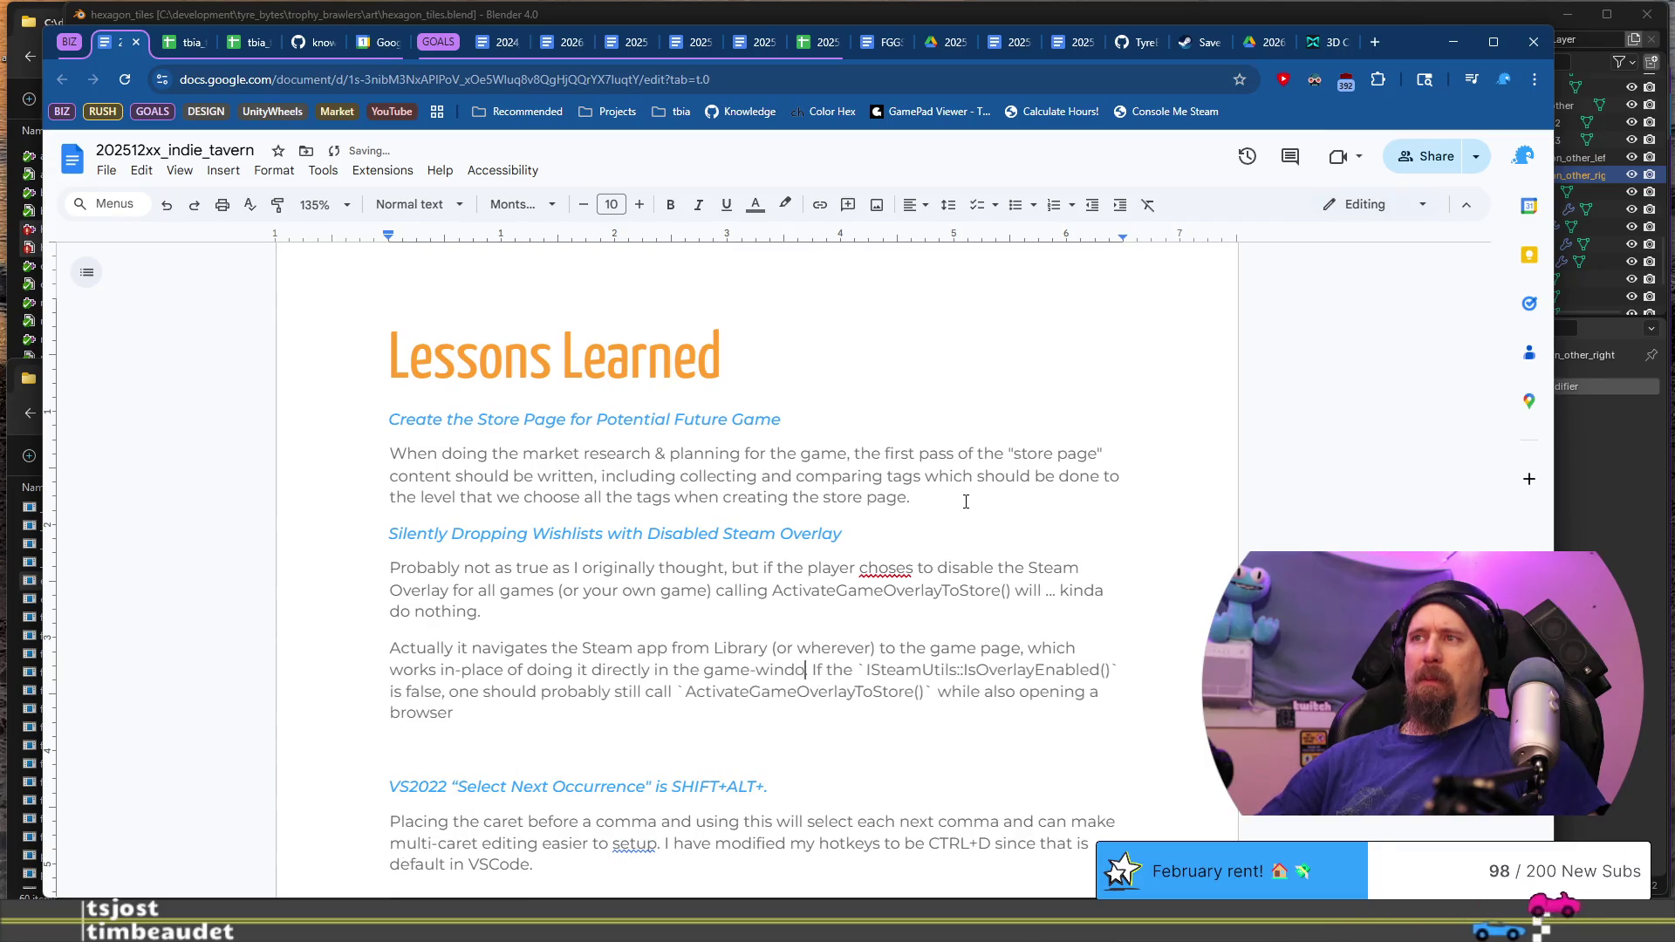
text(w....)
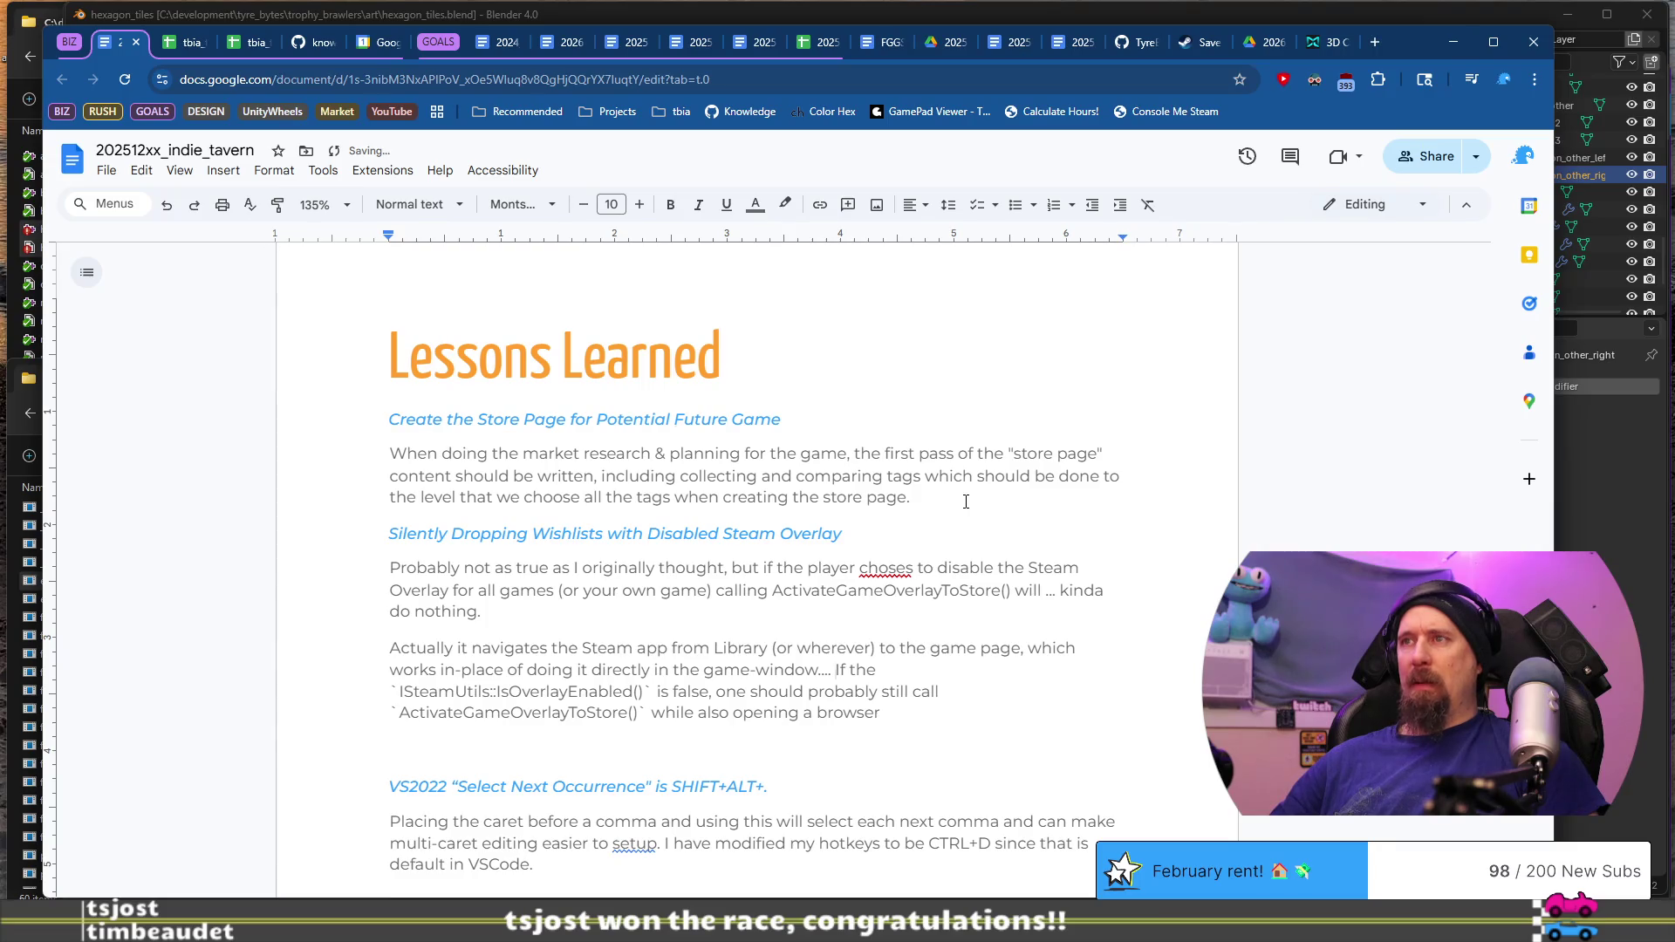
key(shift+Down)
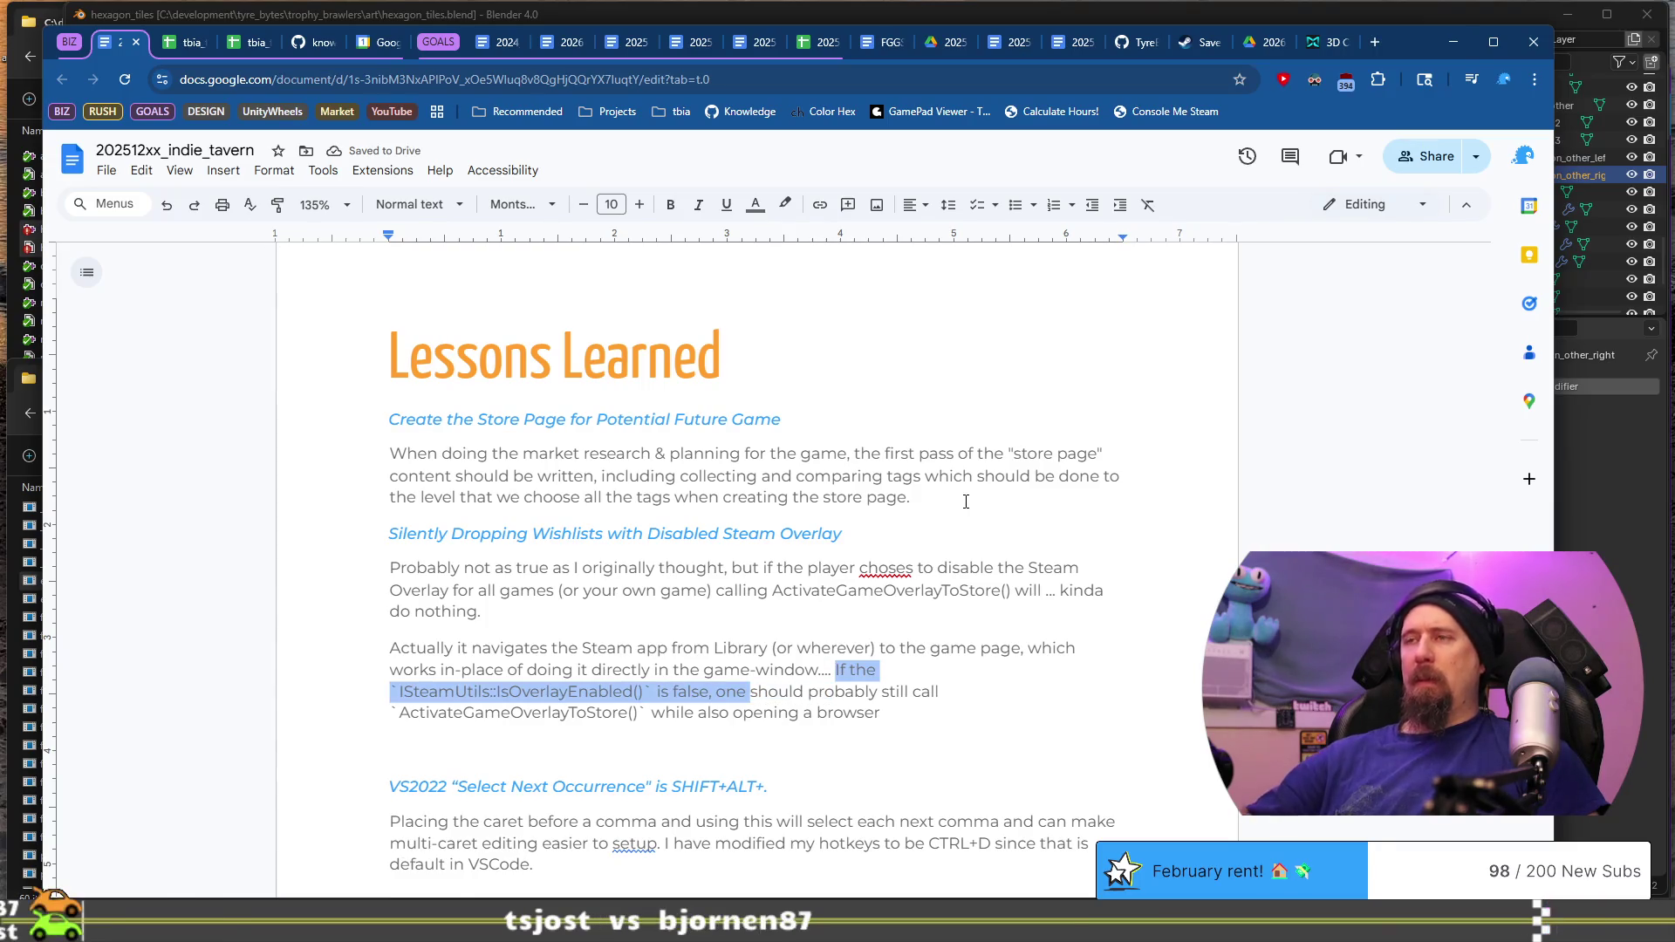
text(May still )
text(be a good )
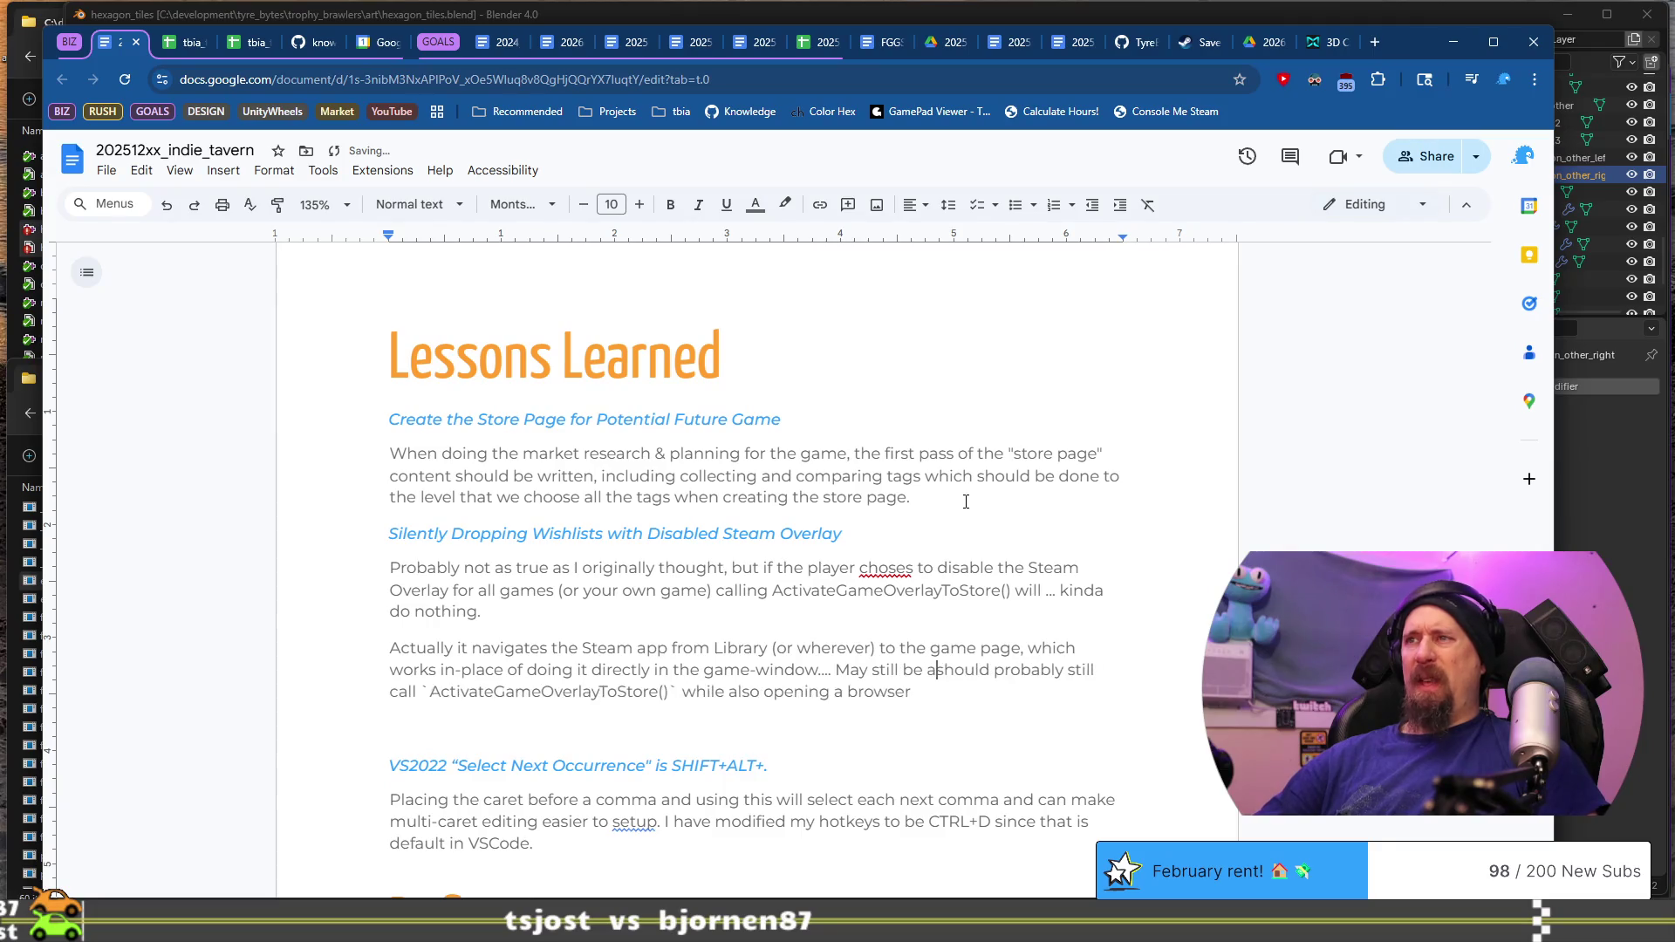
text(idea to)
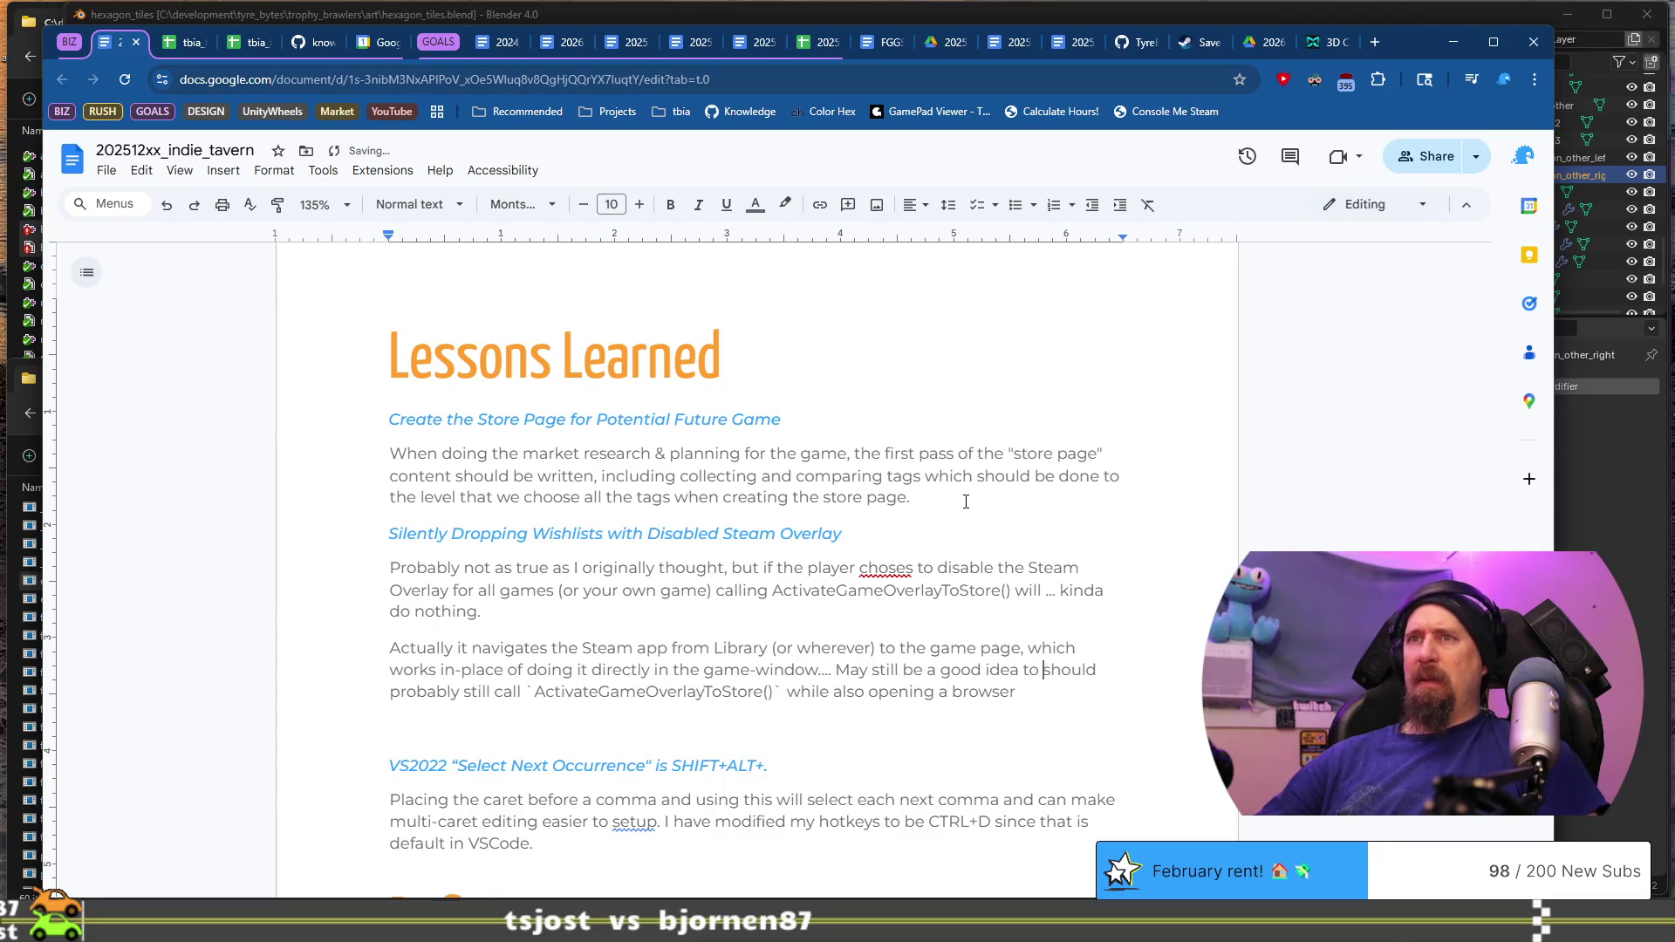
key(ctrl+shift+Right)
key(ctrl+shift+Right)
key(ctrl+shift+Right)
key(Delete)
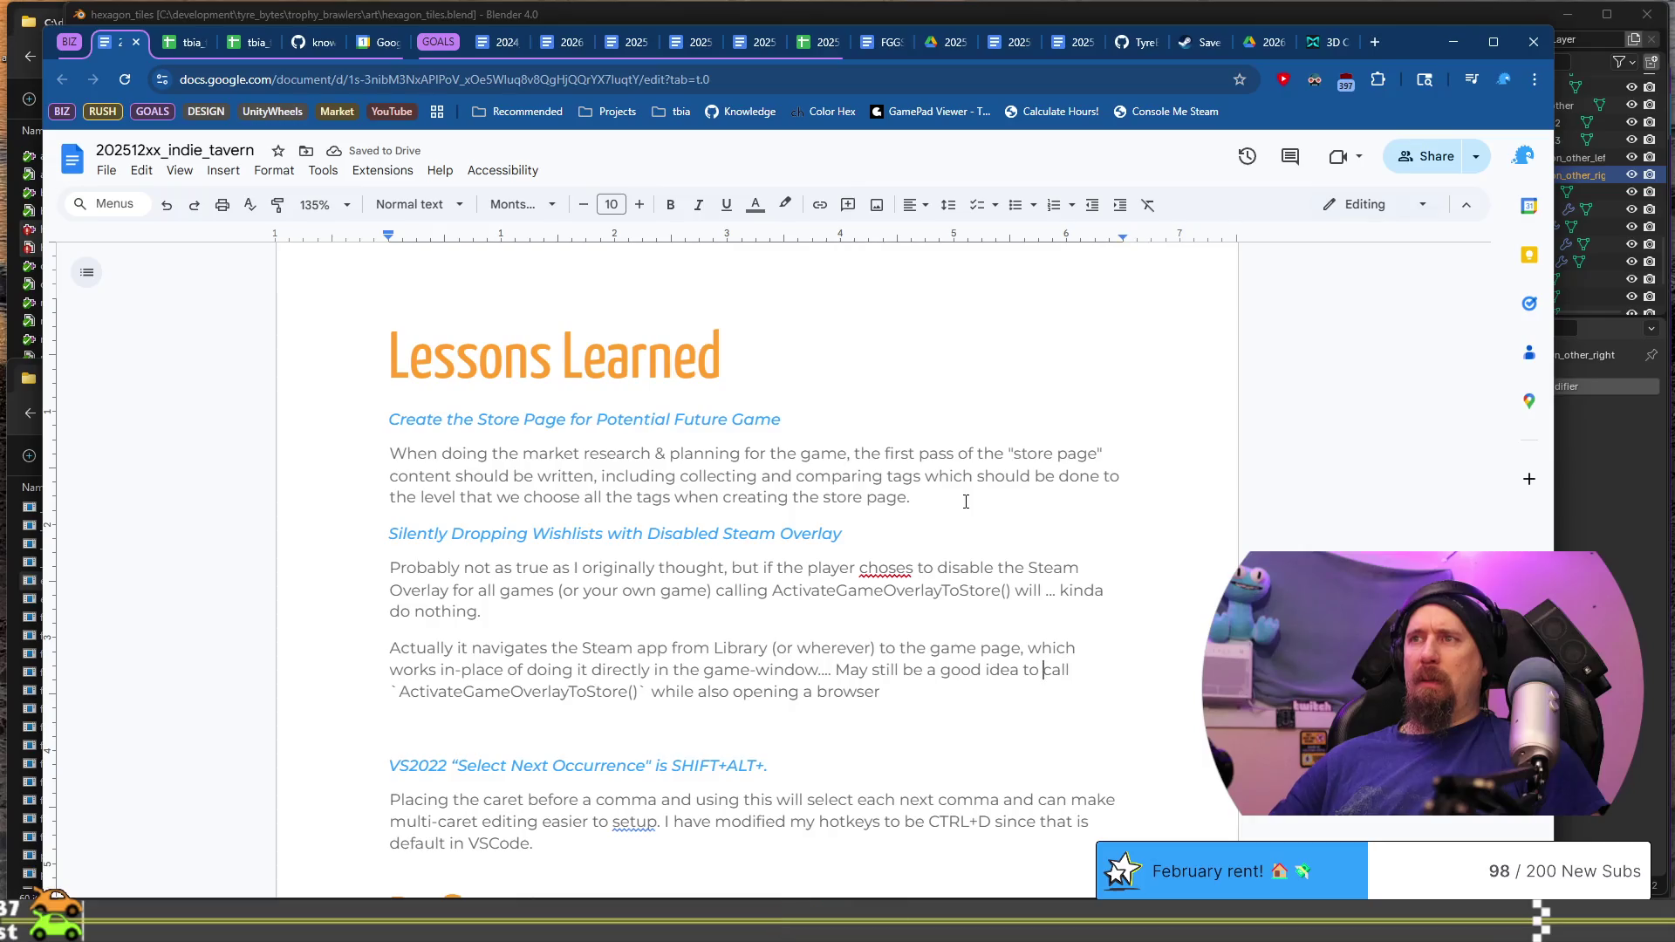
text(in)
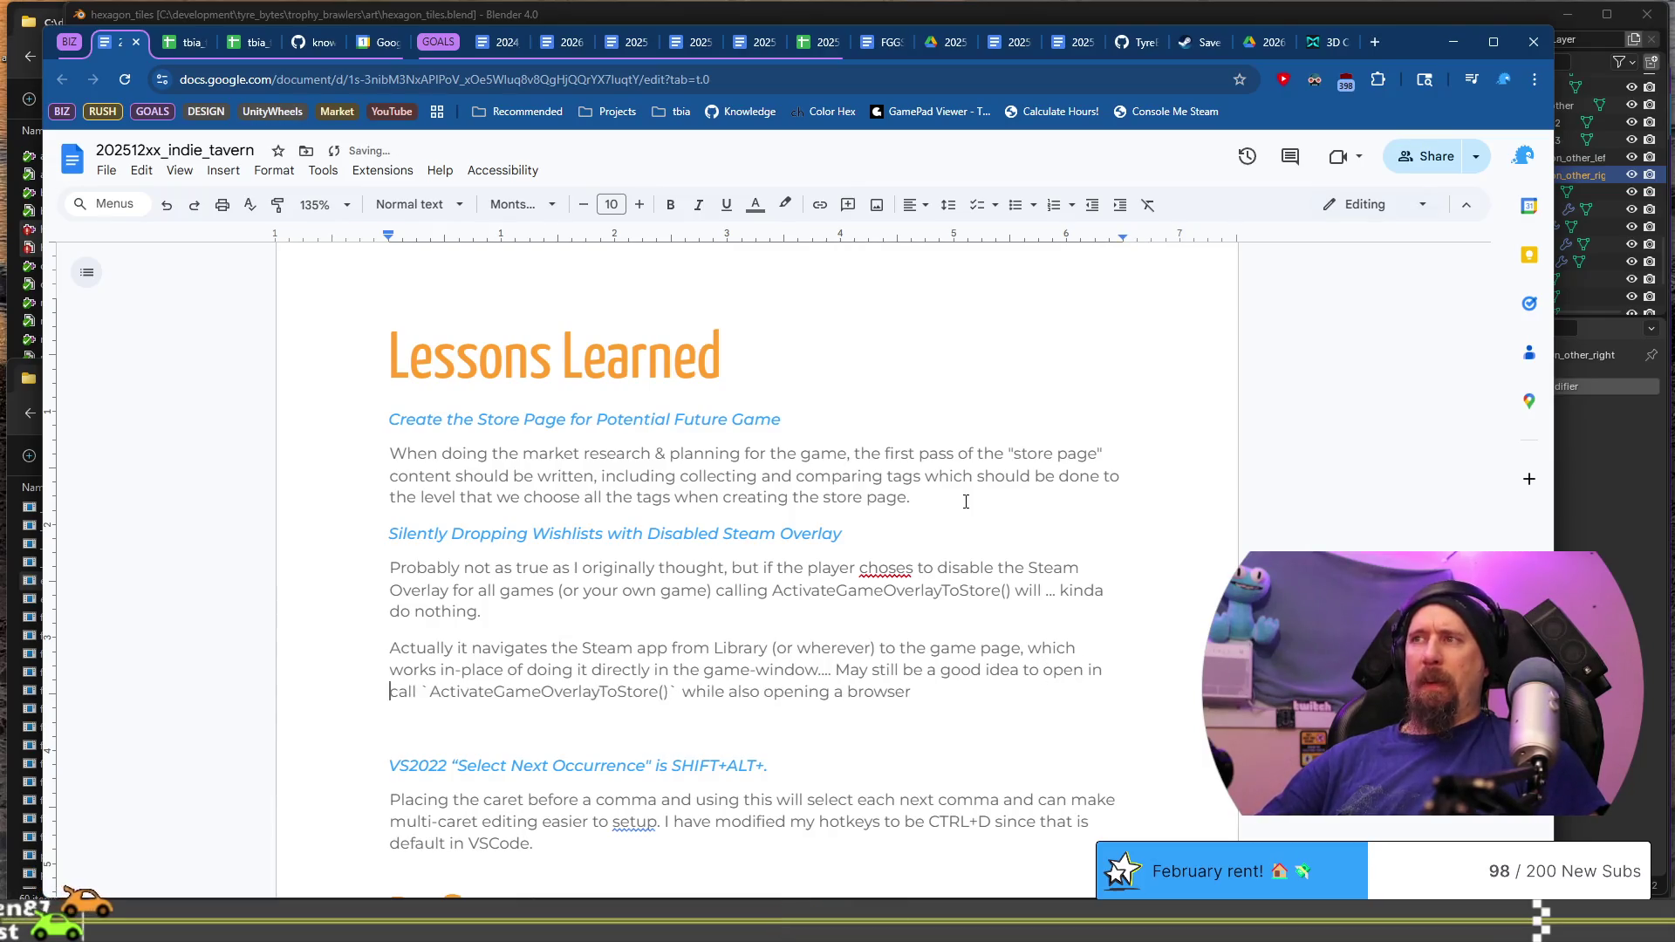
text( a browse)
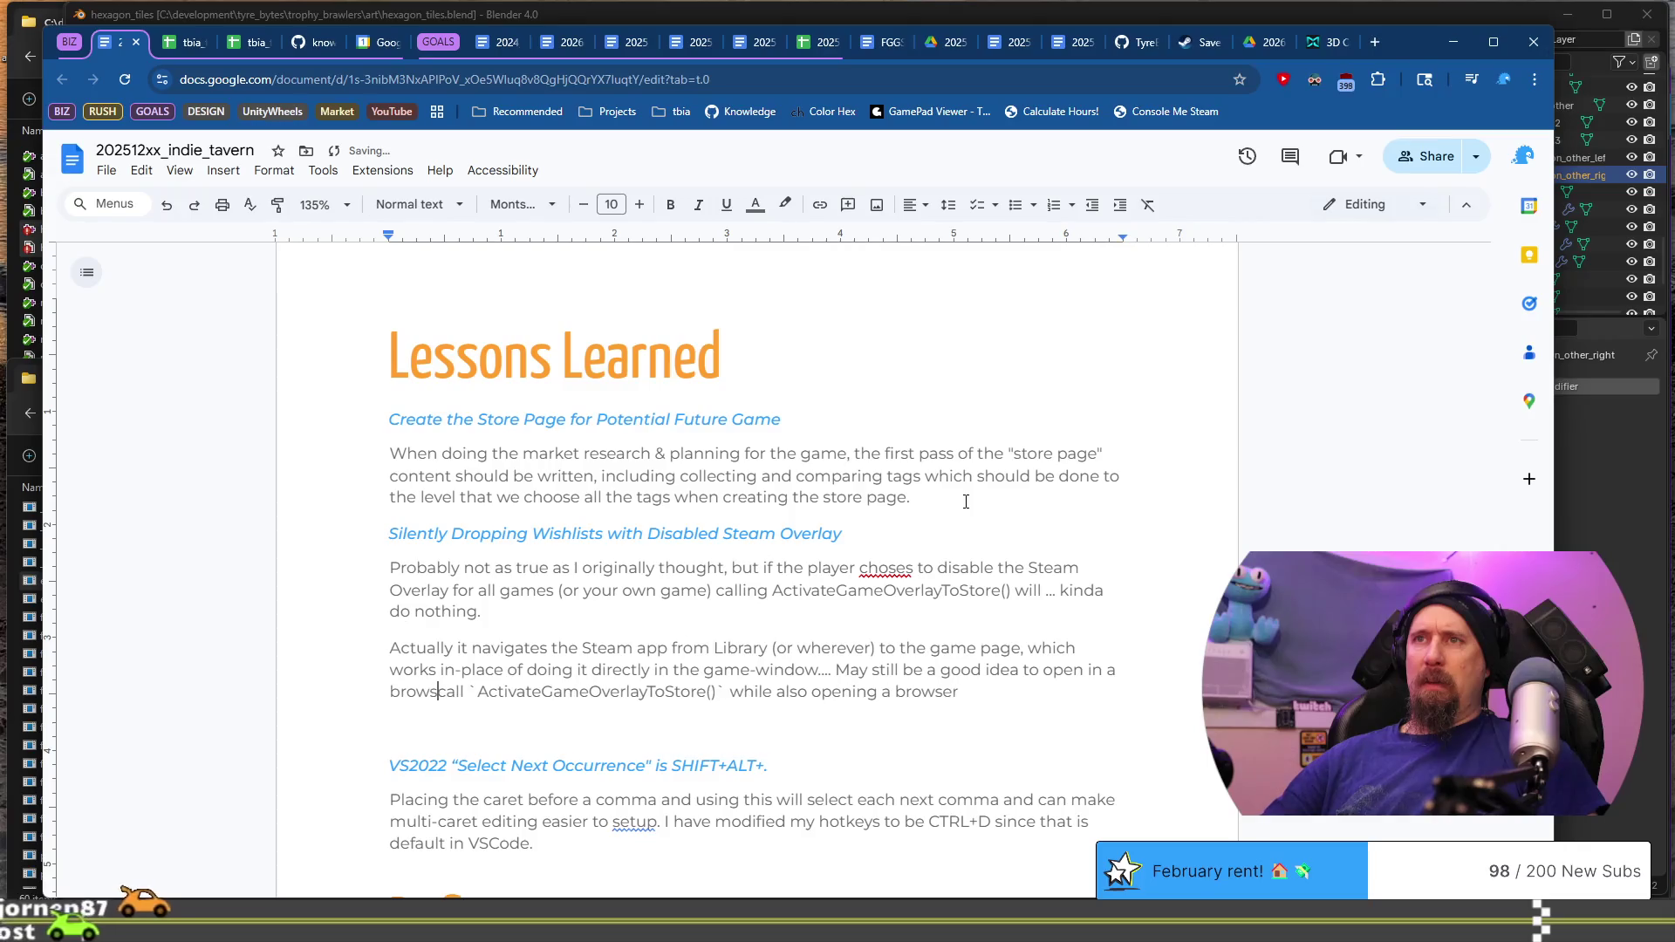
text(r and also)
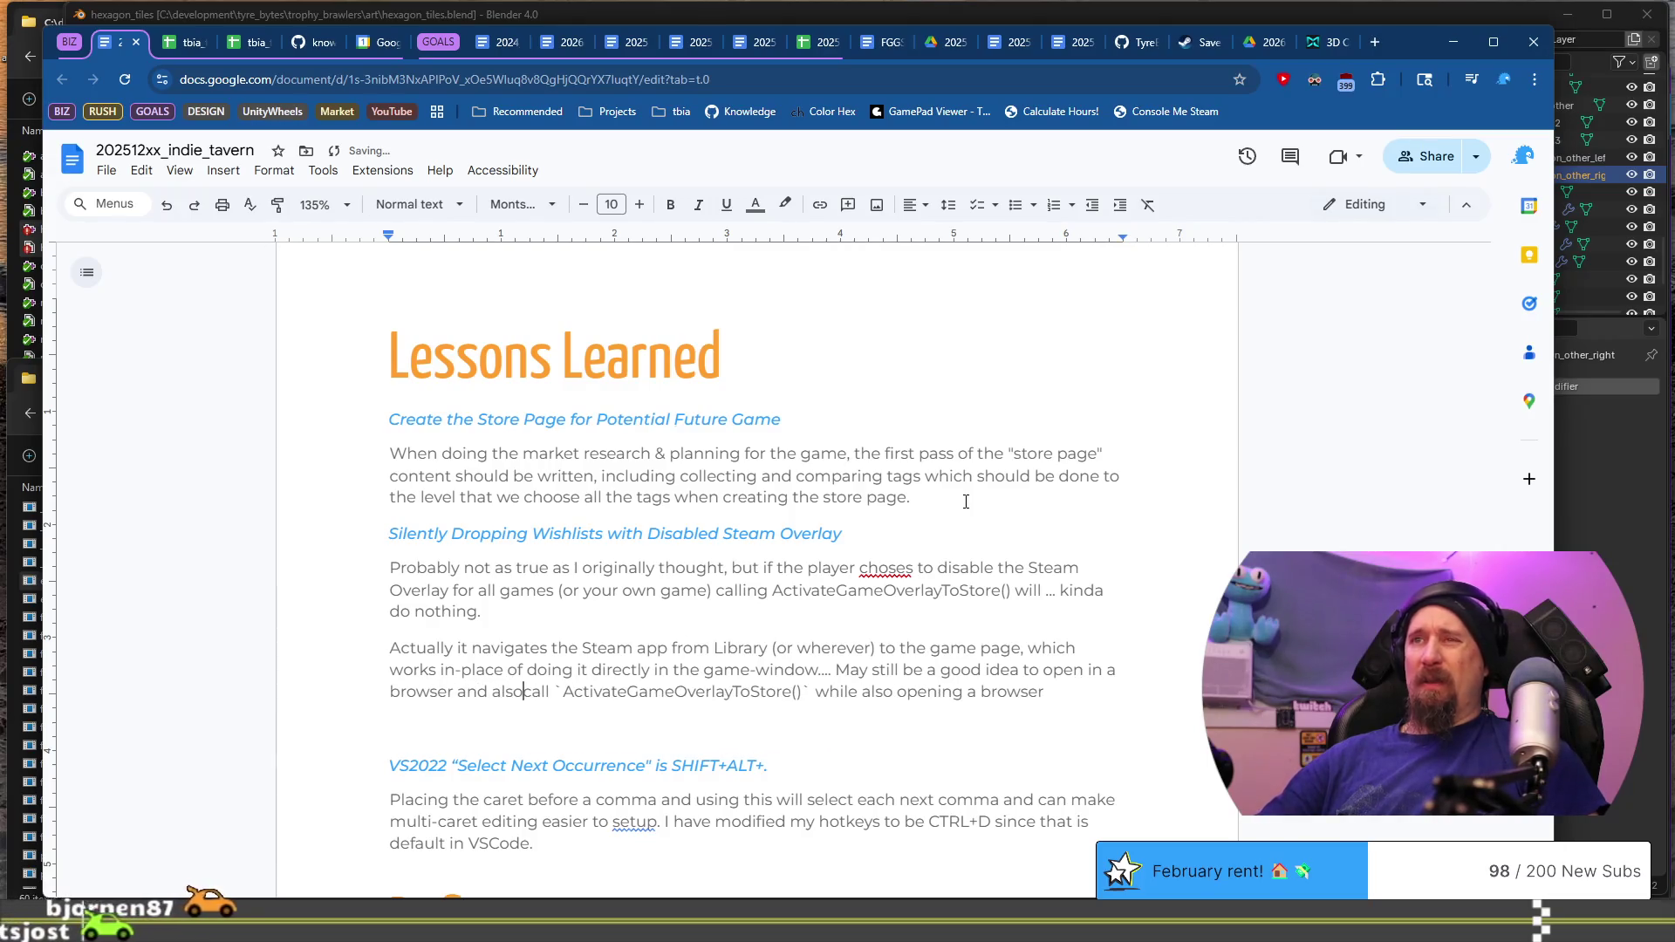
key(End)
key(ctrl+shift+Left)
key(ctrl+shift+Left)
key(ctrl+shift+Left)
text(w)
key(BackSpace)
text(, )
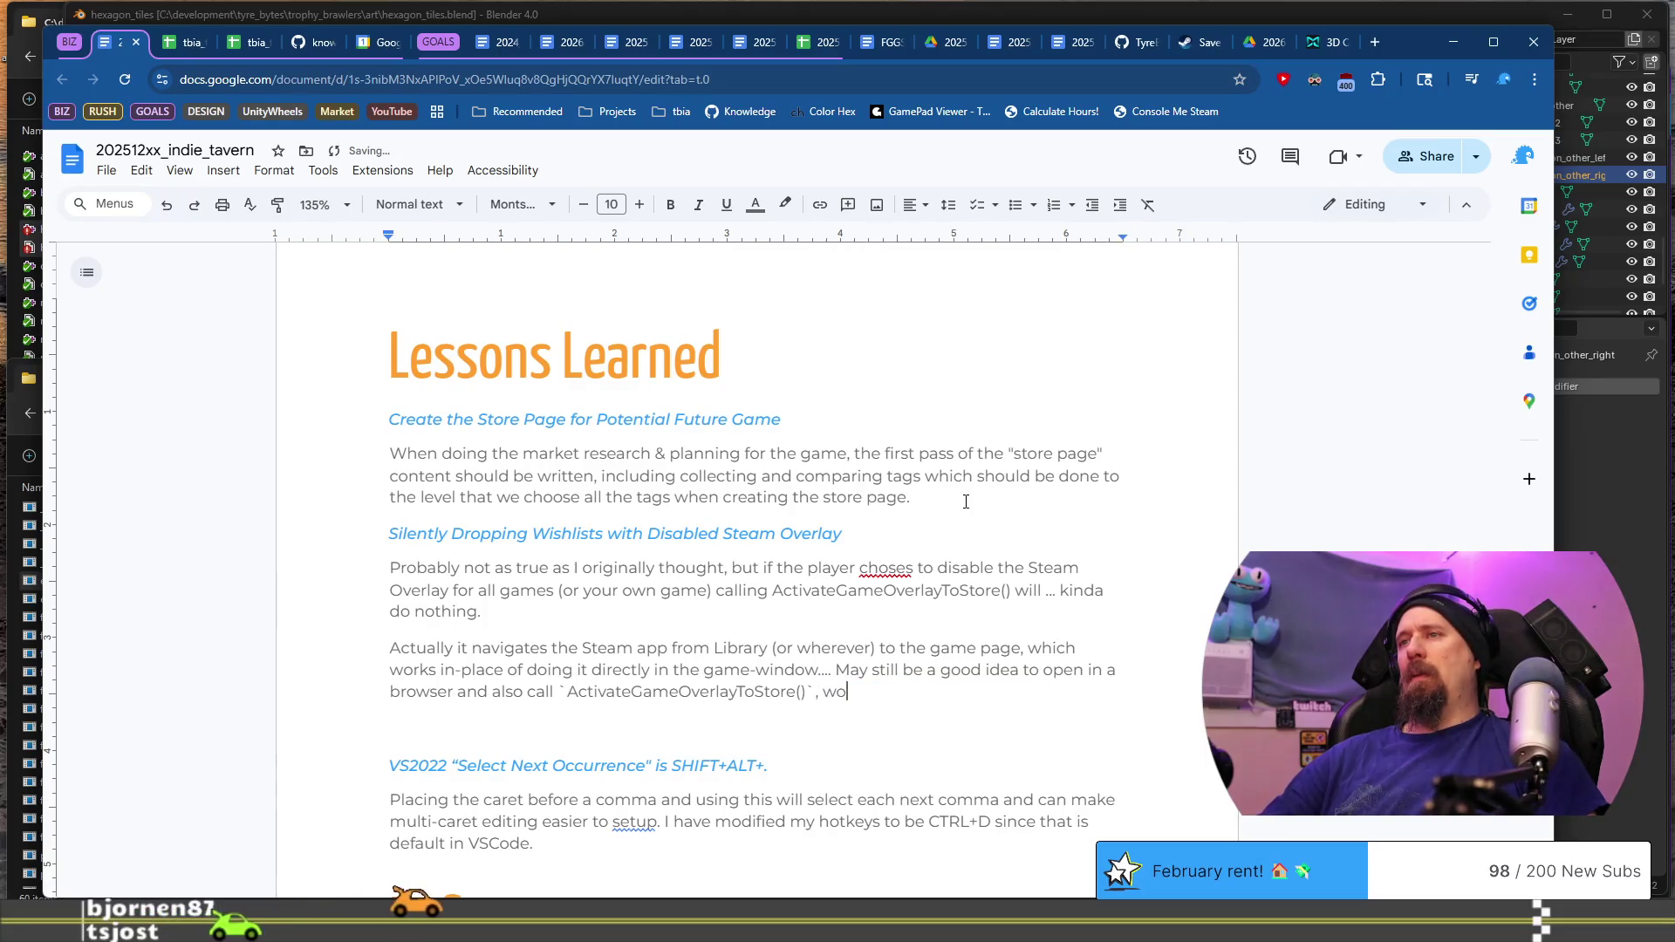
text( player sees your game twit)
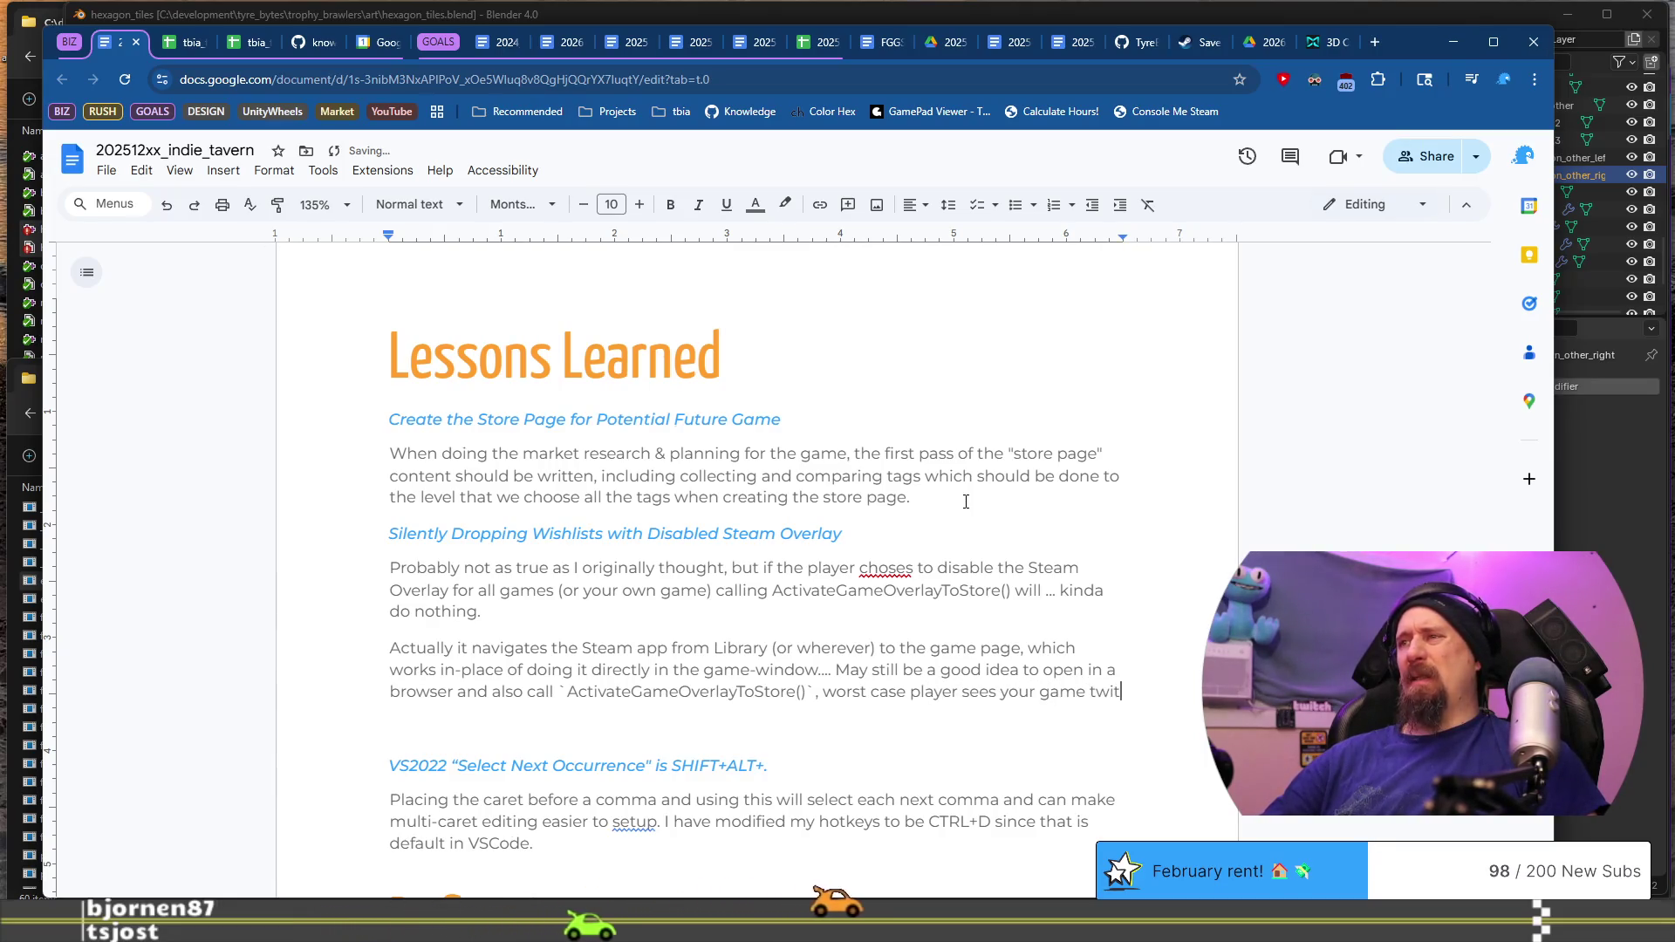
text(wice, )
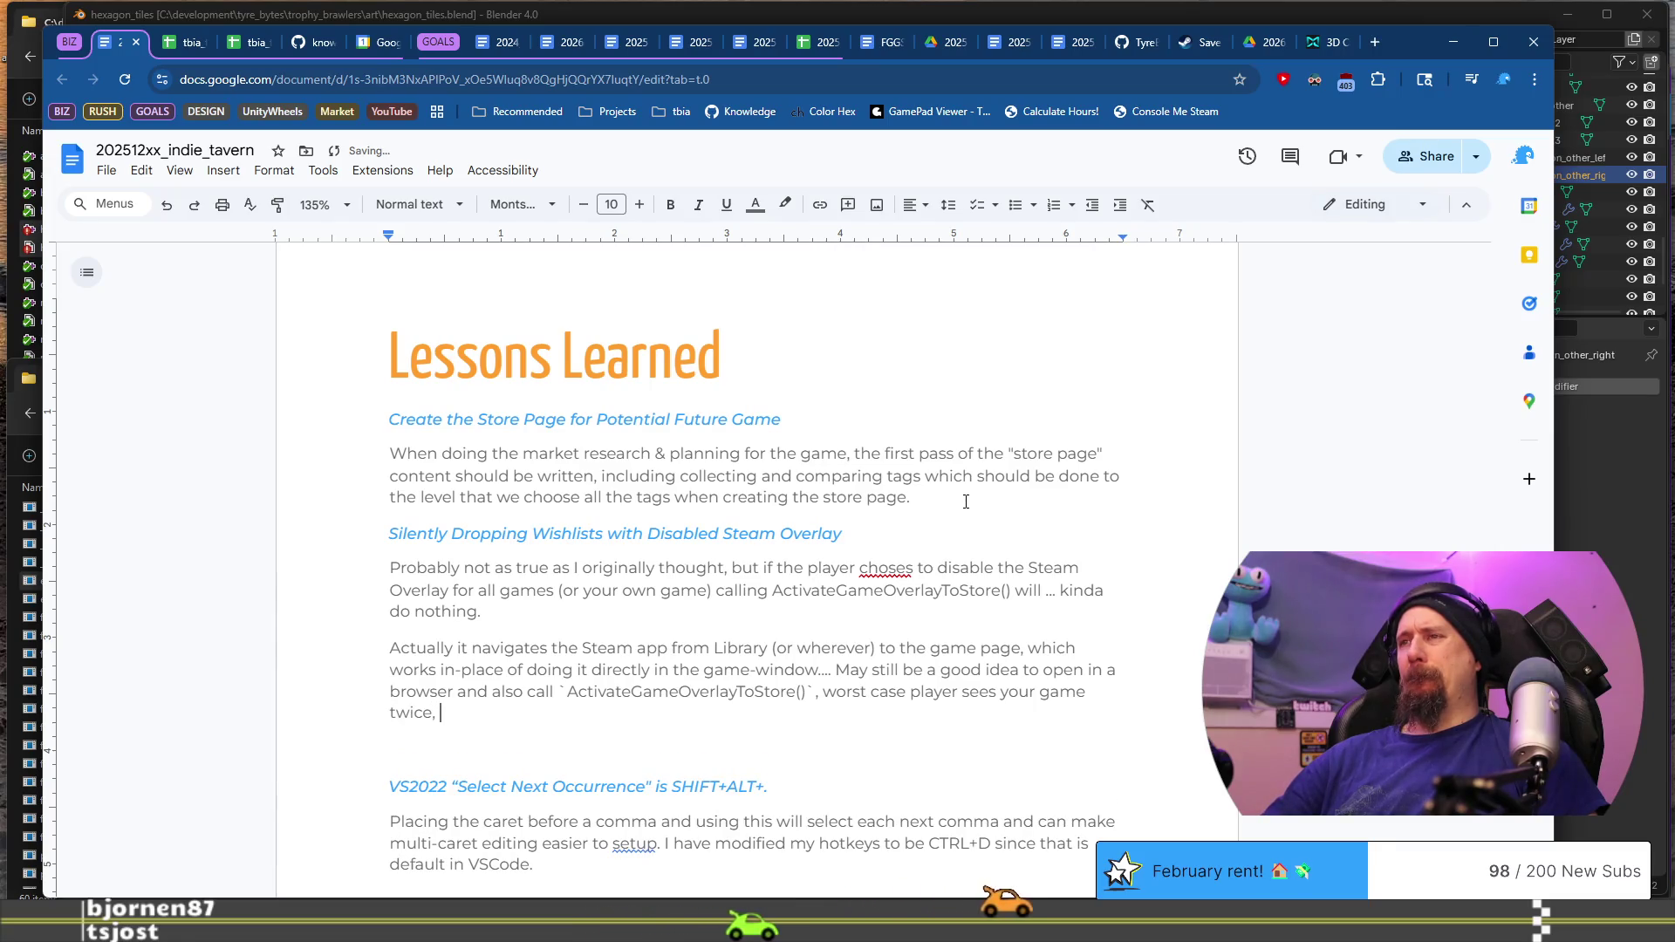
key(BackSpace)
key(BackSpace)
text(;)
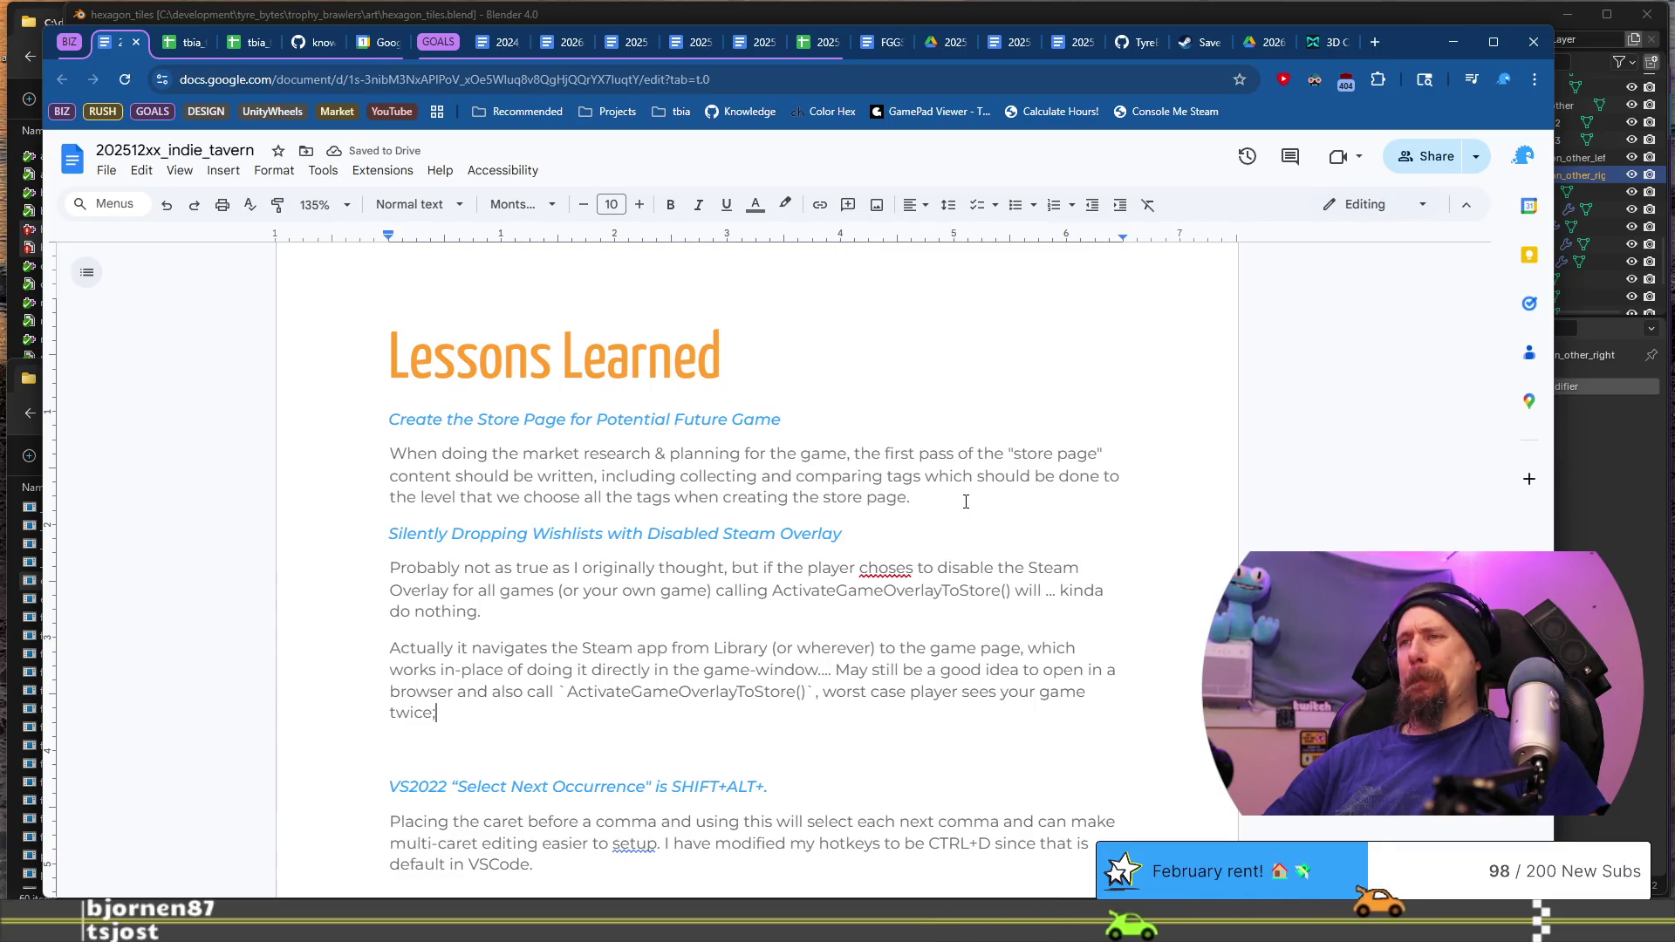
text( there a)
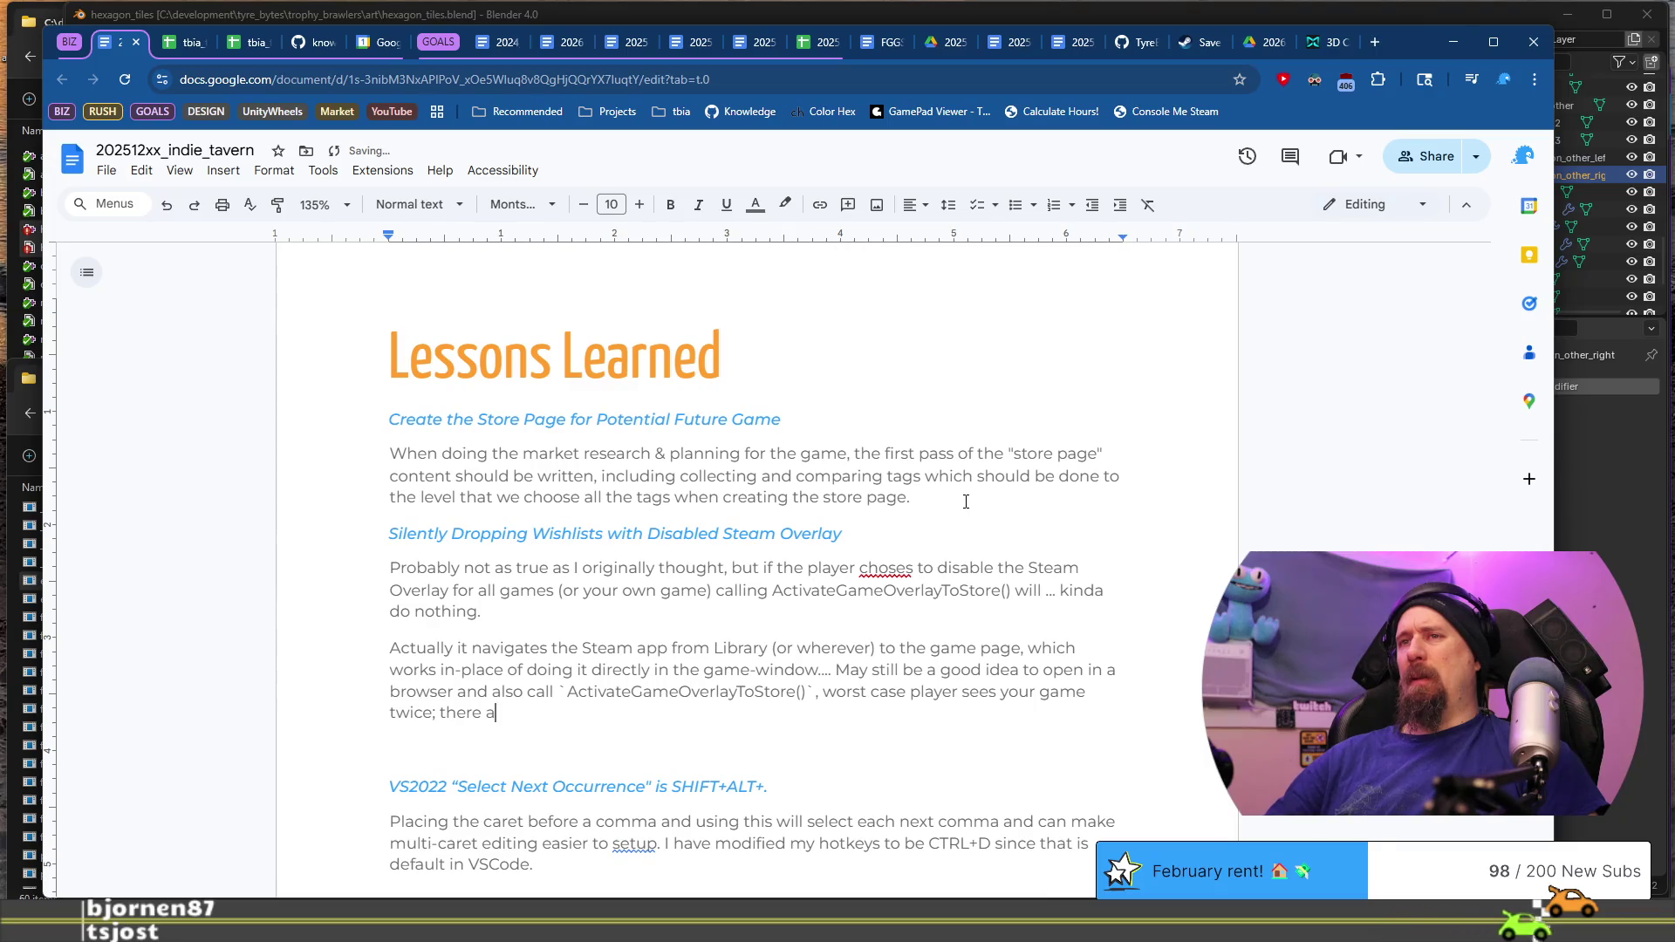
key(BackSpace)
text(has)
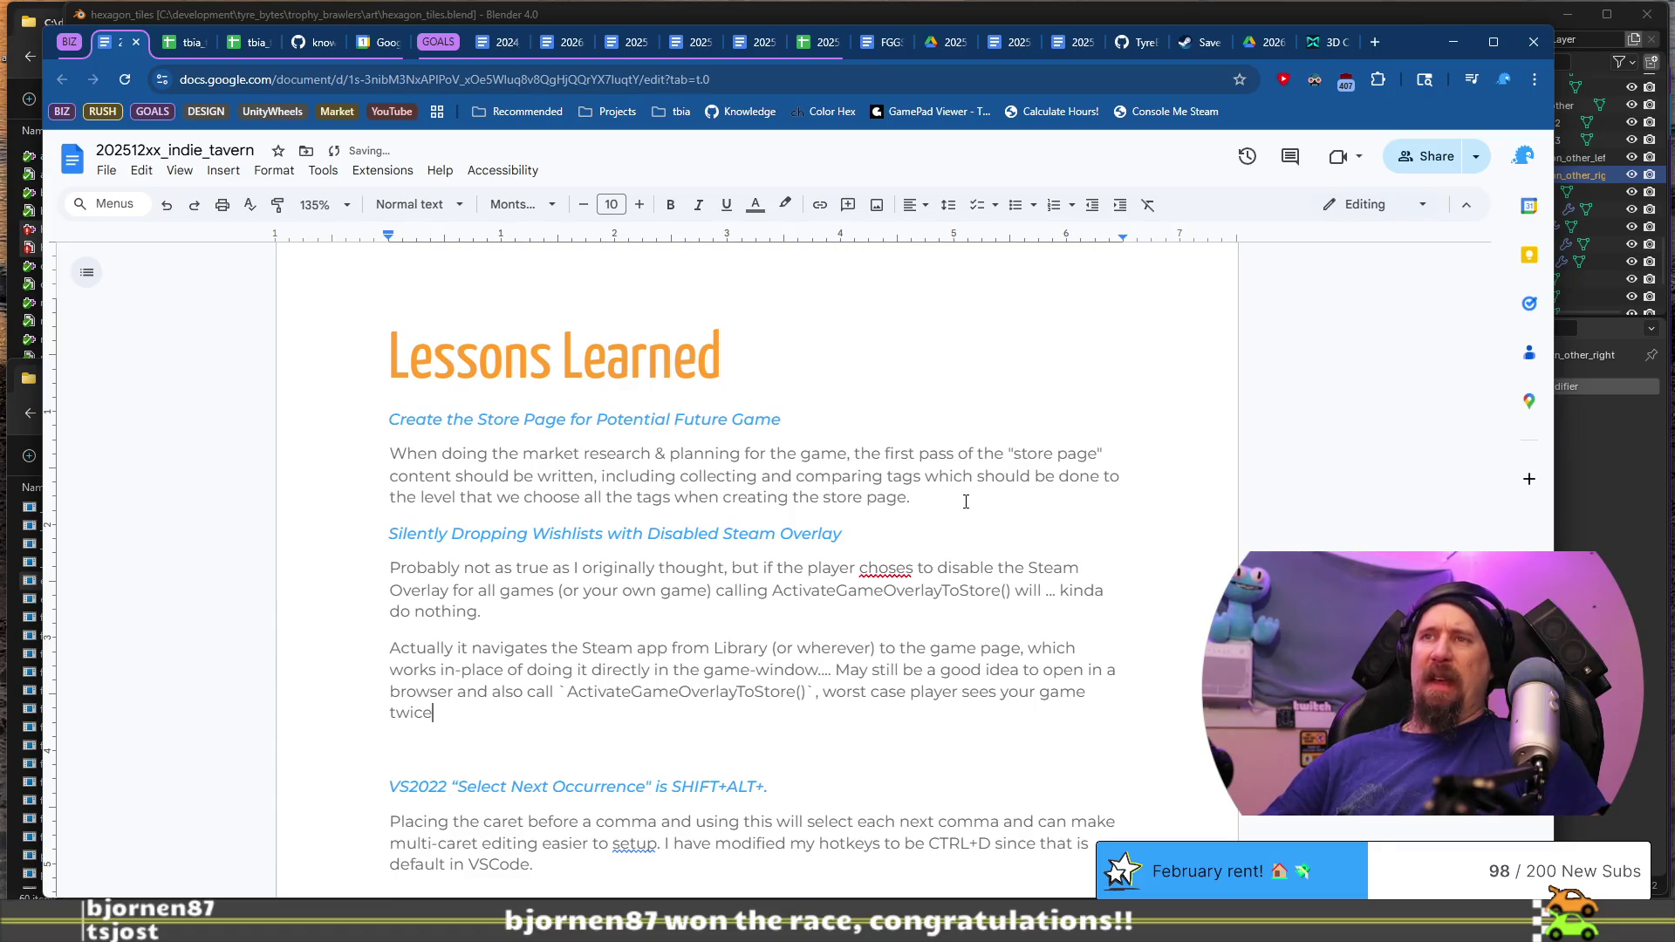
Step: Fix the spelling to 'chooses' and 'the worst case', and remove the blank line before the VS2022 heading
key(Up)
key(Up)
key(Up)
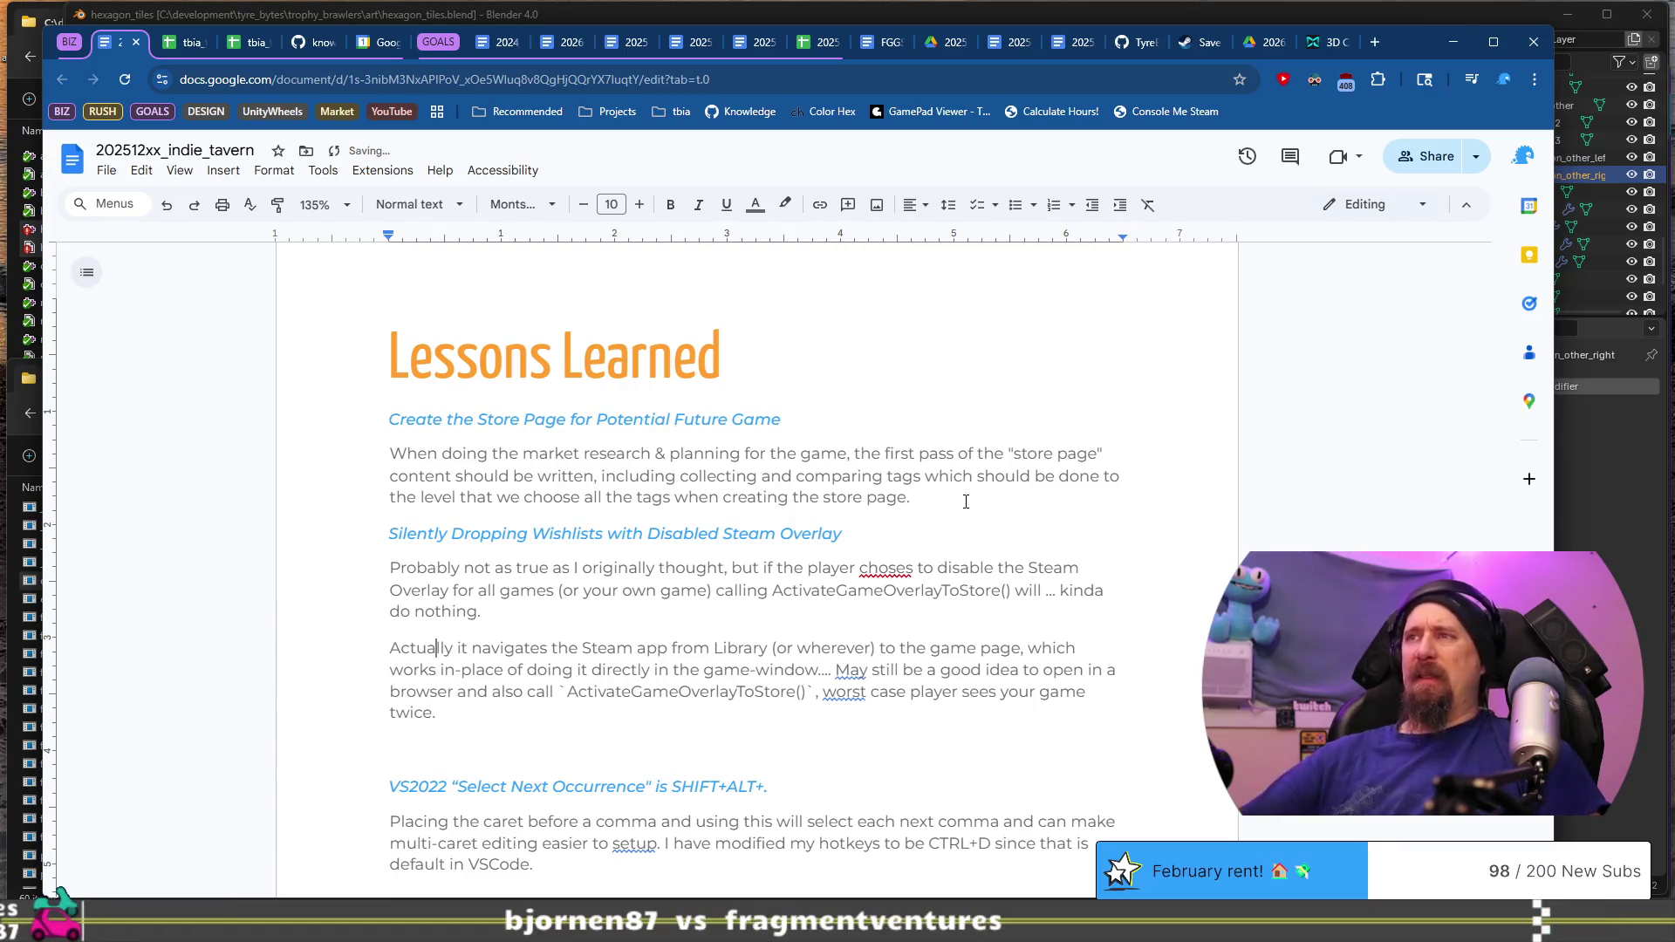
right_click(879, 567)
click(932, 613)
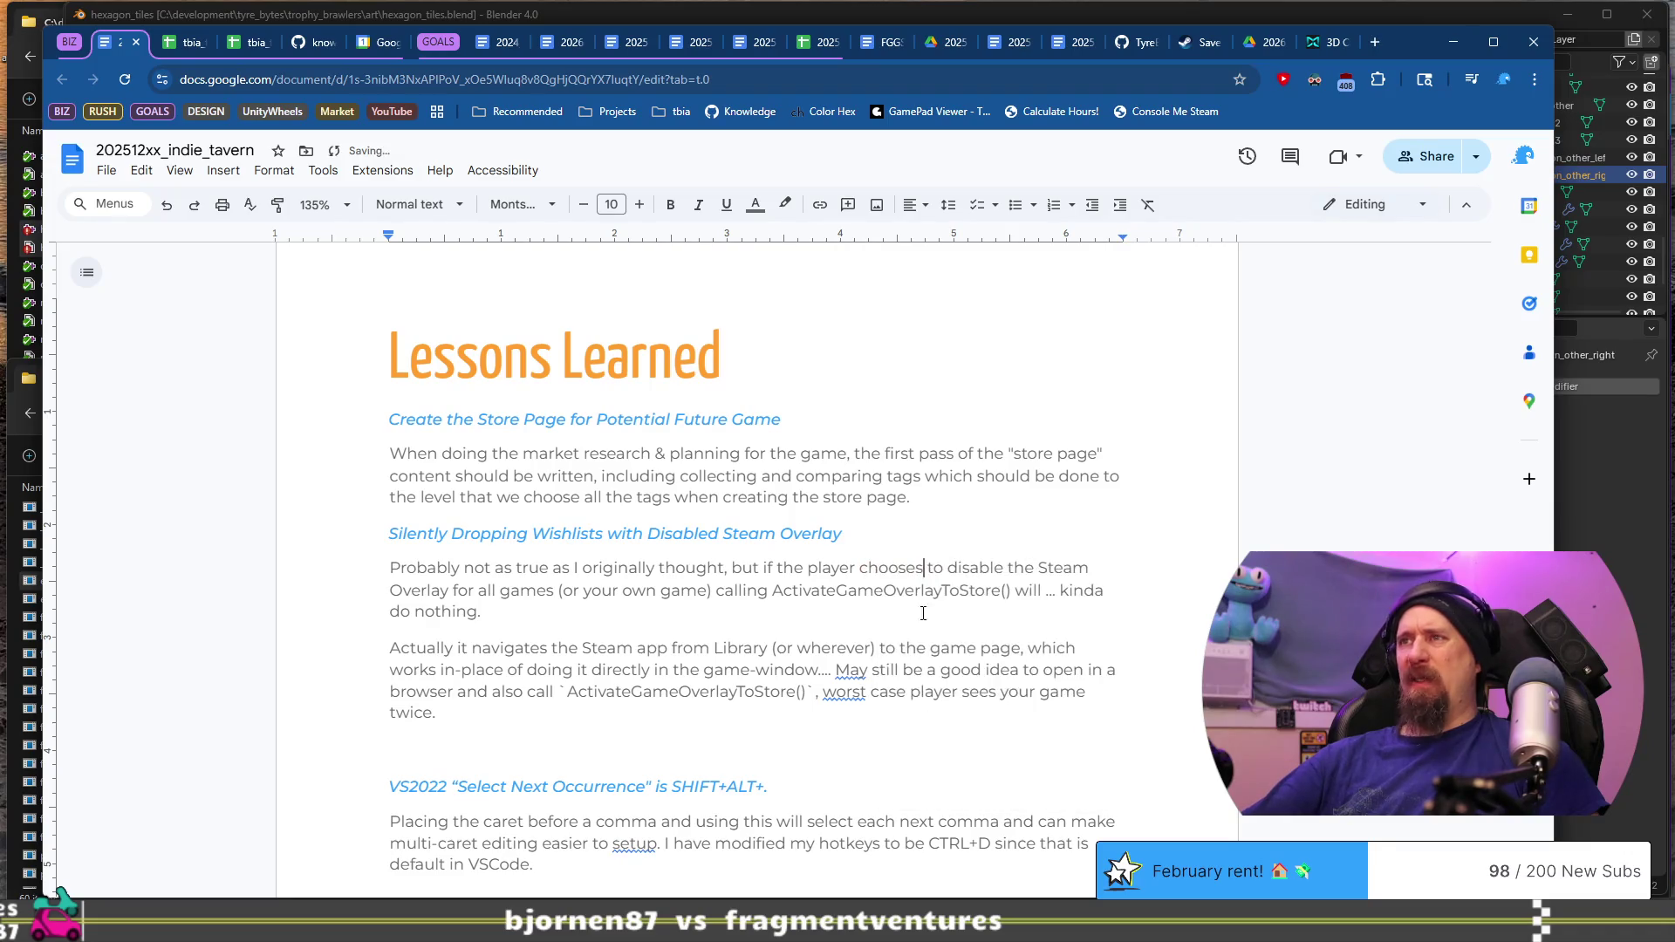
right_click(861, 692)
click(911, 739)
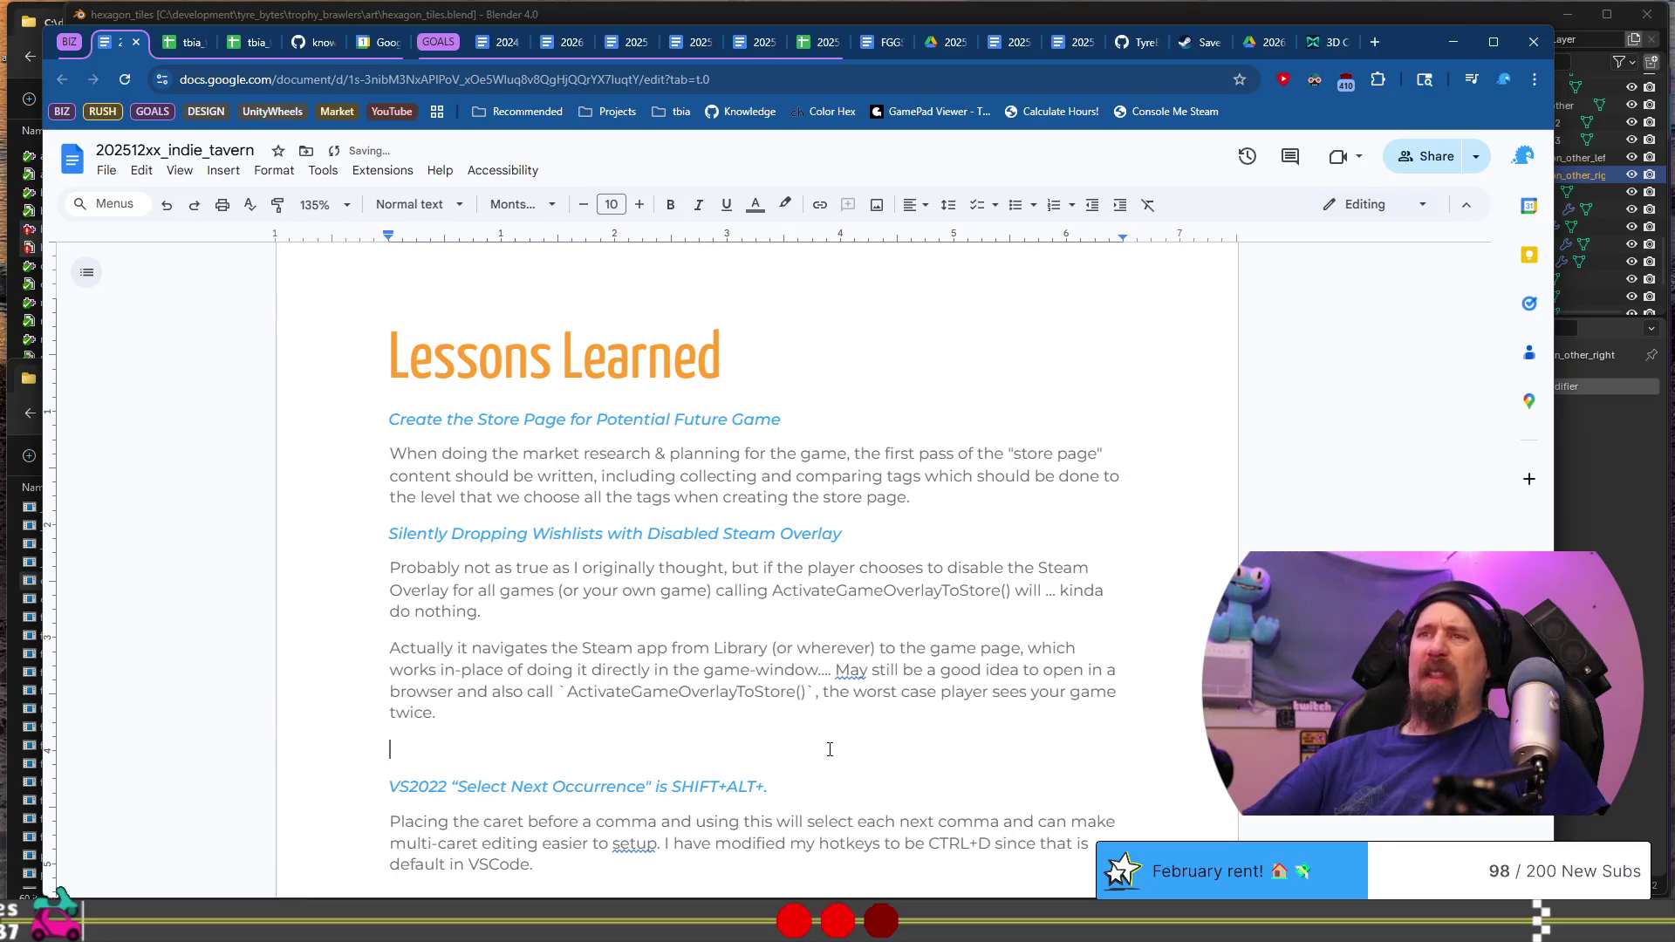
key(BackSpace)
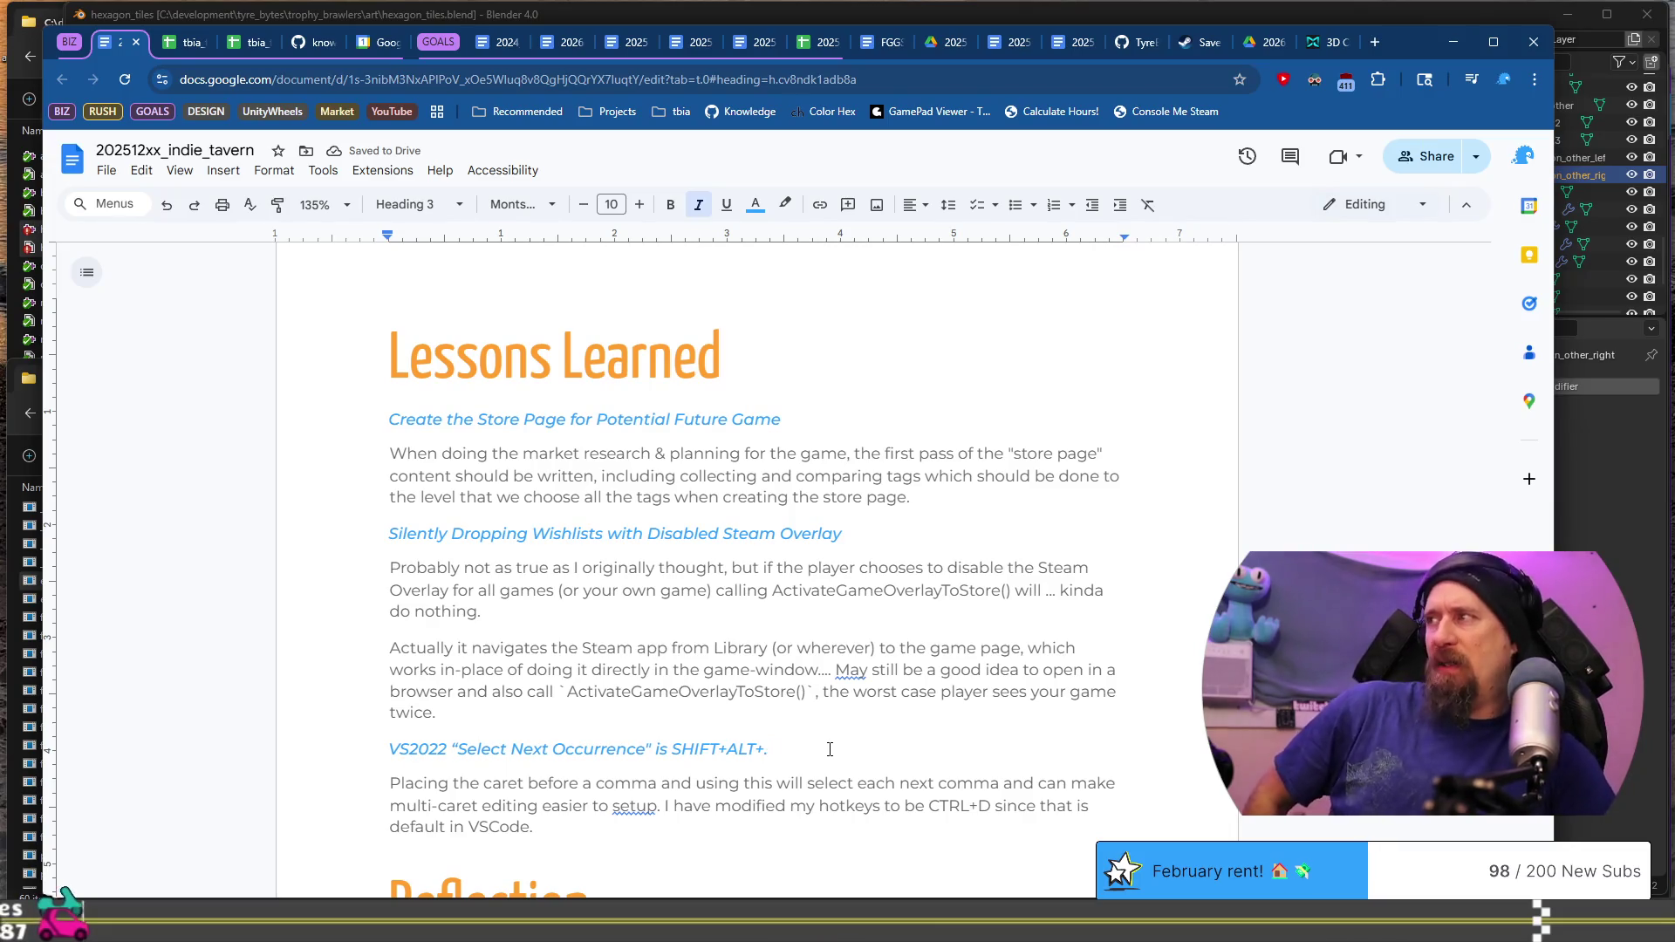
Step: Delete the VS2022 Select Next Occurrence heading and its explanation, then start typing a new 'Les…' line
triple_click(830, 749)
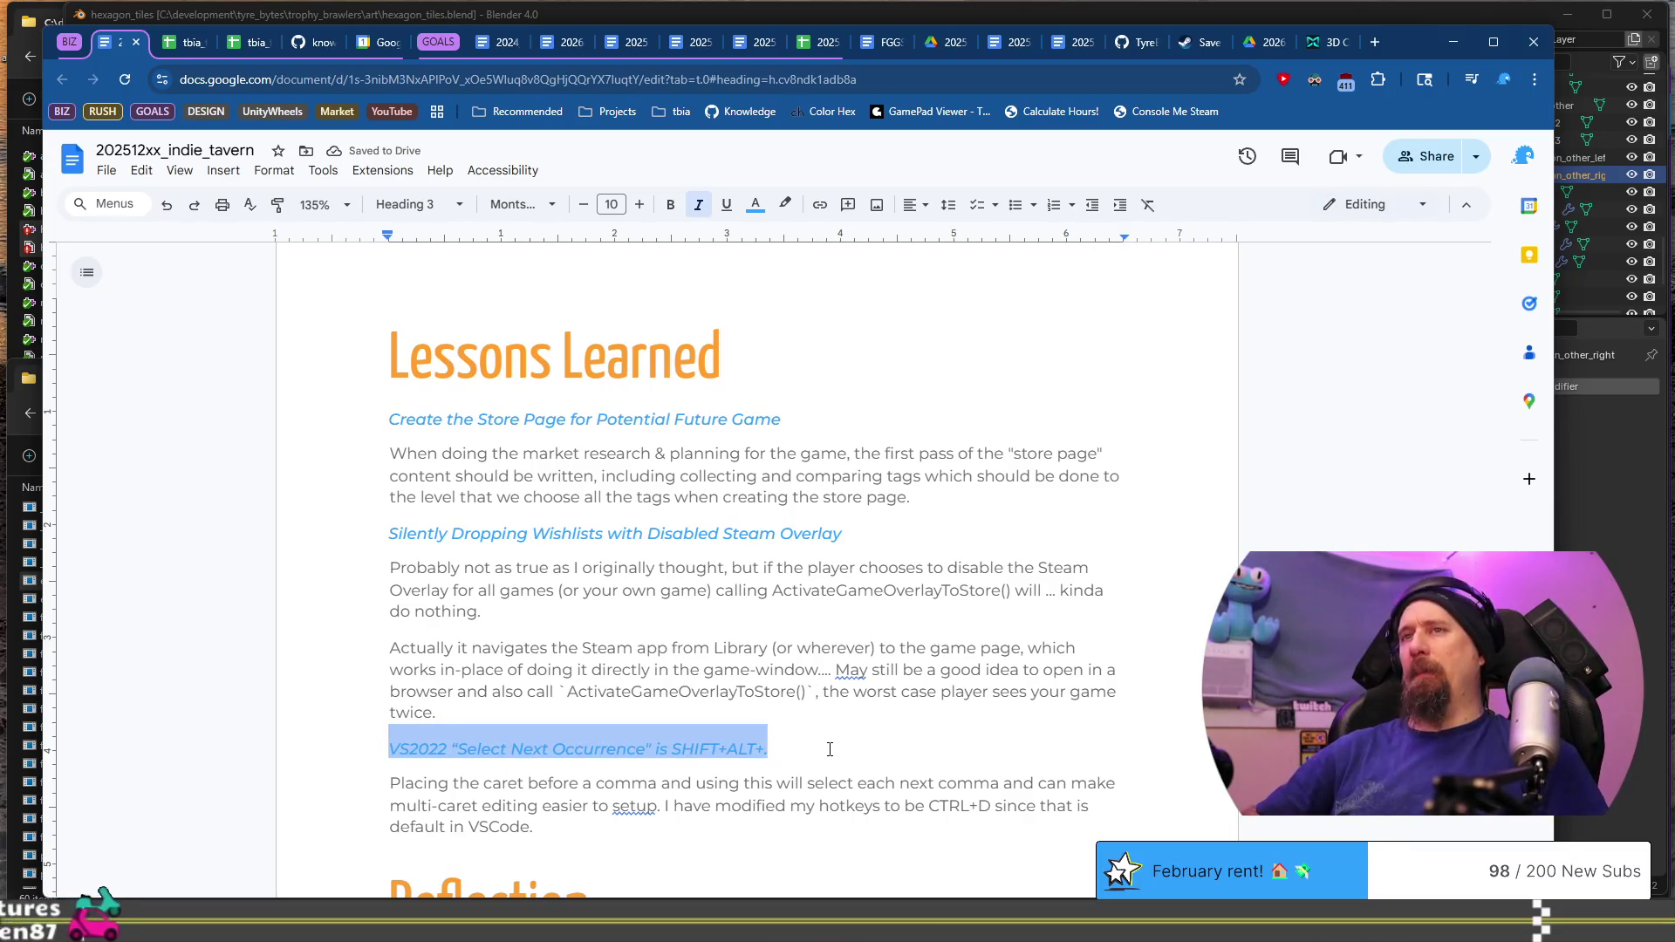
key(BackSpace)
shift+click(694, 830)
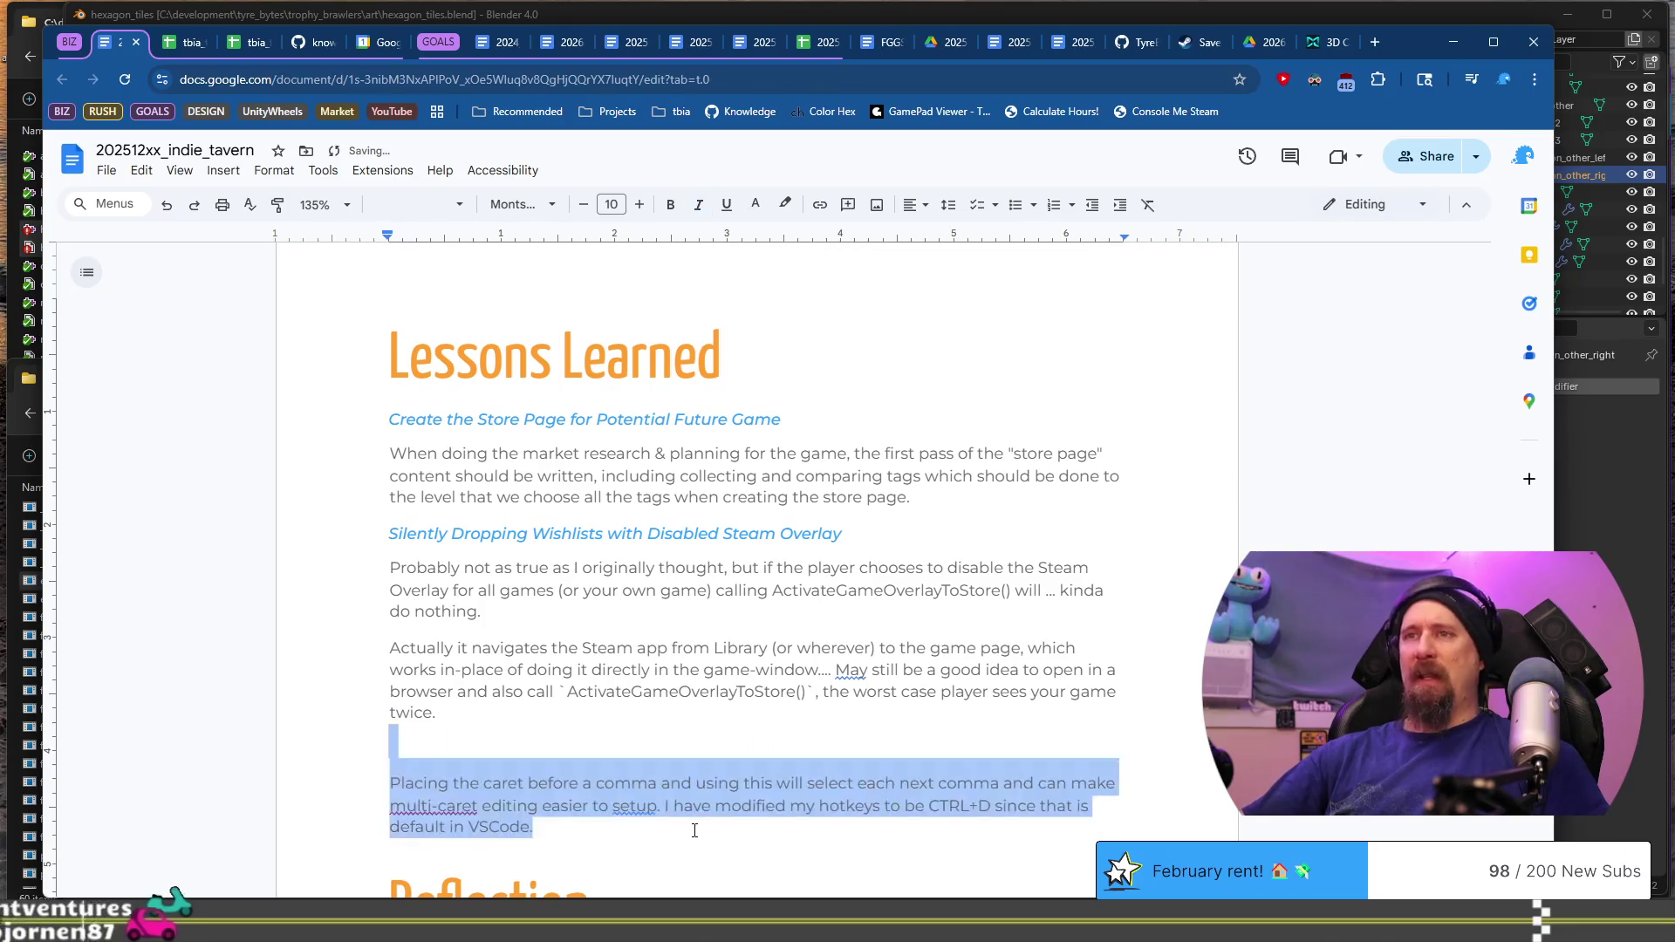
key(BackSpace)
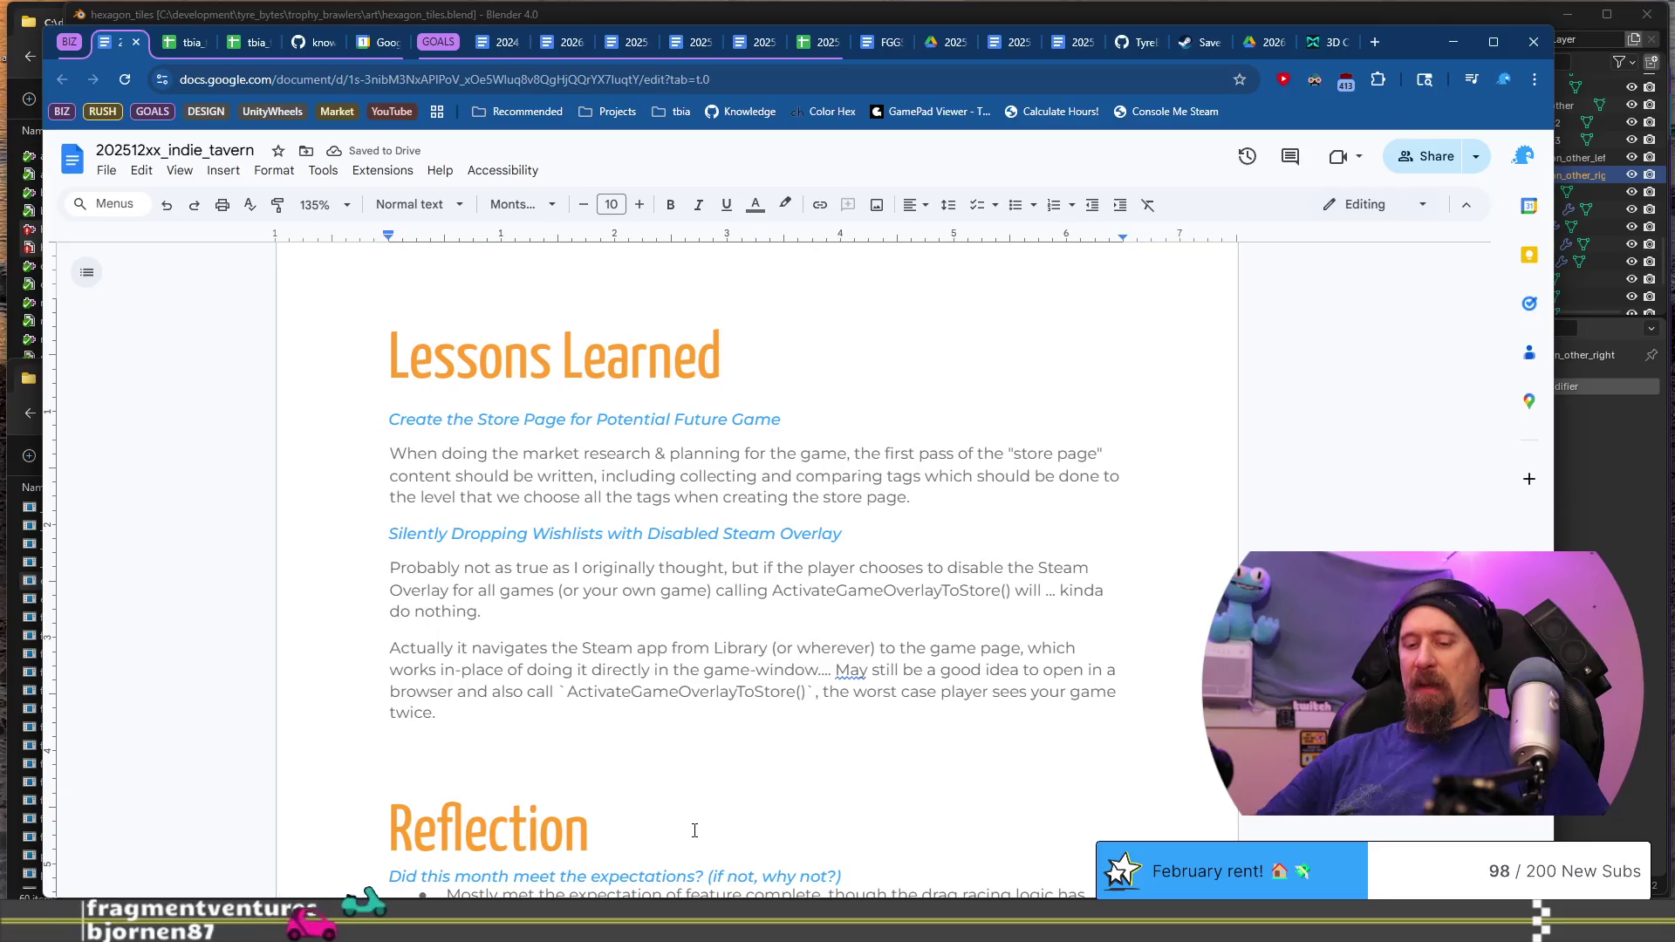
text(Les)
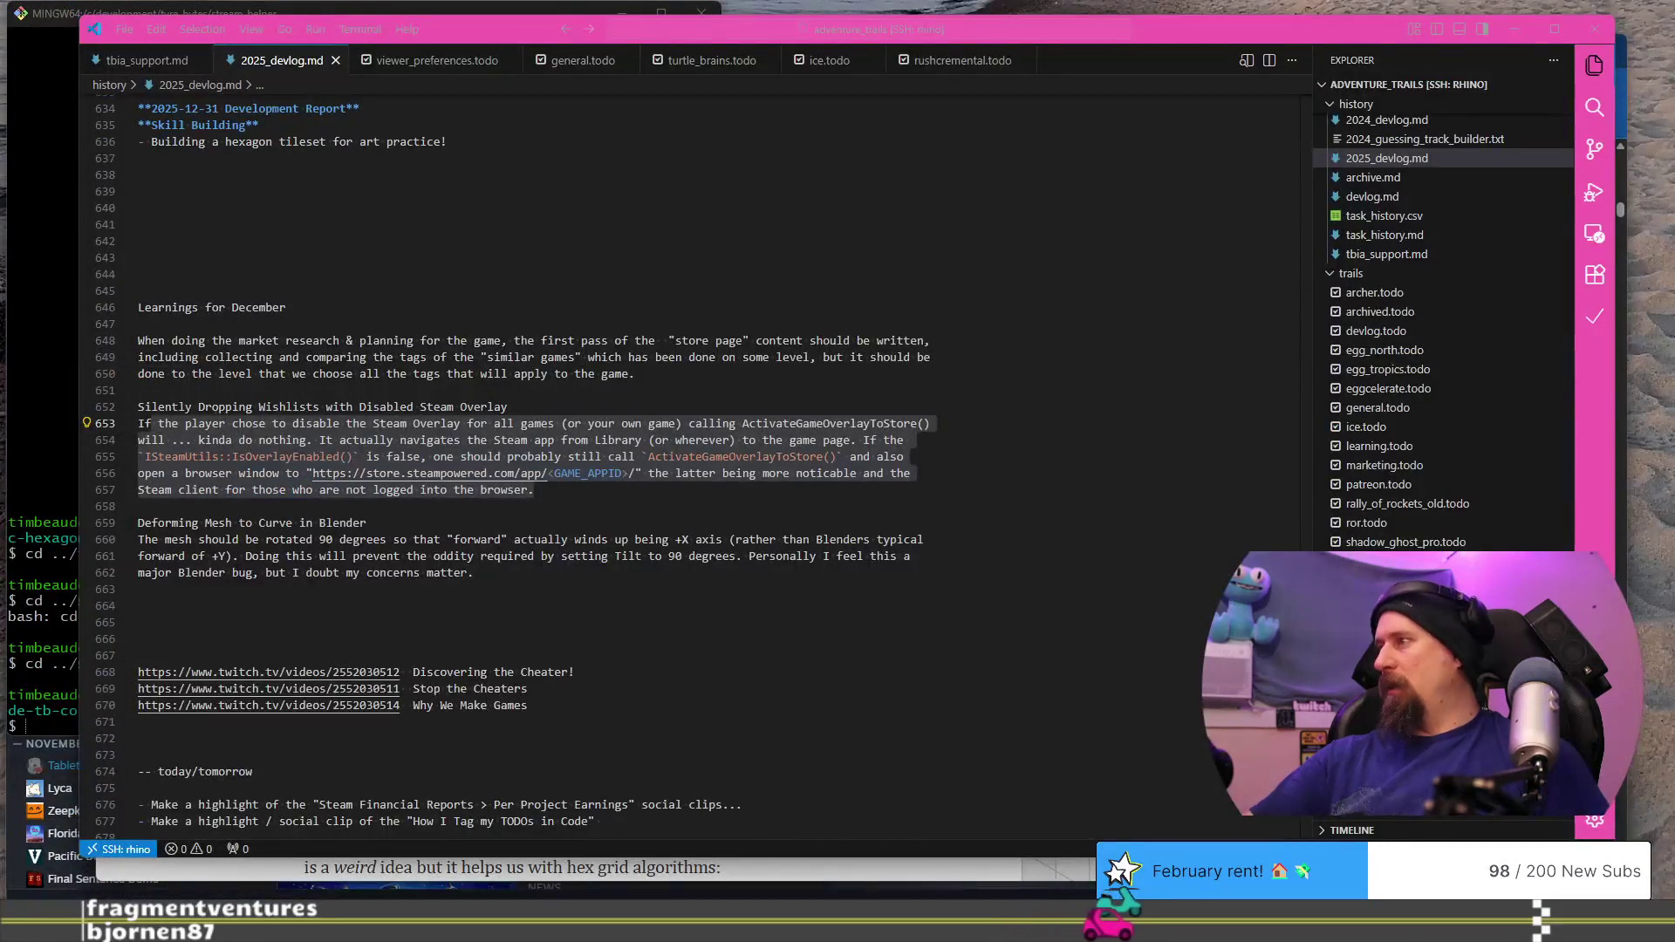
Step: Search the Steam library for 'road' and install Road Redemption to the C: drive
key(alt+Tab)
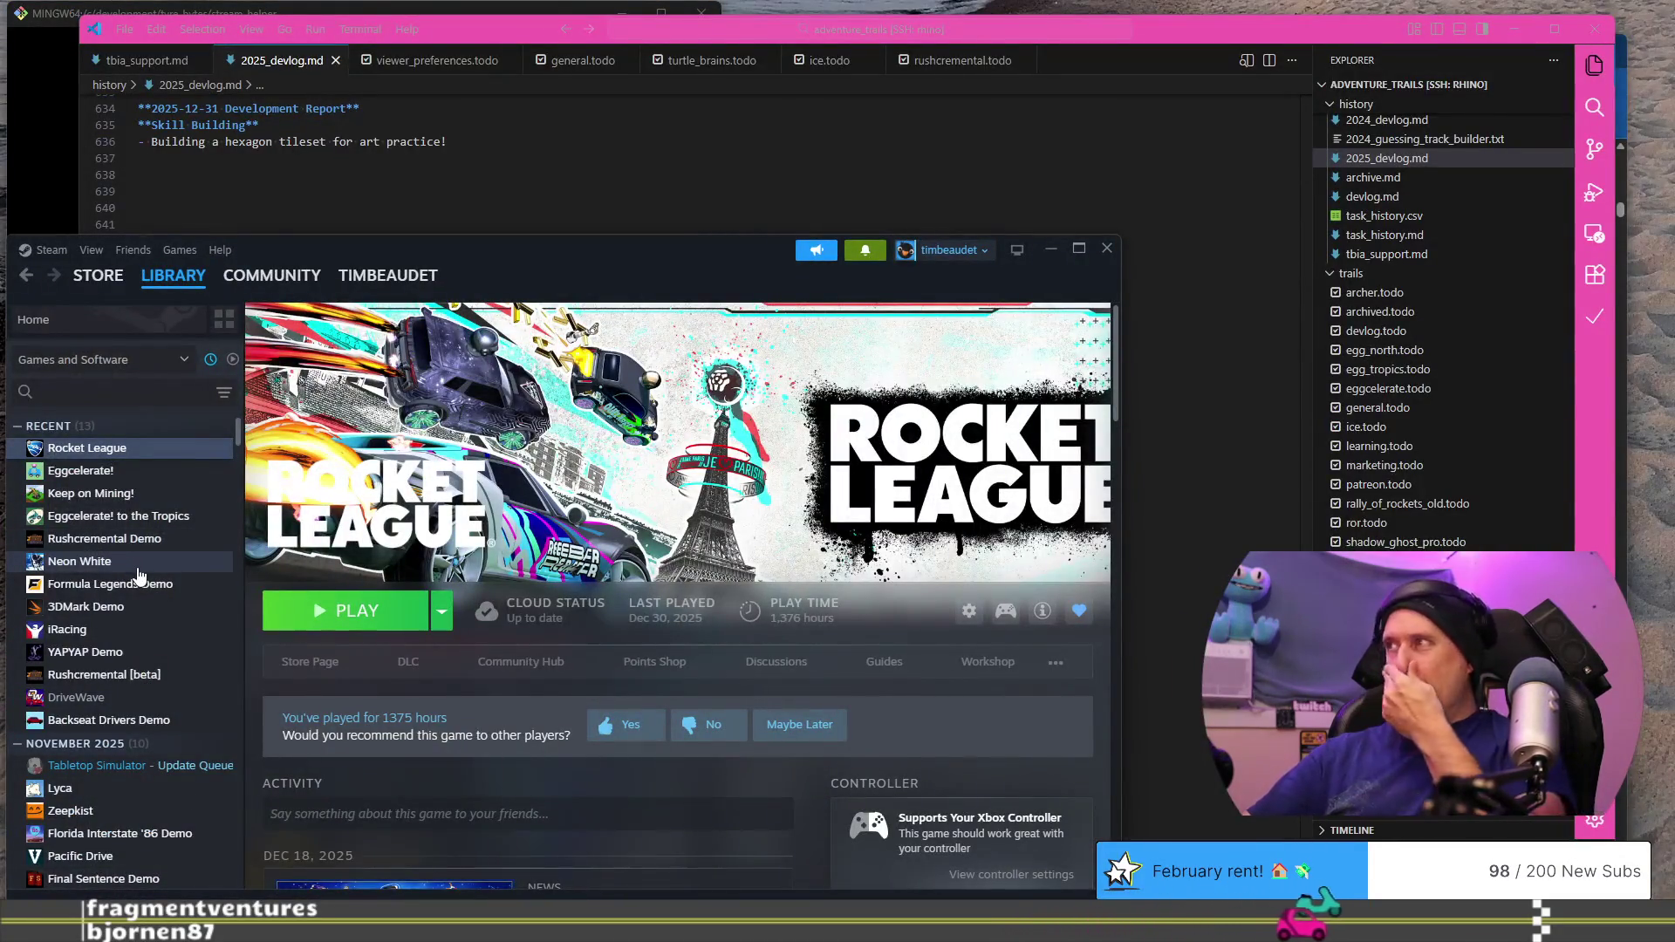
scroll(138, 576, down, 5)
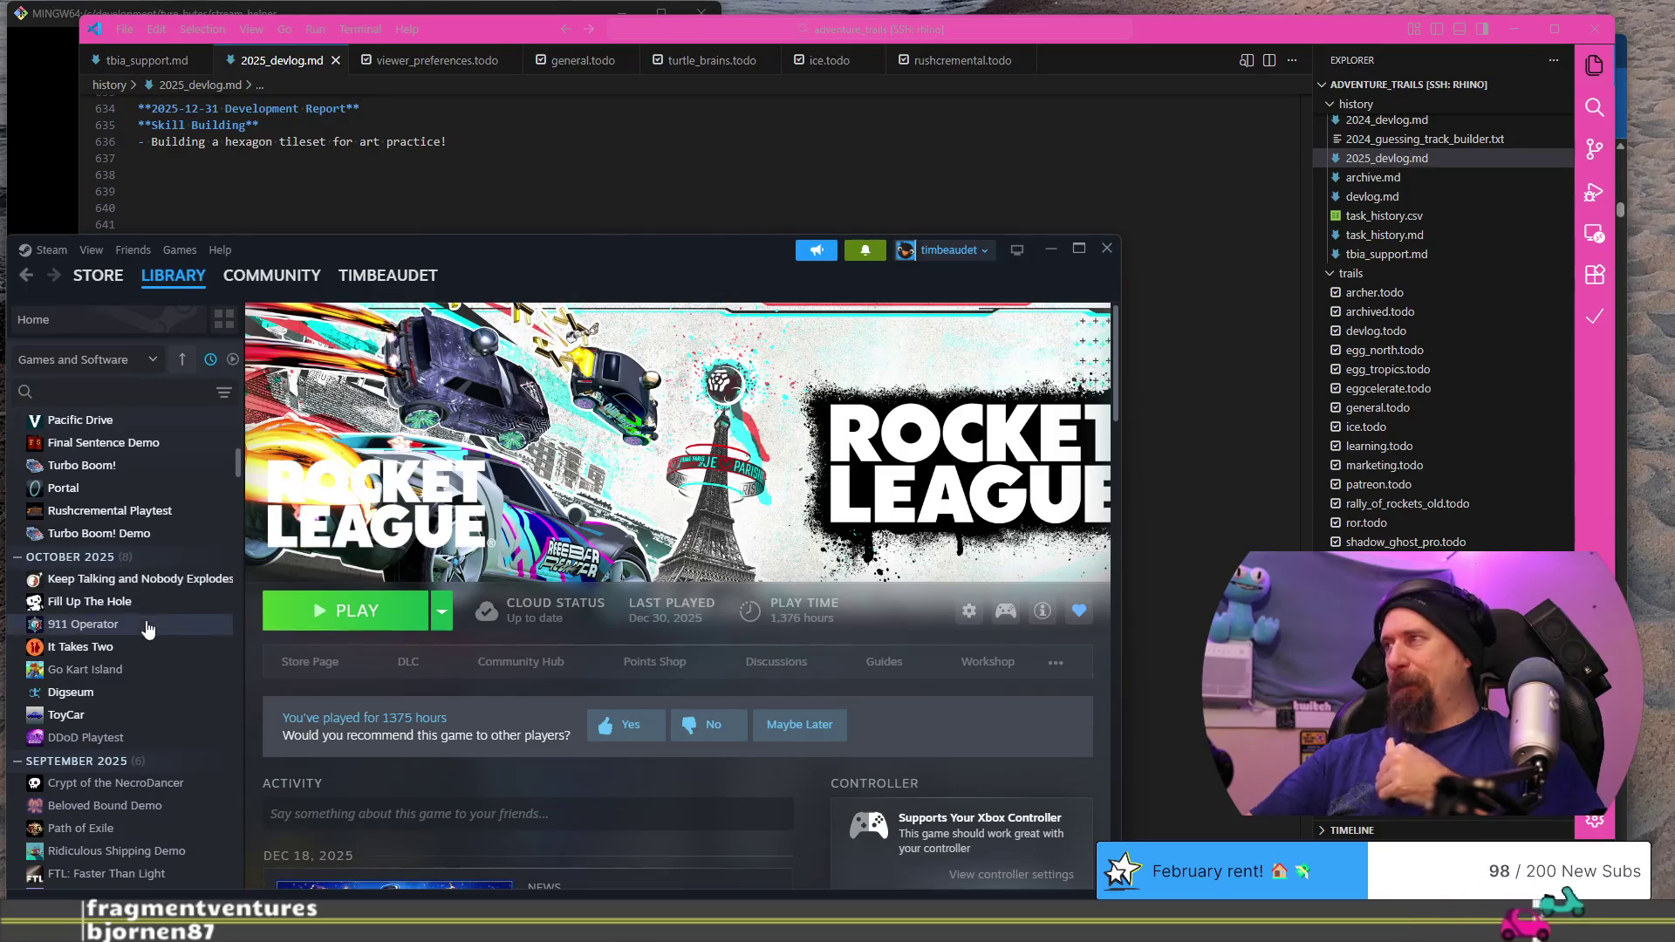
scroll(147, 628, down, 8)
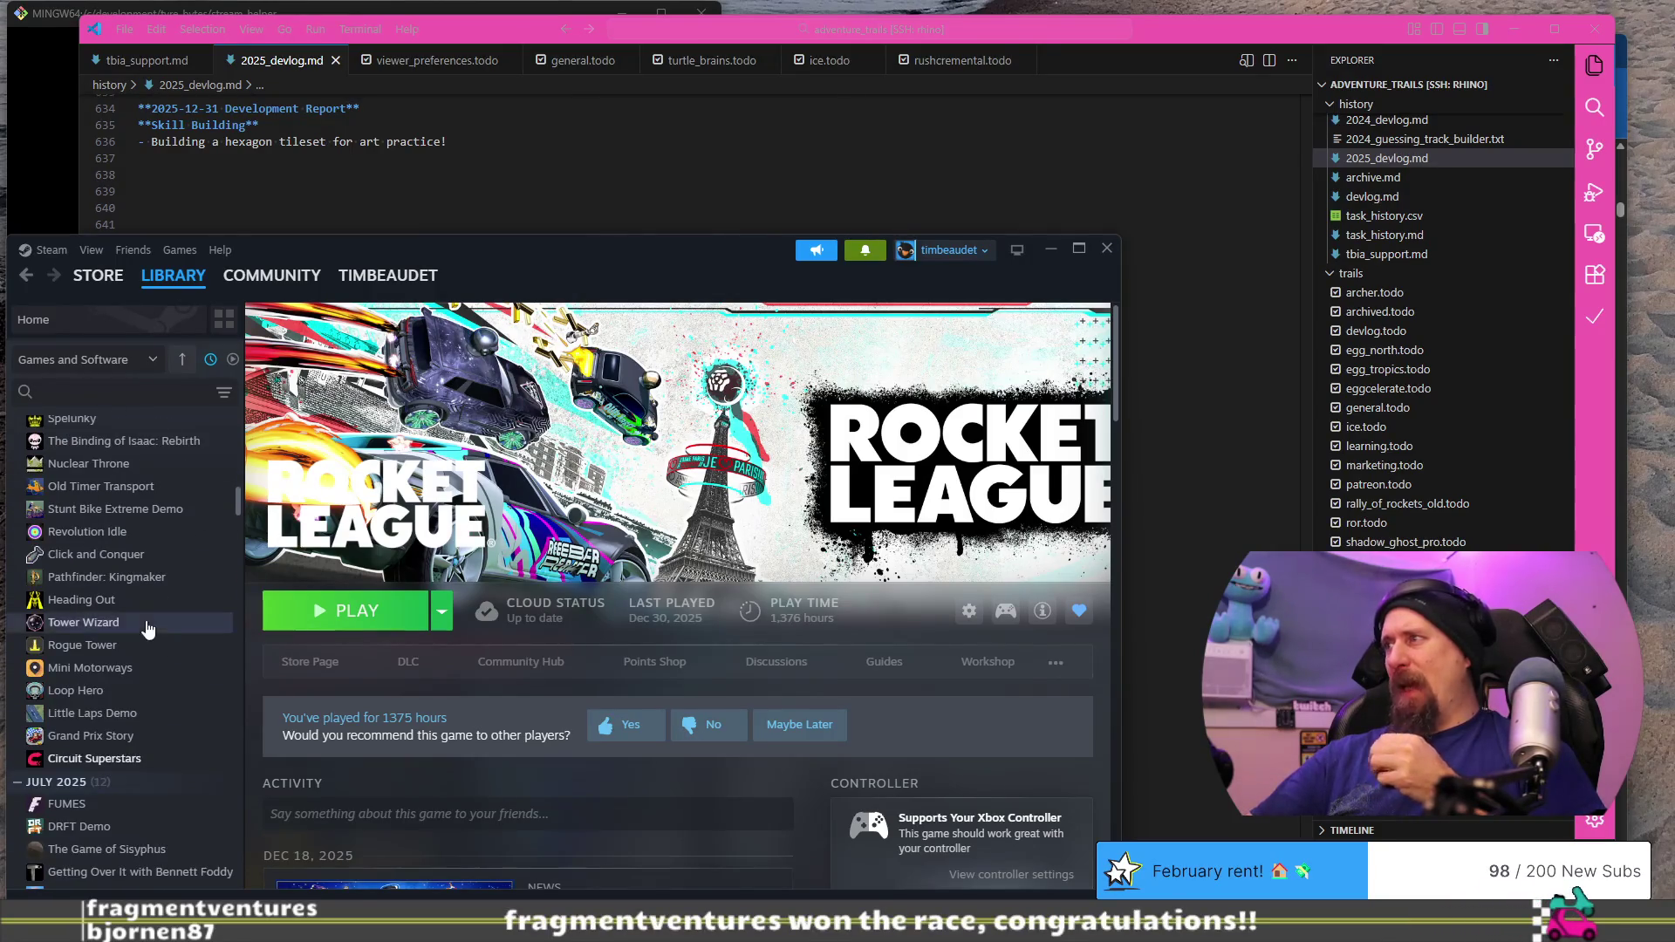
scroll(146, 628, up, 2)
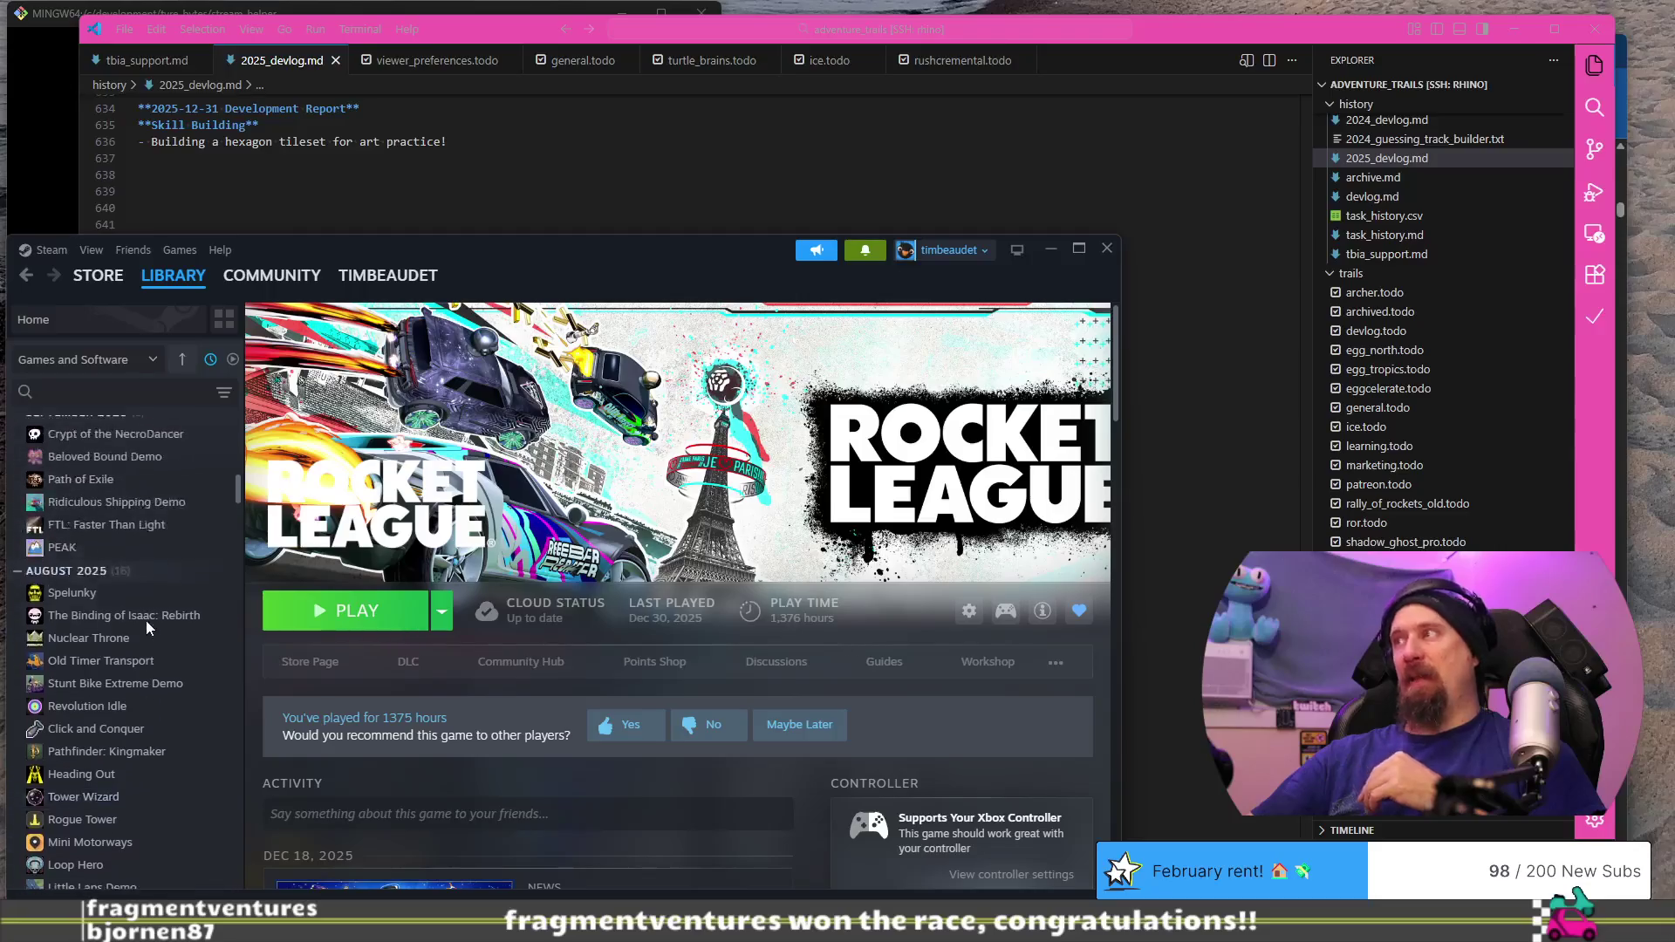
scroll(146, 626, up, 3)
click(149, 393)
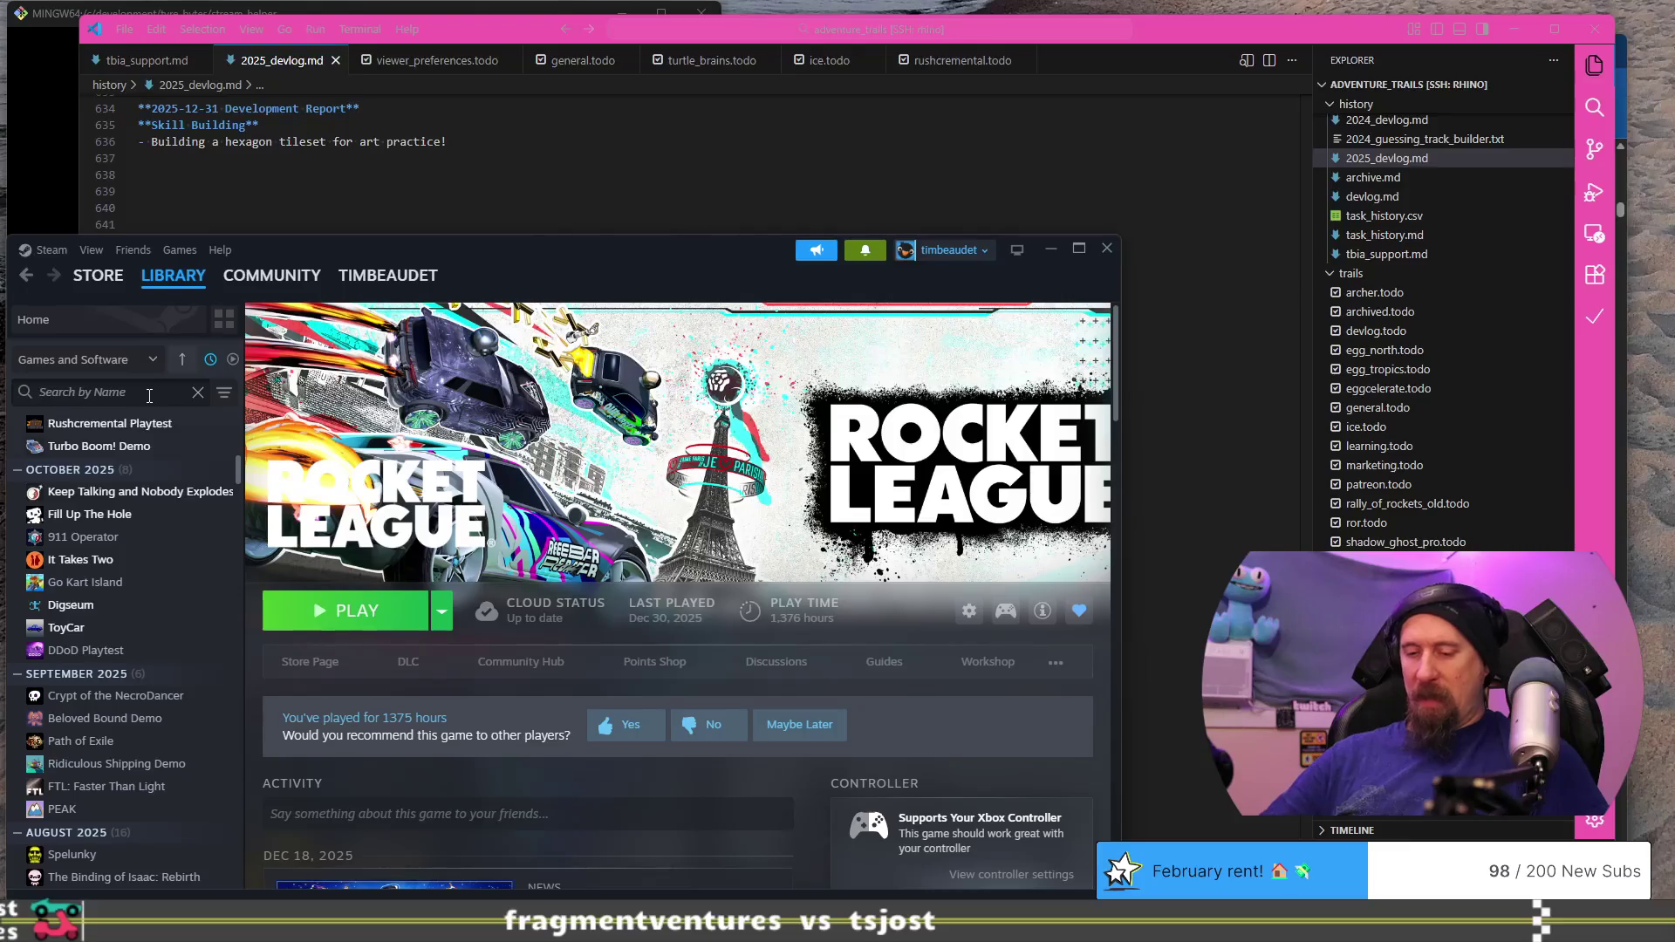
text(road)
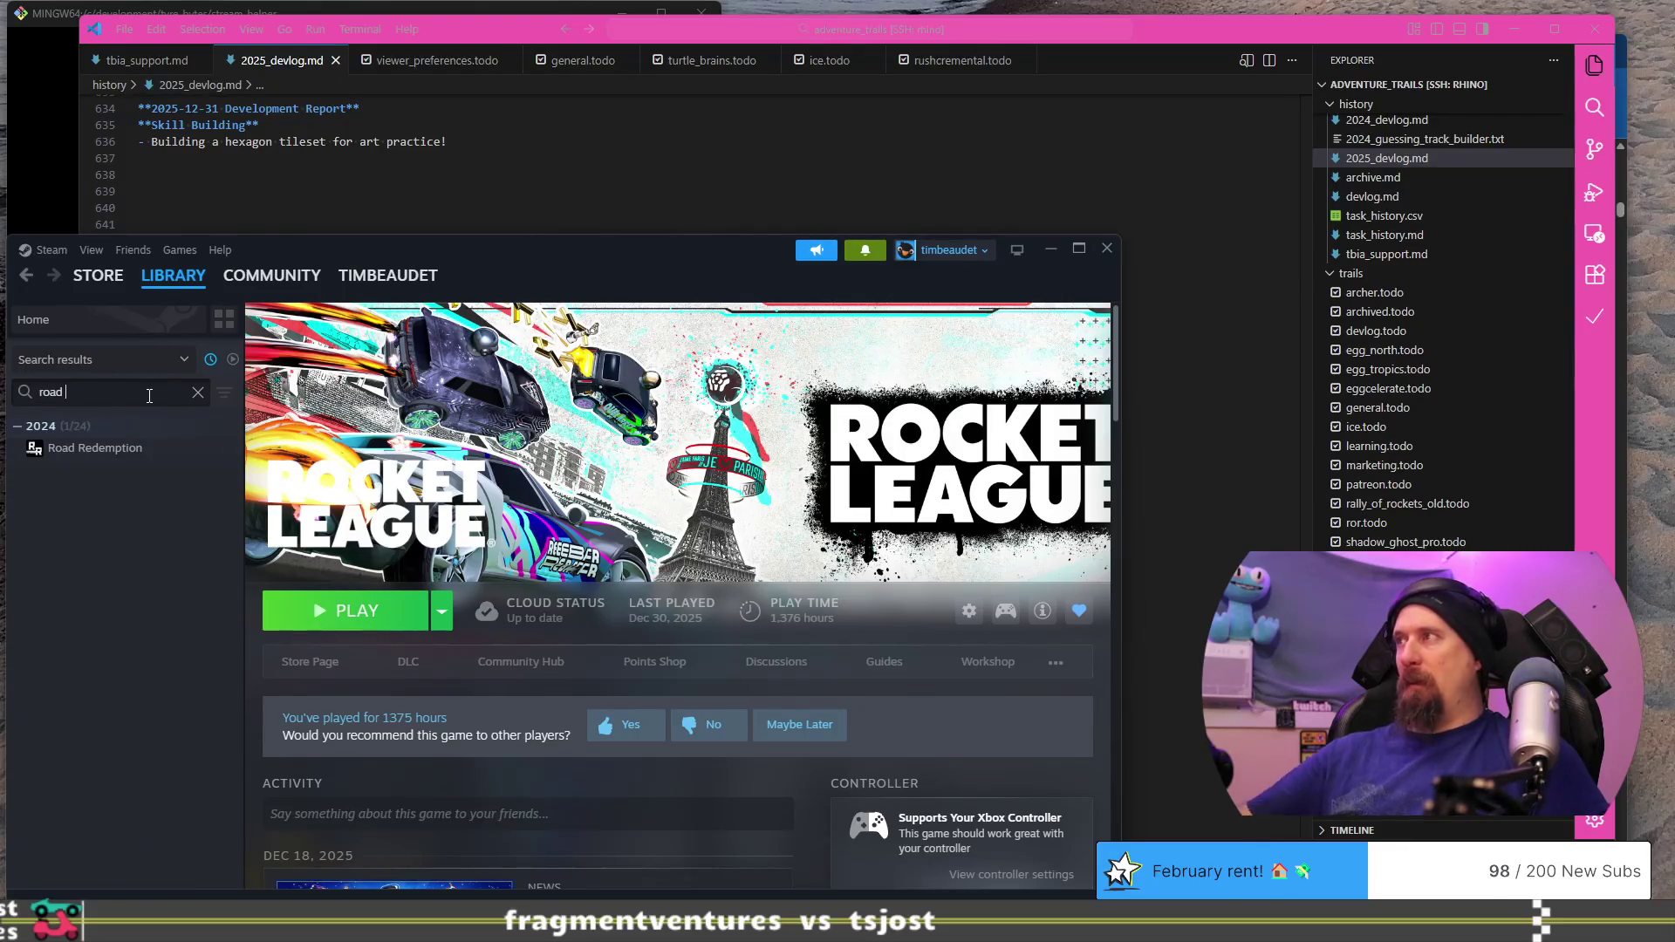
click(97, 448)
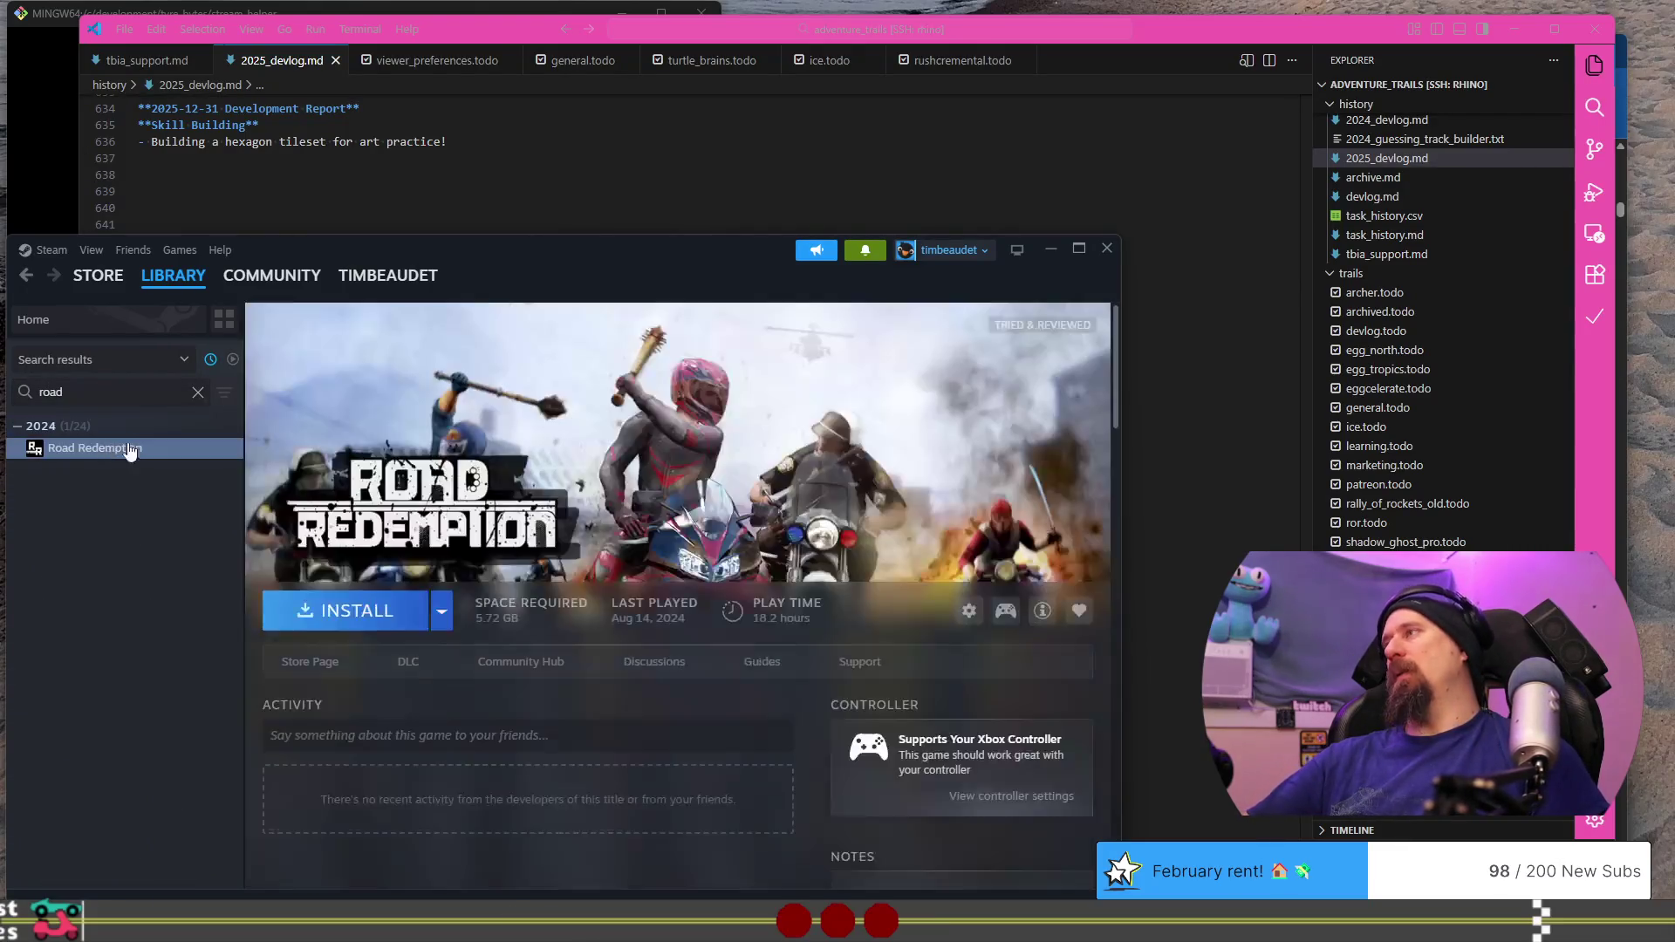
click(384, 615)
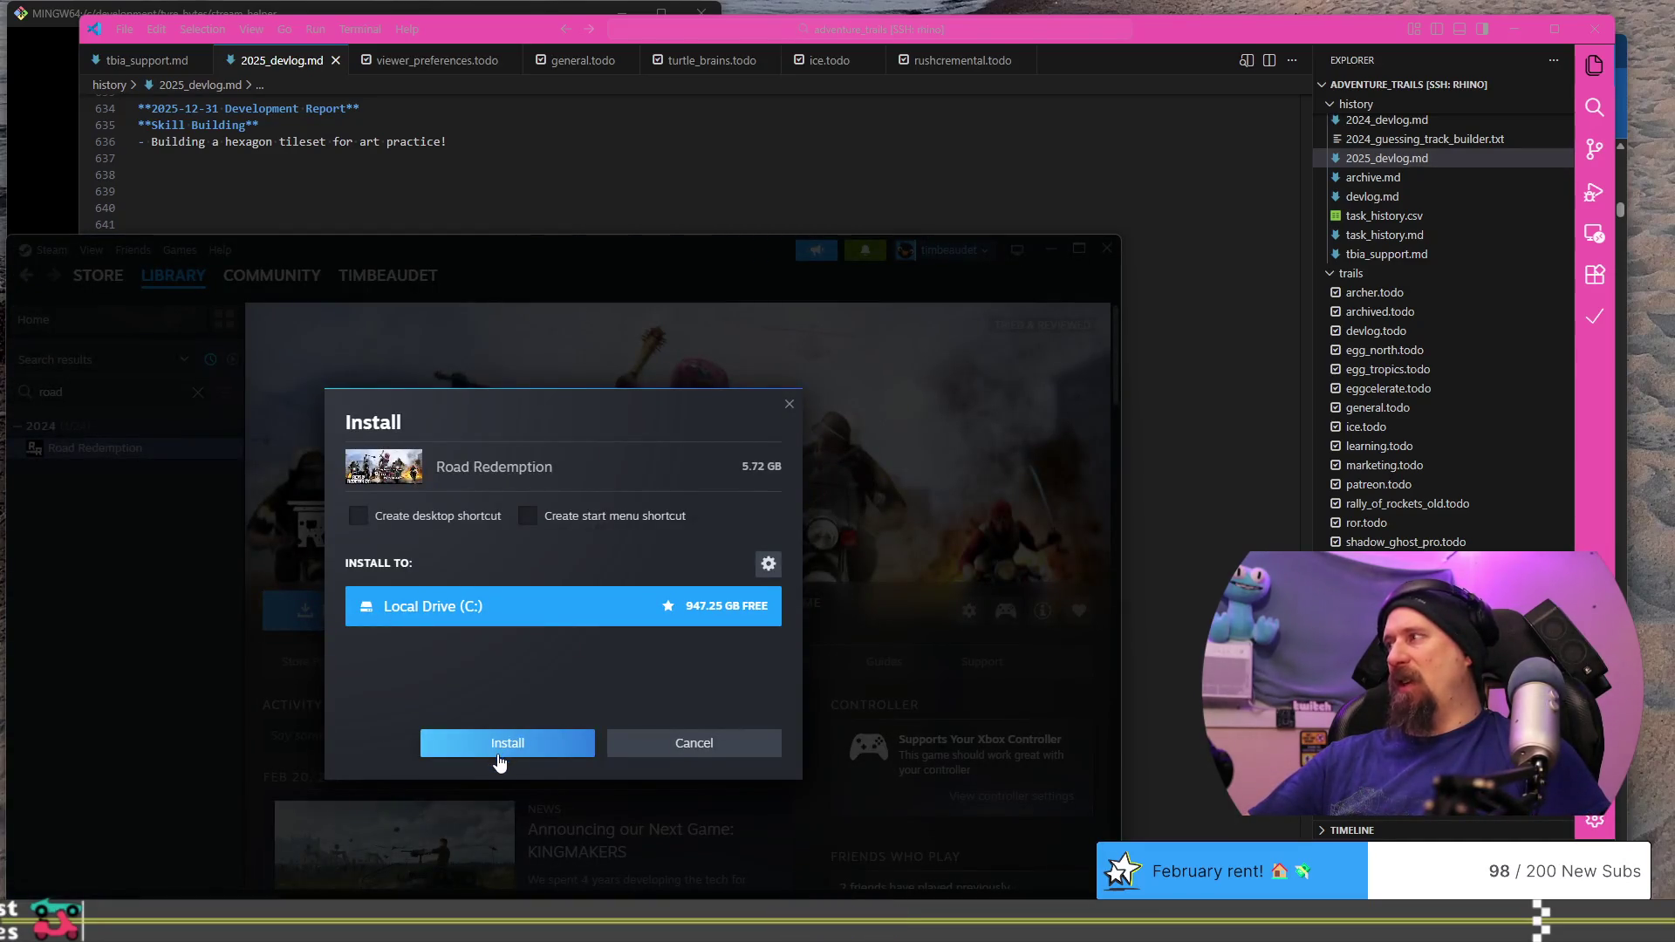
click(499, 743)
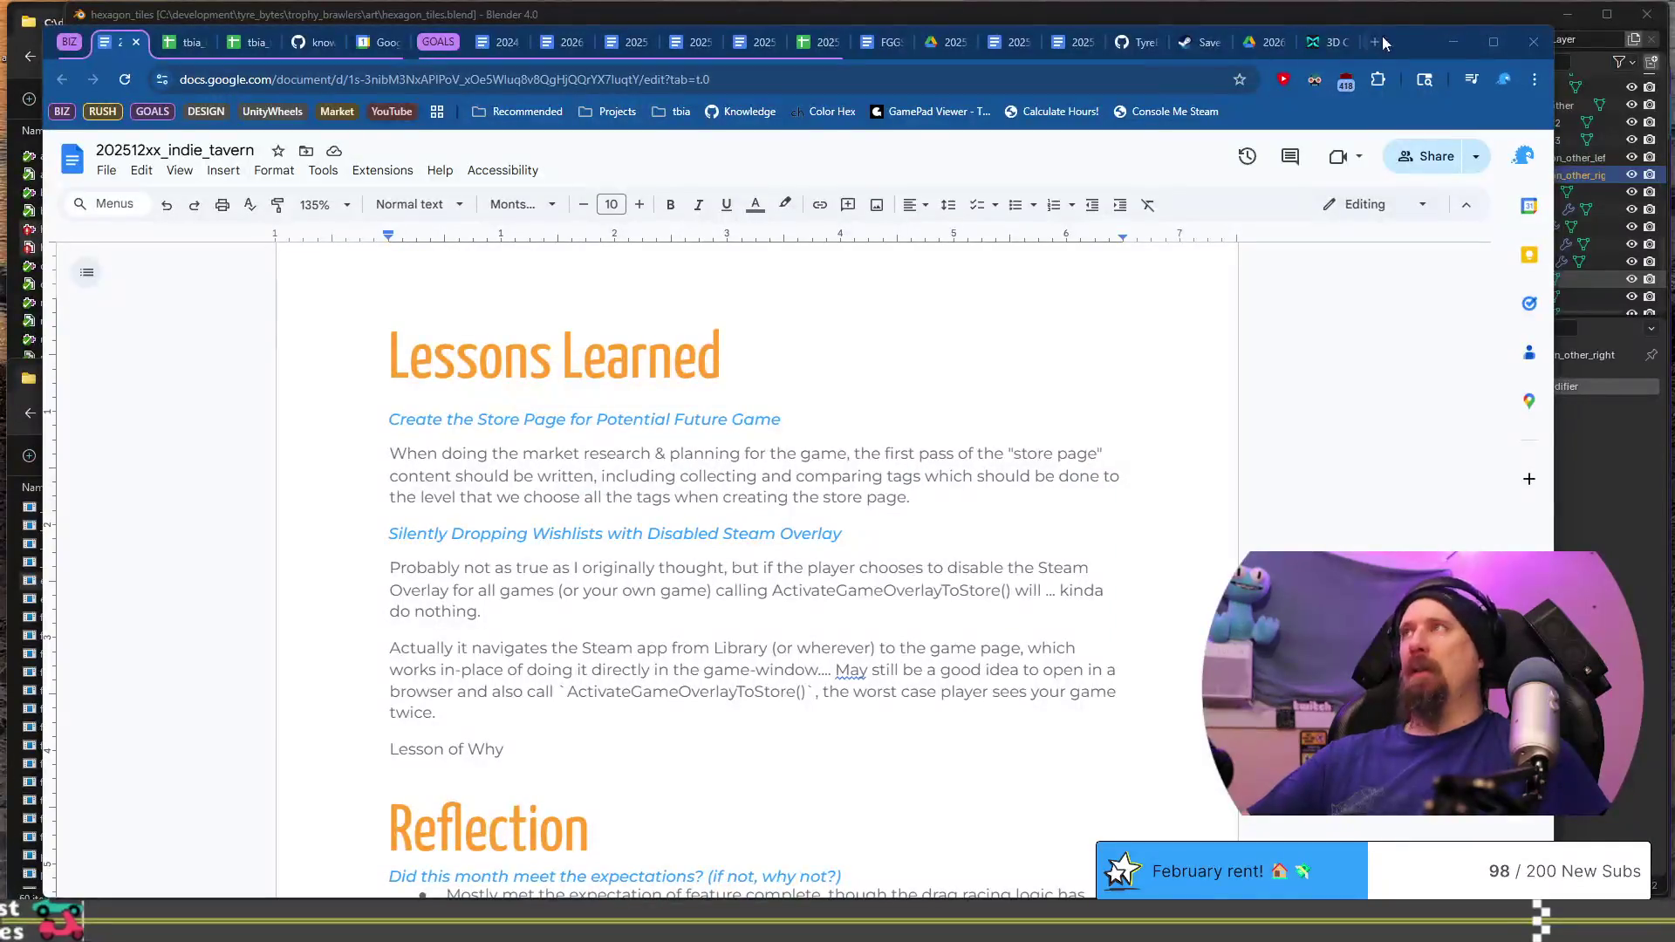
click(1390, 43)
click(1378, 41)
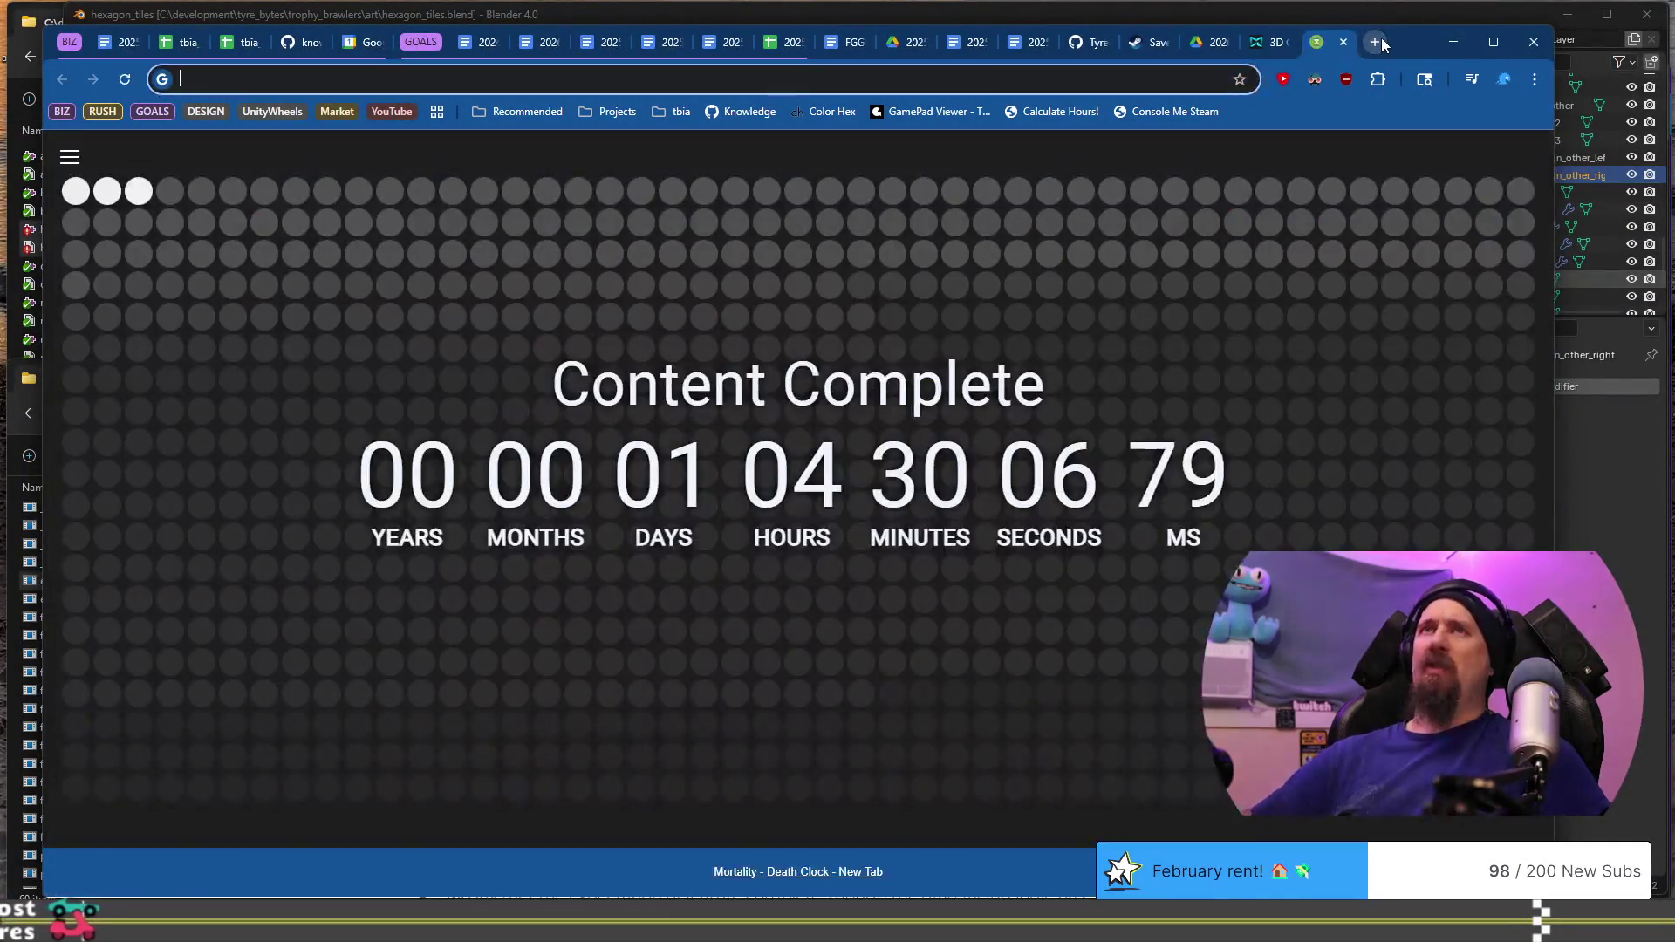
Step: Google 'steam road redemption' and check the store page's price: 85% off at $2.99
text(steam road rede)
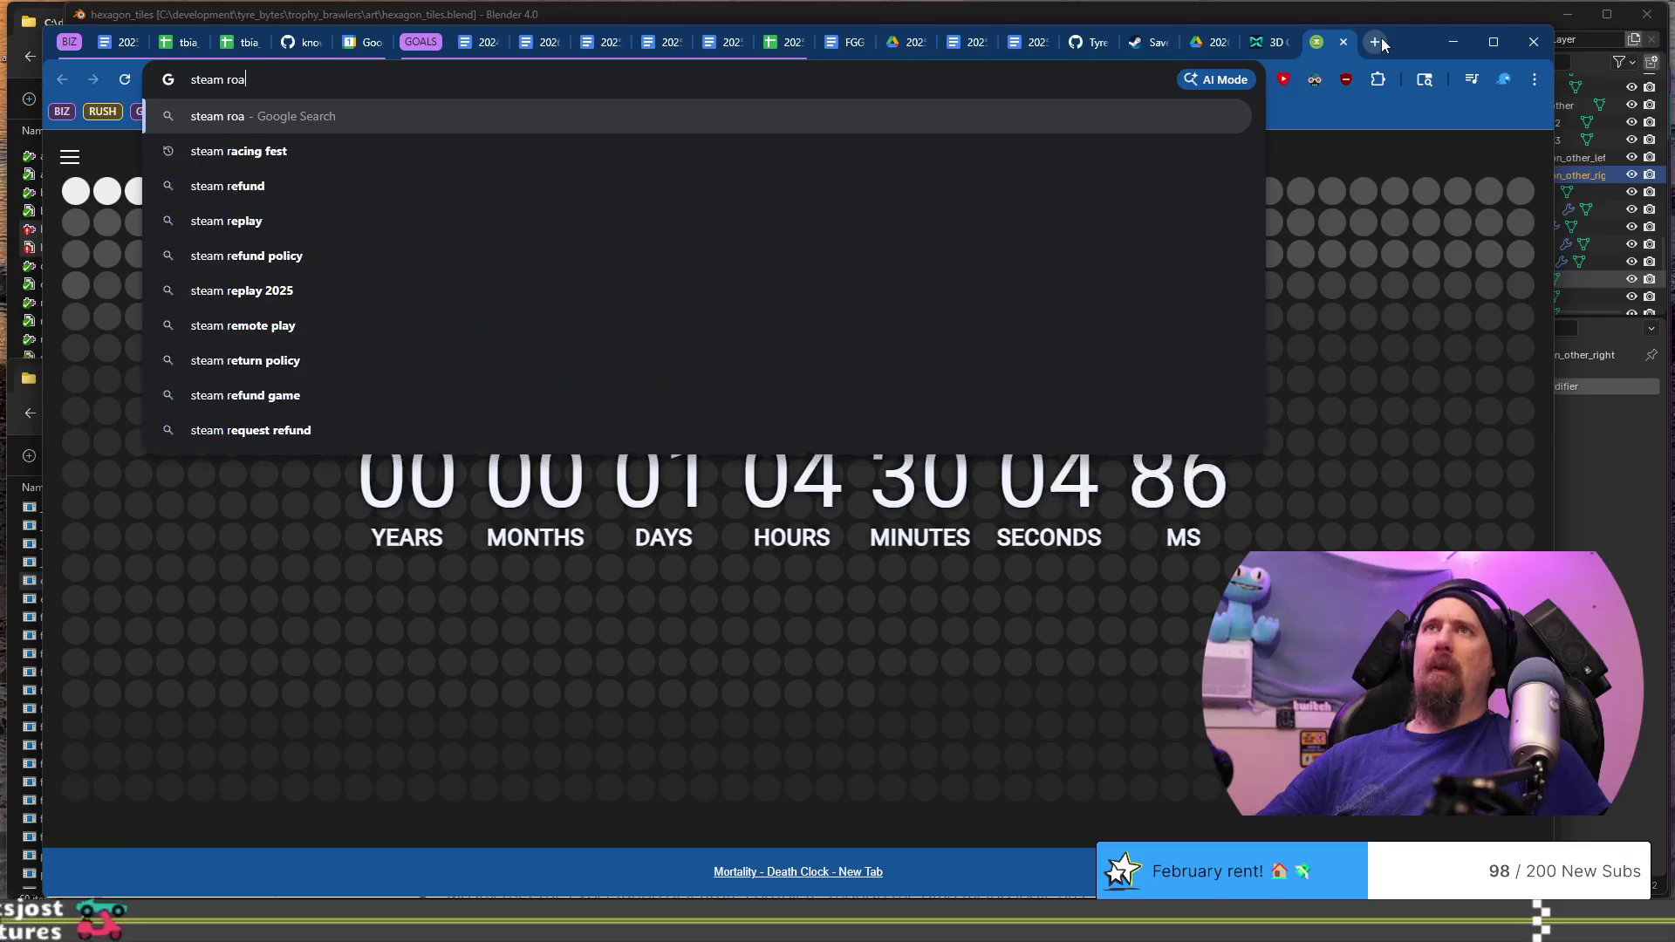
key(Return)
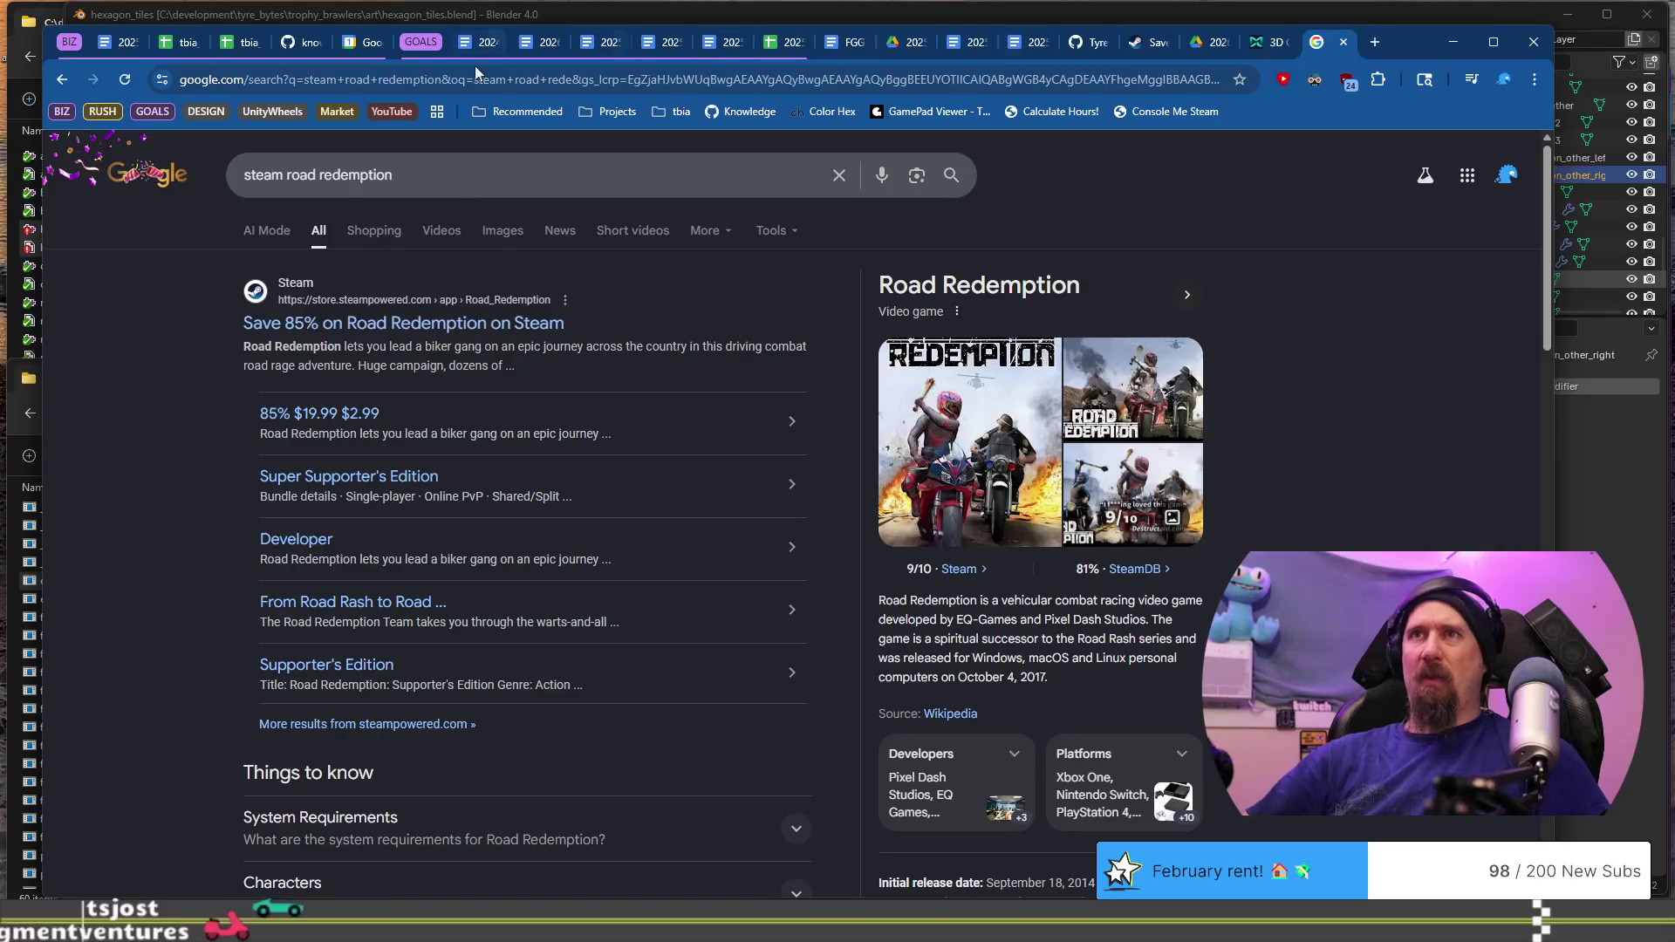
click(477, 325)
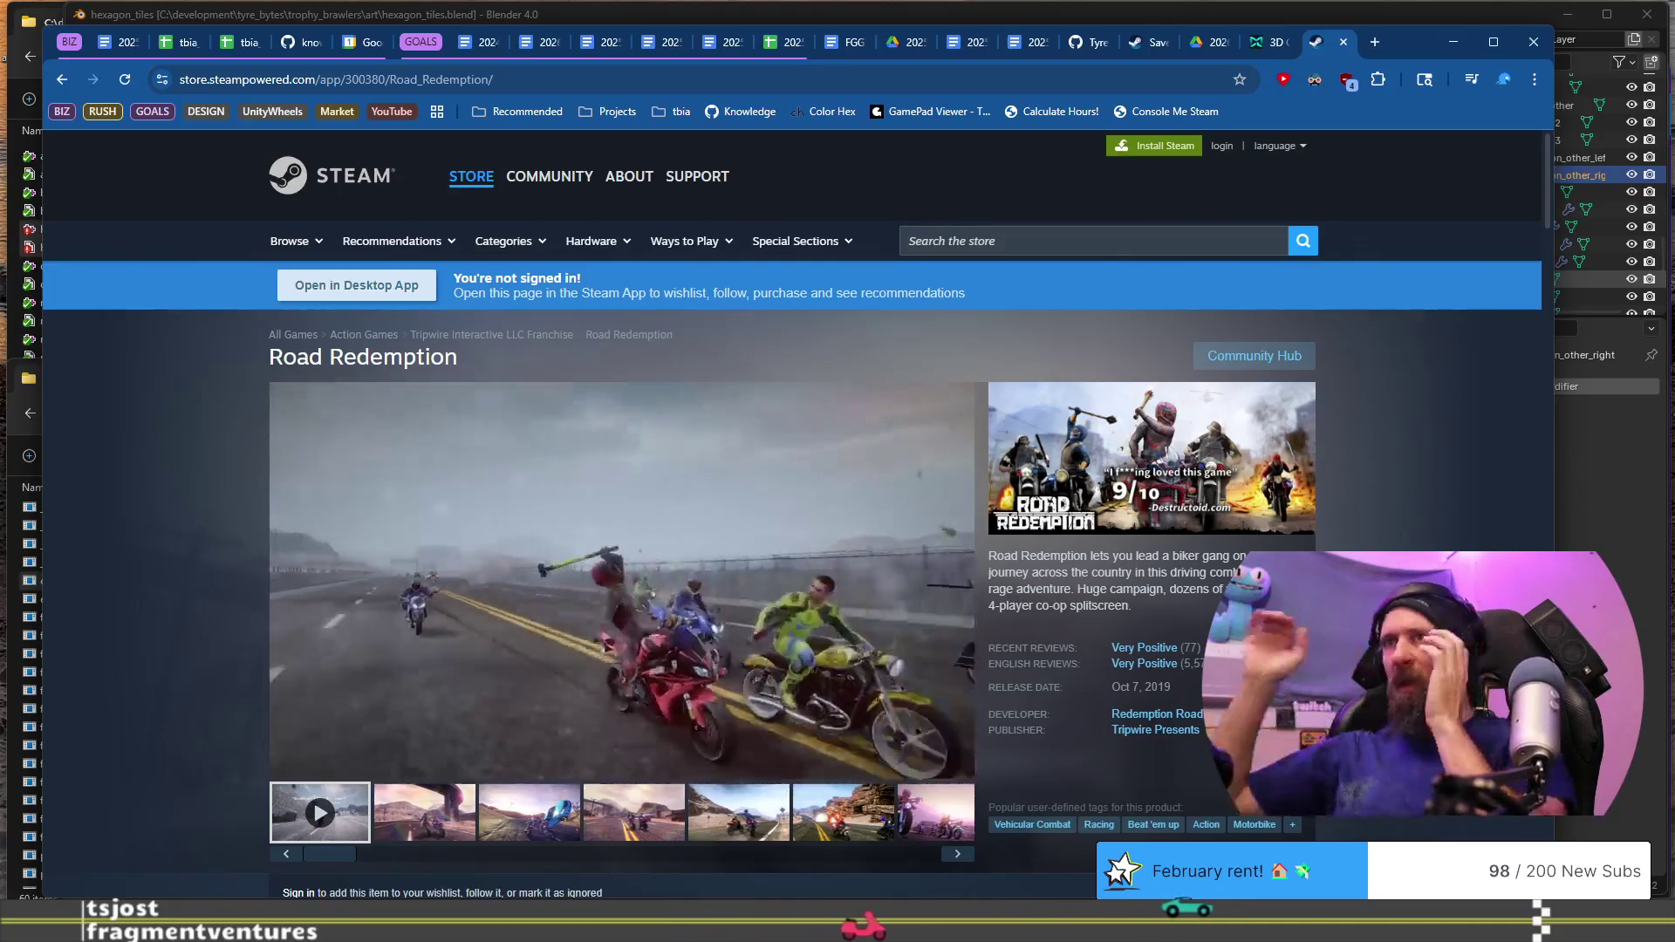
scroll(1035, 428, down, 1)
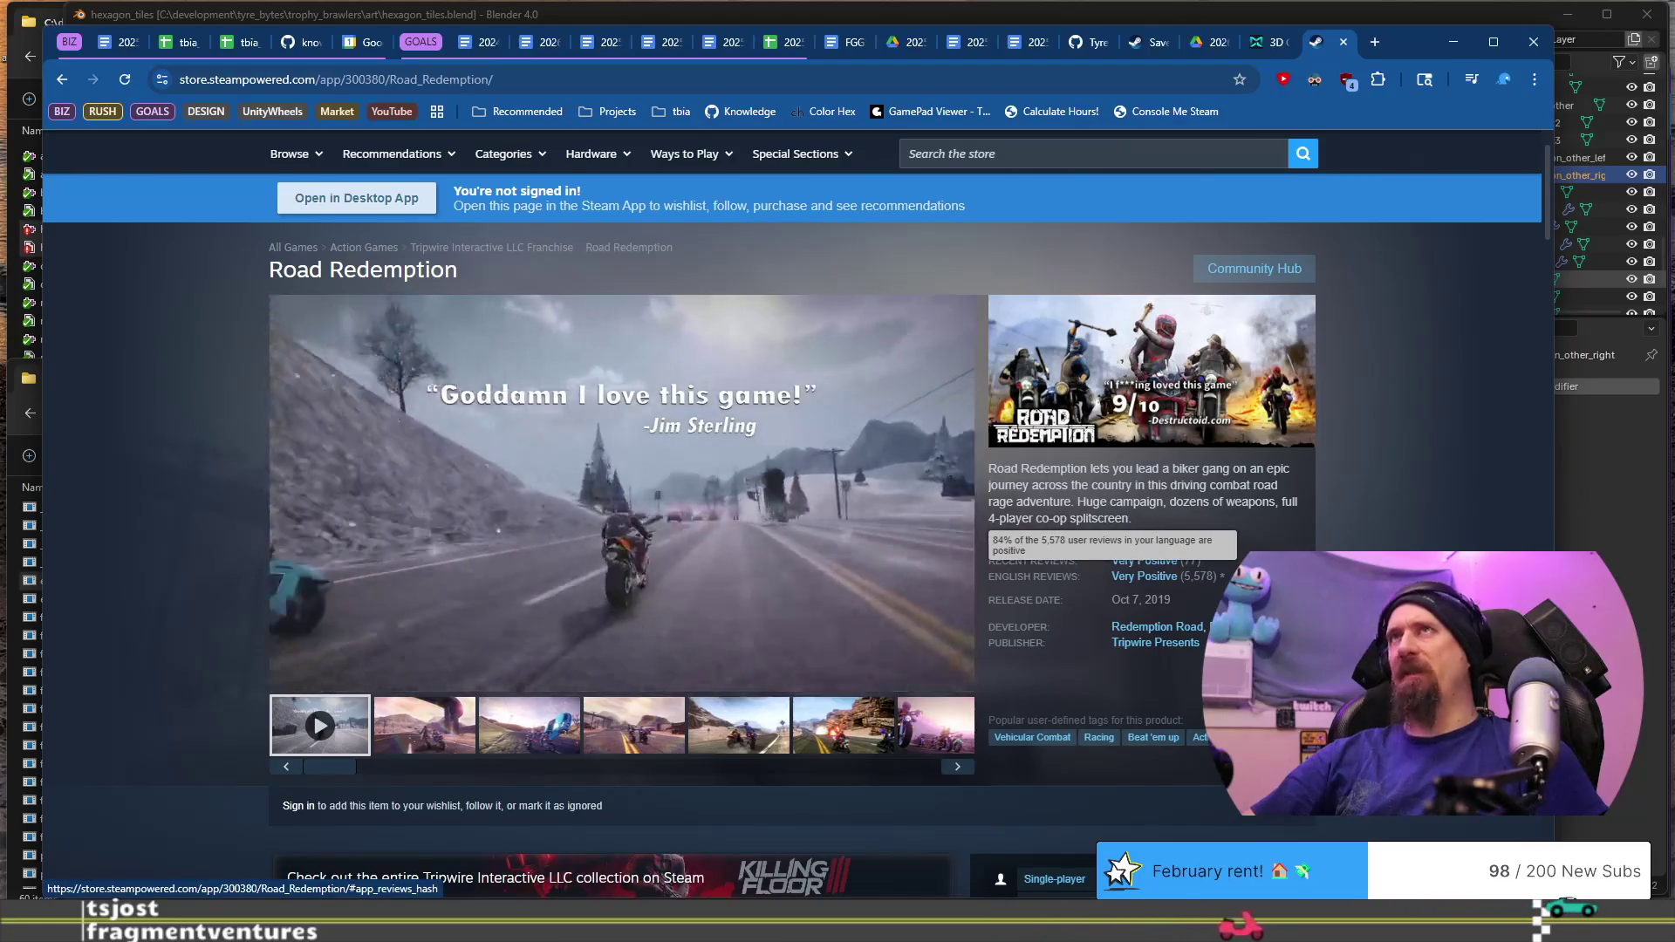
scroll(688, 317, down, 5)
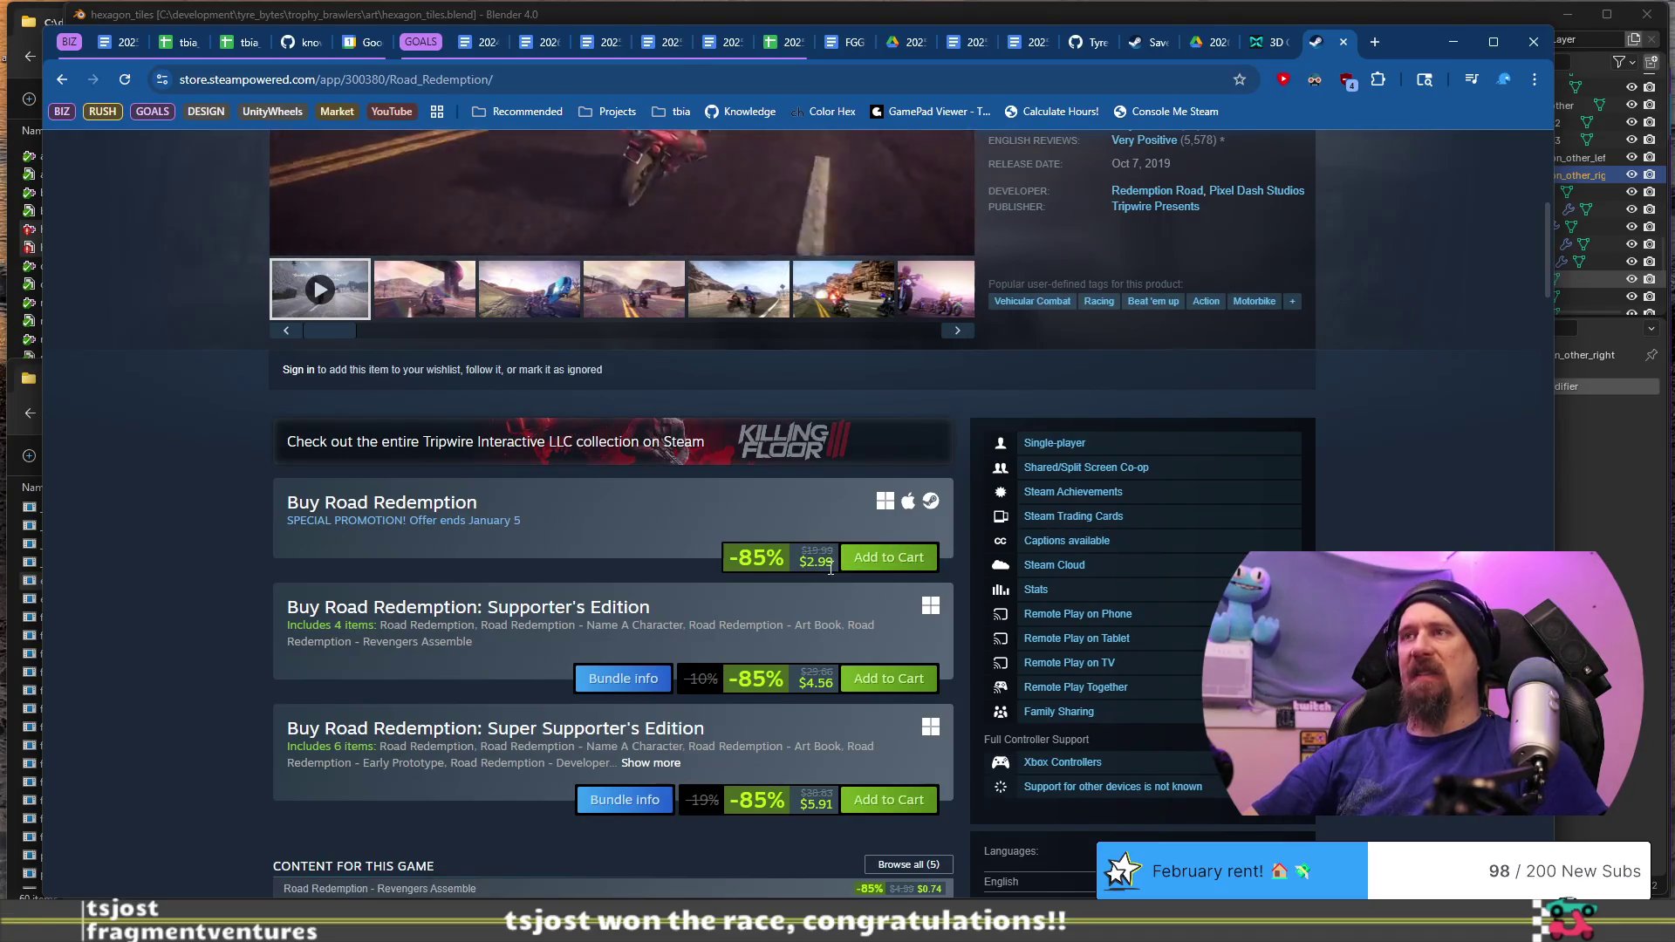
scroll(829, 576, up, 1)
scroll(829, 576, up, 2)
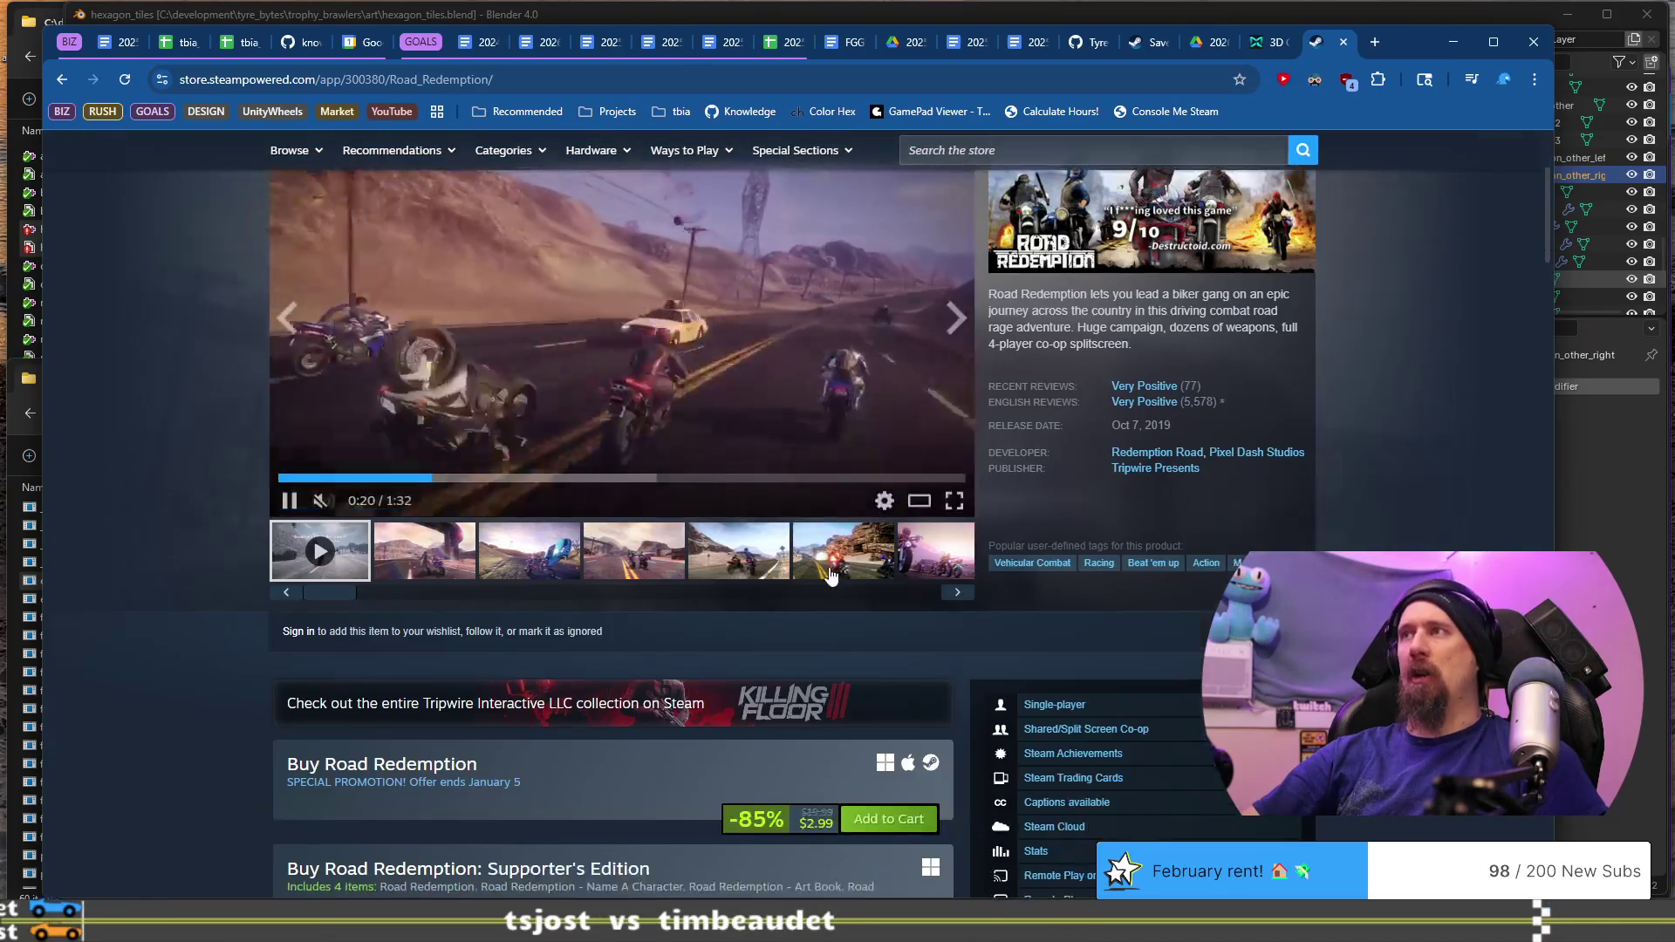
click(1376, 41)
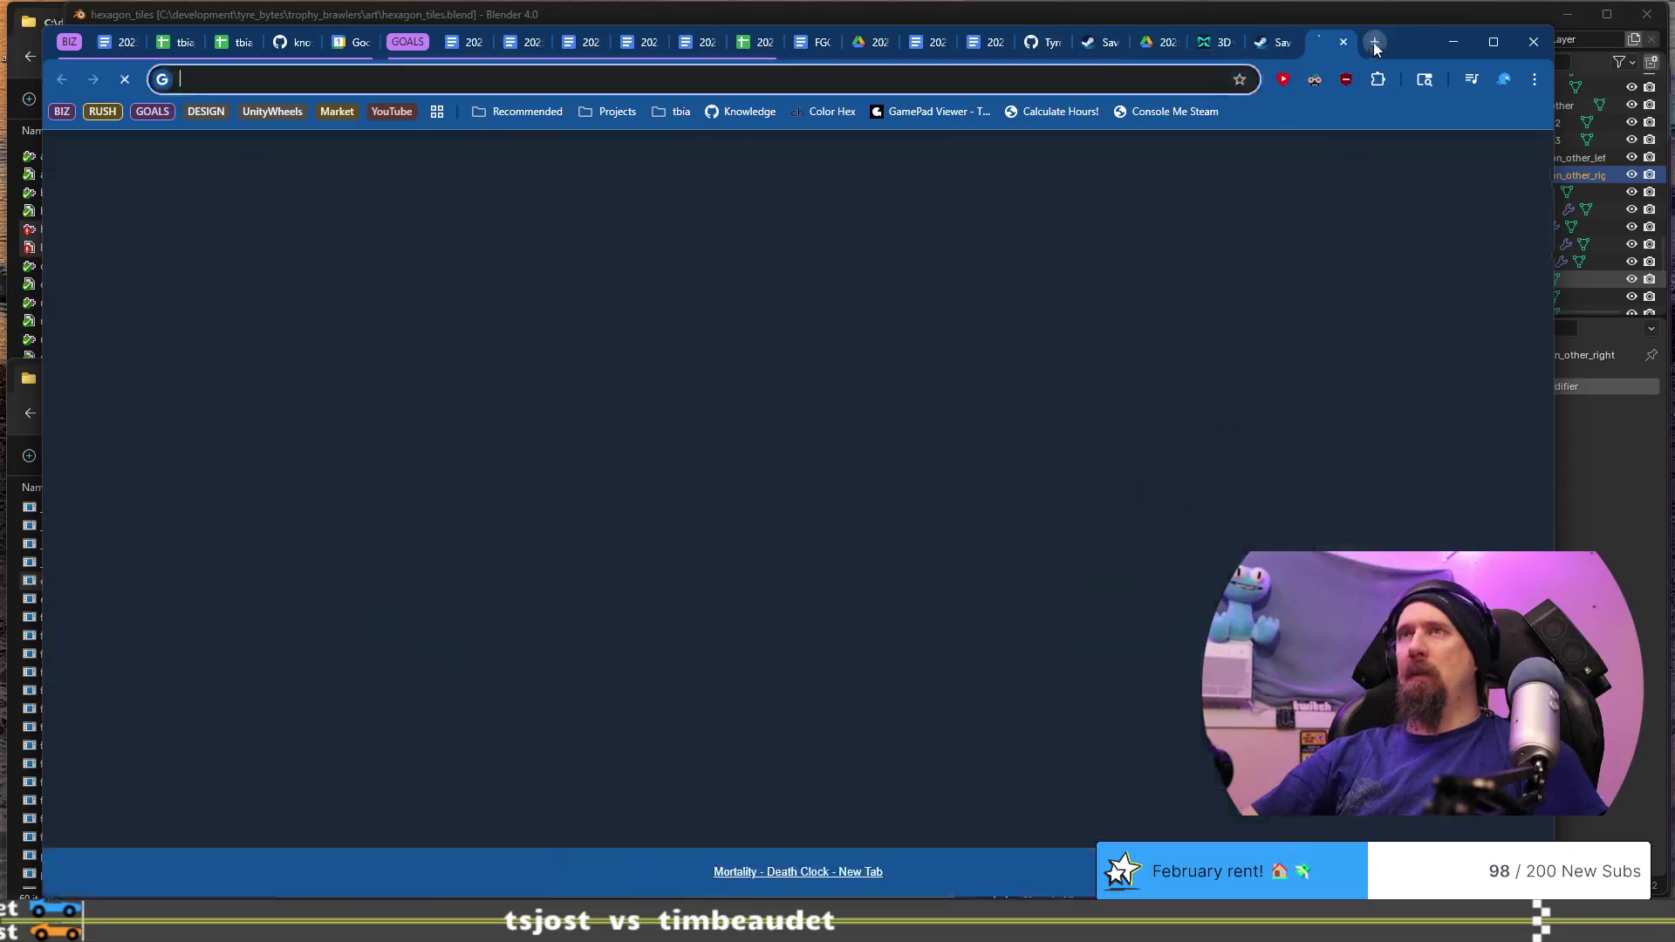
Step: Calculate 5500 × 50 × price × 0.7 at 2.99, .99 and 6.99, then close the calculation and Steam tabs
text(5)
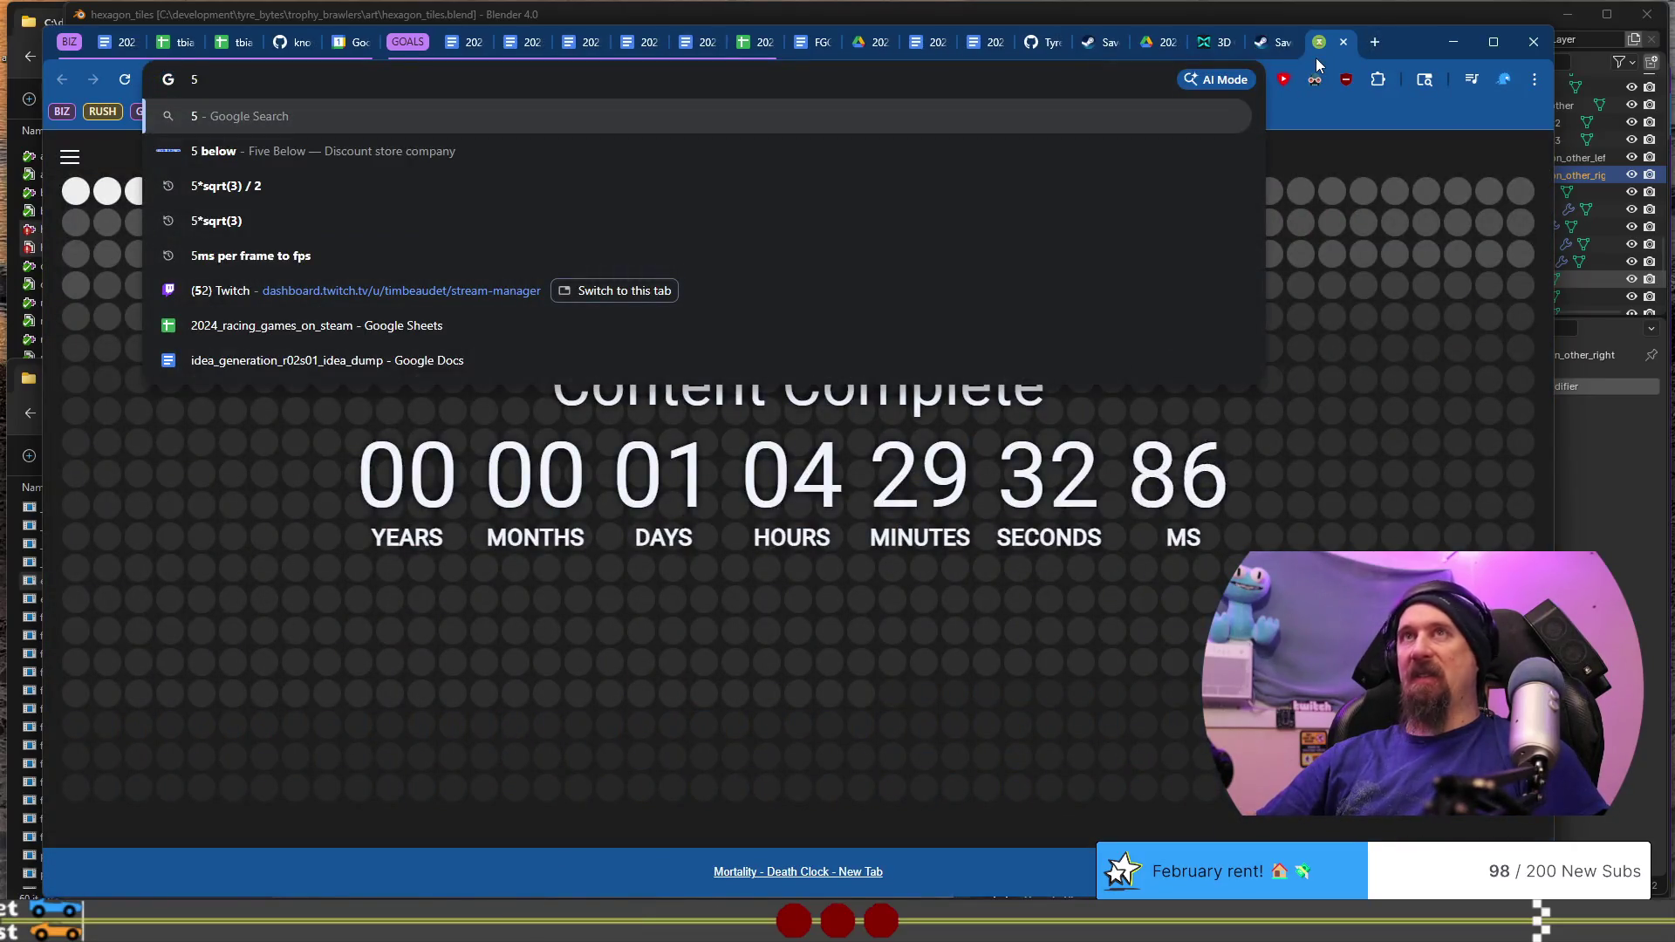
text(500 * )
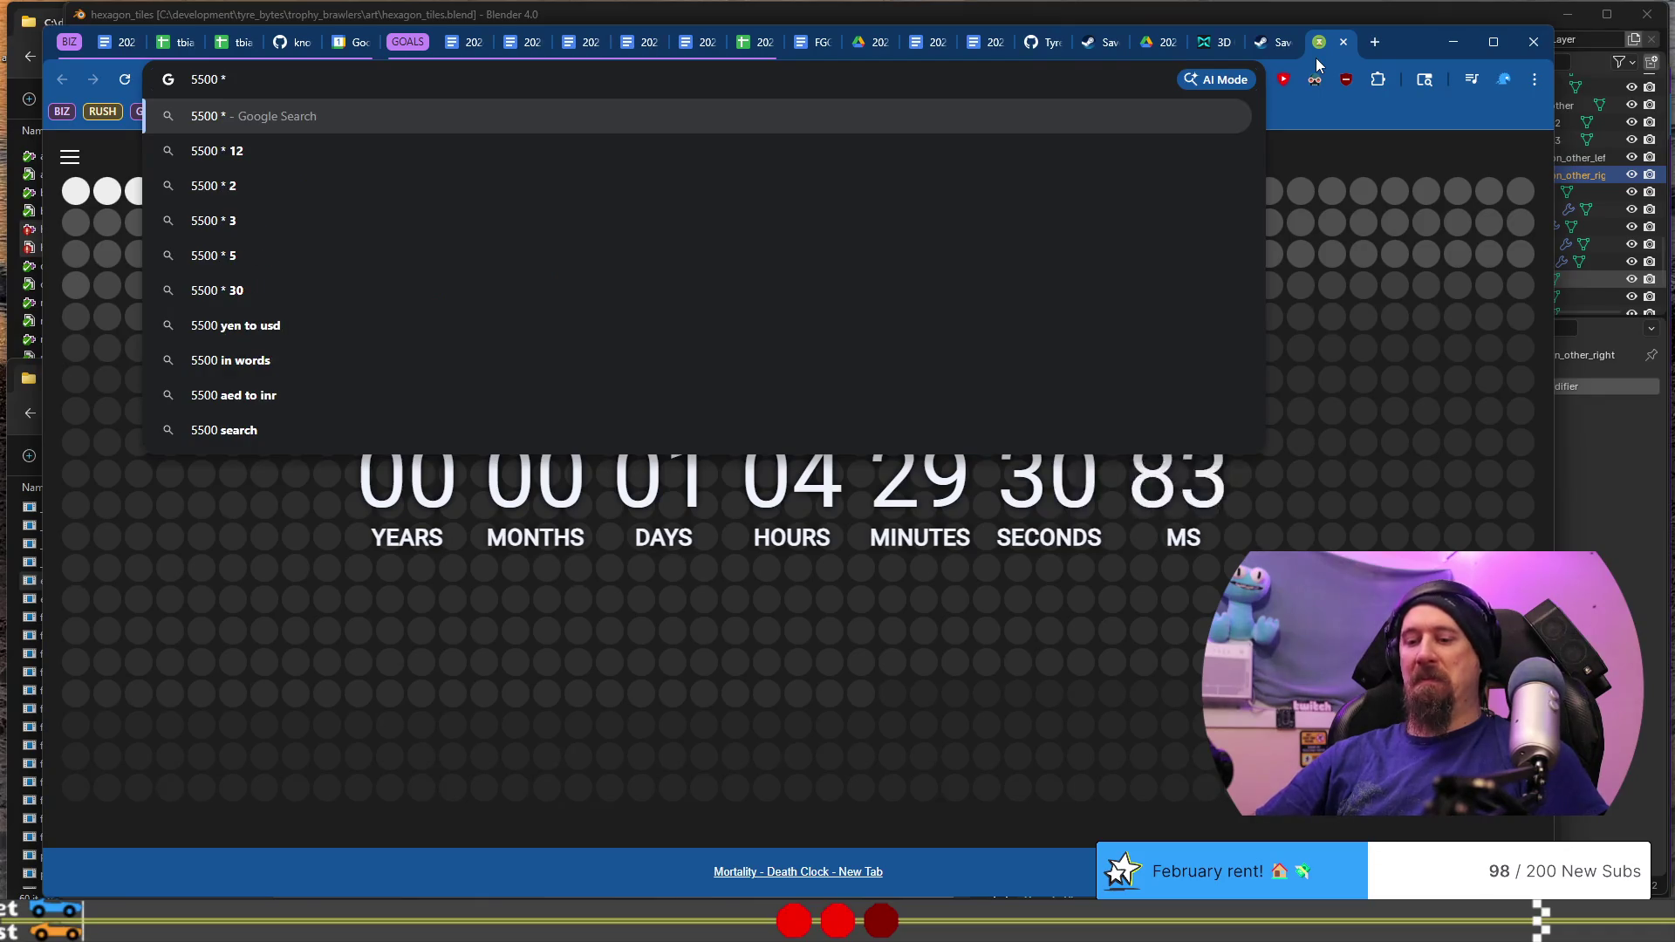
text(50 )
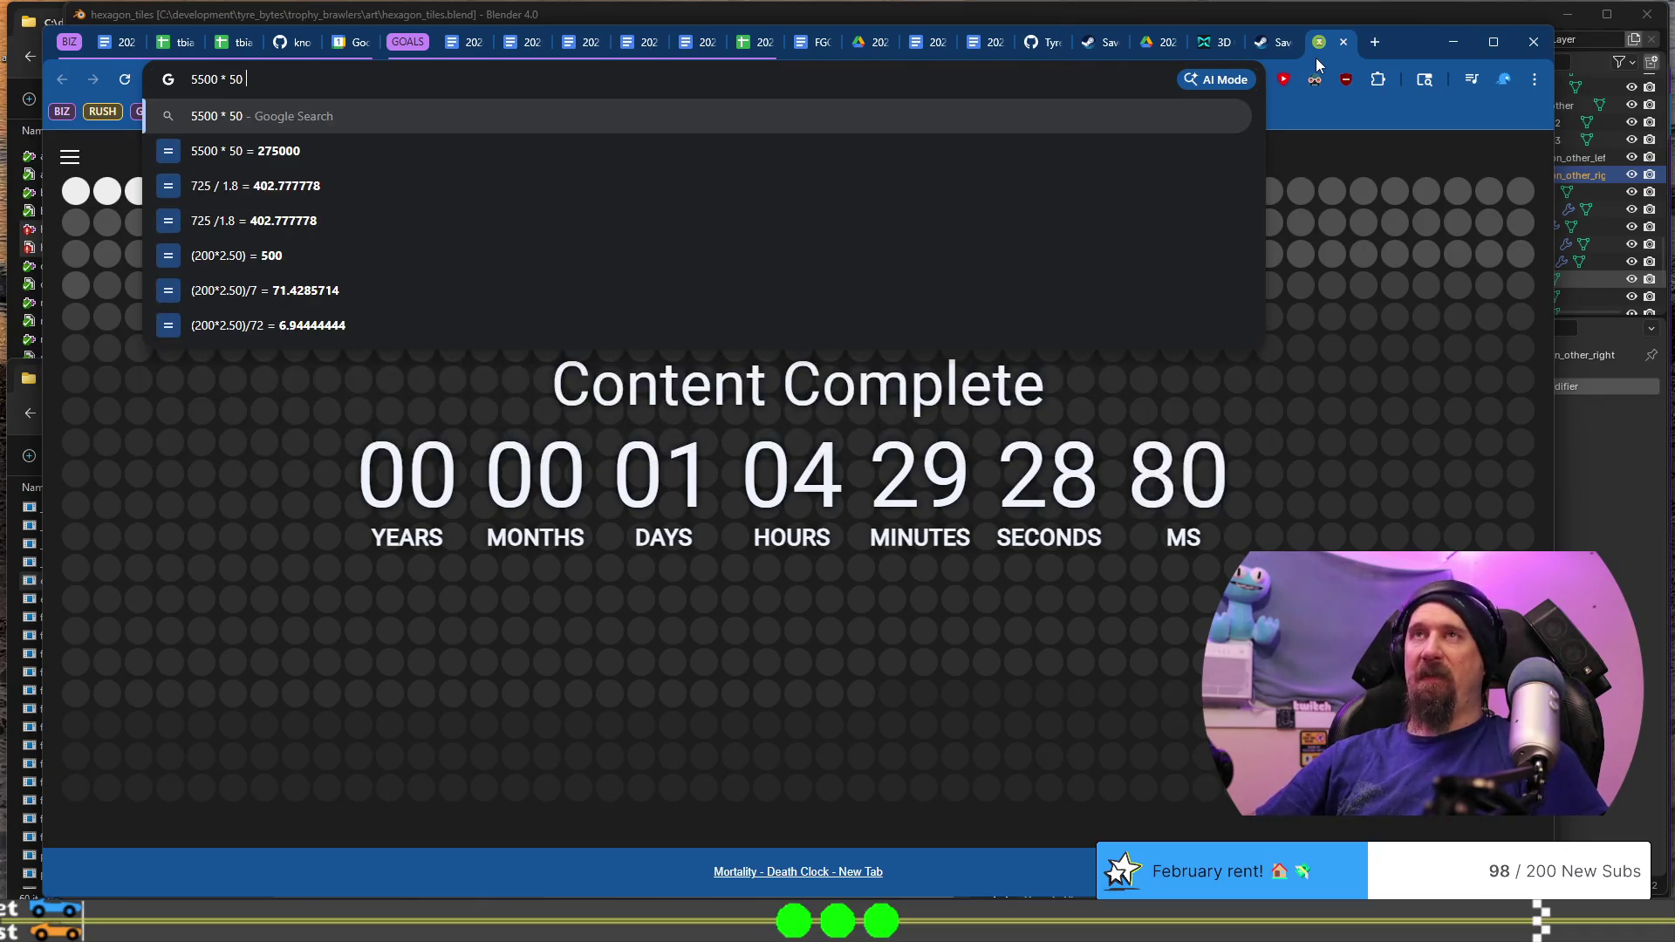
text(* )
text(2.)
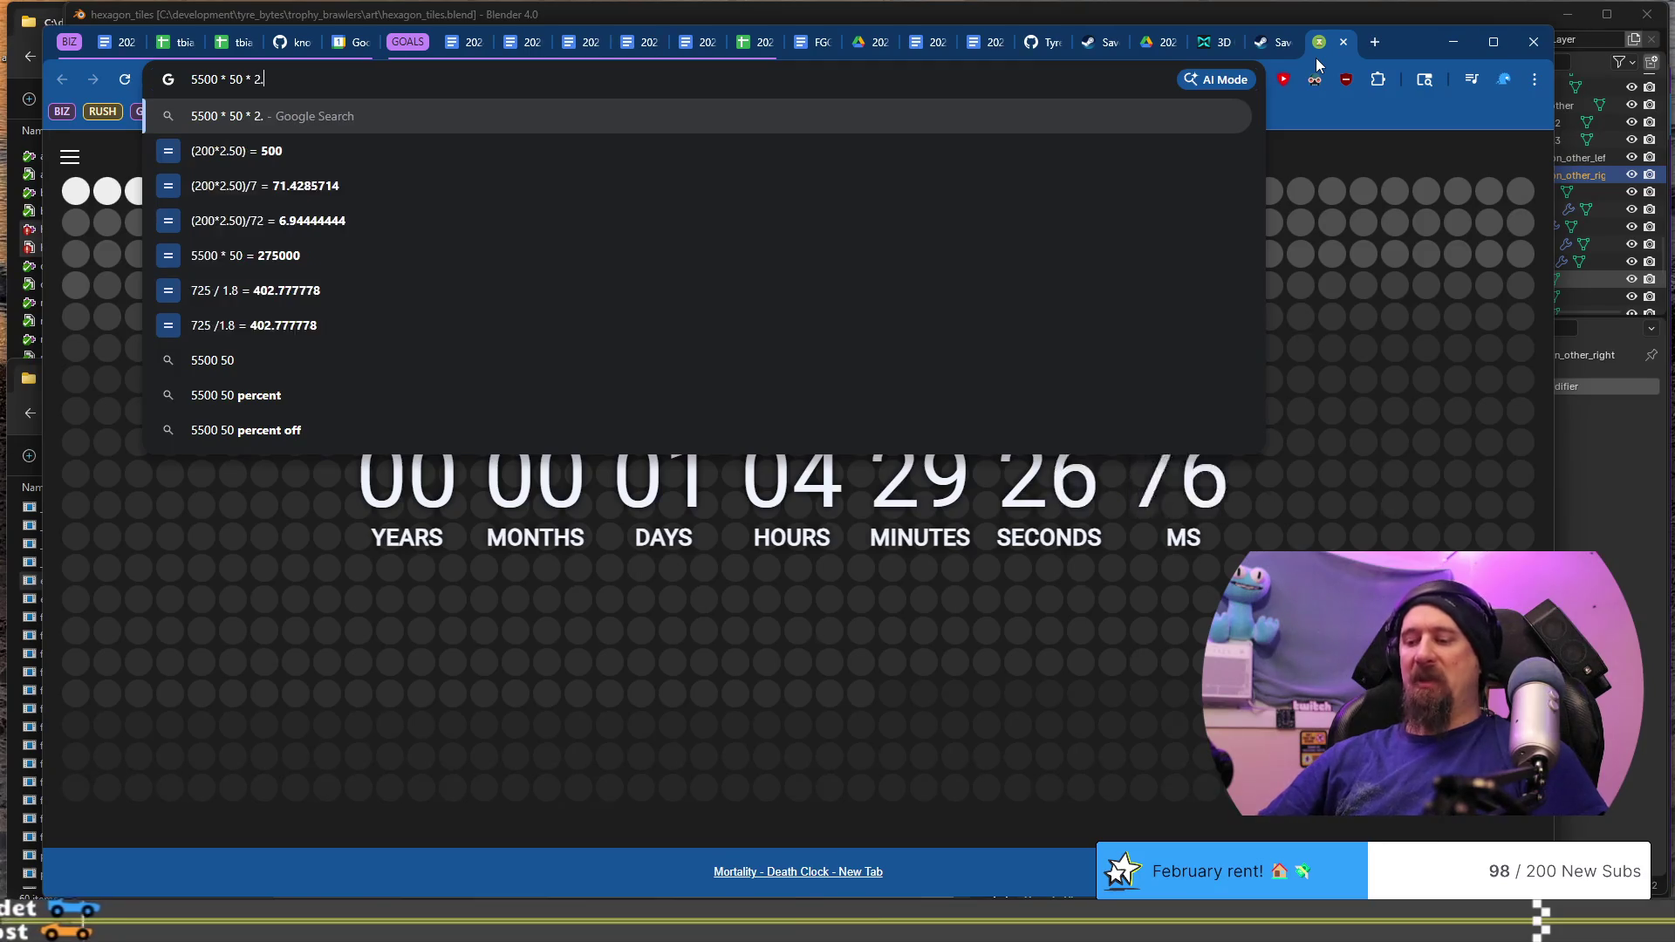
text(99 * 0.7))
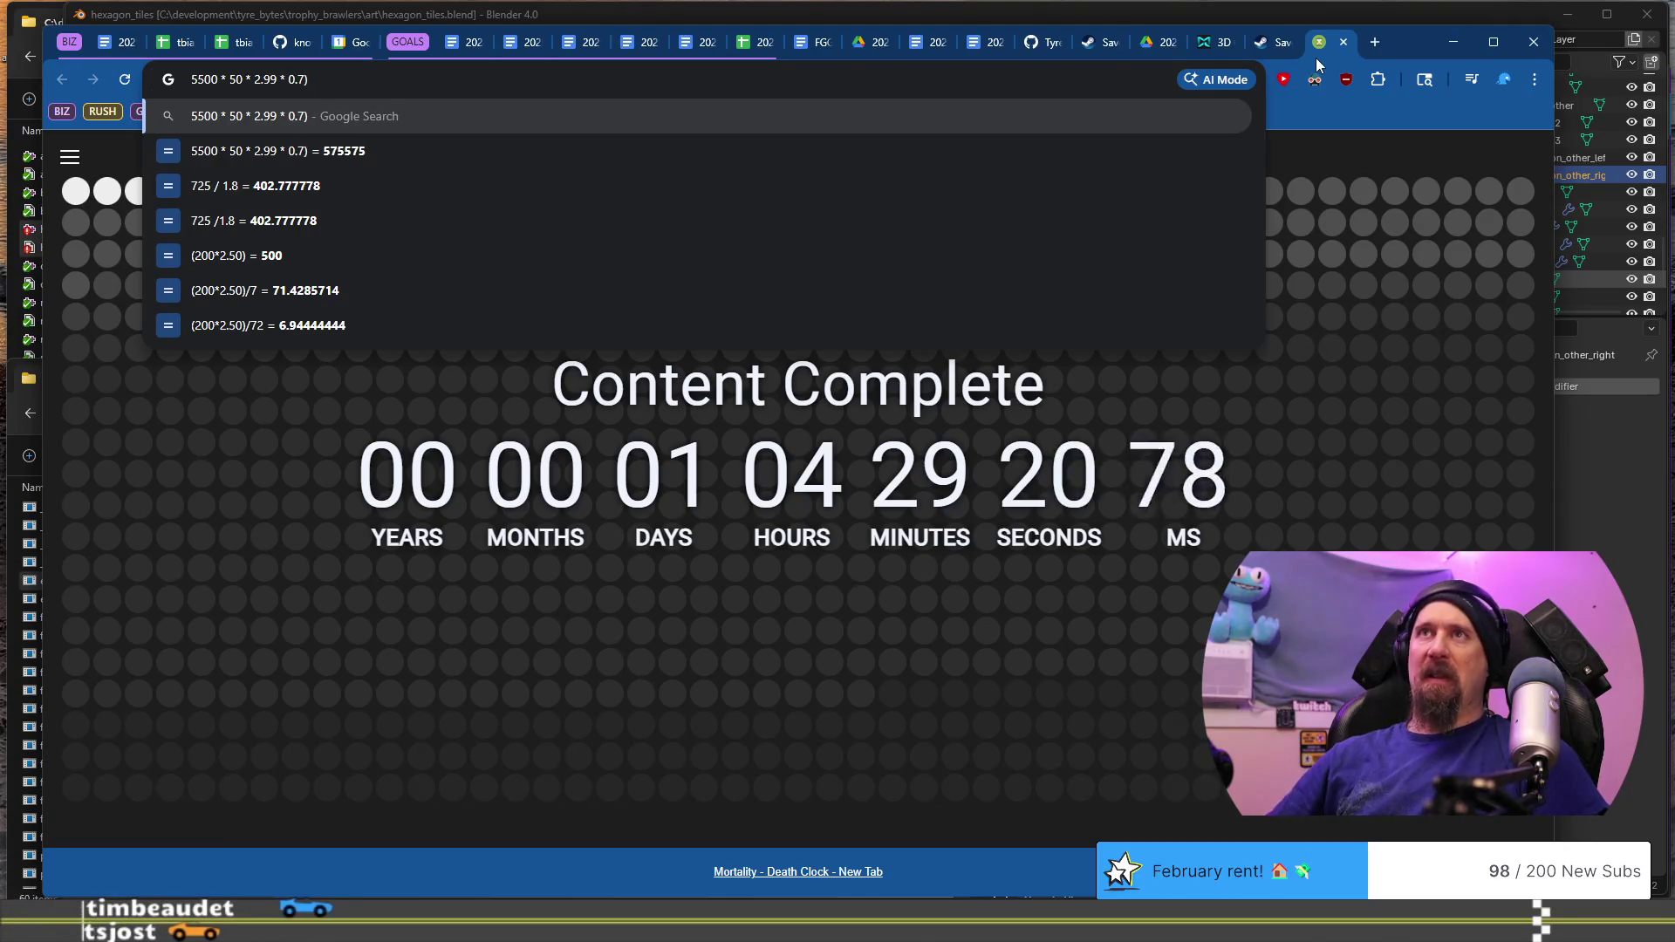
key(Home)
text(()
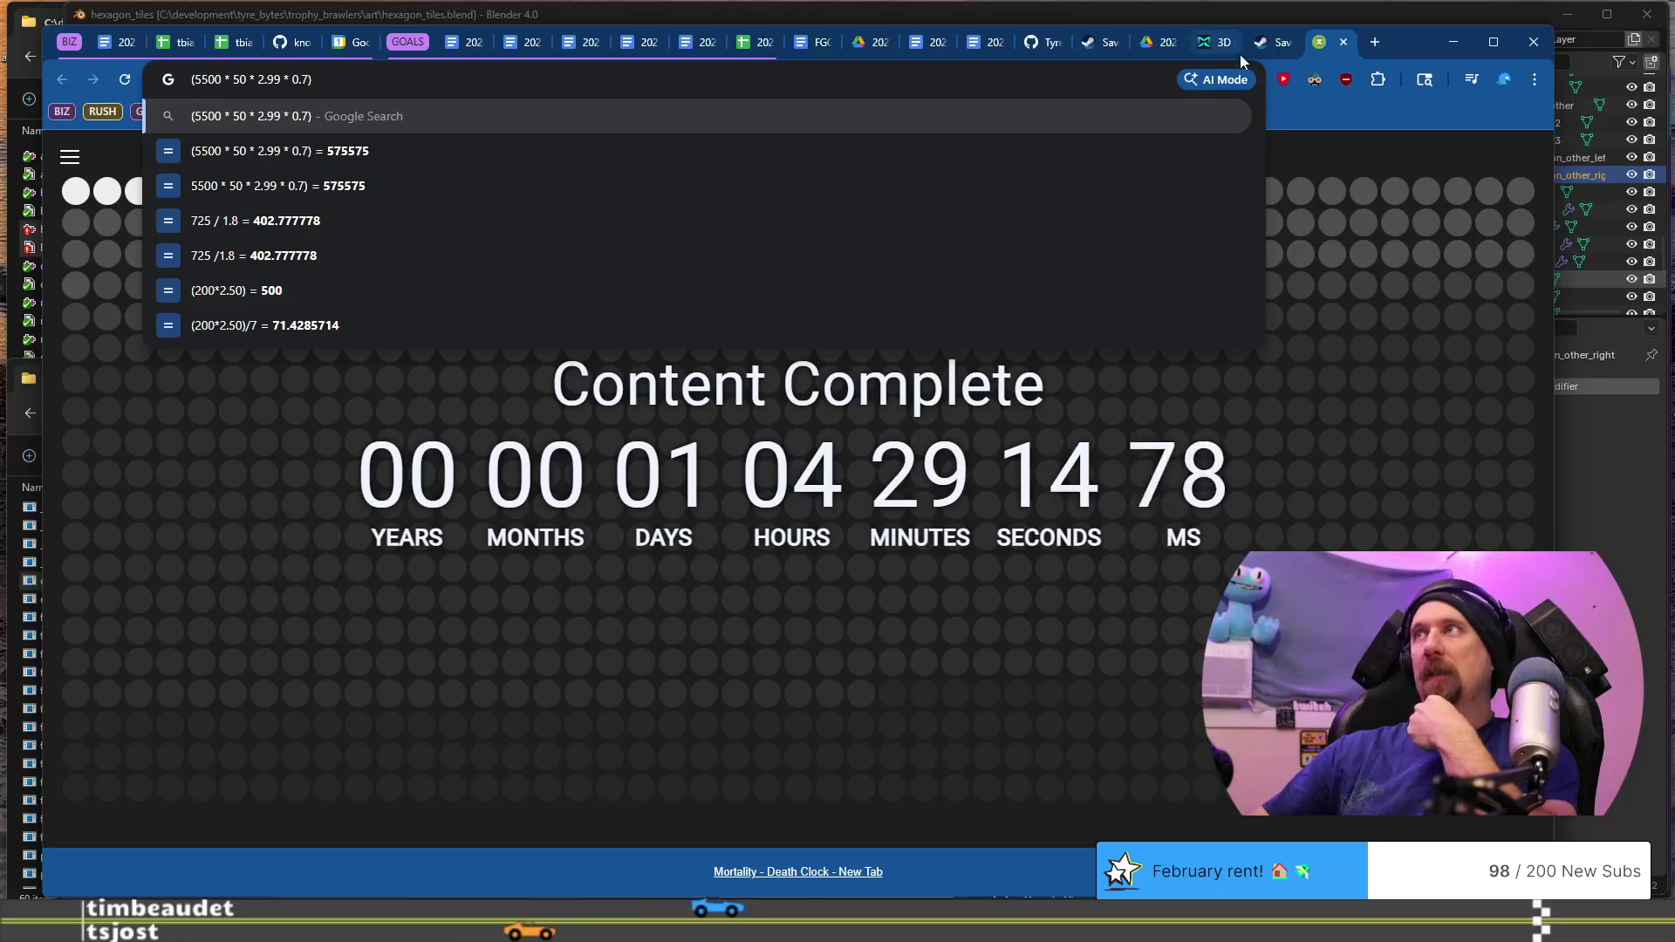
click(1265, 52)
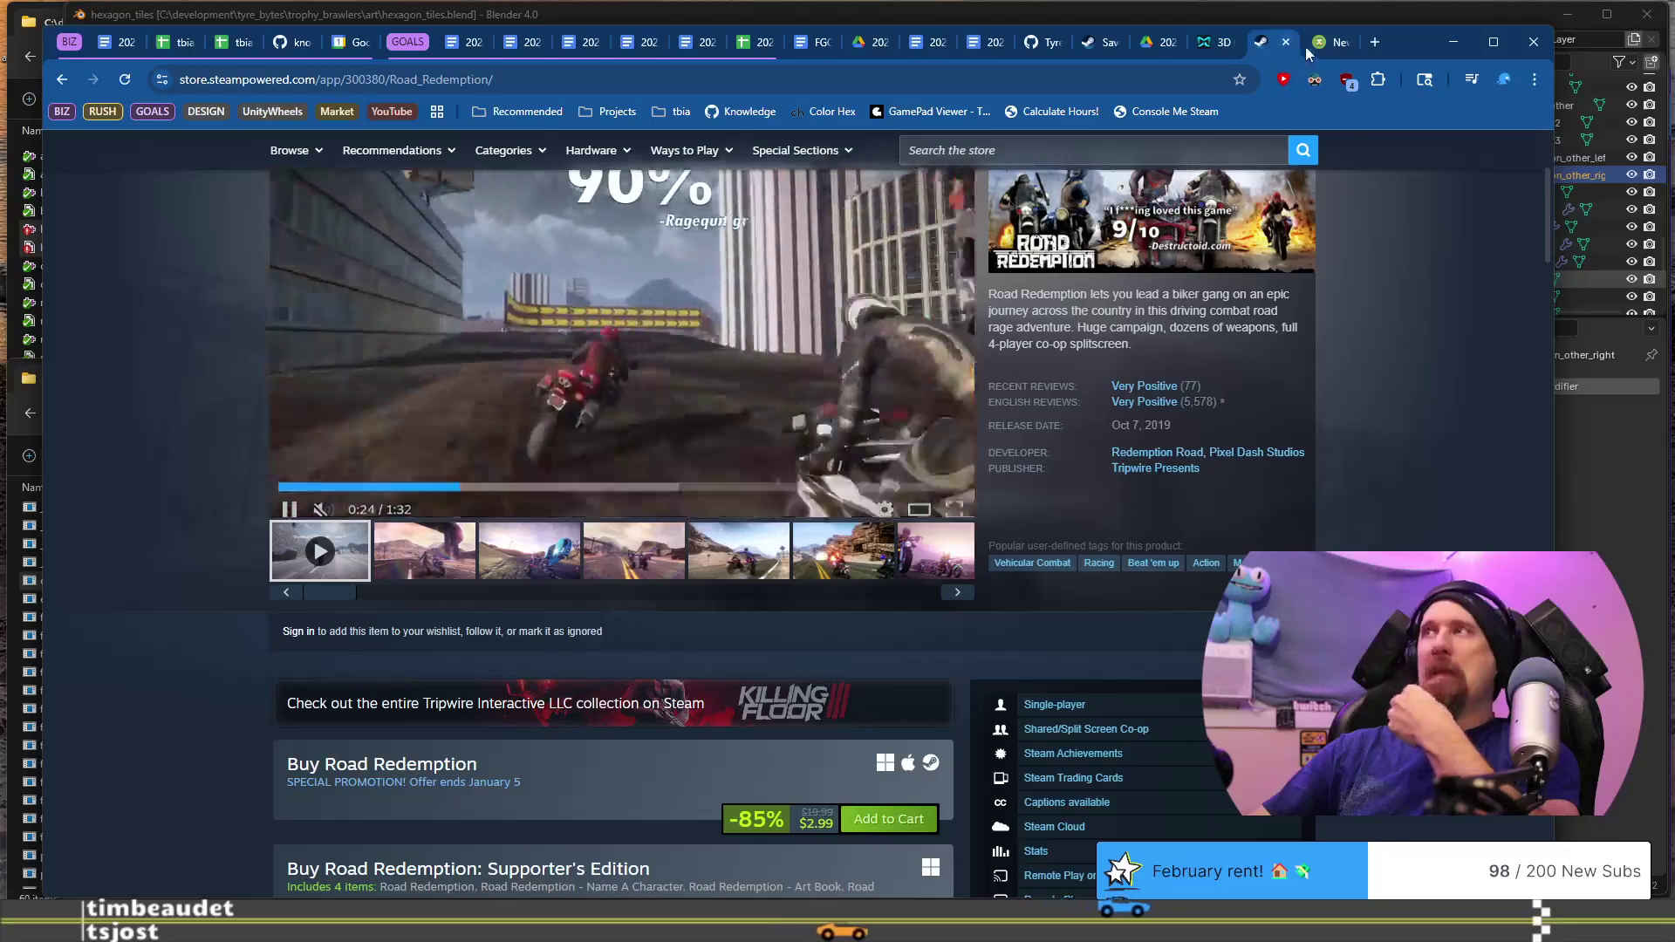
click(1308, 44)
key(Left)
key(Left)
key(Left)
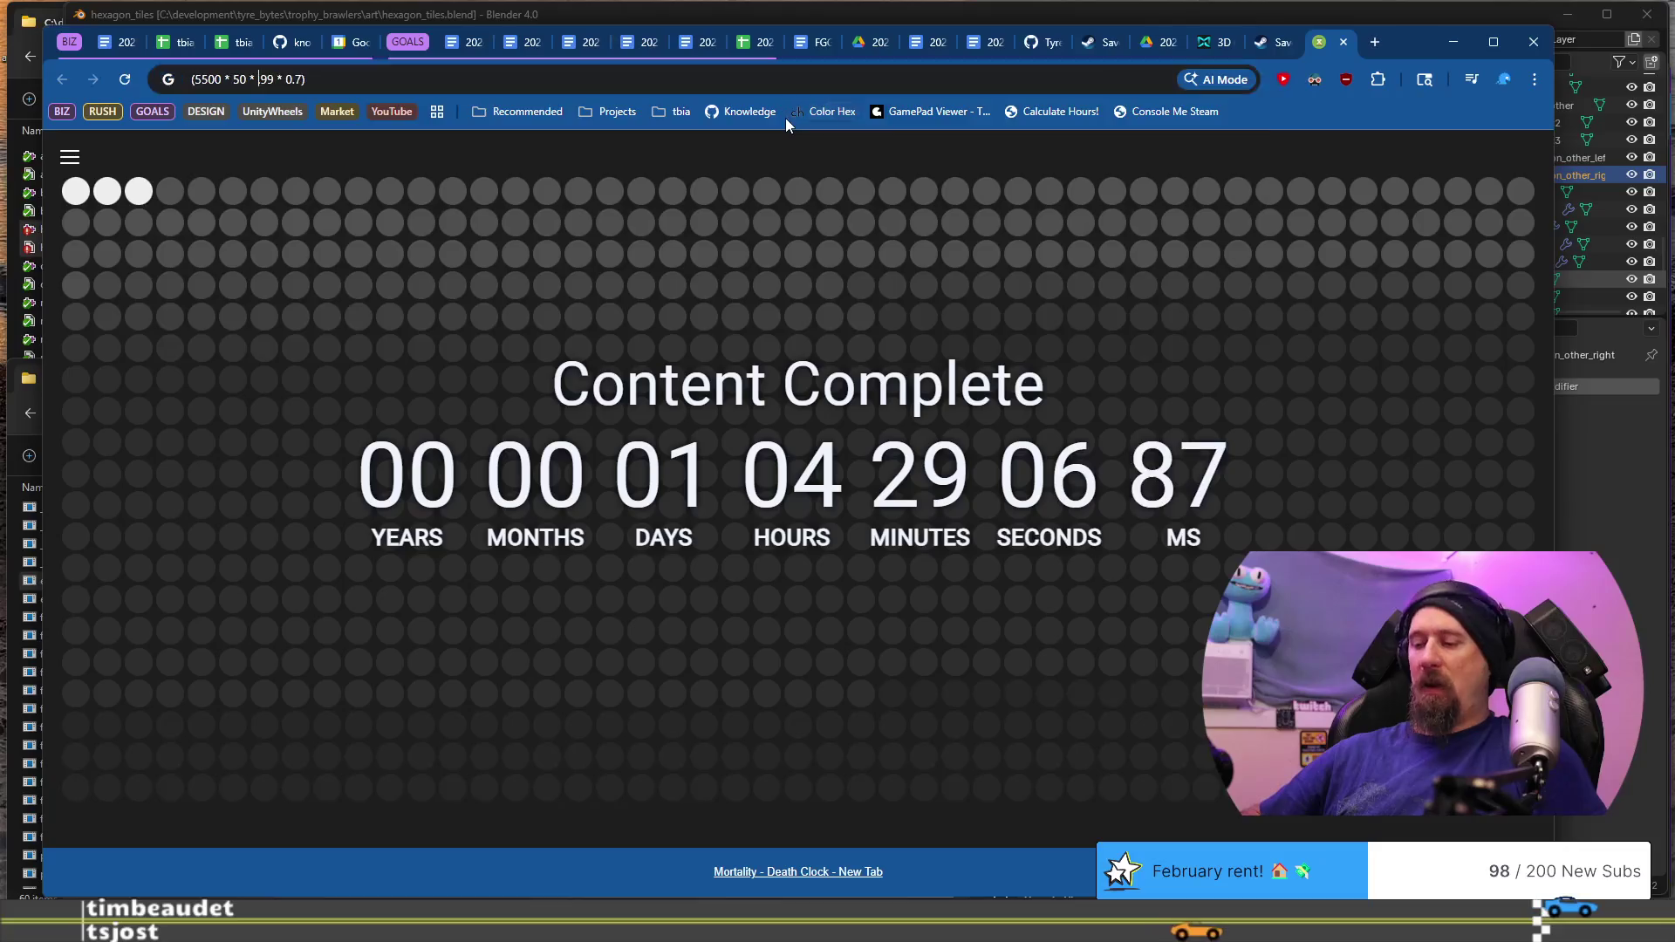
key(BackSpace)
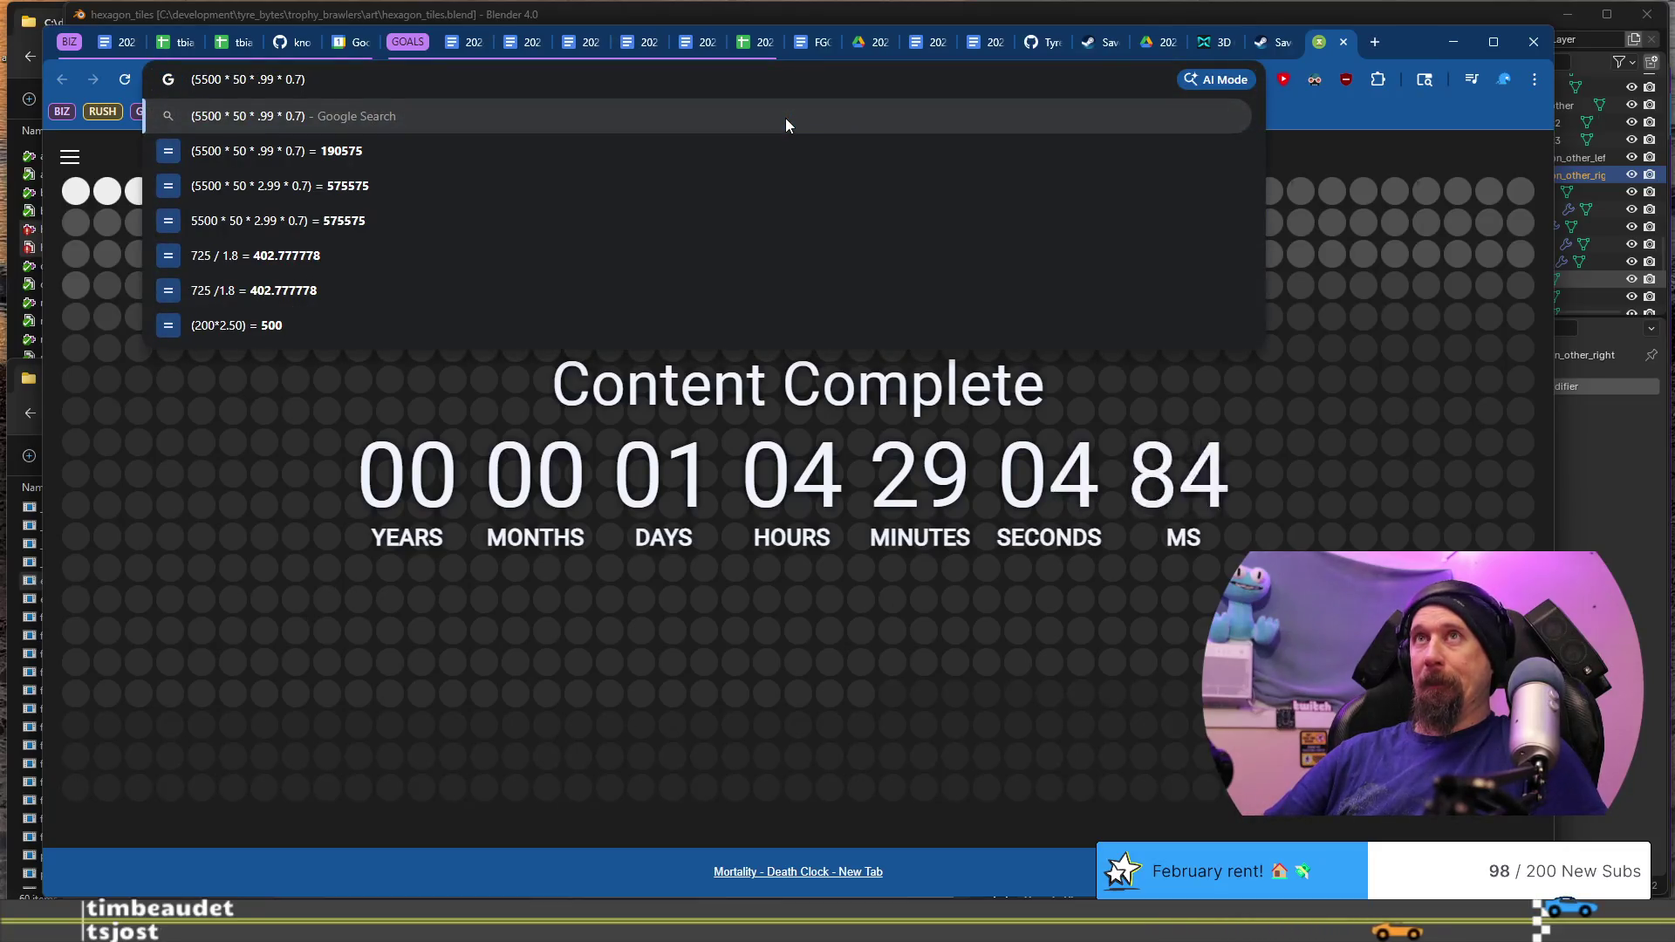
text(6)
key(End)
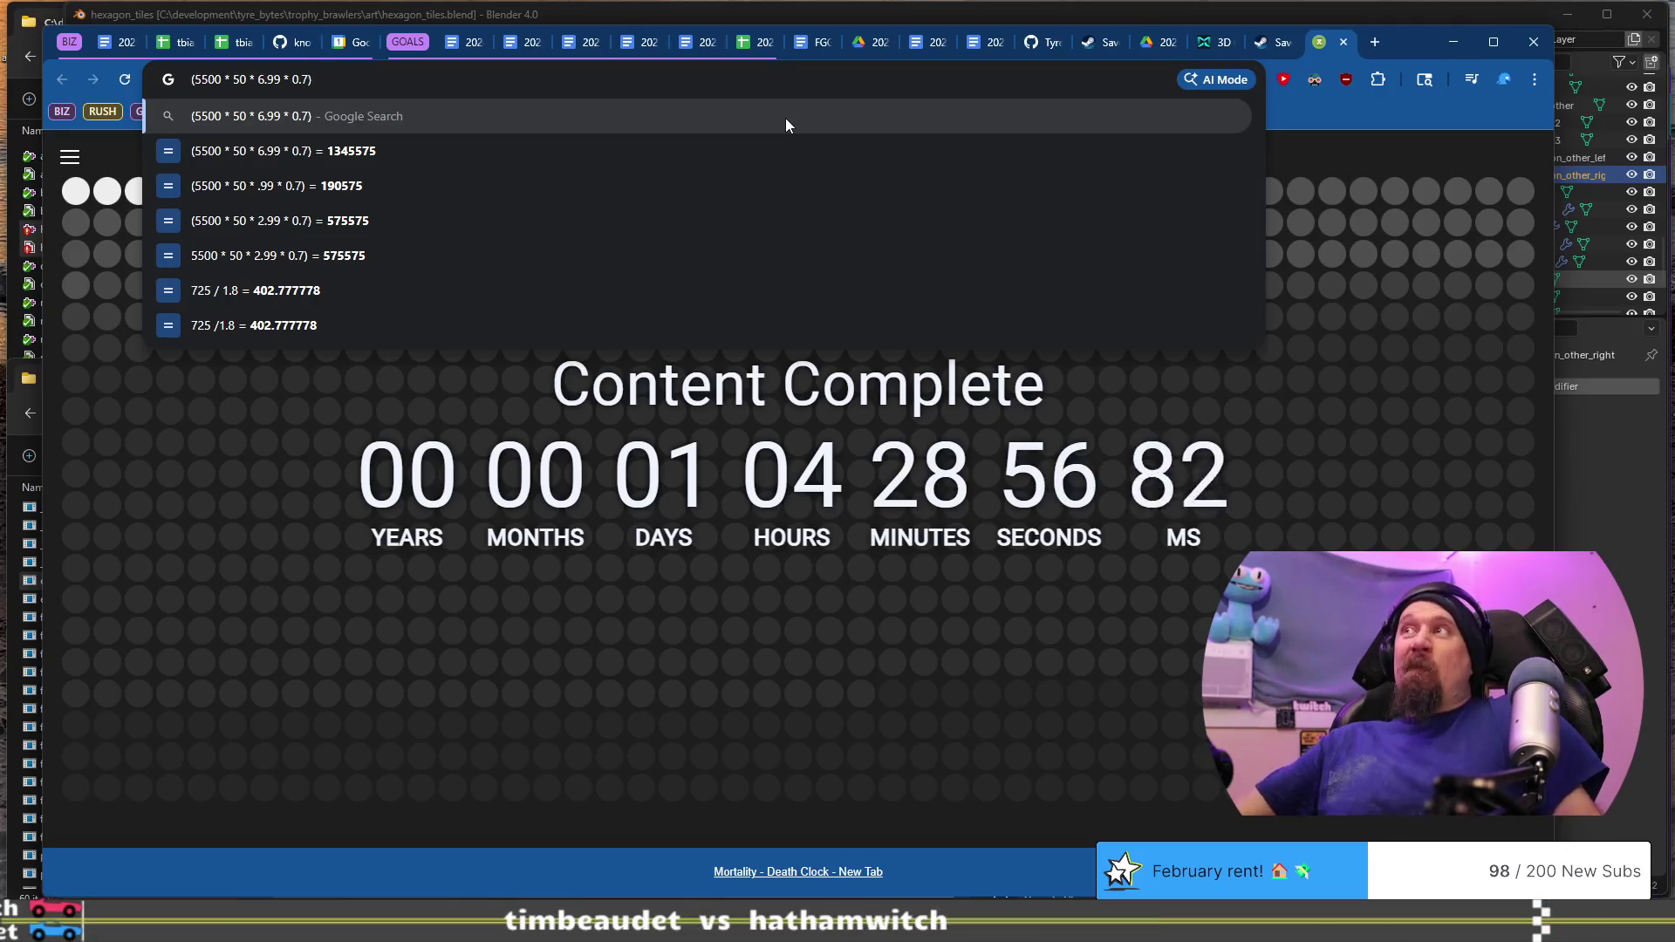
click(1343, 44)
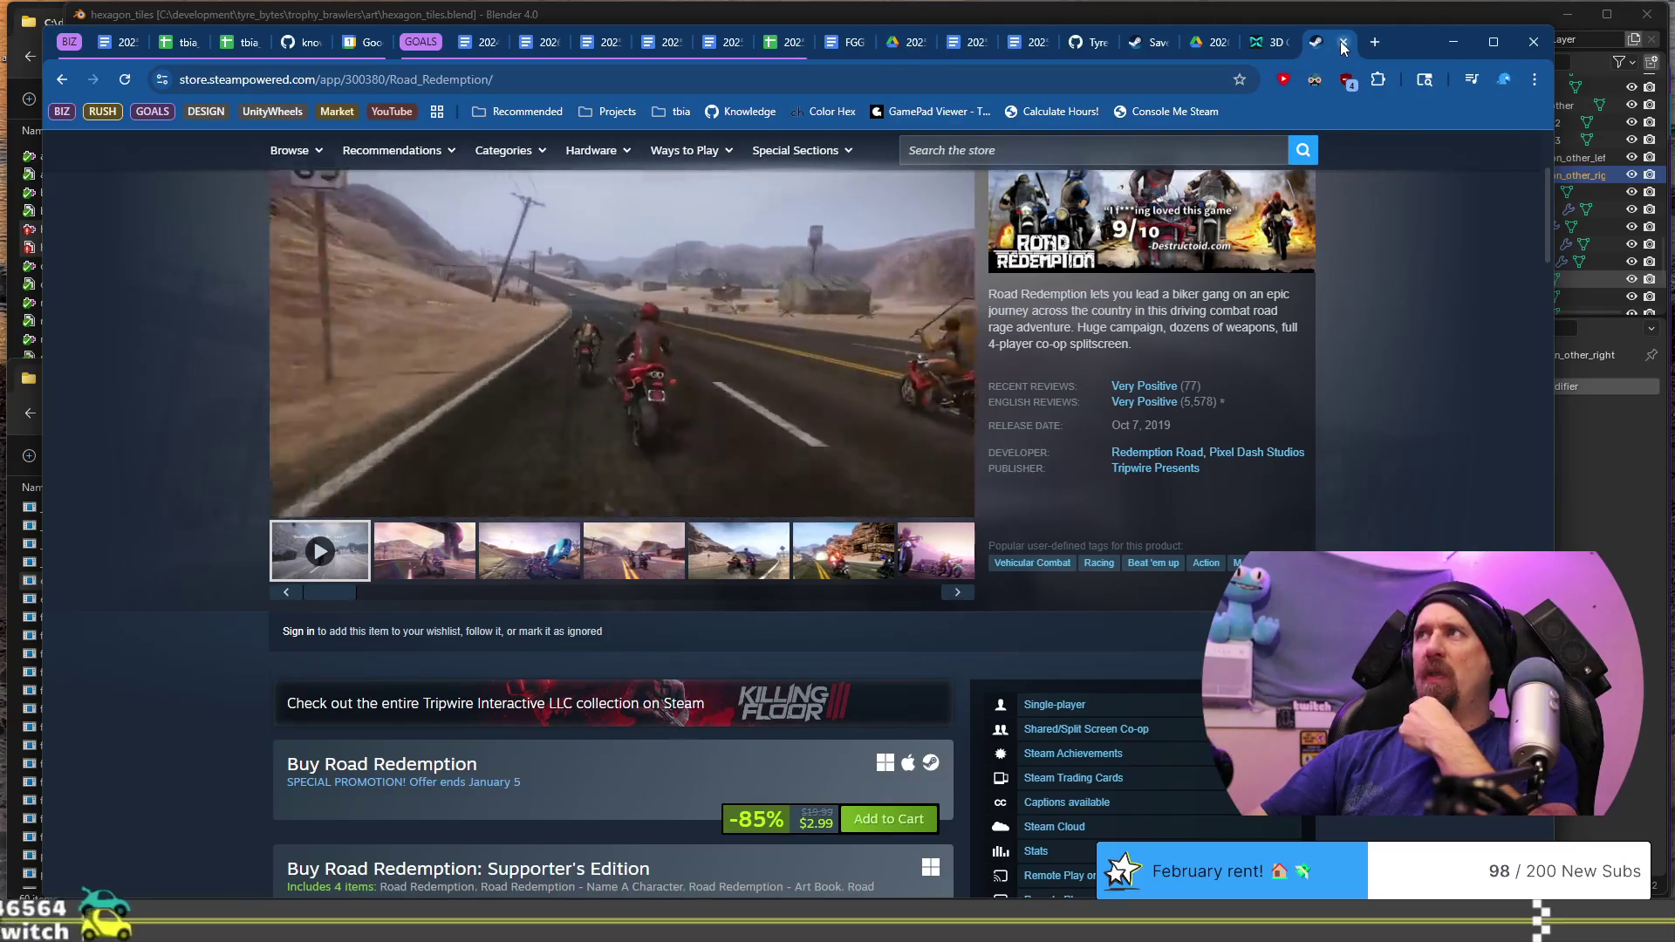
click(1343, 43)
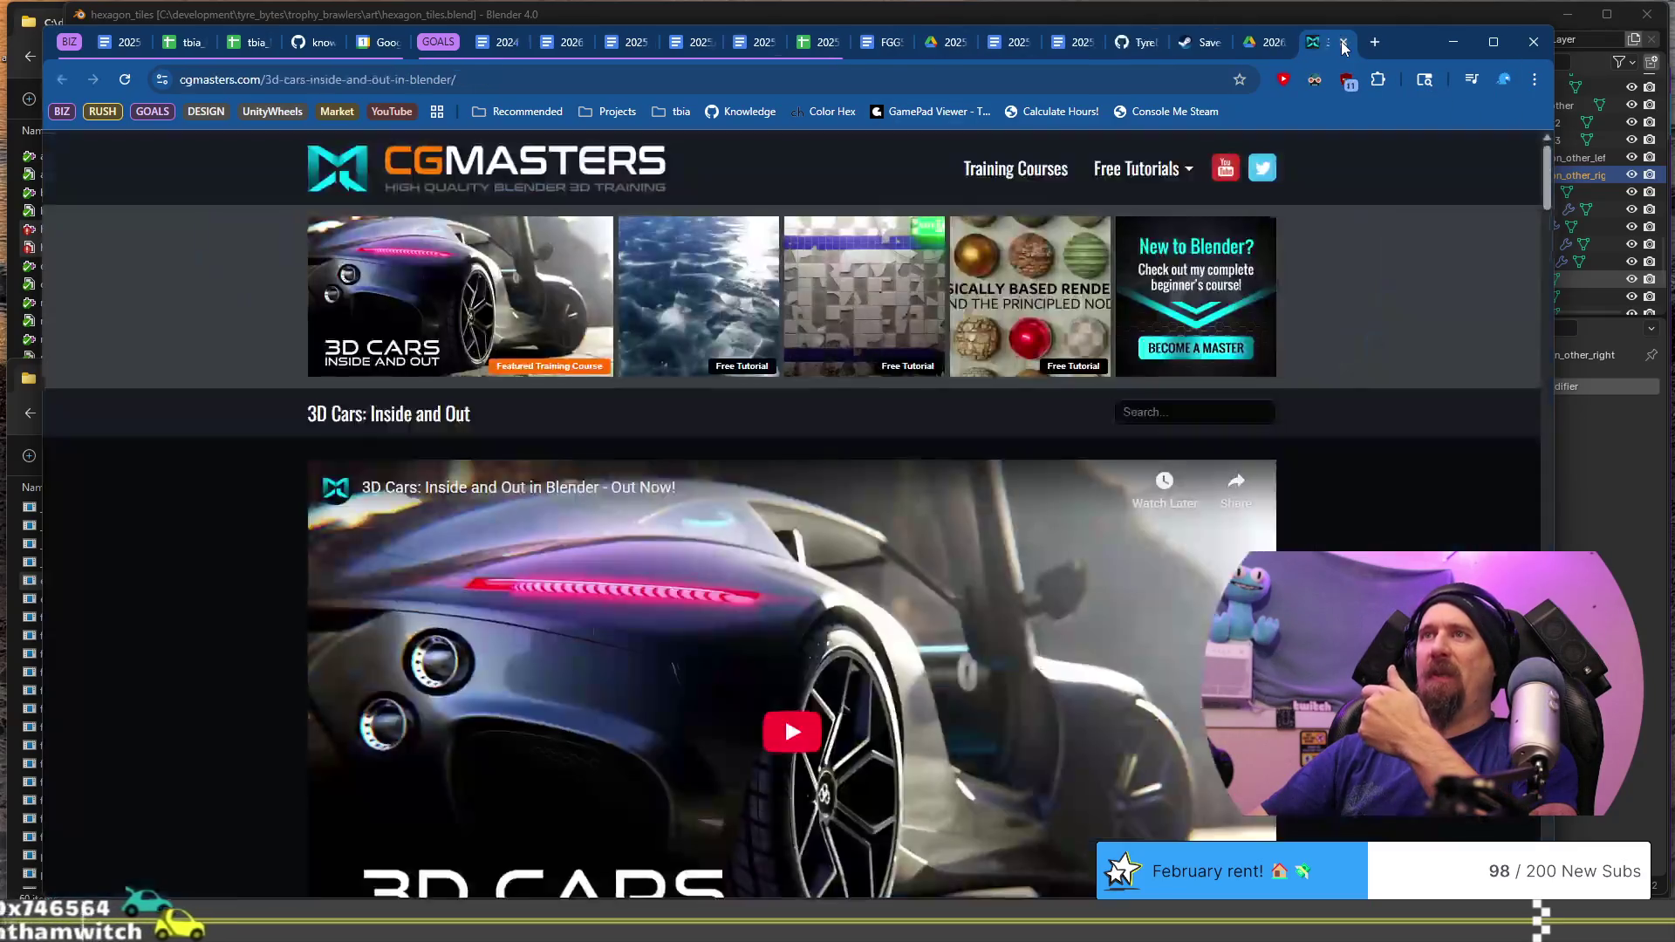